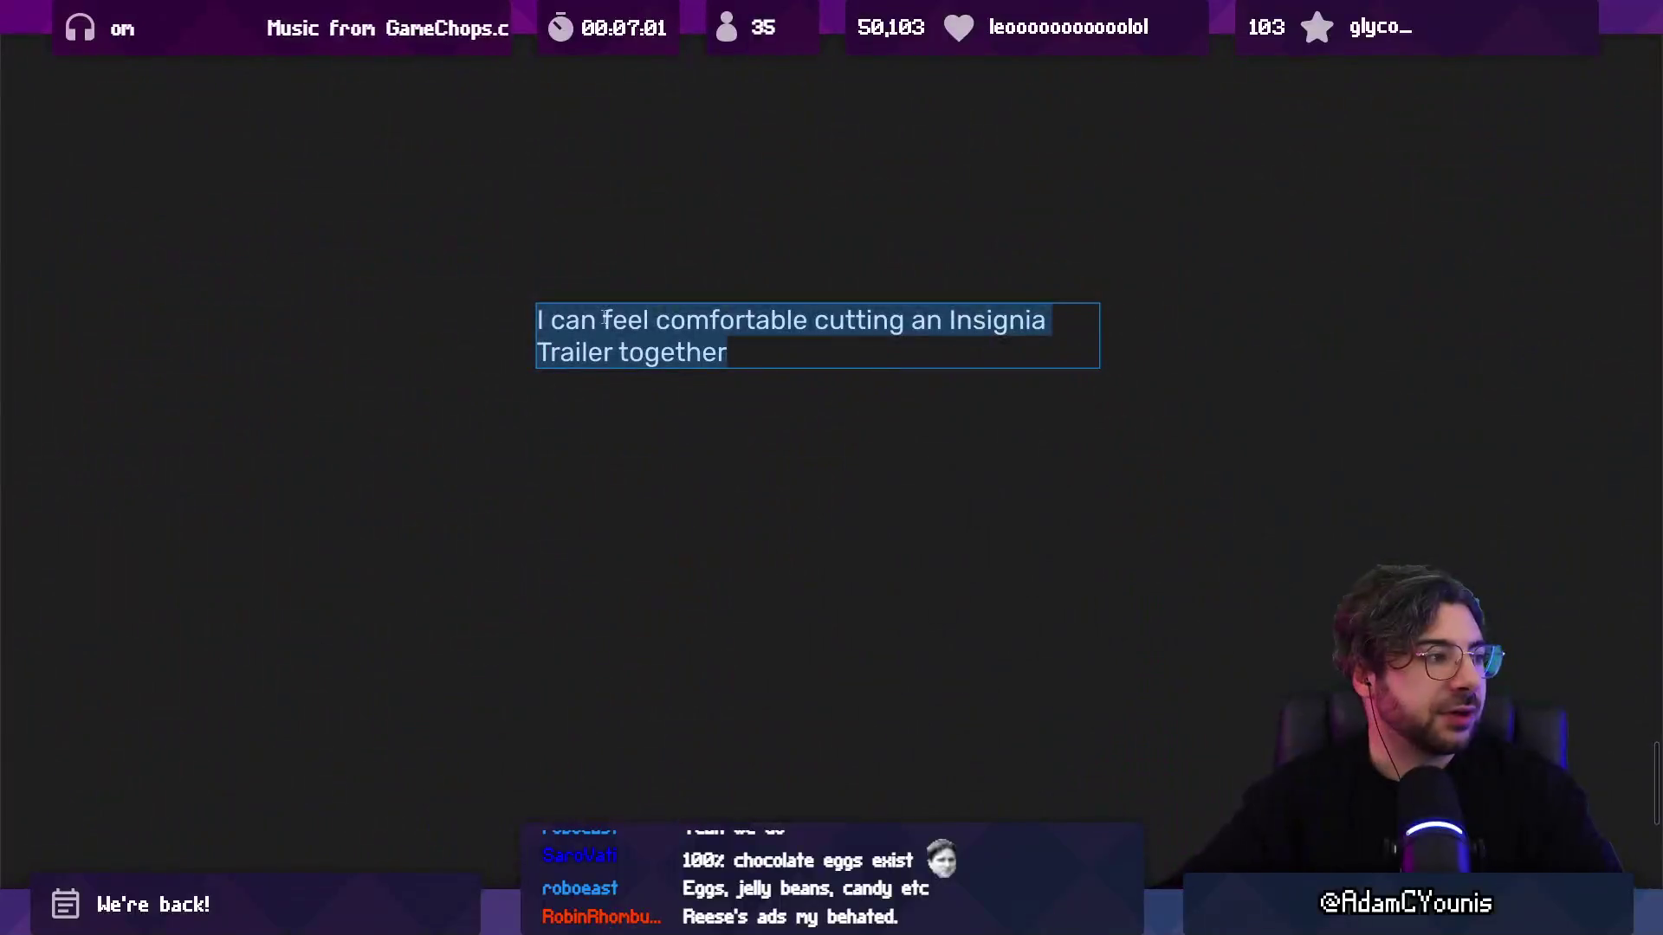
# Step: Edit the old caption, inserting 'Business / Life' before Strategy
pyautogui.press('BackSpace')
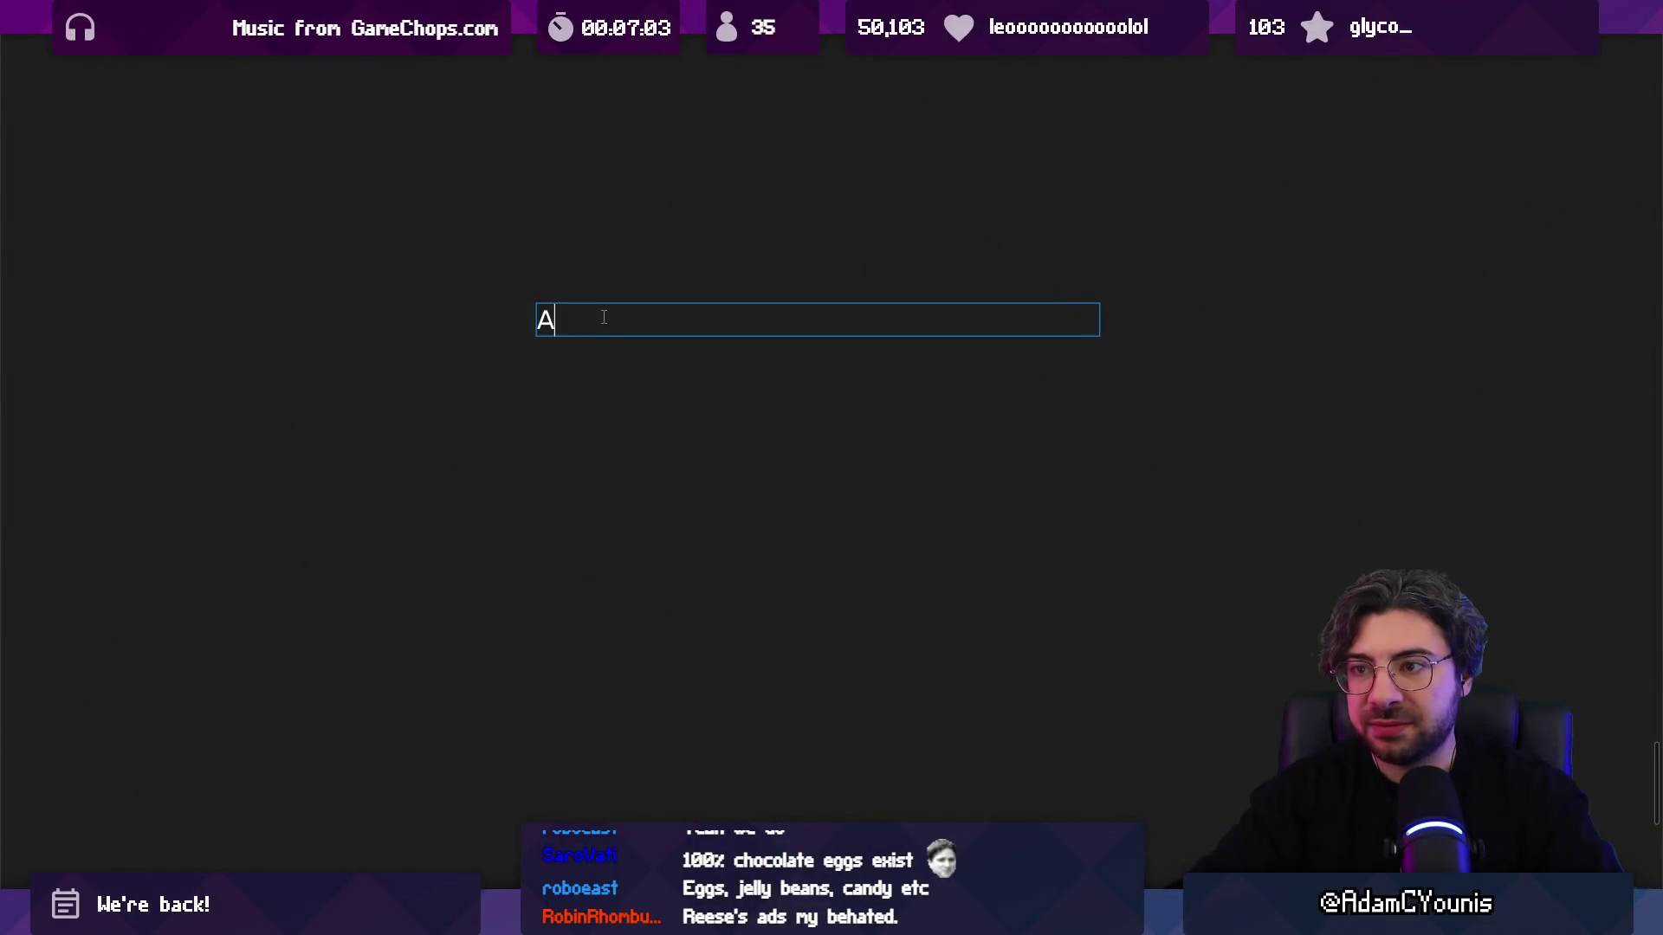
pyautogui.write('YUop')
pyautogui.write('unis Strategy')
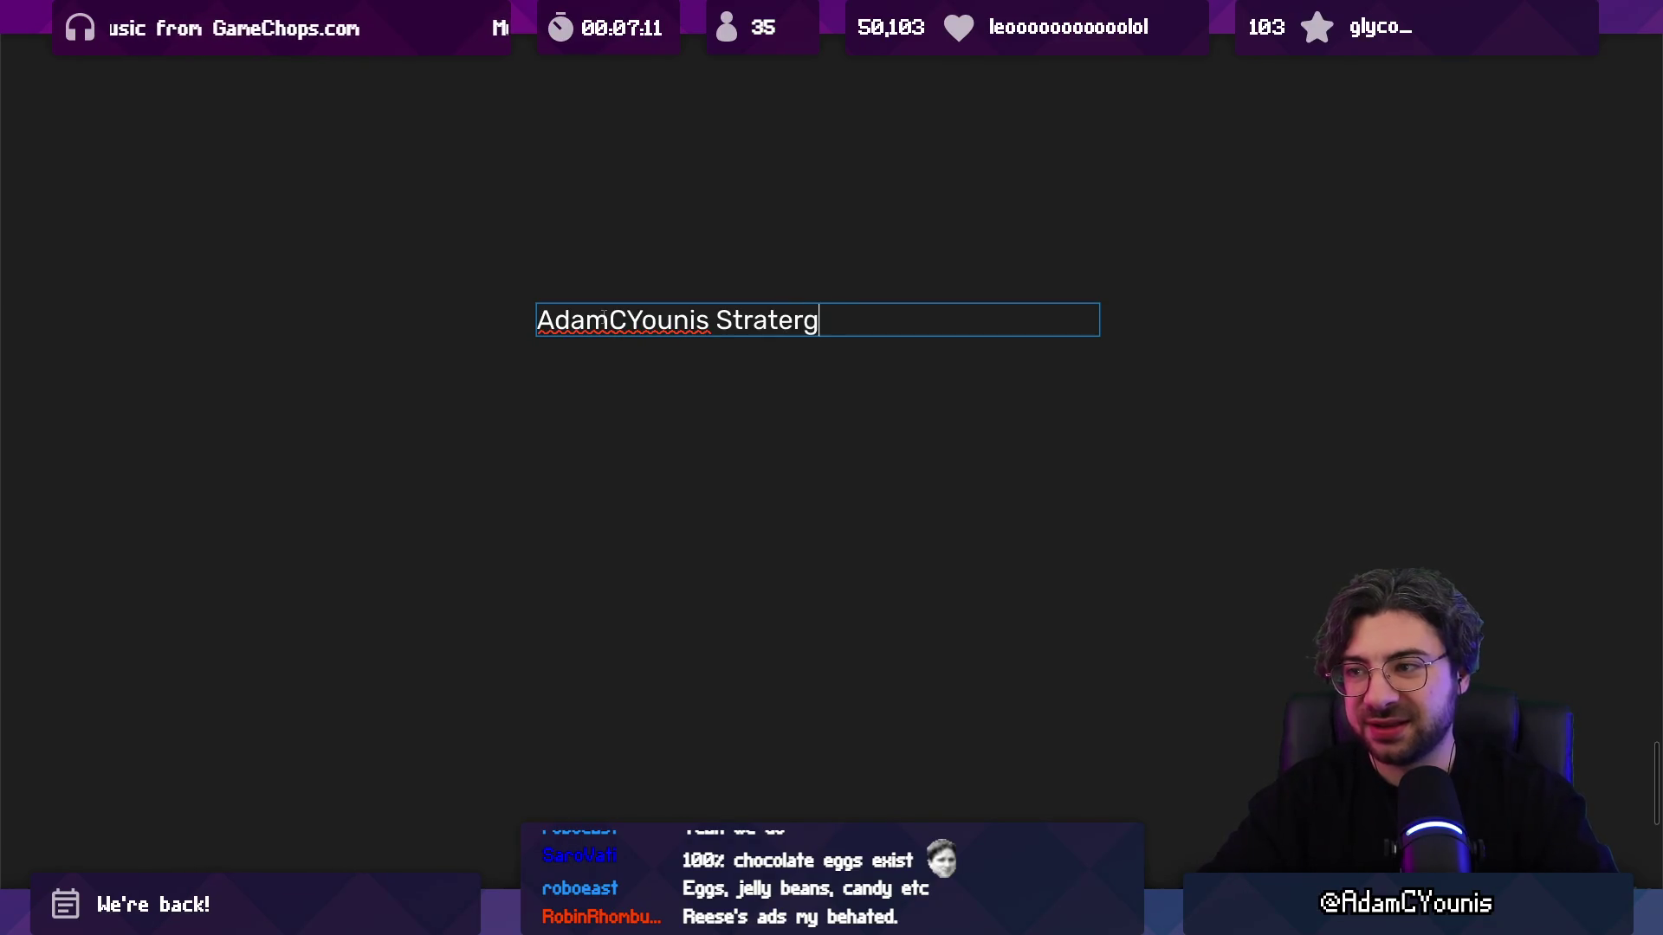
pyautogui.press('Escape')
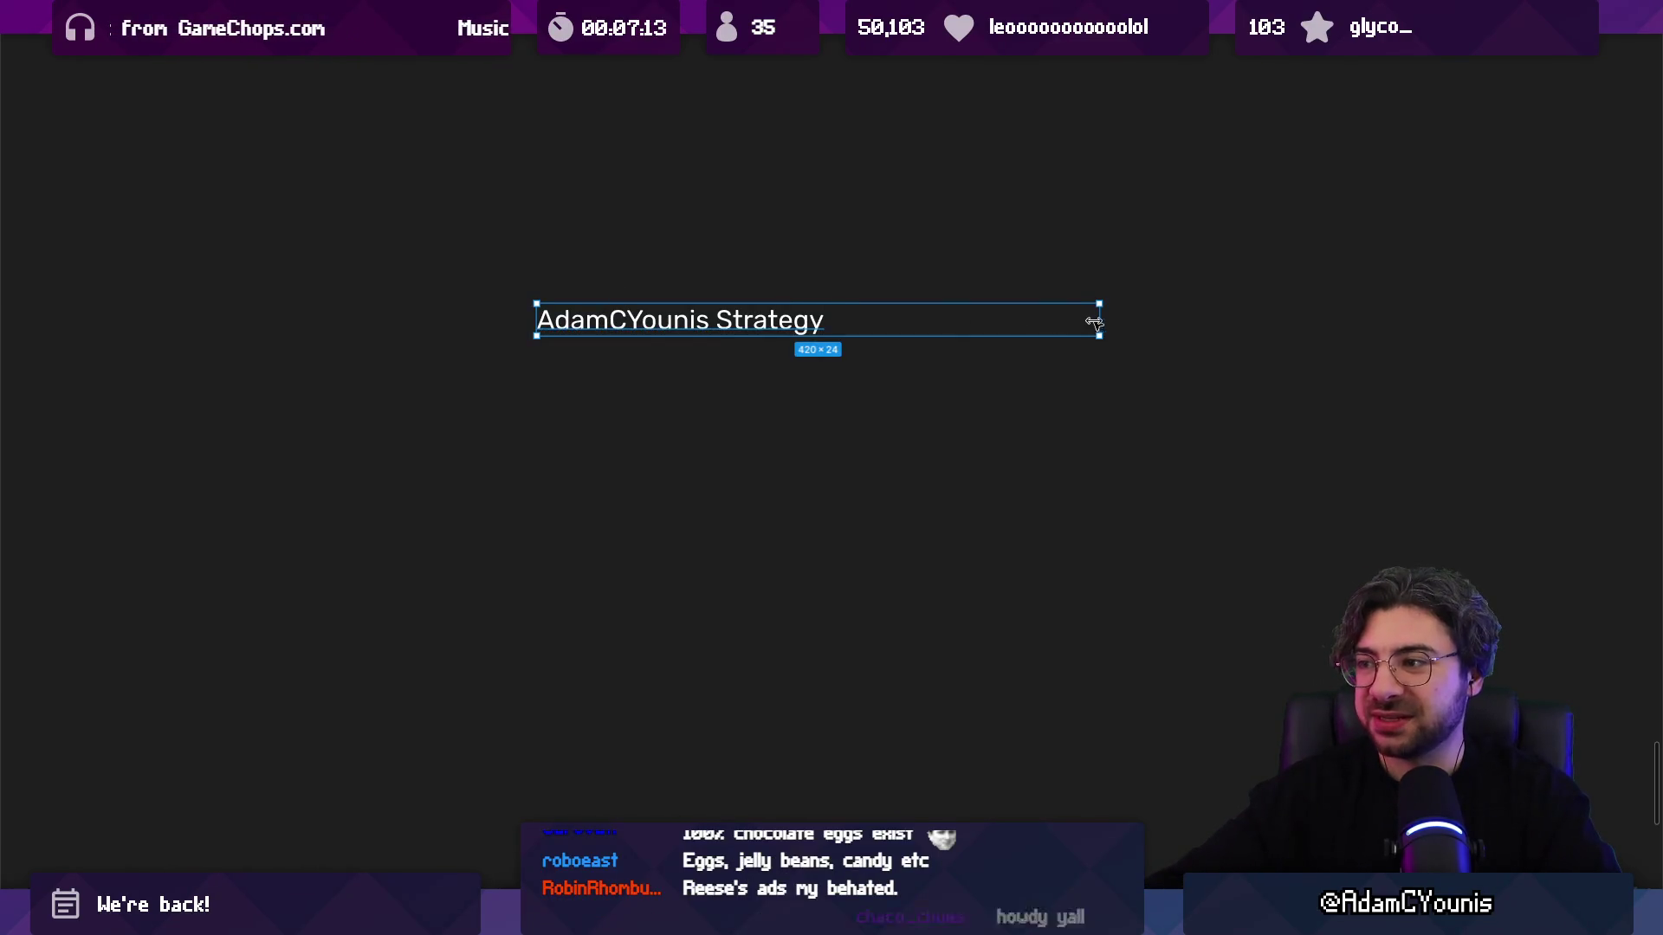
pyautogui.doubleClick(1094, 320)
pyautogui.doubleClick(717, 321)
pyautogui.write('BN')
pyautogui.press('BackSpace')
pyautogui.write('usiness / Li')
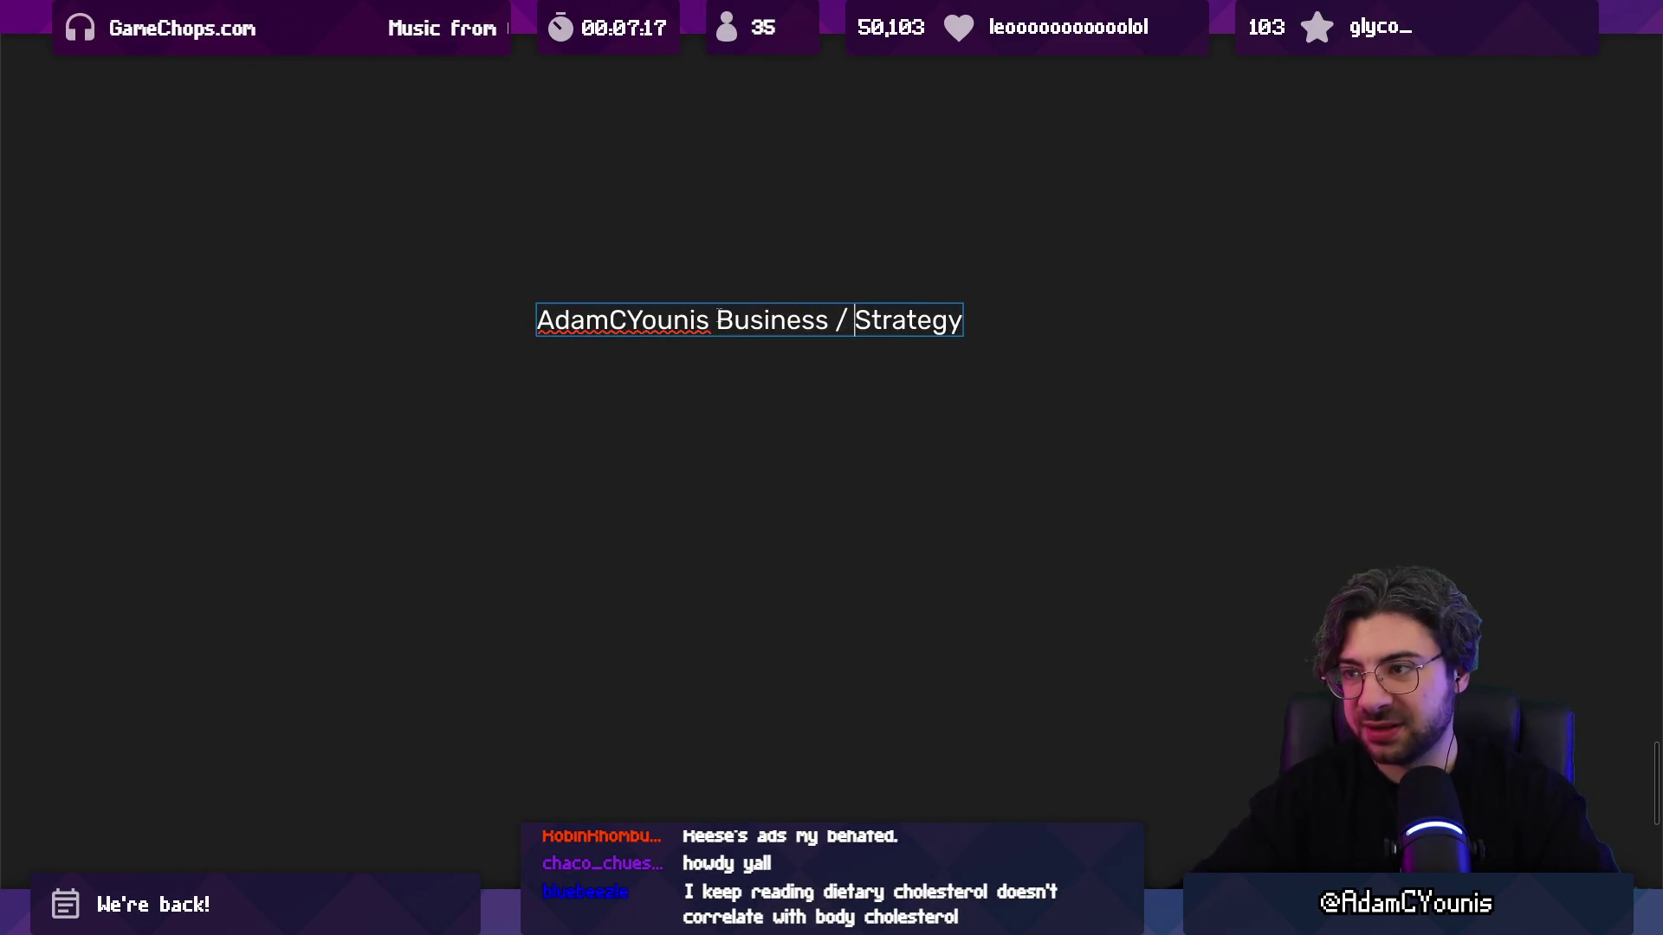
pyautogui.write('fe')
pyautogui.click(750, 364)
# Step: Replace the caption with the heading 'What's up next for' plus the streamer's handle and '?'
pyautogui.click(847, 297)
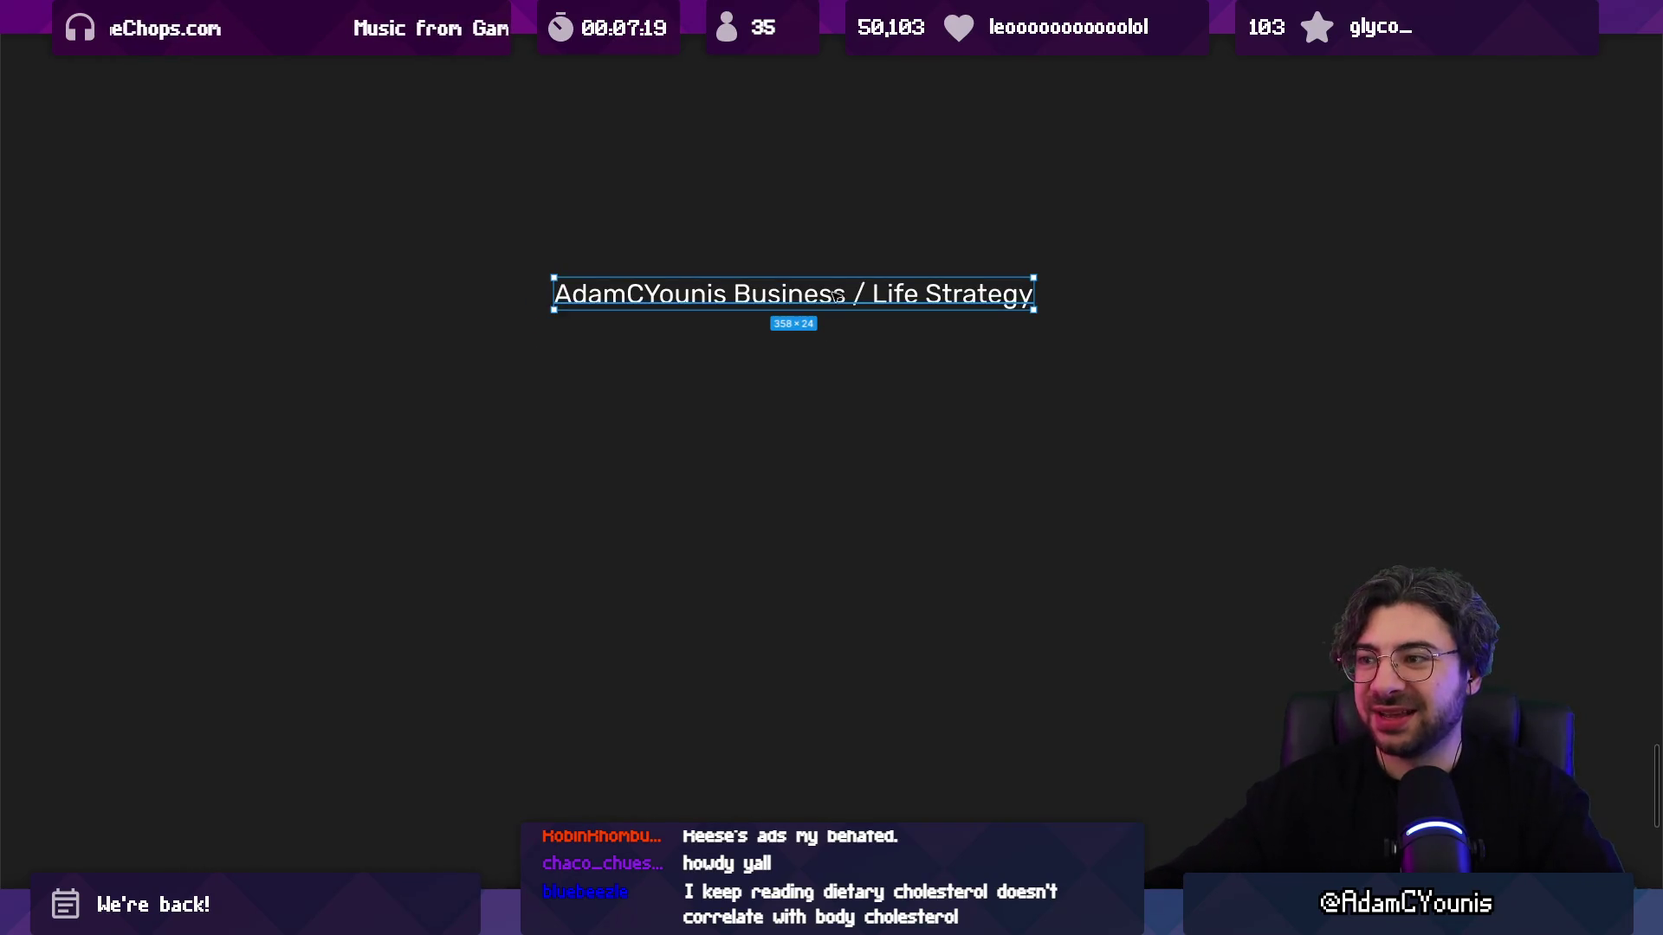
pyautogui.press('Right')
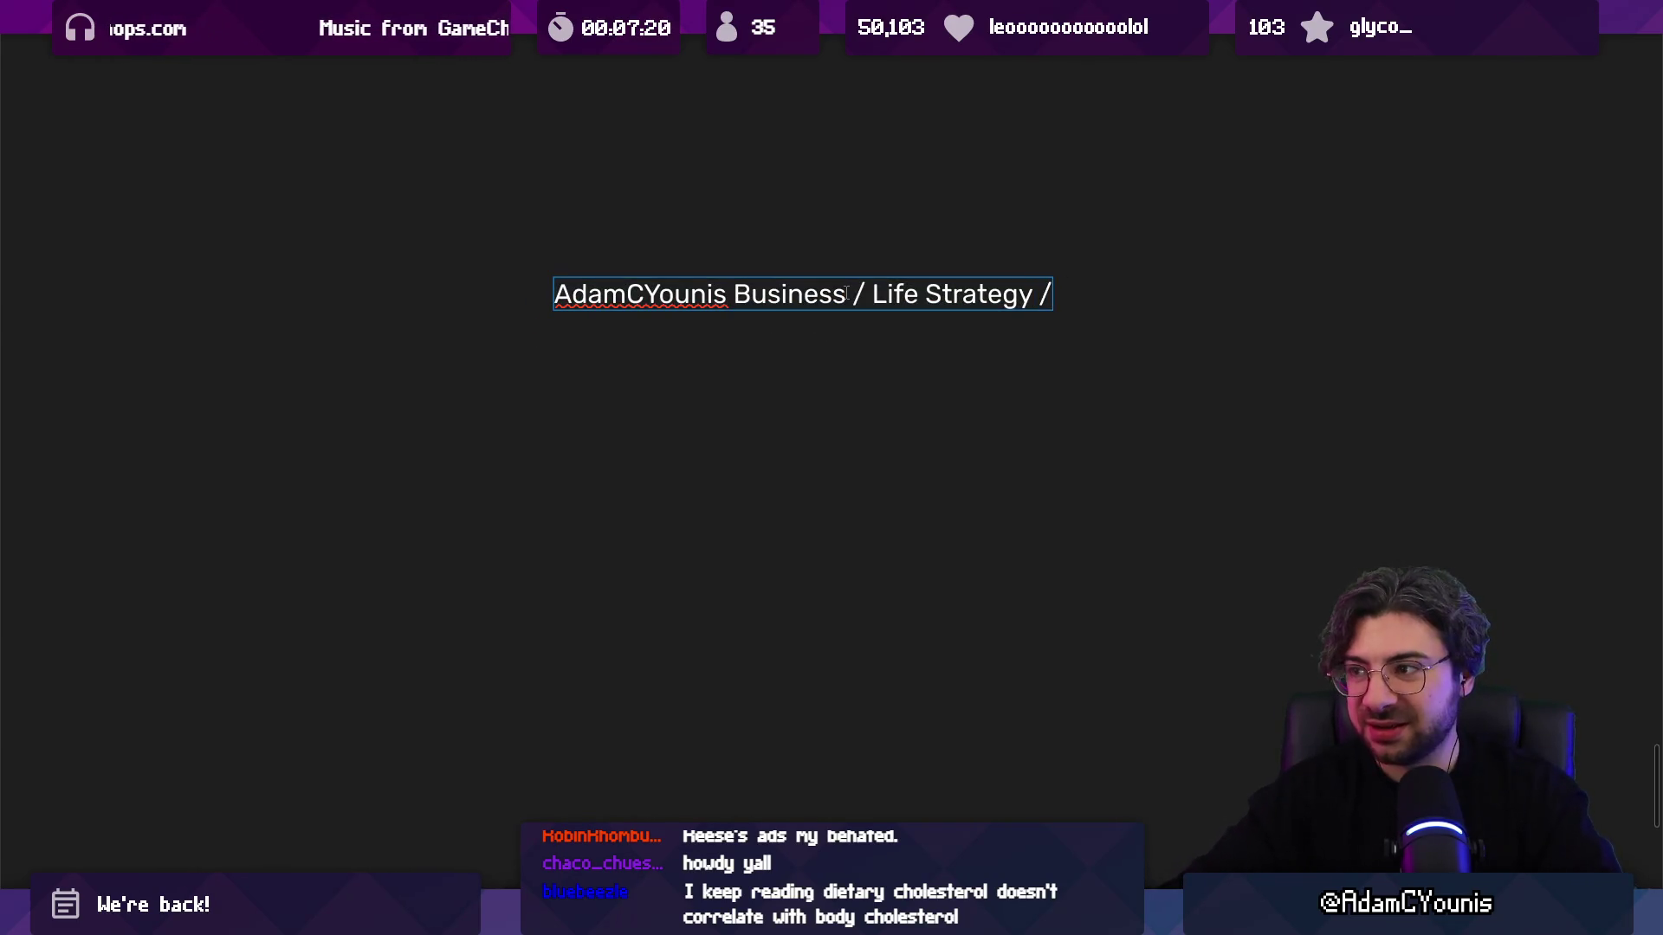
pyautogui.write('Calendar')
pyautogui.hotkey('ctrl', 'a')
pyautogui.write("What's")
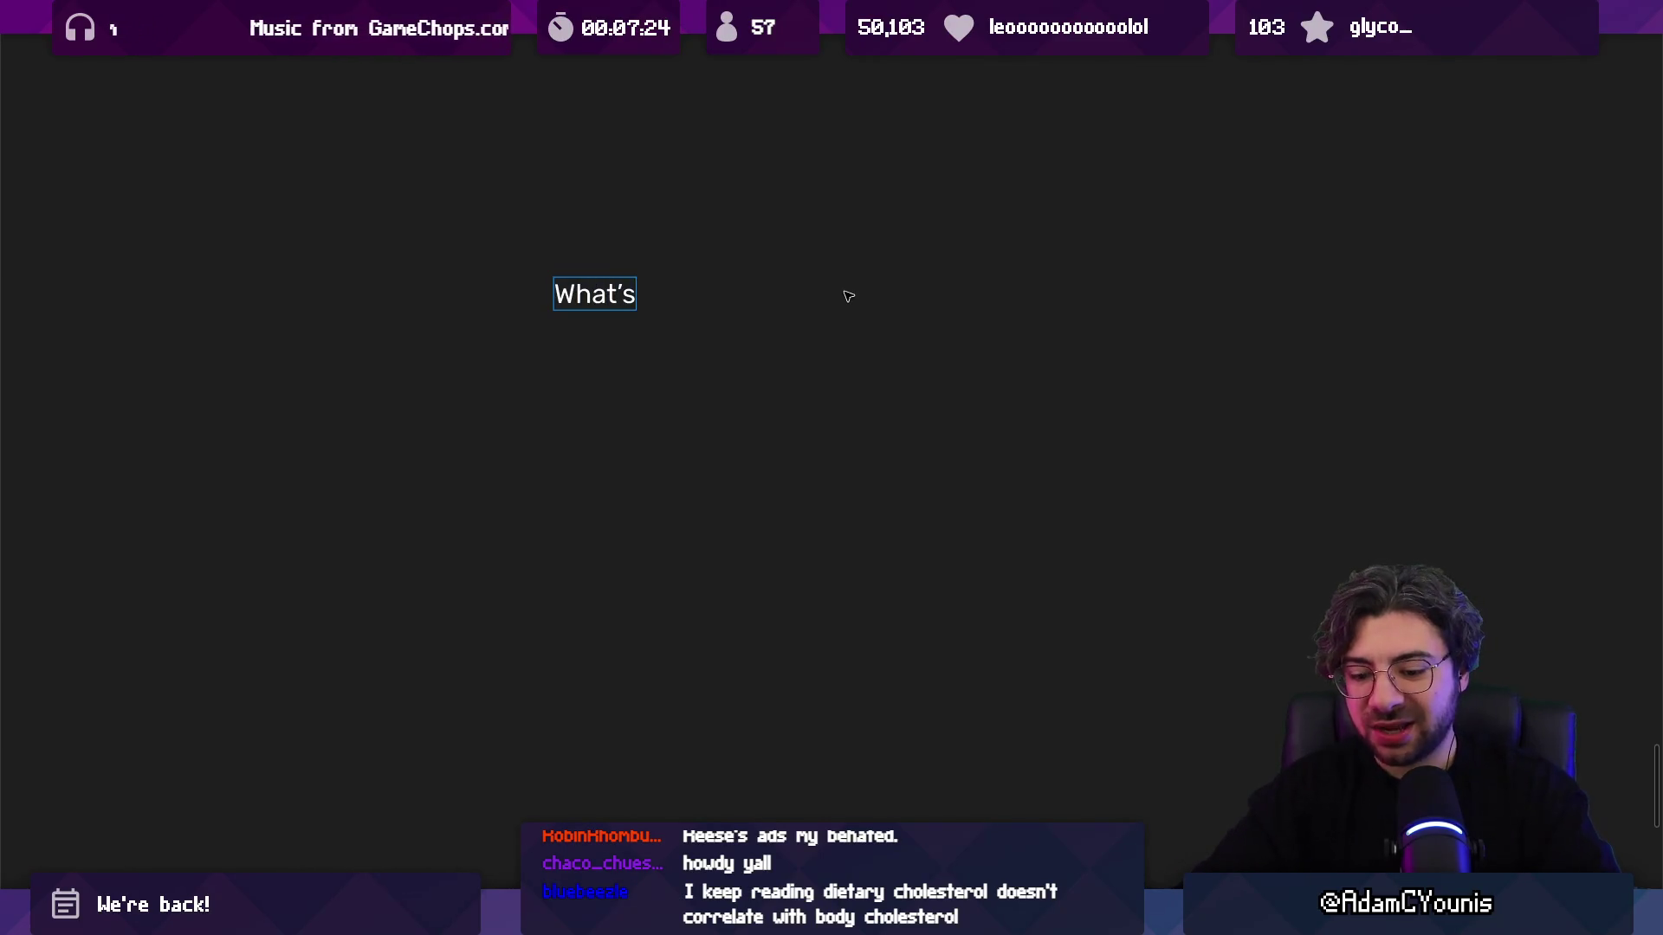
pyautogui.write('ext for Adamc')
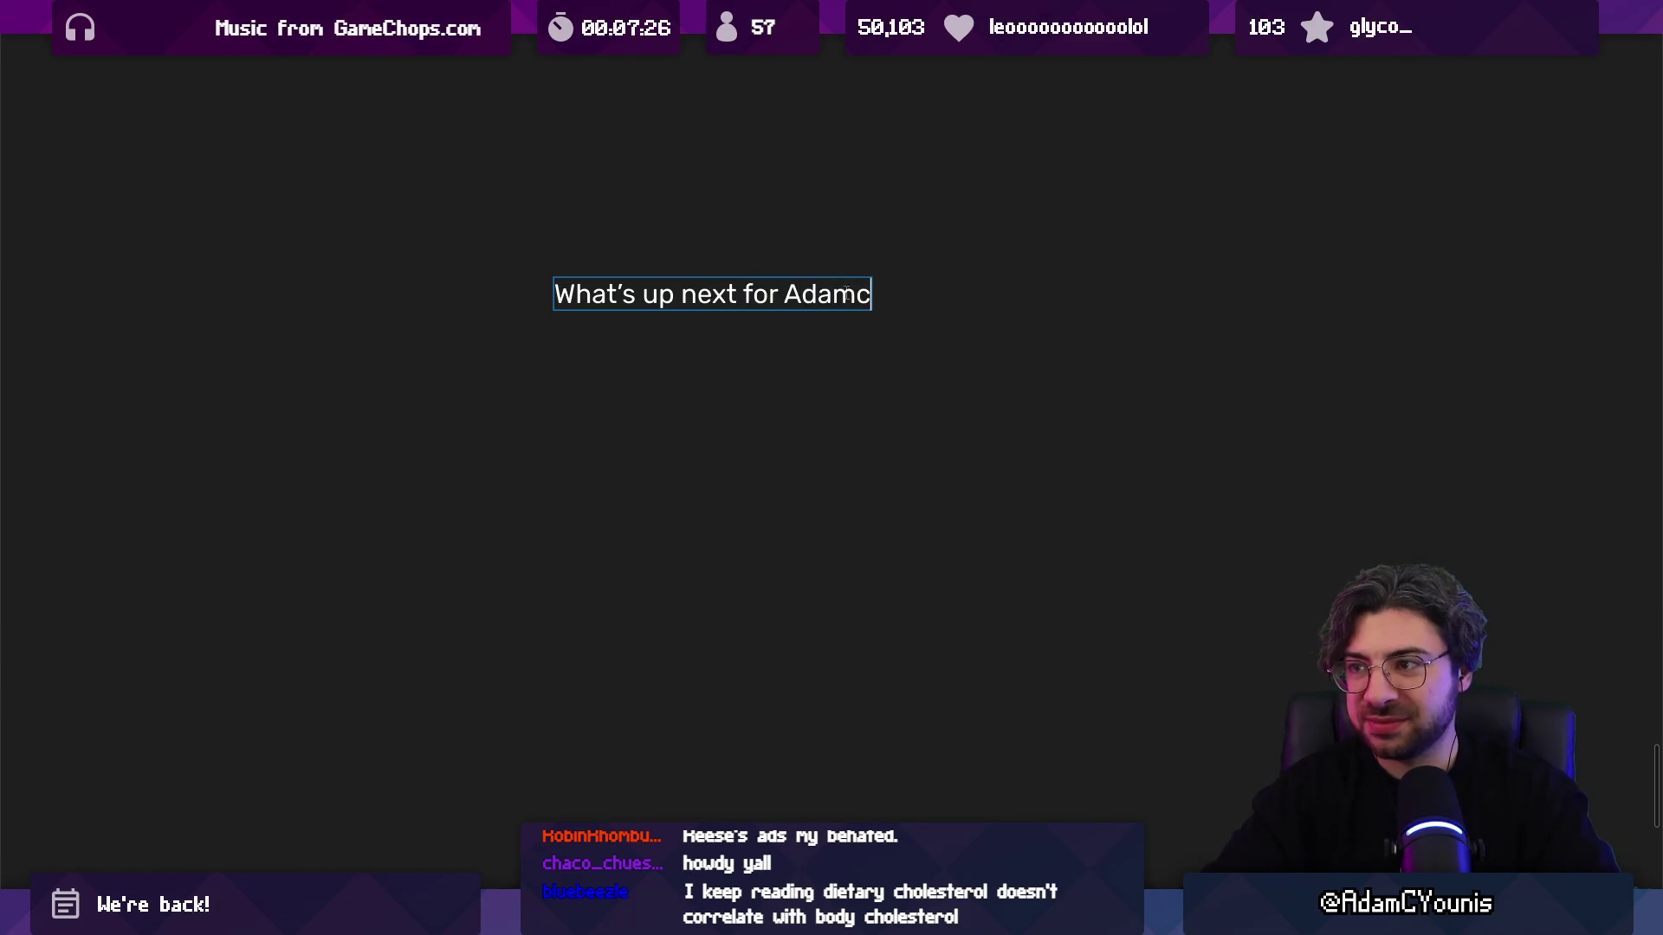
pyautogui.write('?')
pyautogui.click(742, 386)
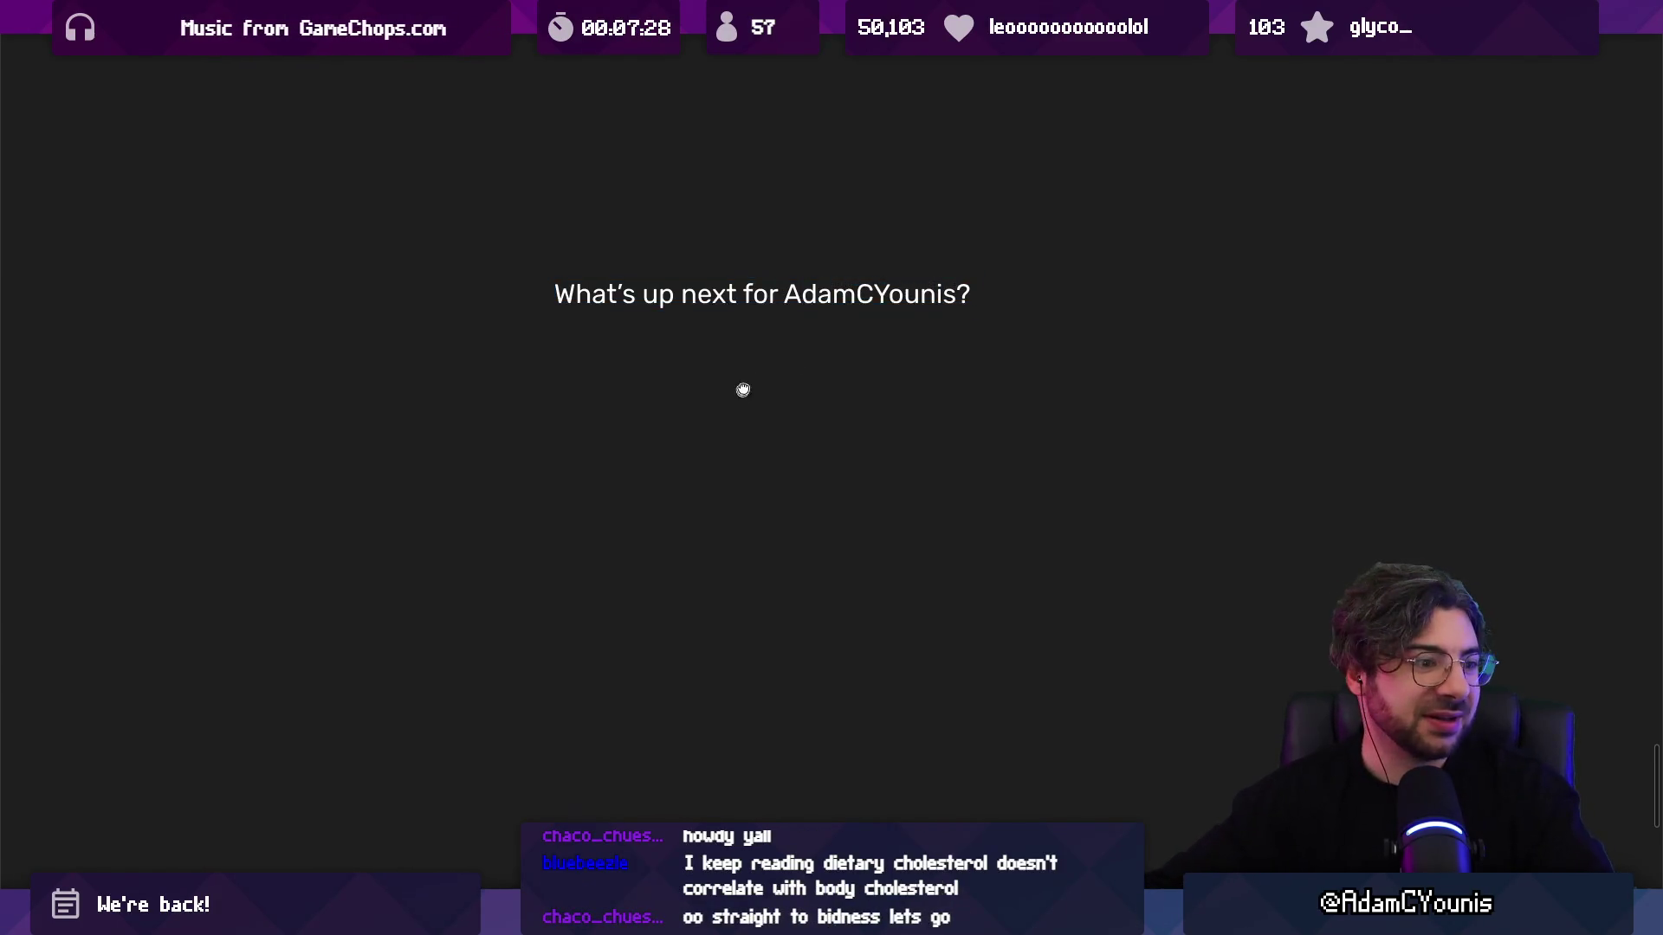
# Step: Duplicate the heading as 'ALT Fest' below it, with a 'Ludum Dare' entry underneath
pyautogui.hotkey('ctrl', 'v')
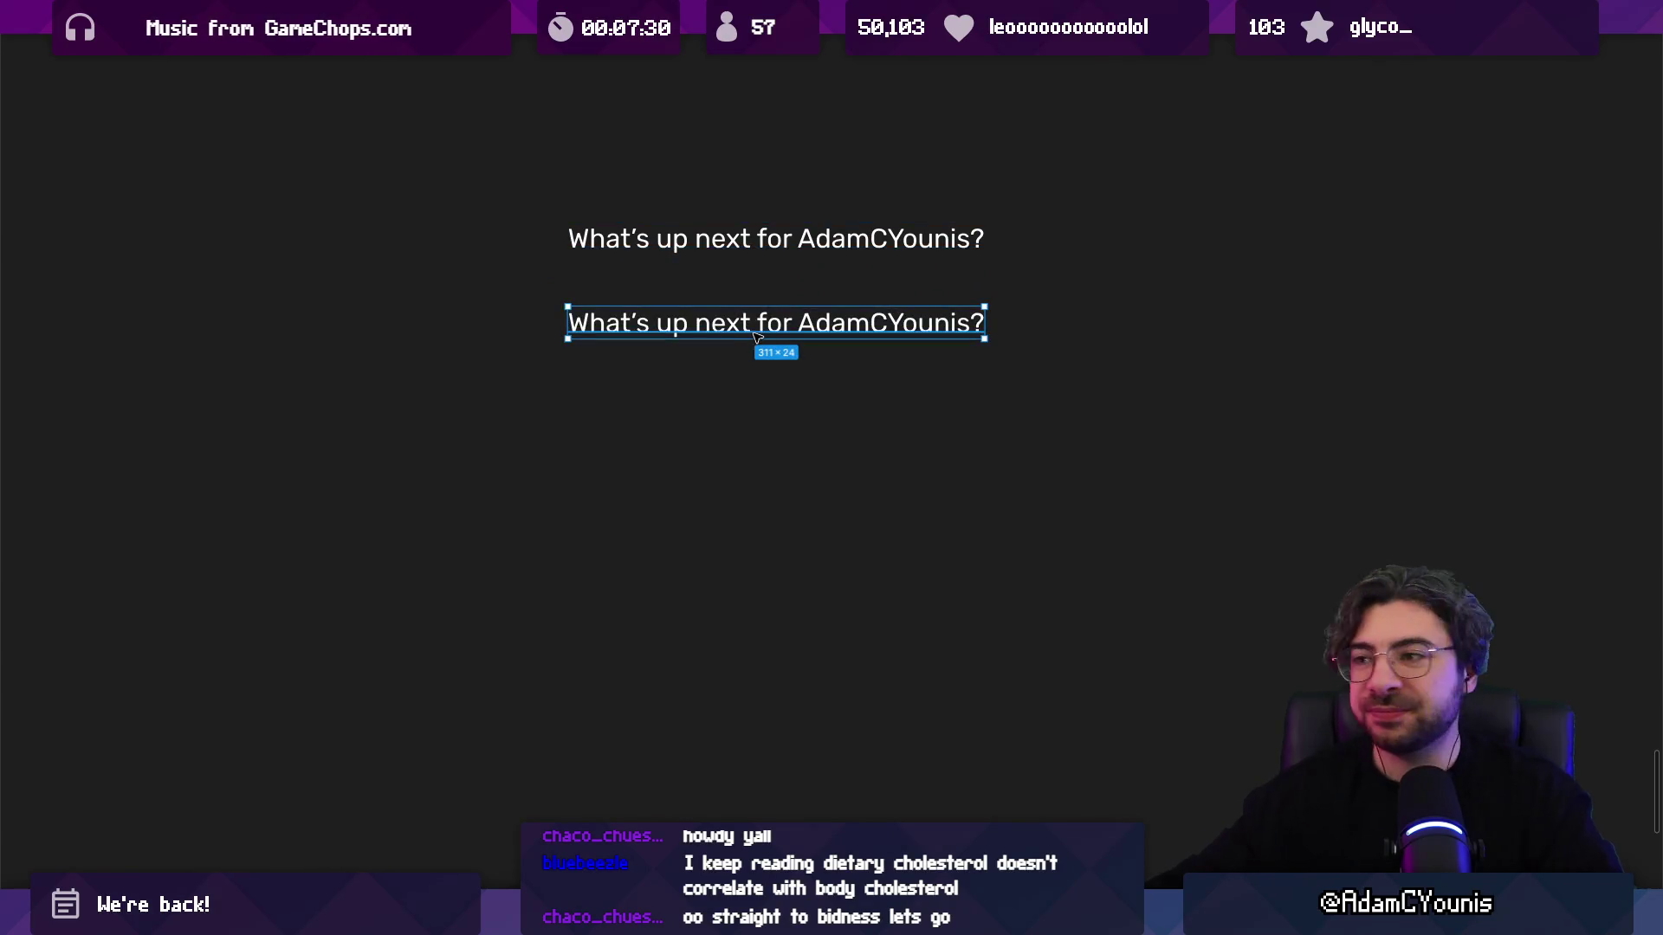
pyautogui.doubleClick(757, 338)
pyautogui.write('ALT Fest')
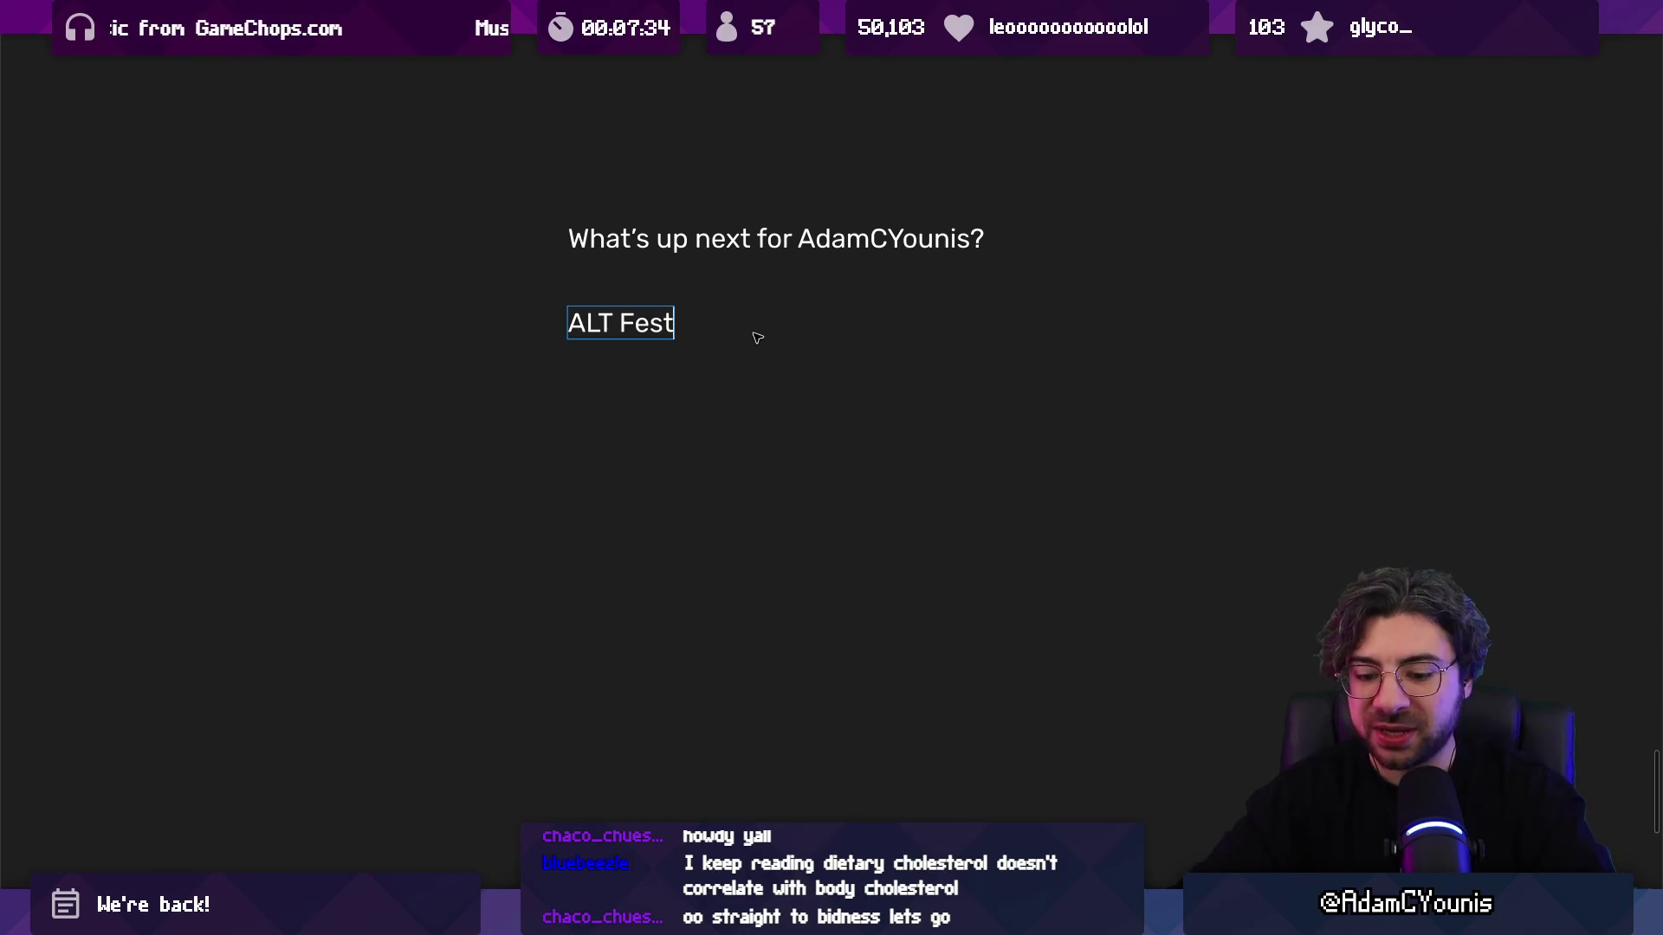
pyautogui.press('Escape')
pyautogui.moveTo(618, 333)
pyautogui.mouseDown()
pyautogui.moveTo(456, 327)
pyautogui.moveTo(456, 357)
pyautogui.mouseUp()
pyautogui.doubleClick(457, 357)
pyautogui.write('Ludum Dar')
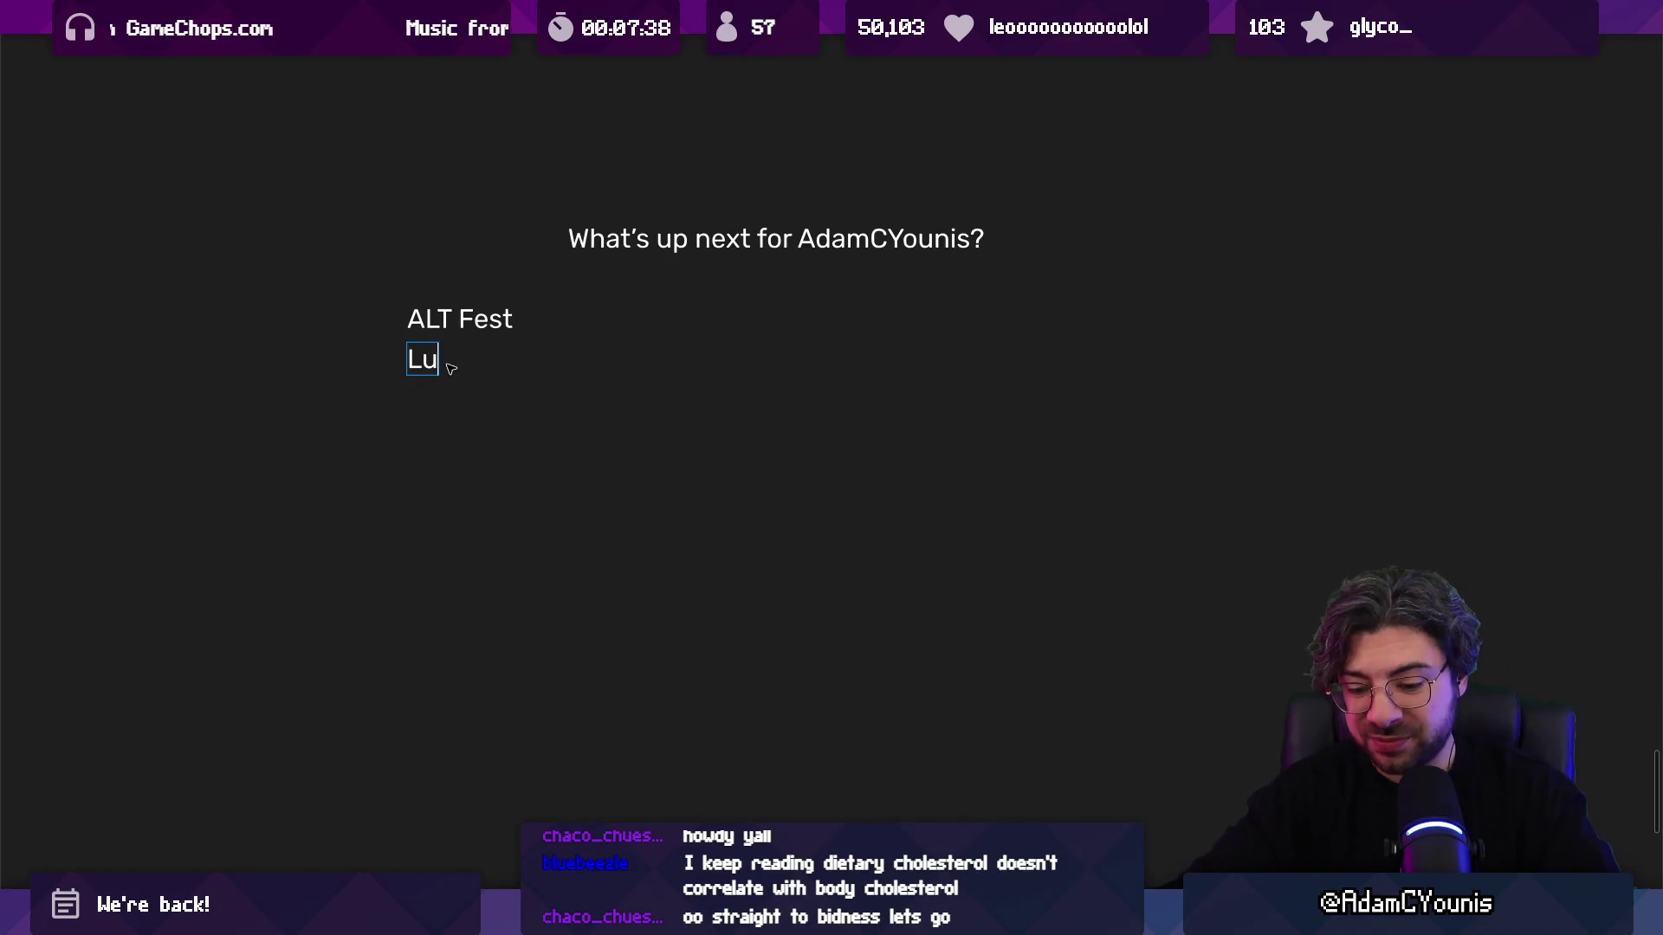
pyautogui.write('e')
pyautogui.press('Escape')
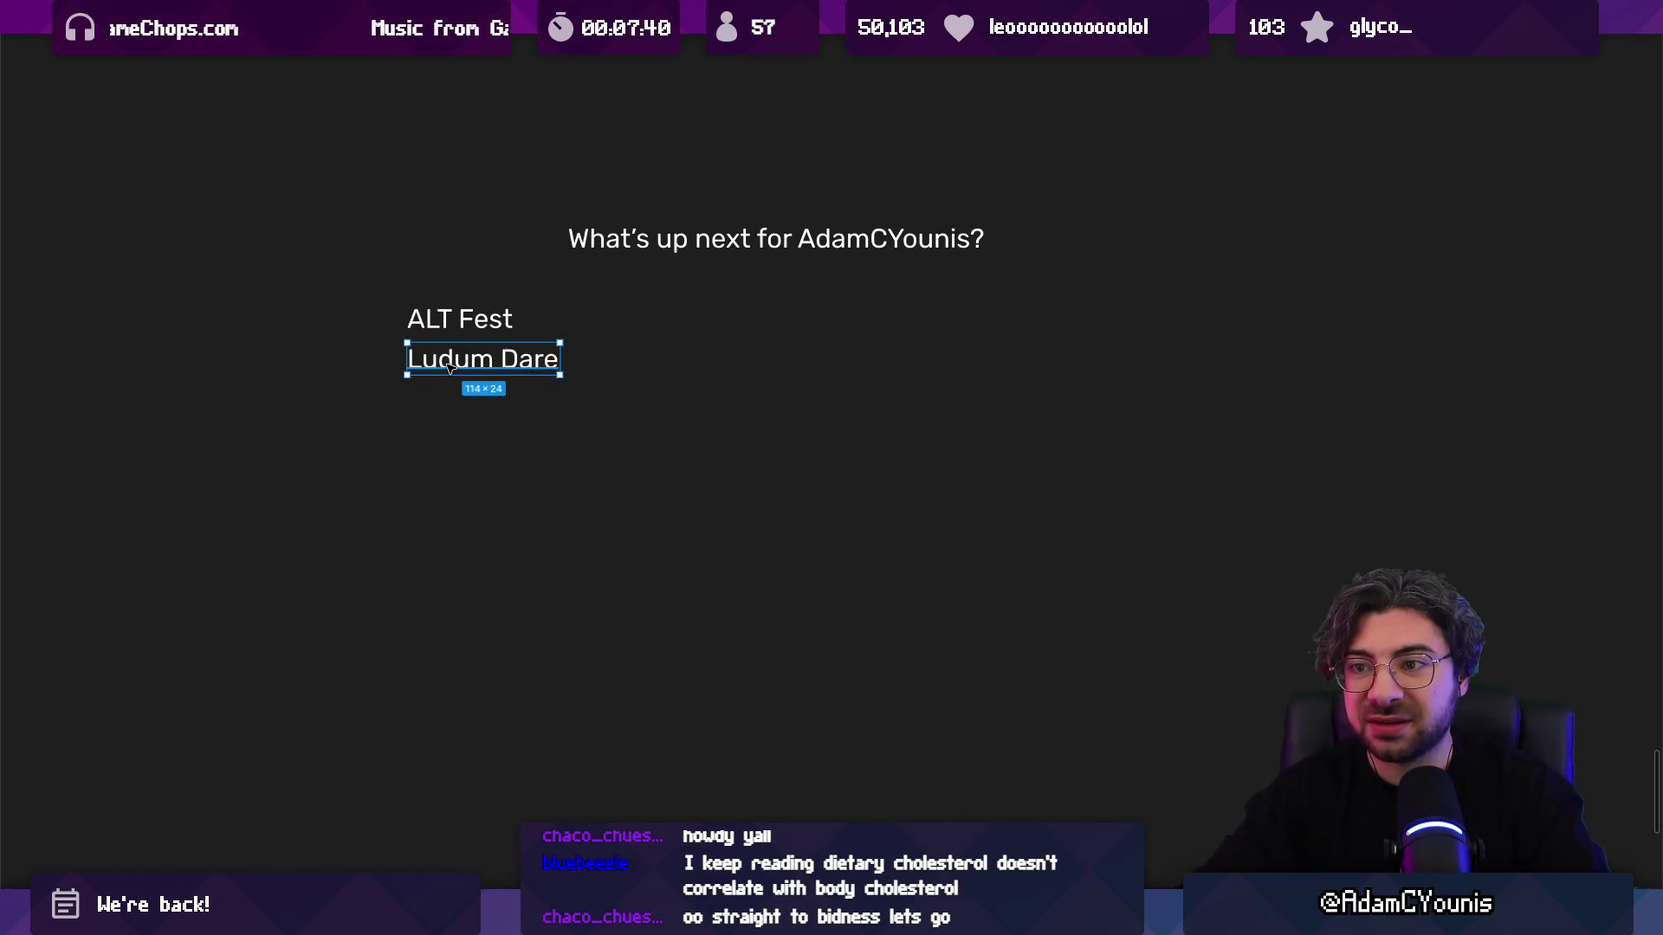
# Step: Strike through 'Ludum Dare' and shift 'ALT Fest' right to centre it
pyautogui.click(442, 322)
pyautogui.keyDown('shift'); pyautogui.click(459, 359); pyautogui.keyUp('shift')
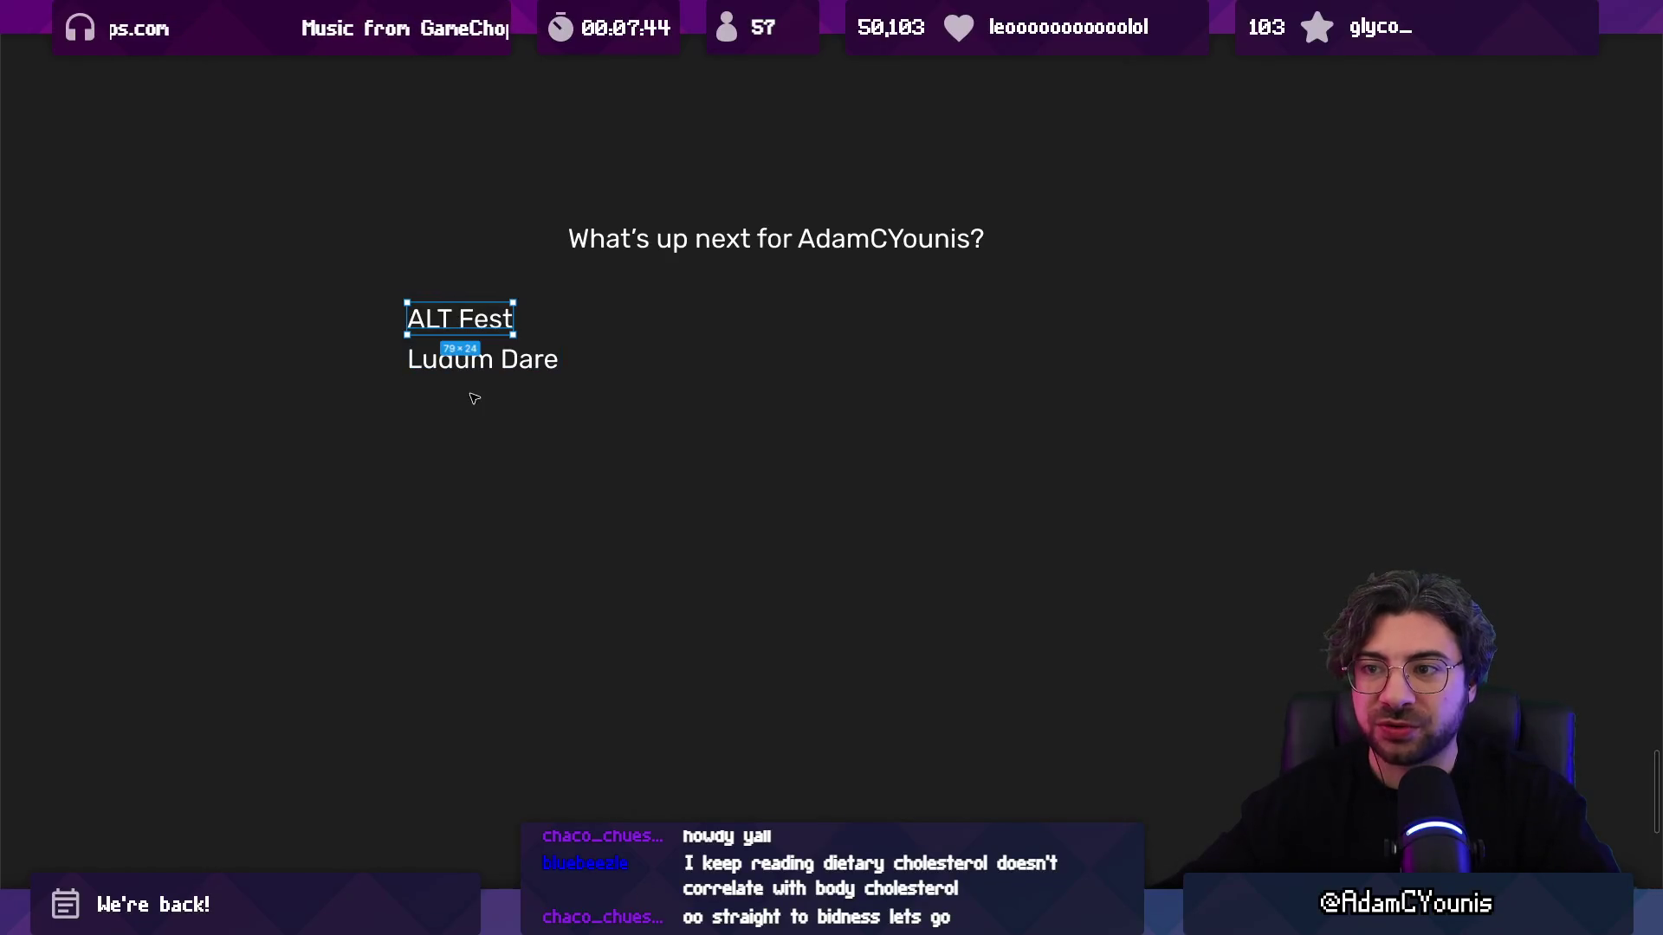
pyautogui.click(479, 370)
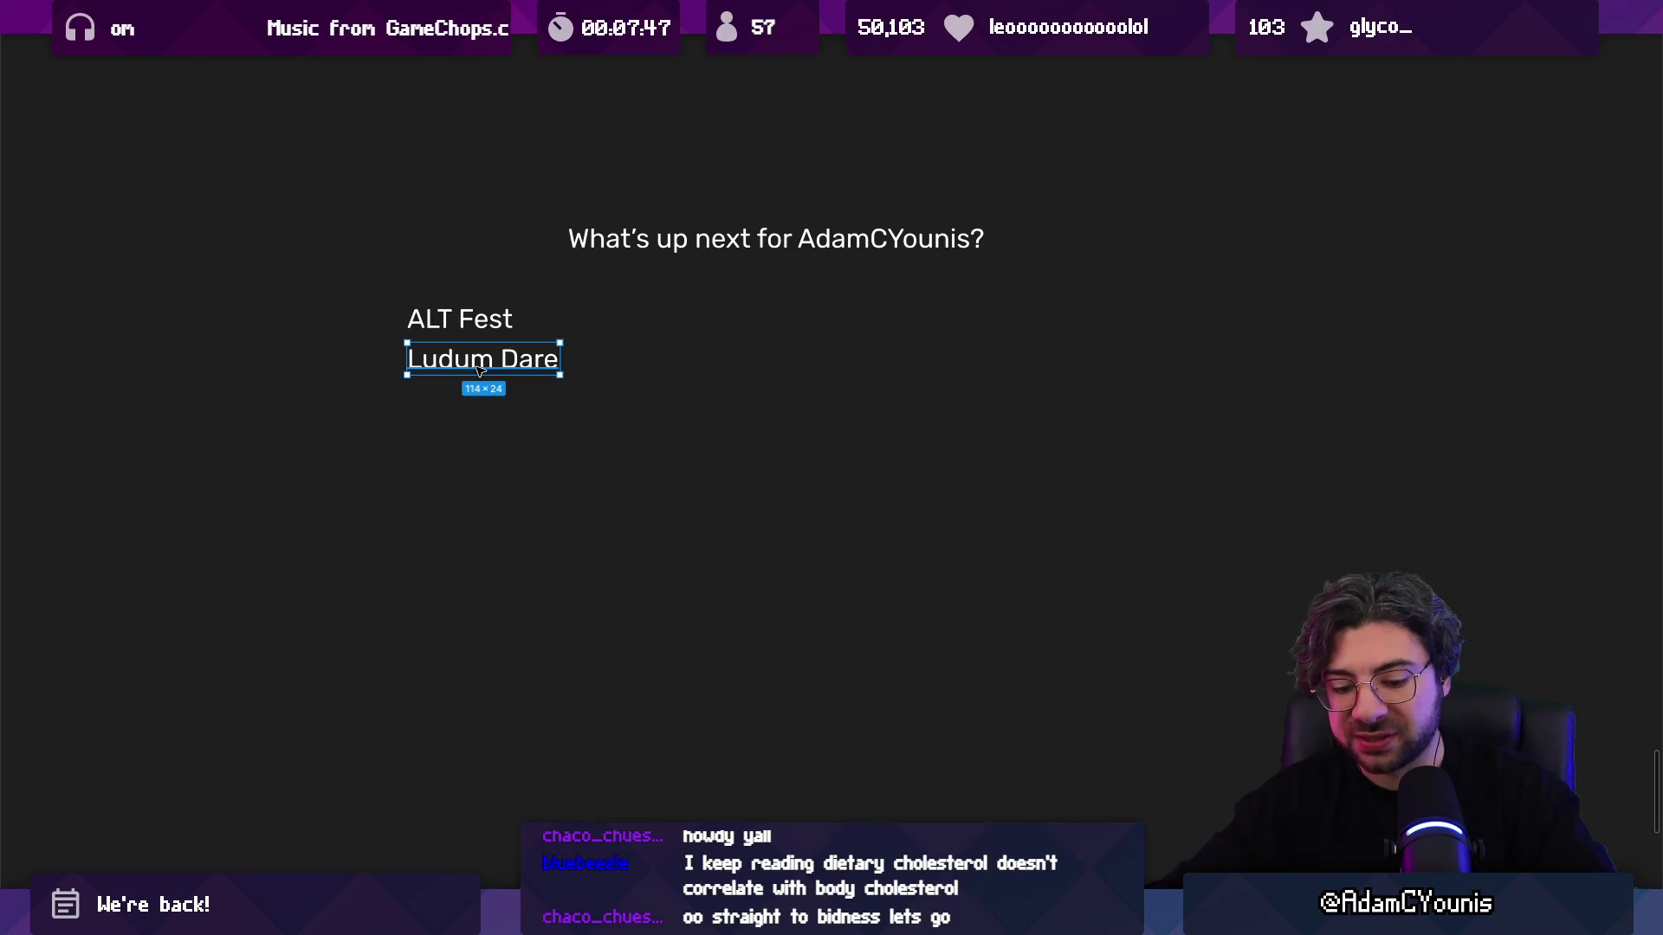
pyautogui.hotkey('ctrl', 'shift', 'x')
pyautogui.press('Escape')
pyautogui.moveTo(463, 323); pyautogui.dragTo(487, 323)
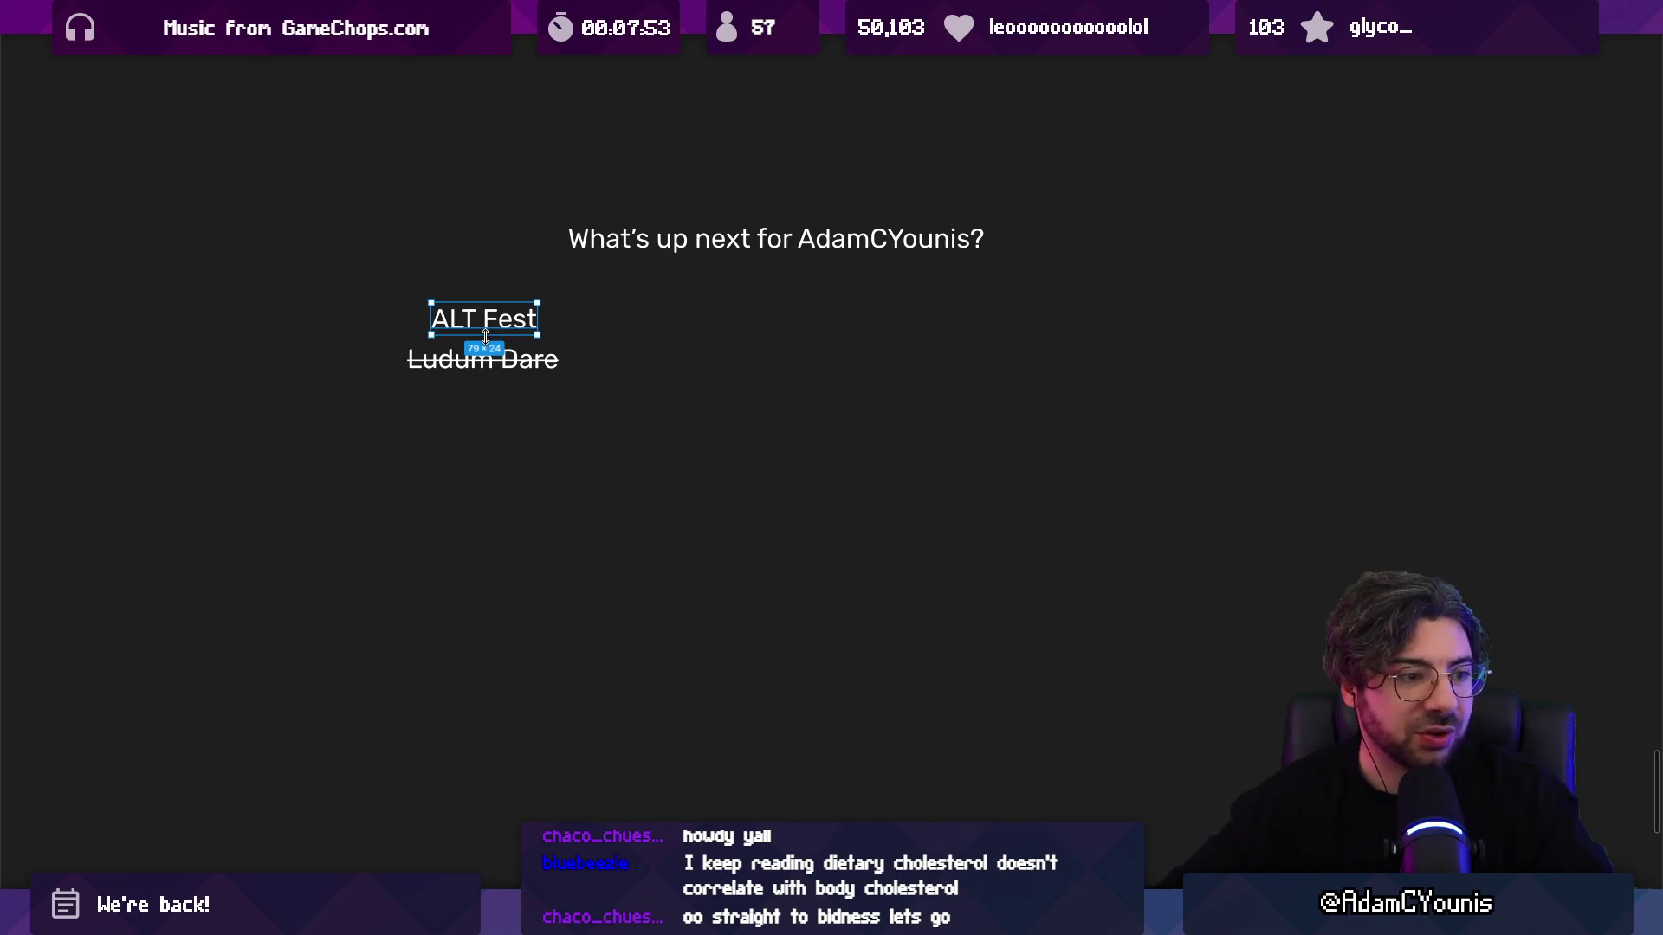
pyautogui.press('Escape')
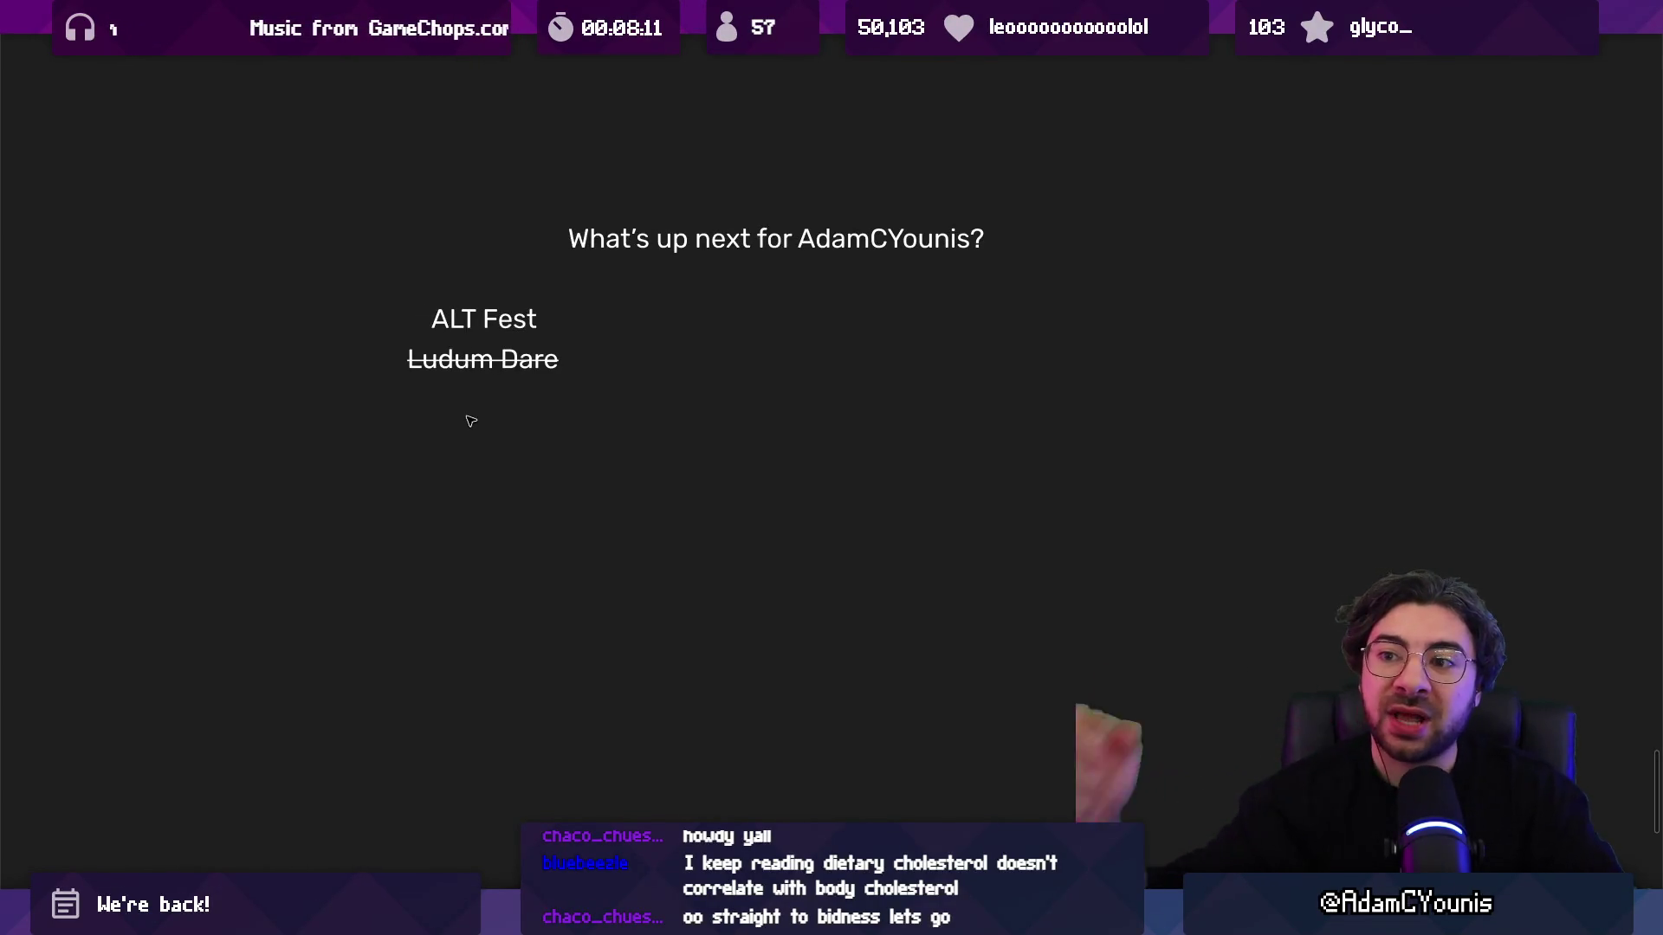
# Step: Lower the ALT Fest / Ludum Dare list, bold 'ALT Fest', and place a copy to its right
pyautogui.click(465, 368)
pyautogui.moveTo(465, 368); pyautogui.dragTo(464, 383)
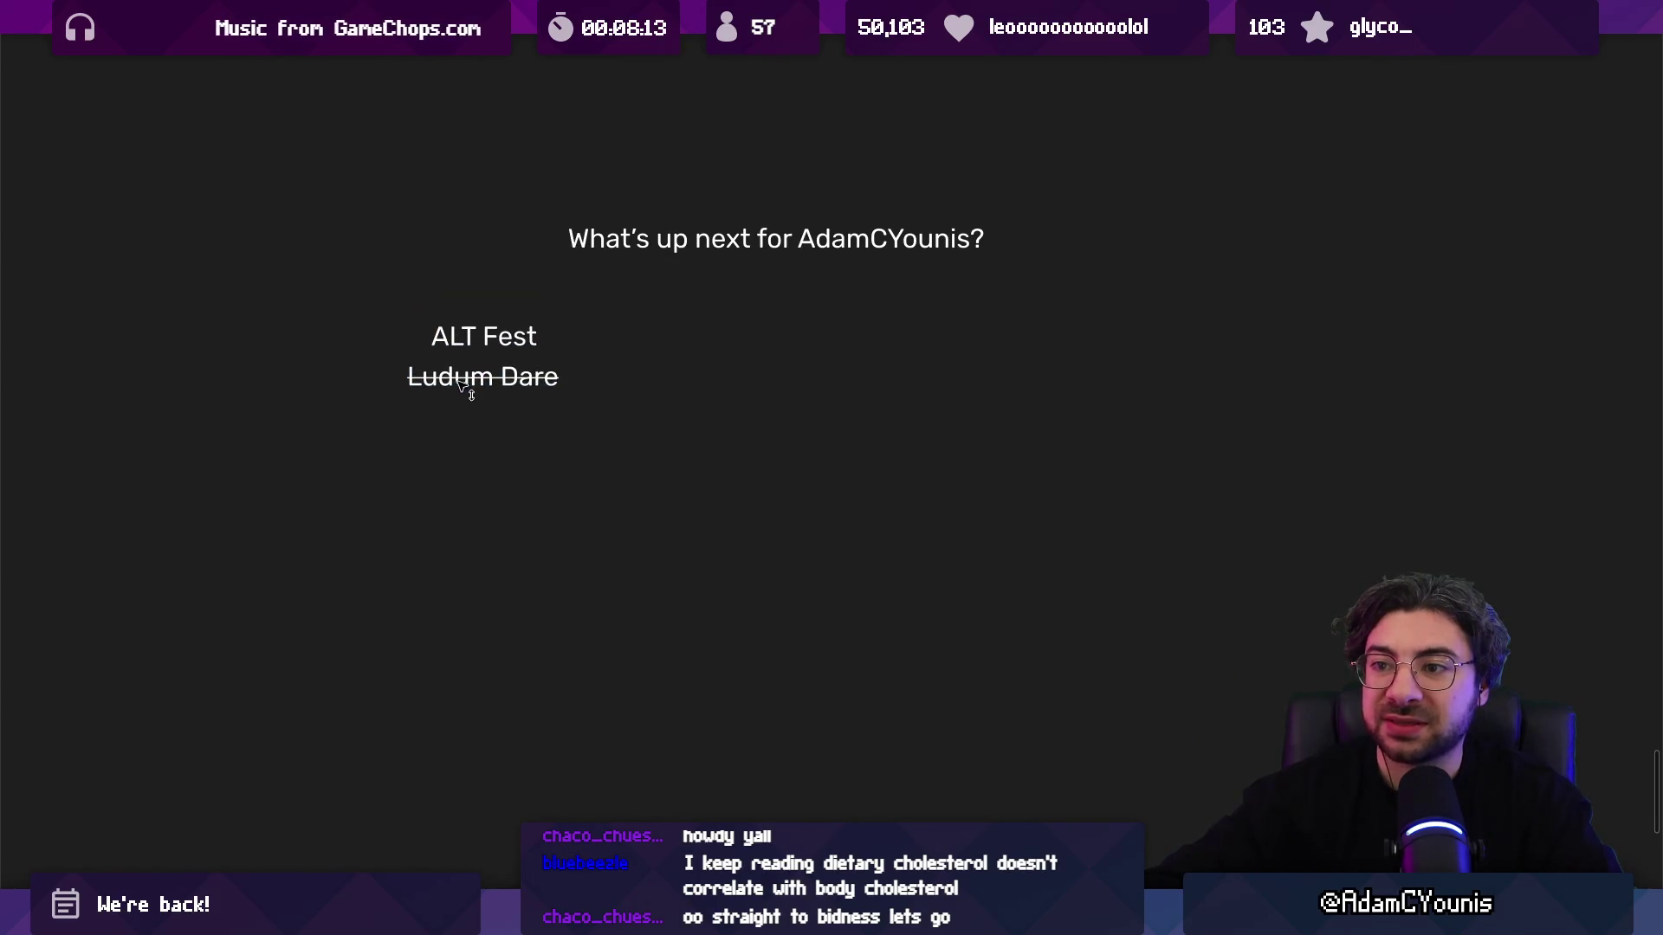
pyautogui.doubleClick(486, 335)
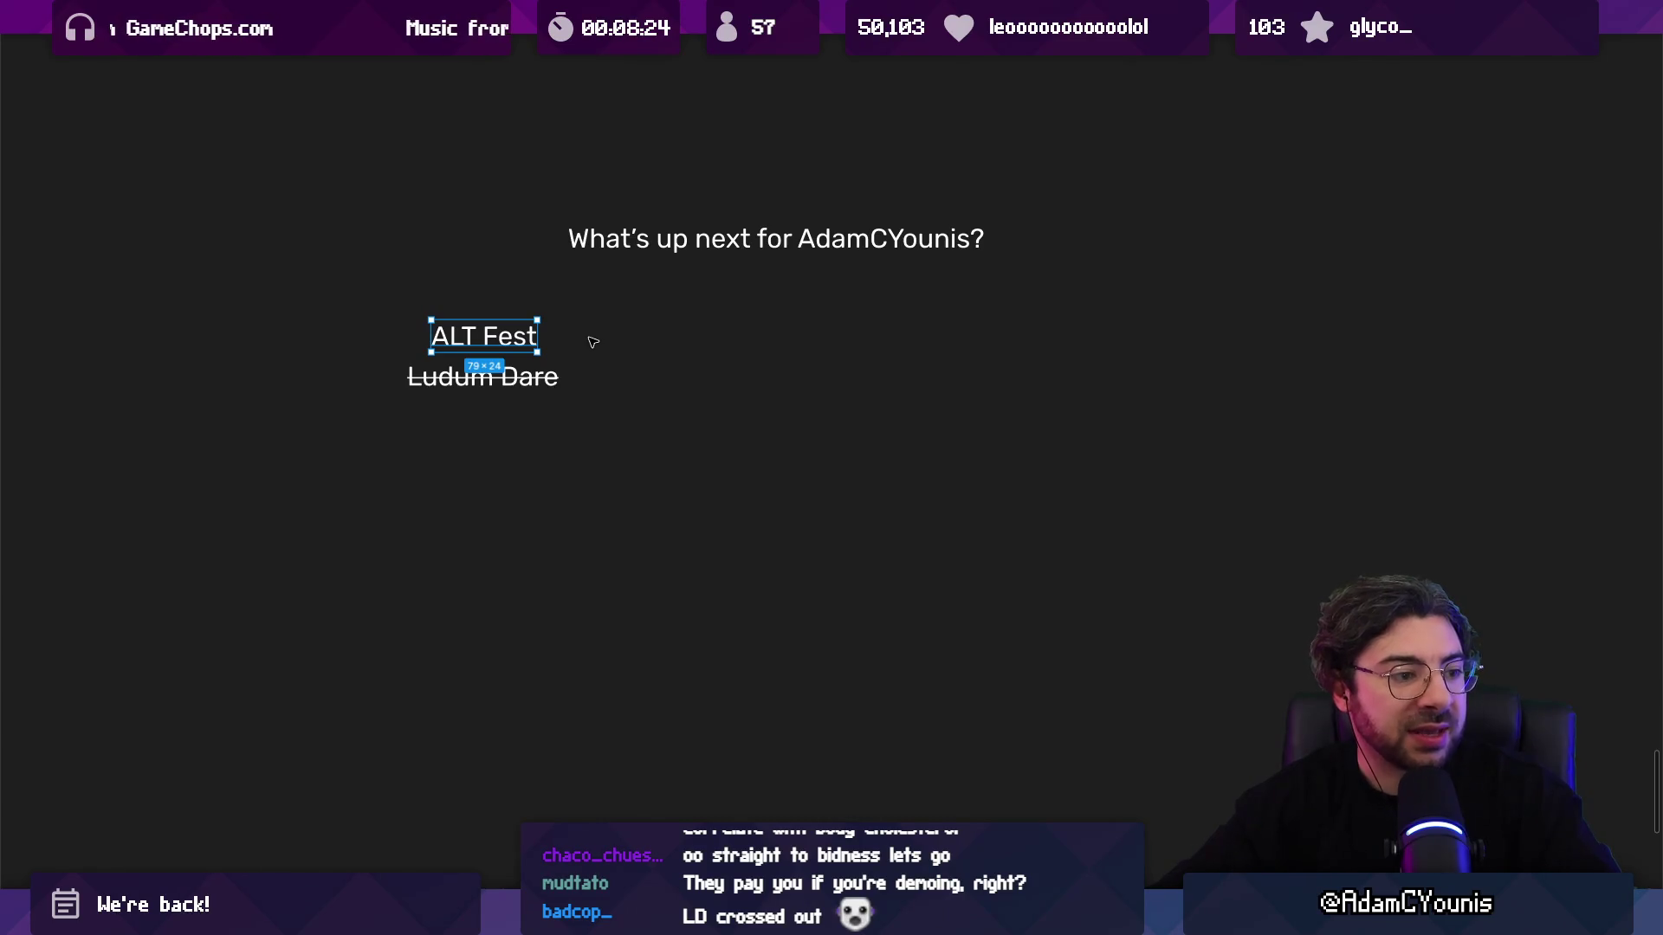
pyautogui.click(584, 346)
pyautogui.click(503, 337)
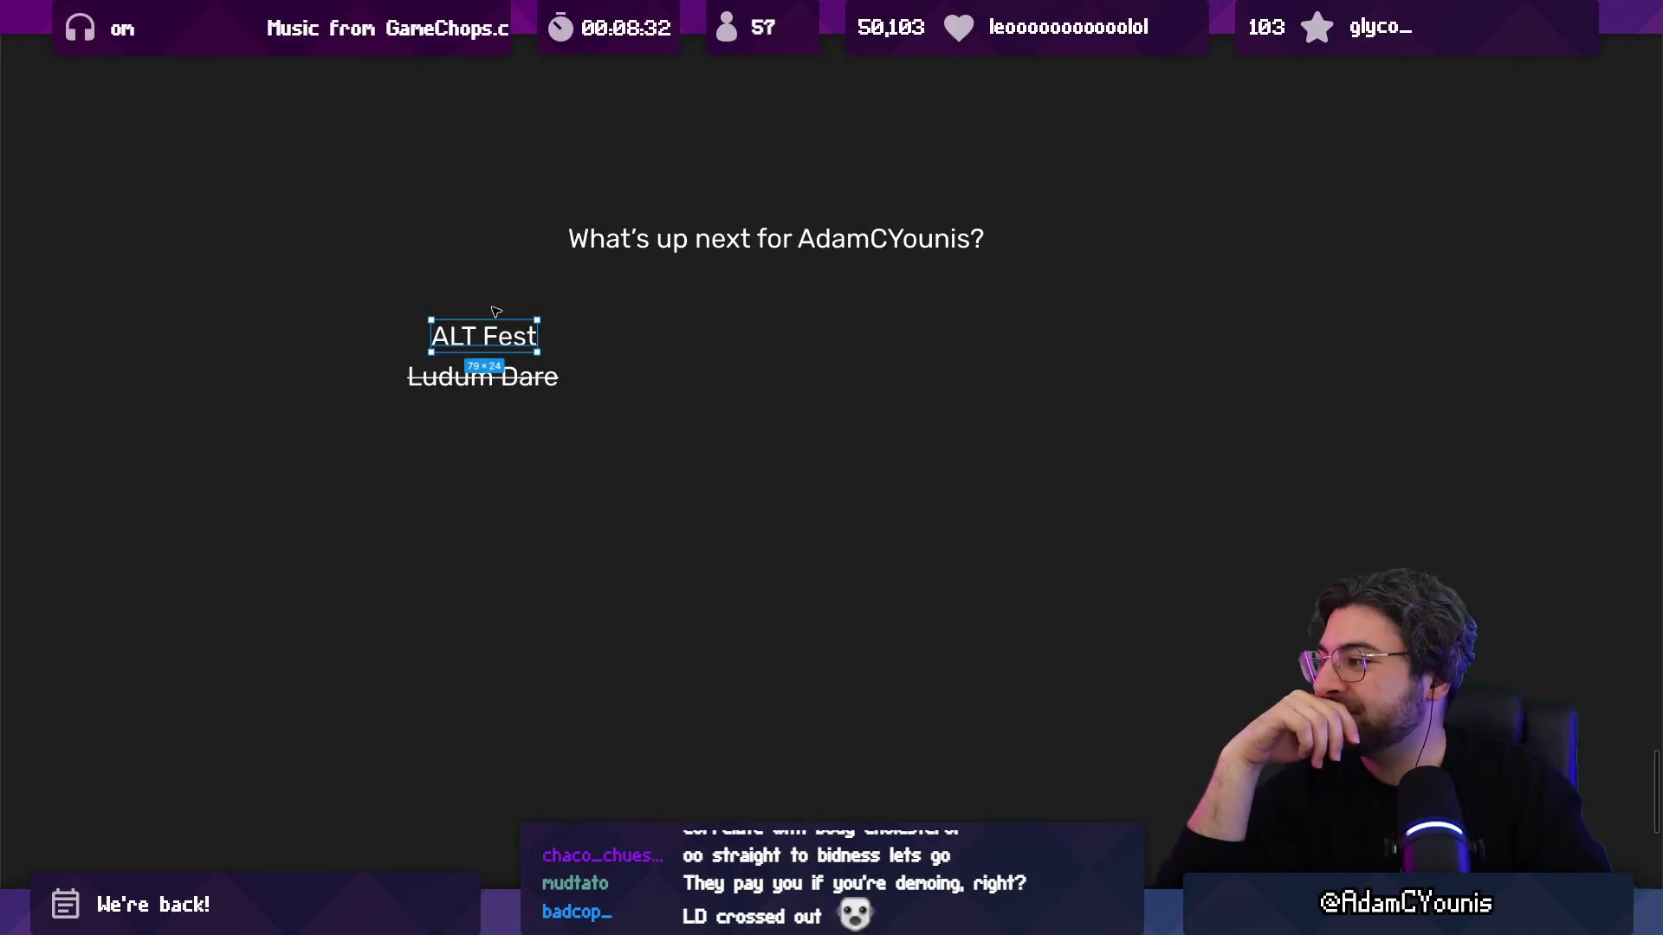
pyautogui.click(496, 312)
pyautogui.click(486, 341)
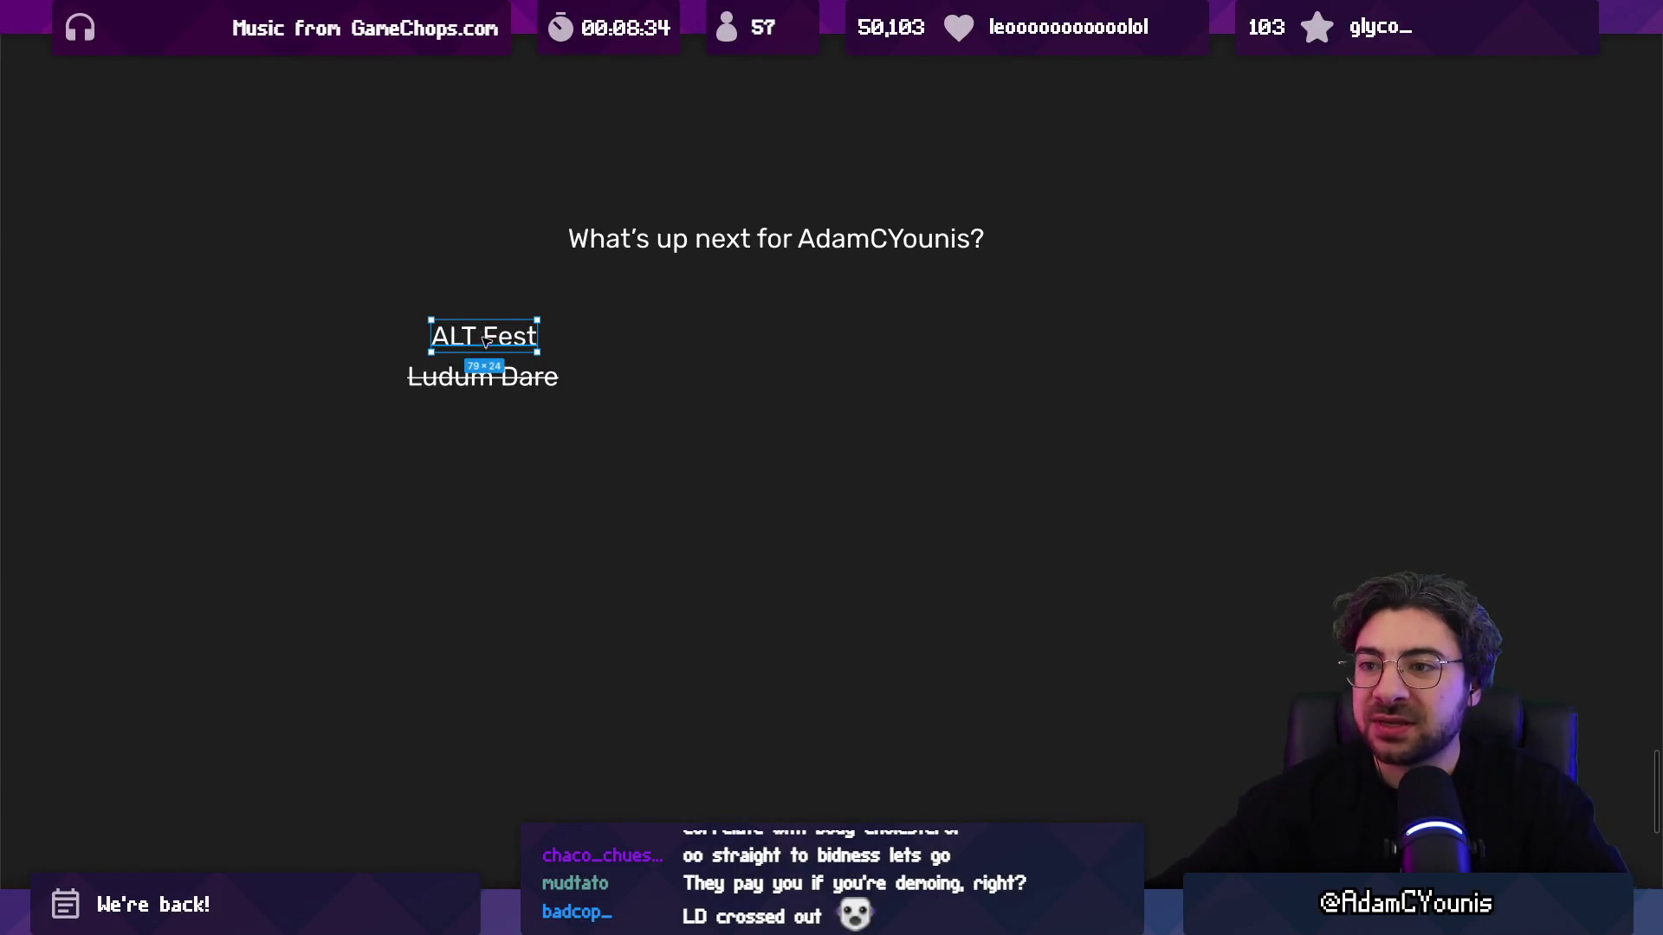
pyautogui.hotkey('ctrl', 'b')
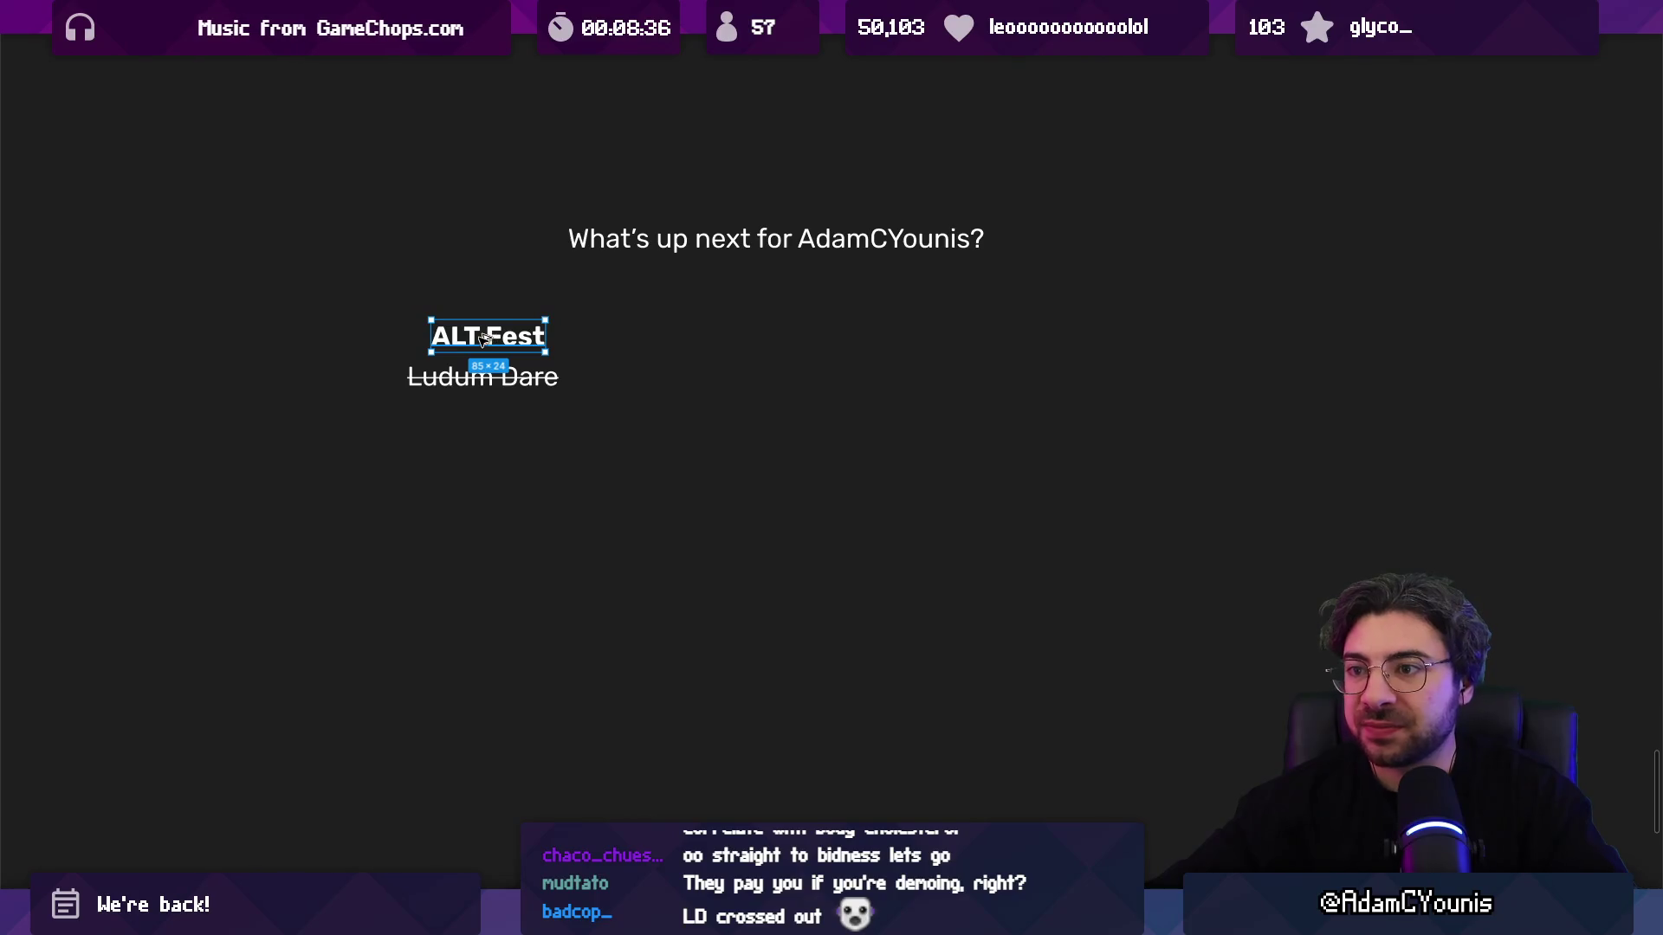
pyautogui.moveTo(485, 340); pyautogui.dragTo(706, 349)
# Step: Undo the duplicate ALT Fest, then narrow the contract-job note to two lines and move it left
pyautogui.doubleClick(704, 347)
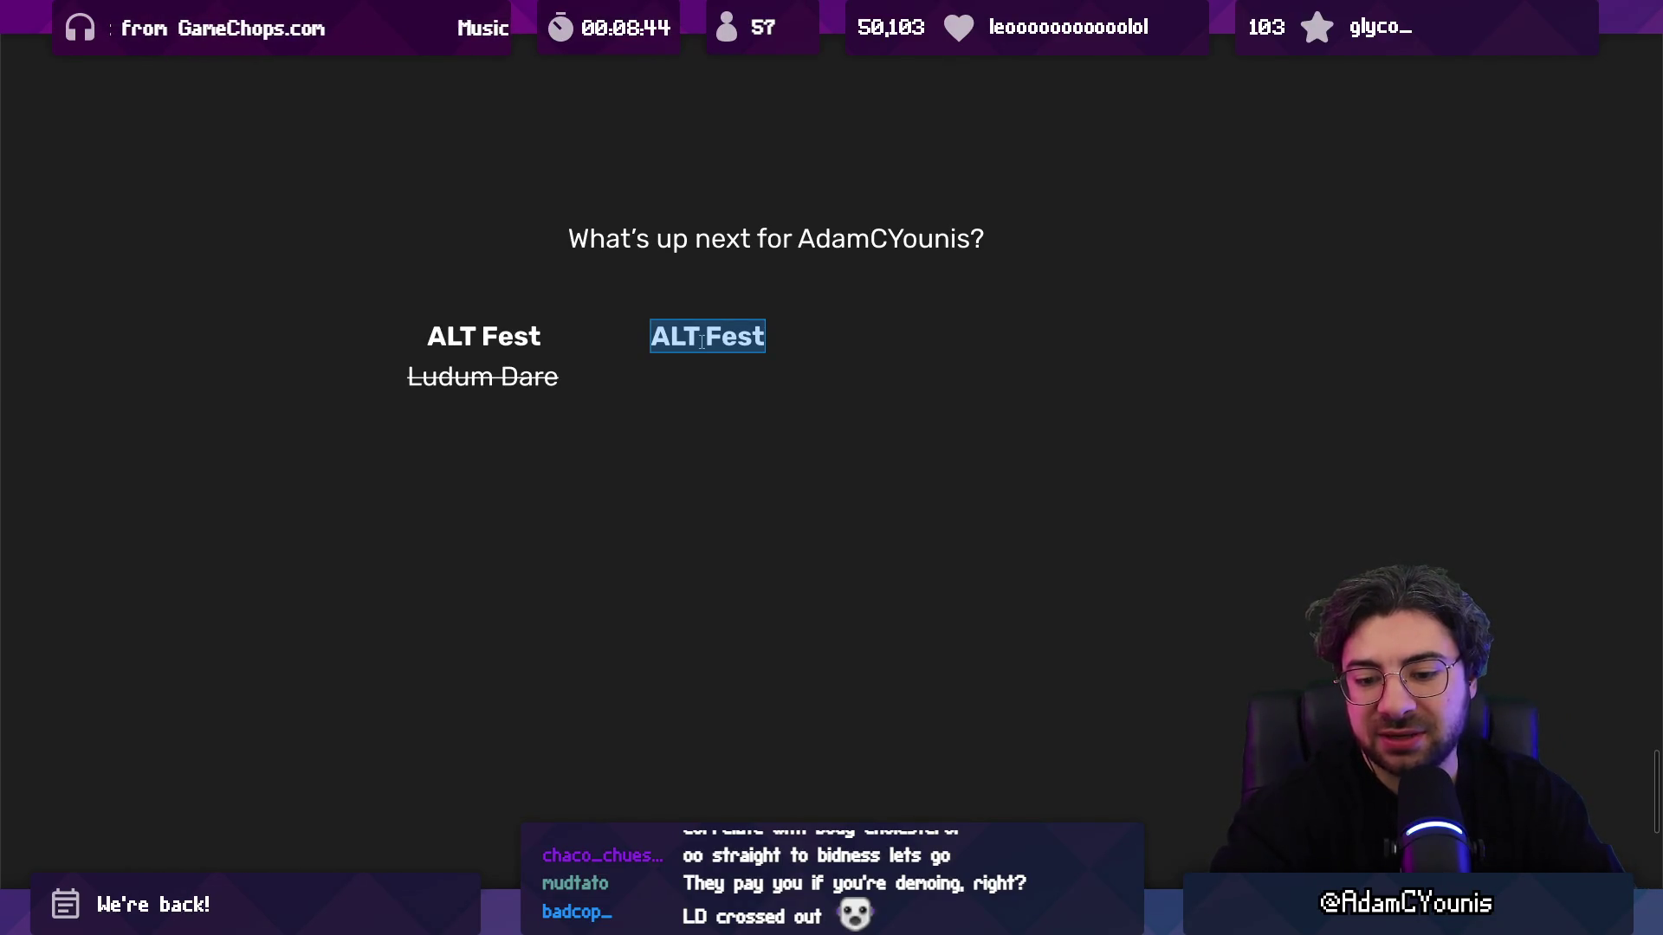
pyautogui.click(702, 340)
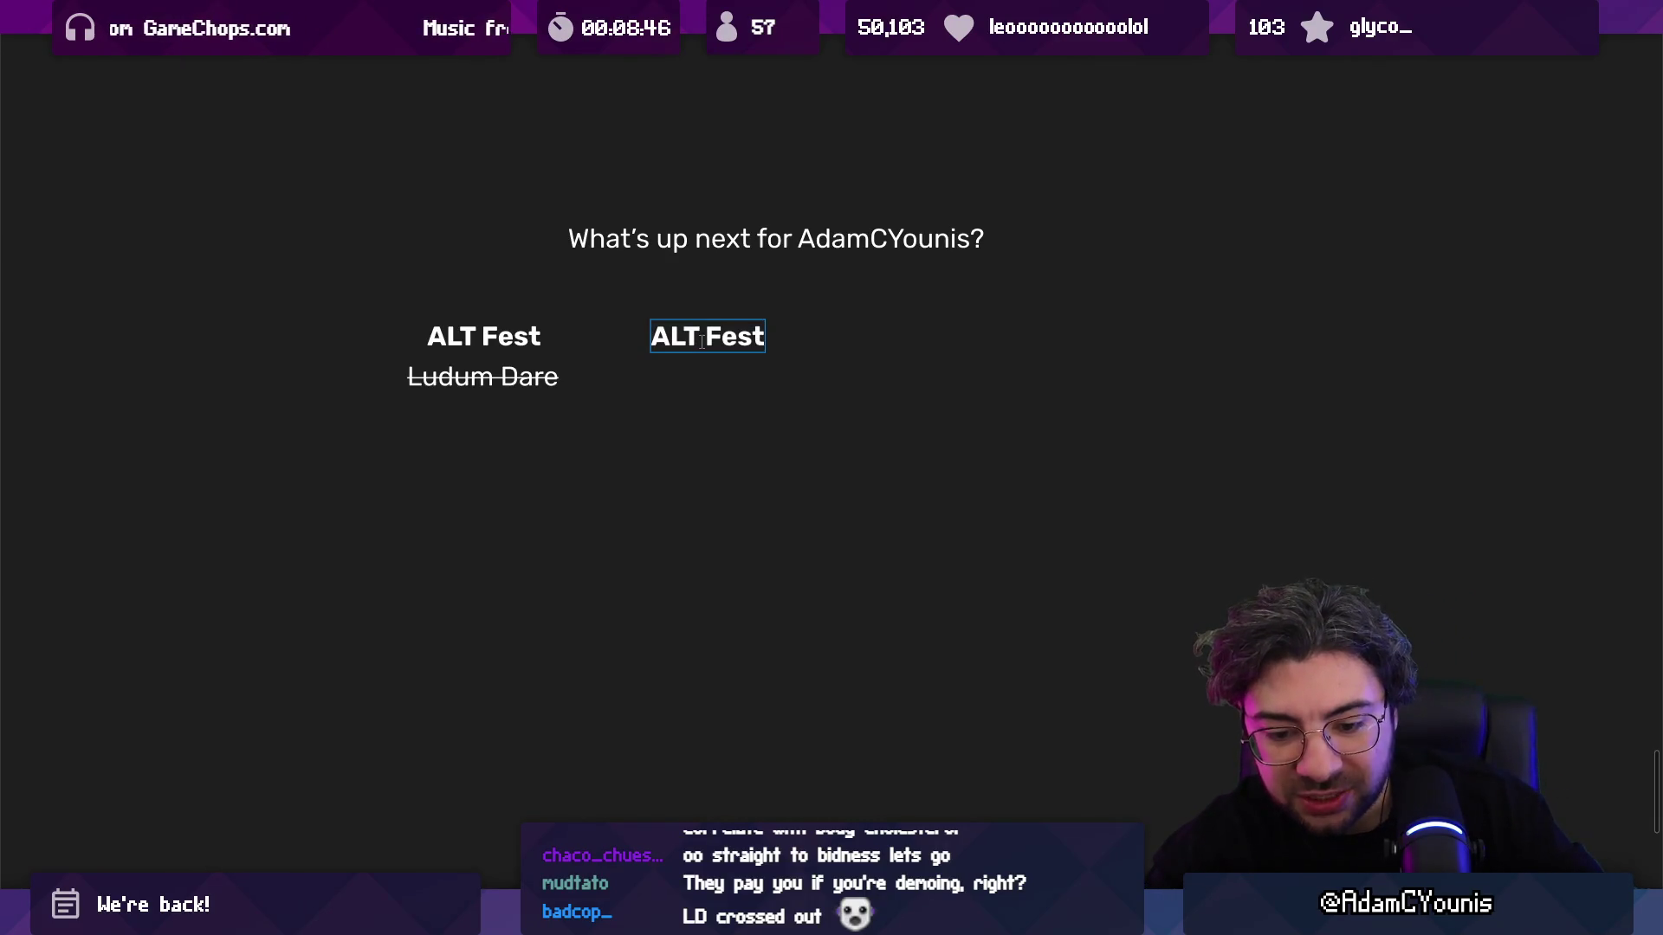
pyautogui.press('Escape')
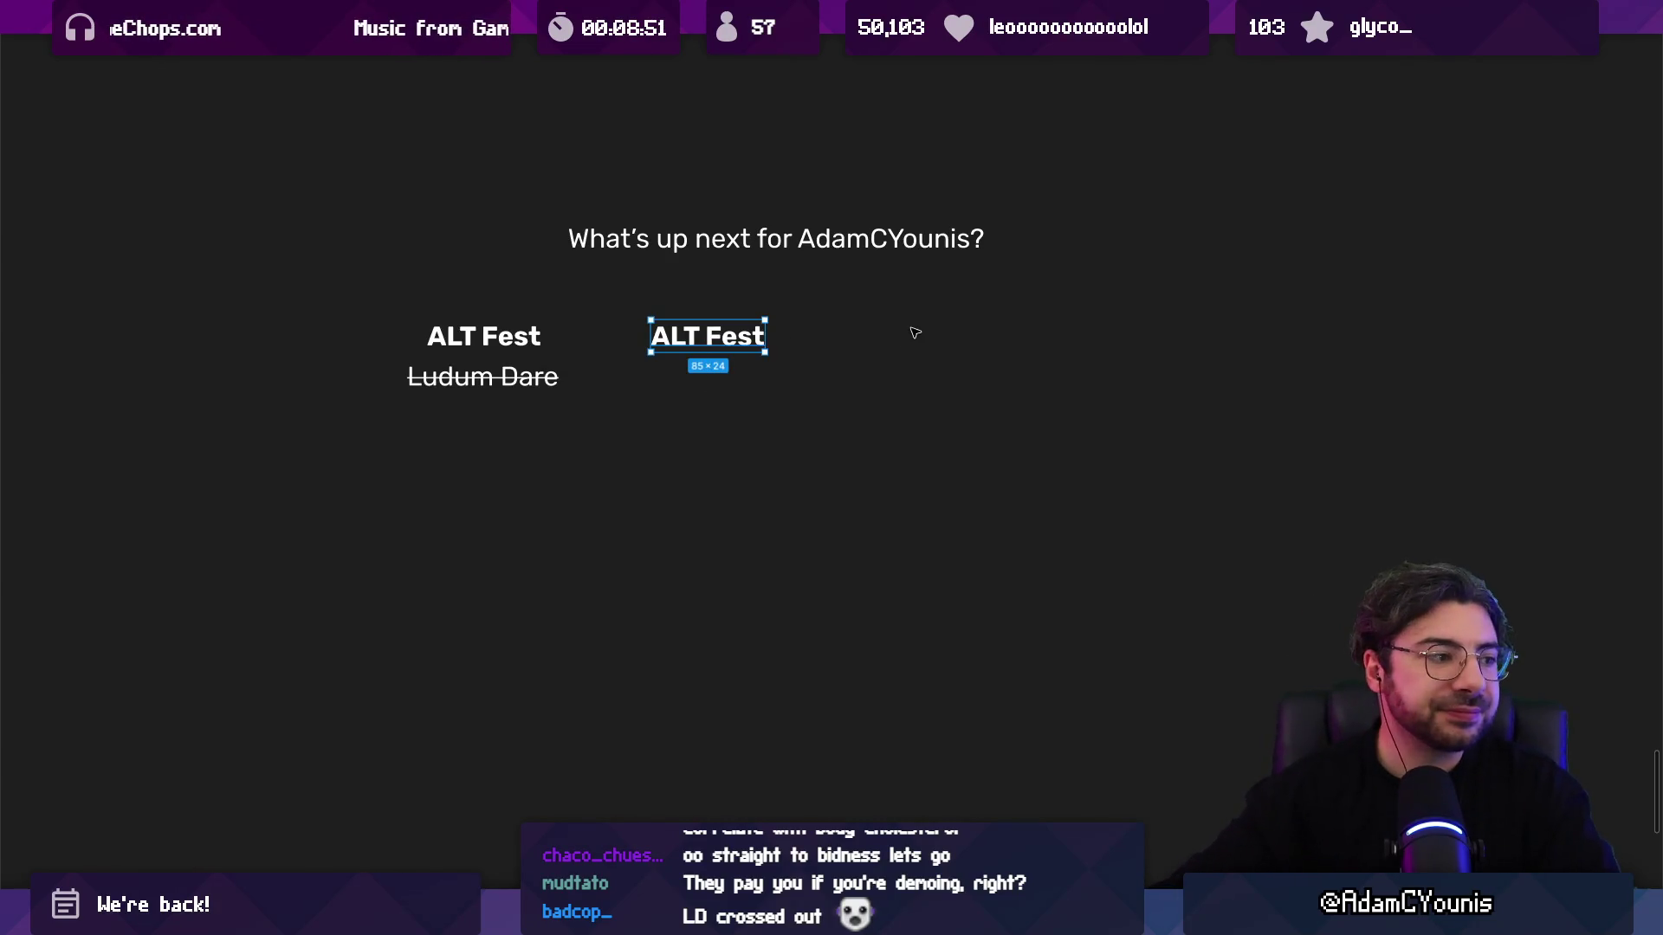
pyautogui.hotkey('ctrl', 'z')
pyautogui.hotkey('ctrl', 'z')
pyautogui.moveTo(650, 340); pyautogui.dragTo(620, 329)
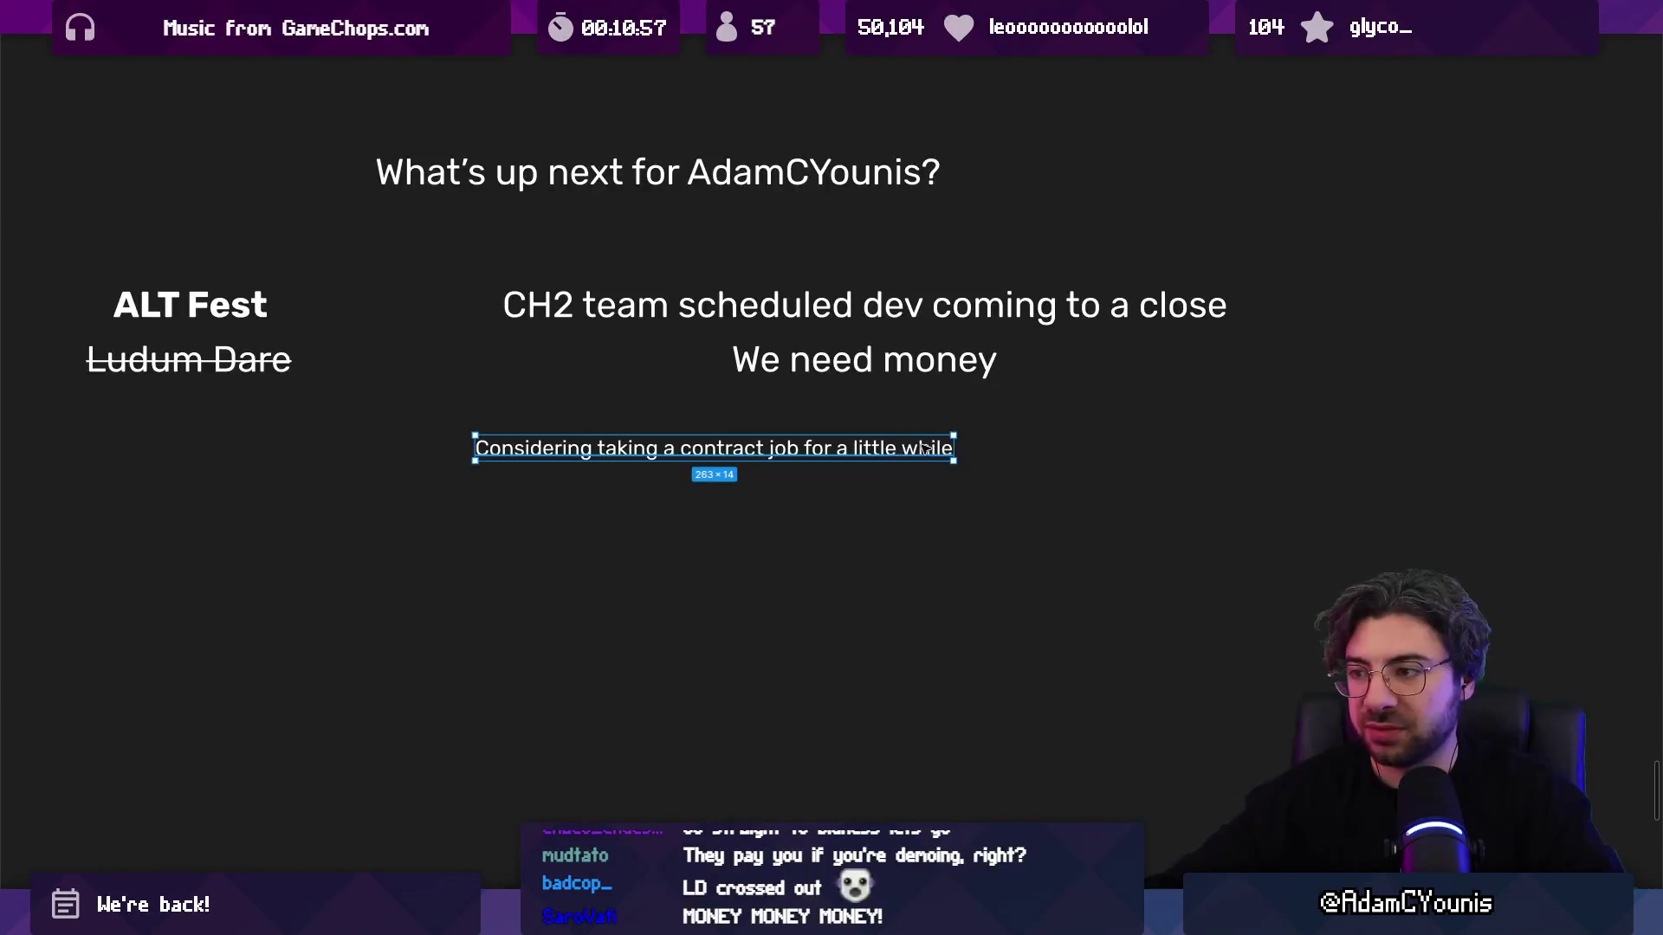
pyautogui.moveTo(953, 445)
pyautogui.mouseDown()
pyautogui.moveTo(724, 443)
pyautogui.moveTo(759, 440)
pyautogui.mouseUp()
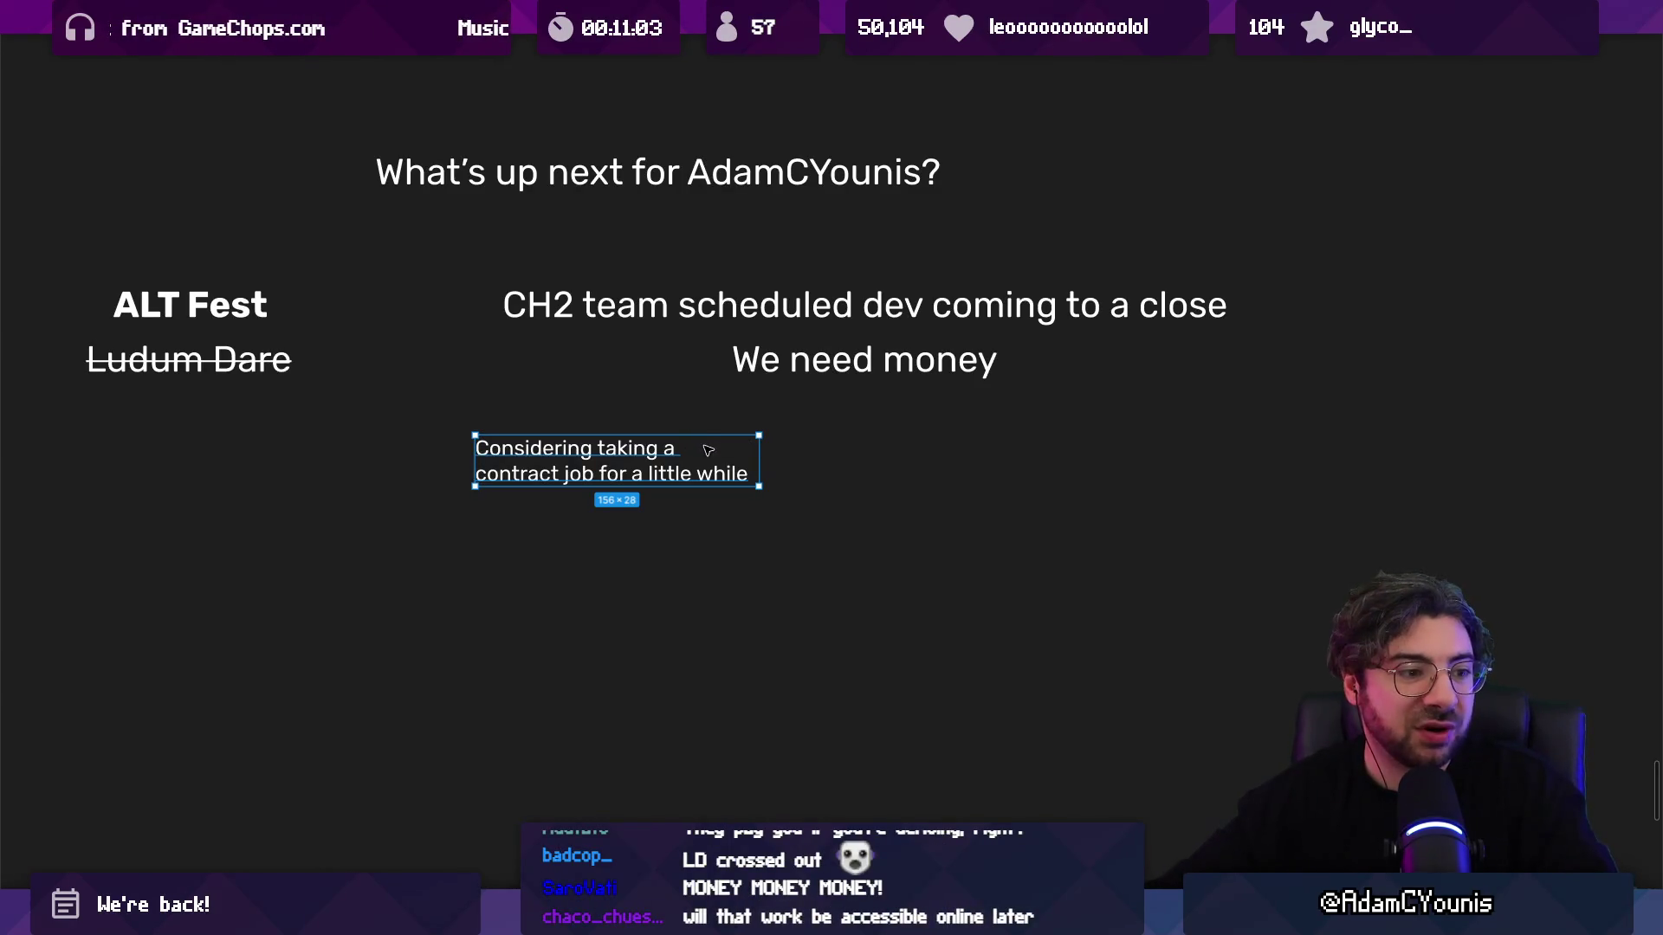
pyautogui.moveTo(756, 445)
pyautogui.mouseDown()
pyautogui.moveTo(698, 459)
pyautogui.moveTo(702, 445)
pyautogui.moveTo(589, 498)
pyautogui.mouseUp()
pyautogui.hotkey('ctrl', '\\')
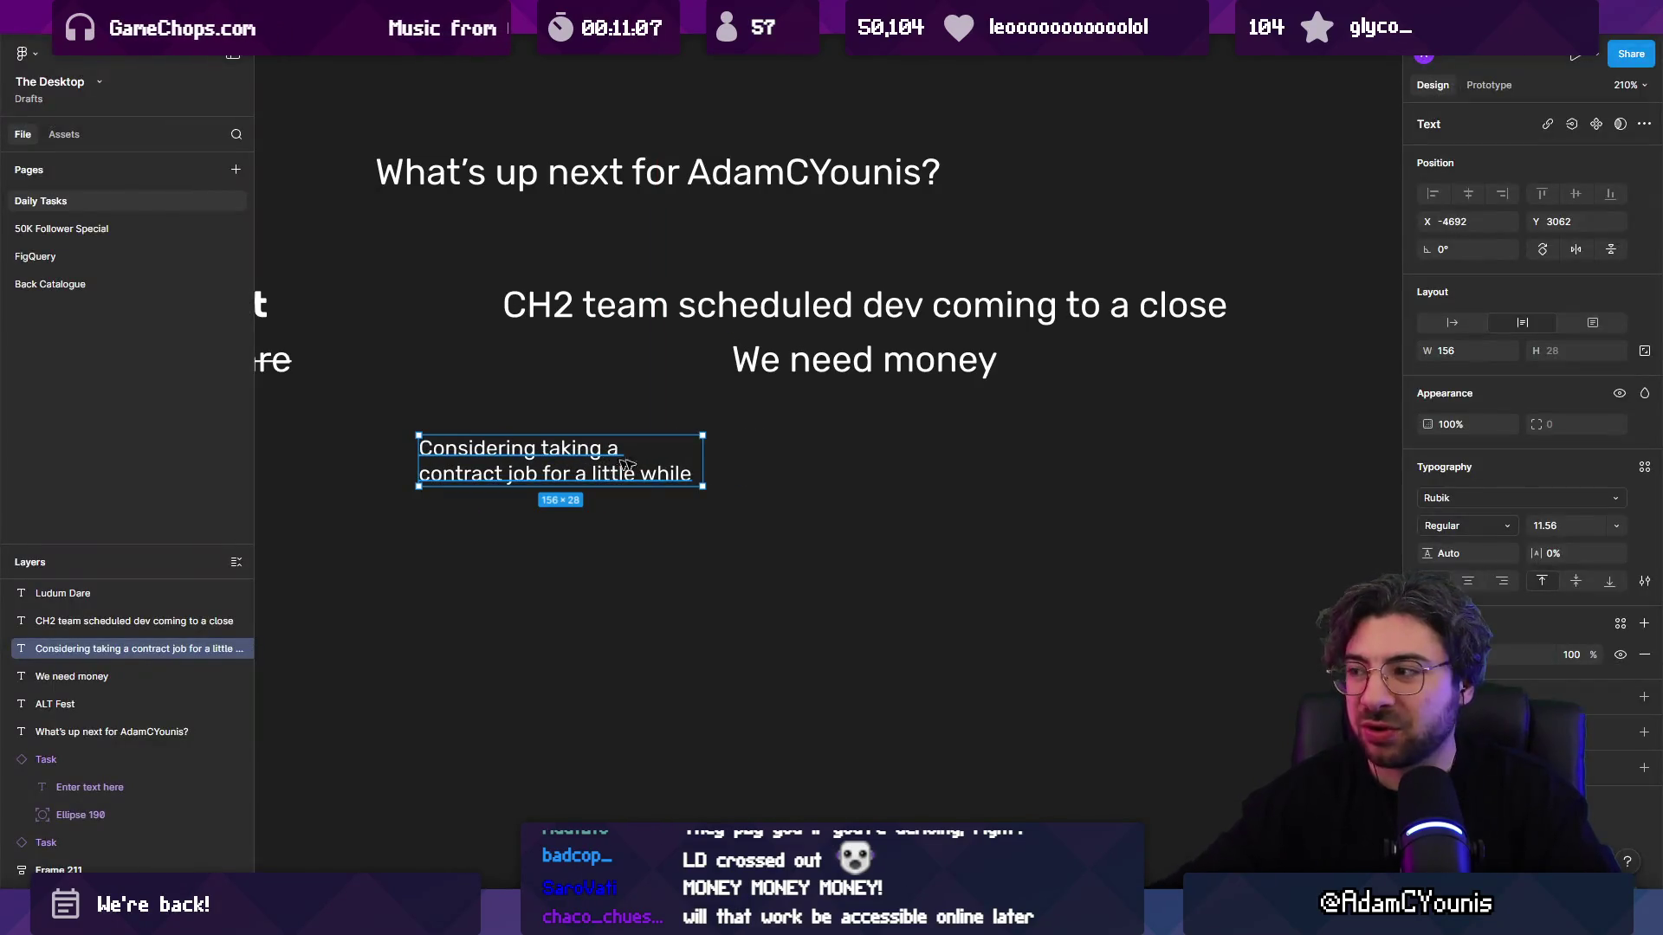
# Step: Centre-align the contract-job note's text with Ctrl+Alt+T and reselect the note
pyautogui.hotkey('ctrl', 'alt', 't')
pyautogui.press('Escape')
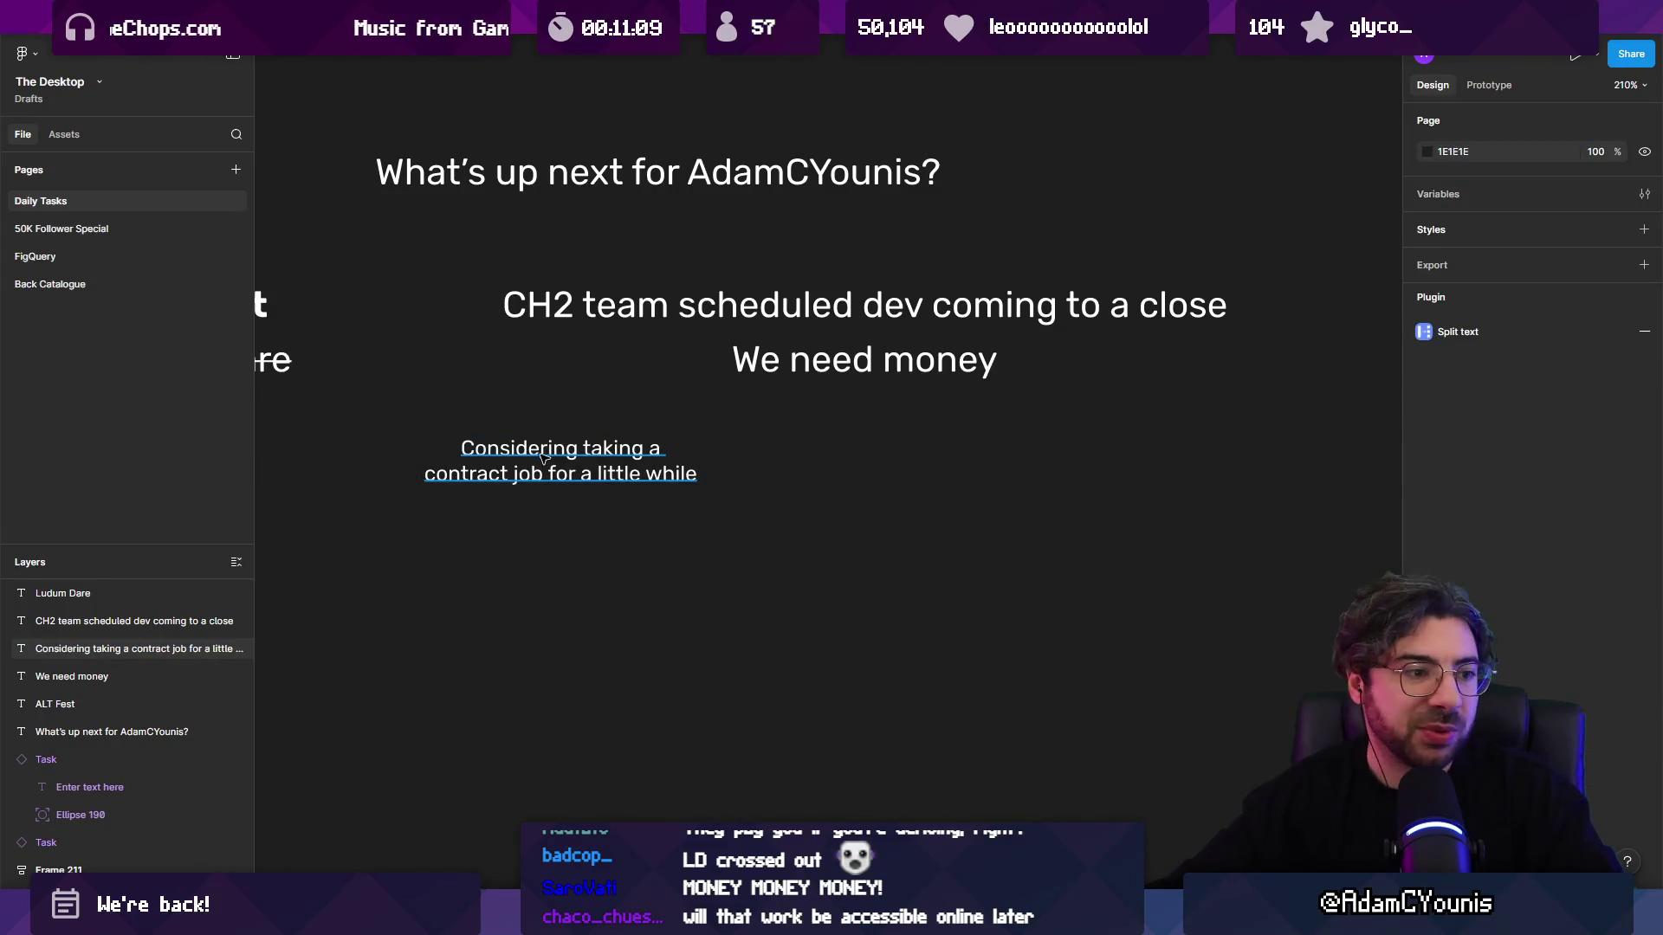
pyautogui.click(561, 482)
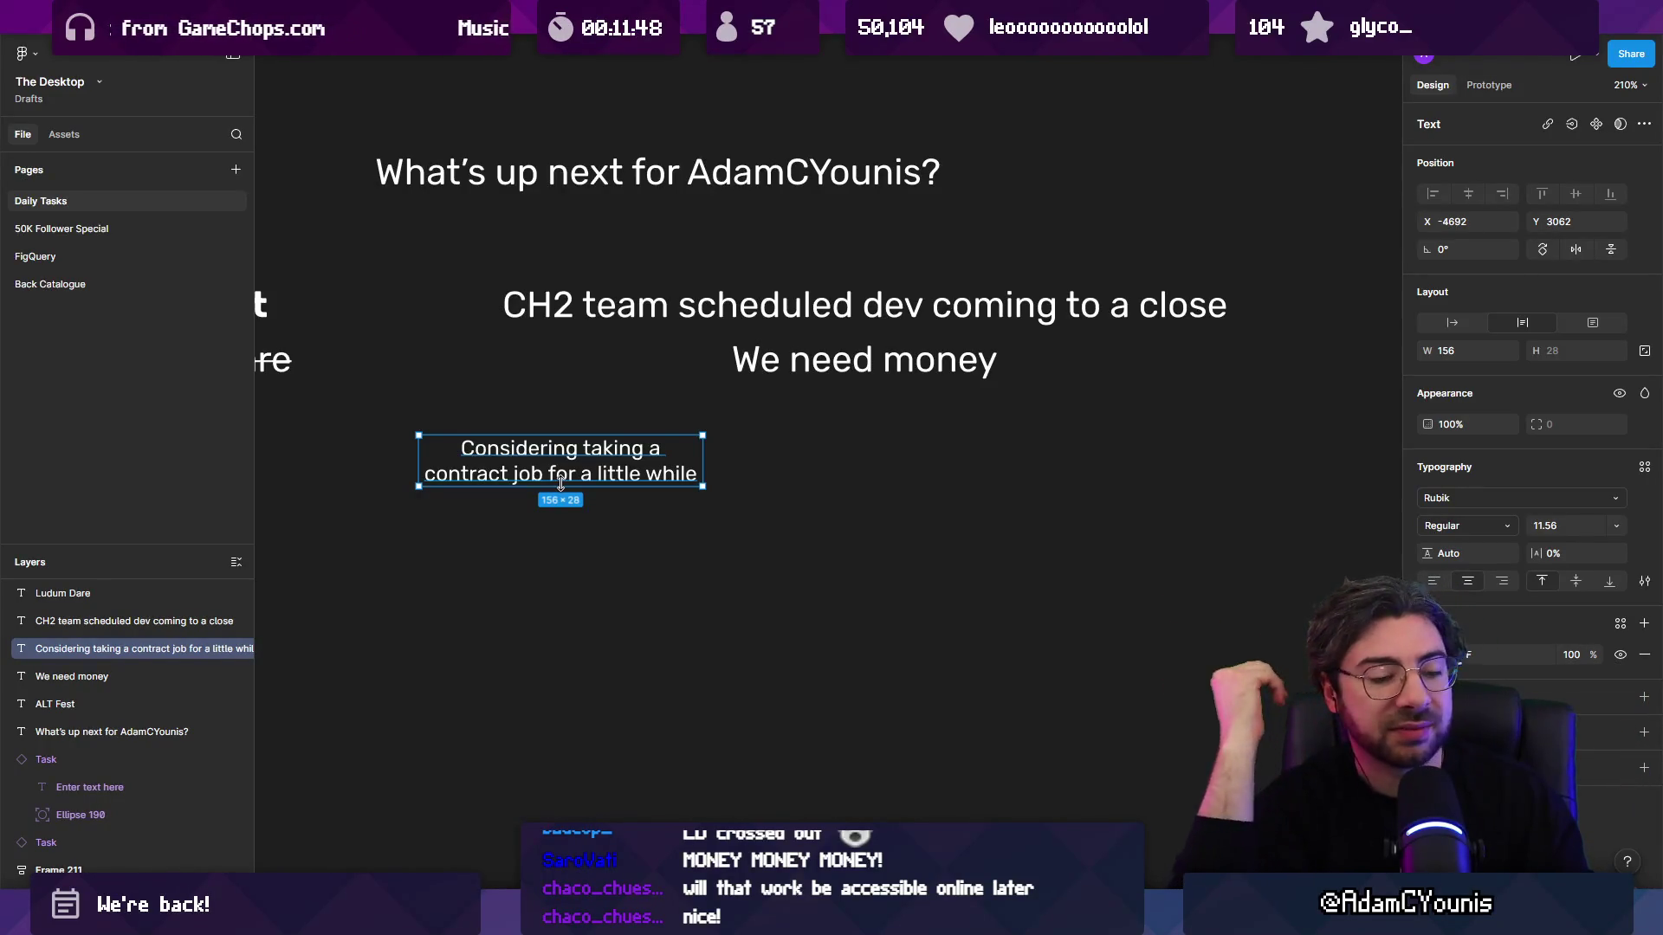
pyautogui.click(623, 502)
pyautogui.scroll(1, 623, 502)
pyautogui.click(637, 491)
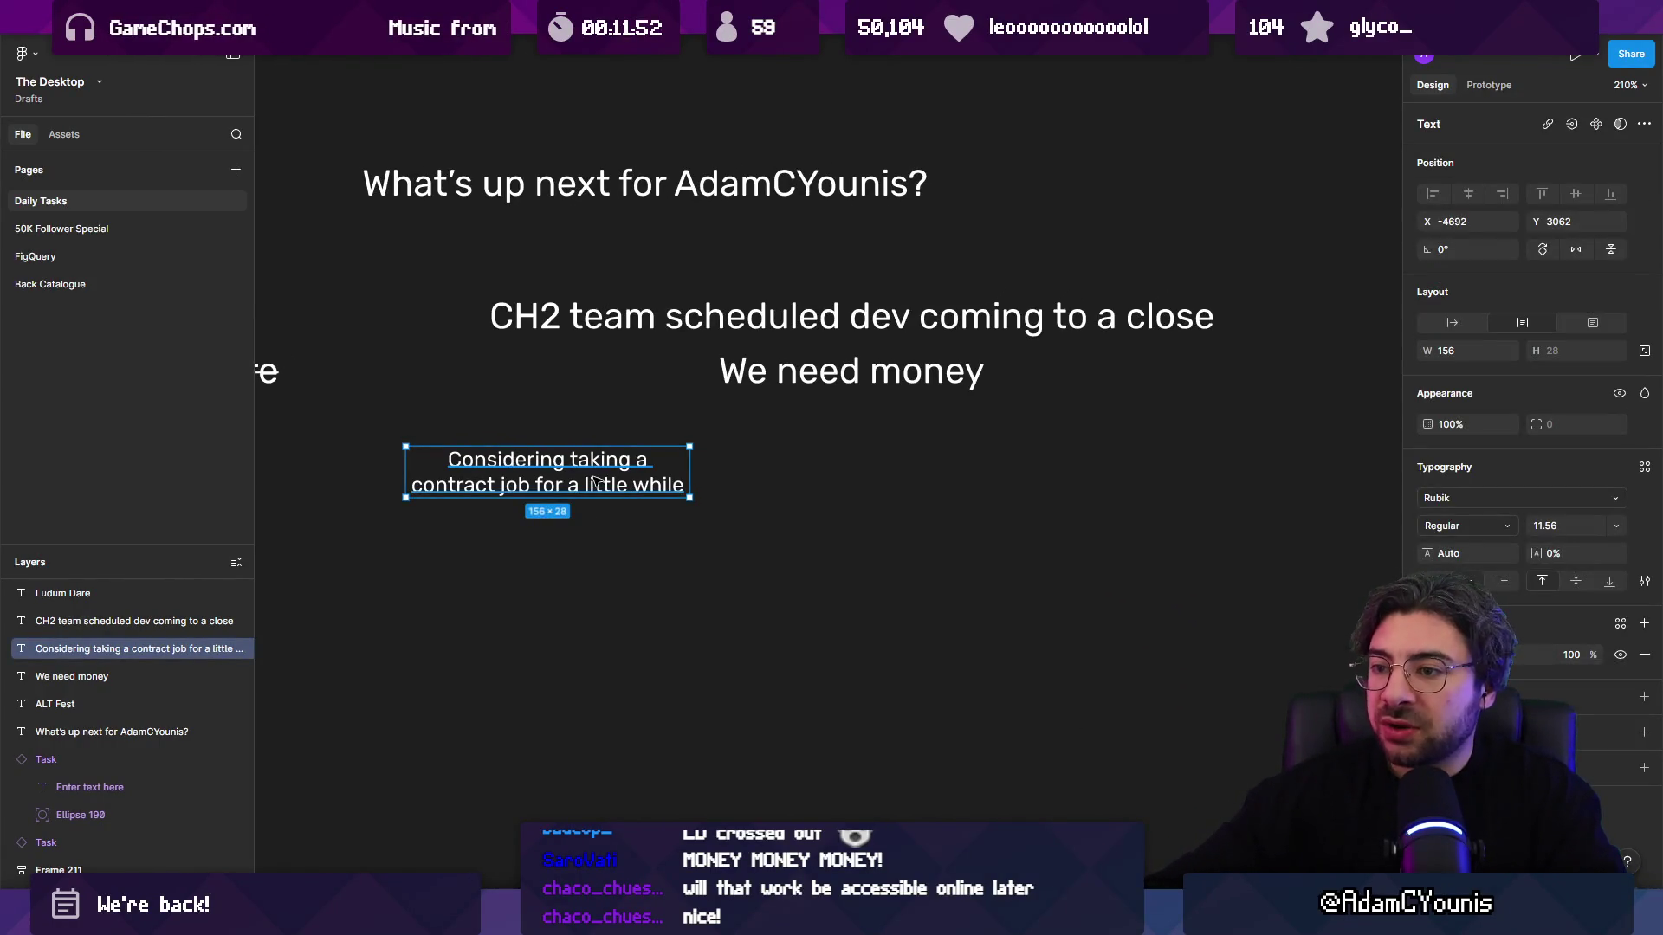
# Step: Alt-drag a duplicate of the contract-job note to the right and start editing its text
pyautogui.hscroll(2, 582, 476)
pyautogui.moveTo(582, 476); pyautogui.dragTo(915, 478)
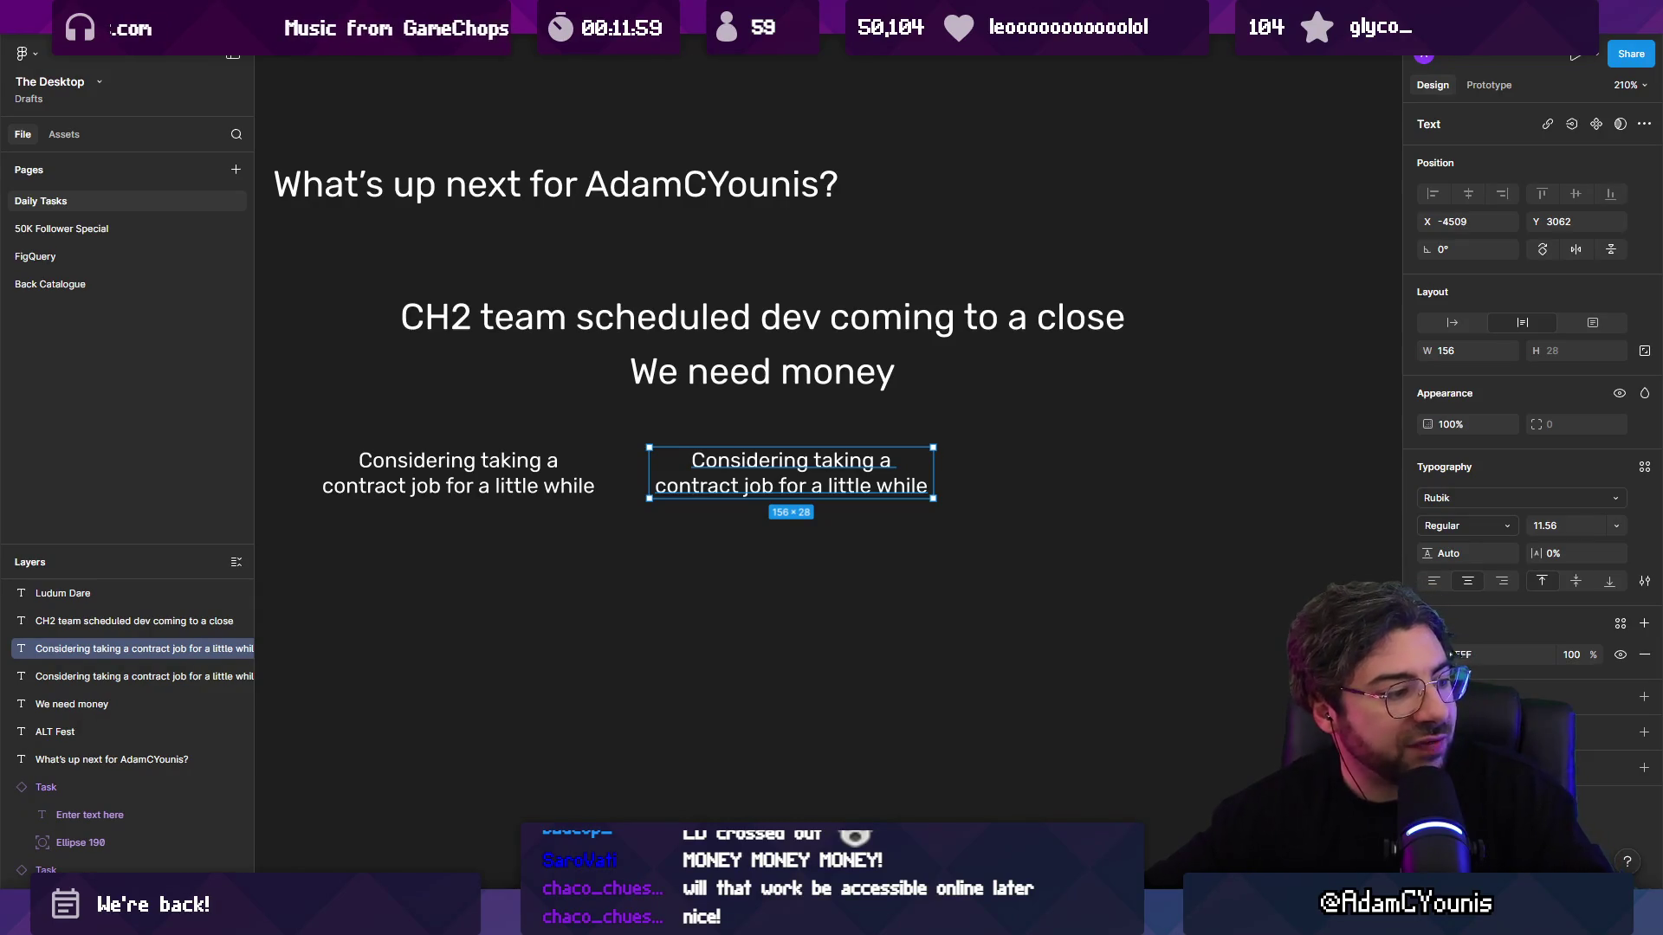
pyautogui.moveTo(1117, 918)
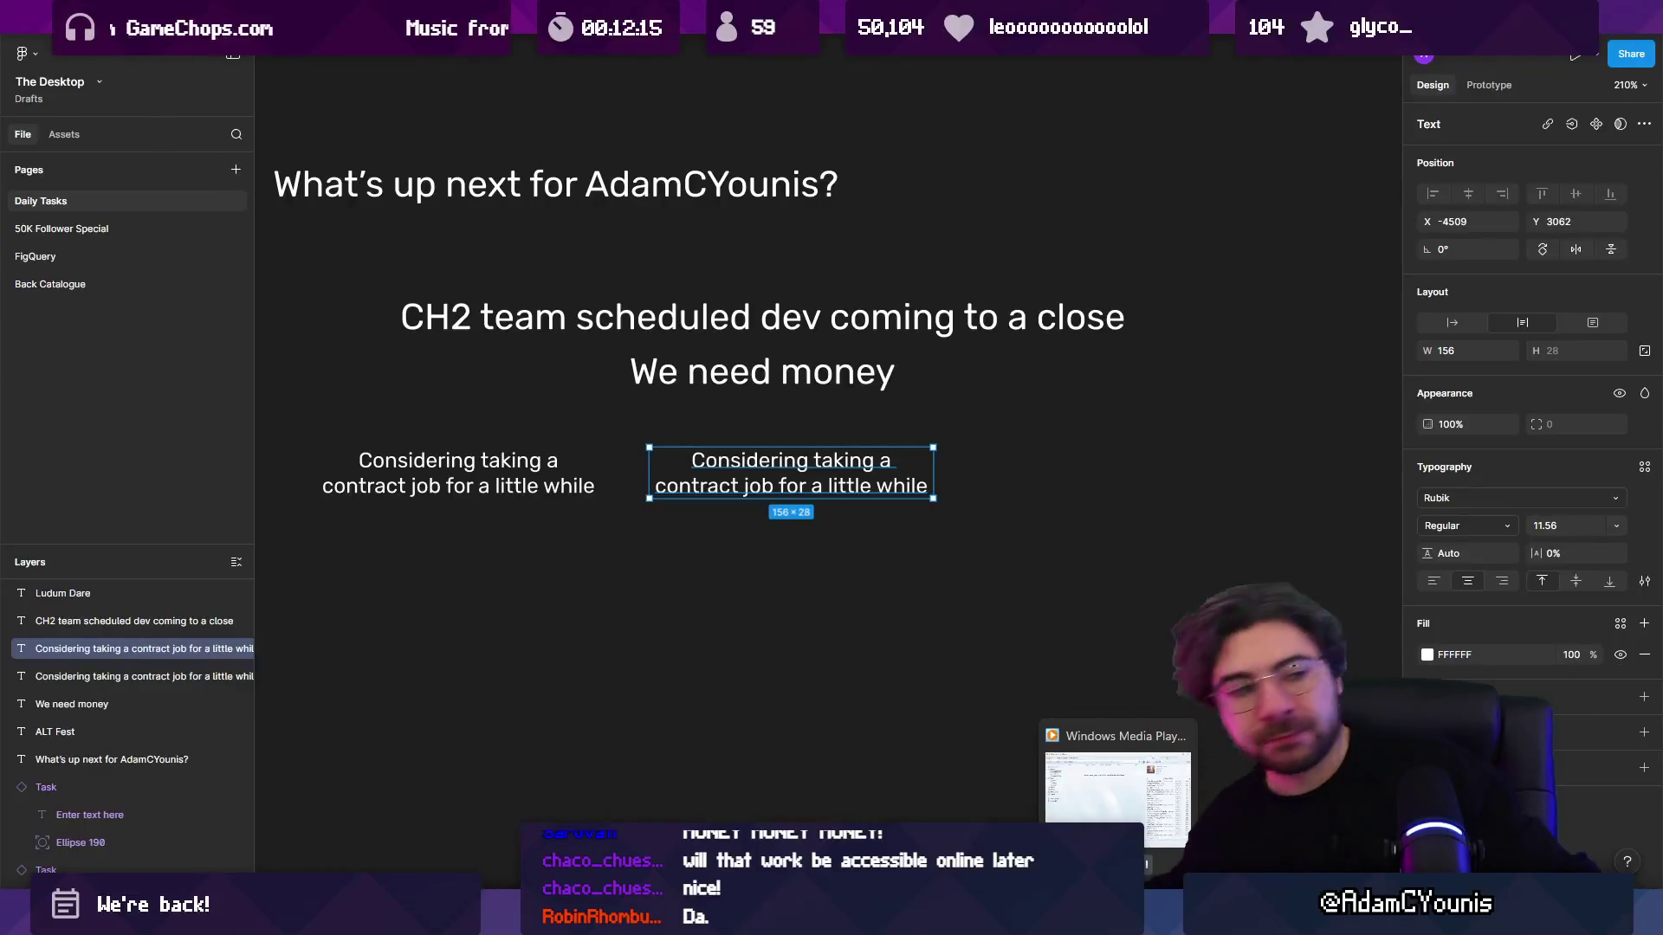
pyautogui.moveTo(1042, 918)
pyautogui.moveTo(813, 918)
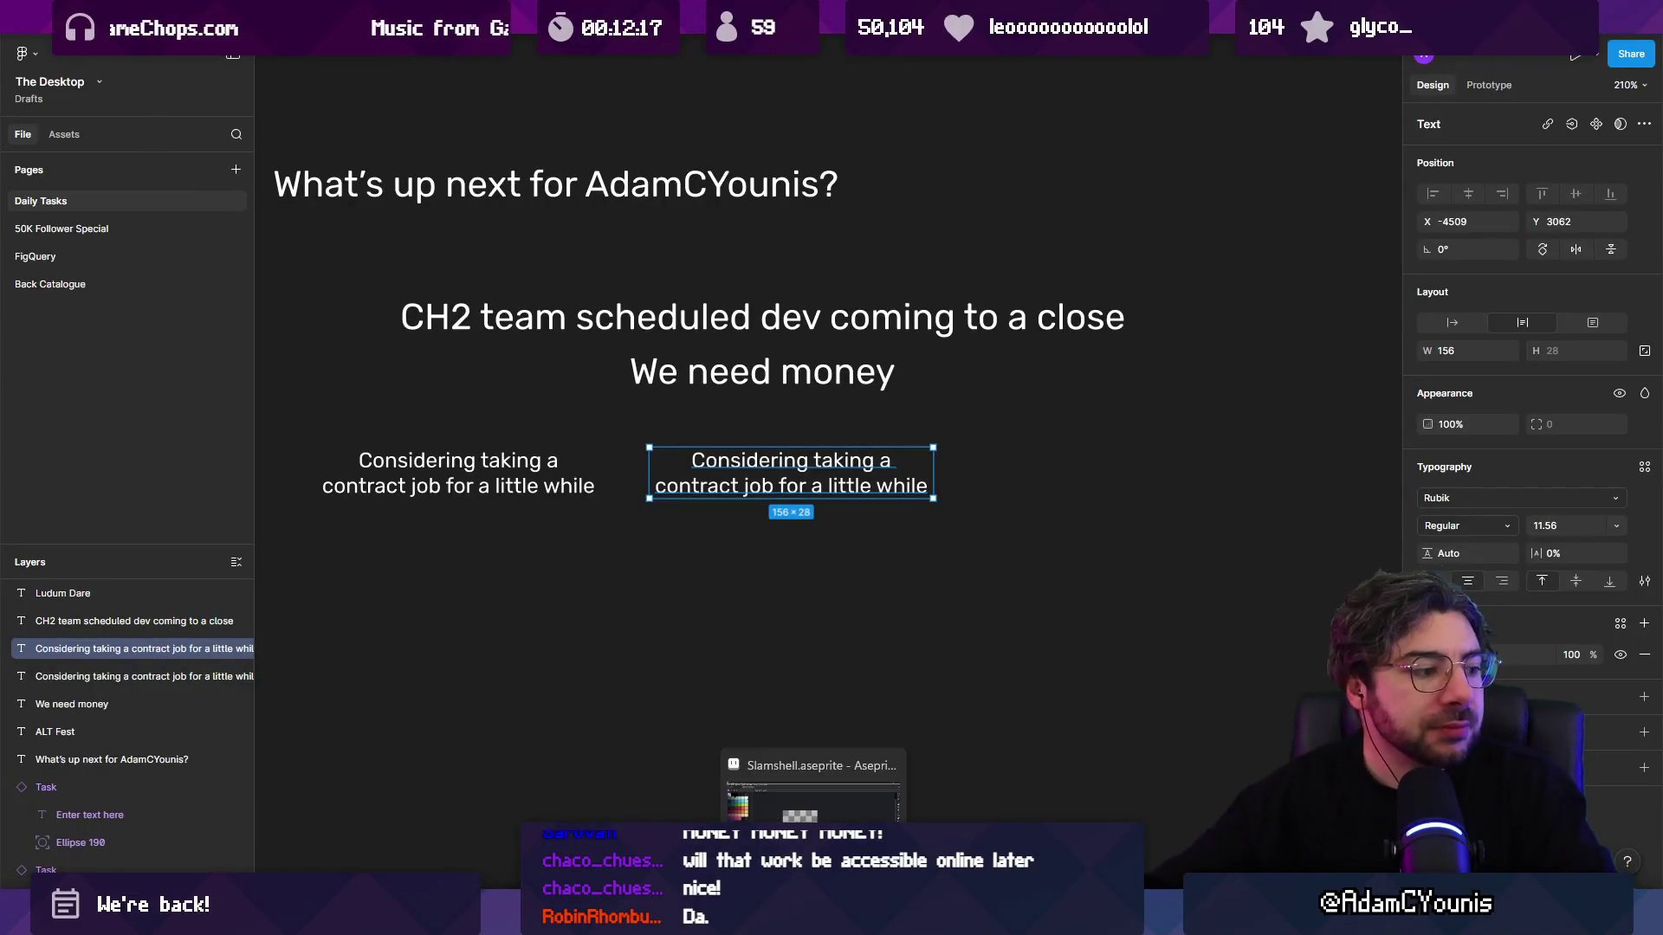
pyautogui.doubleClick(763, 469)
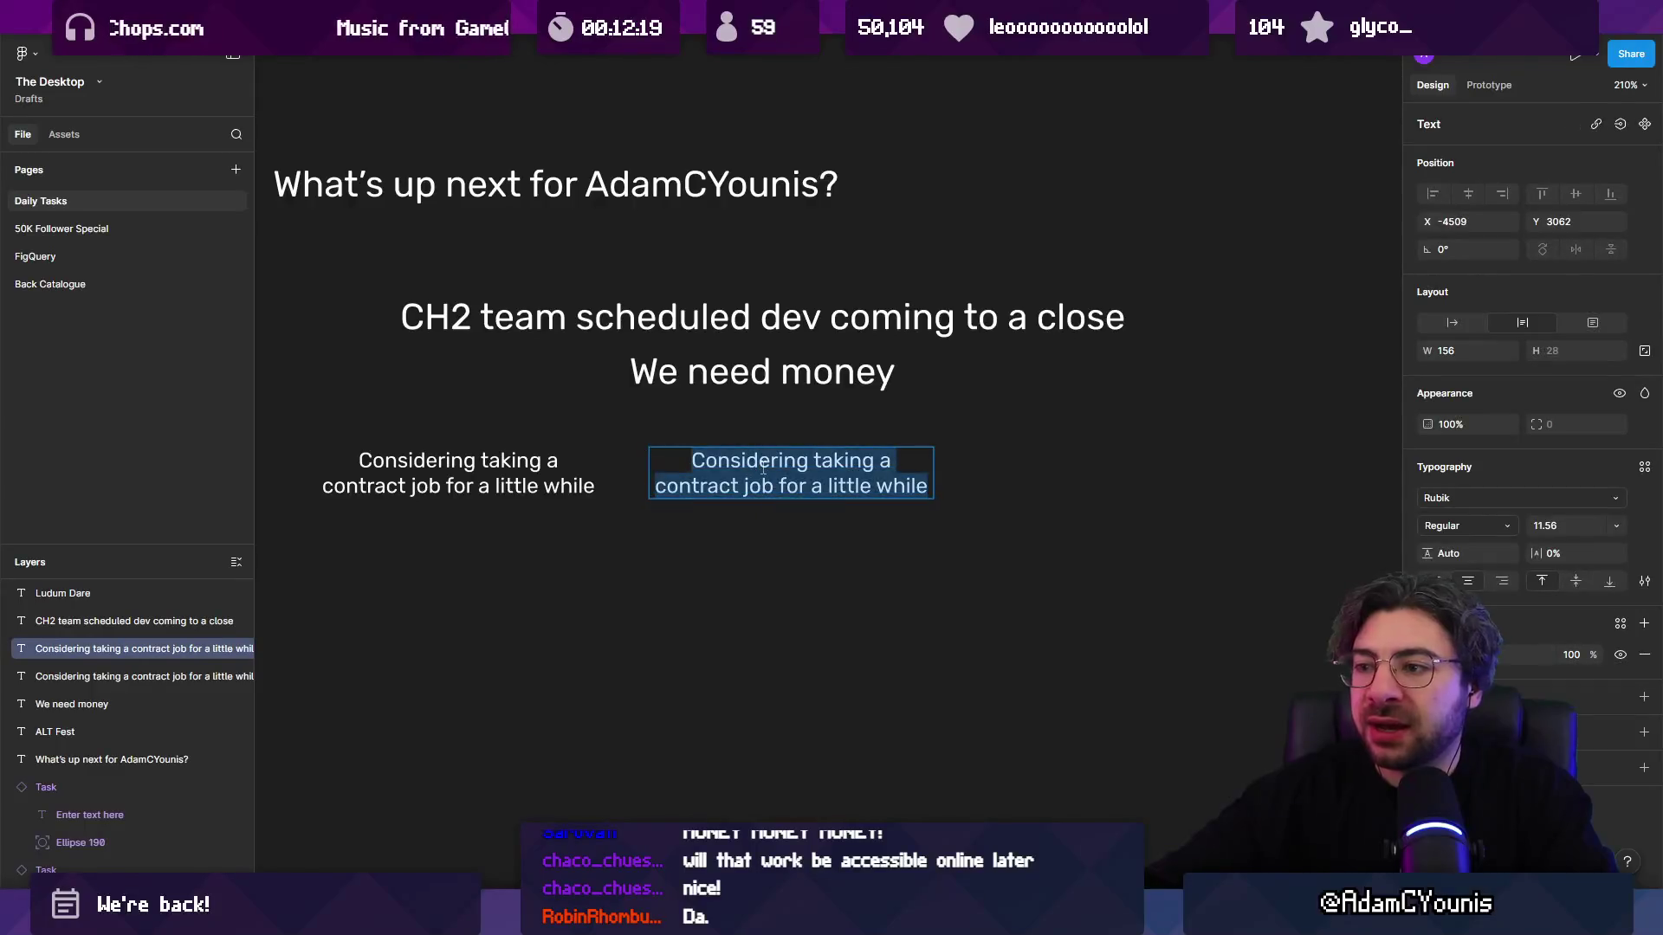
# Step: Retype the copy as 'Get Insignia Merch out' and refit both notes' text boxes
pyautogui.write('Ge')
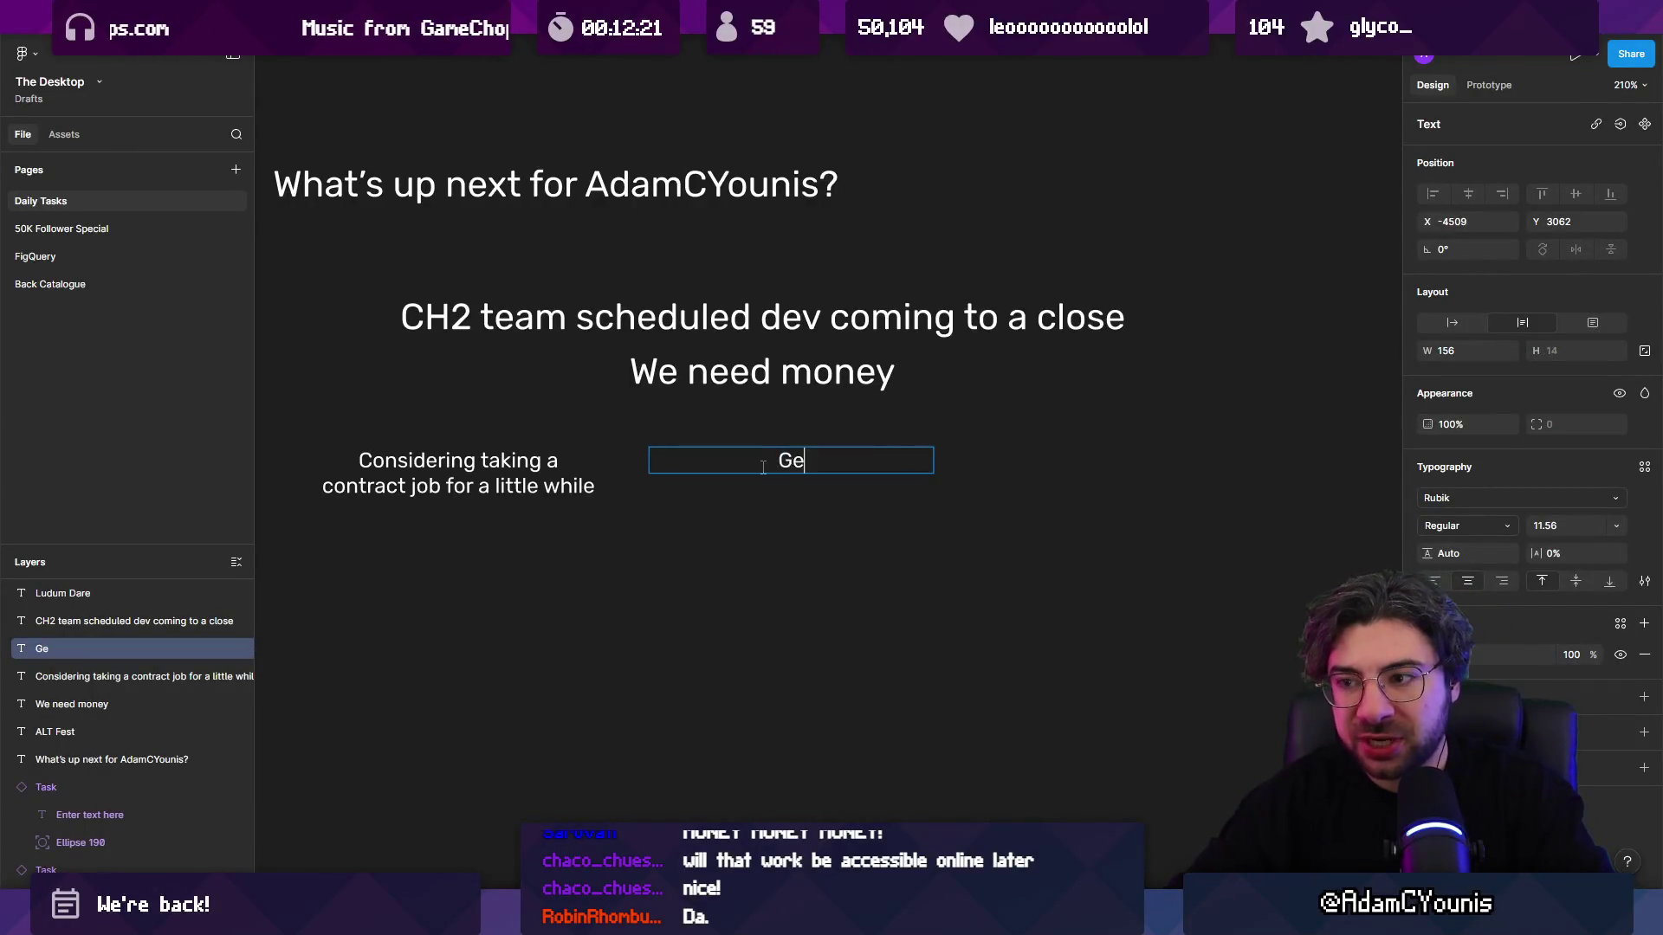
pyautogui.write('t Insignia Mar')
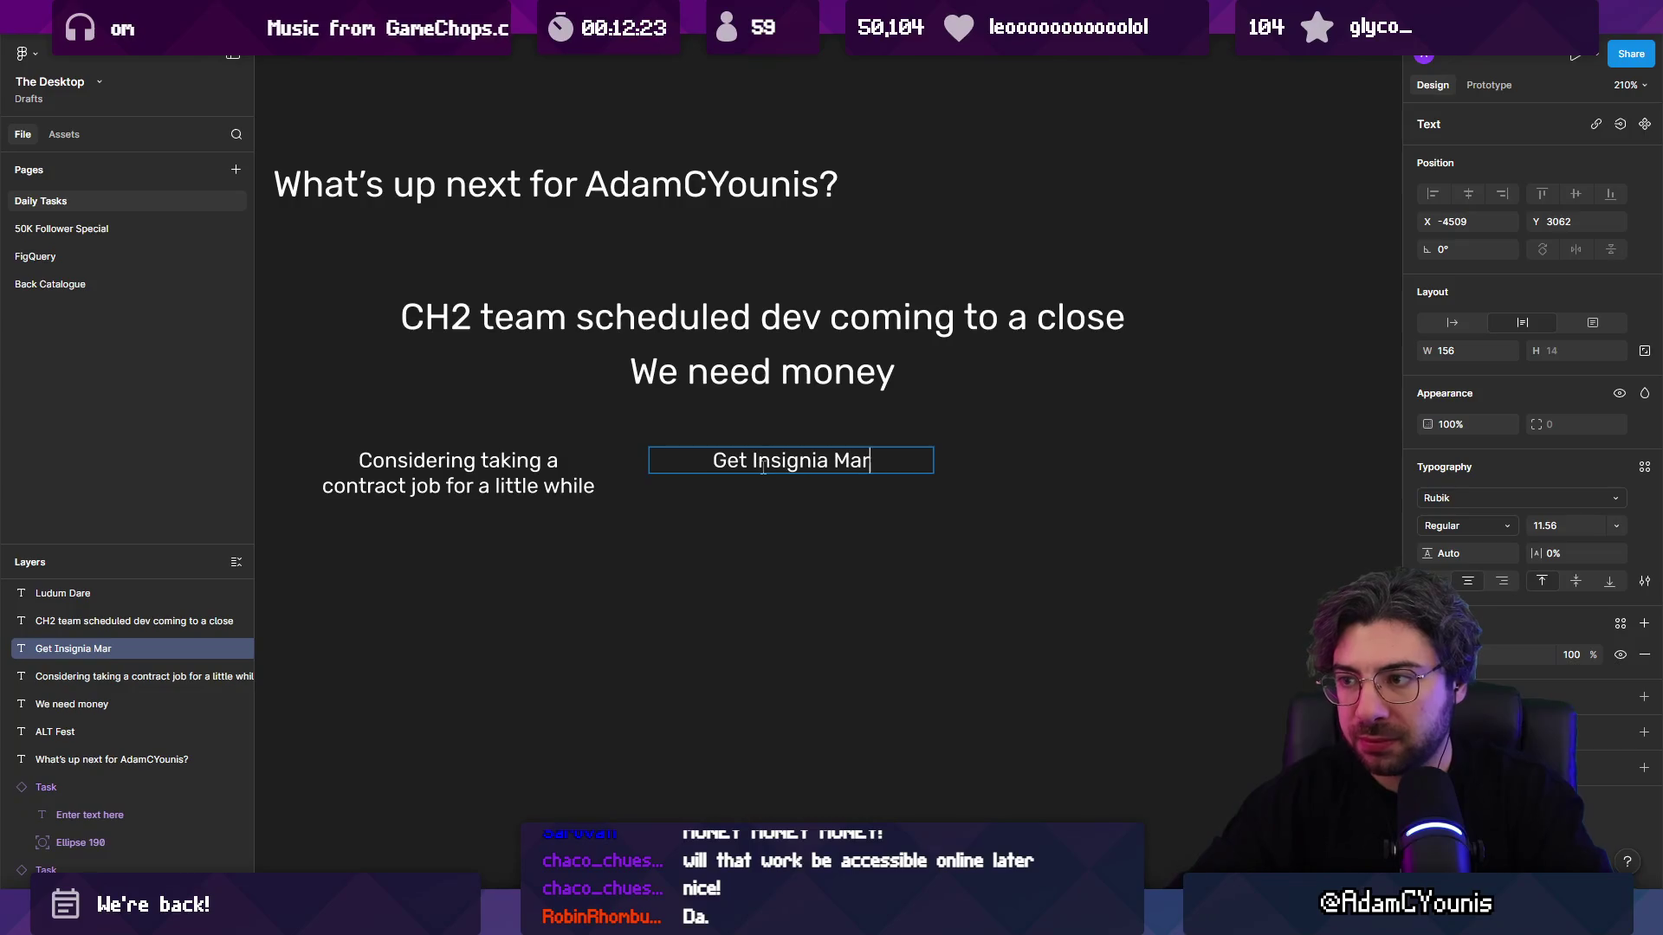
pyautogui.press('BackSpace')
pyautogui.press('BackSpace')
pyautogui.write('erch out')
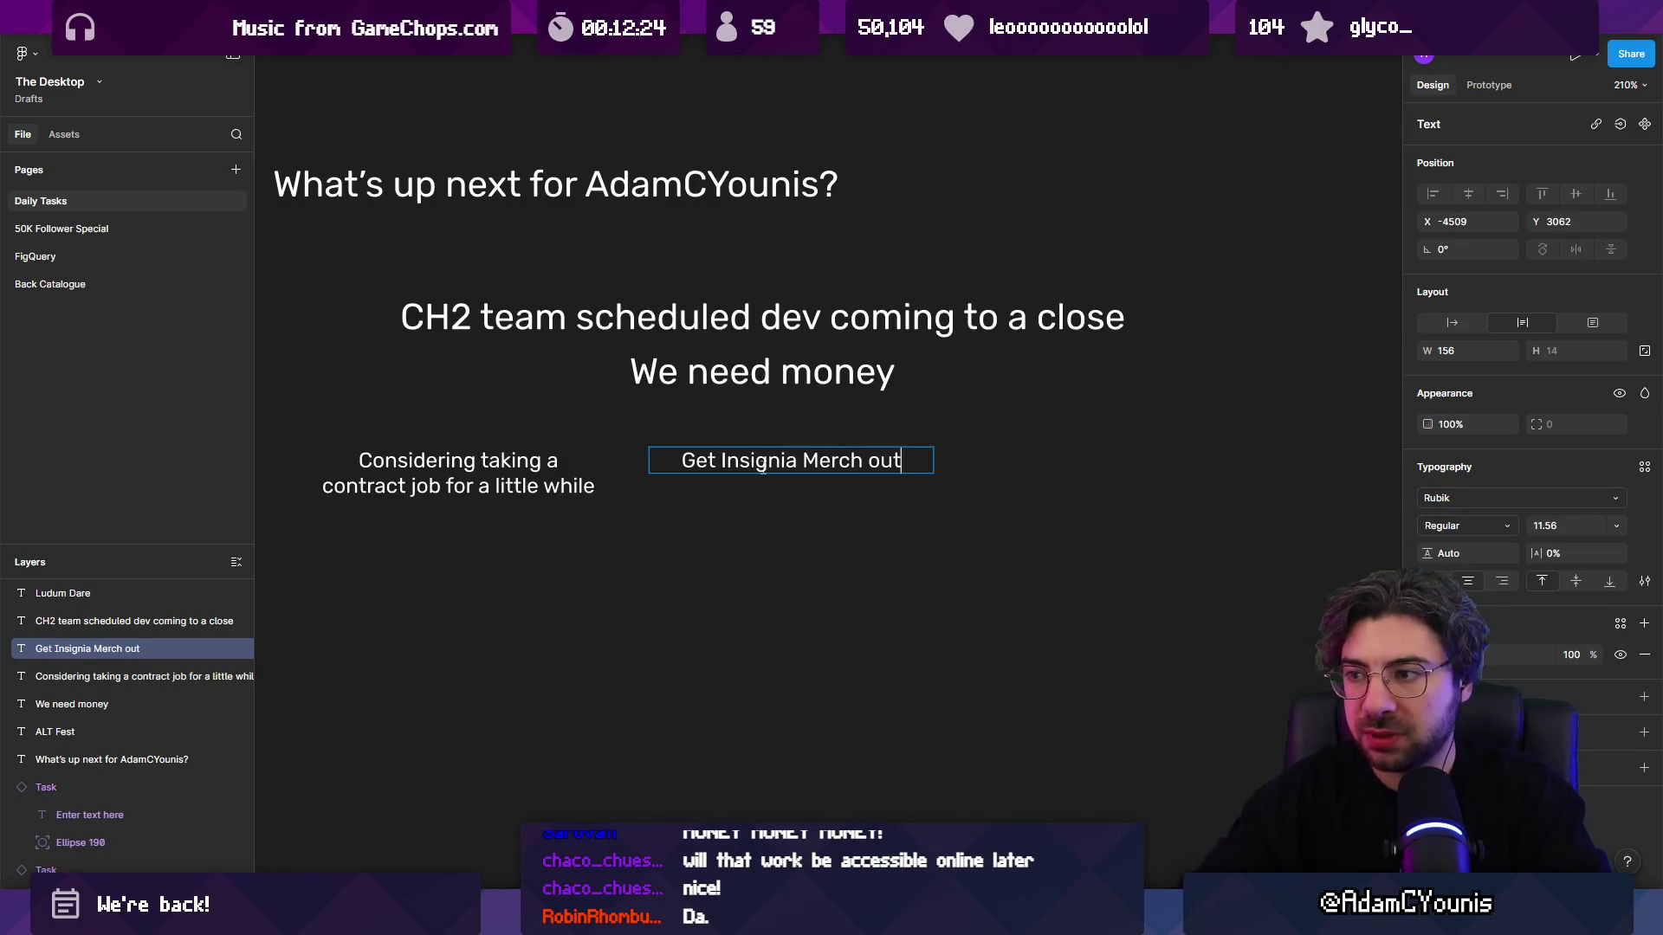
pyautogui.press('Escape')
pyautogui.press('Escape')
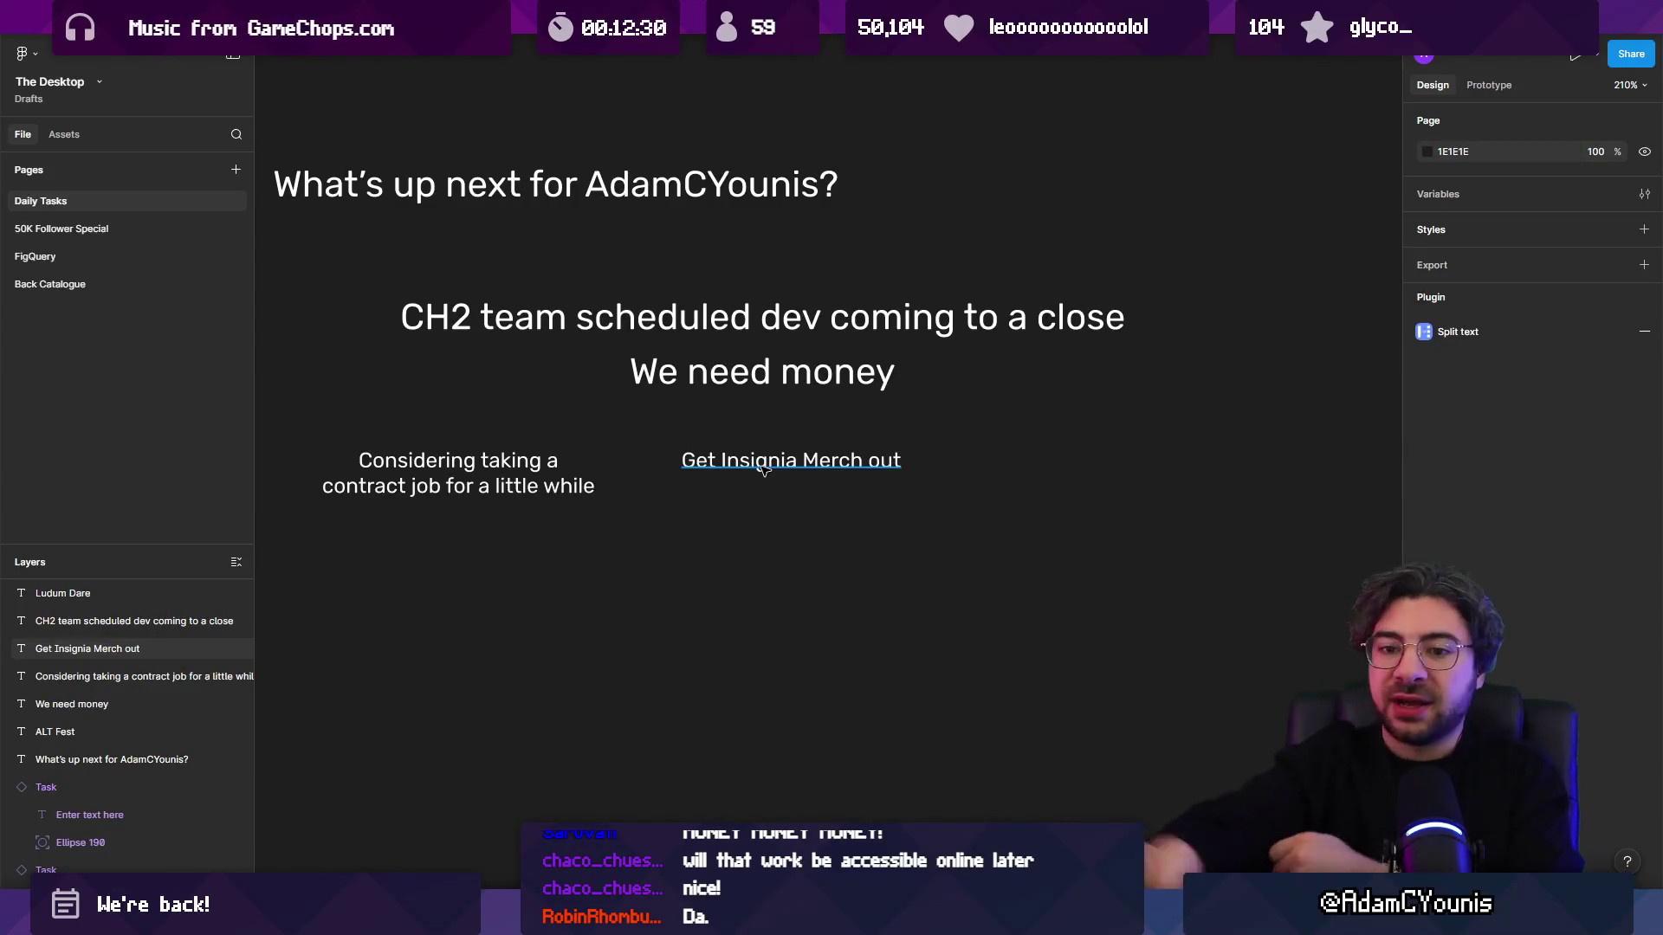
pyautogui.click(763, 470)
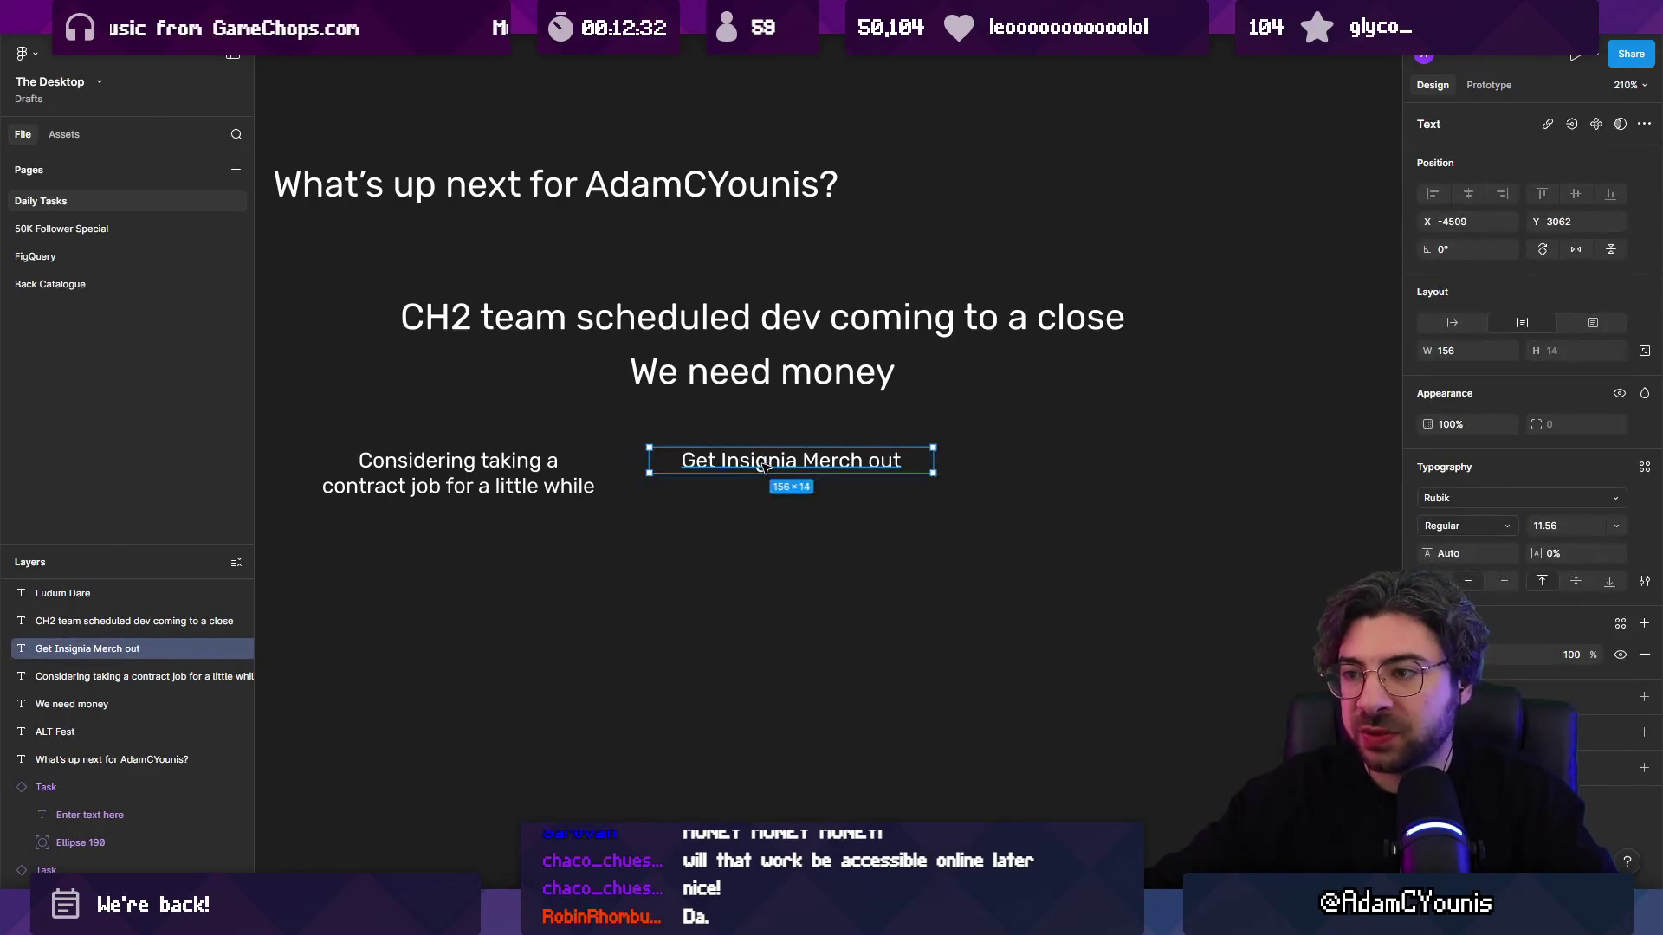
pyautogui.scroll(1, 728, 459)
pyautogui.doubleClick(646, 465)
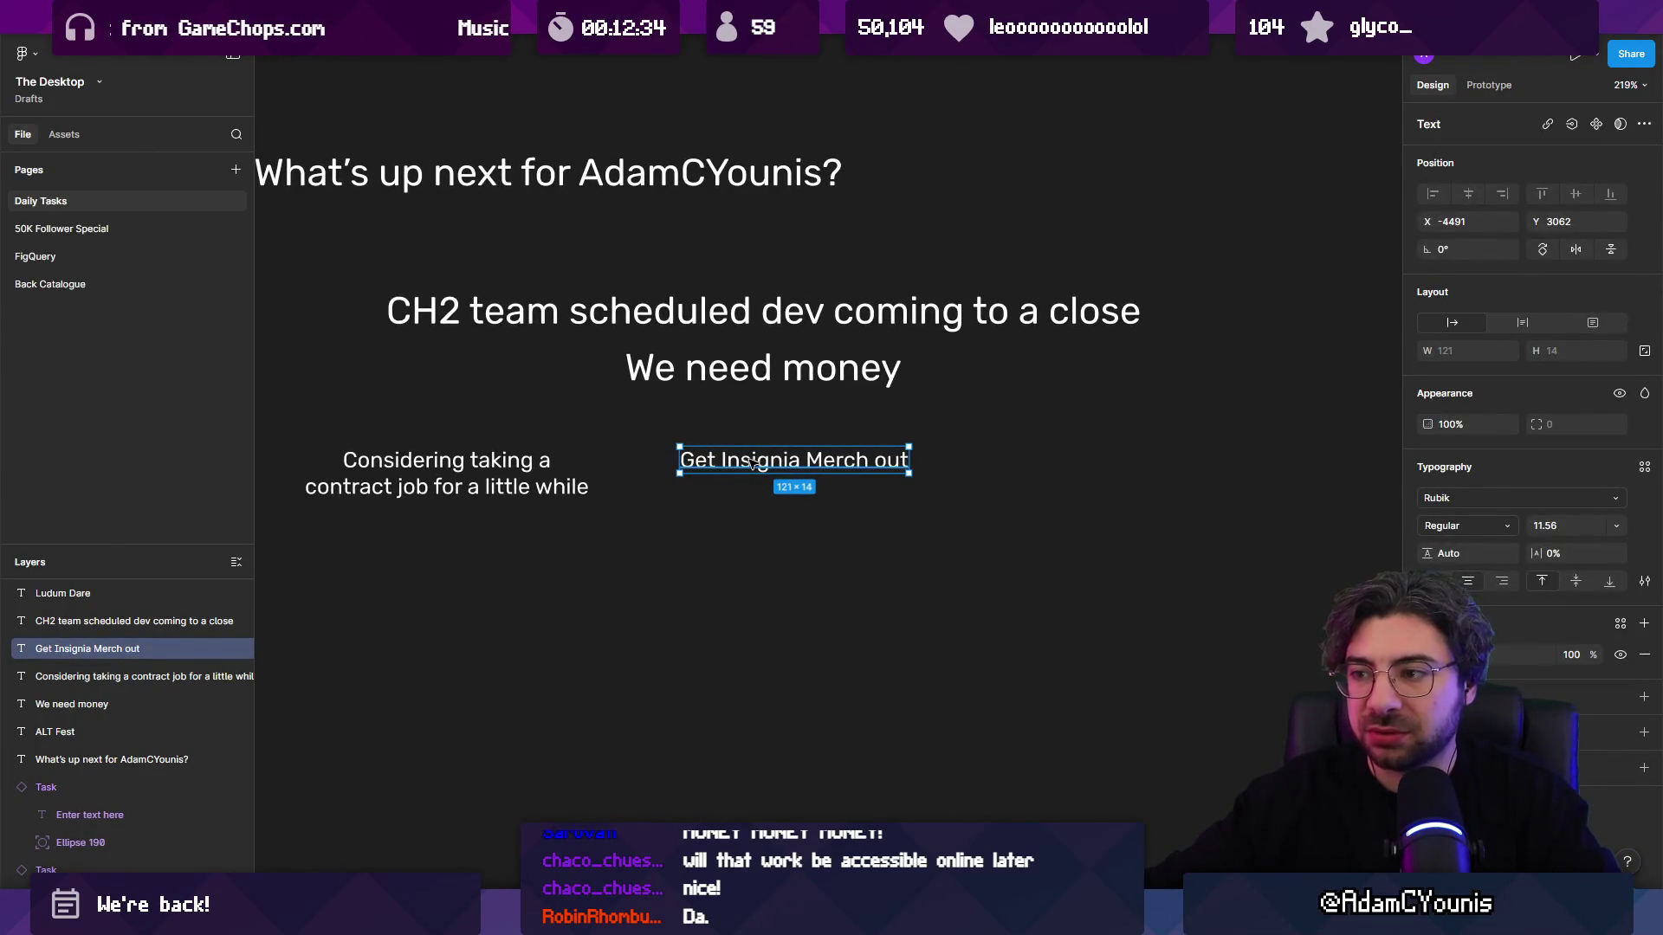
pyautogui.click(485, 472)
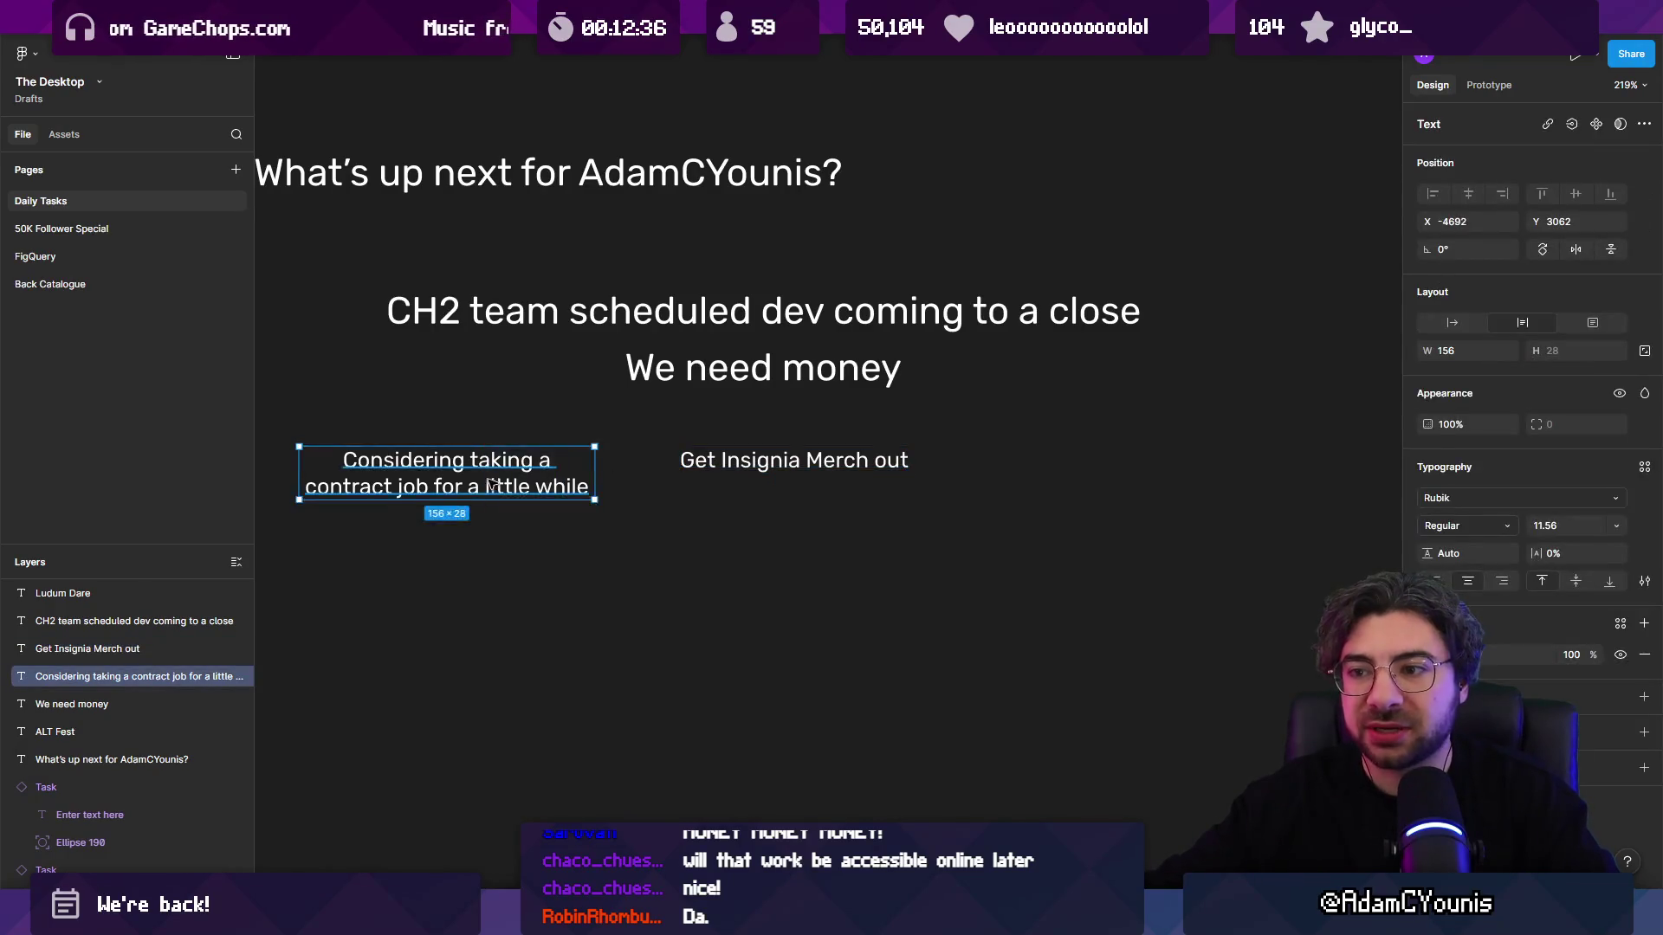
pyautogui.doubleClick(467, 479)
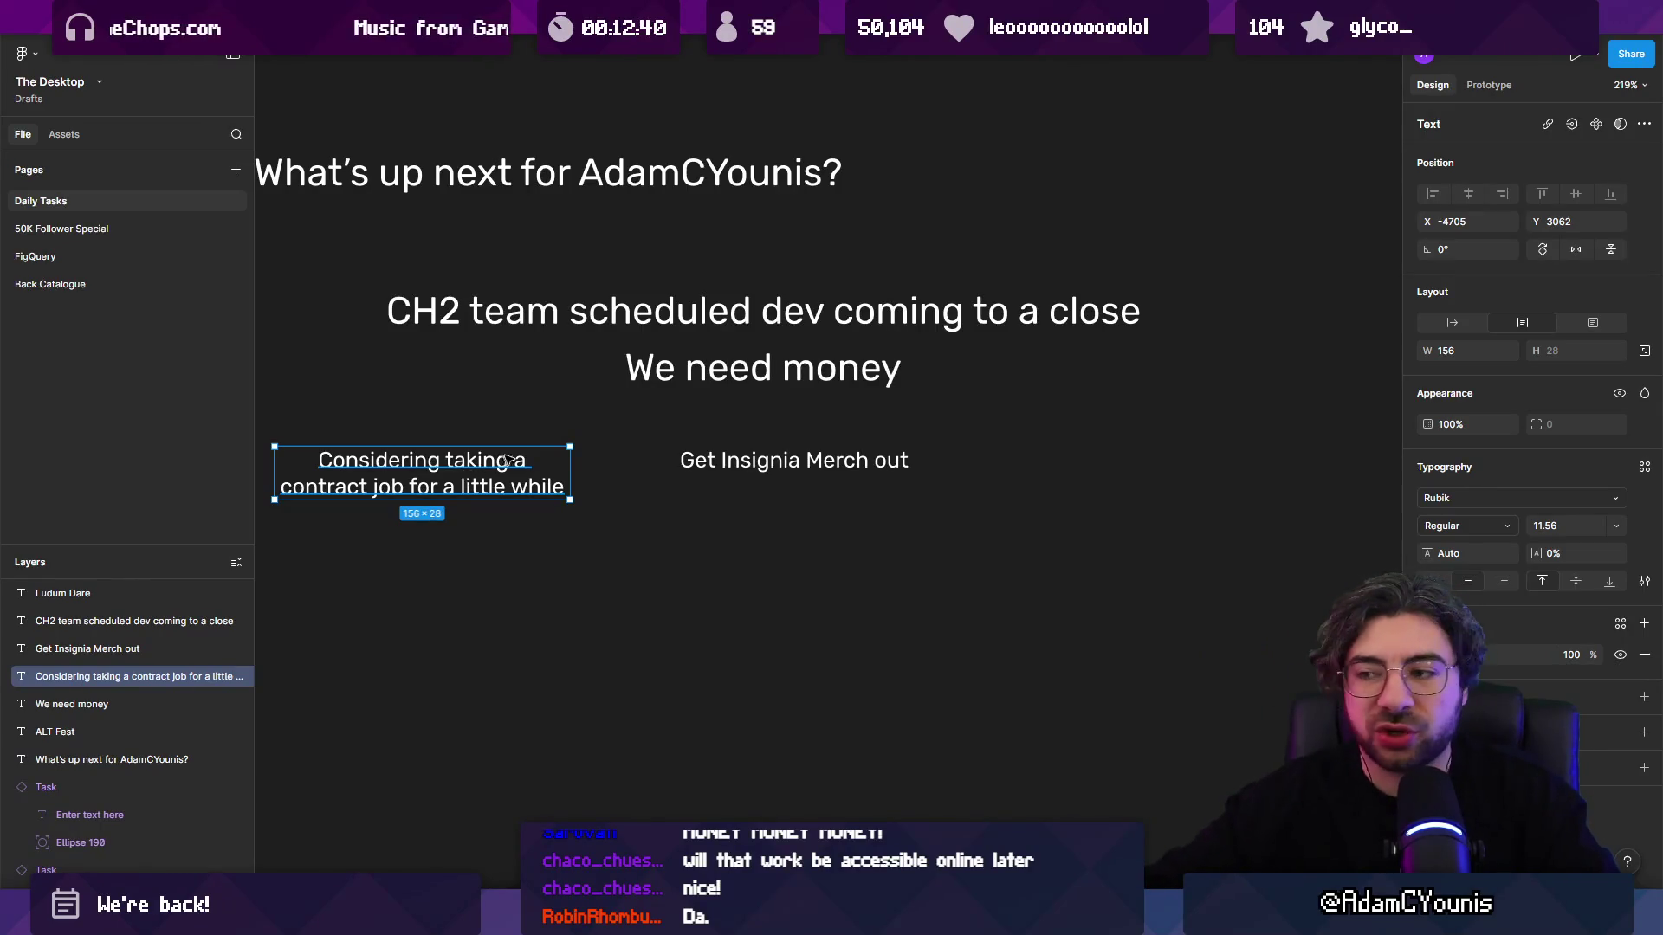
# Step: Move both notes left together and nudge 'Get Insignia Merch out' into line
pyautogui.click(793, 463)
pyautogui.hscroll(1, 784, 481)
pyautogui.moveTo(790, 517); pyautogui.dragTo(634, 475)
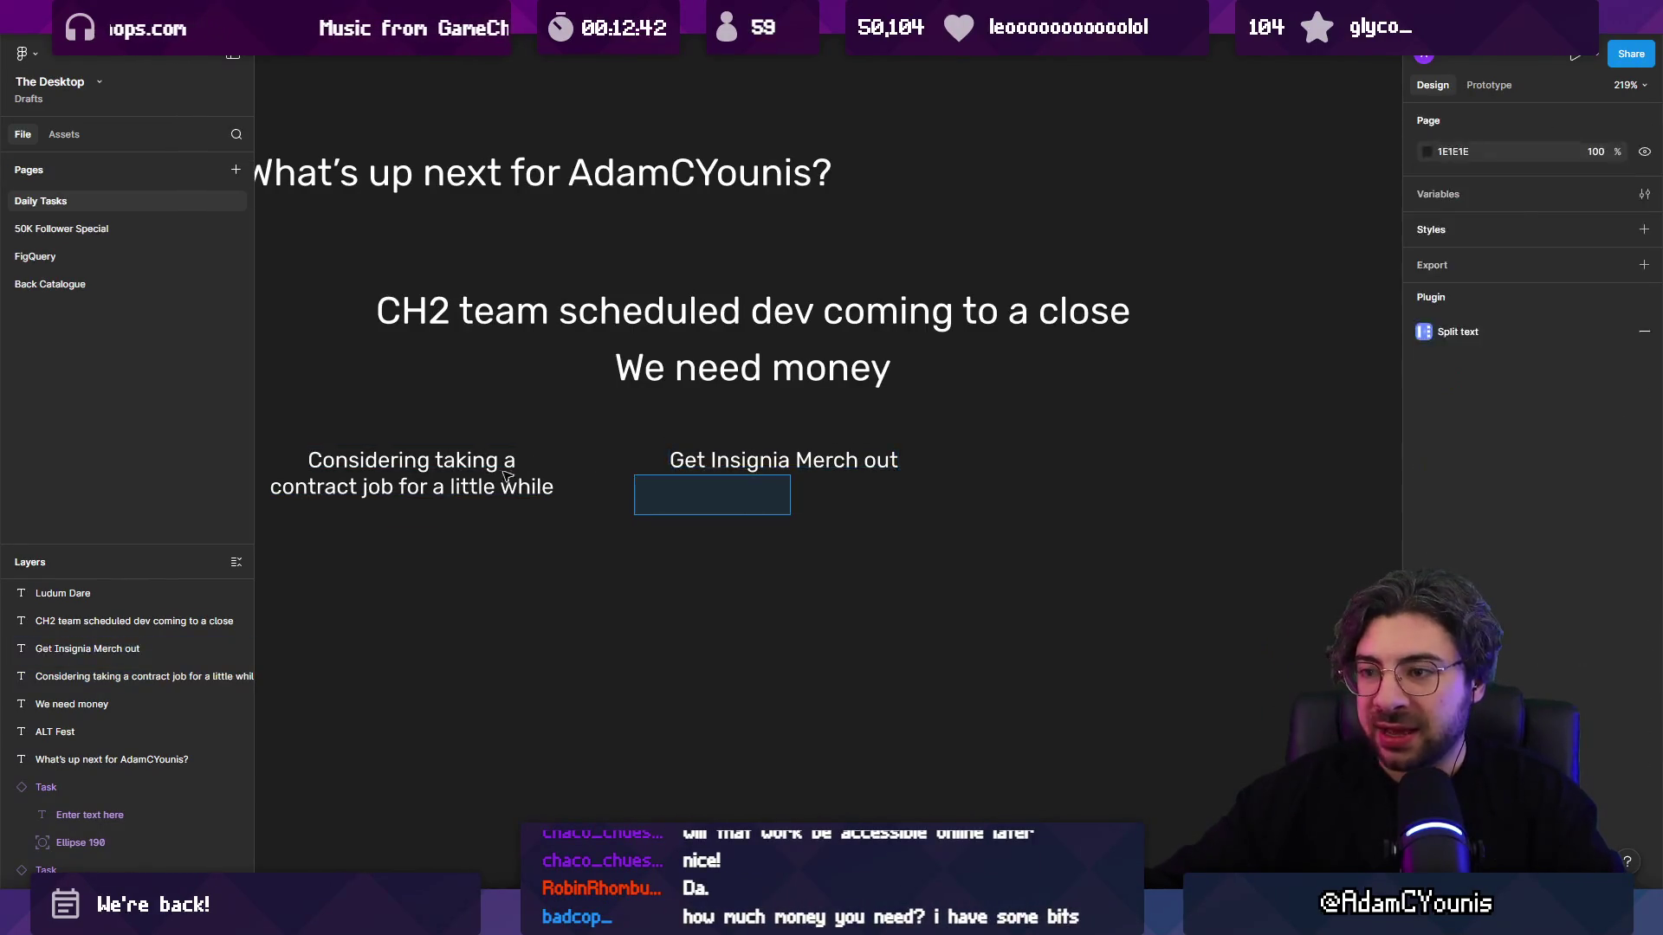
pyautogui.moveTo(508, 476); pyautogui.dragTo(502, 477)
pyautogui.moveTo(782, 469); pyautogui.dragTo(754, 469)
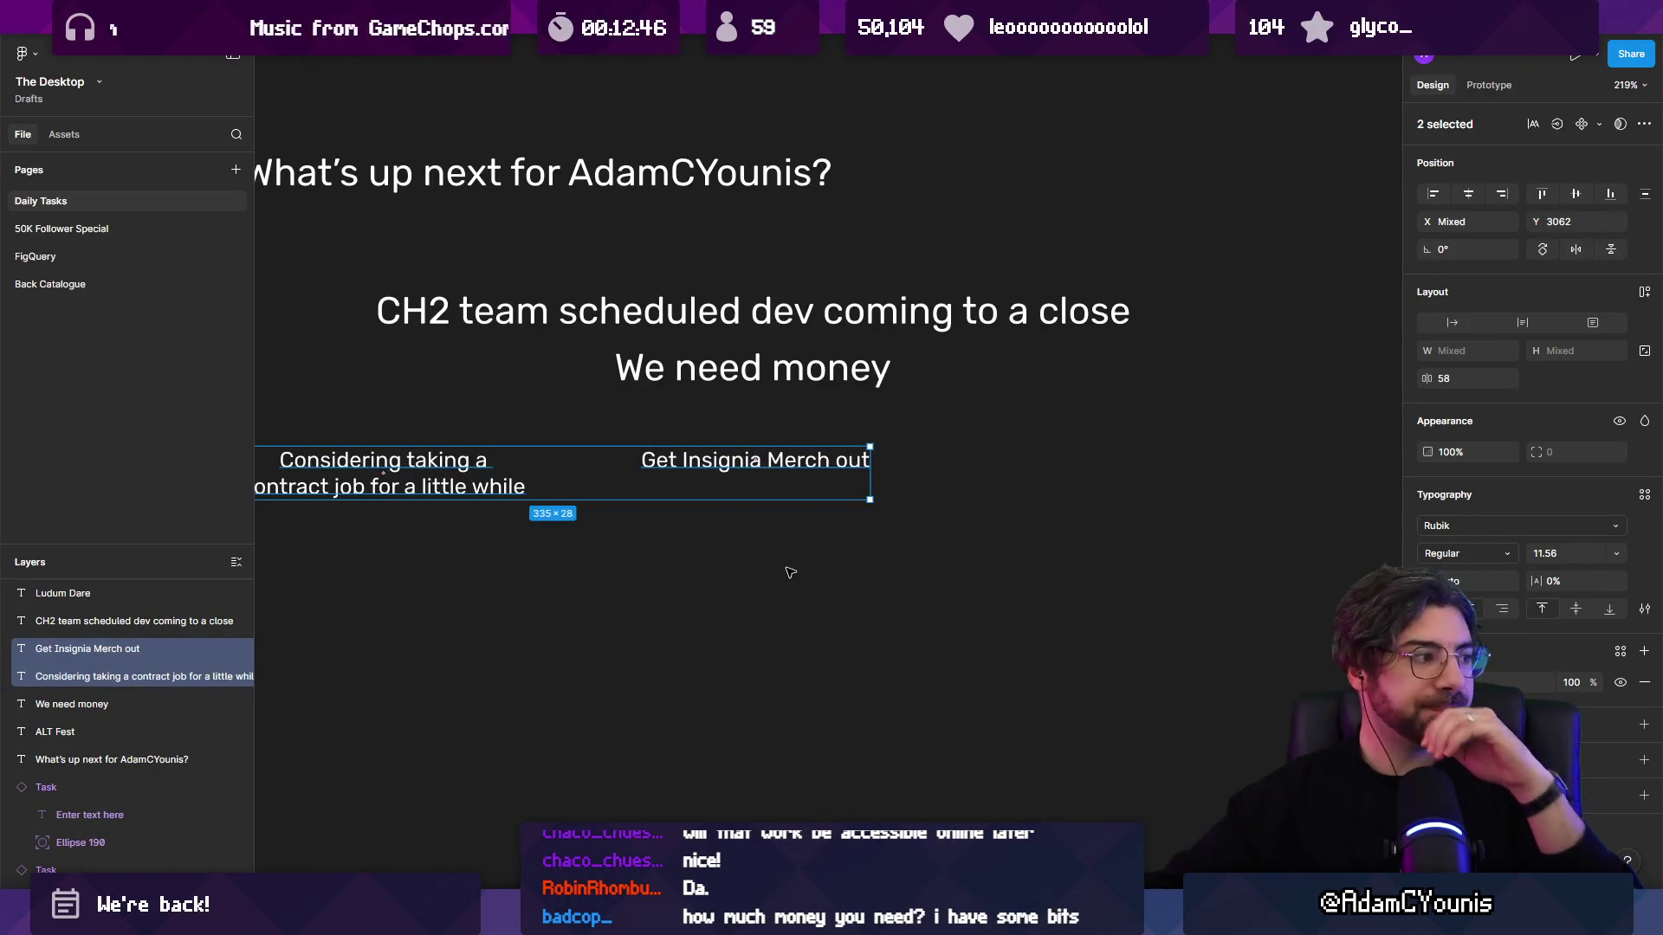
pyautogui.click(777, 512)
pyautogui.click(758, 460)
pyautogui.moveTo(758, 460); pyautogui.dragTo(756, 460)
pyautogui.click(777, 522)
pyautogui.hscroll(3, 719, 517)
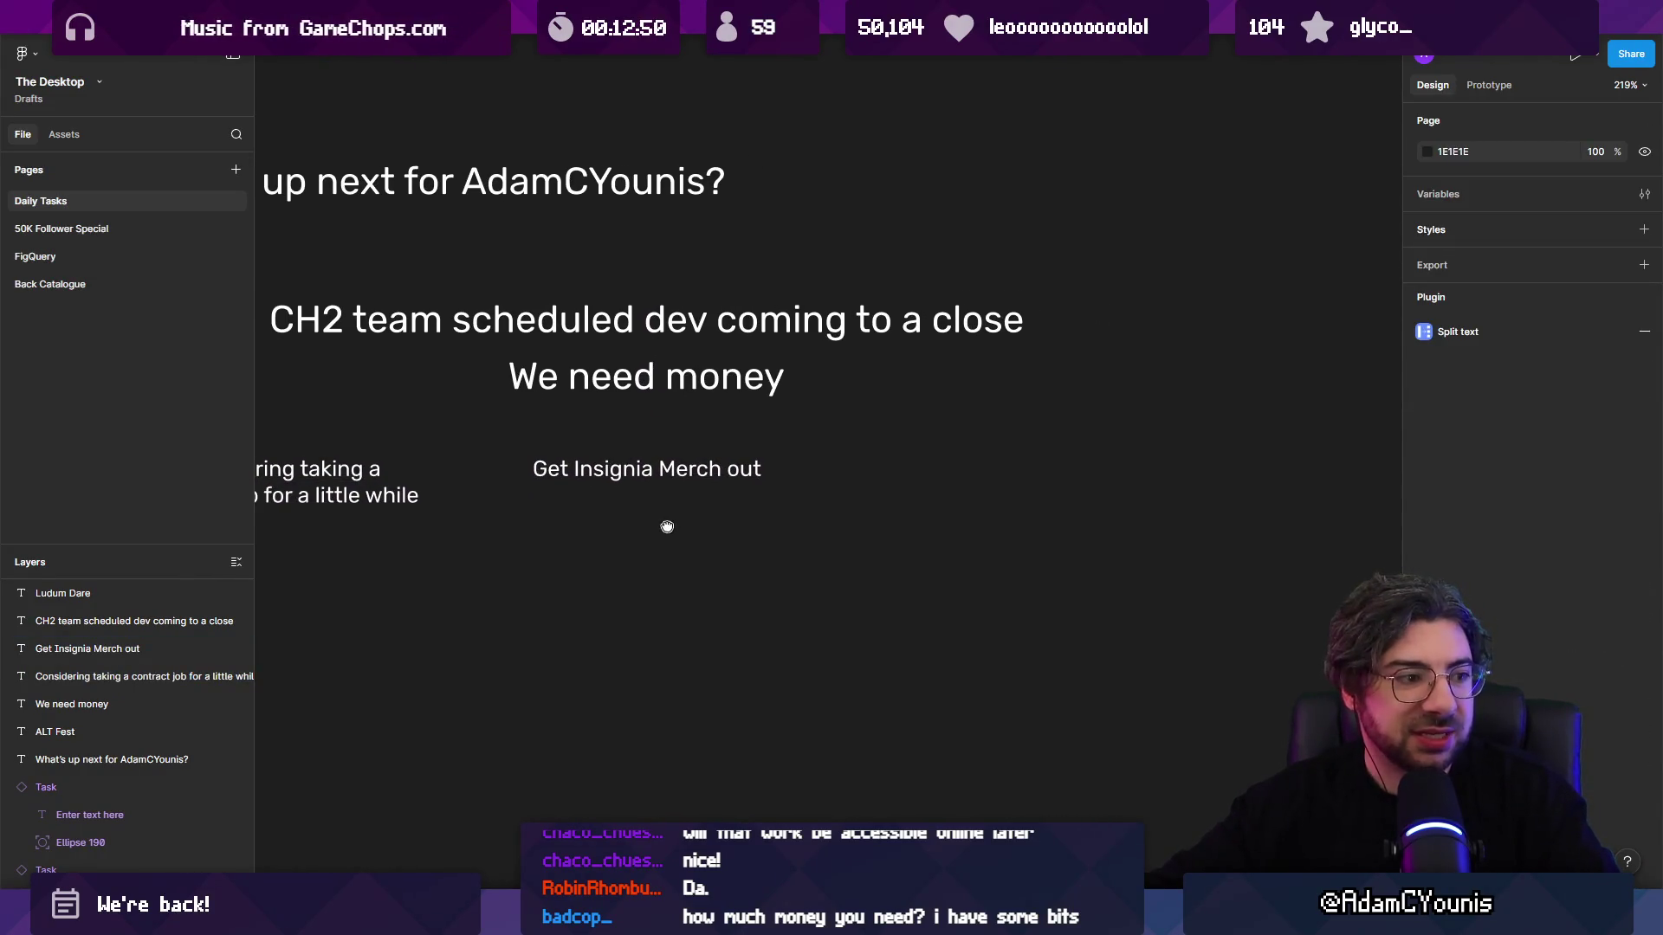
# Step: Duplicate the note further right and retype it as 'SceneGraph'
pyautogui.moveTo(637, 475); pyautogui.dragTo(967, 479)
pyautogui.write('SceneGraph')
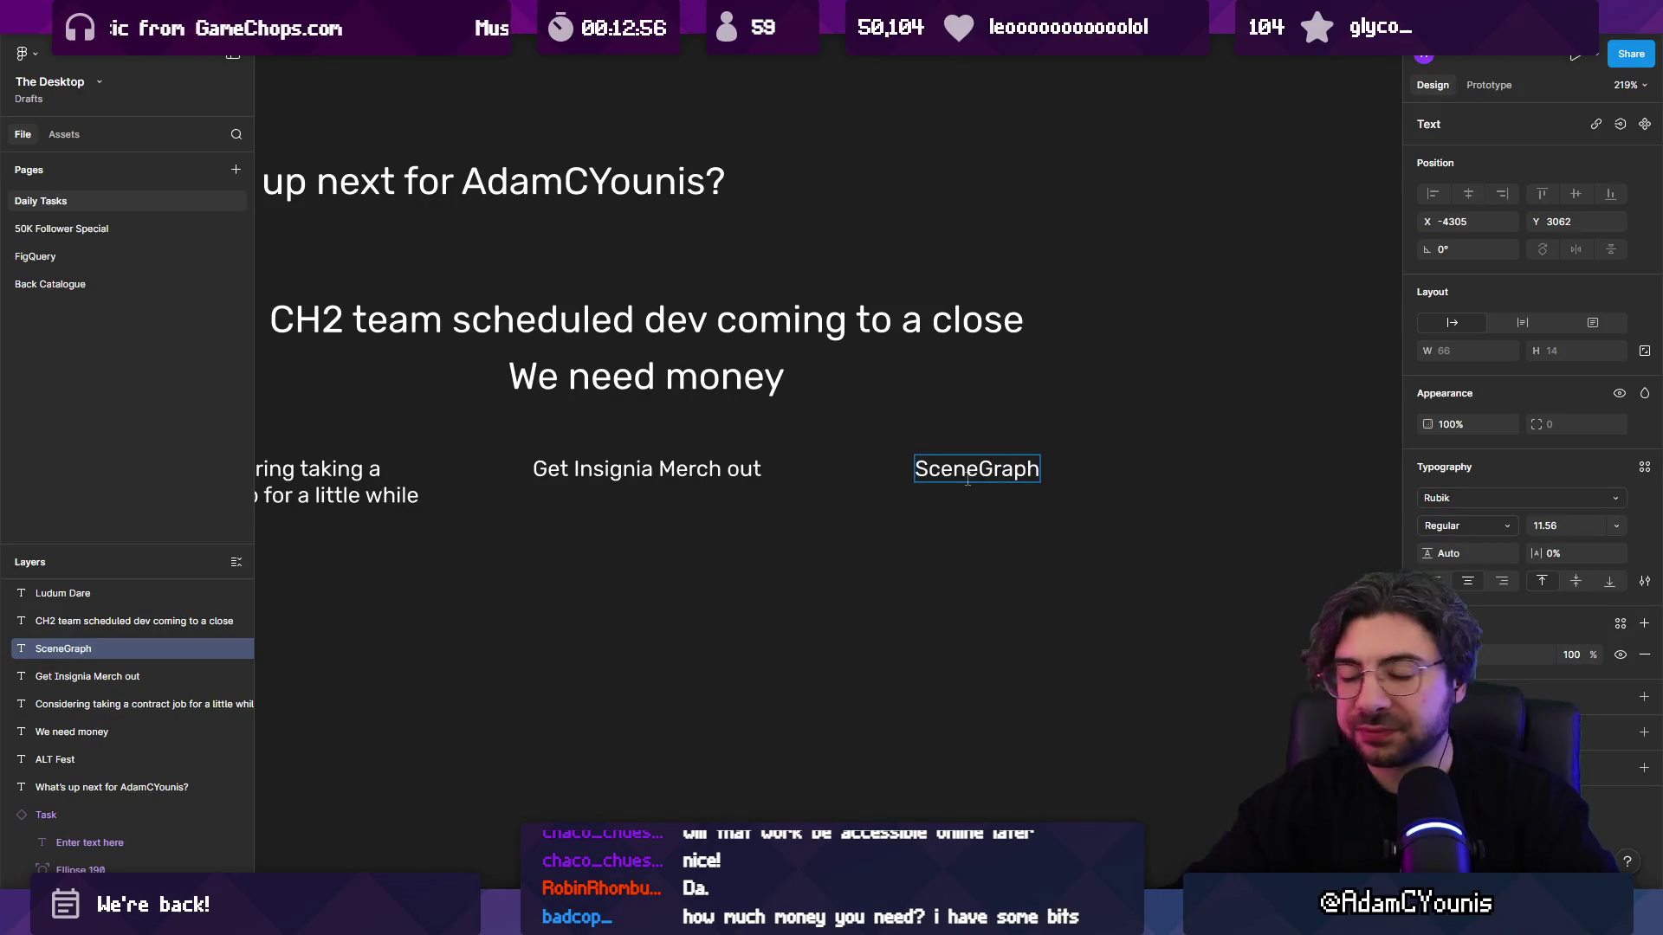
pyautogui.press('Escape')
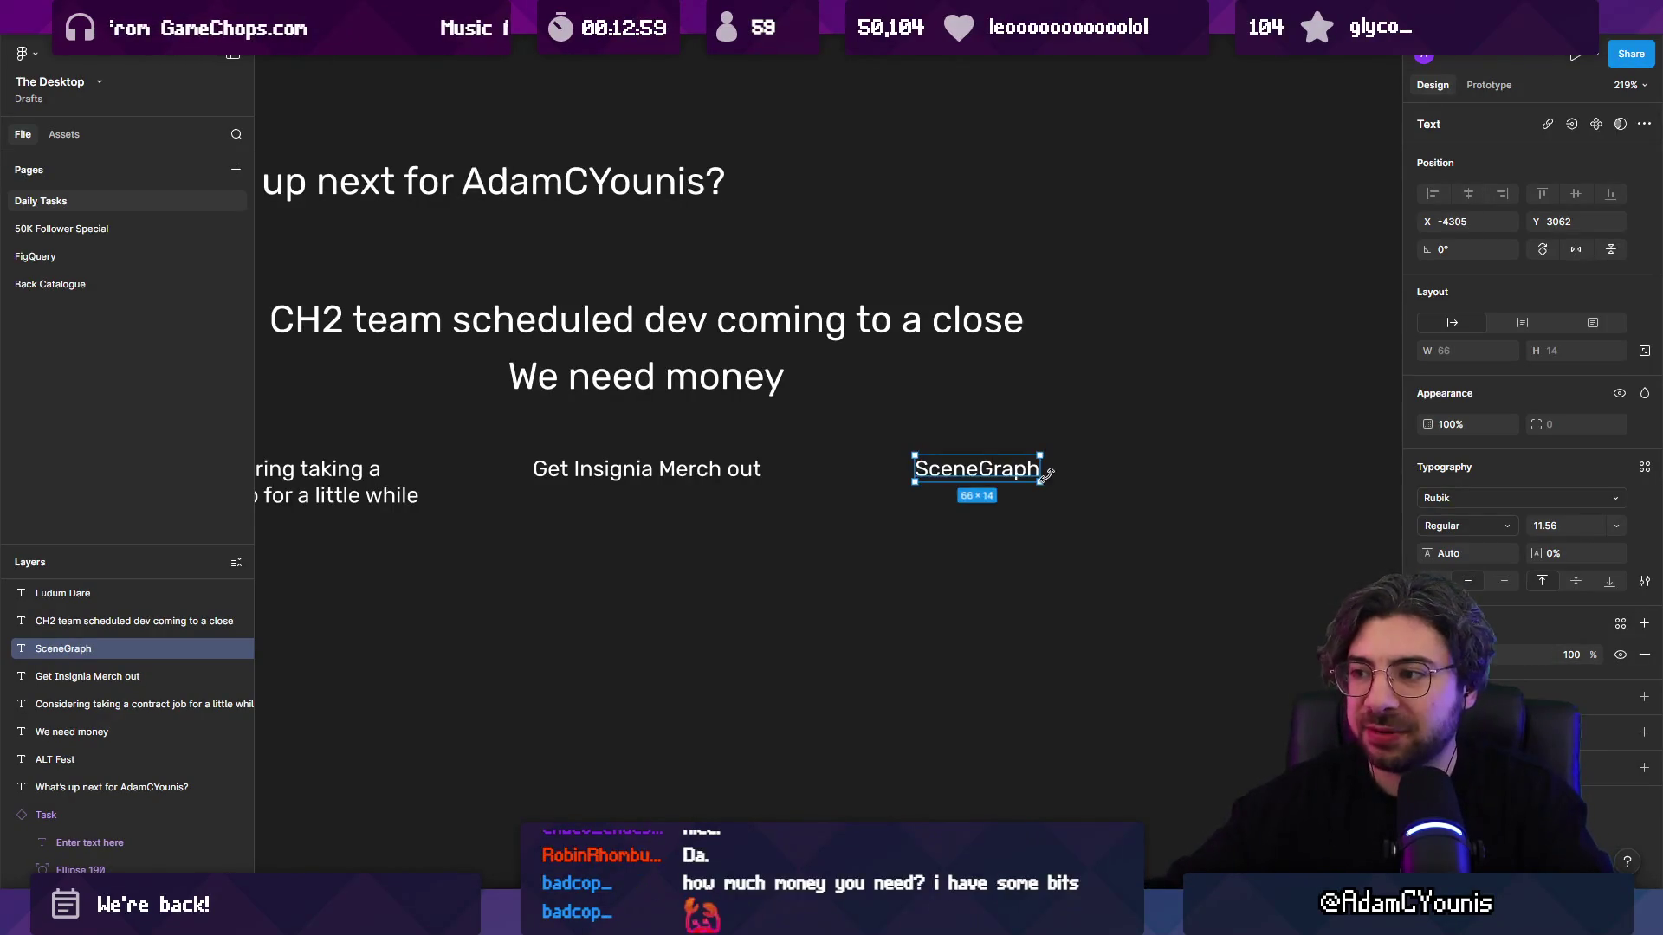
pyautogui.scroll(-2, 1075, 460)
pyautogui.hscroll(-3, 984, 450)
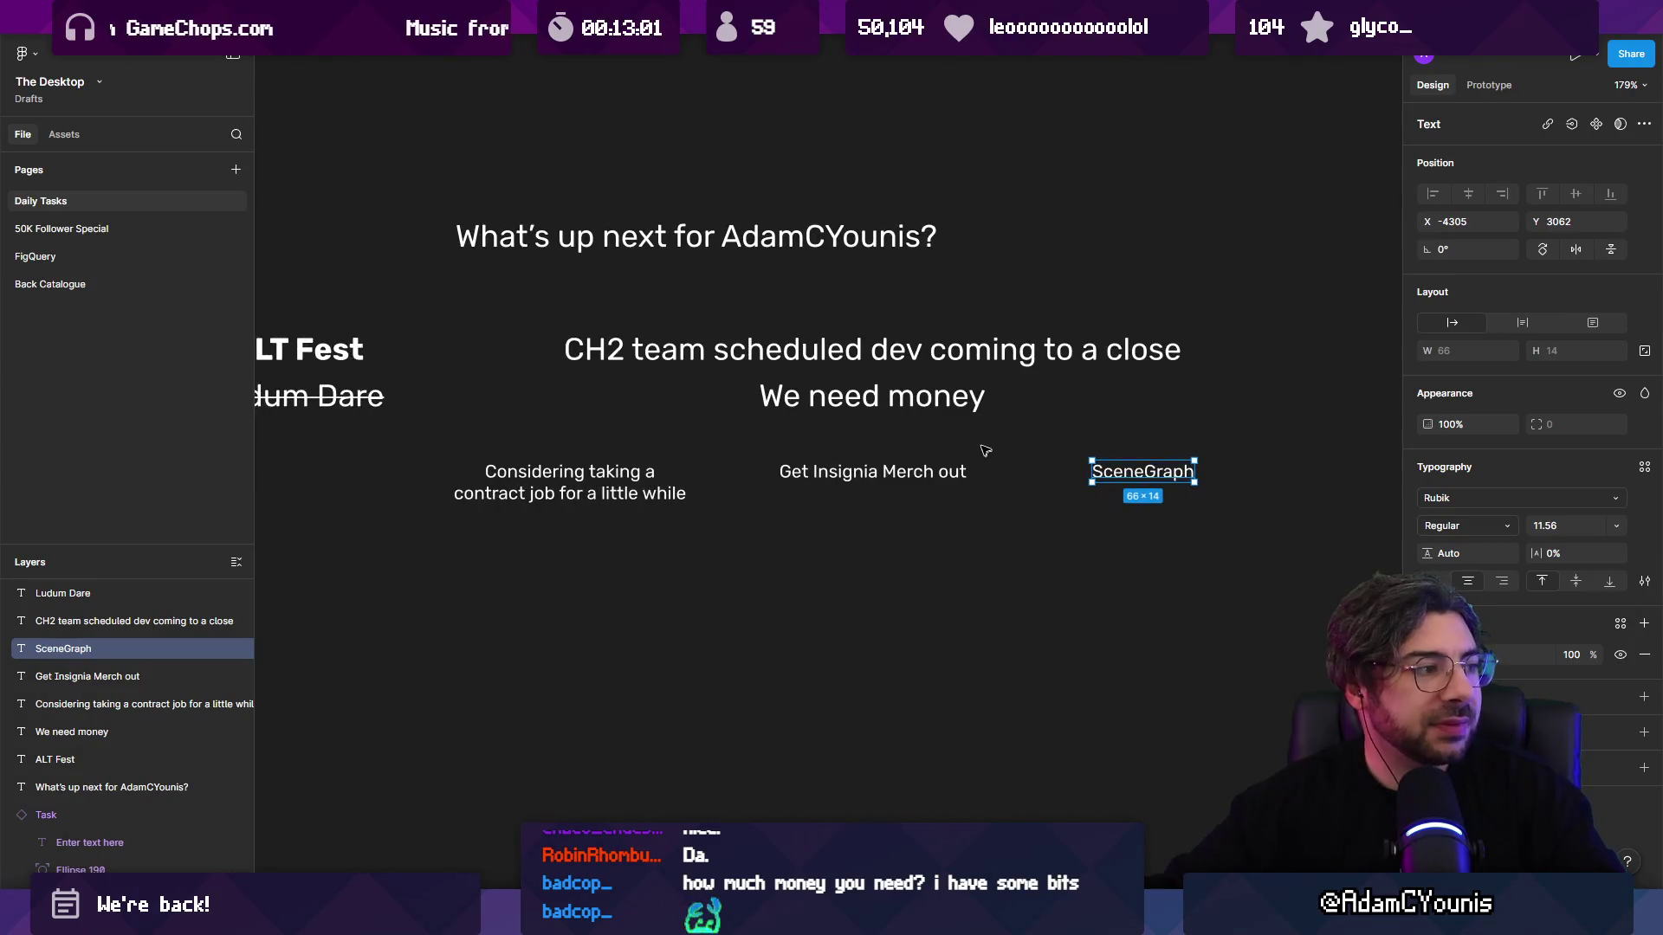
pyautogui.scroll(-2, 848, 435)
pyautogui.hscroll(2, 840, 424)
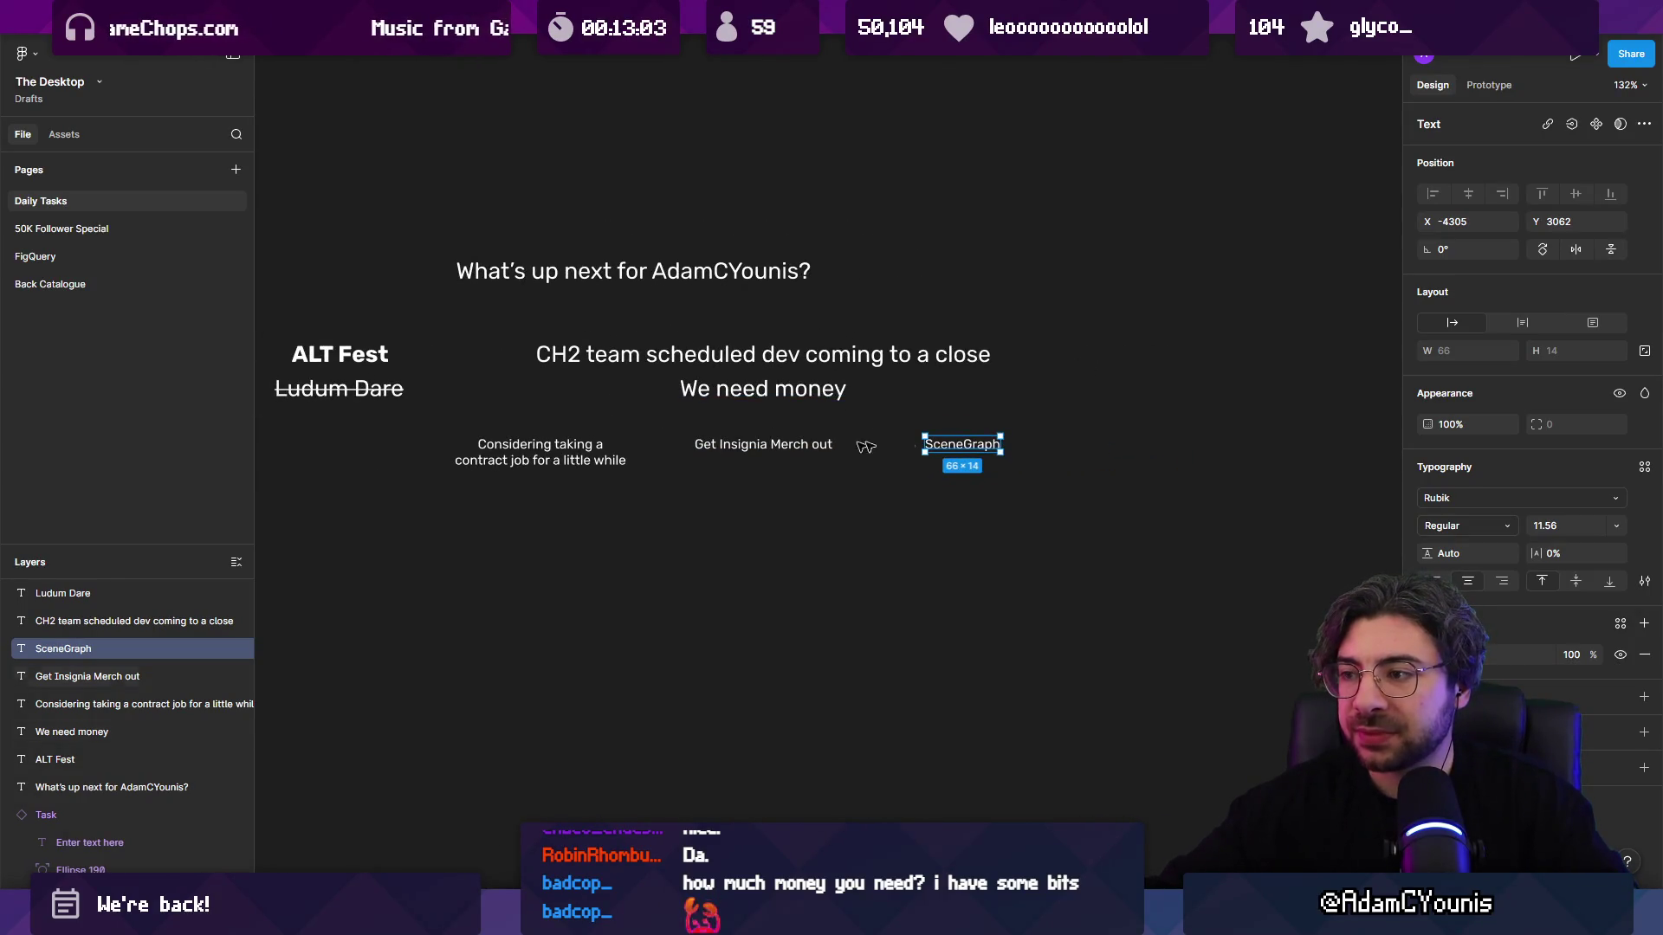
pyautogui.scroll(2, 830, 394)
pyautogui.doubleClick(732, 386)
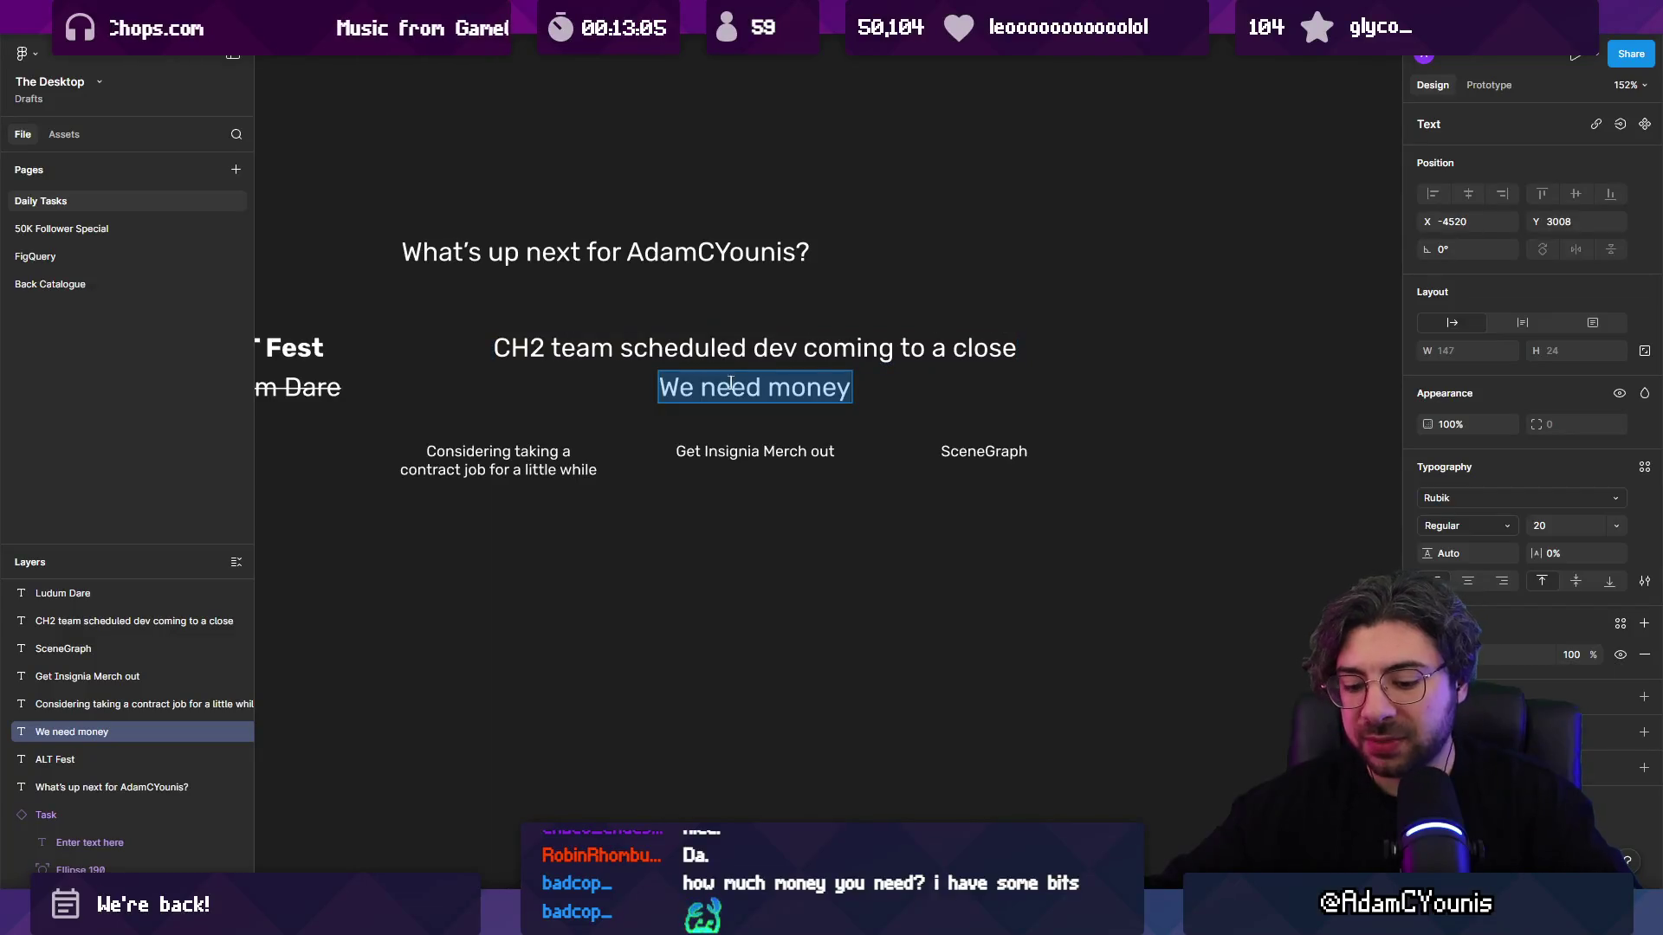
# Step: Make the 'We need money' heading bold and italic
pyautogui.hotkey('ctrl', 'b')
pyautogui.hotkey('ctrl', 'i')
pyautogui.press('Escape')
pyautogui.press('Escape')
# Step: Duplicate SceneGraph into a row of notes reading 'Reach out to Publishers', 'The Great Greyboxing', 'Kickstarter'
pyautogui.moveTo(984, 451)
pyautogui.mouseDown()
pyautogui.moveTo(707, 555)
pyautogui.moveTo(771, 541)
pyautogui.mouseUp()
pyautogui.press('Return')
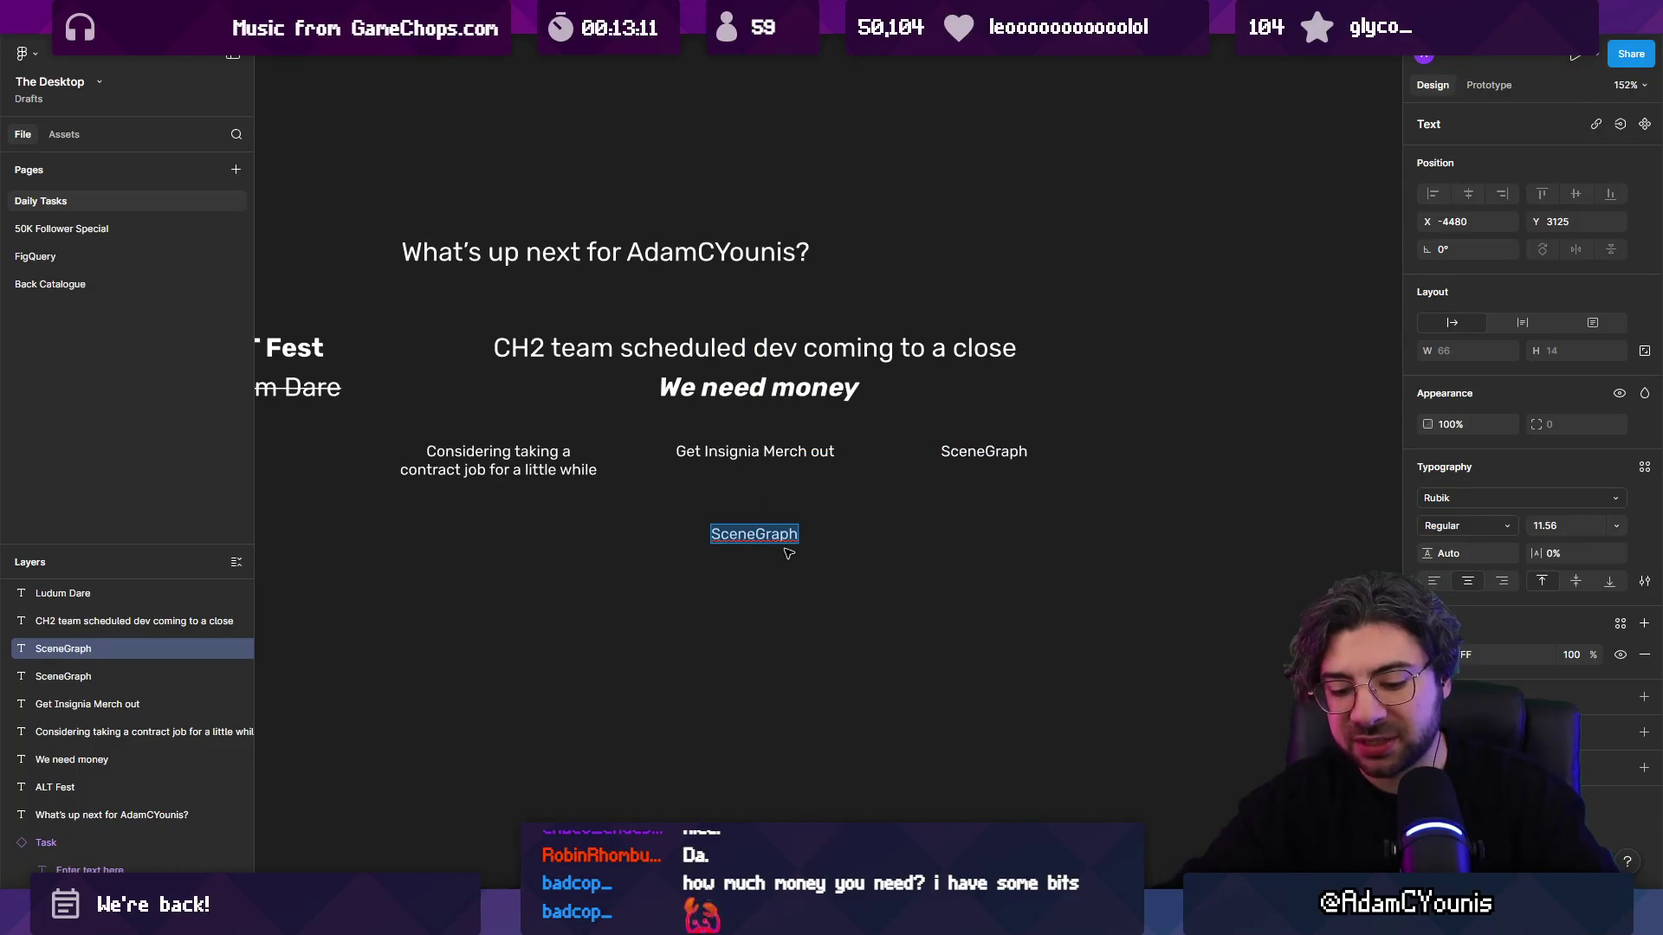
pyautogui.write('Reach out to Pub')
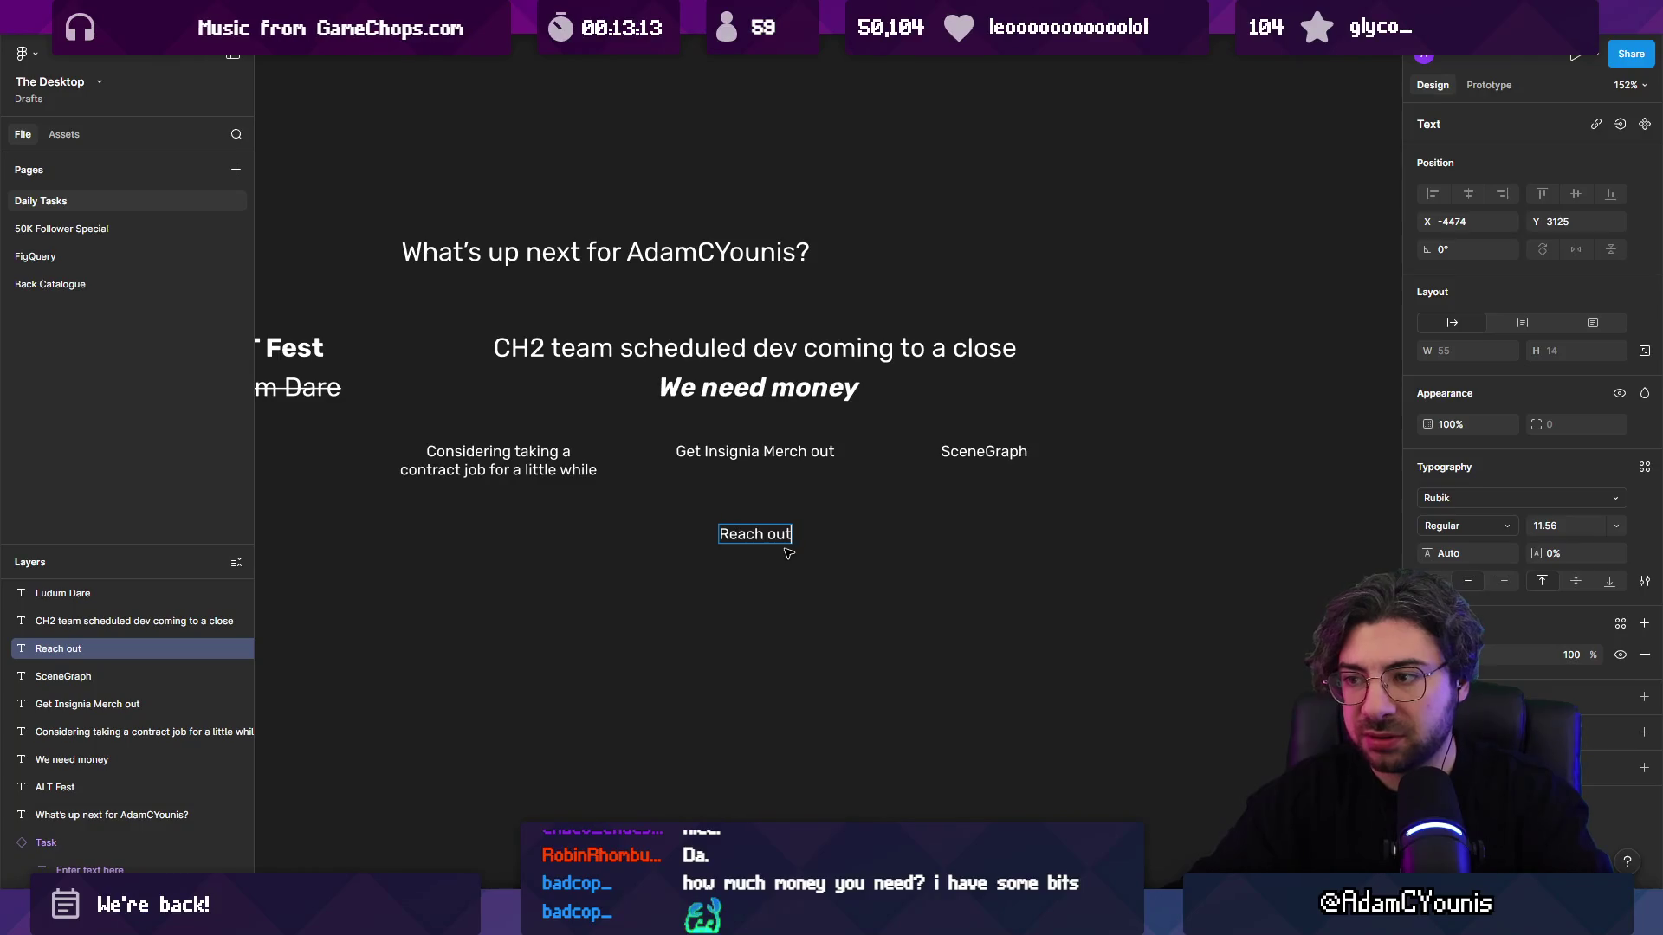
pyautogui.write('lishers')
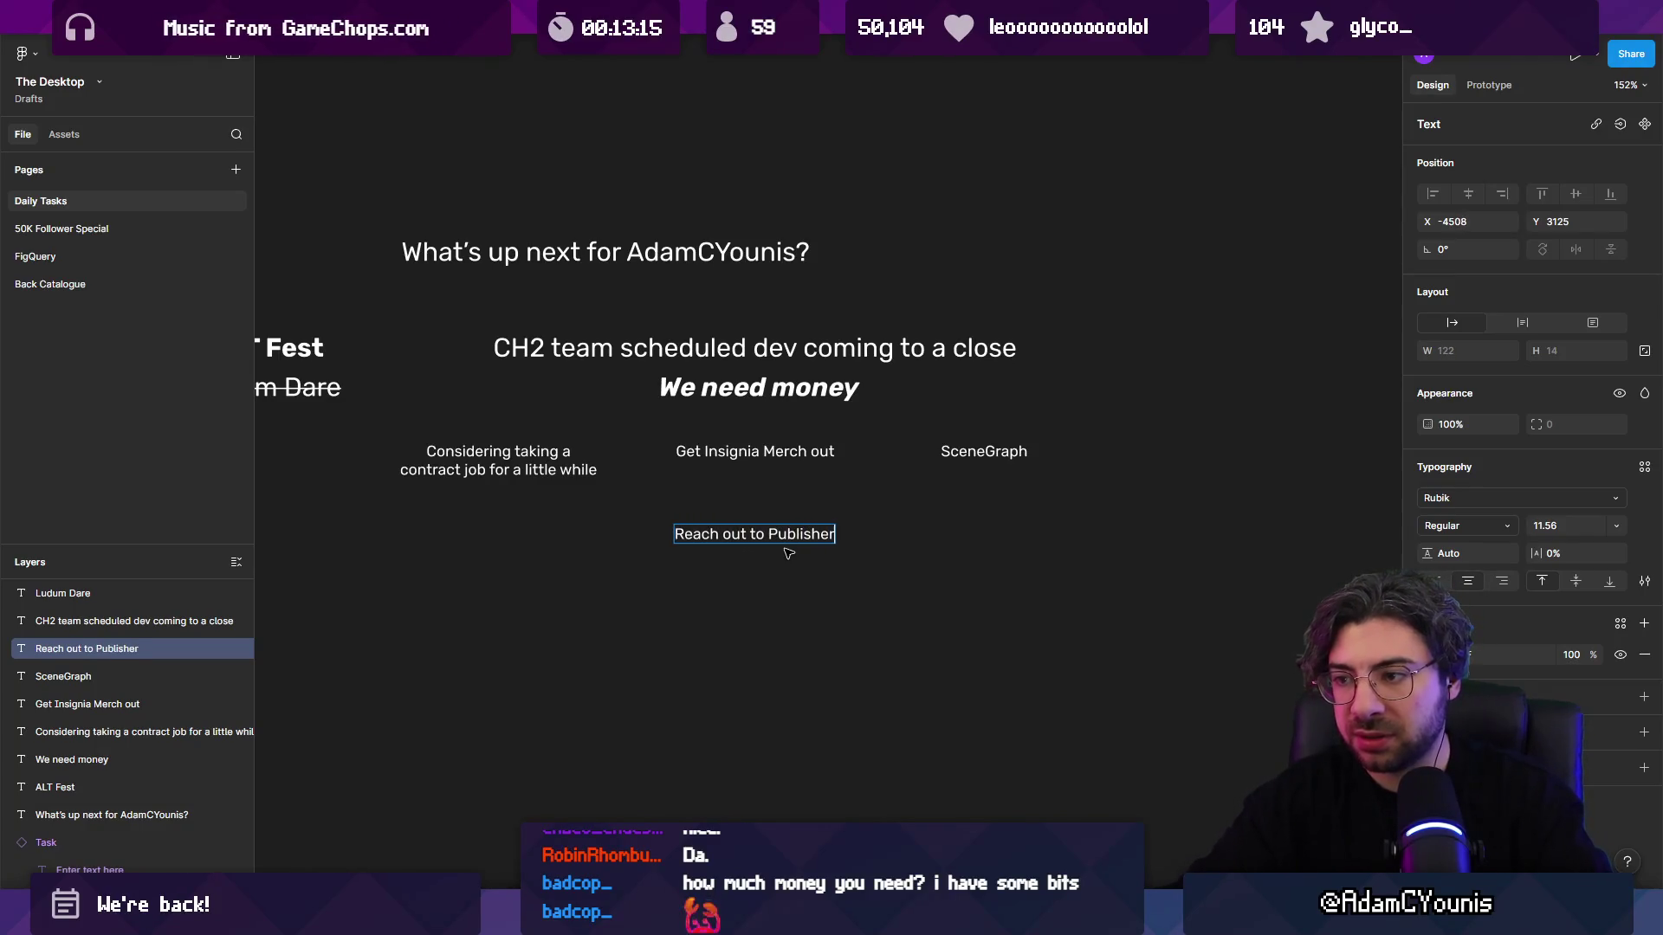
pyautogui.press('Escape')
pyautogui.moveTo(746, 536)
pyautogui.mouseDown()
pyautogui.moveTo(490, 537)
pyautogui.moveTo(759, 546)
pyautogui.mouseUp()
pyautogui.press('Return')
pyautogui.write('T')
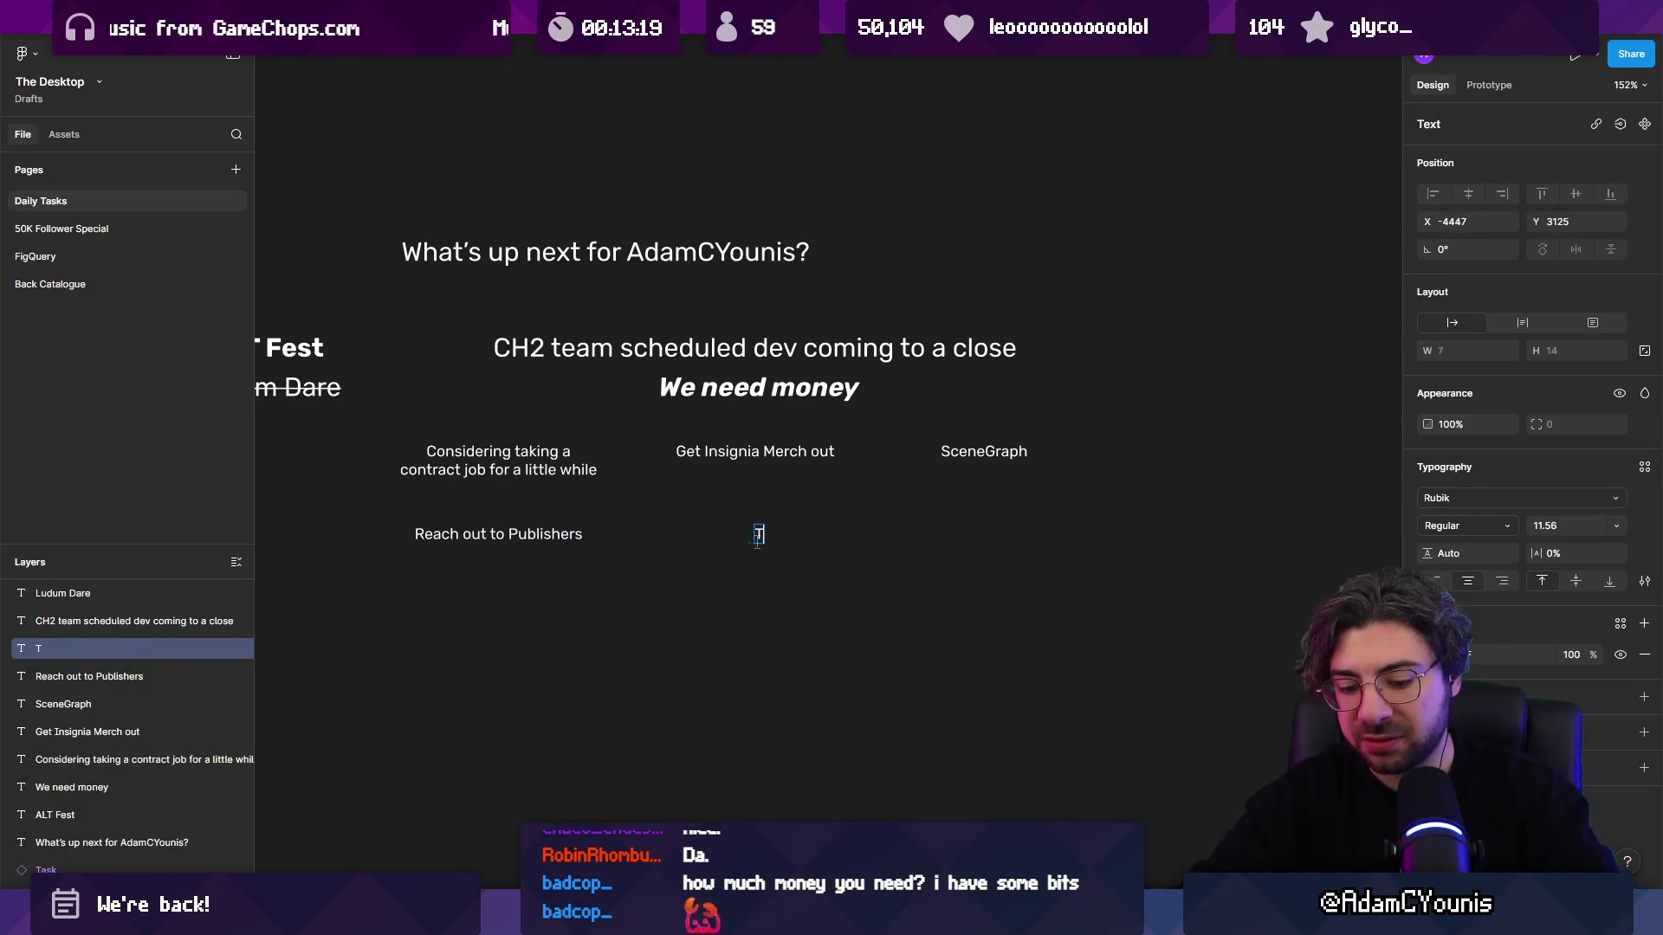
pyautogui.write('he Great Greyboxing')
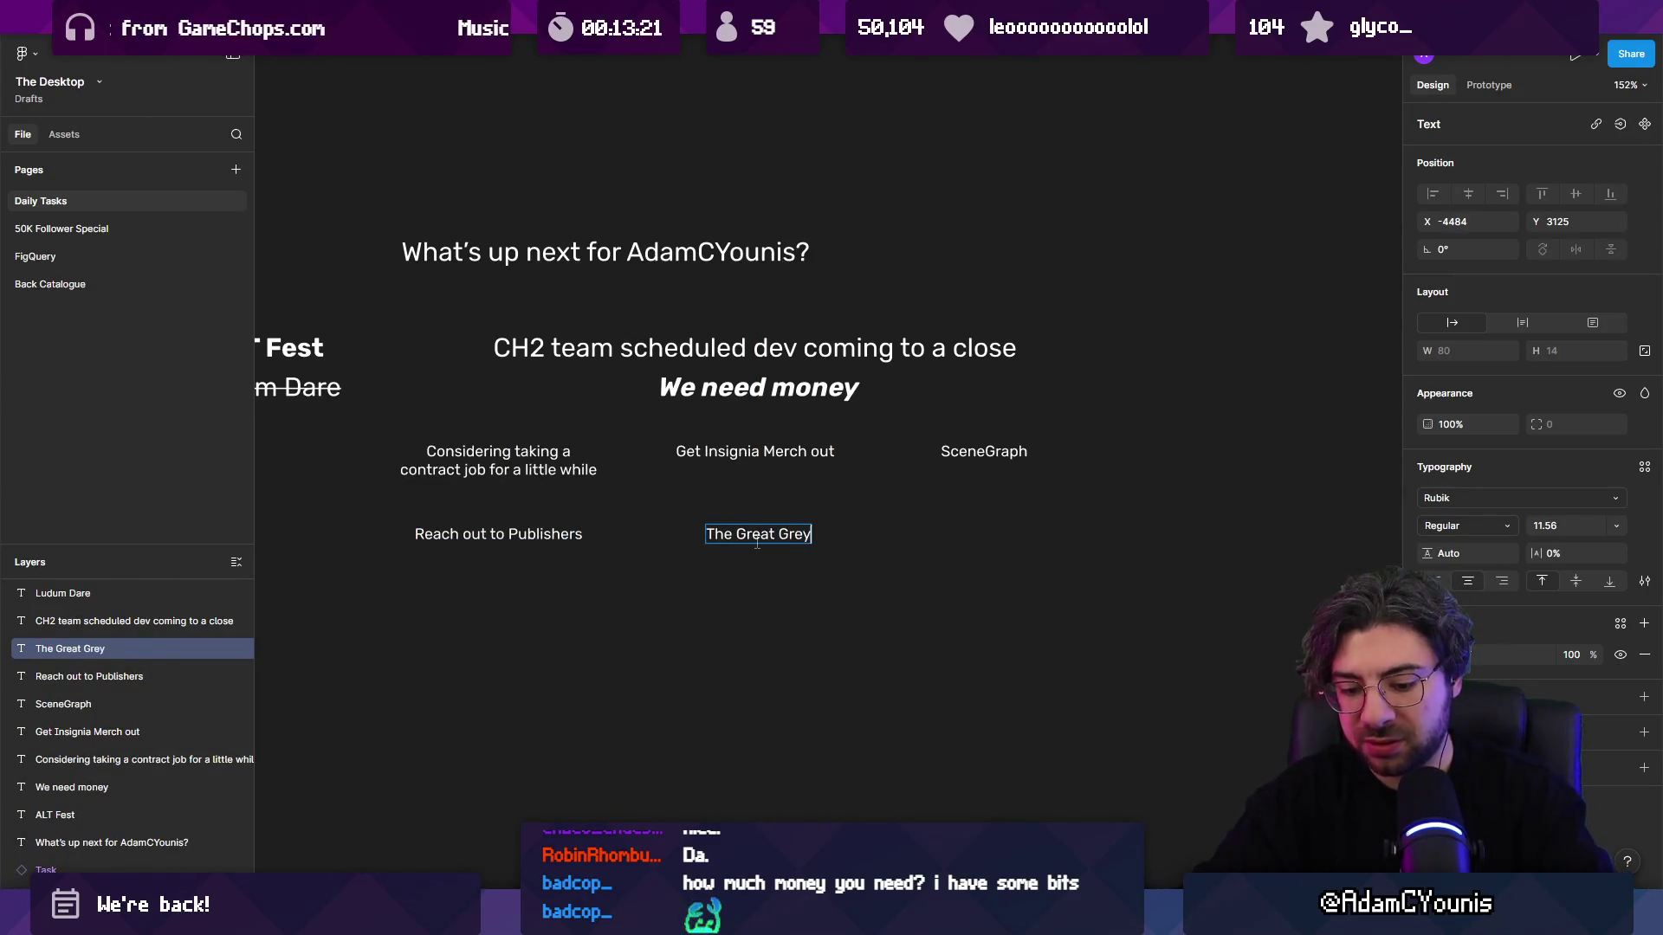
pyautogui.press('Escape')
pyautogui.press('Escape')
pyautogui.moveTo(767, 544); pyautogui.dragTo(978, 539)
pyautogui.scroll(1, 981, 538)
pyautogui.doubleClick(987, 537)
pyautogui.write('Kickstarter')
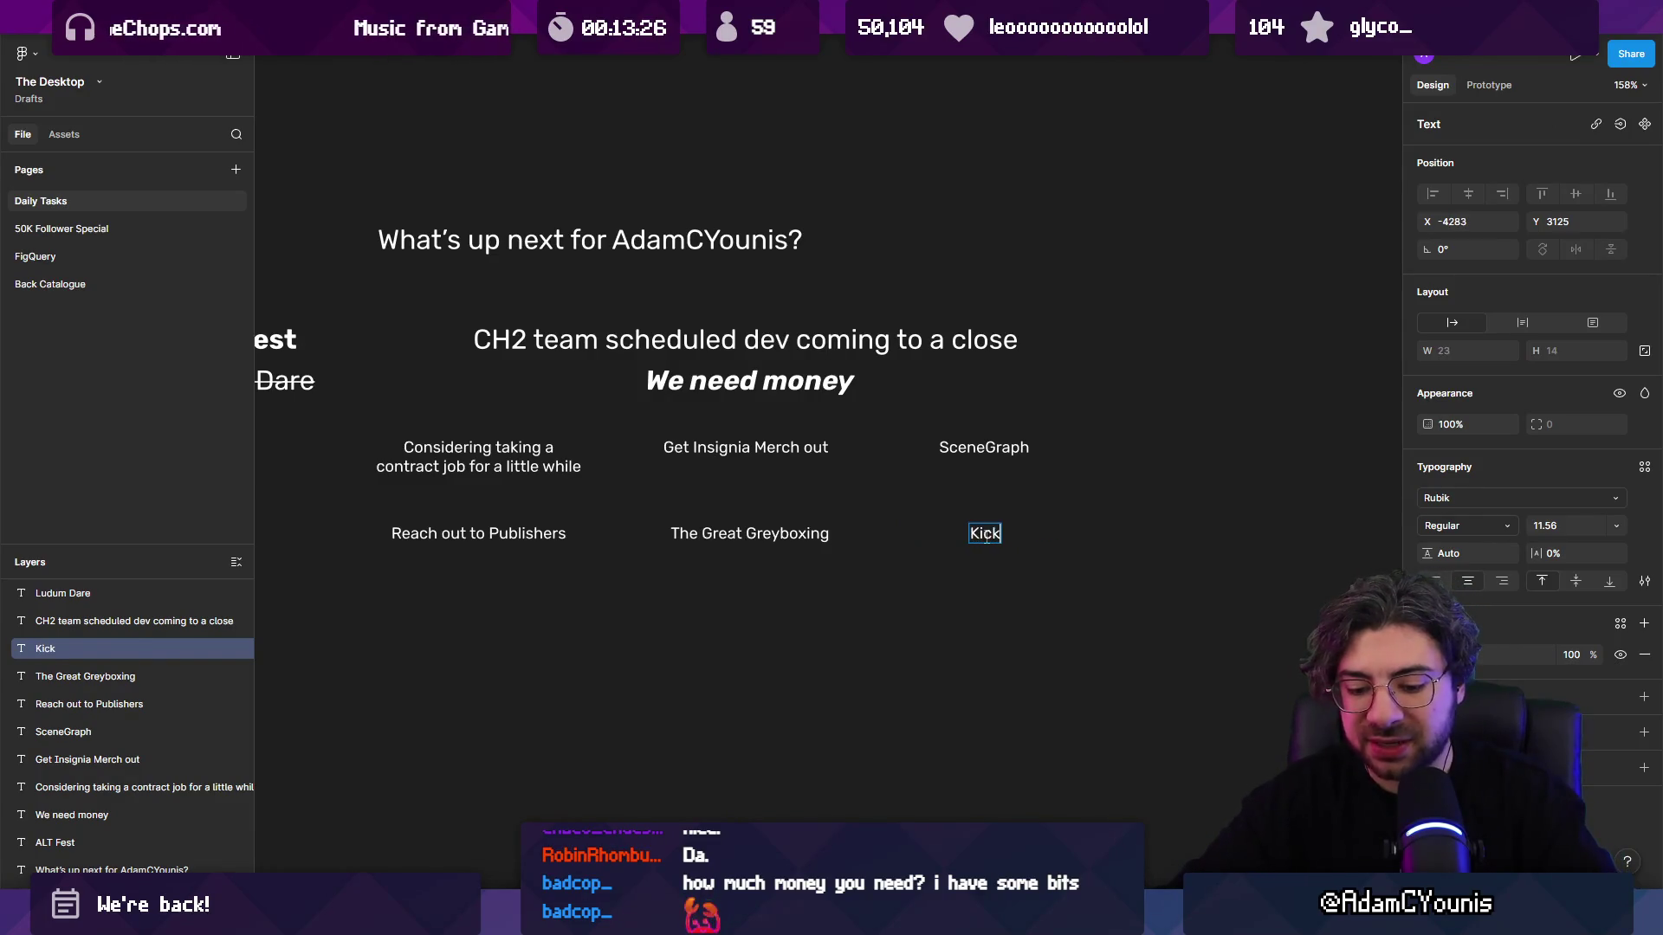
pyautogui.press('Escape')
pyautogui.press('Escape')
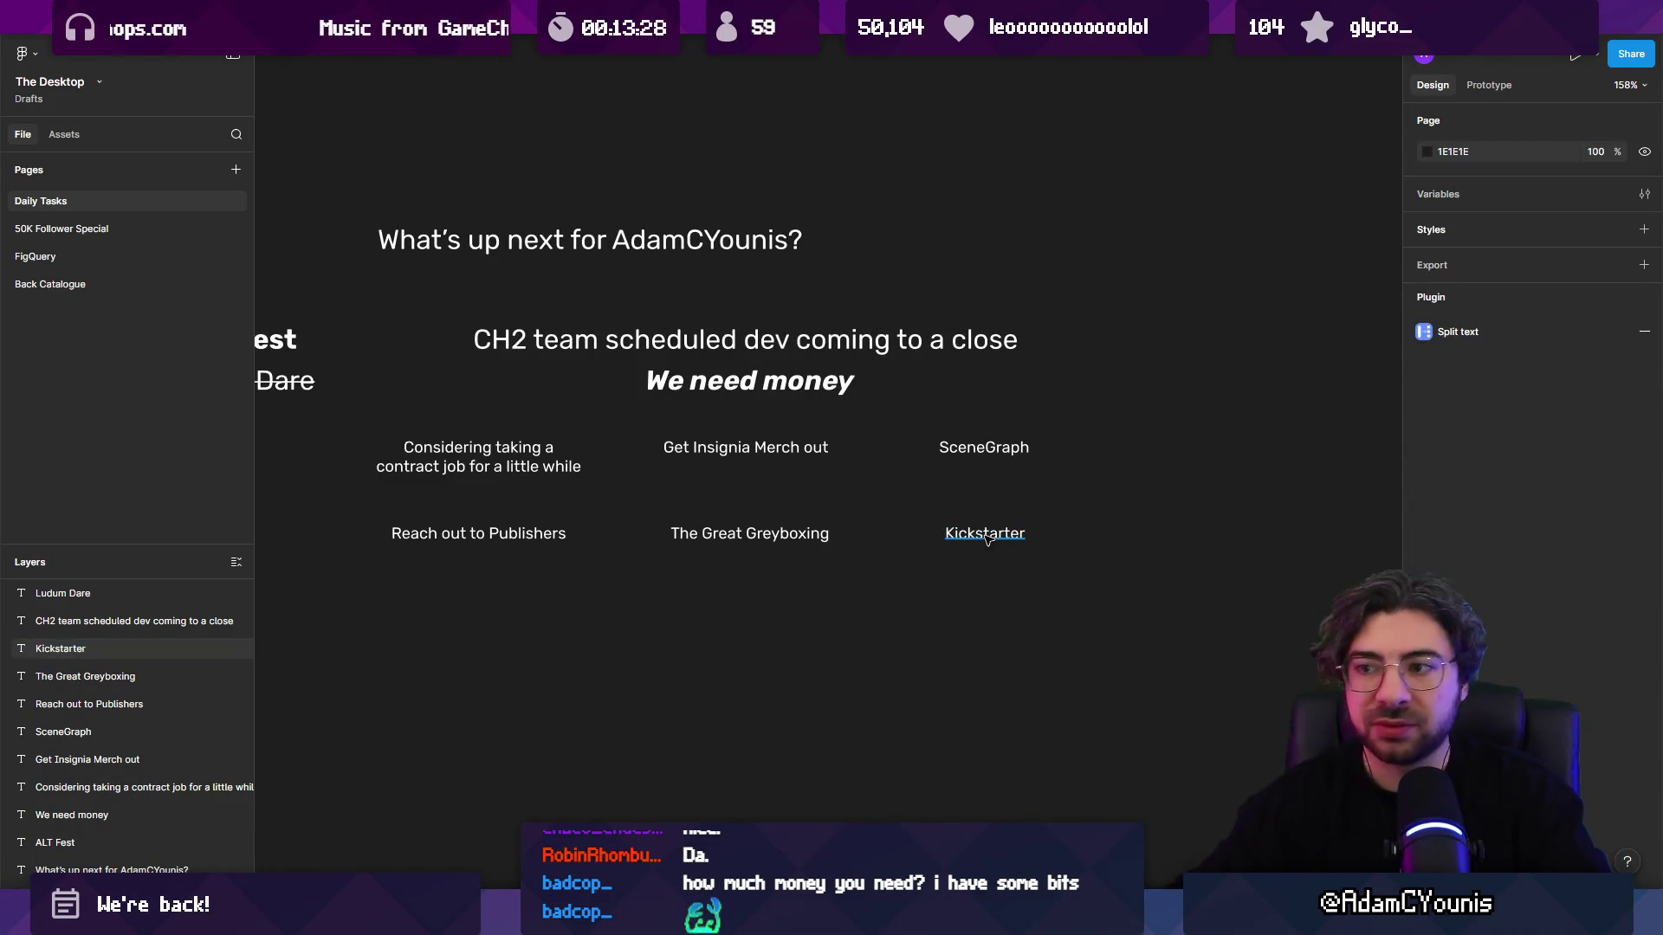
pyautogui.scroll(2, 996, 511)
pyautogui.scroll(1, 999, 504)
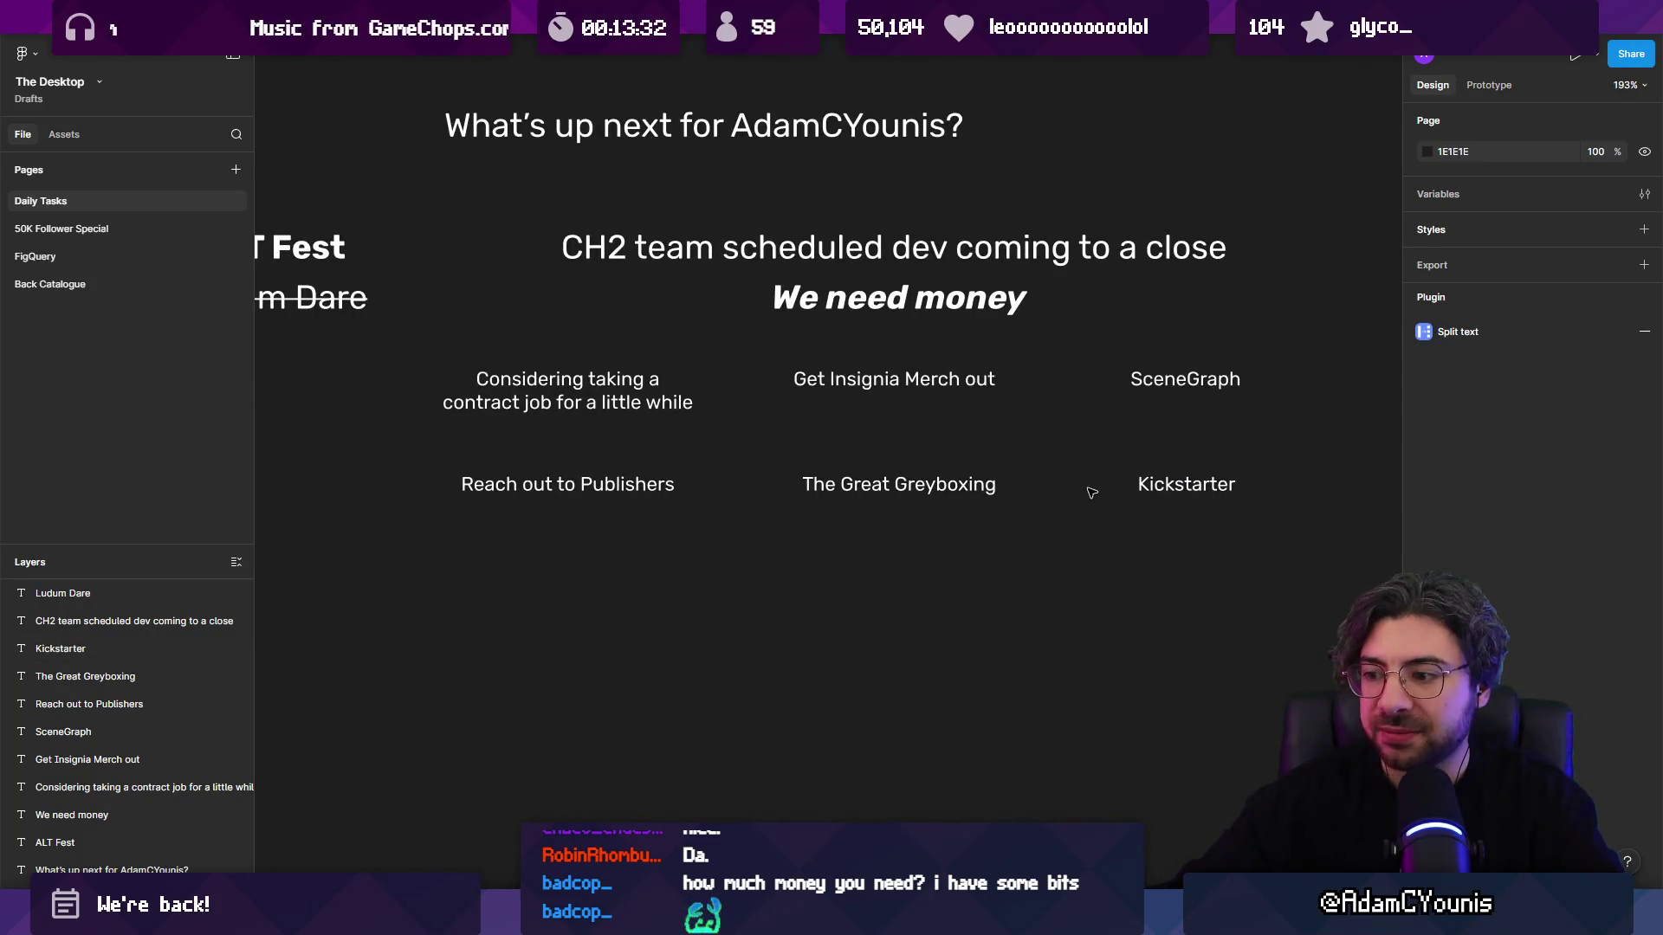
# Step: Select the six task notes, clear the selection, and zoom out to the whole board
pyautogui.hscroll(-3, 1039, 500)
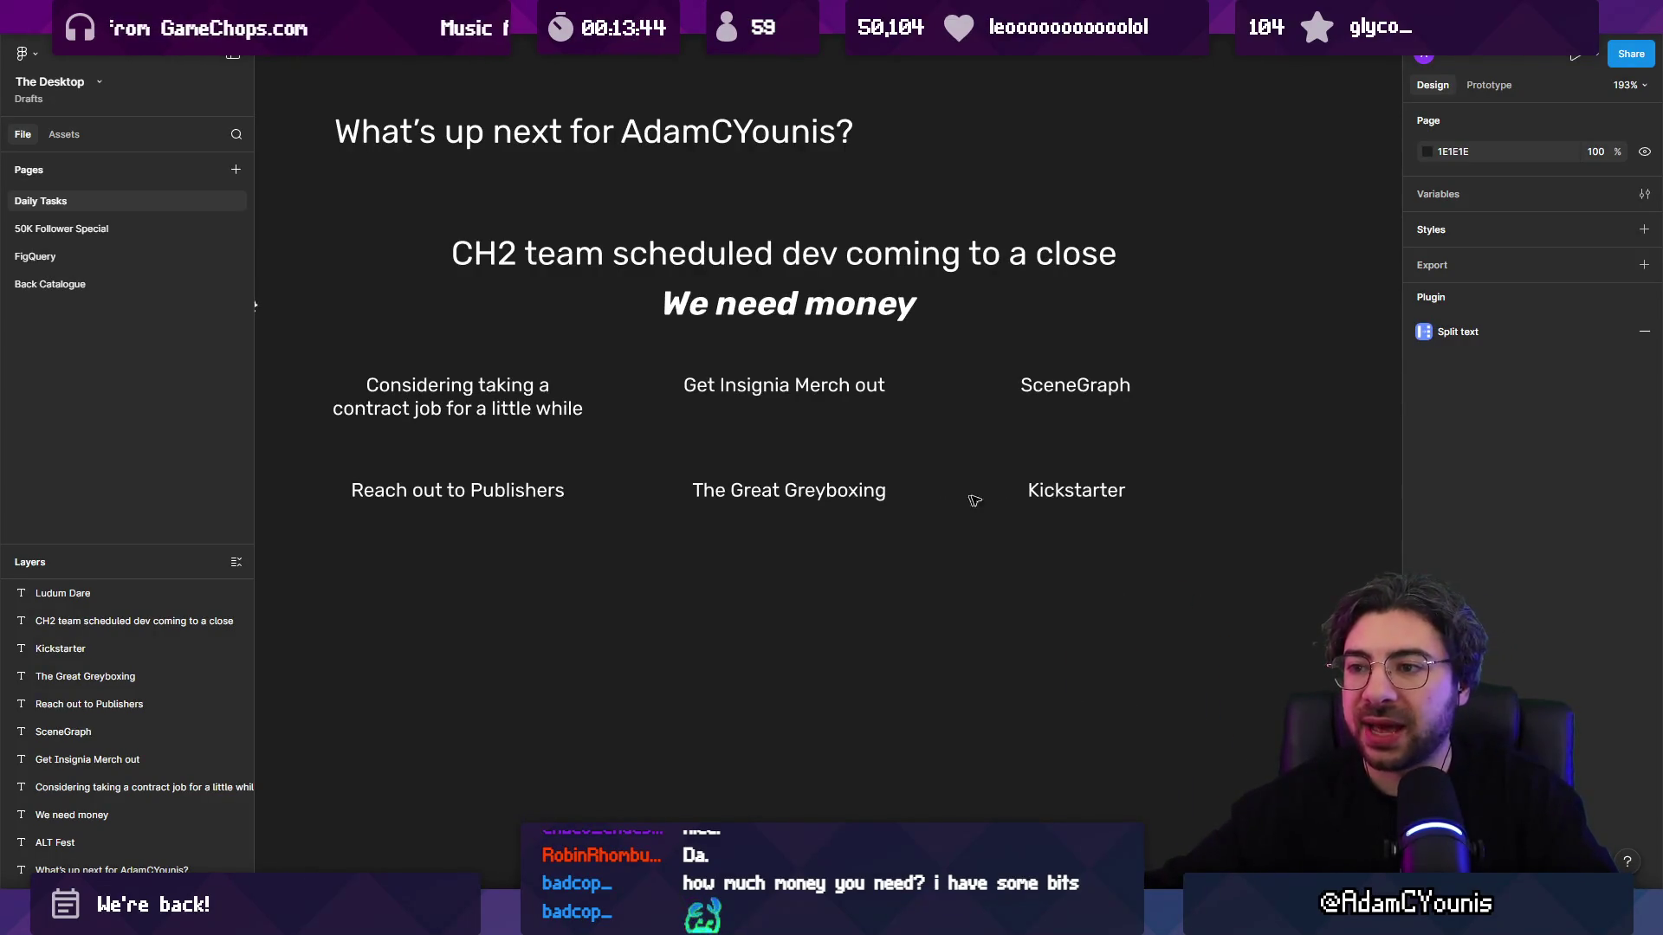
pyautogui.moveTo(299, 368); pyautogui.dragTo(1135, 525)
pyautogui.click(875, 533)
pyautogui.scroll(-2, 874, 533)
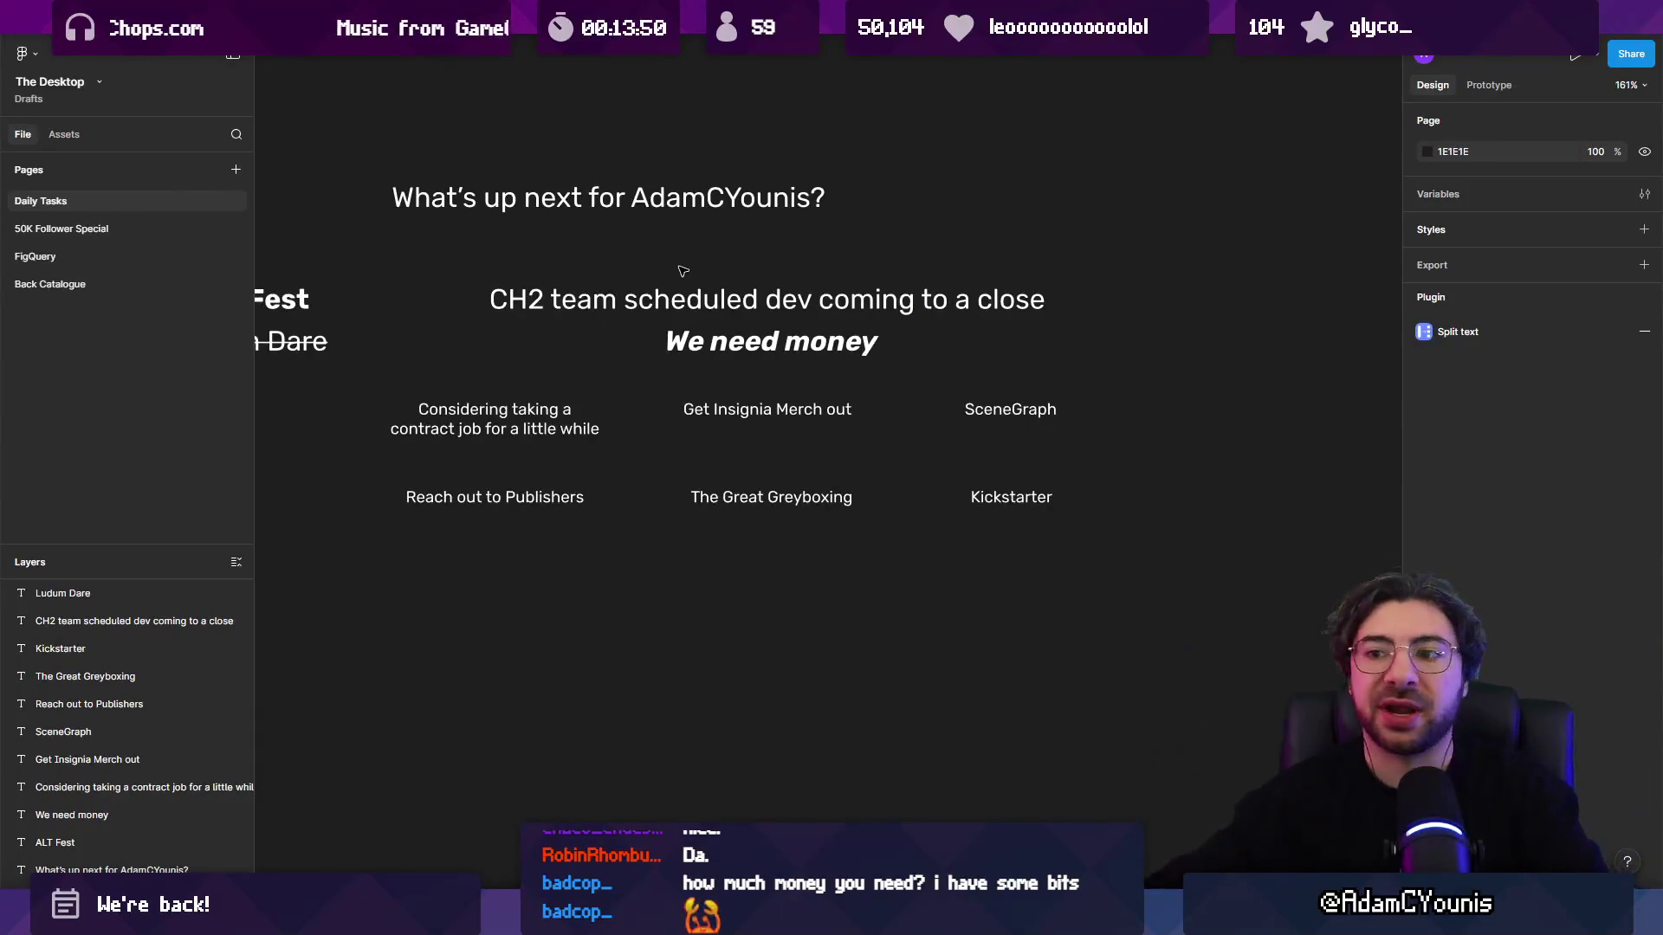
pyautogui.scroll(-10, 575, 475)
pyautogui.scroll(-4, 575, 475)
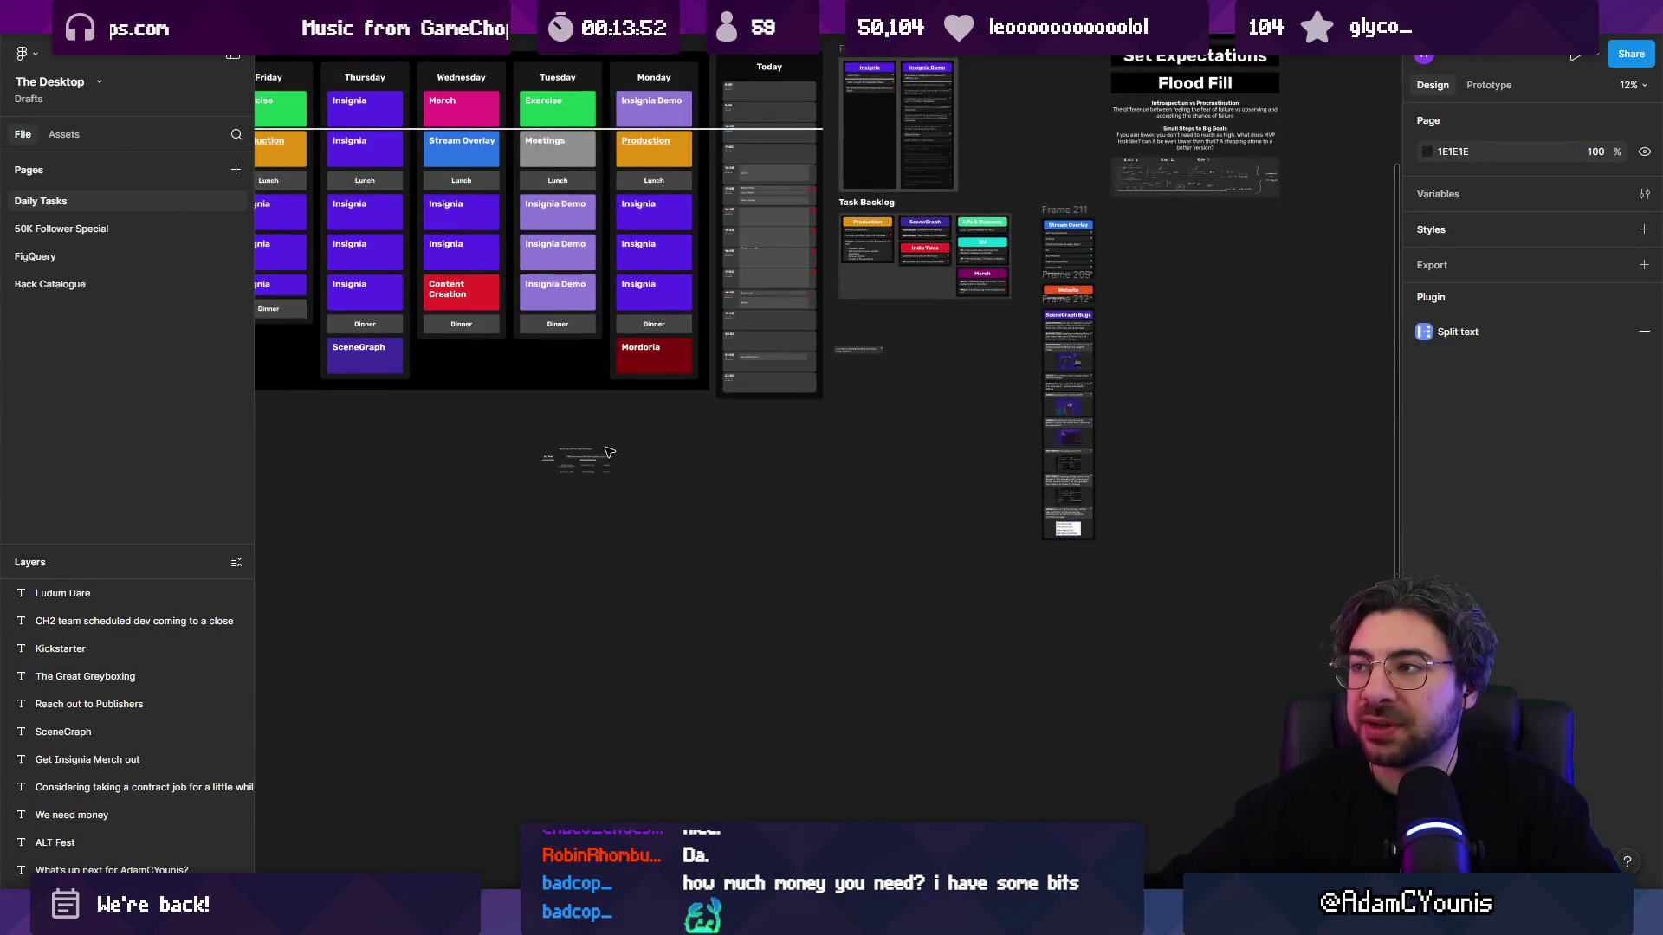
# Step: Scale all eleven note texts up about threefold with the Scale tool (K)
pyautogui.moveTo(506, 445); pyautogui.dragTo(672, 501)
pyautogui.press('k')
pyautogui.click(714, 483)
# Step: Select ALT Fest and Ludum Dare, then the Look North frame's Flood Fill row
pyautogui.click(526, 483)
pyautogui.keyDown('shift'); pyautogui.click(525, 494); pyautogui.keyUp('shift')
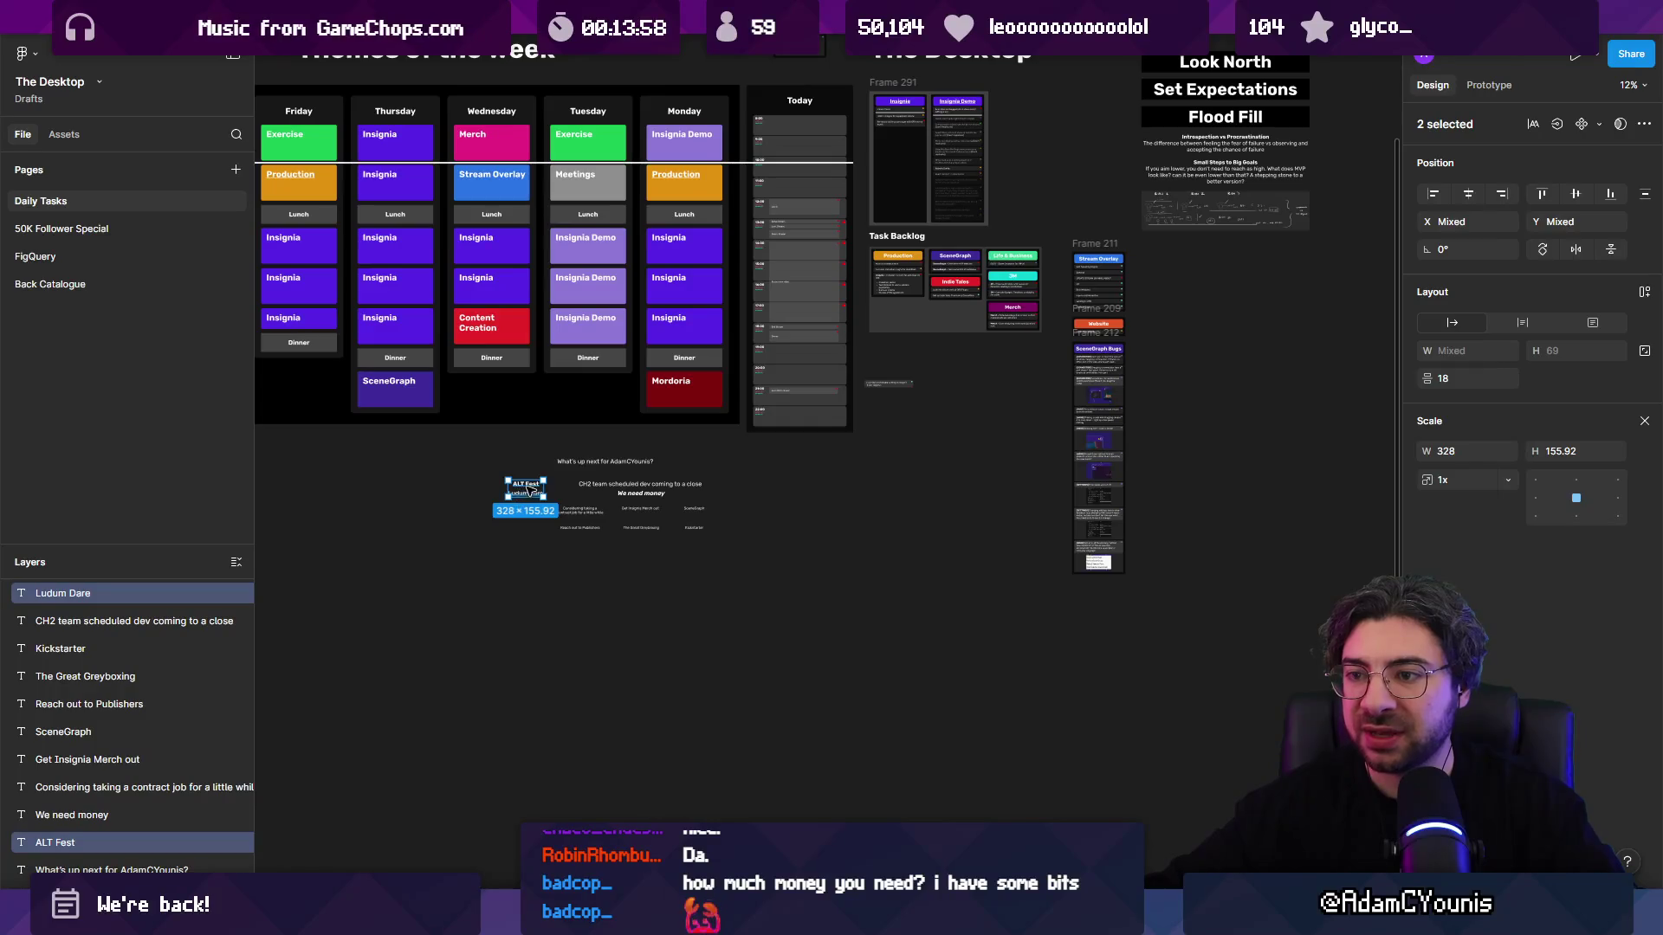
pyautogui.scroll(5, 957, 271)
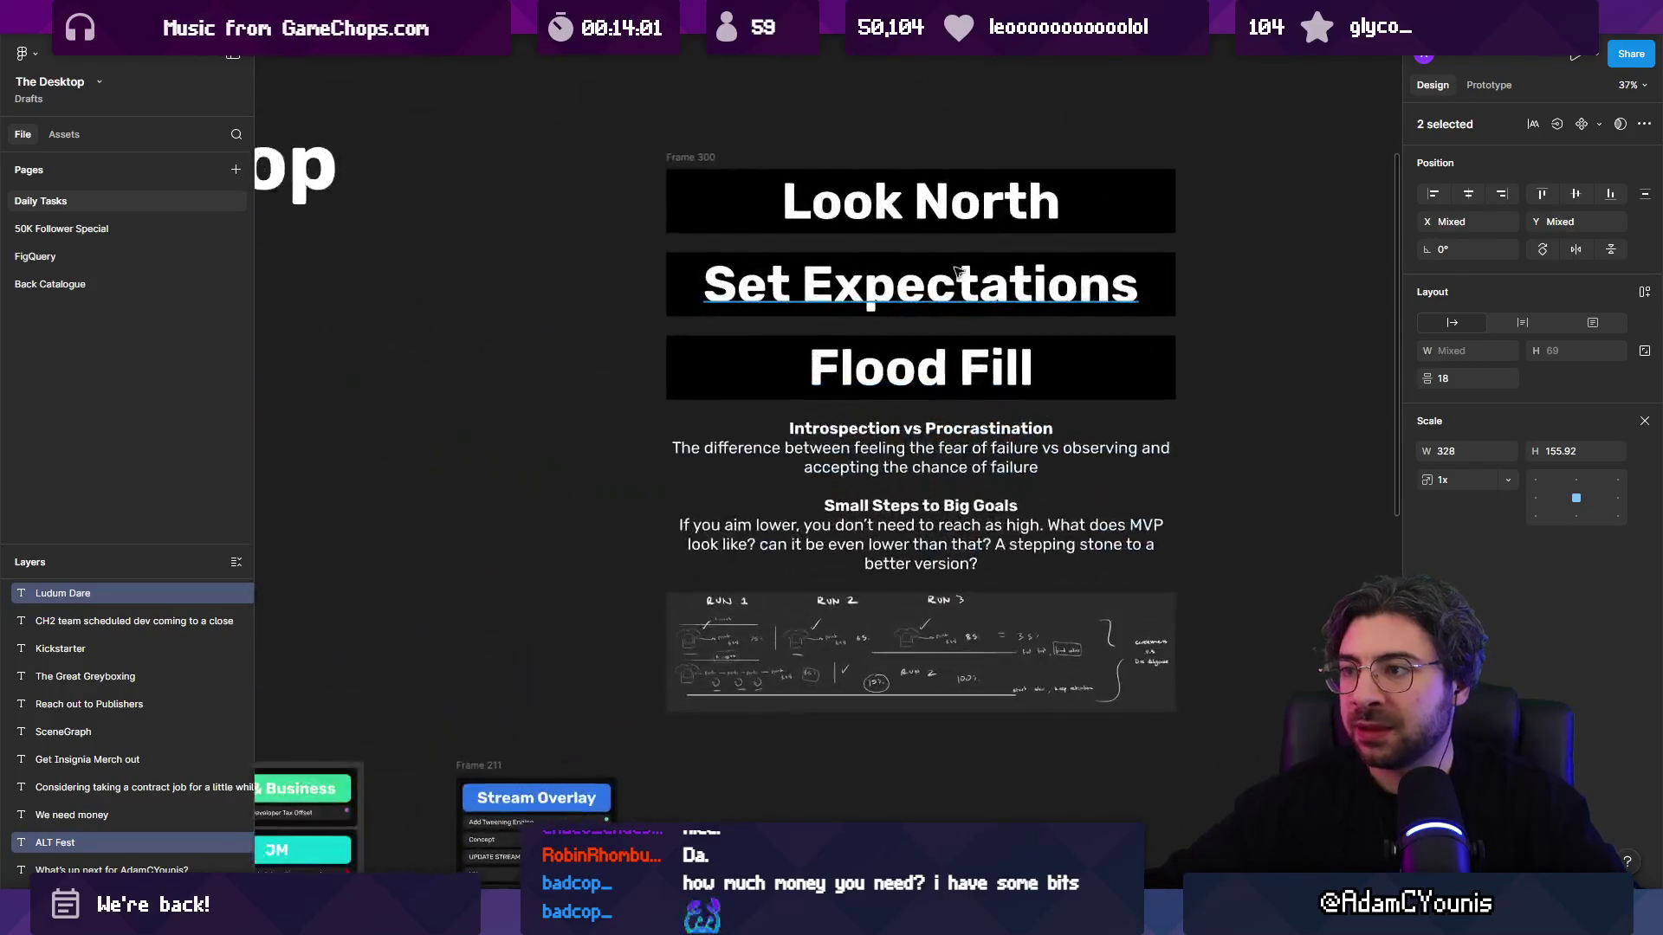
pyautogui.click(916, 330)
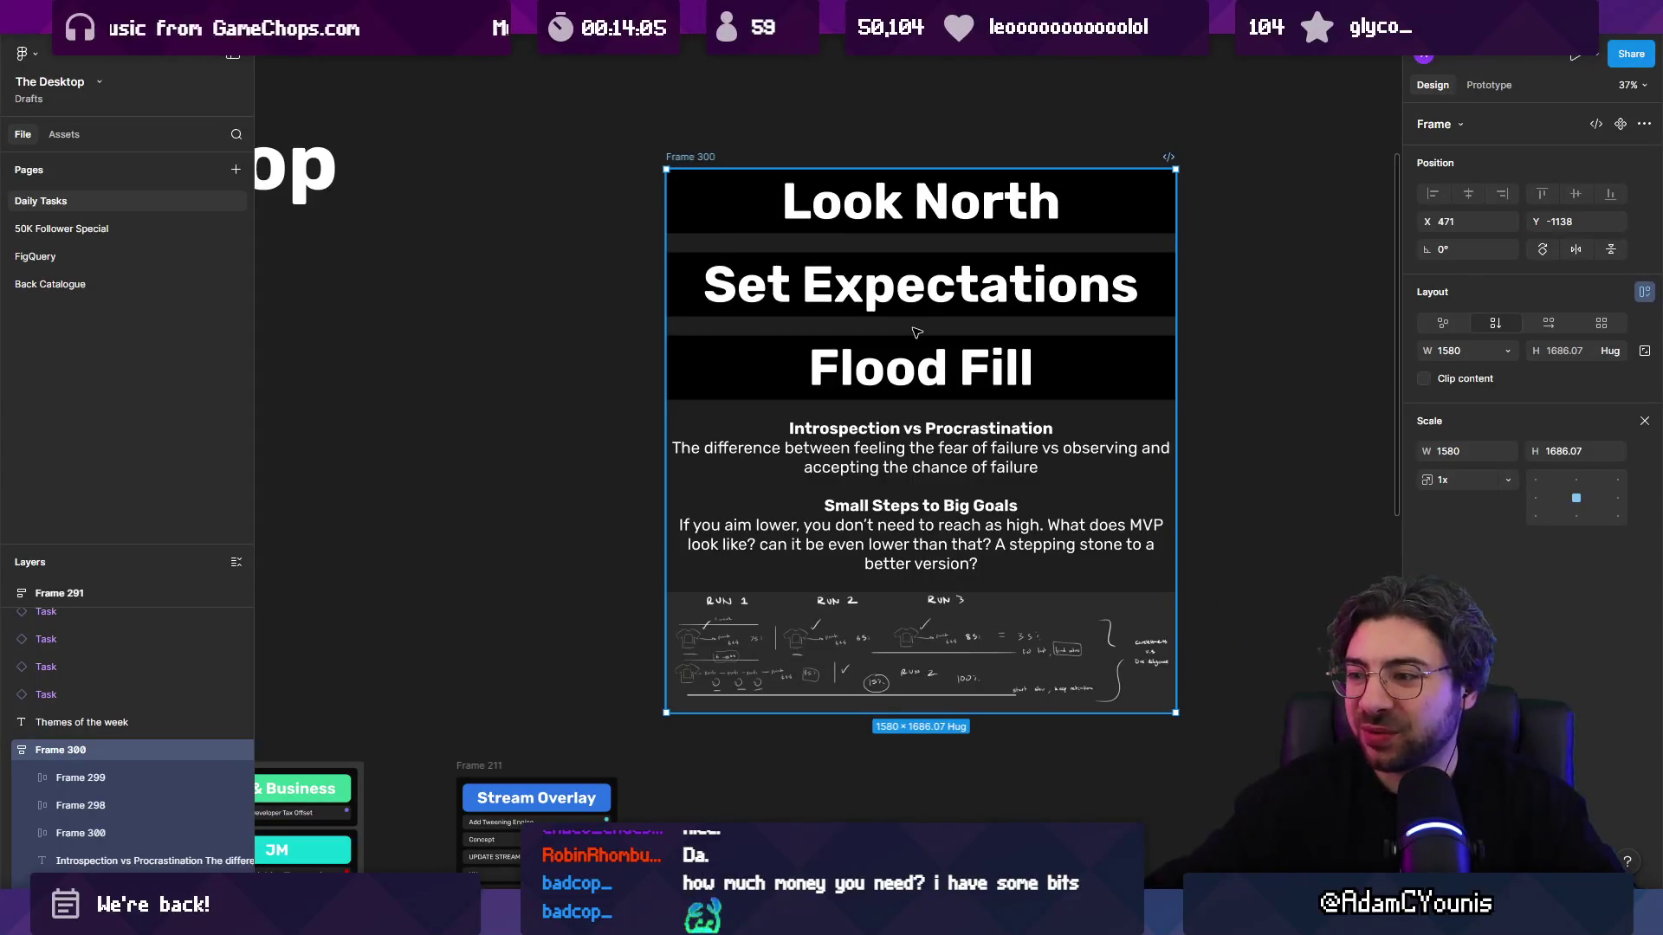
pyautogui.click(994, 389)
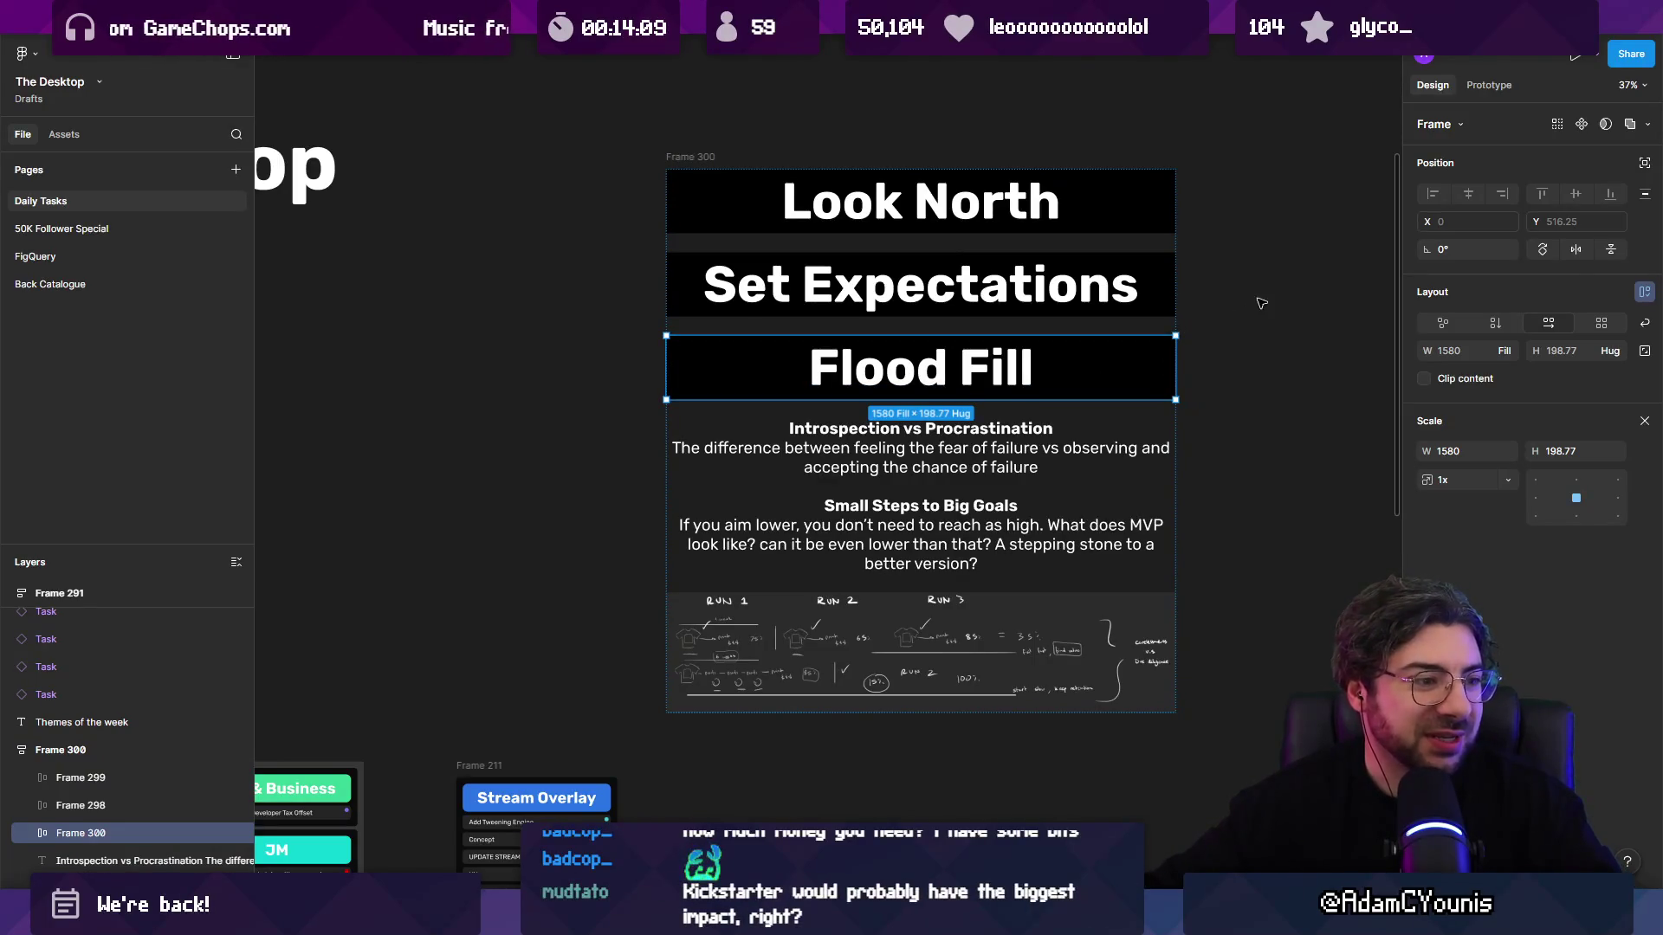
pyautogui.scroll(-3, 1267, 314)
pyautogui.hscroll(-3, 1247, 329)
pyautogui.scroll(-2, 1230, 338)
pyautogui.scroll(-4, 1178, 372)
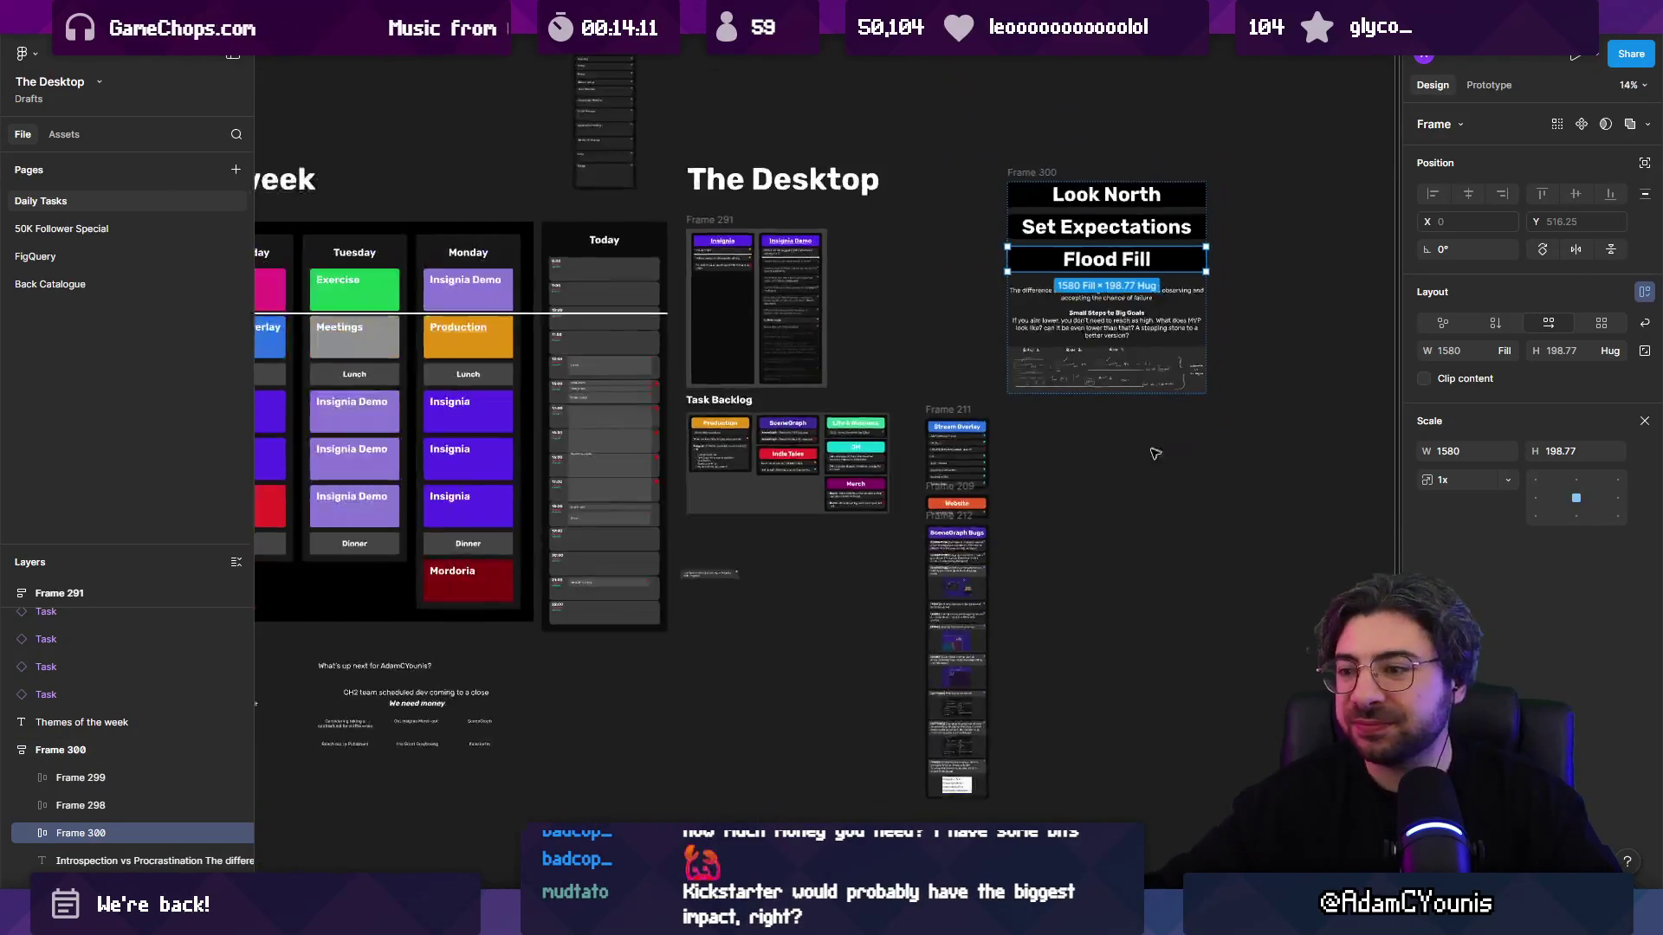
pyautogui.scroll(10, 839, 575)
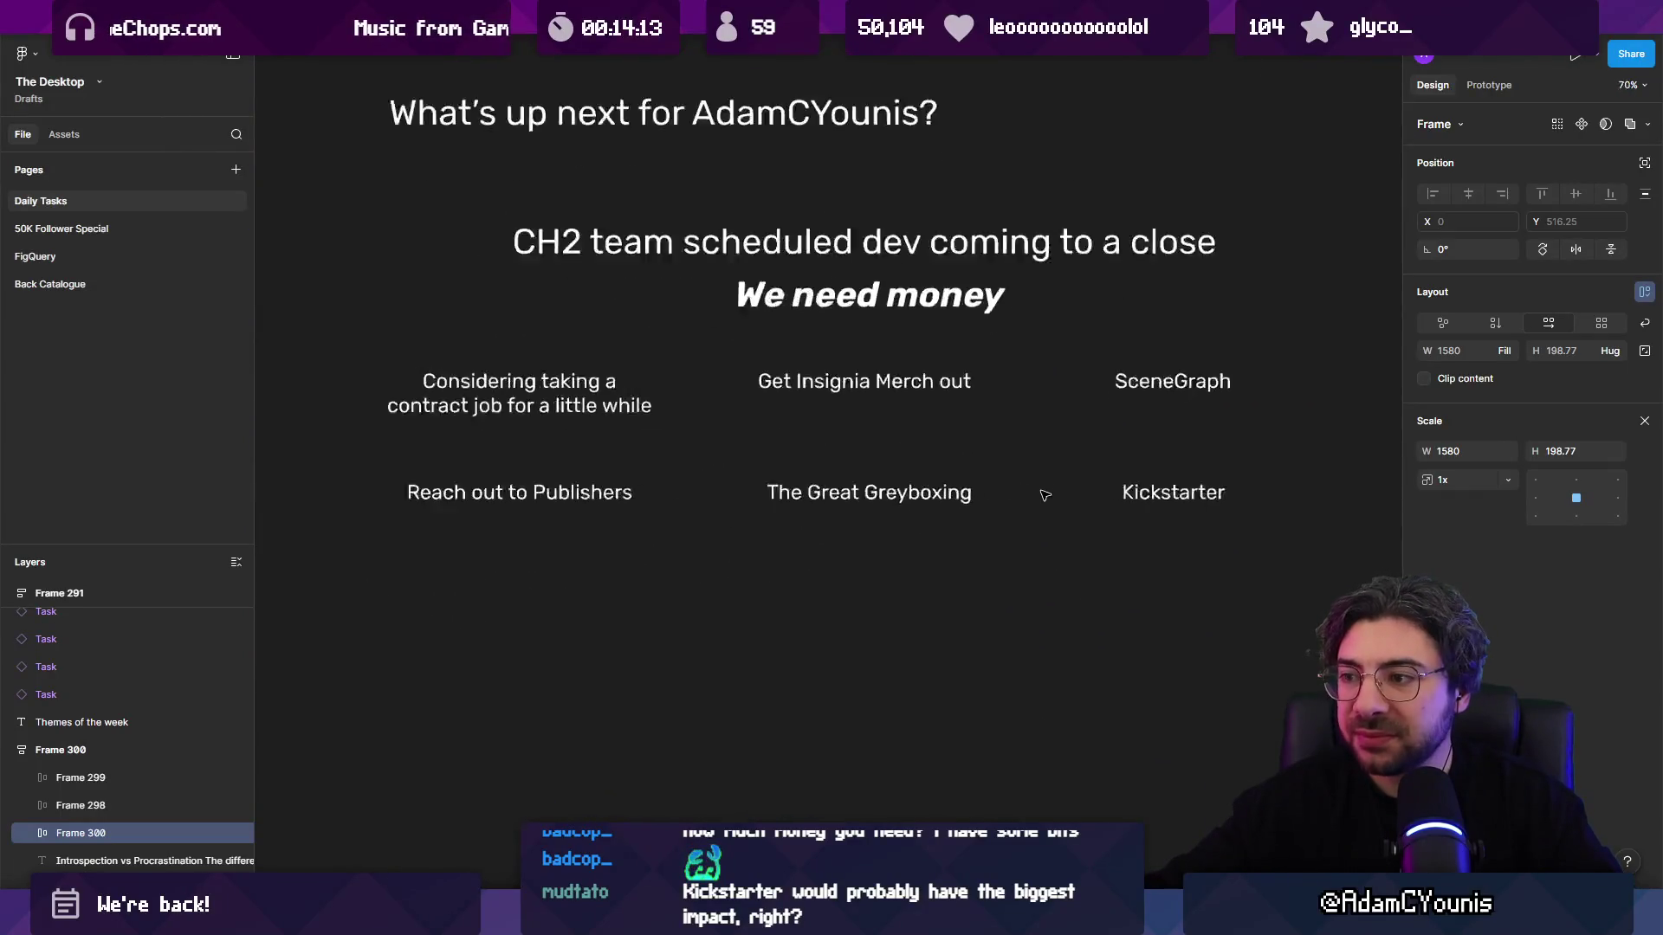
pyautogui.click(1209, 507)
pyautogui.moveTo(1209, 506); pyautogui.dragTo(1239, 445)
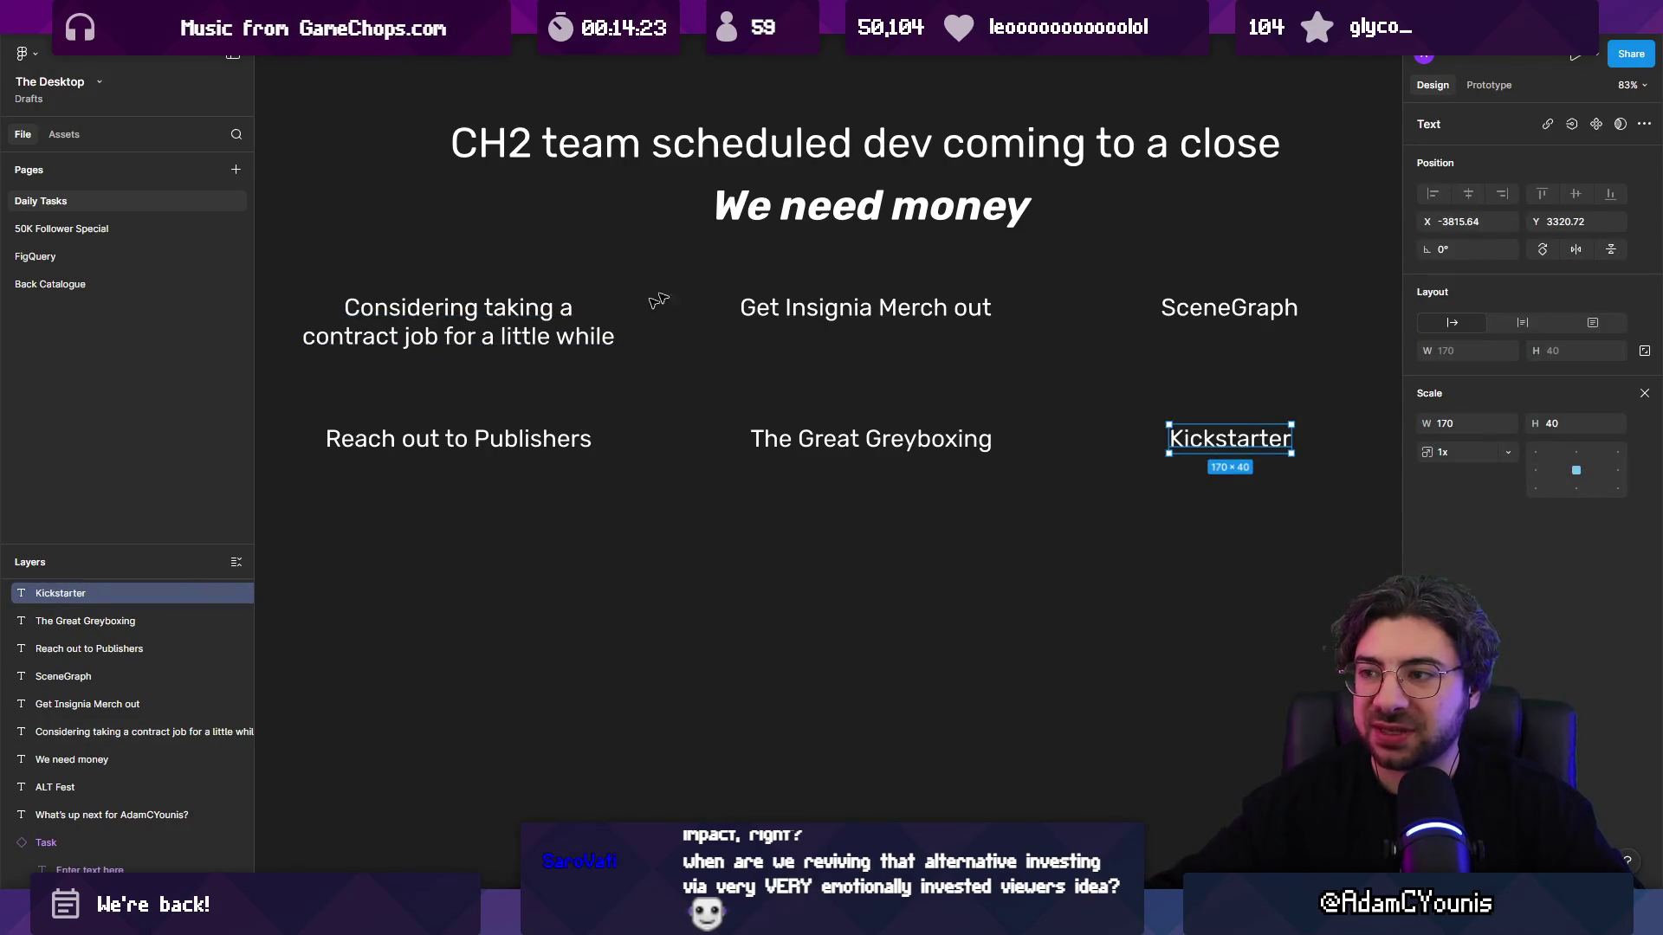
pyautogui.click(503, 430)
pyautogui.click(1244, 439)
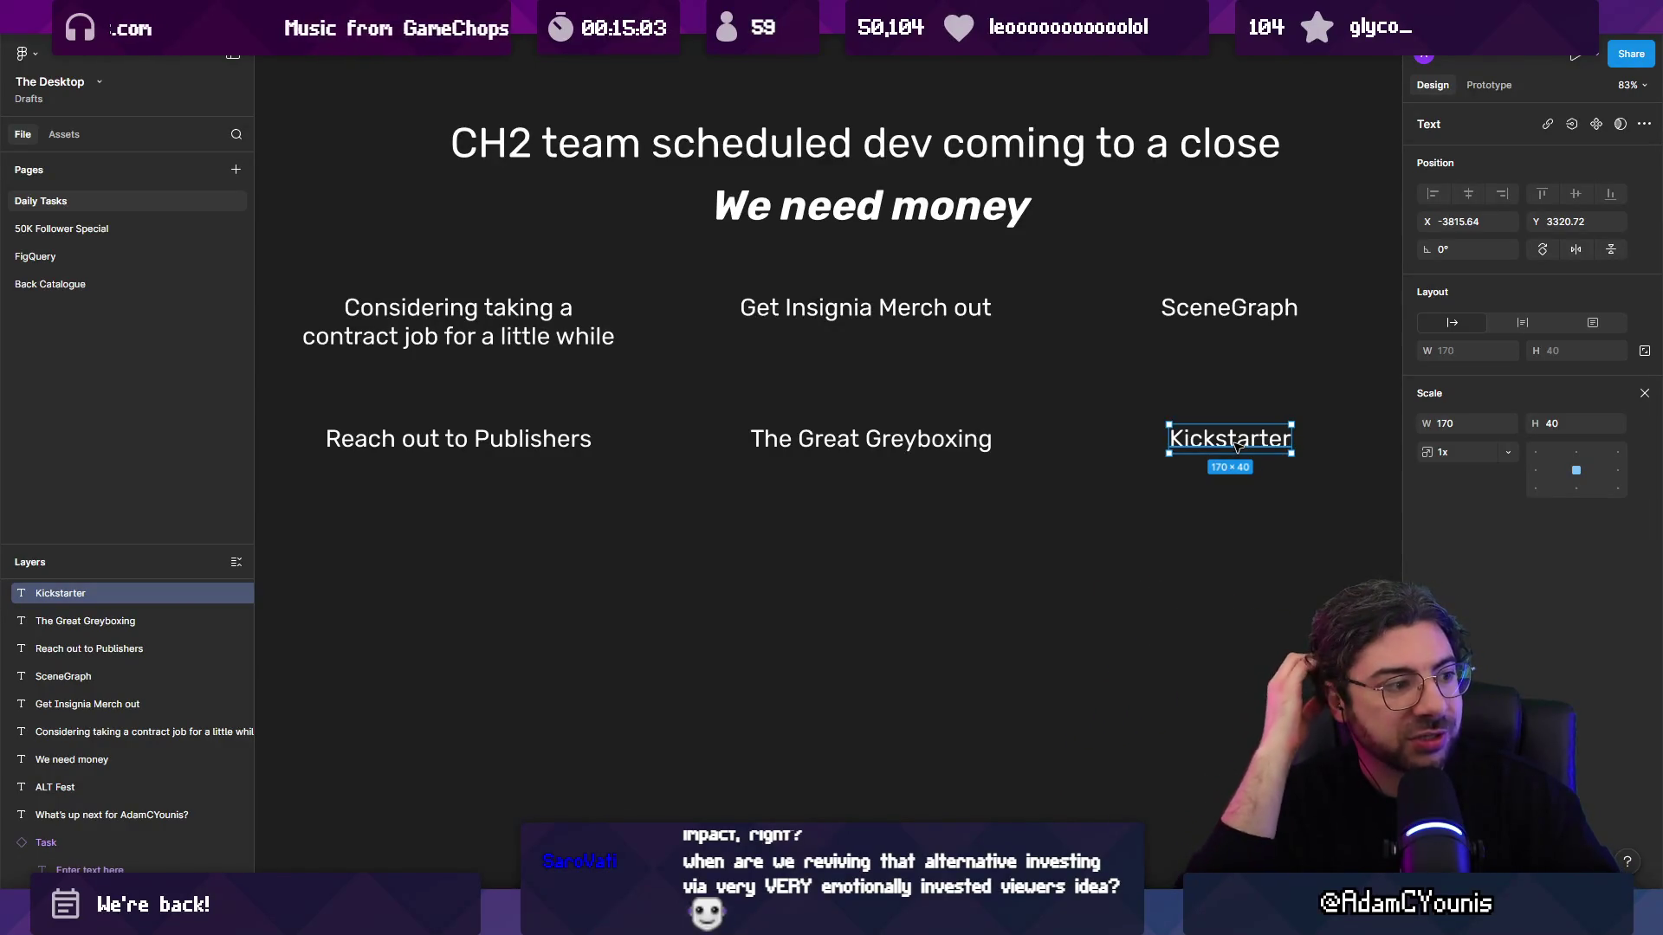
pyautogui.click(988, 535)
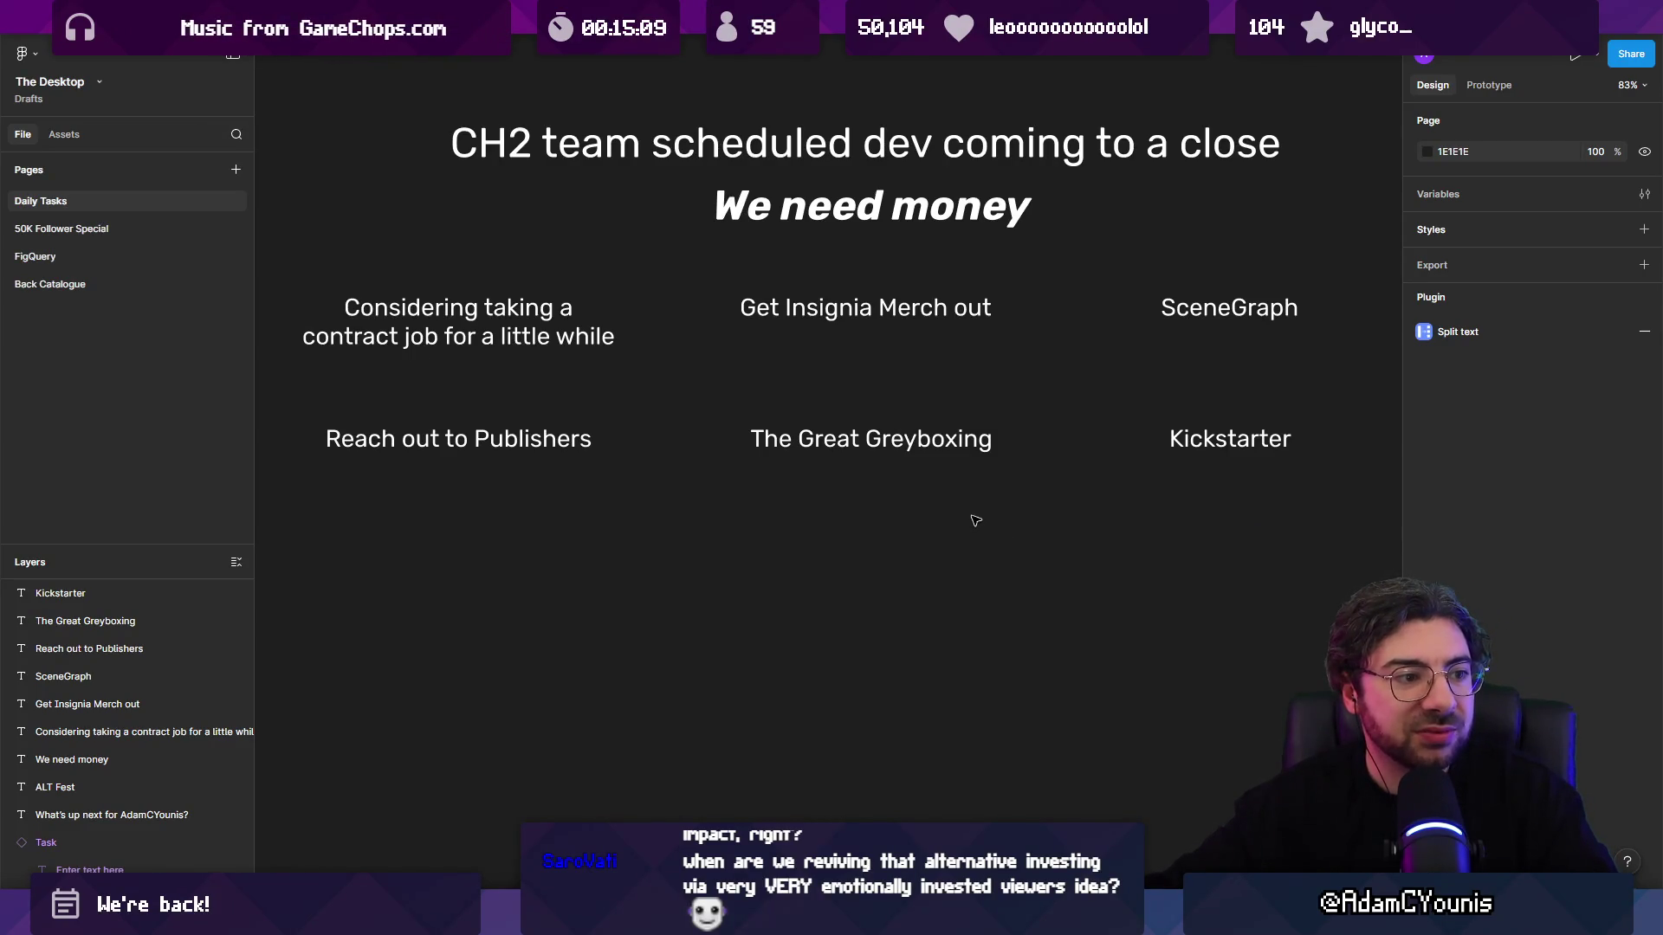
pyautogui.scroll(-1, 953, 522)
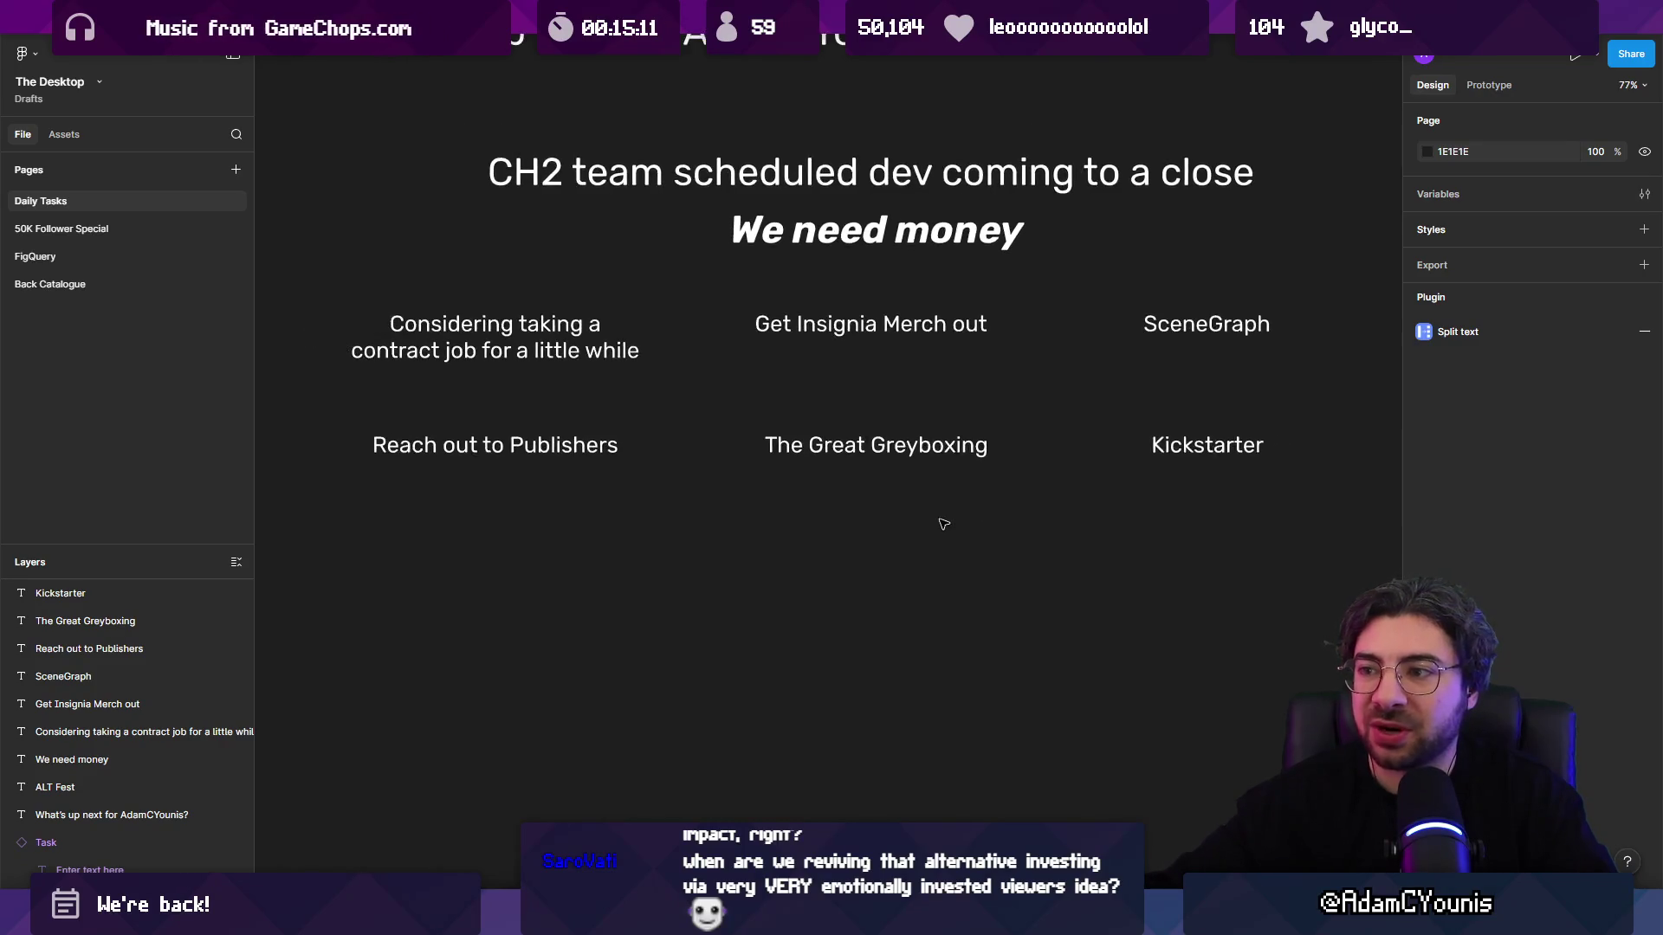
# Step: Hide the side panels with Ctrl+\ so the task notes fill the canvas
pyautogui.hotkey('ctrl', '\\')
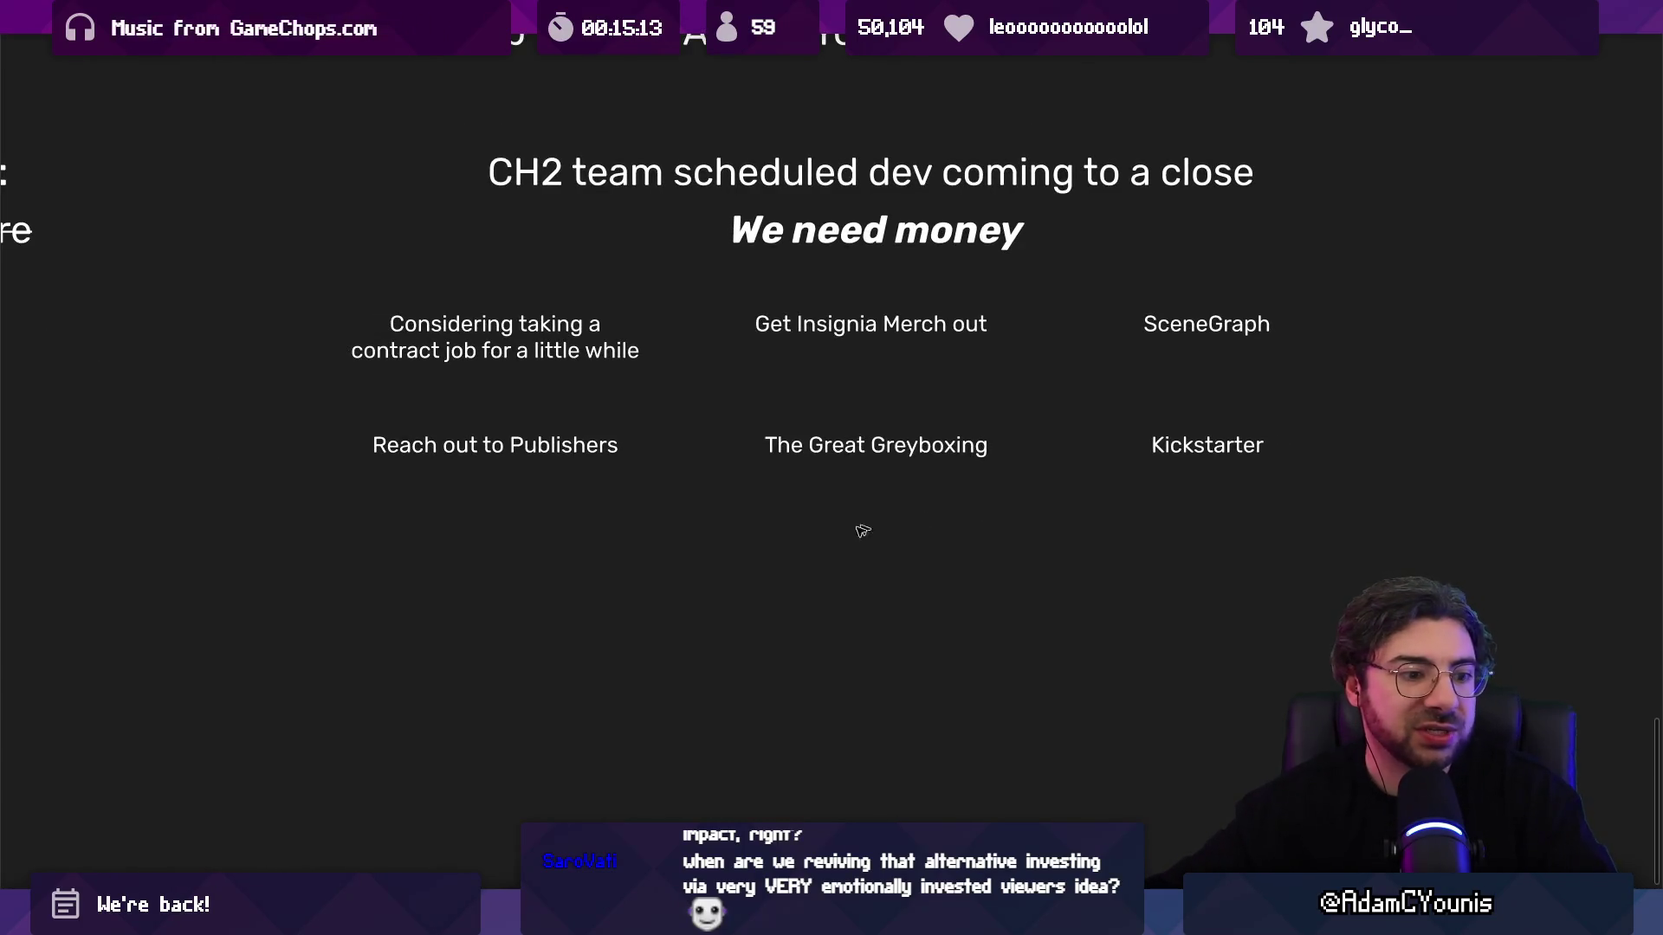
pyautogui.scroll(1, 862, 531)
pyautogui.hscroll(2, 863, 530)
pyautogui.scroll(-2, 873, 505)
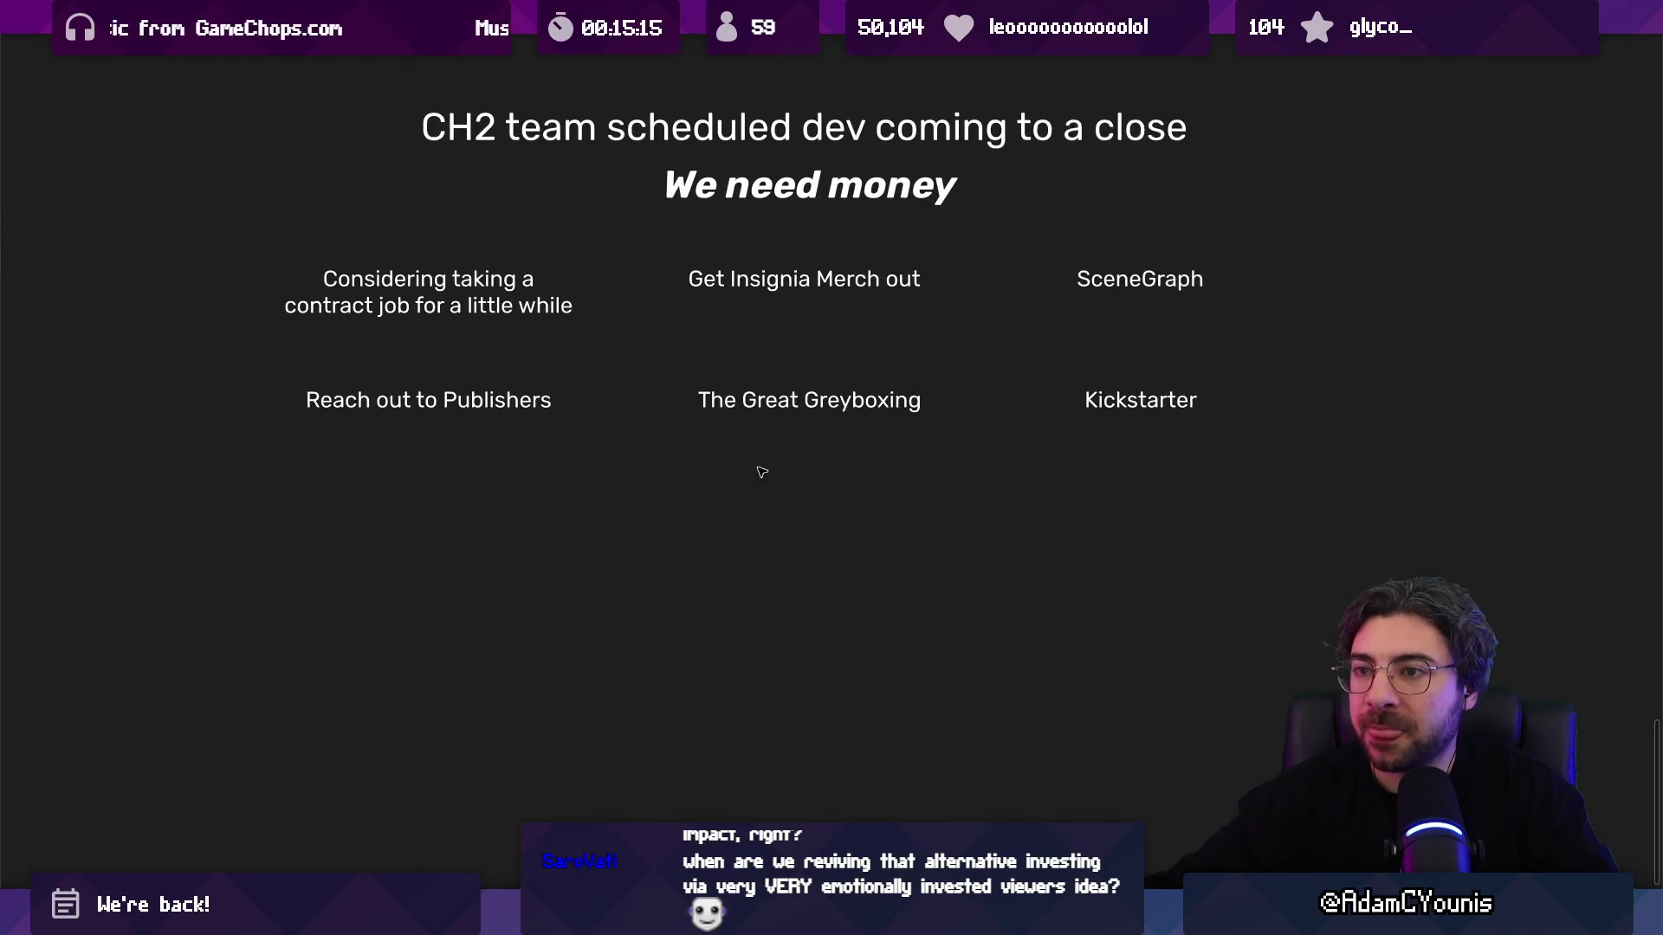
pyautogui.scroll(1, 761, 472)
# Step: Drop a copy of the We need money text below the notes, edit it, then delete it
pyautogui.keyDown('alt'); pyautogui.moveTo(798, 177); pyautogui.dragTo(784, 582); pyautogui.keyUp('alt')
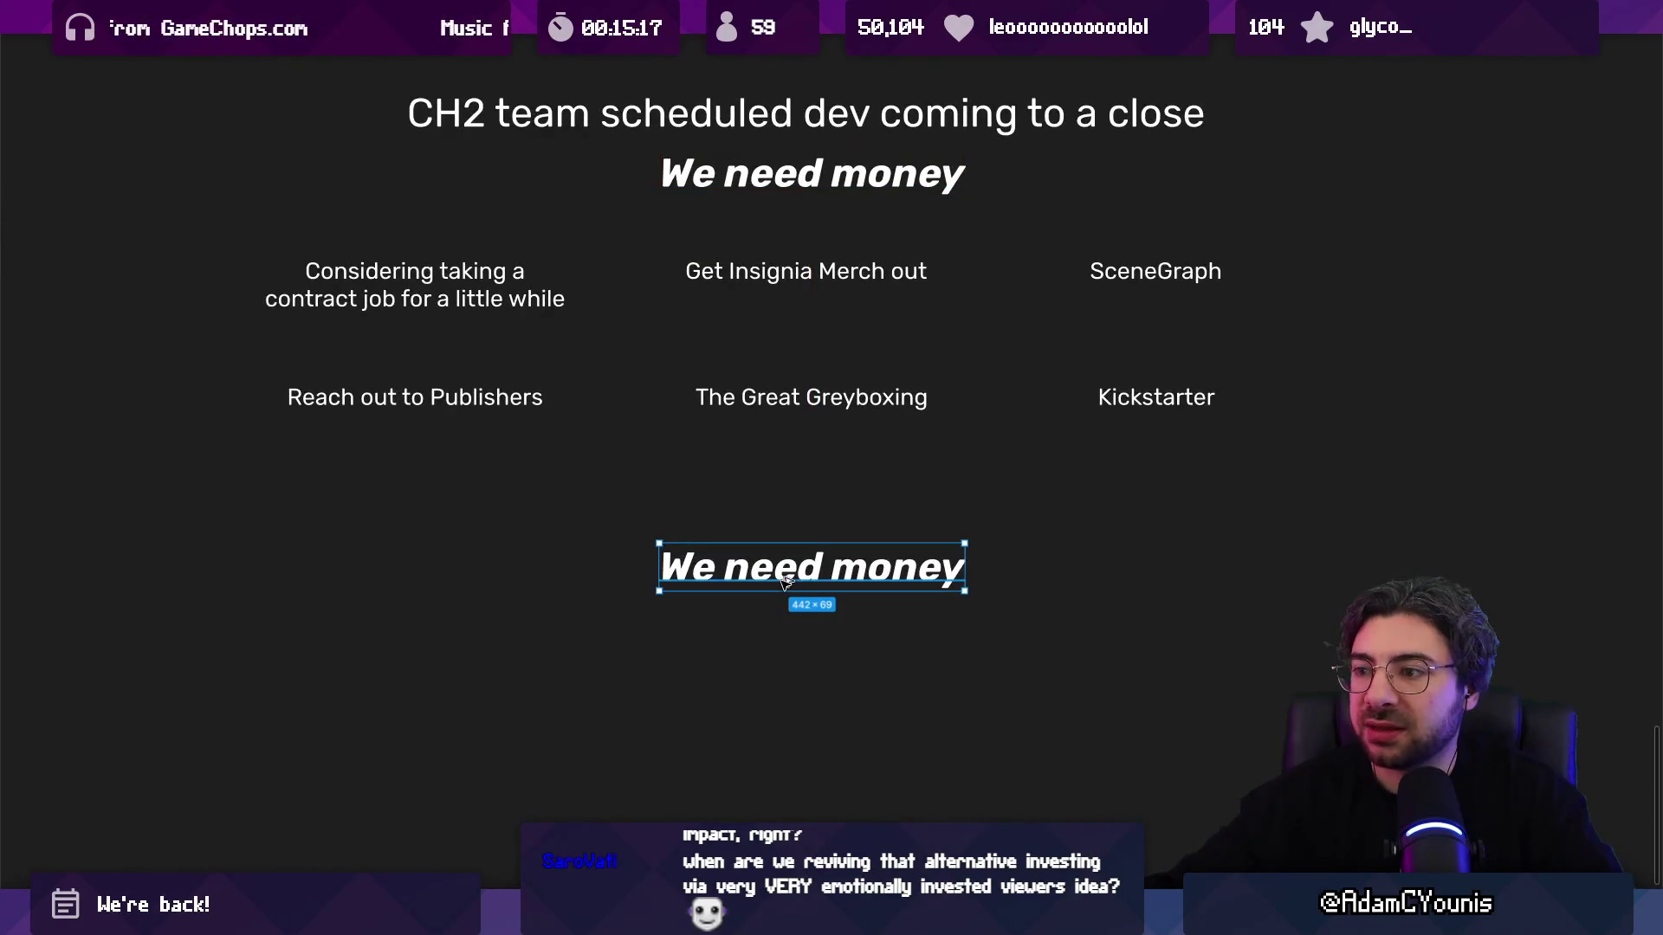
pyautogui.scroll(-3, 784, 582)
pyautogui.scroll(2, 789, 566)
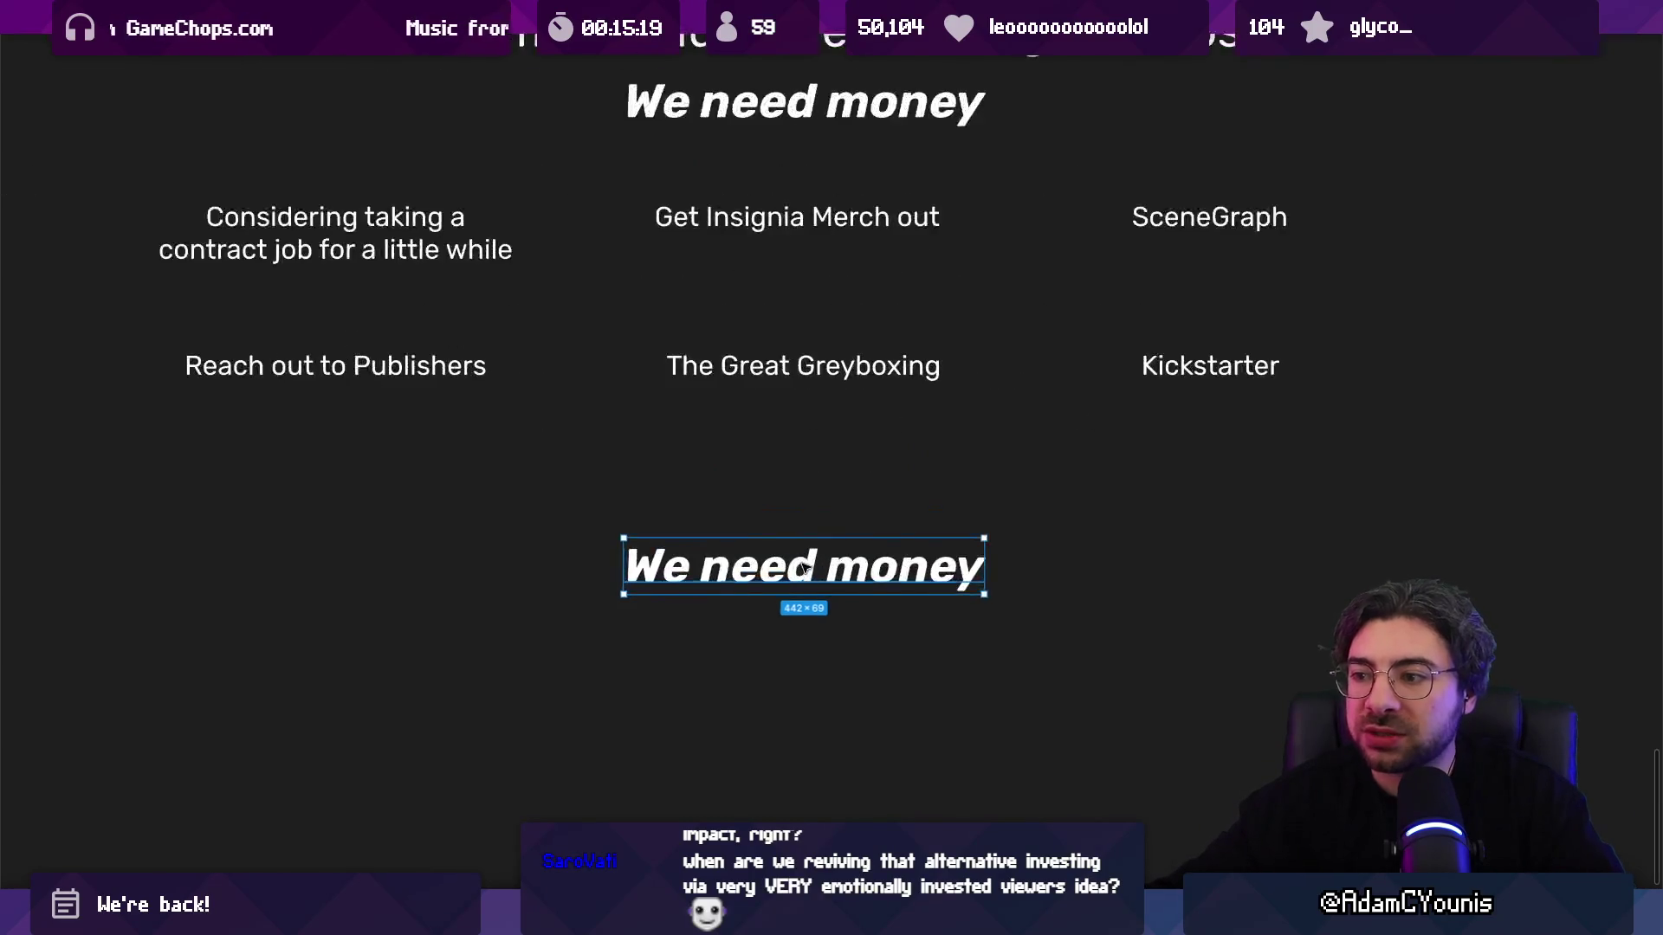
pyautogui.scroll(-1, 788, 566)
pyautogui.doubleClick(804, 568)
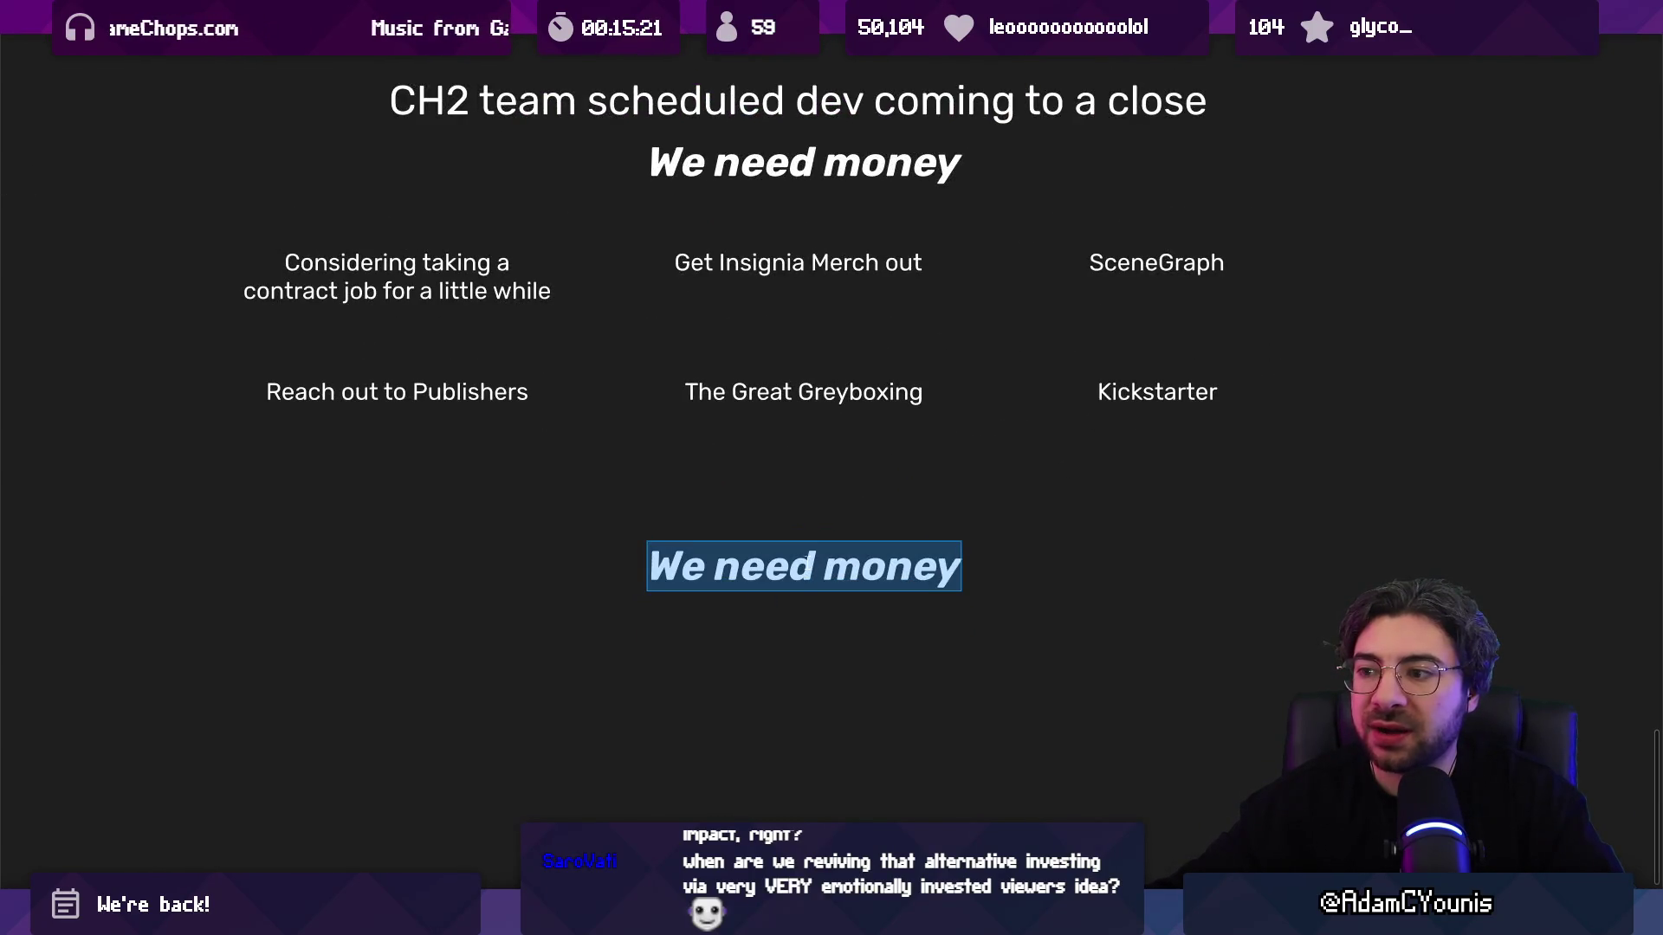
pyautogui.click(818, 564)
pyautogui.press('Escape')
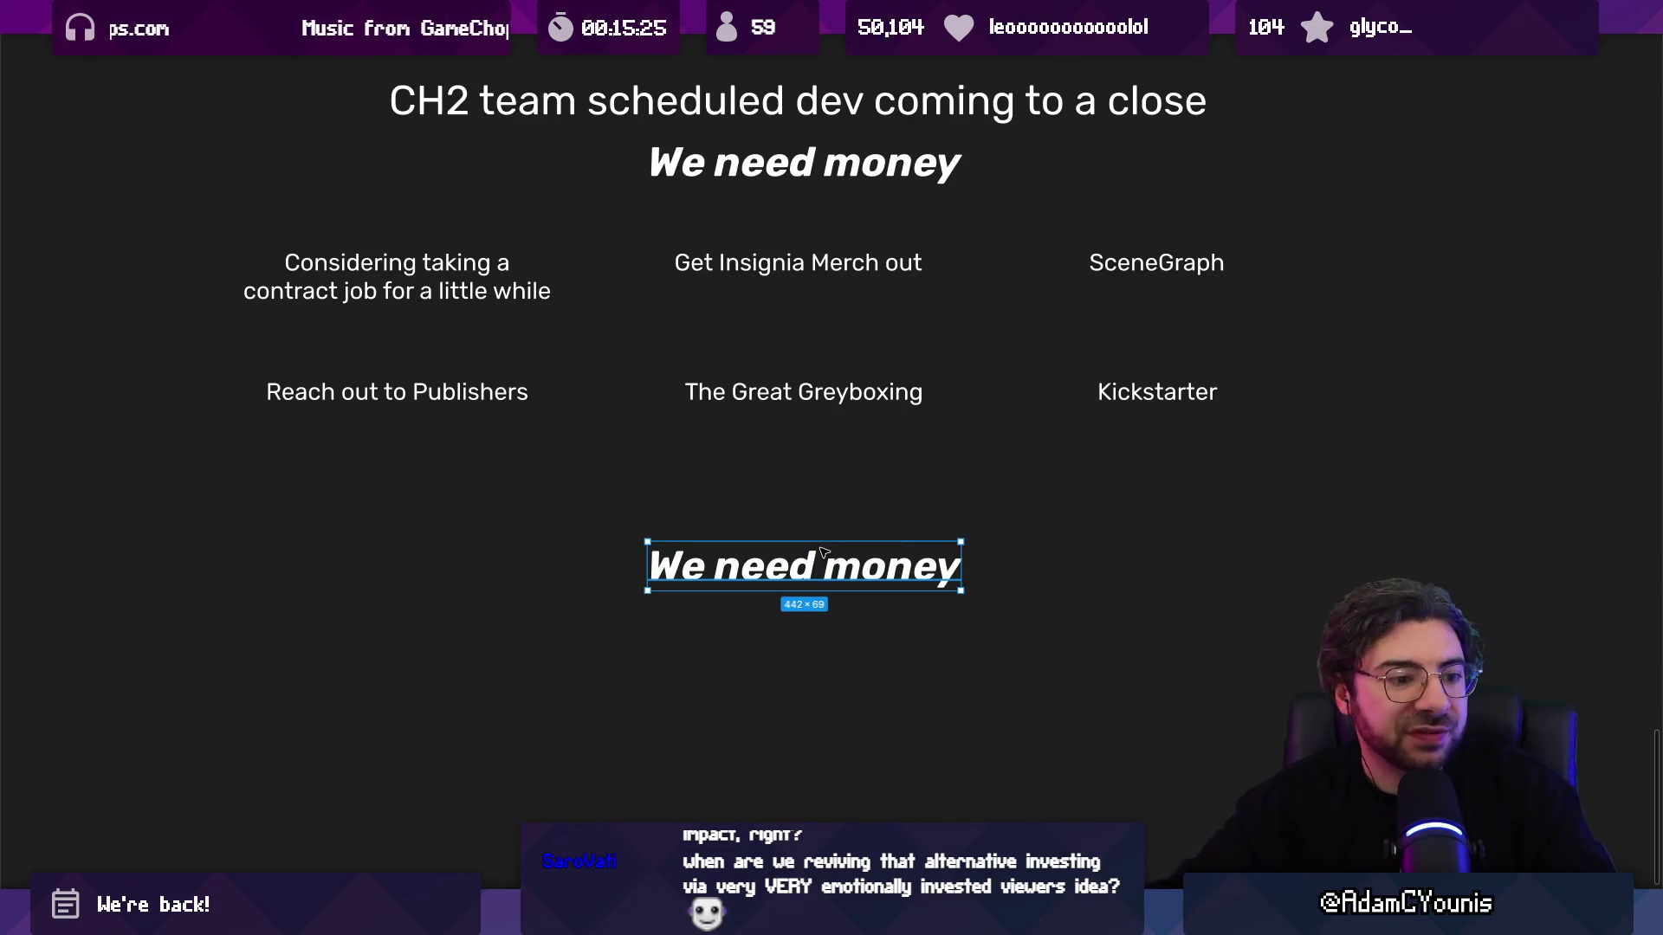
pyautogui.press('Delete')
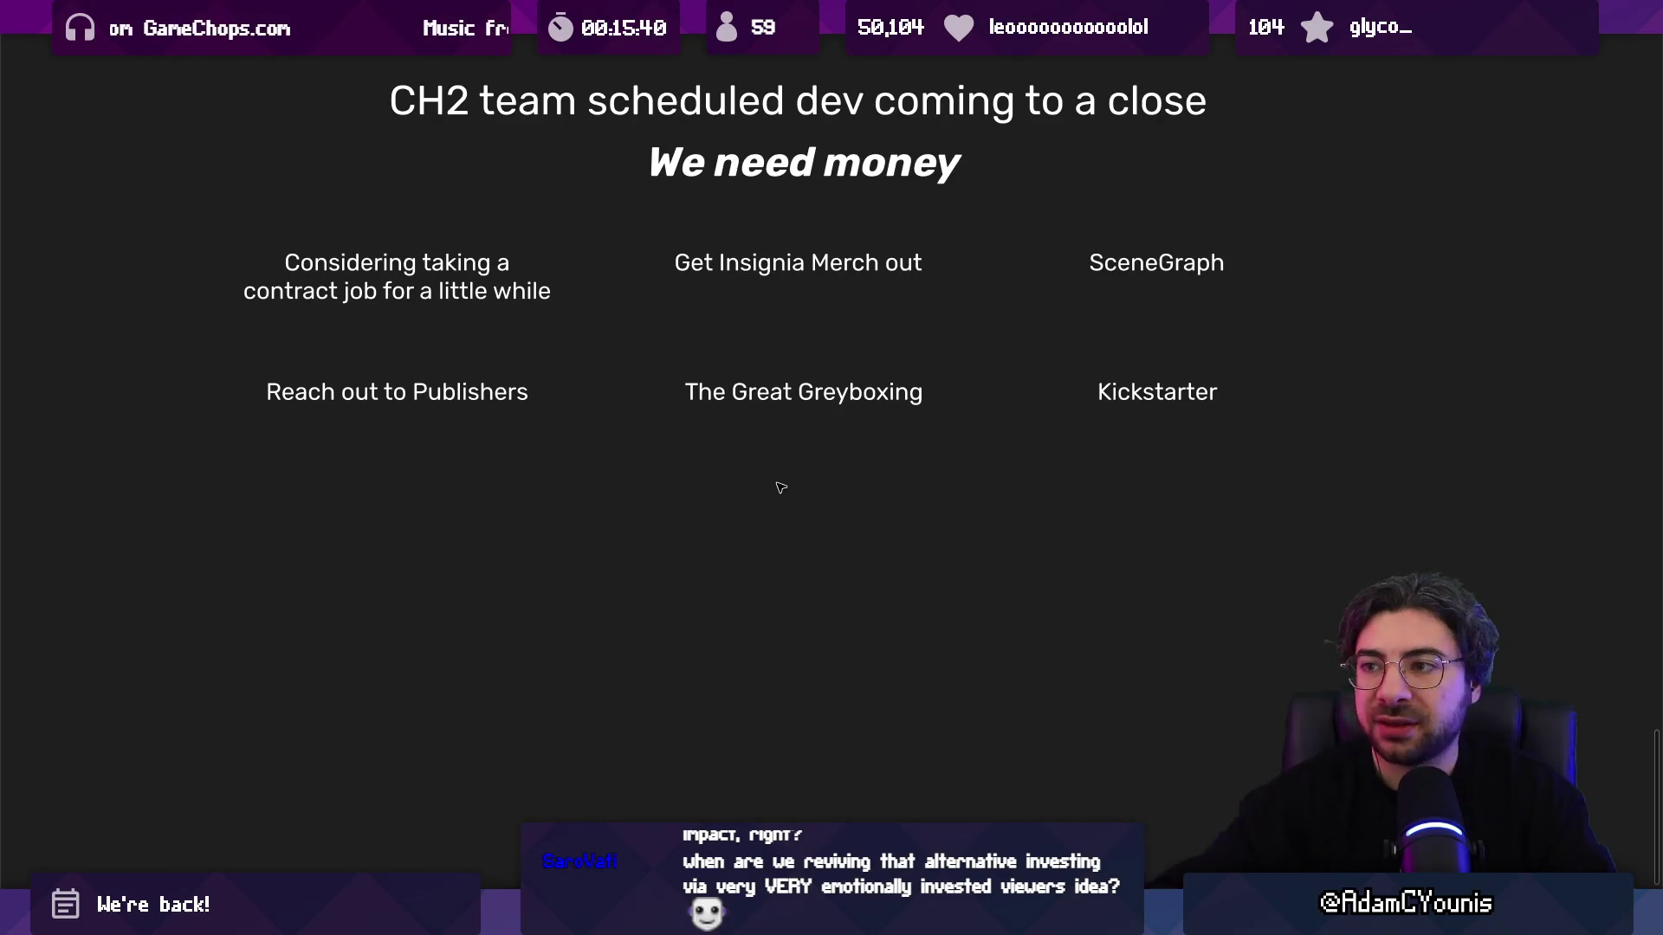
# Step: Nudge The Great Greyboxing note into alignment with Reach out to Publishers and Kickstarter
pyautogui.click(788, 400)
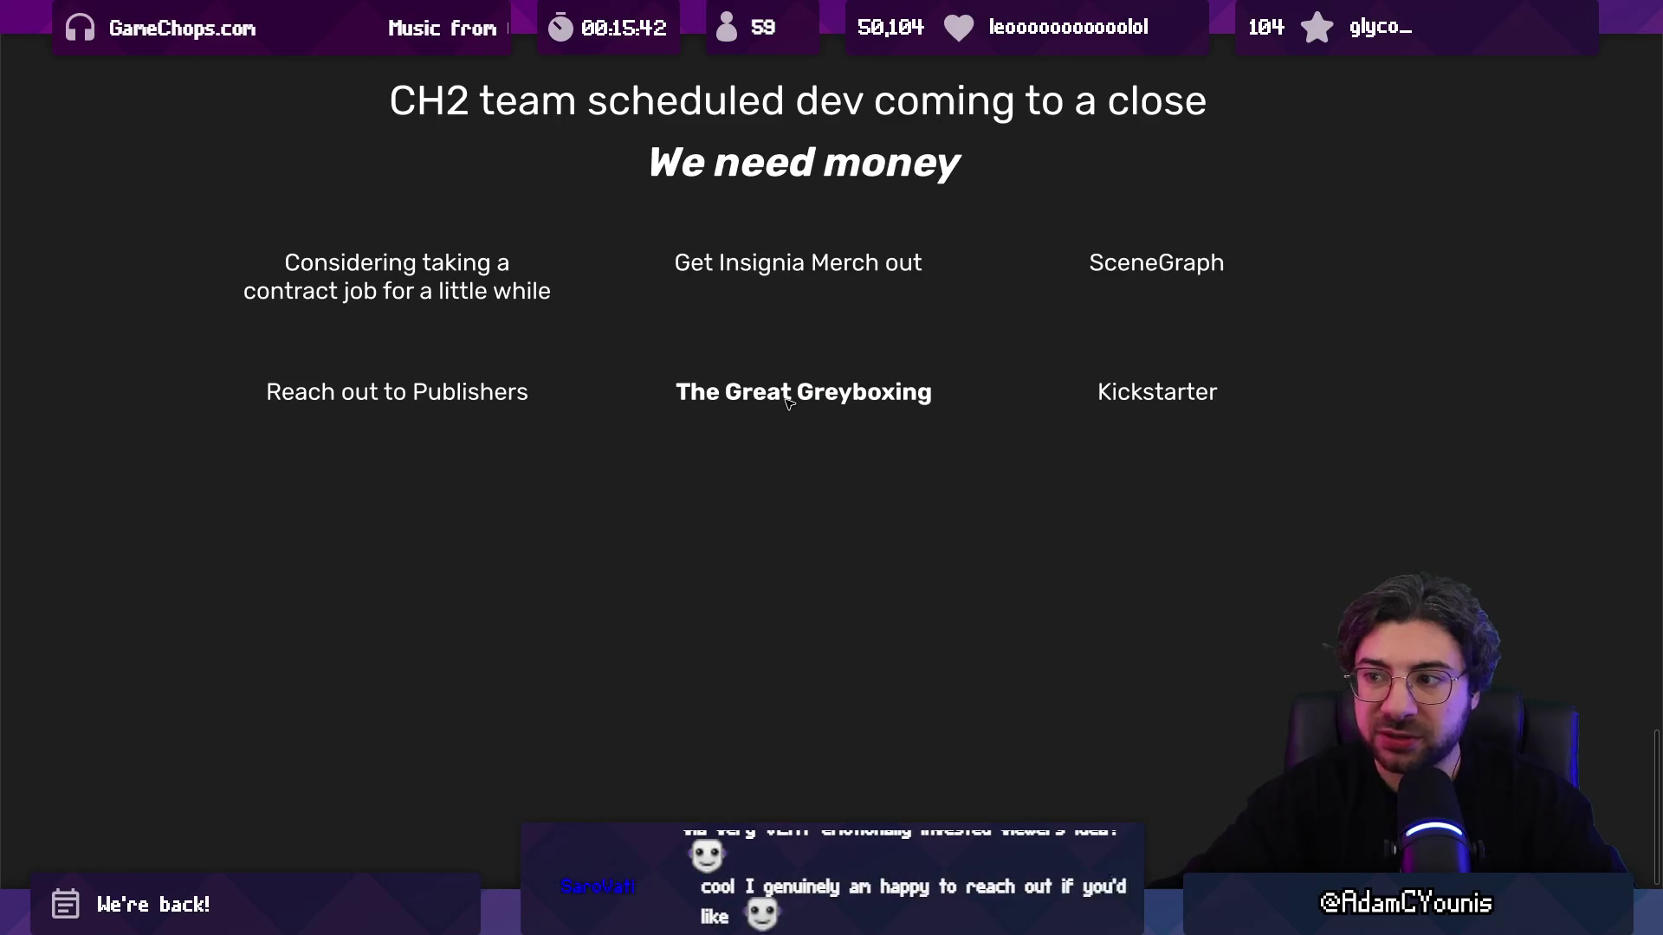
pyautogui.click(788, 400)
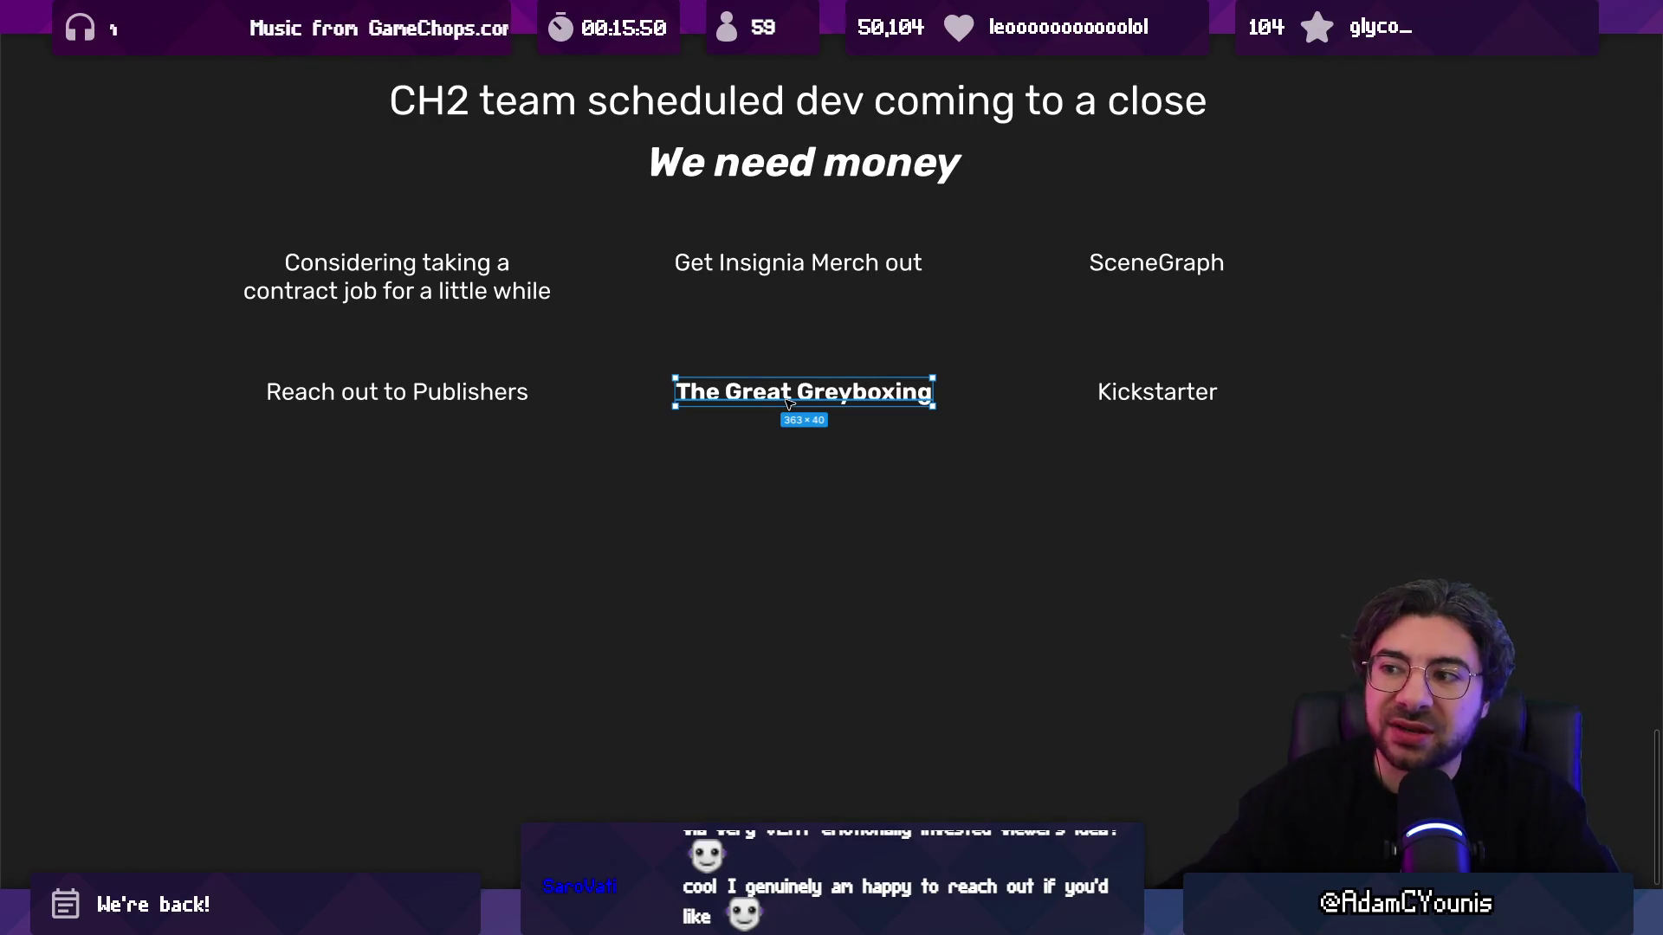
pyautogui.click(760, 441)
pyautogui.click(758, 405)
pyautogui.click(755, 354)
pyautogui.click(801, 388)
pyautogui.moveTo(842, 396); pyautogui.dragTo(836, 390)
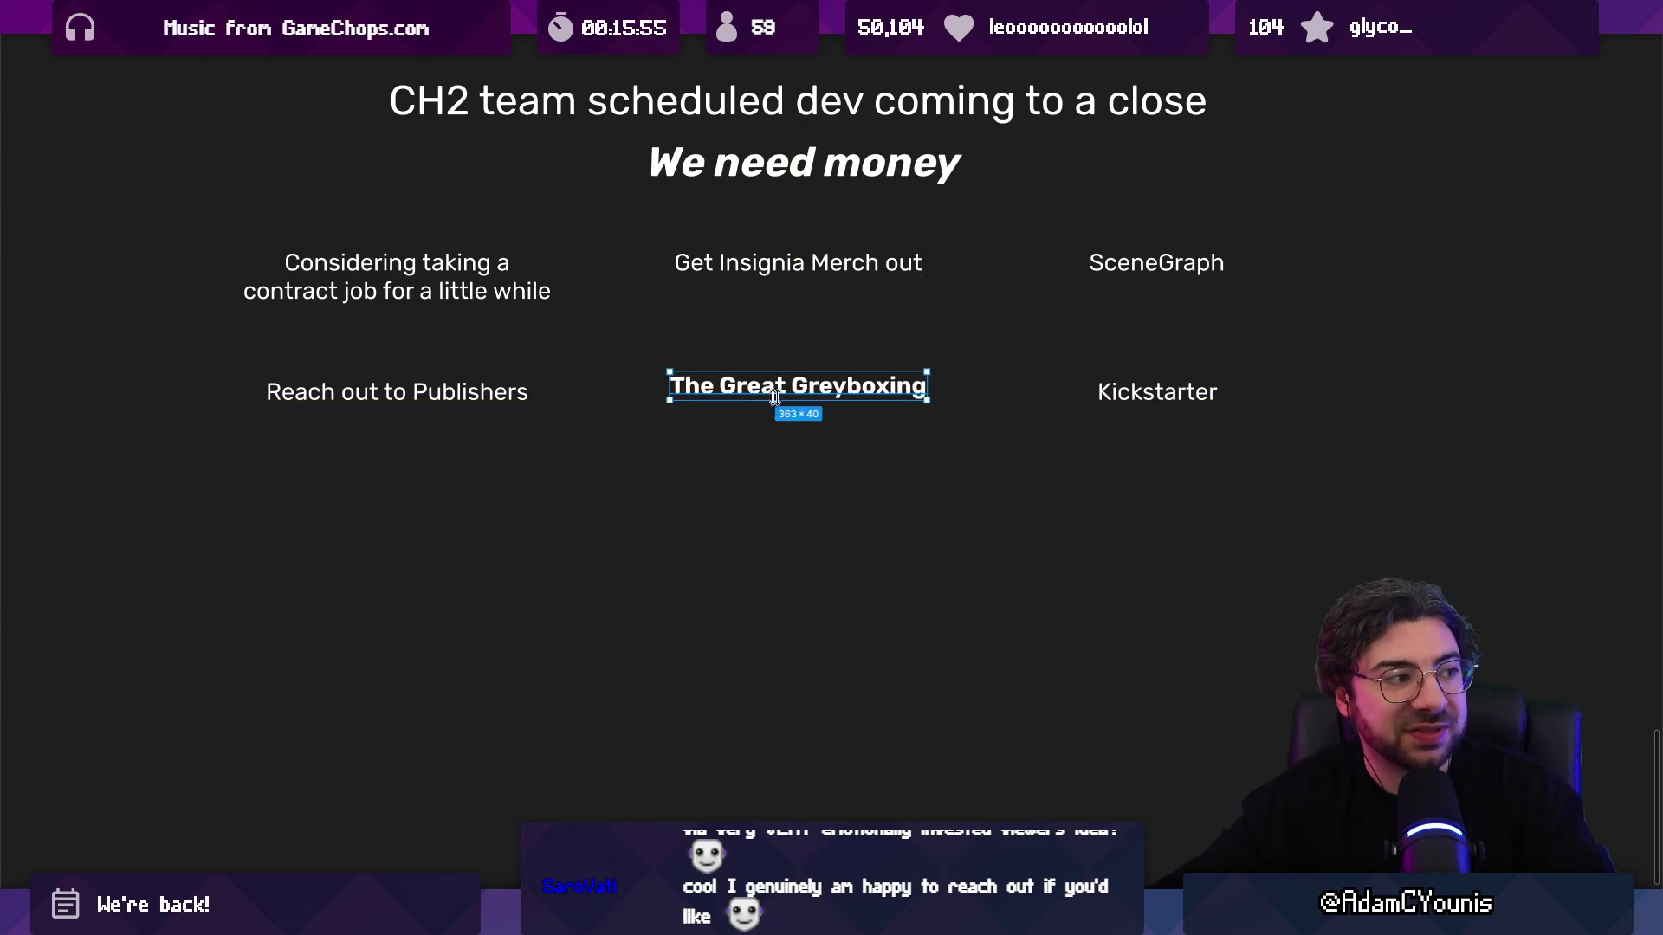
pyautogui.click(480, 387)
pyautogui.click(1157, 394)
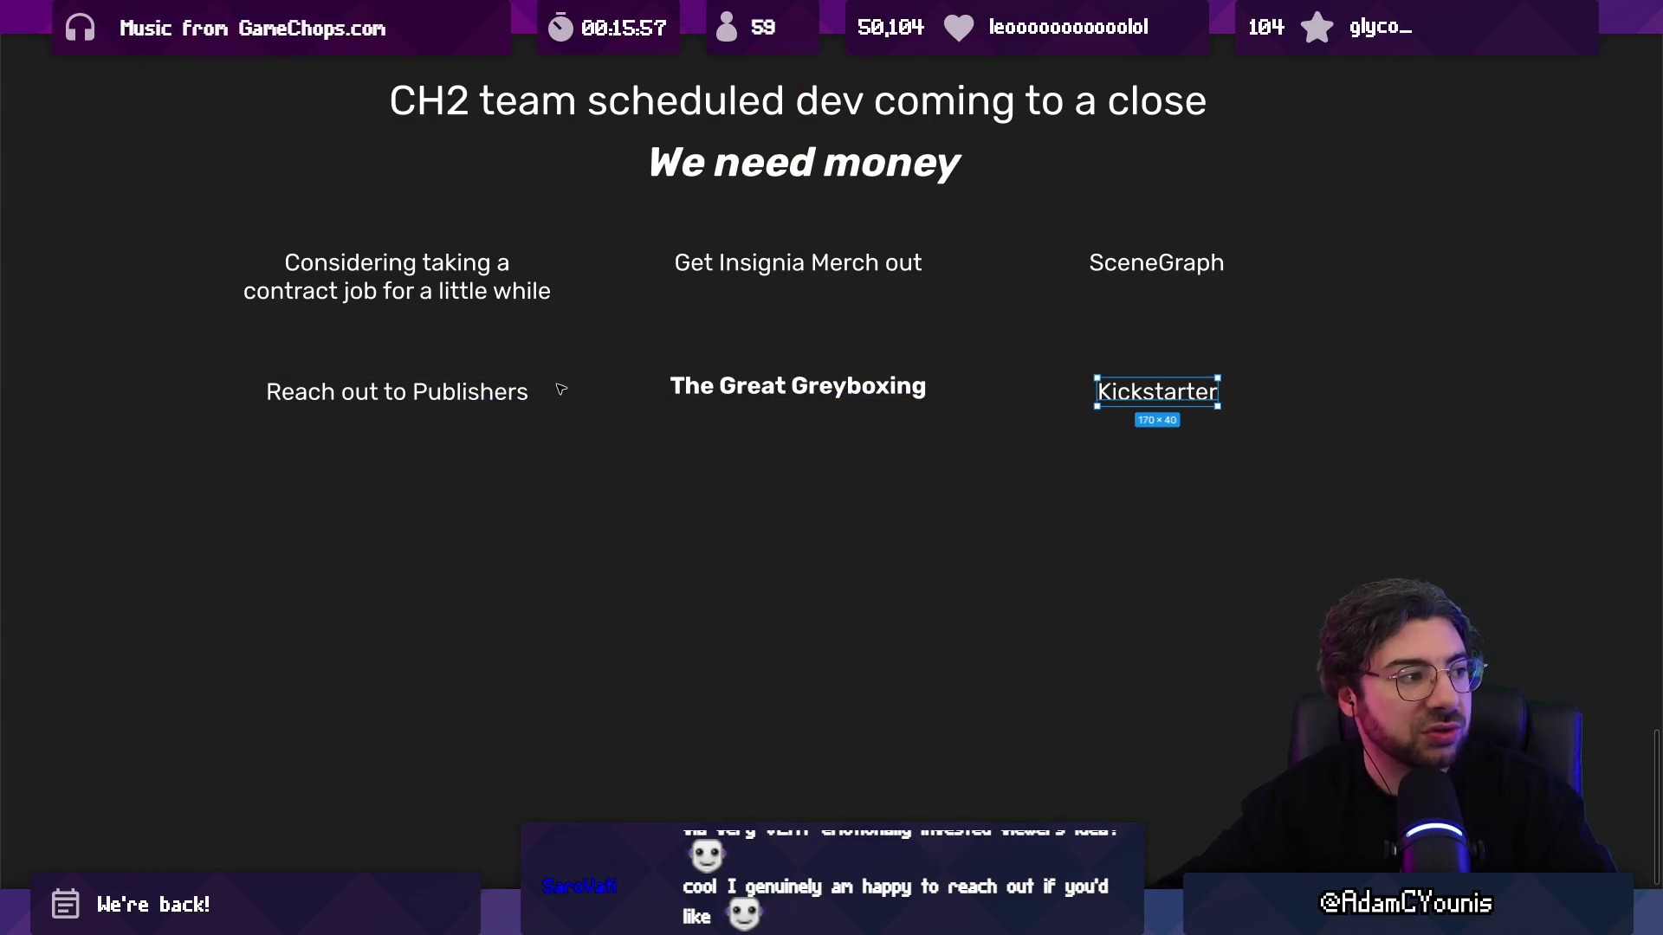
pyautogui.click(499, 395)
pyautogui.click(892, 390)
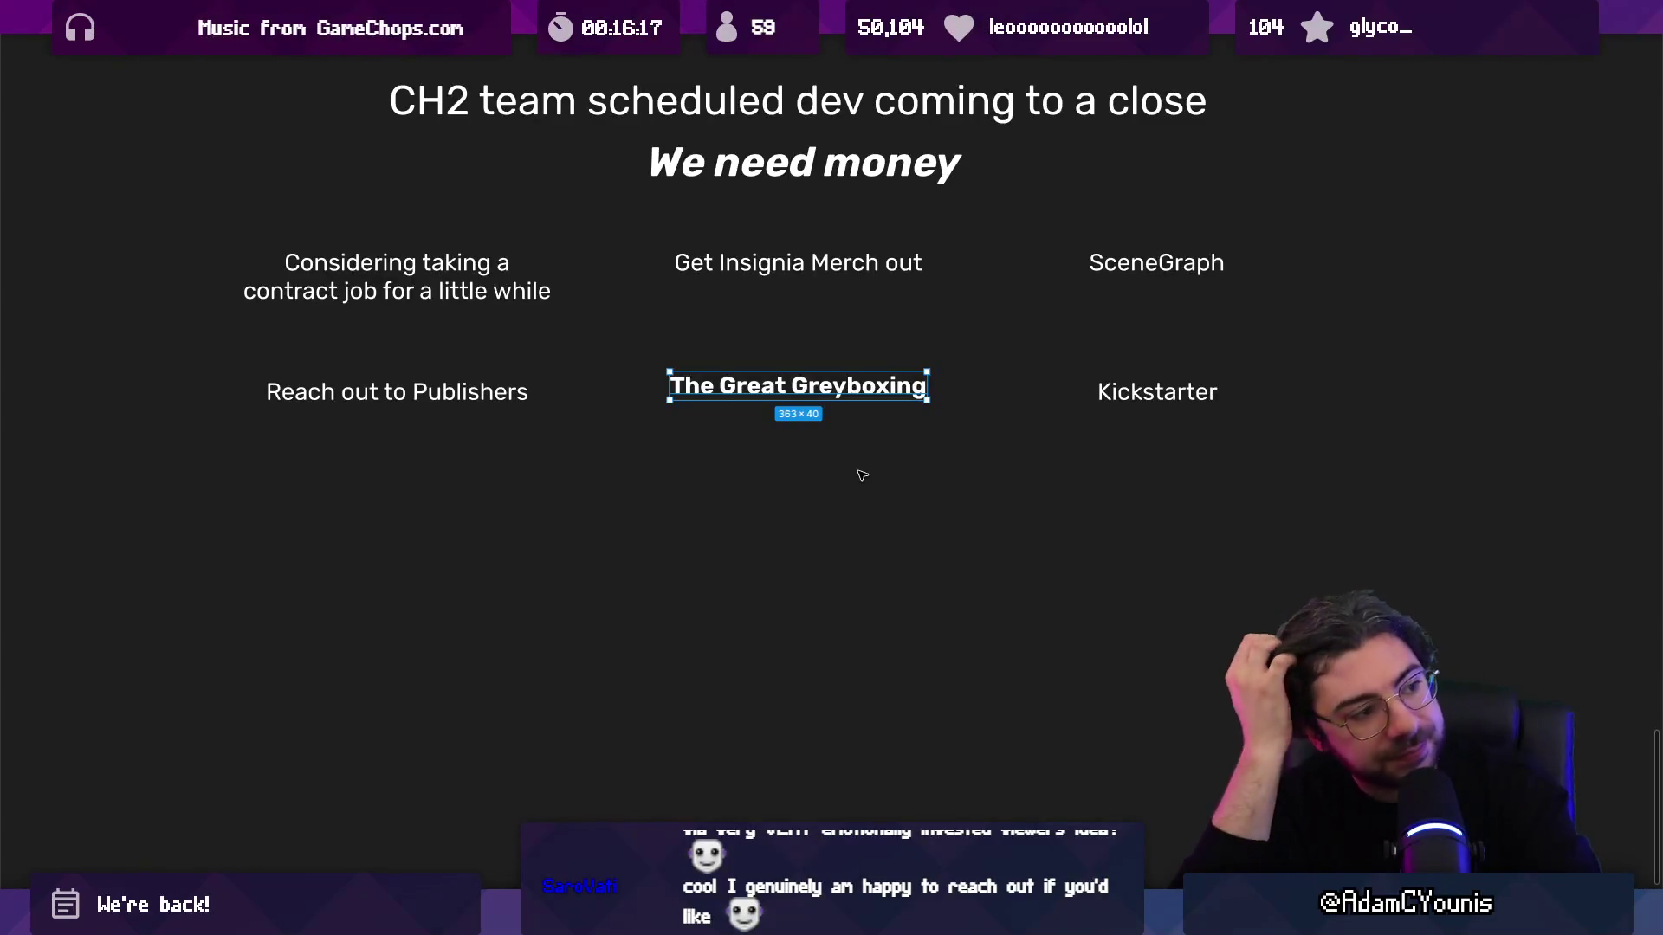
# Step: Place a copy of the SceneGraph note to the right of the task list
pyautogui.press('super')
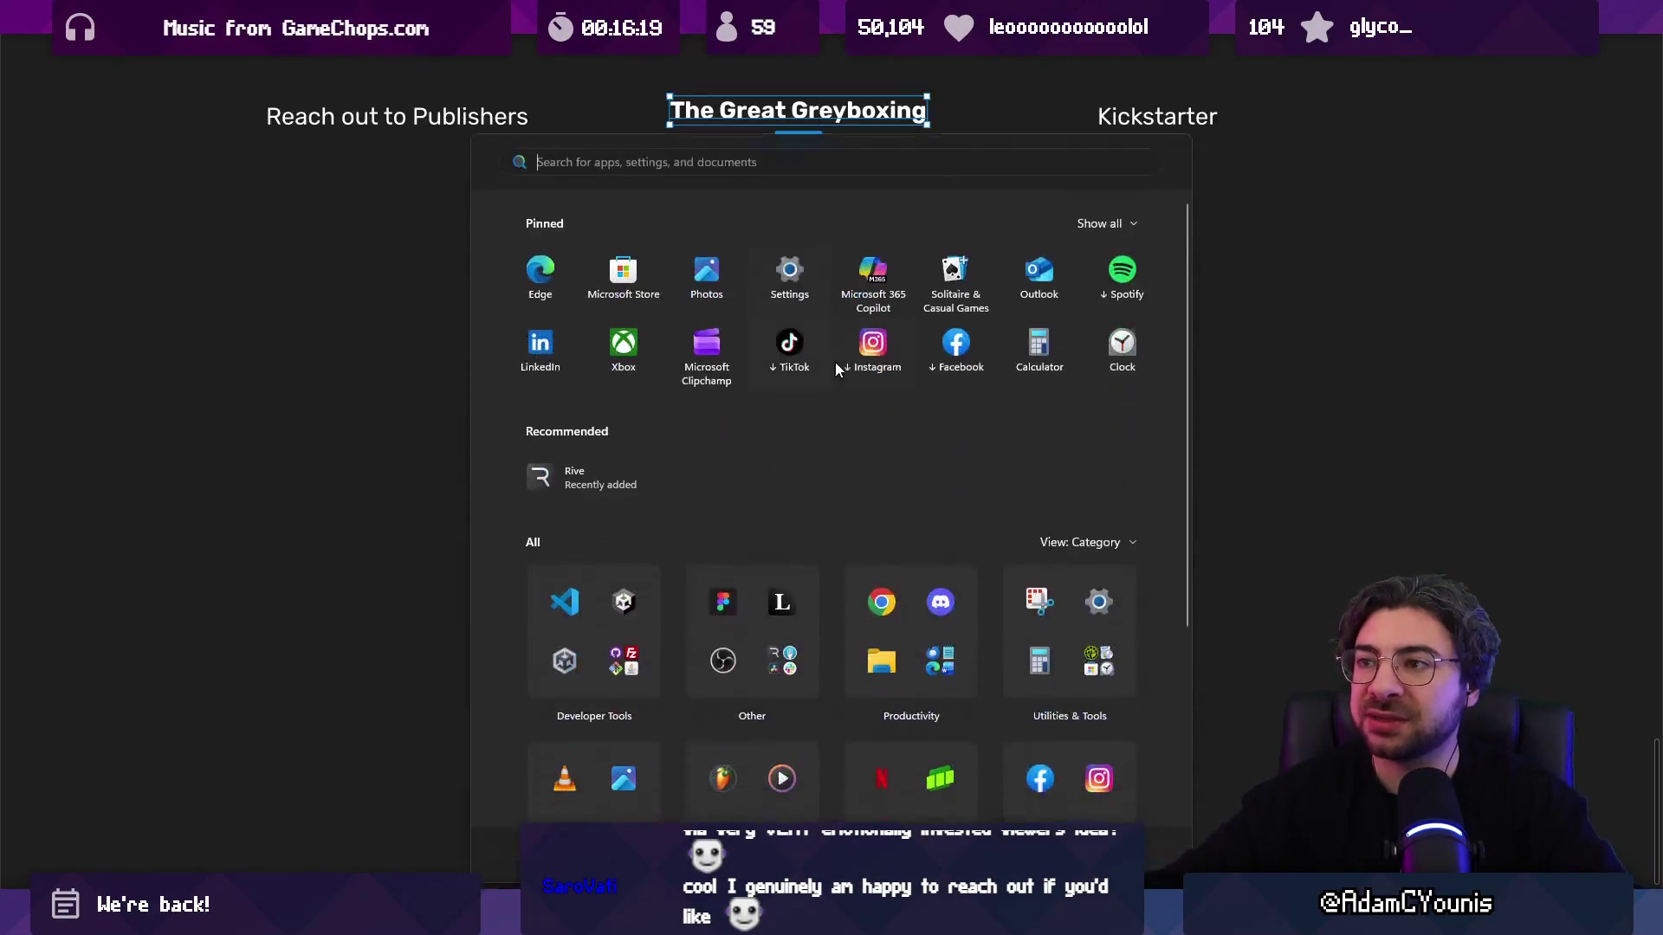
pyautogui.press('Escape')
pyautogui.scroll(-3, 460, 381)
pyautogui.scroll(2, 842, 466)
pyautogui.moveTo(858, 415)
pyautogui.mouseDown()
pyautogui.moveTo(1104, 392)
pyautogui.moveTo(1110, 373)
pyautogui.mouseUp()
pyautogui.scroll(3, 1110, 372)
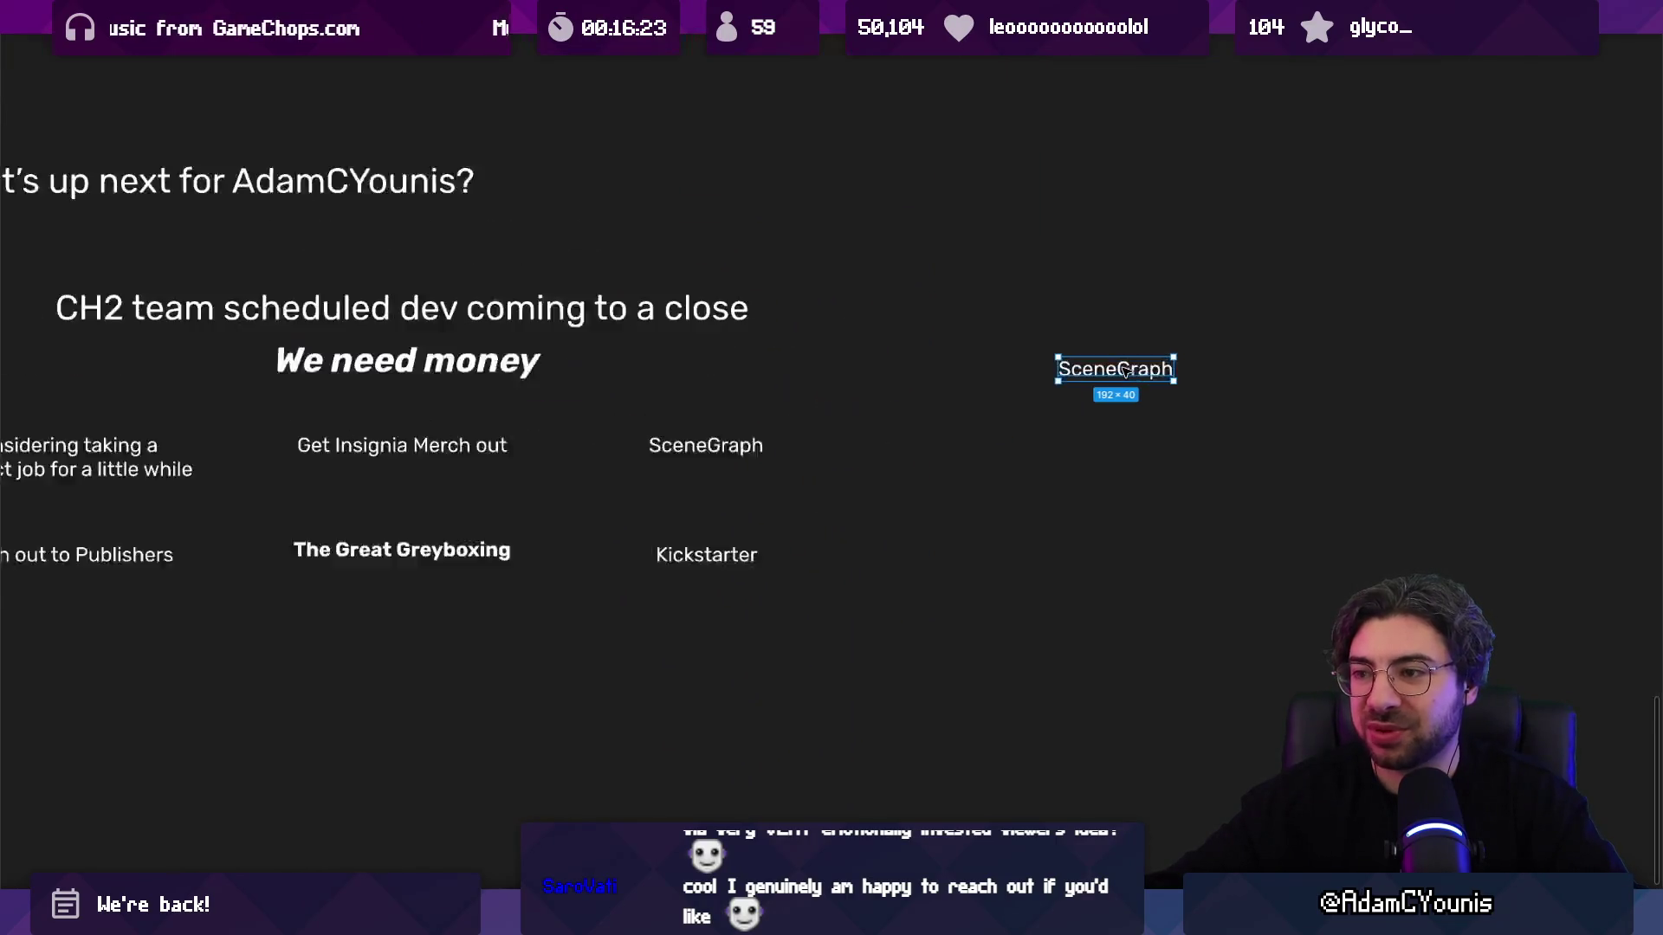
# Step: Reword the copied note to 'Switch Dev Kit Hardware', fixing the typo, and shift it right
pyautogui.doubleClick(1112, 370)
pyautogui.write('Swi')
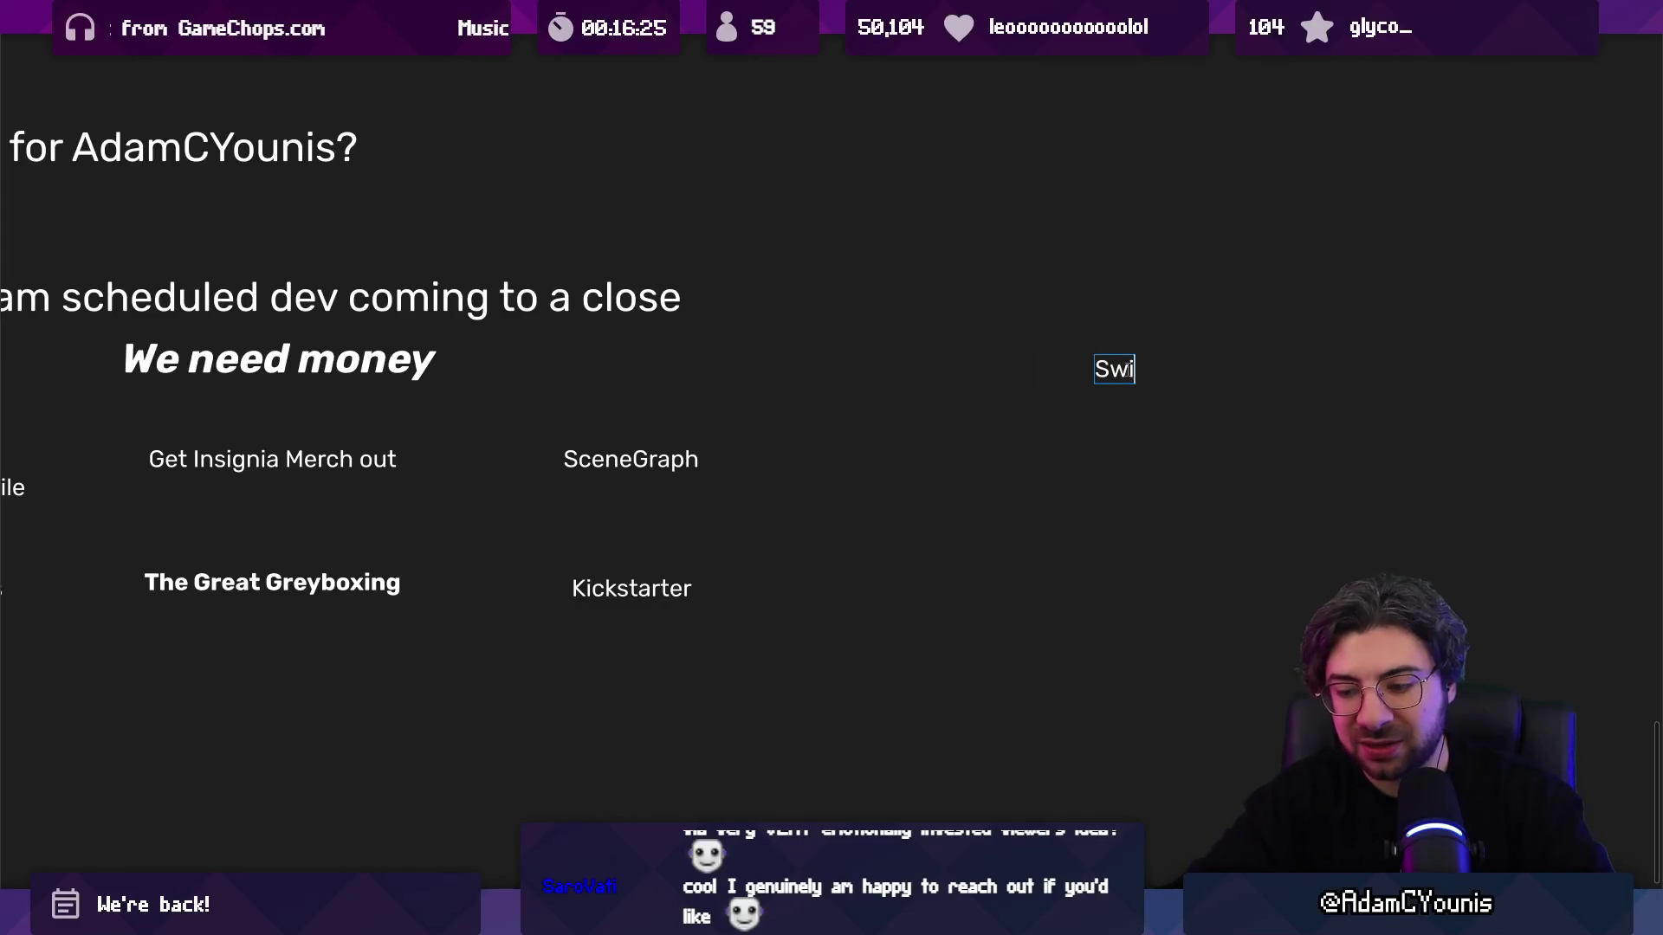
pyautogui.write('tch Dev Kit')
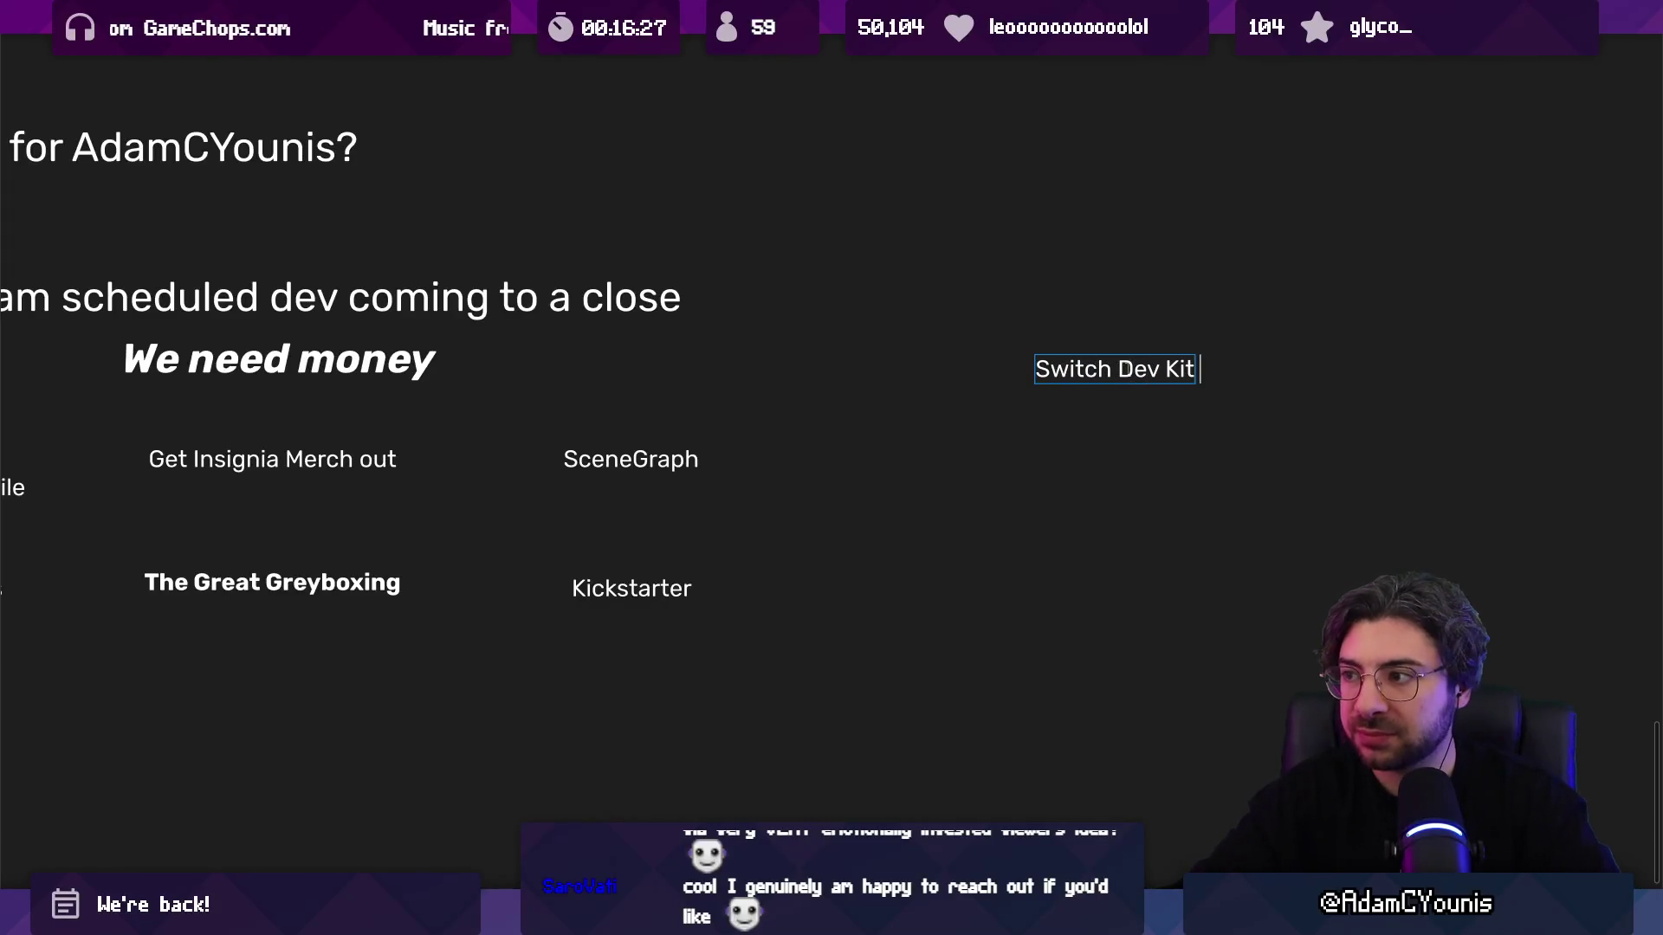
pyautogui.hscroll(3, 1002, 379)
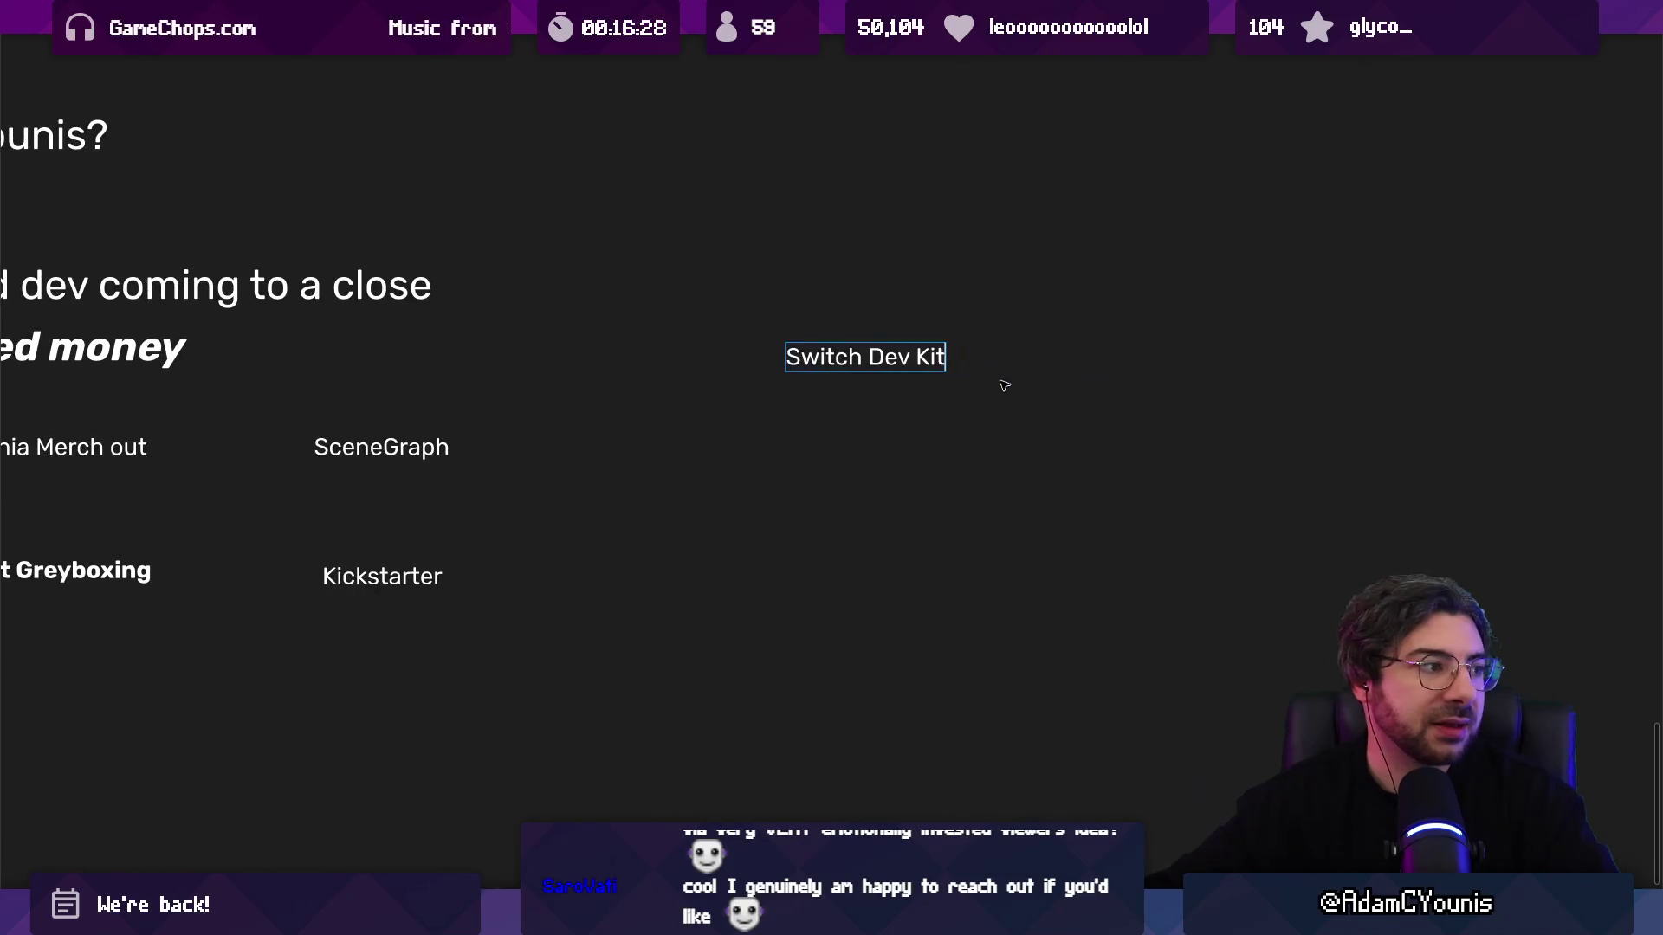
pyautogui.write(' Hardward')
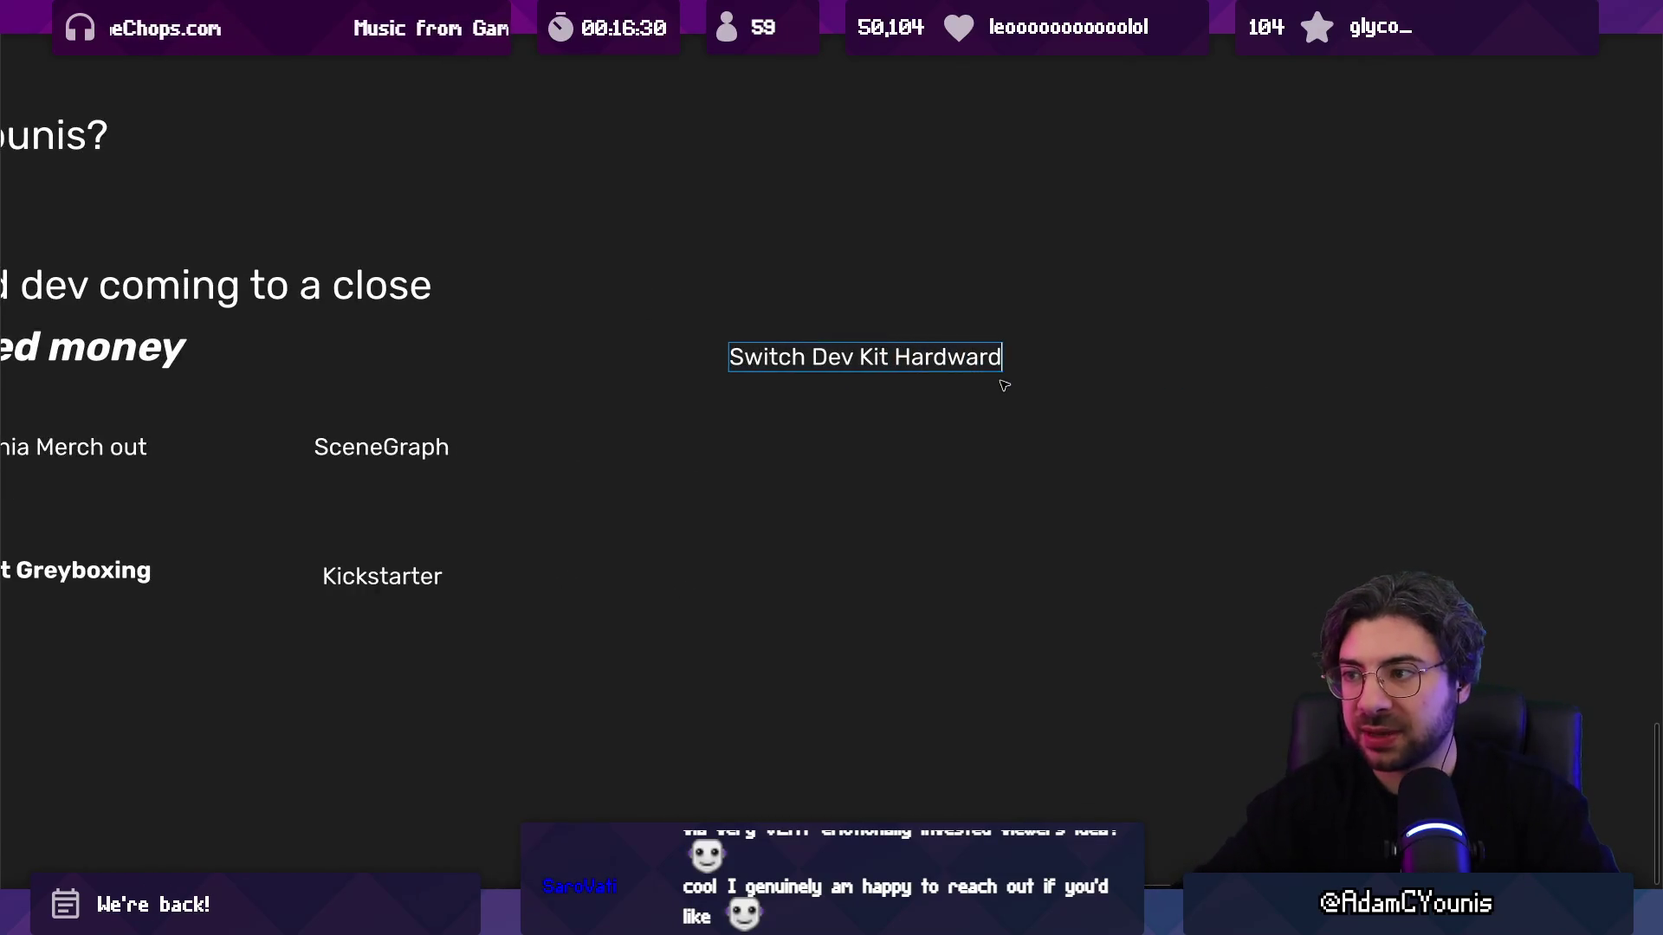
pyautogui.press('BackSpace')
pyautogui.write('e')
pyautogui.press('Escape')
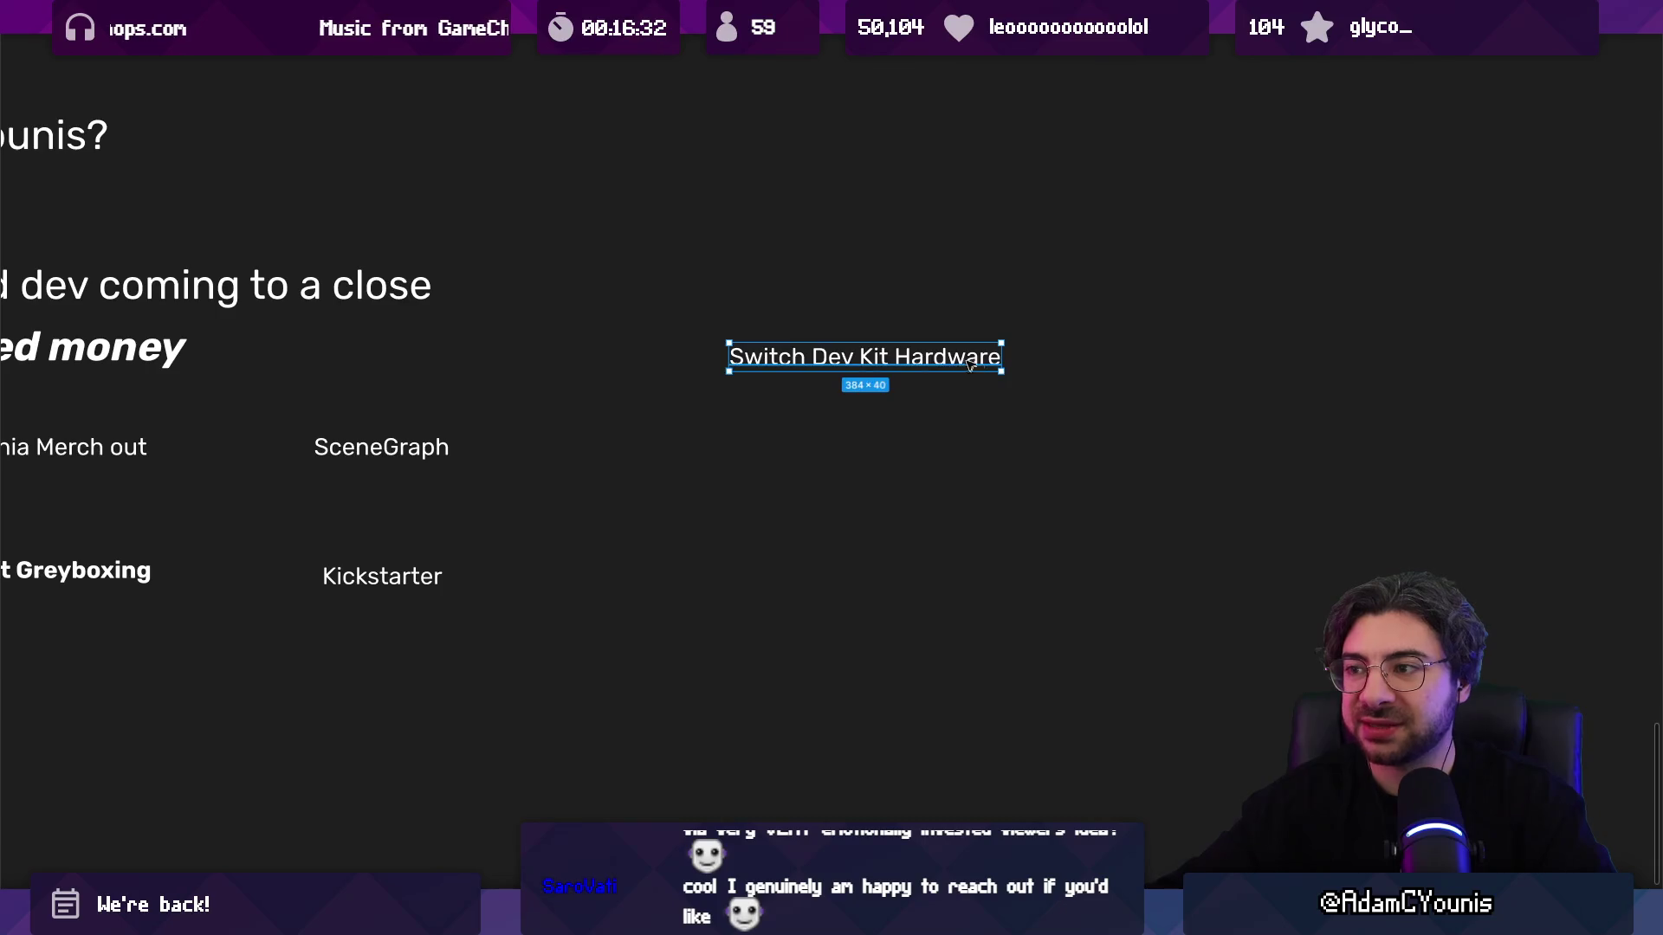
pyautogui.moveTo(929, 357); pyautogui.dragTo(1015, 357)
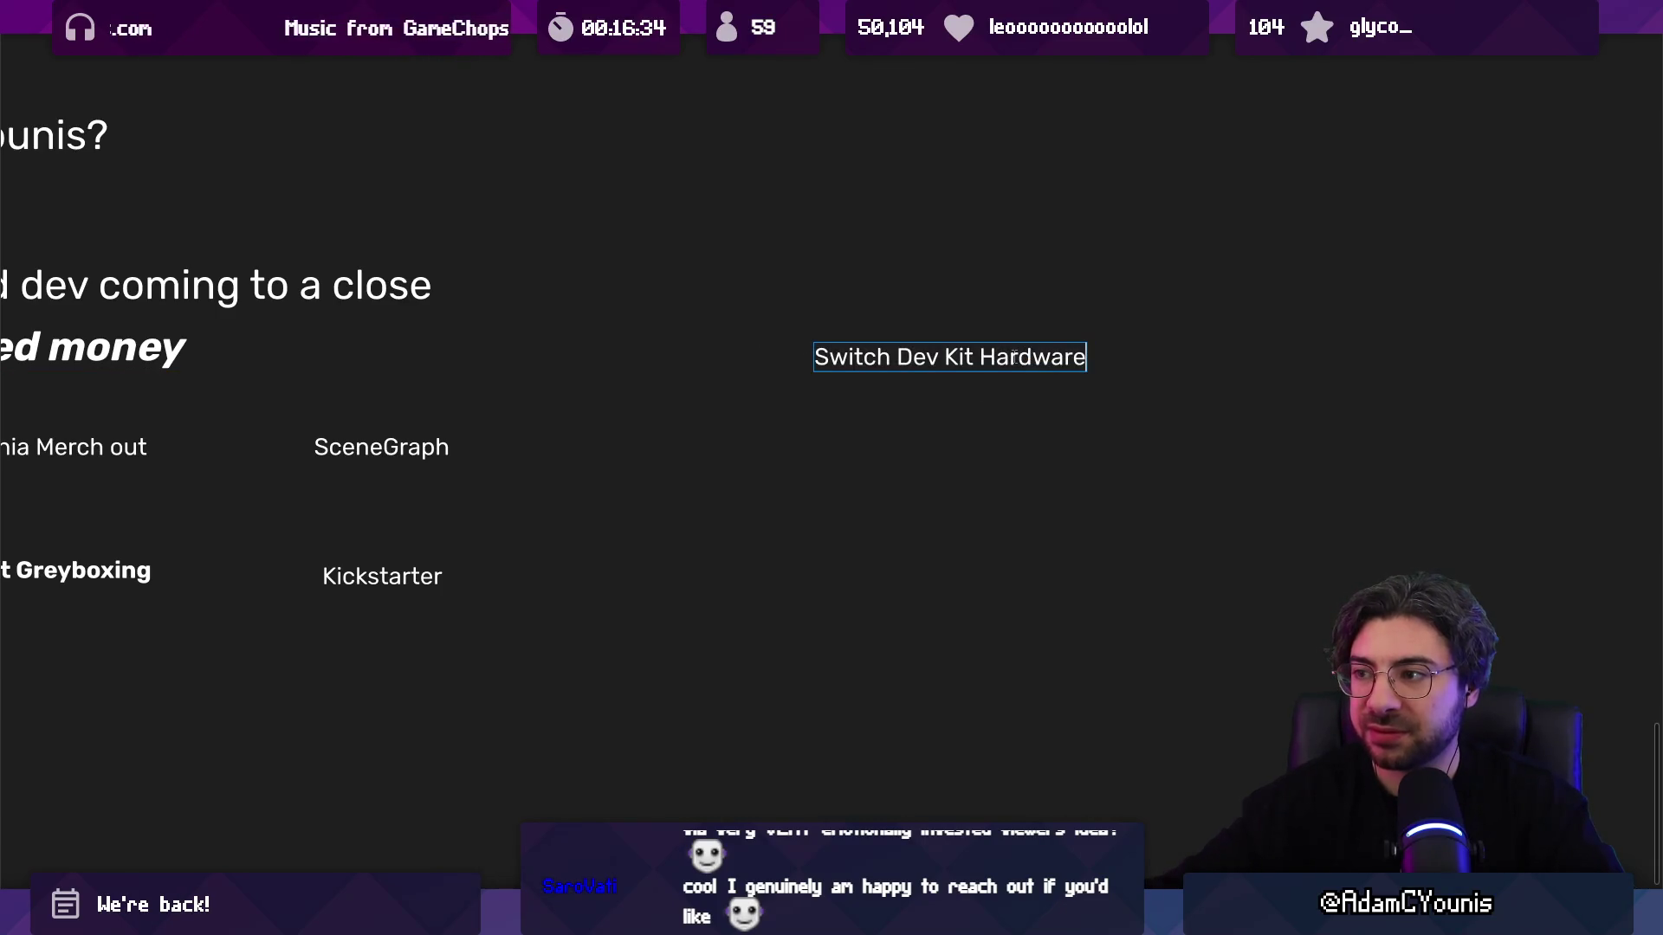
# Step: Remove the stray duplicate and append '. Could be fun to get familiar?' to the note
pyautogui.click(1014, 357)
pyautogui.scroll(1, 1014, 357)
pyautogui.hotkey('ctrl', 'd')
pyautogui.press('Delete')
pyautogui.doubleClick(992, 379)
pyautogui.press('End')
pyautogui.write('. Could be fun to get familiar?')
# Step: Finish the Switch Dev Kit note and place a copy of it to the right
pyautogui.click(999, 462)
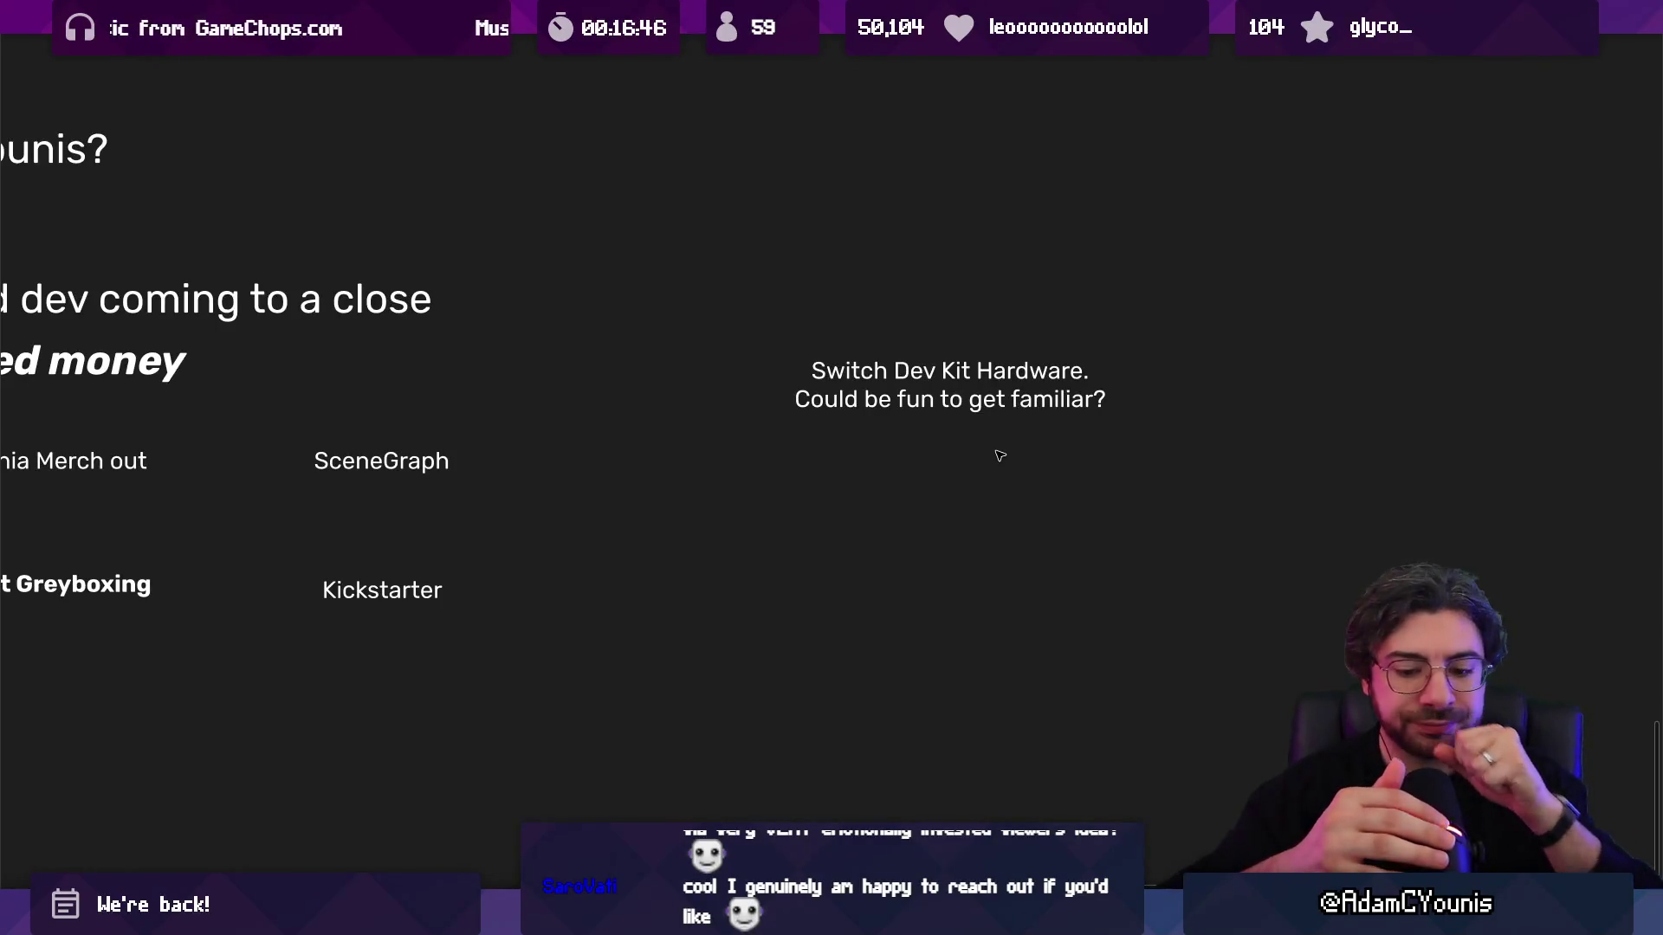
pyautogui.hscroll(-2, 987, 416)
pyautogui.click(1000, 372)
pyautogui.moveTo(998, 372); pyautogui.dragTo(1391, 373)
pyautogui.hscroll(2, 1391, 372)
# Step: Change the copied note's text to 'Arrowbound needs an update'
pyautogui.doubleClick(1228, 357)
pyautogui.write('Ar')
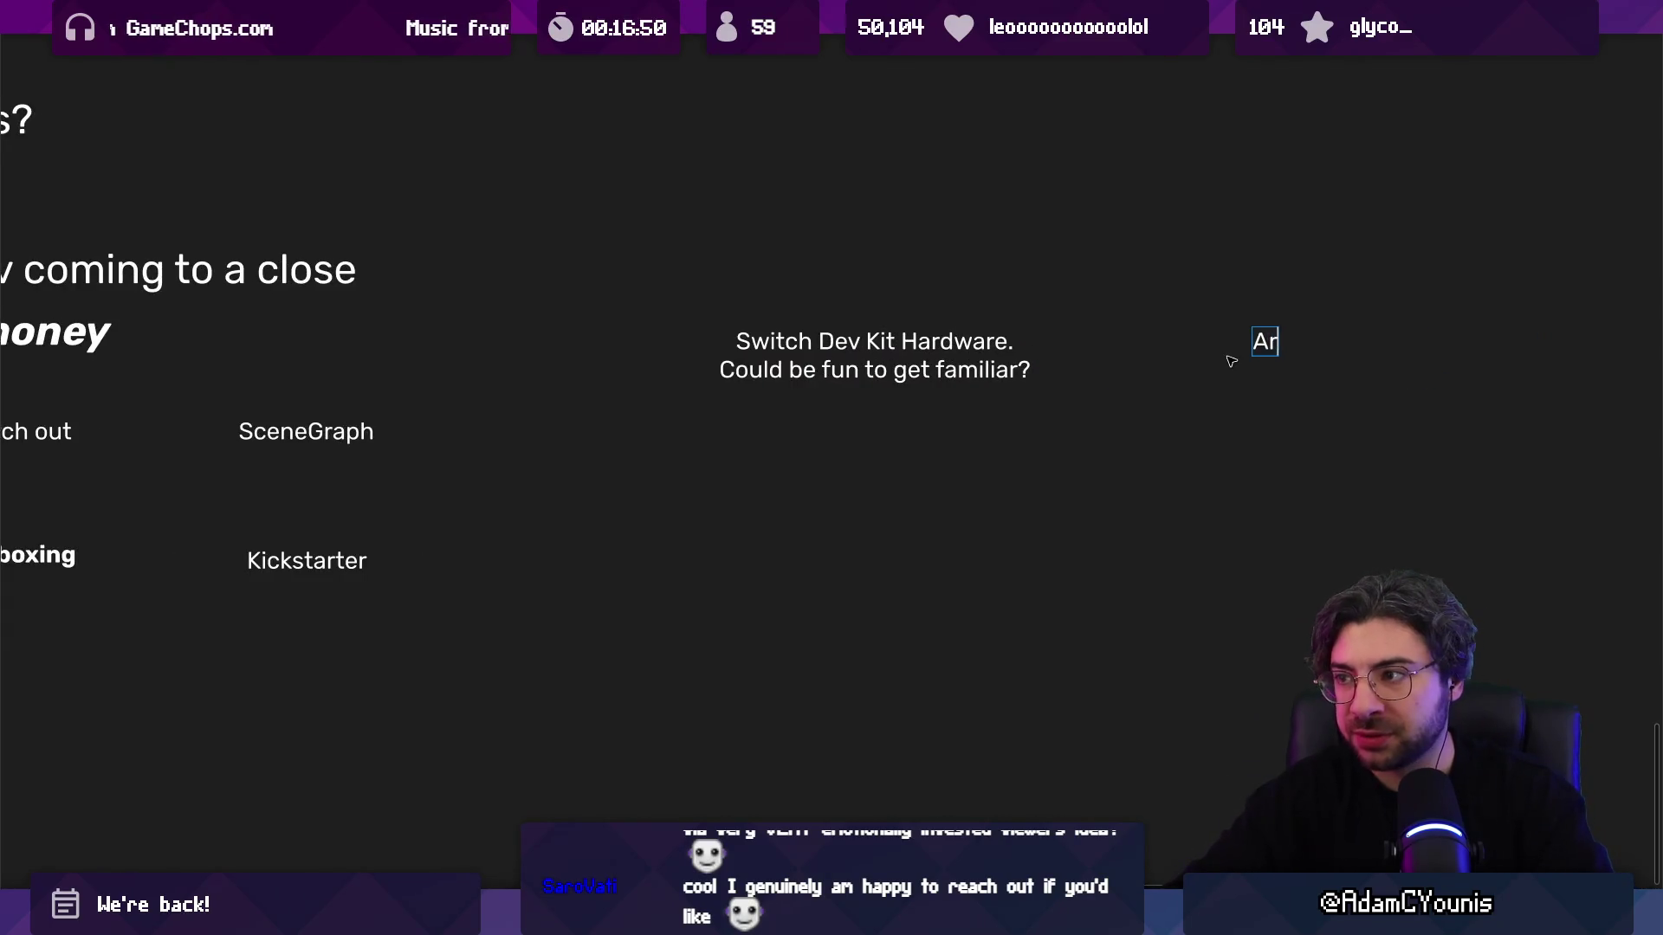
pyautogui.write('rowbound needs an update')
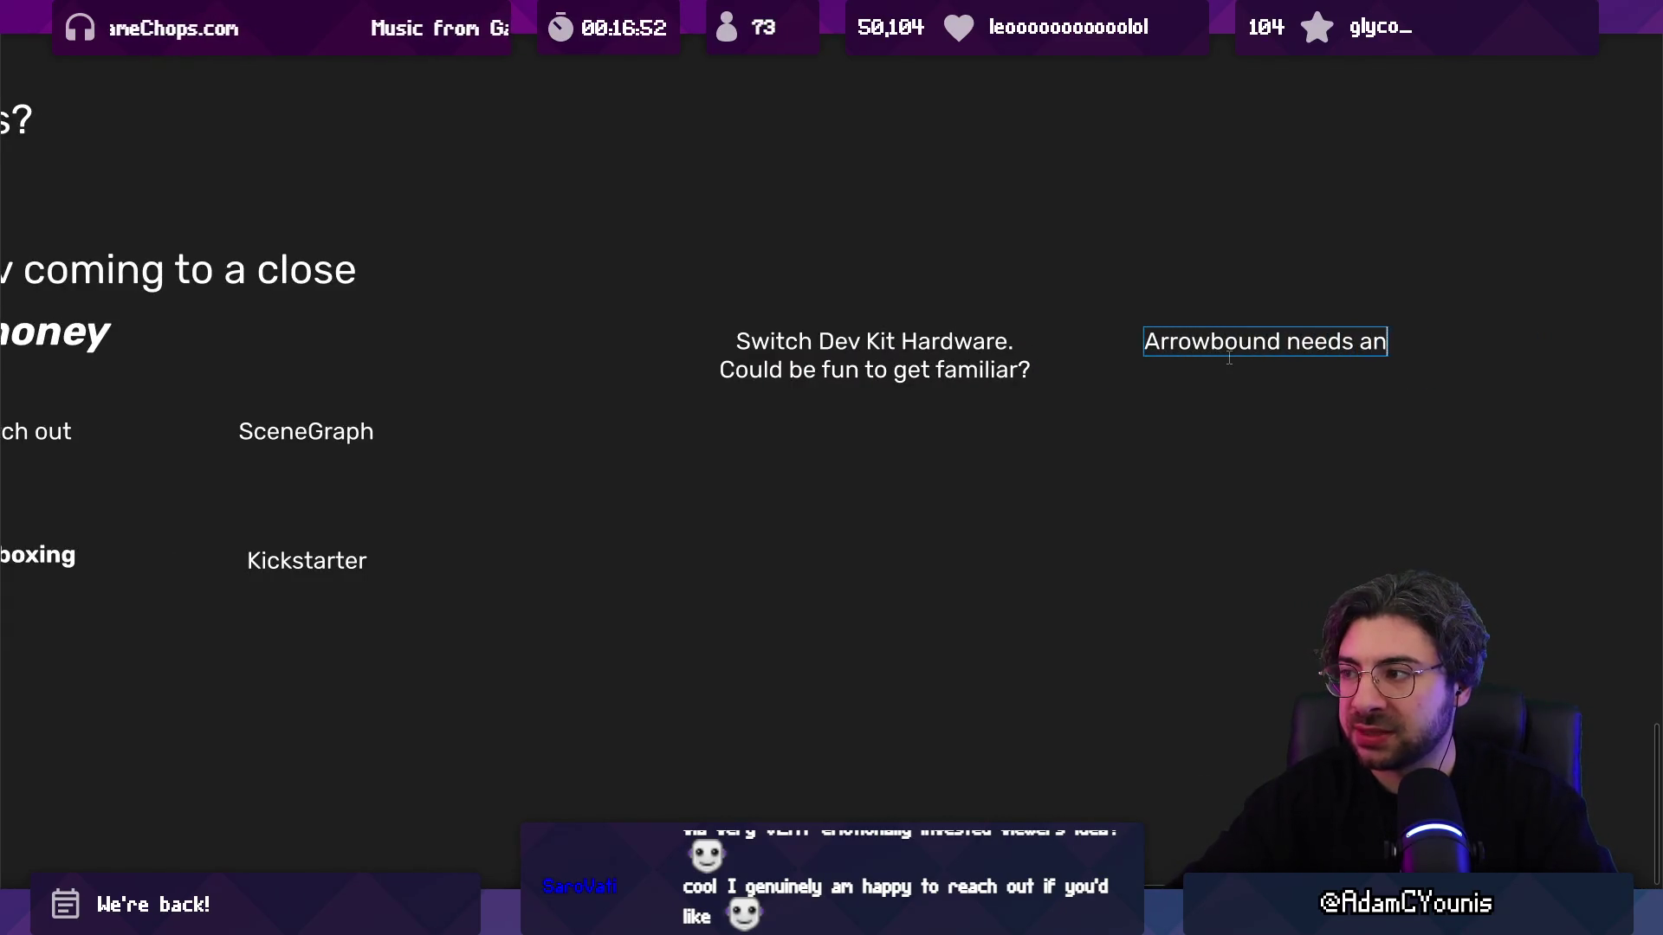
pyautogui.press('Escape')
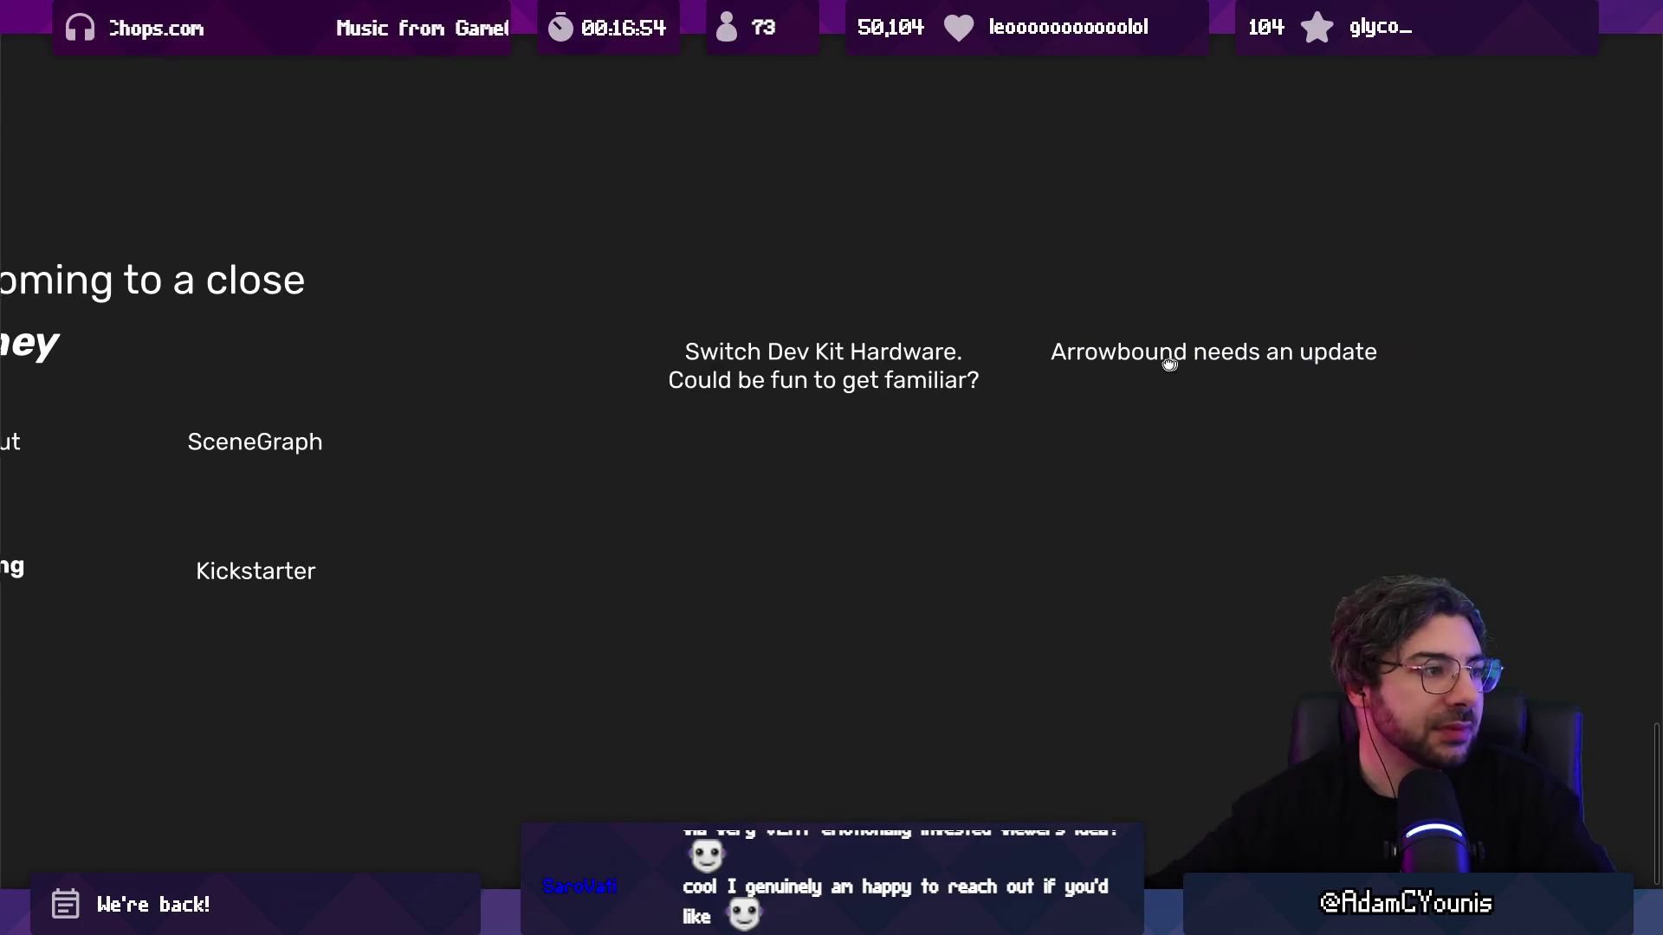
pyautogui.hscroll(2, 1225, 362)
pyautogui.click(1217, 364)
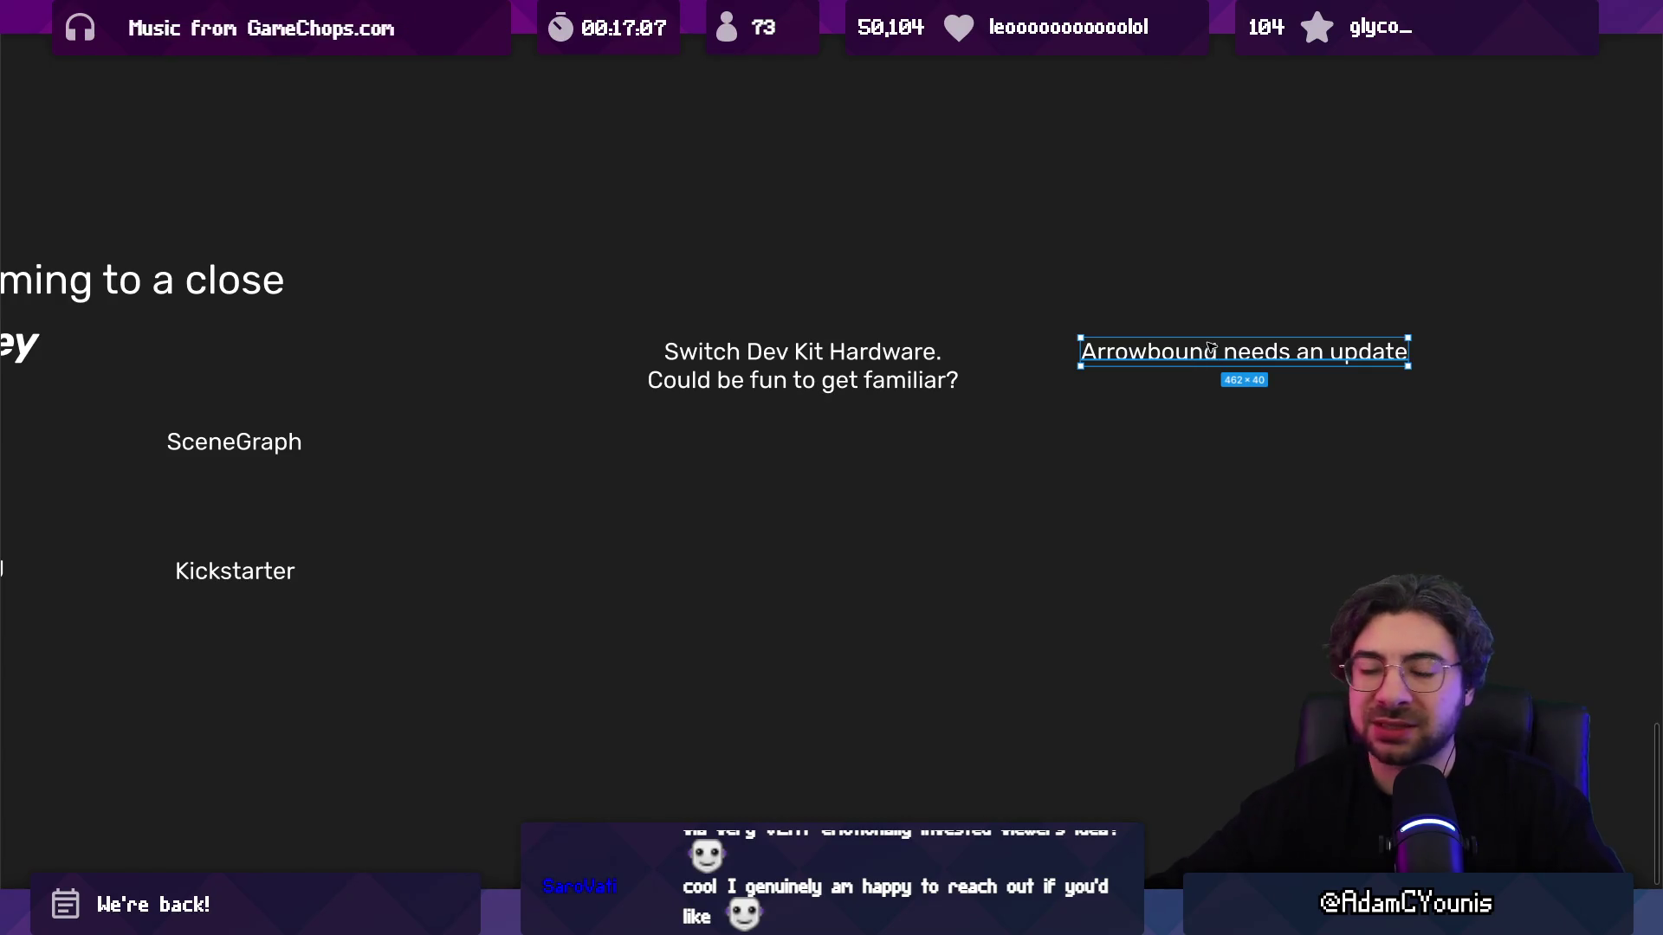
pyautogui.click(1266, 321)
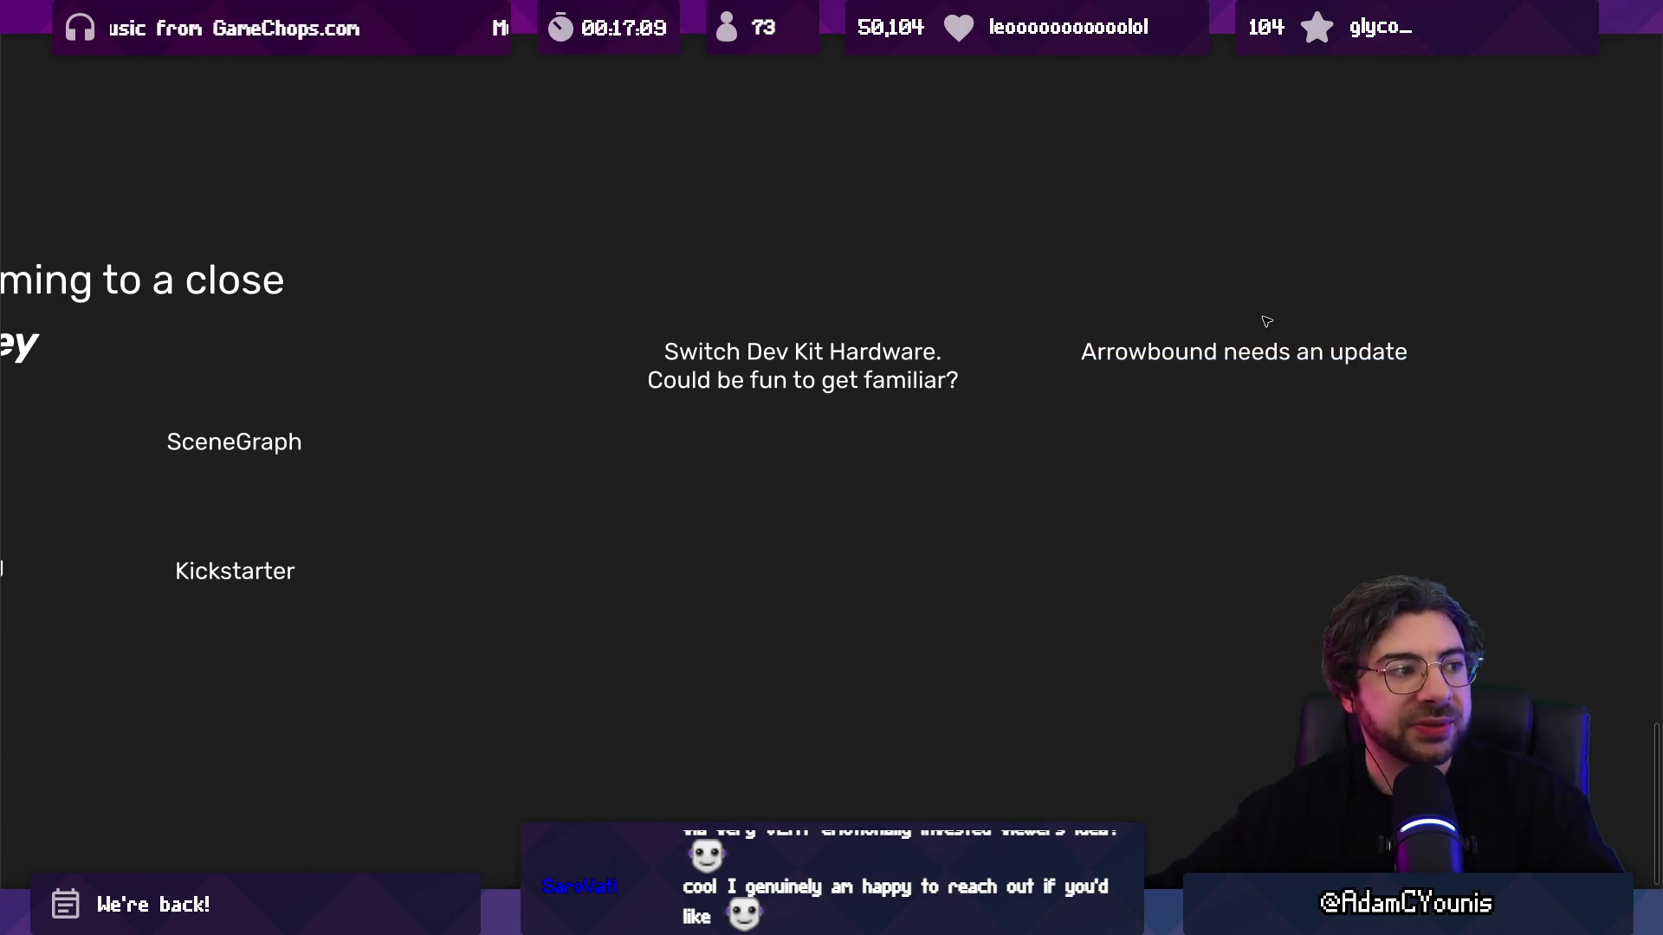
pyautogui.click(1248, 355)
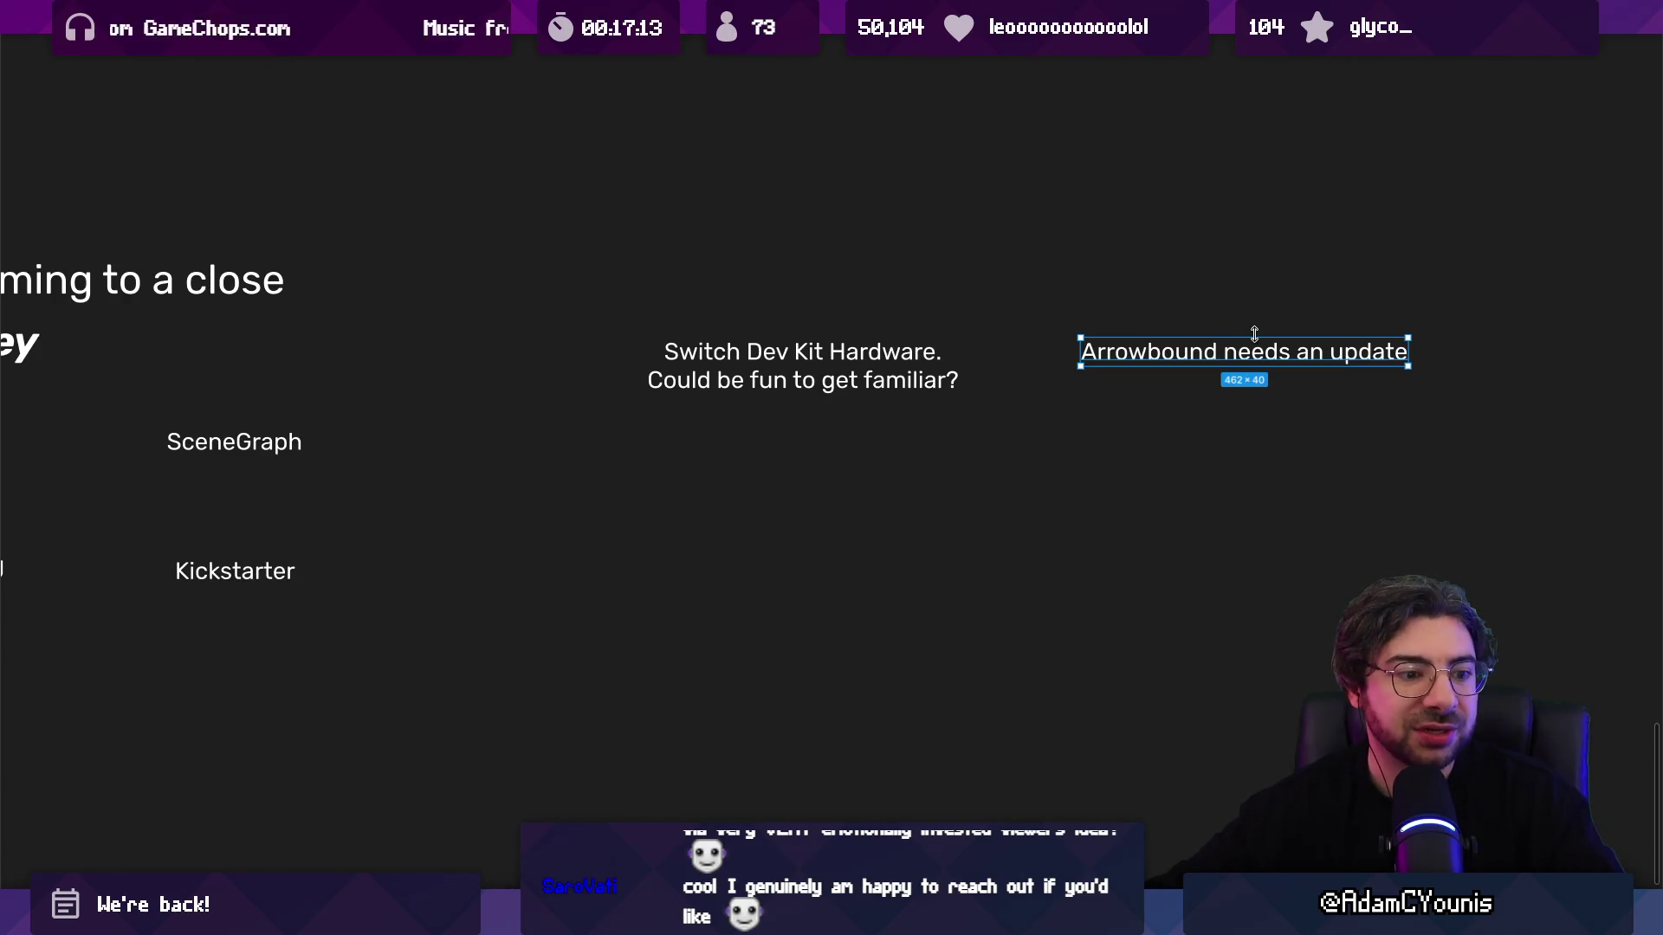
pyautogui.scroll(-5, 1444, 401)
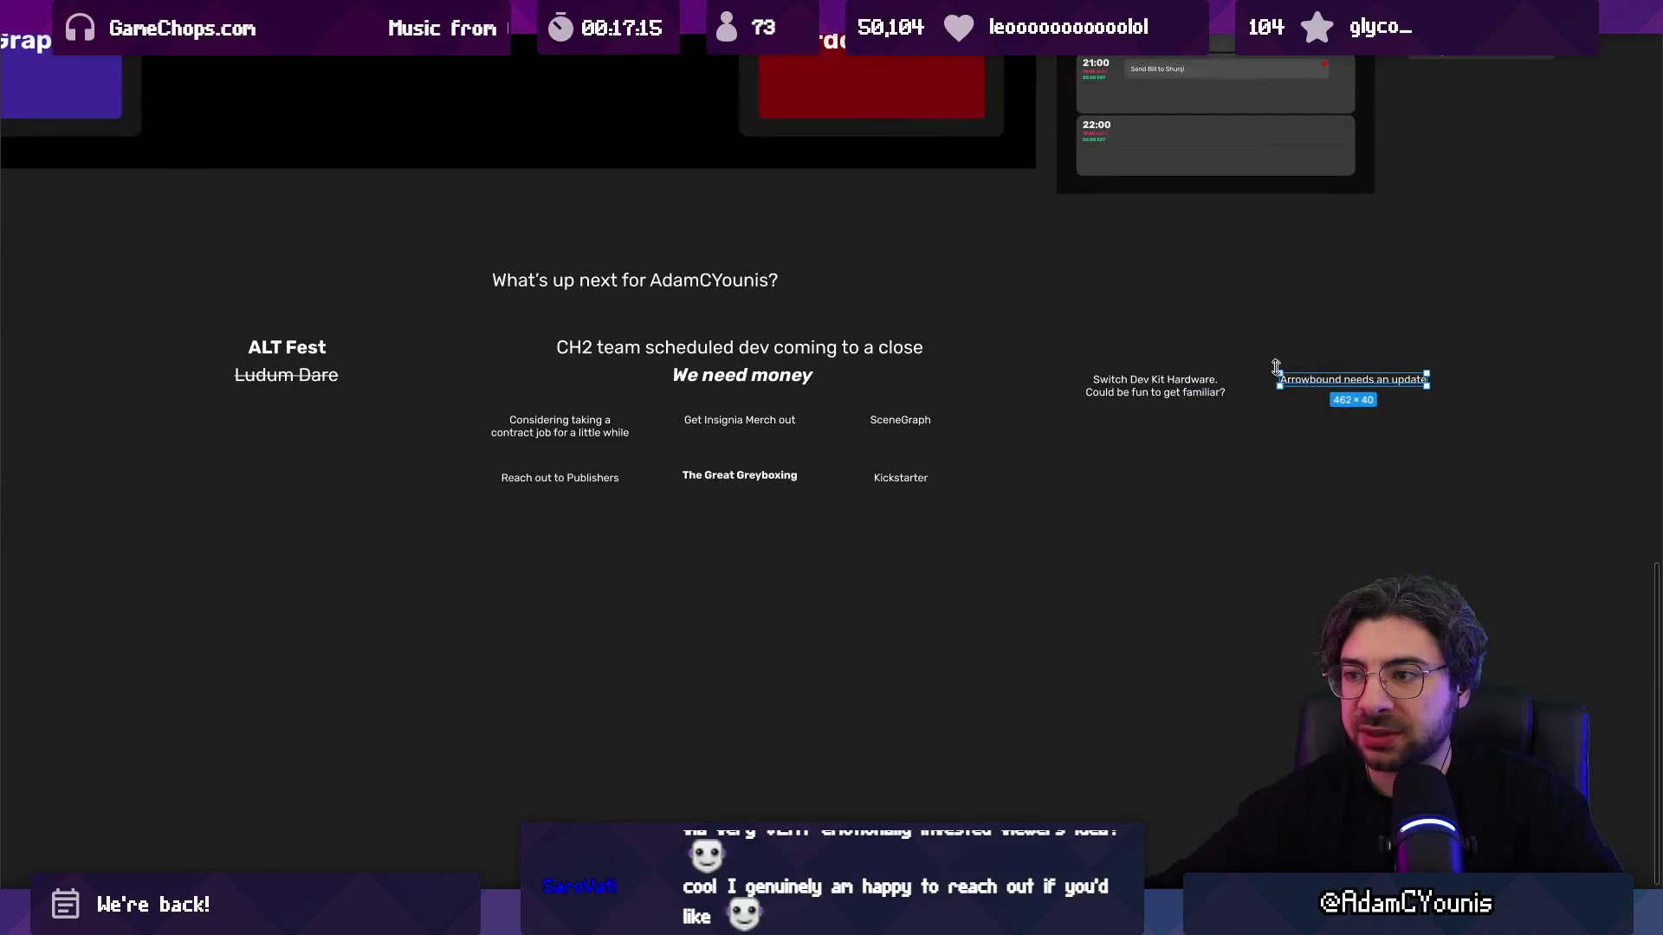
pyautogui.click(1317, 354)
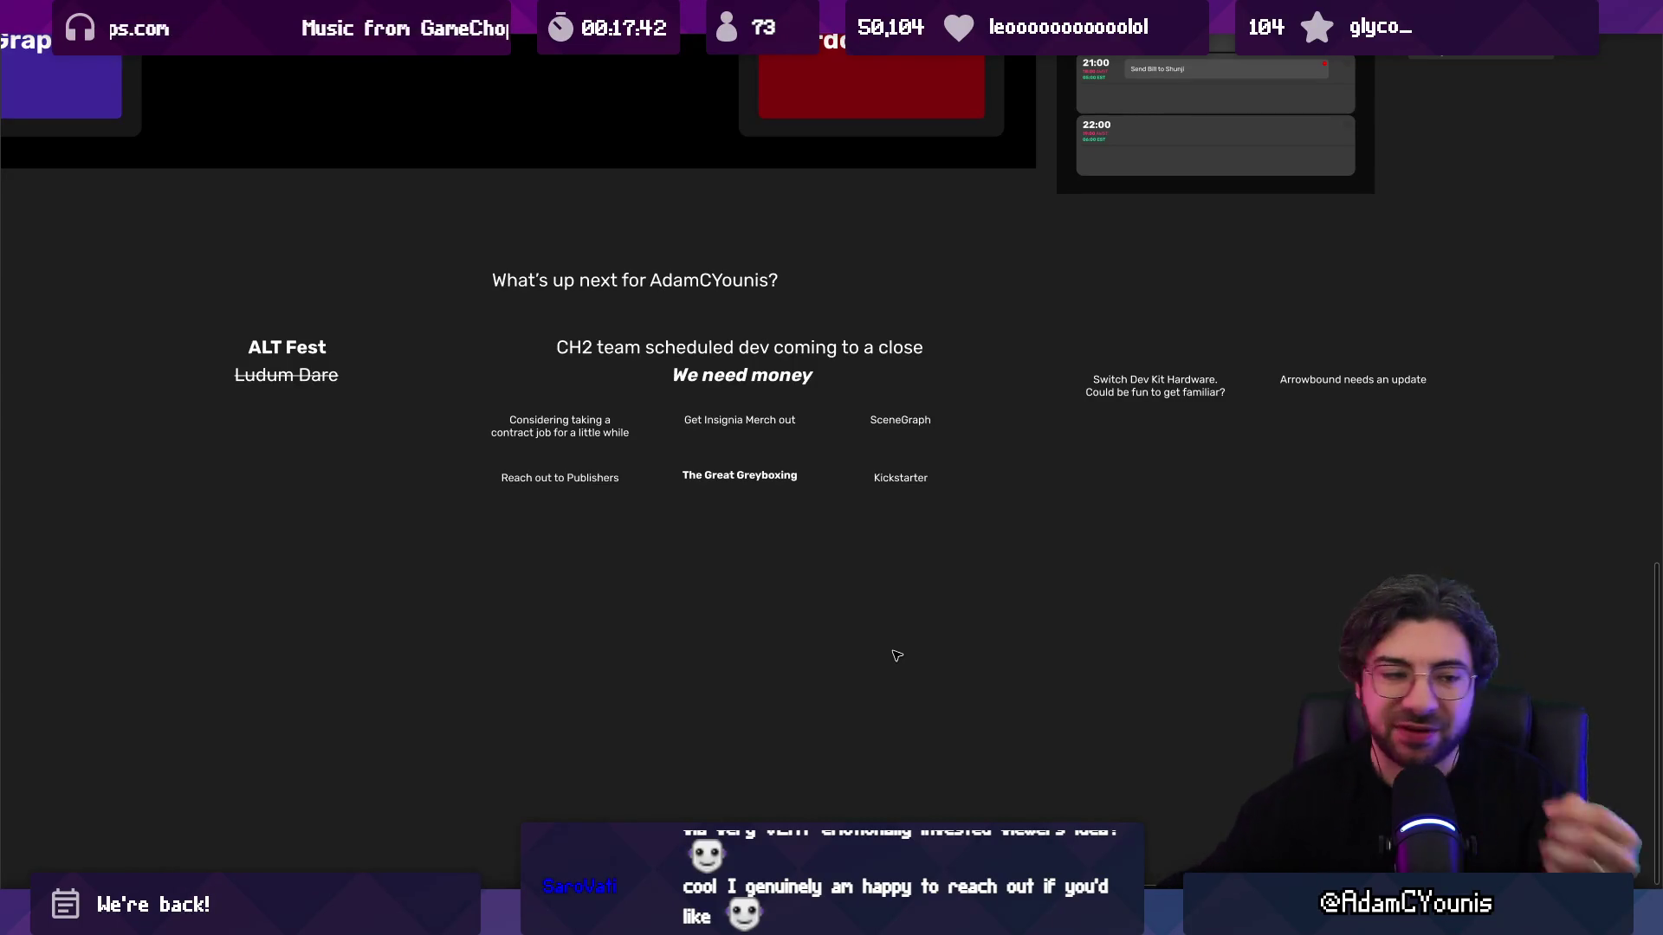
pyautogui.moveTo(852, 676)
pyautogui.mouseDown()
pyautogui.moveTo(957, 678)
pyautogui.moveTo(965, 716)
pyautogui.mouseUp()
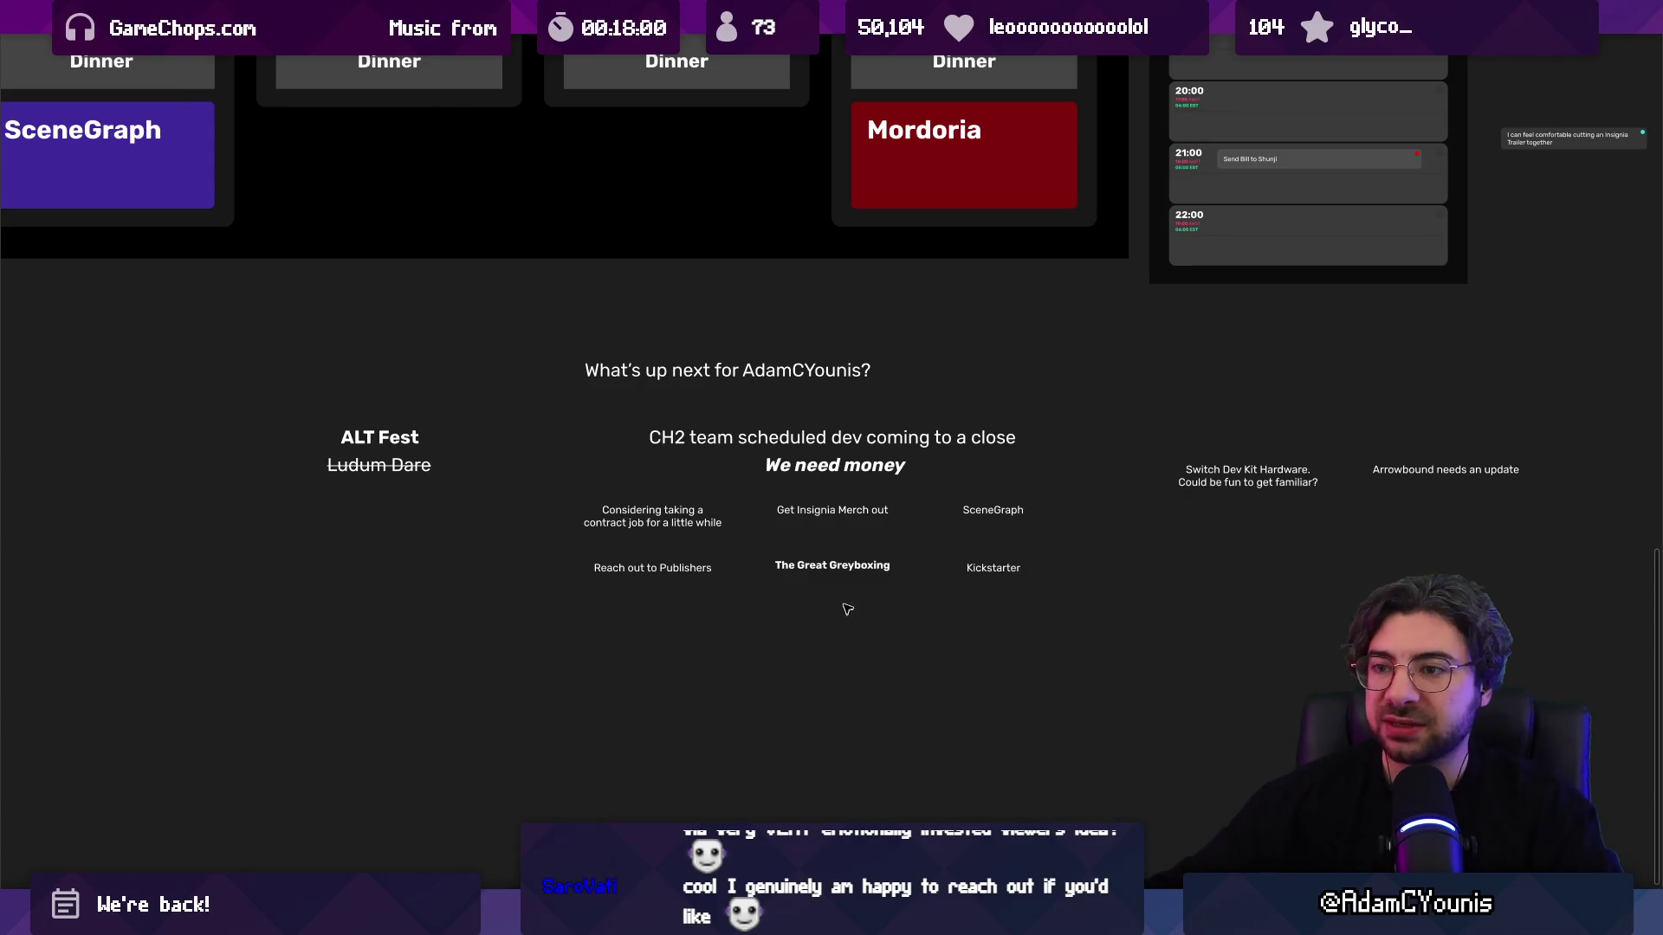
pyautogui.scroll(-3, 857, 588)
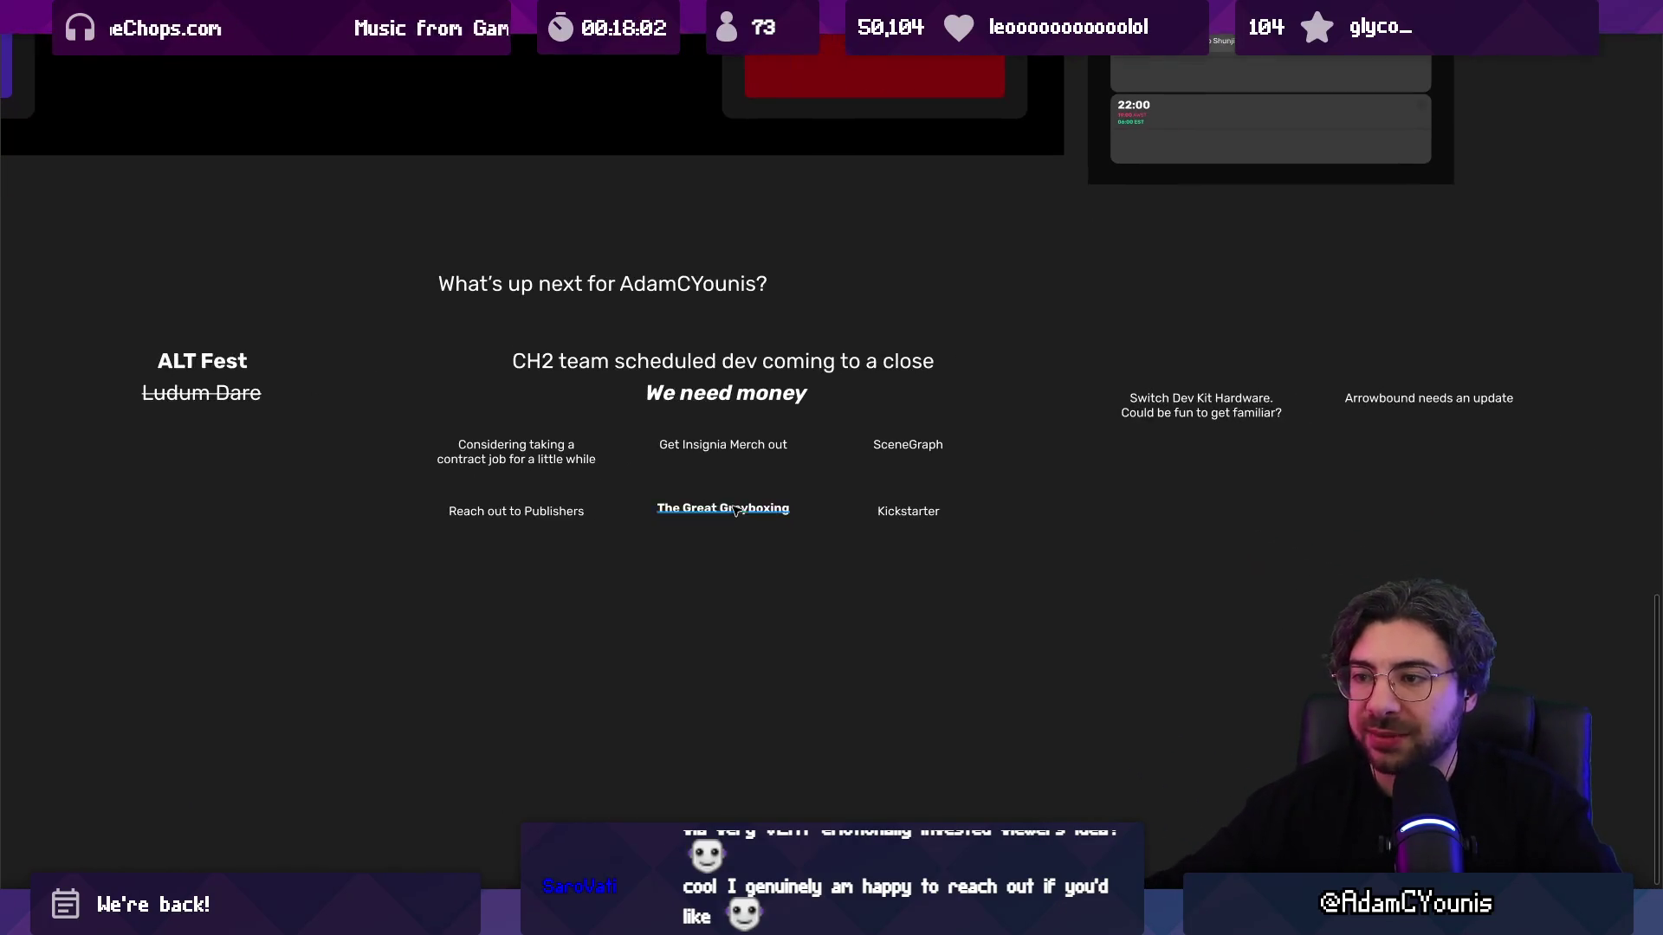
pyautogui.click(824, 472)
pyautogui.click(968, 479)
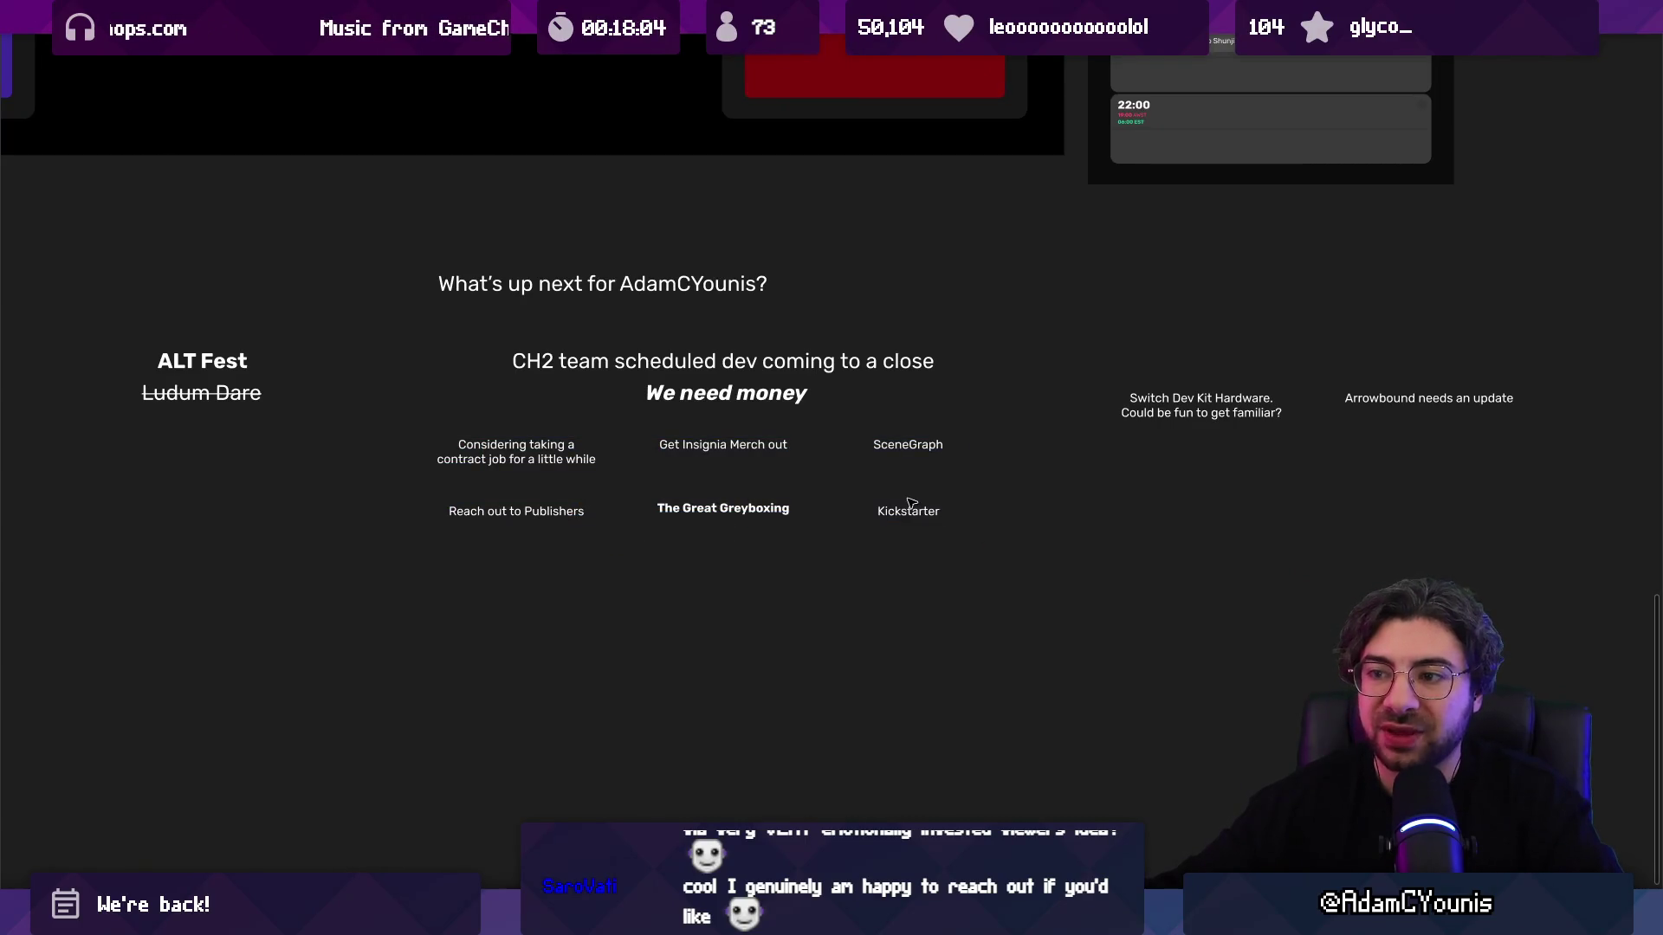
pyautogui.keyDown('ctrl'); pyautogui.scroll(3, 636, 473); pyautogui.keyUp('ctrl')
pyautogui.click(426, 438)
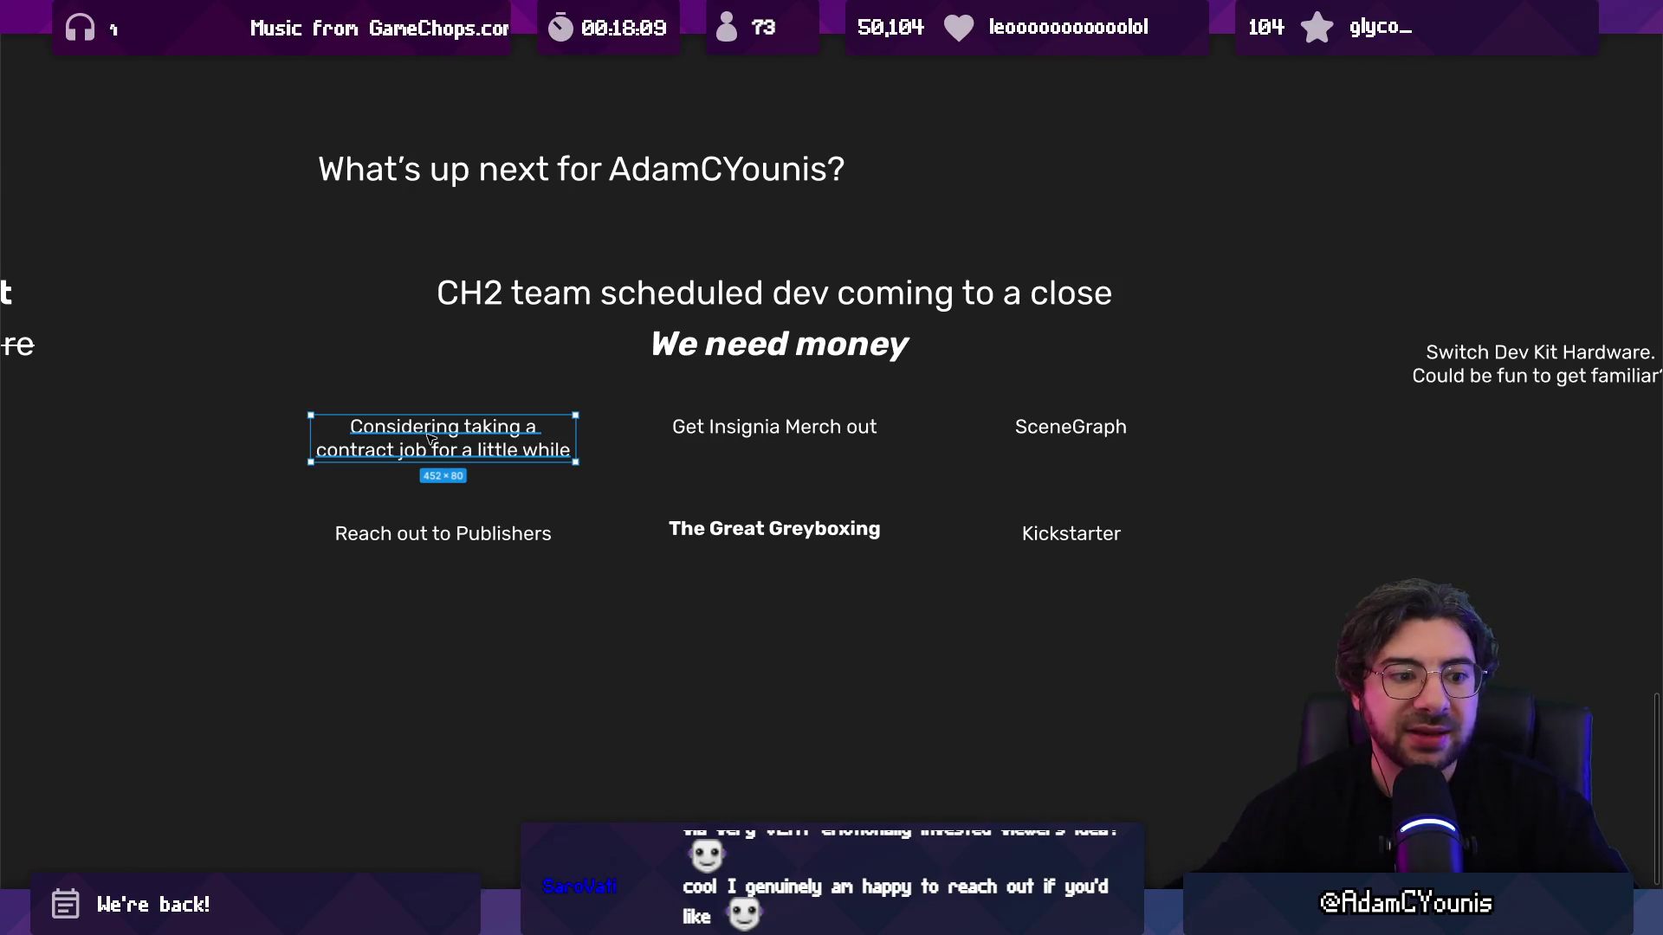
pyautogui.click(519, 533)
pyautogui.click(623, 501)
pyautogui.click(532, 532)
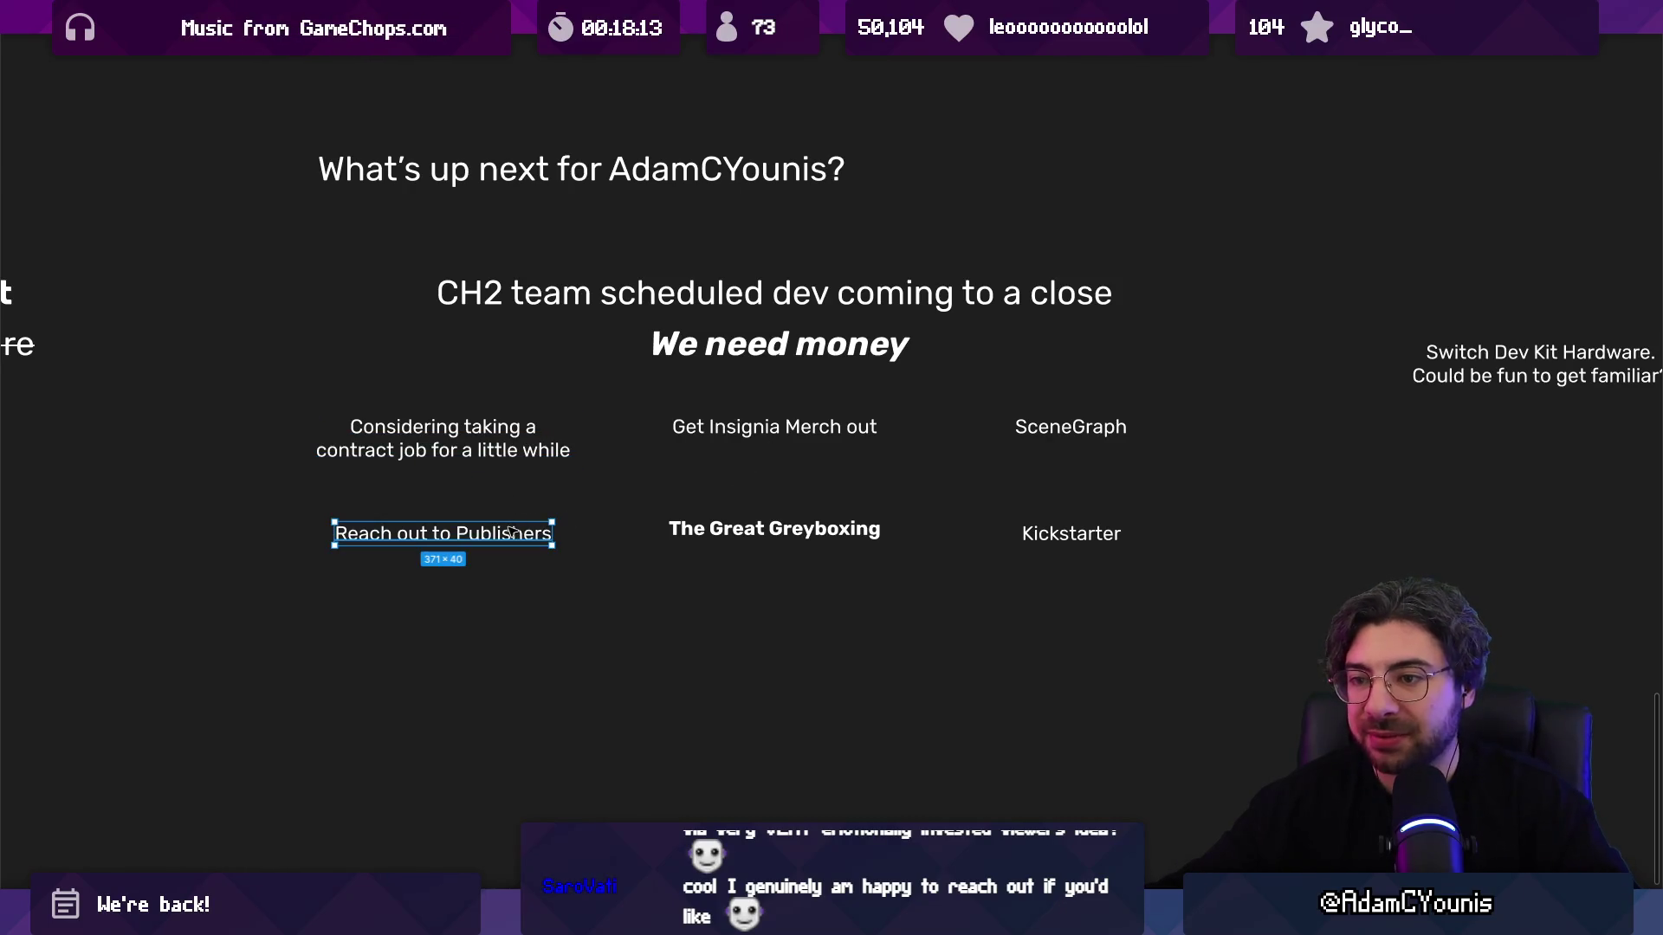
pyautogui.click(732, 433)
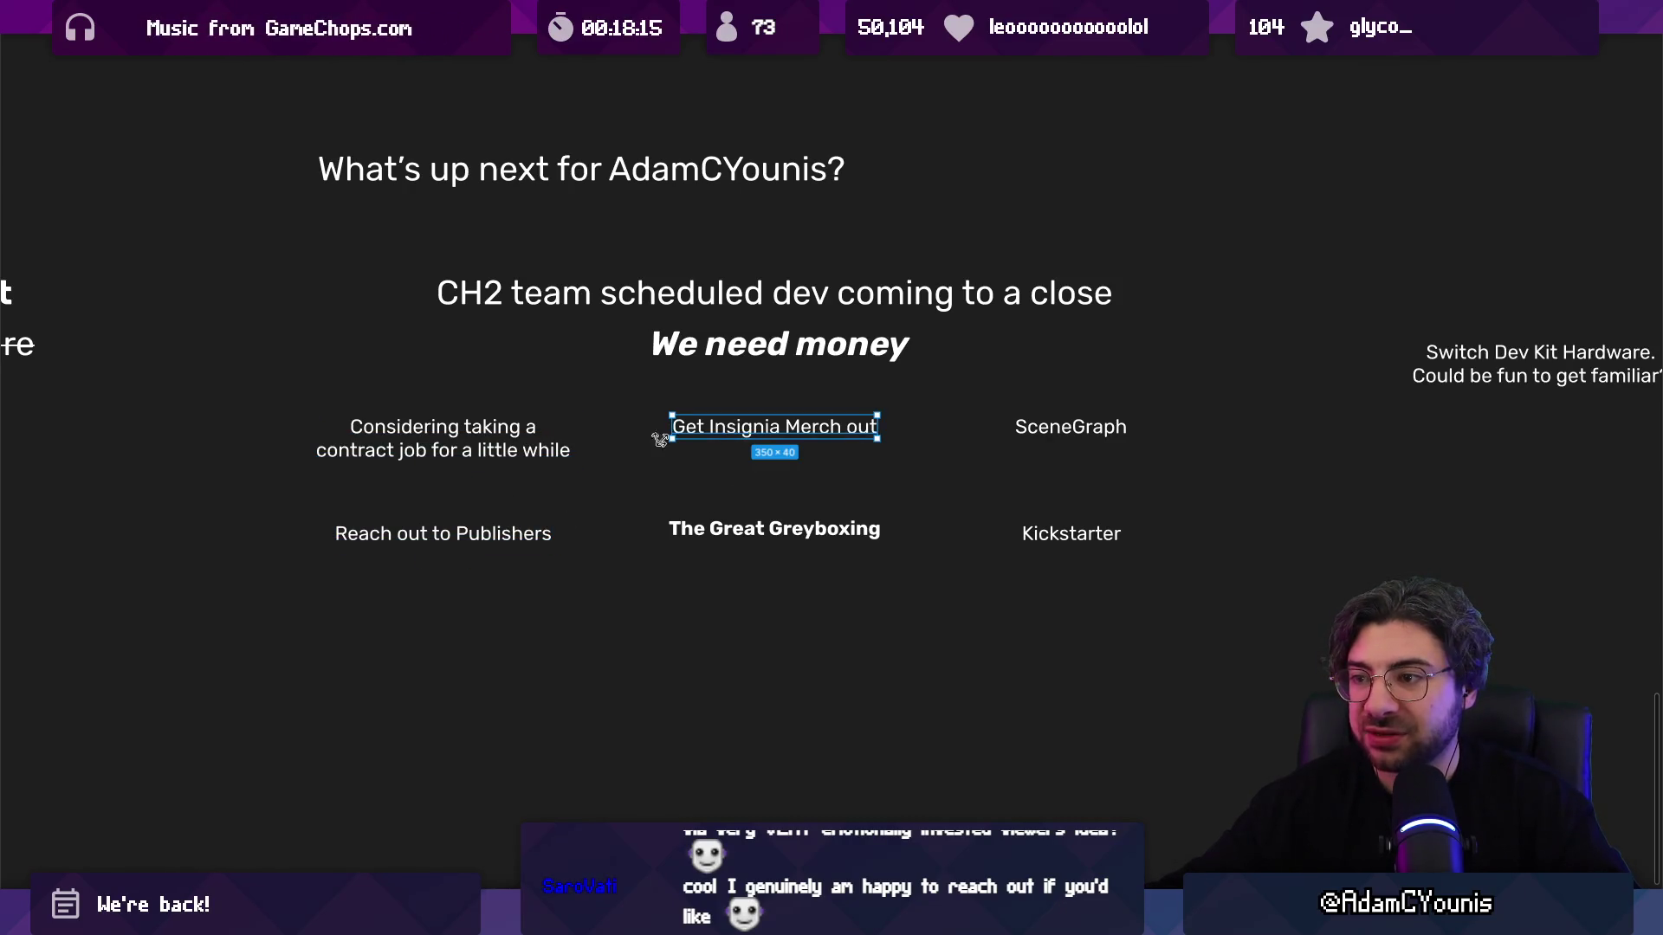
pyautogui.scroll(2, 638, 437)
pyautogui.hotkey('ctrl', '\\')
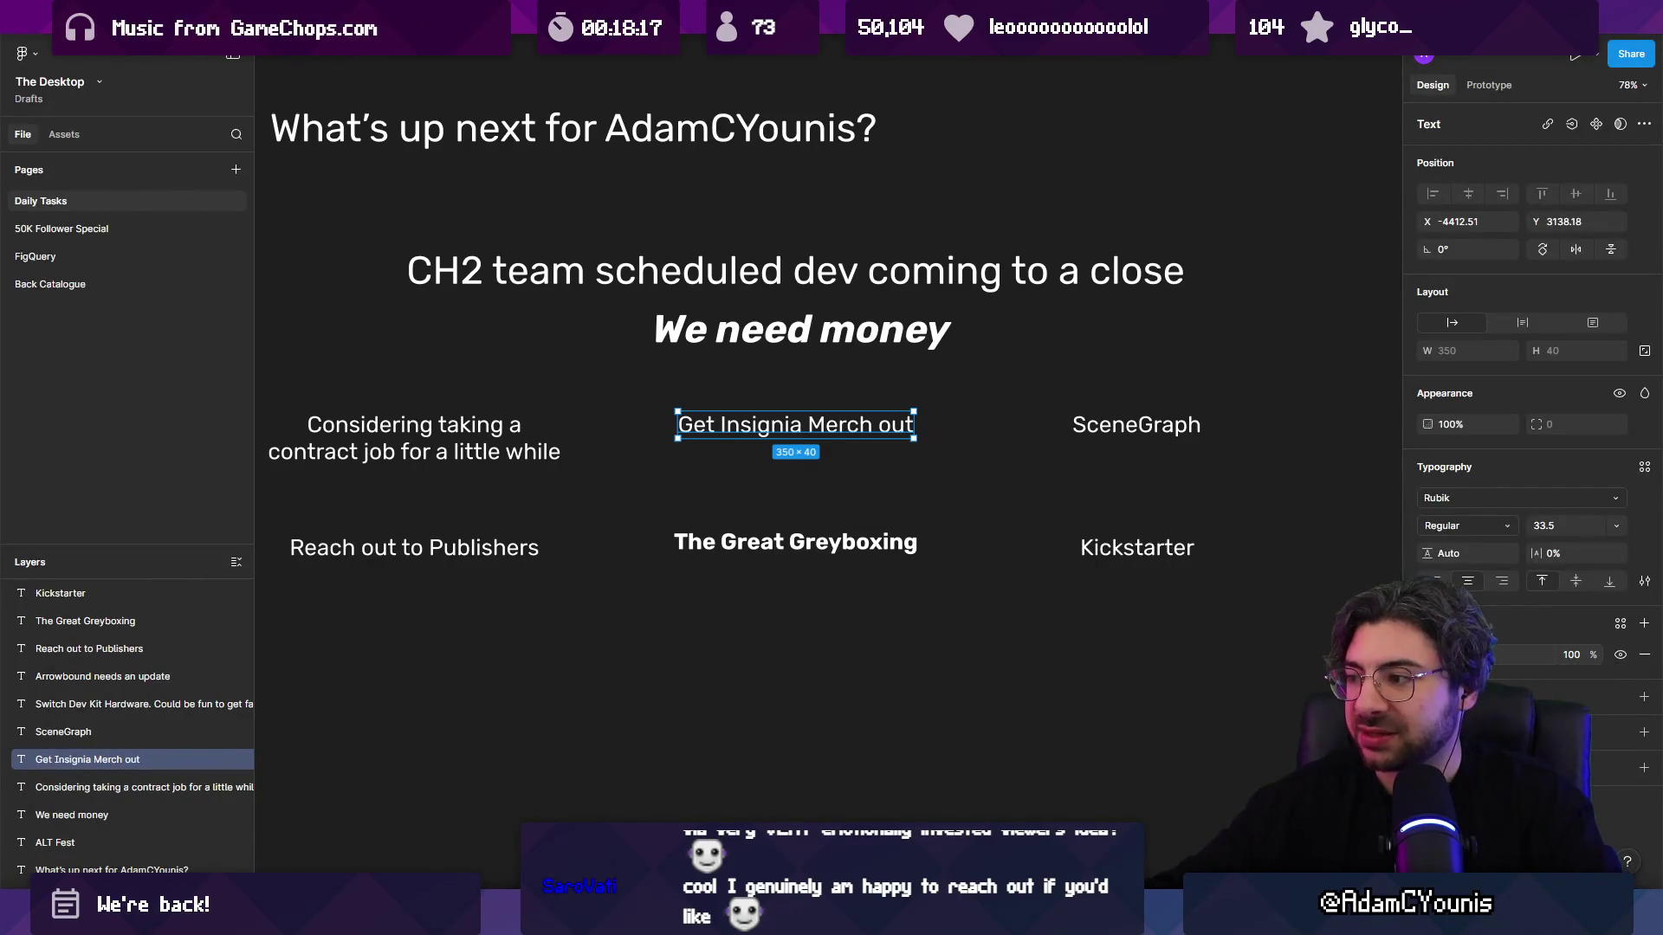
# Step: Colour the Get Insignia Merch out and Reach out to Publishers texts green
pyautogui.click(1427, 654)
pyautogui.moveTo(1247, 696); pyautogui.dragTo(1292, 695)
pyautogui.click(1389, 498)
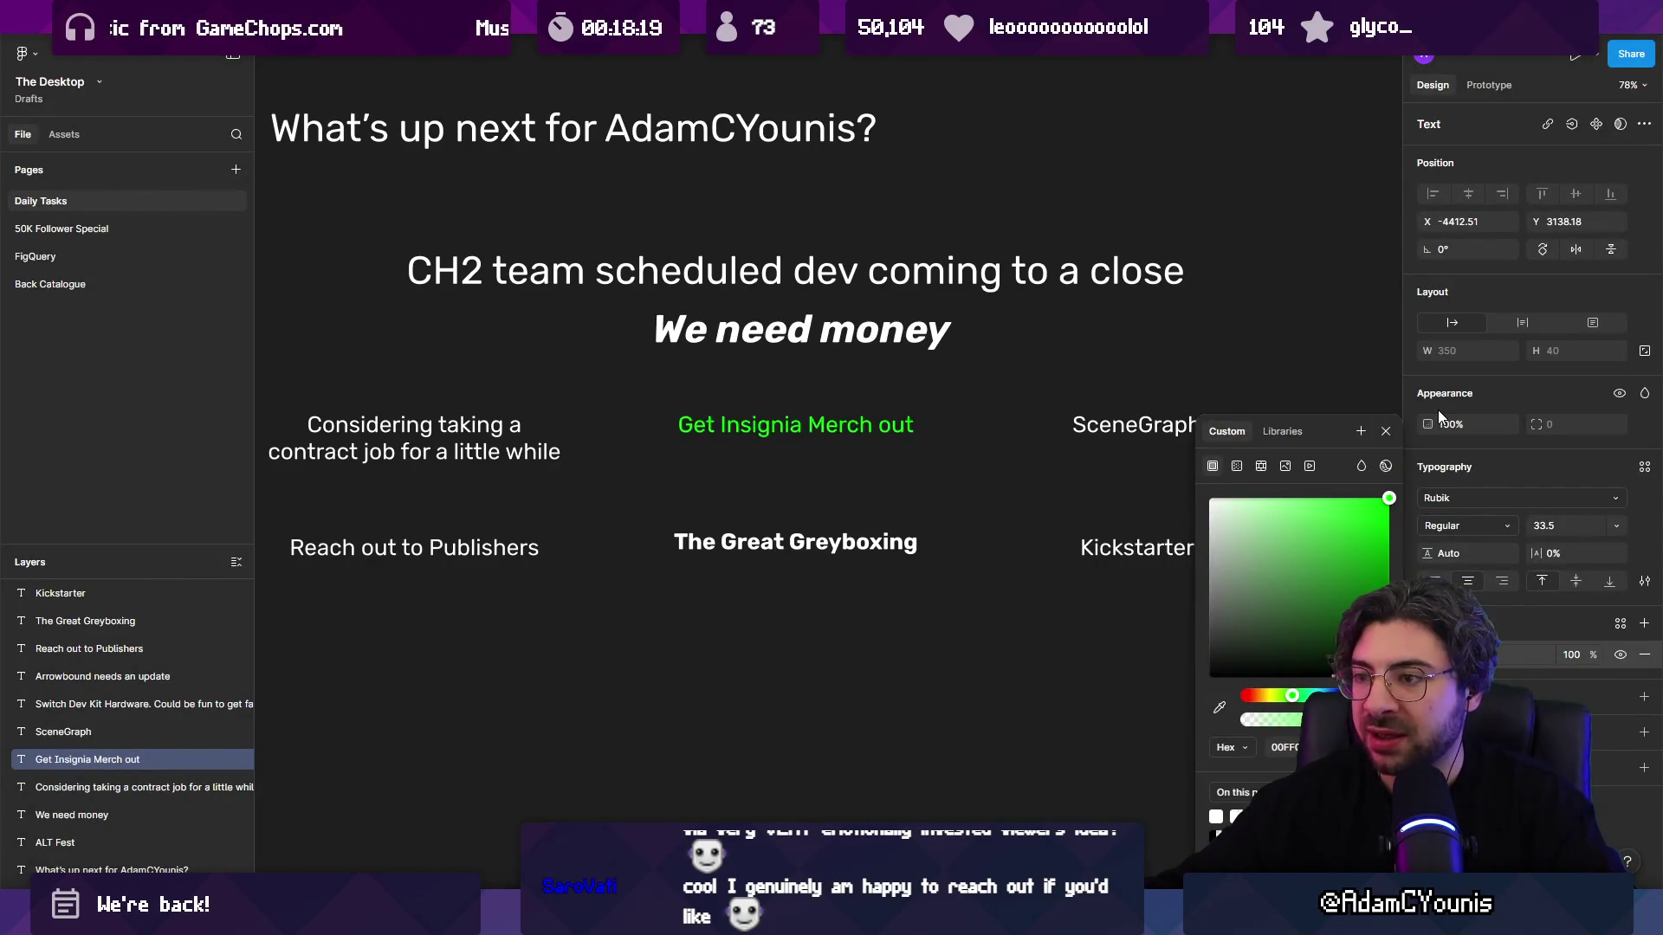
pyautogui.click(325, 541)
pyautogui.click(1428, 655)
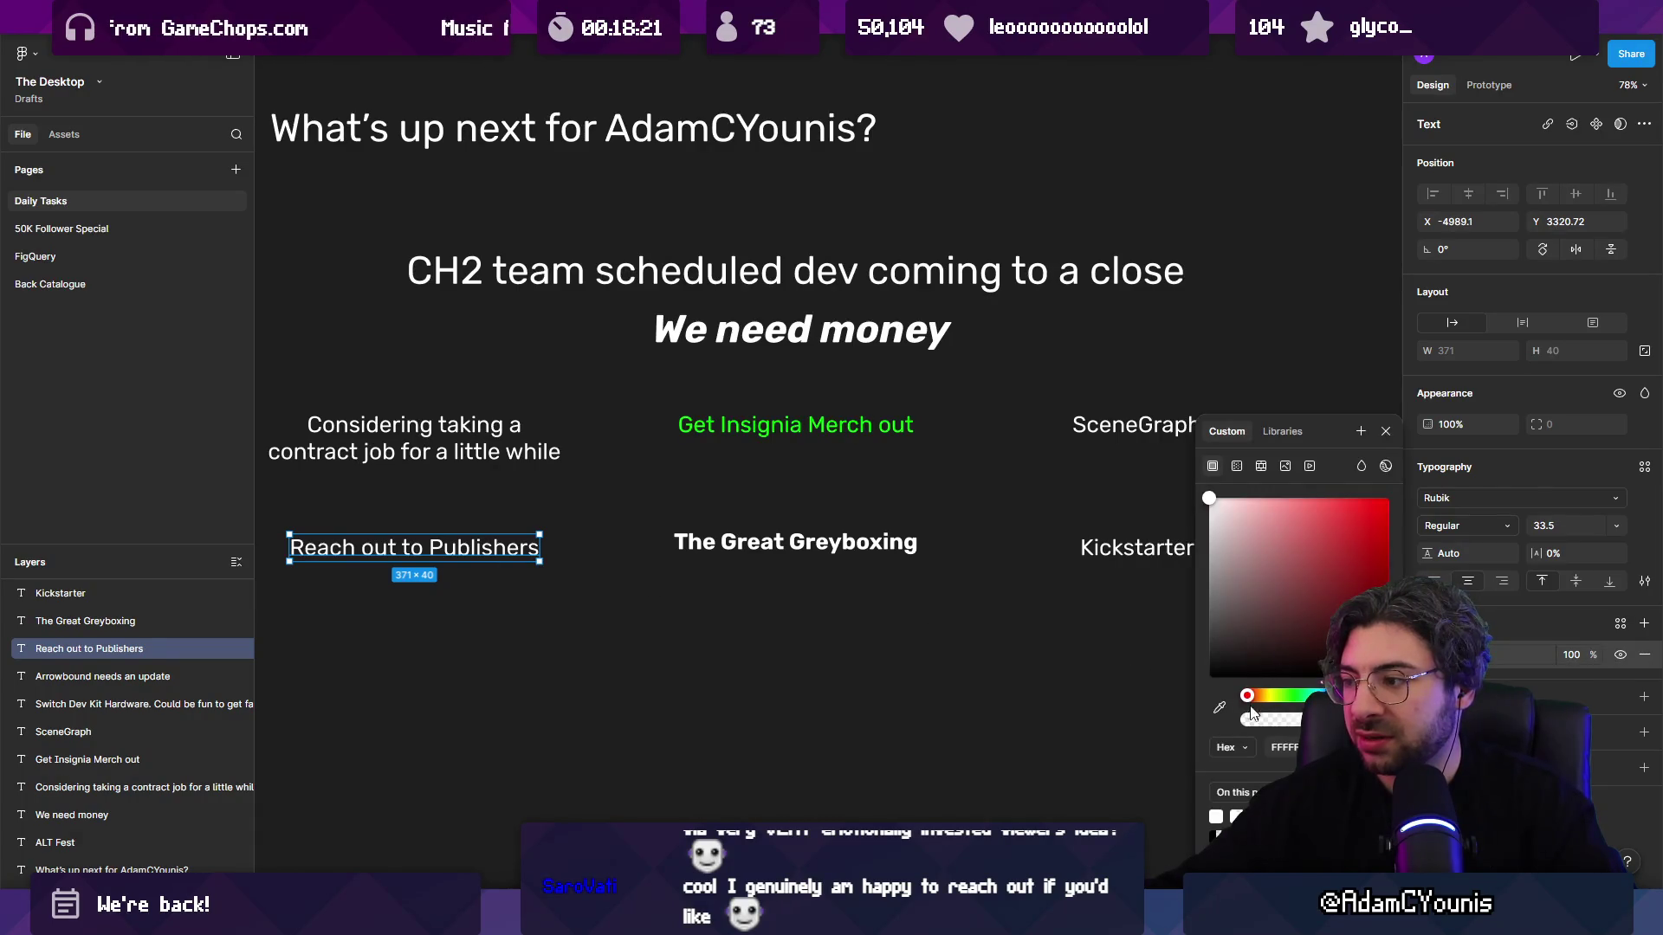
pyautogui.click(1236, 817)
# Step: Make The Great Greyboxing orange, and Kickstarter and SceneGraph orange-red
pyautogui.click(833, 545)
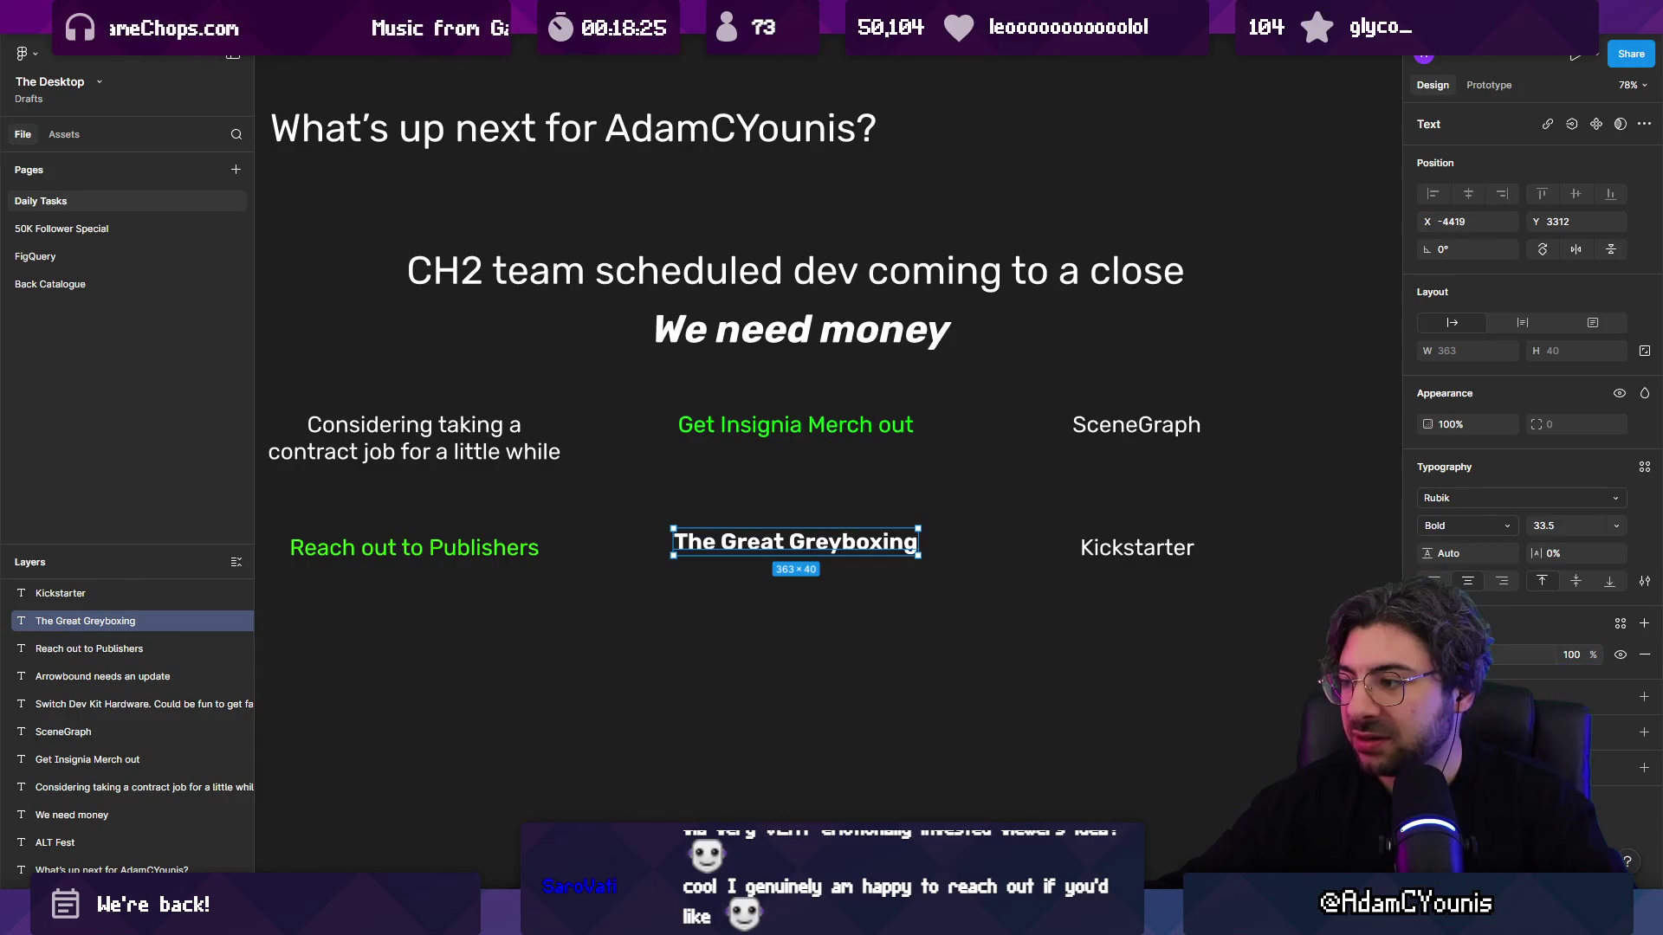
pyautogui.click(1428, 654)
pyautogui.click(1256, 816)
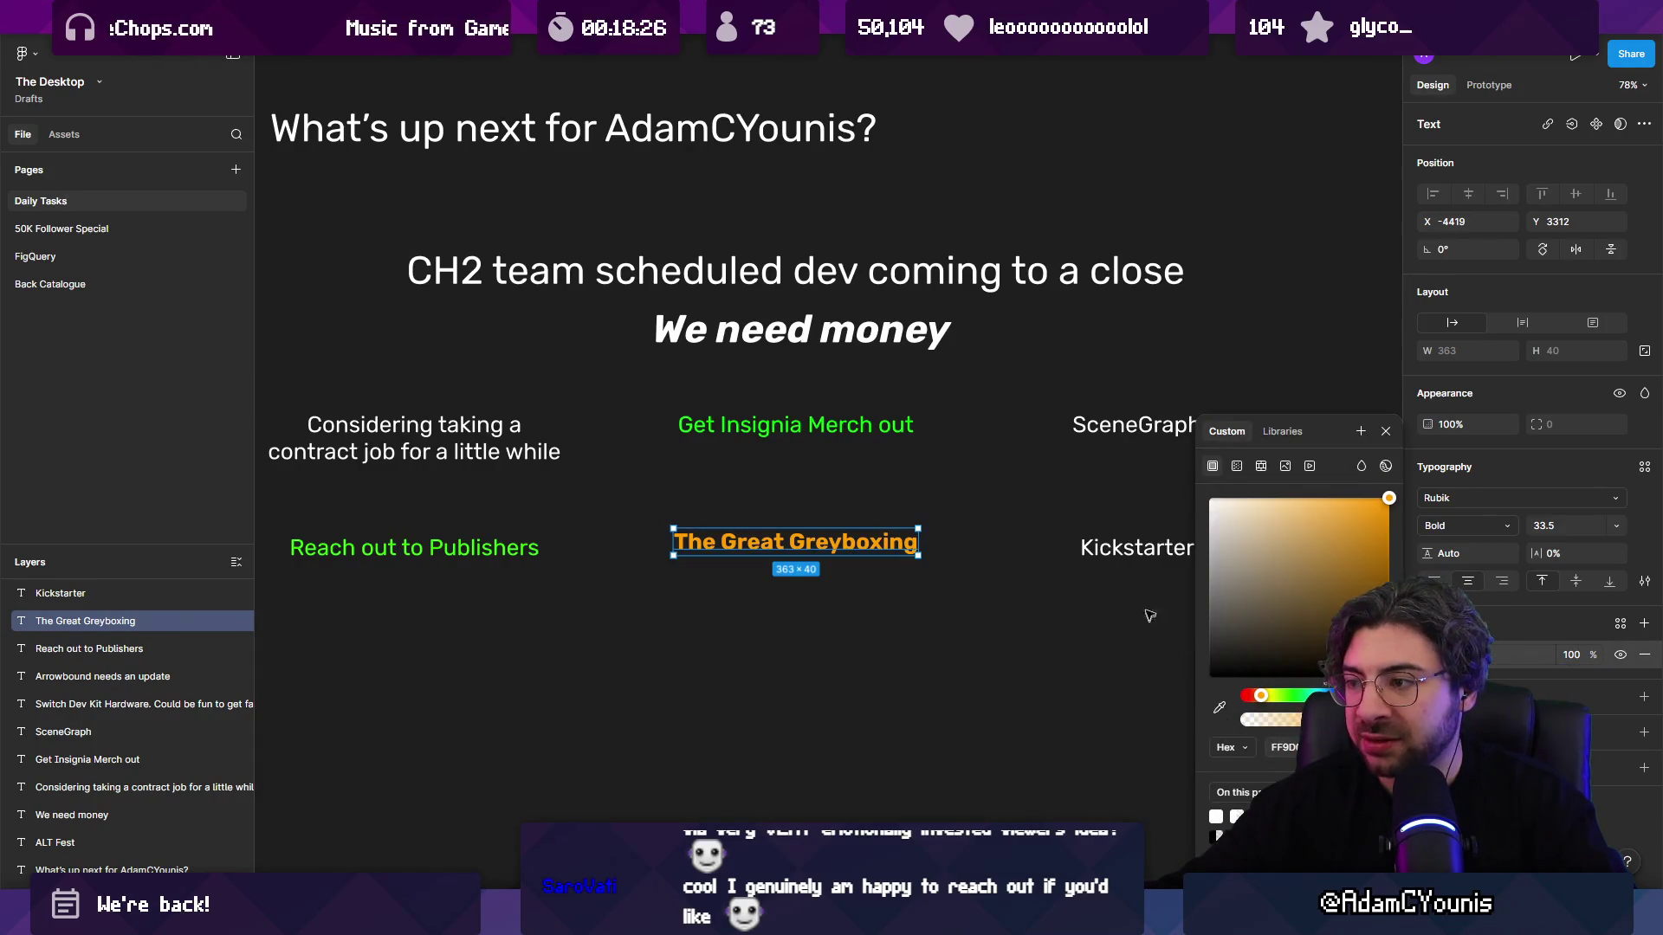
pyautogui.click(1137, 547)
pyautogui.click(1427, 655)
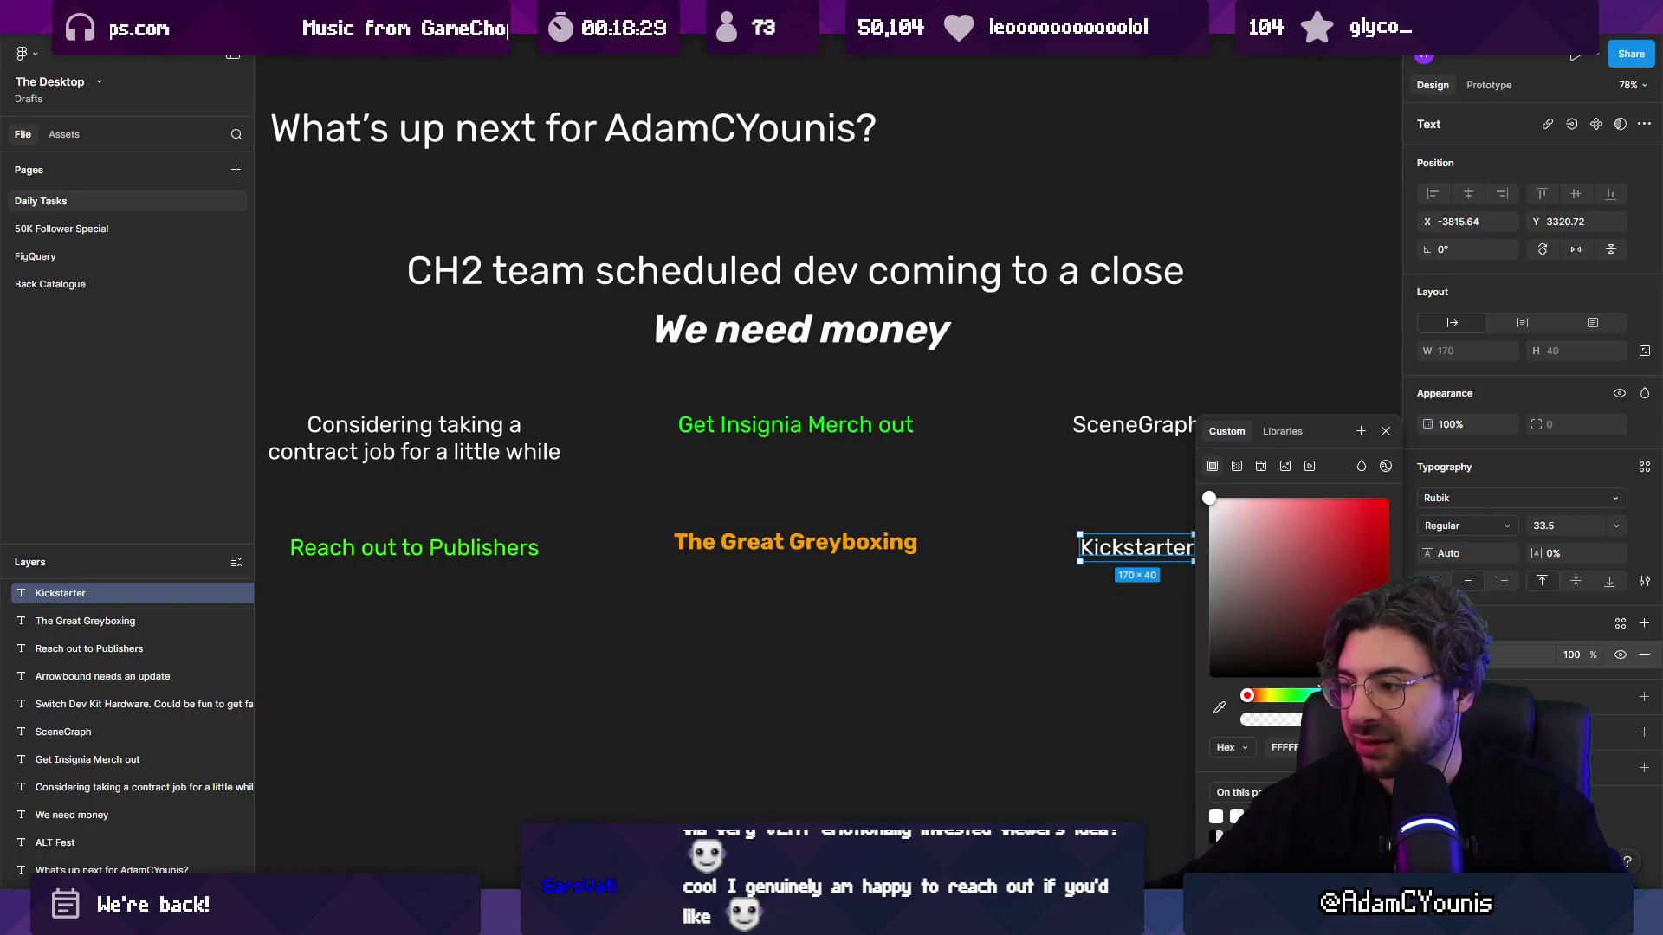
pyautogui.click(1347, 523)
pyautogui.click(1163, 440)
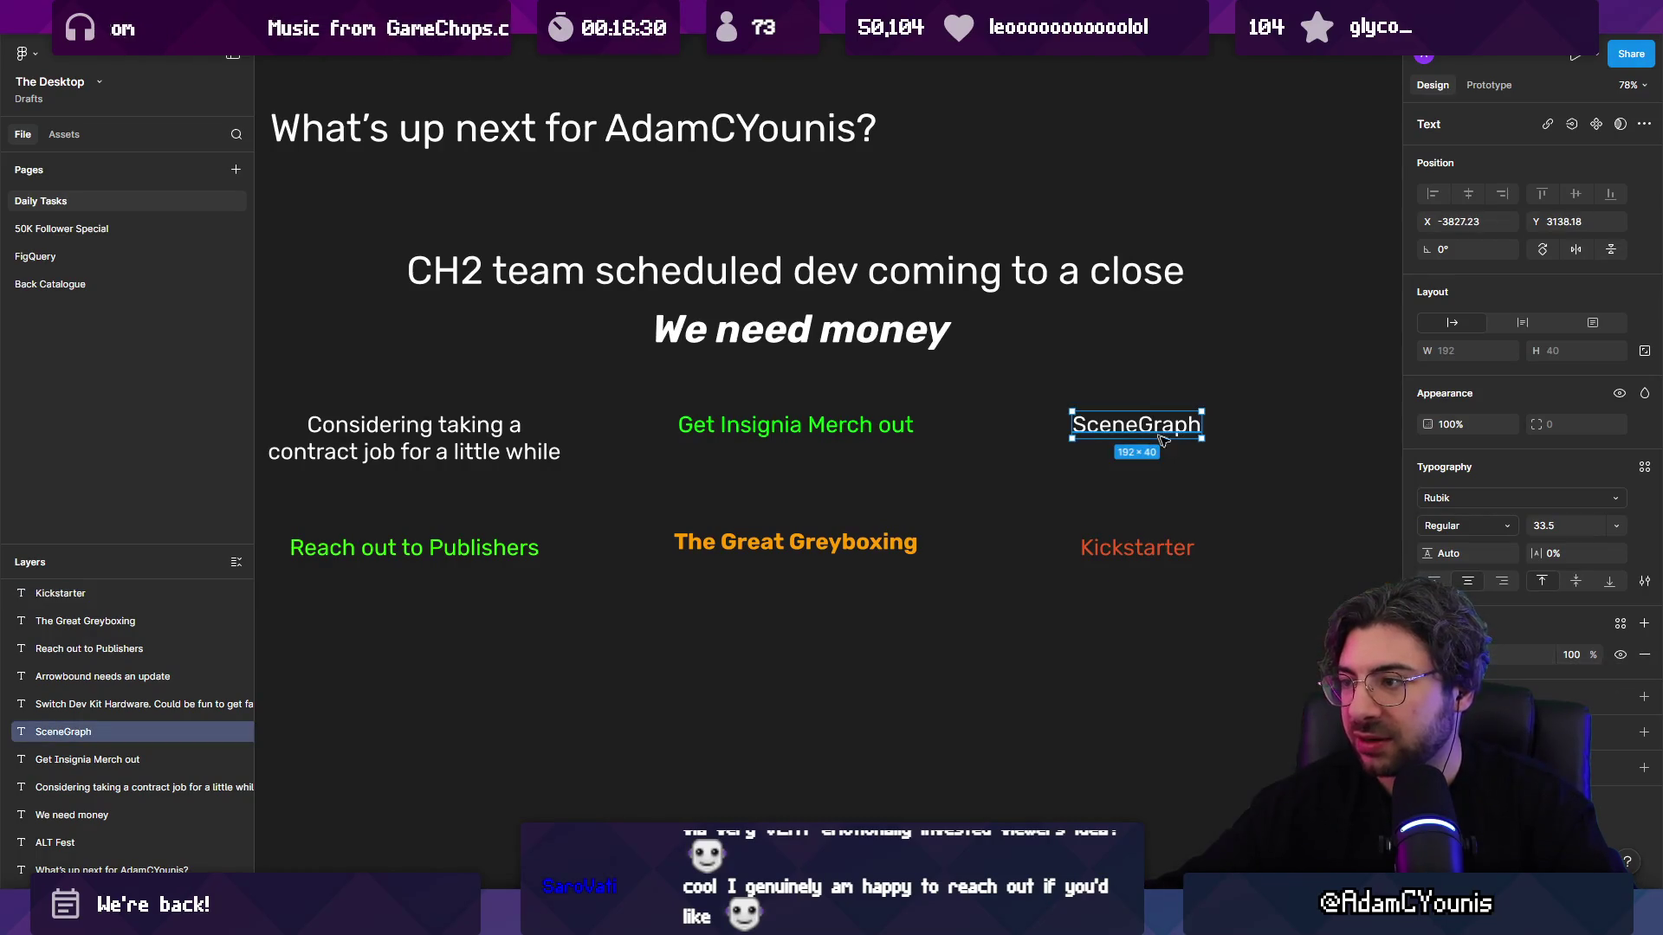
pyautogui.click(1427, 655)
pyautogui.click(1347, 523)
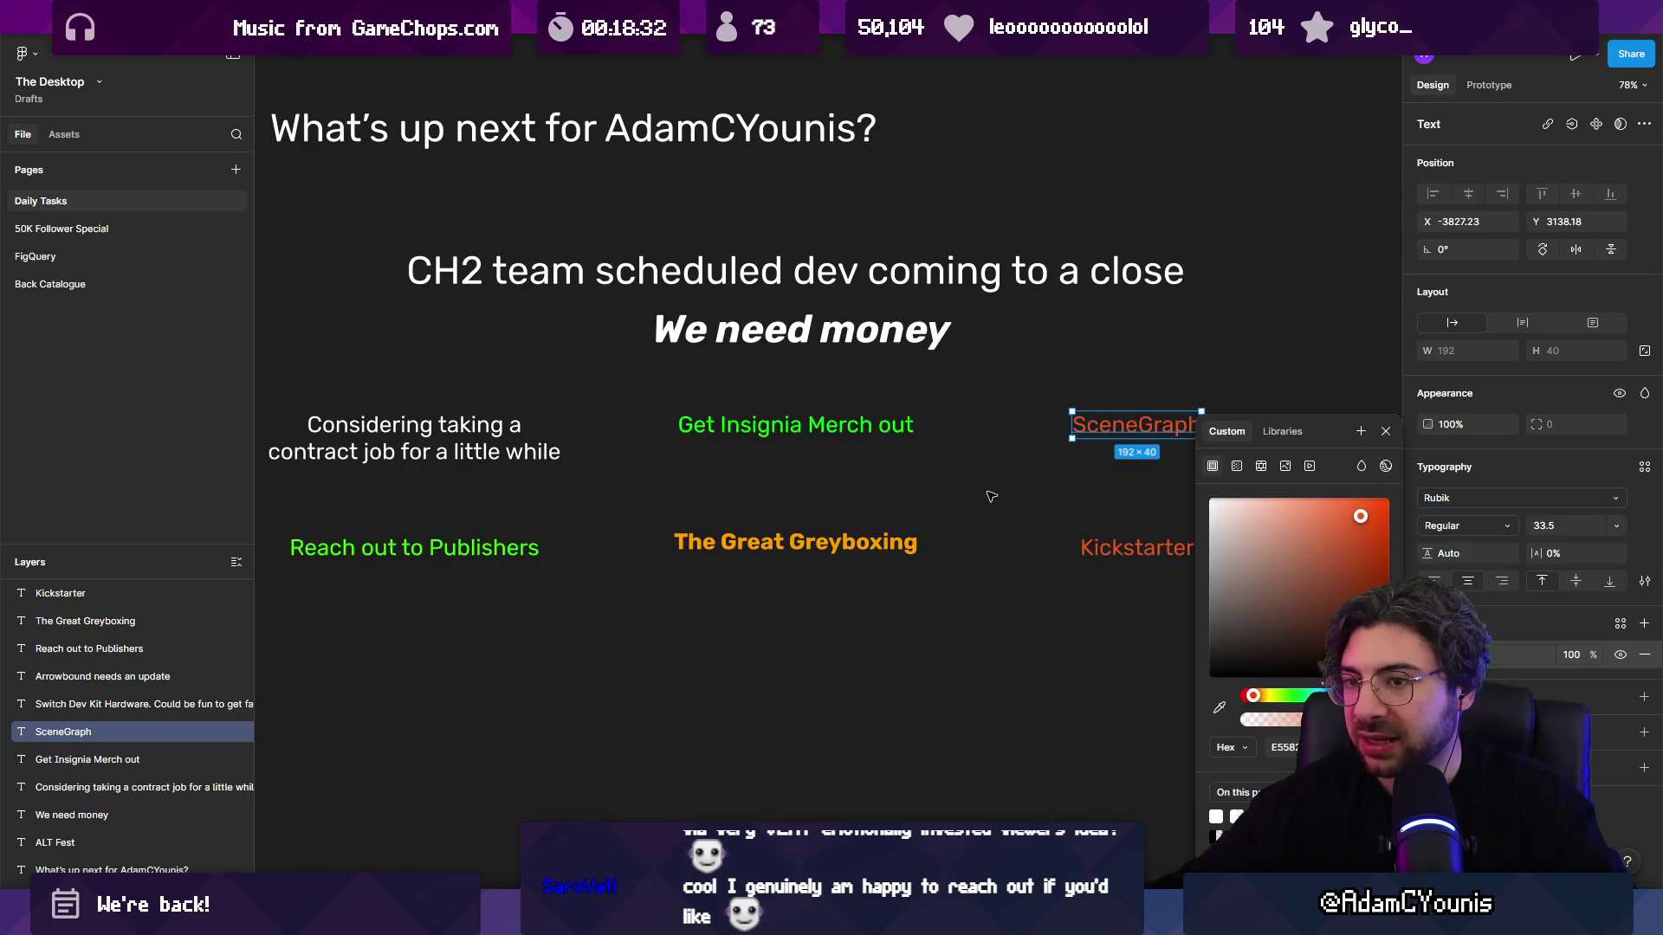
# Step: Make the contract job text green and review the colour-coded task notes
pyautogui.hscroll(-2, 1085, 509)
pyautogui.click(404, 457)
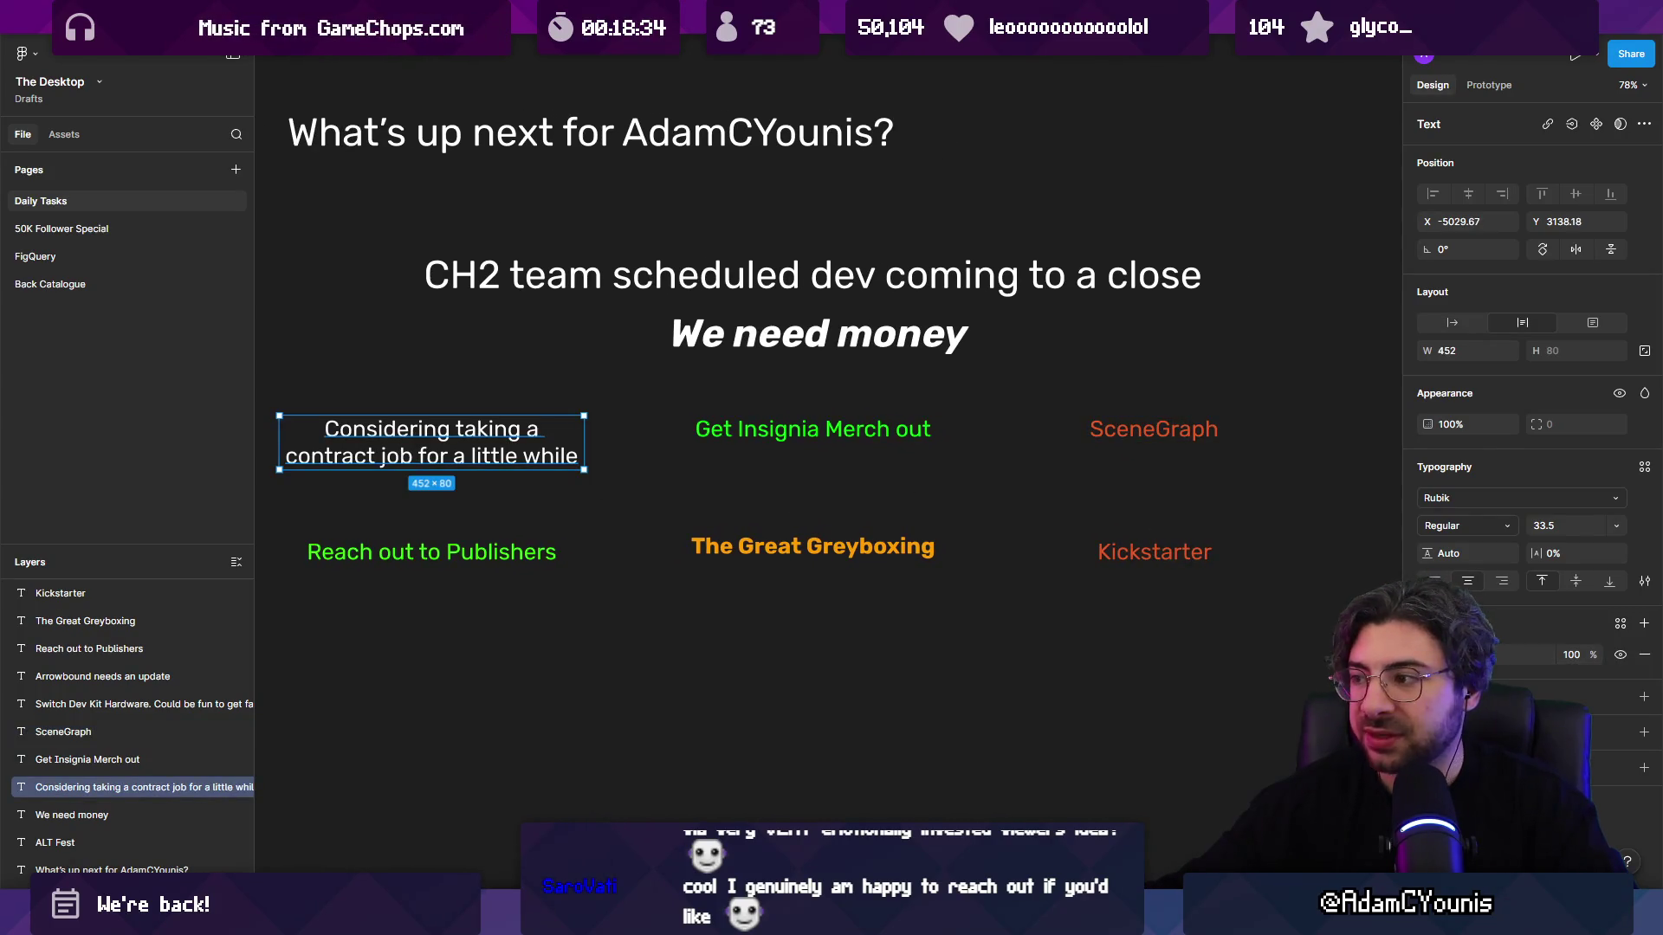
pyautogui.click(1427, 654)
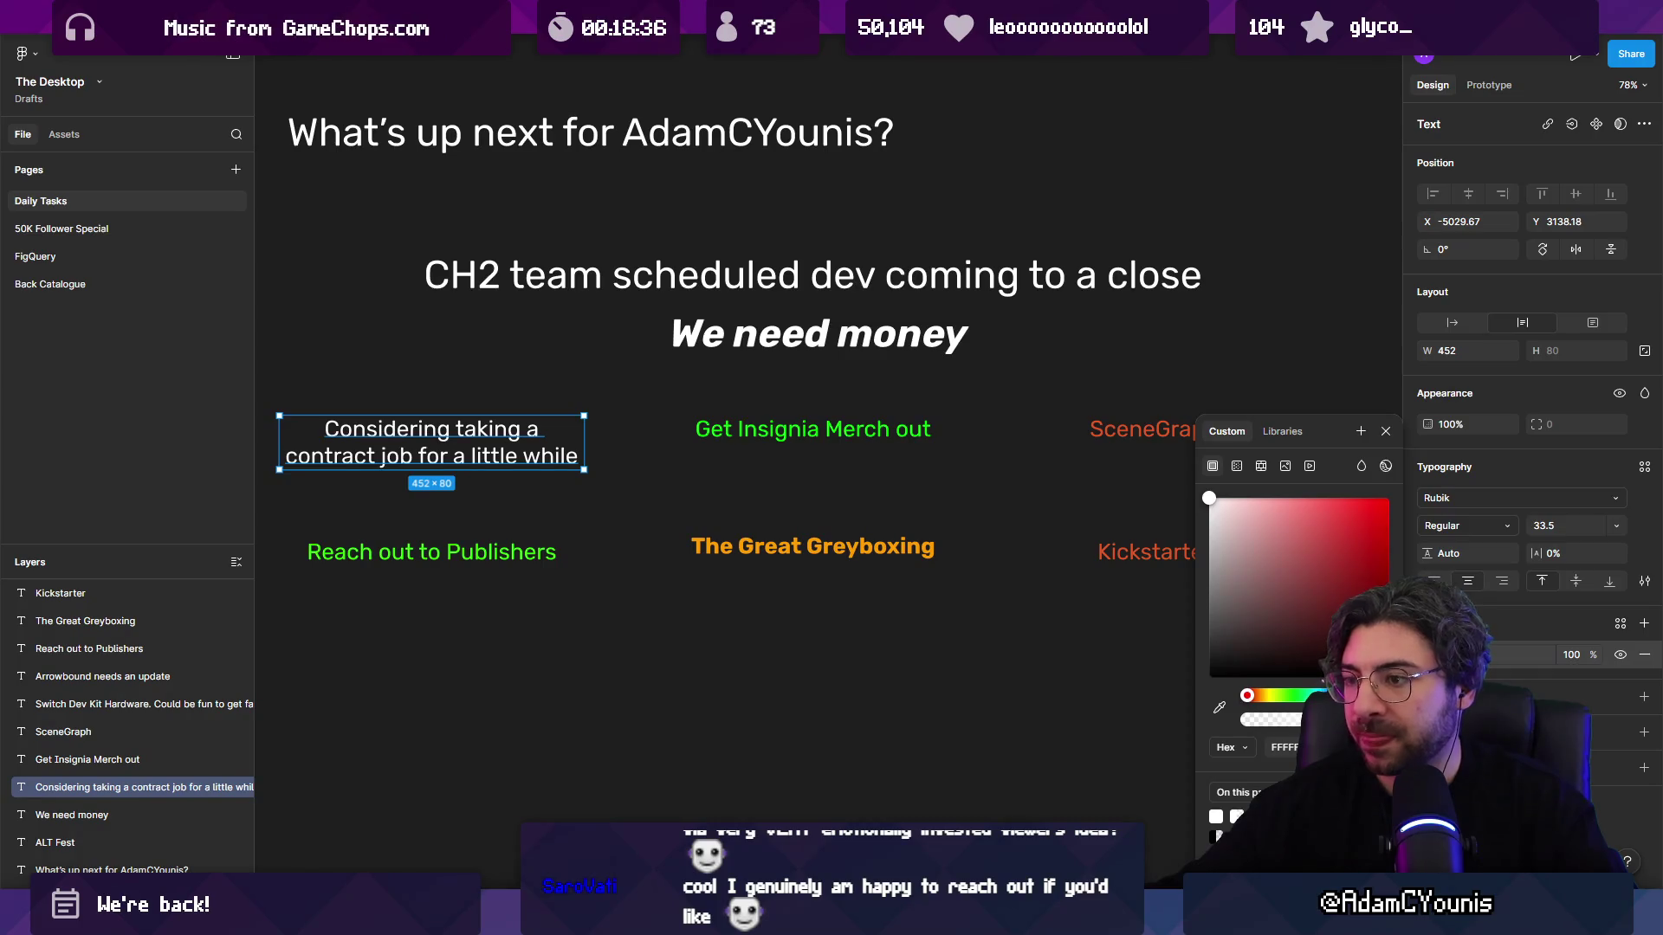
pyautogui.click(1257, 816)
pyautogui.click(1028, 632)
pyautogui.scroll(-3, 1113, 492)
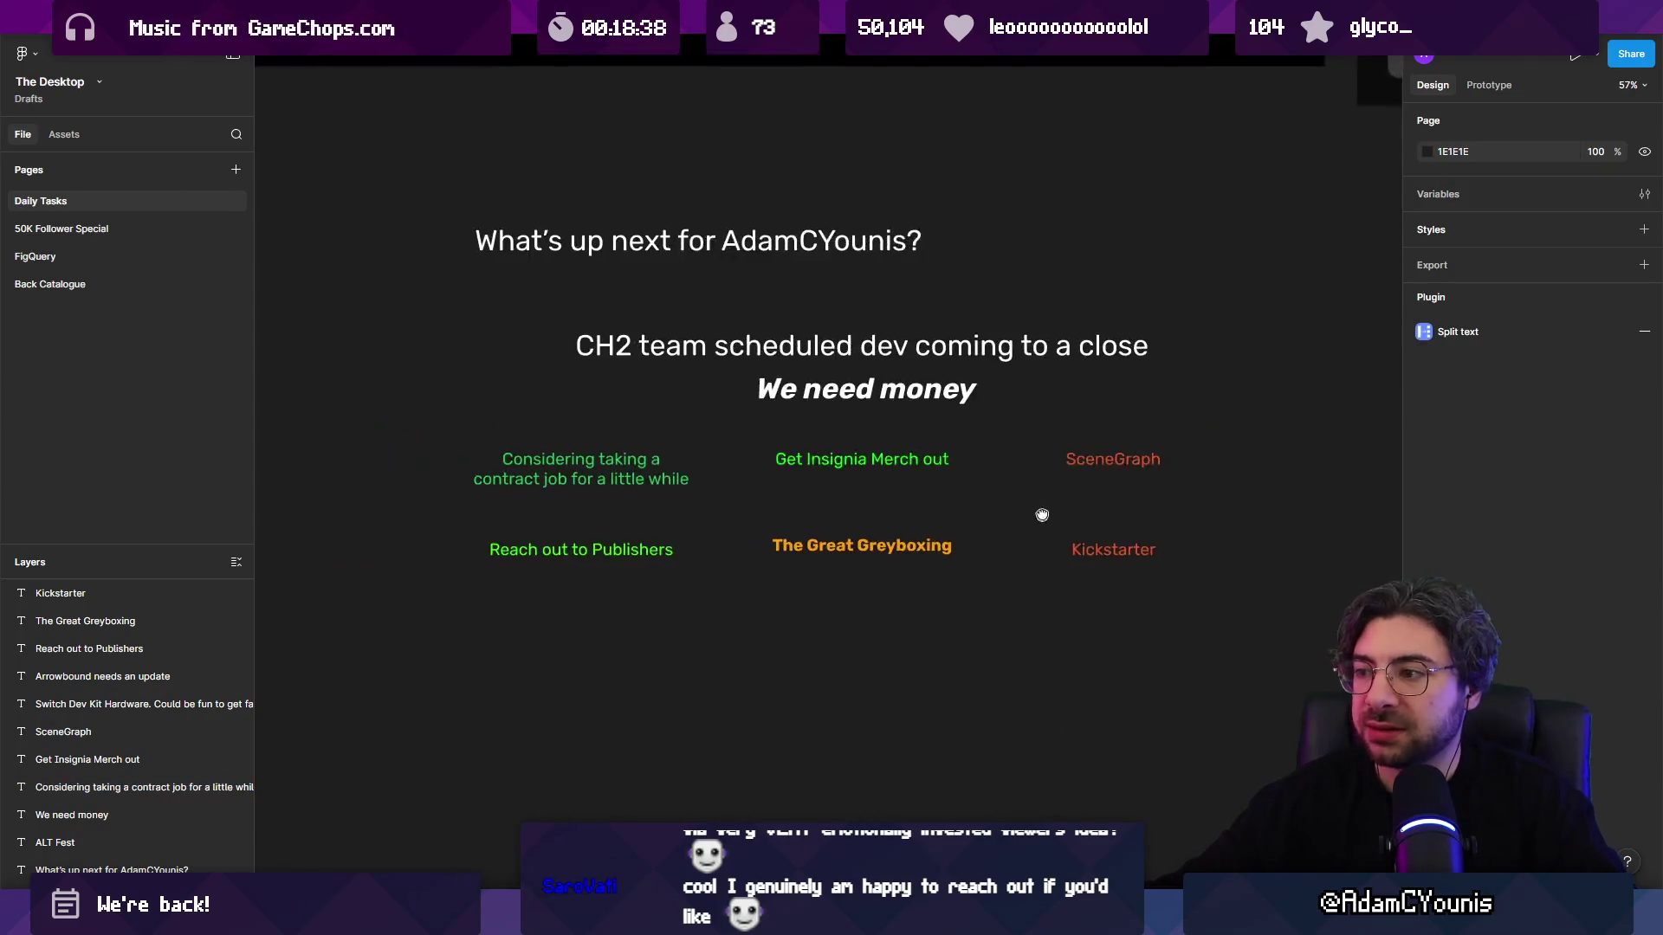
pyautogui.moveTo(1115, 492); pyautogui.dragTo(1158, 570)
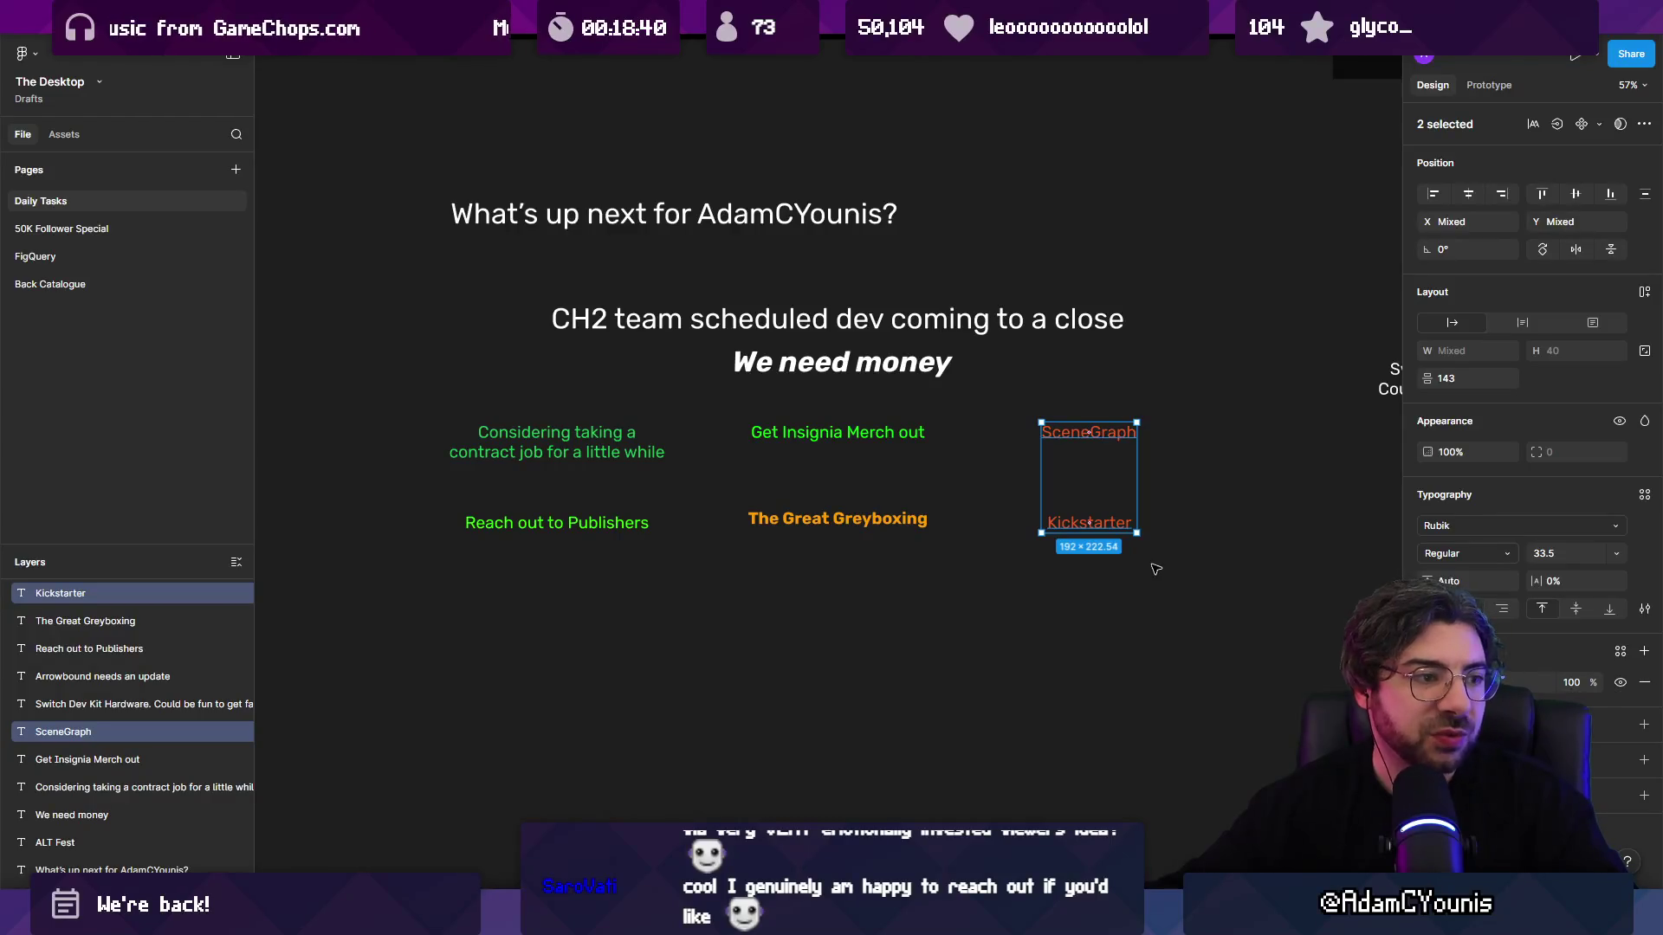
pyautogui.press('Escape')
pyautogui.click(1081, 441)
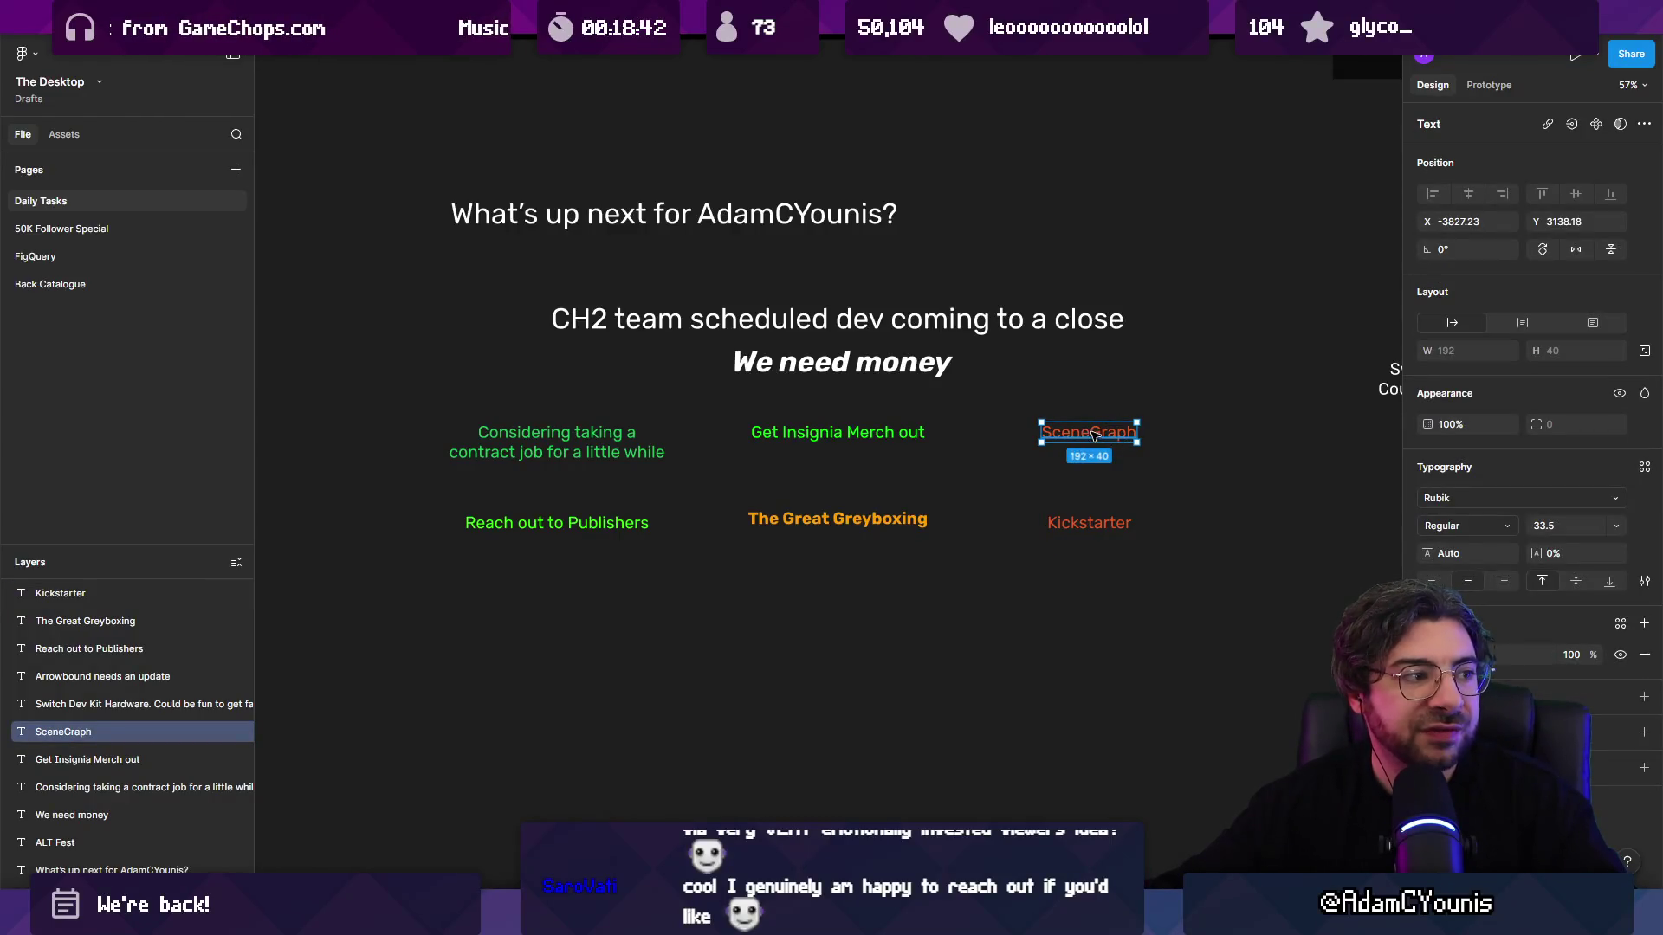
pyautogui.scroll(5, 1094, 435)
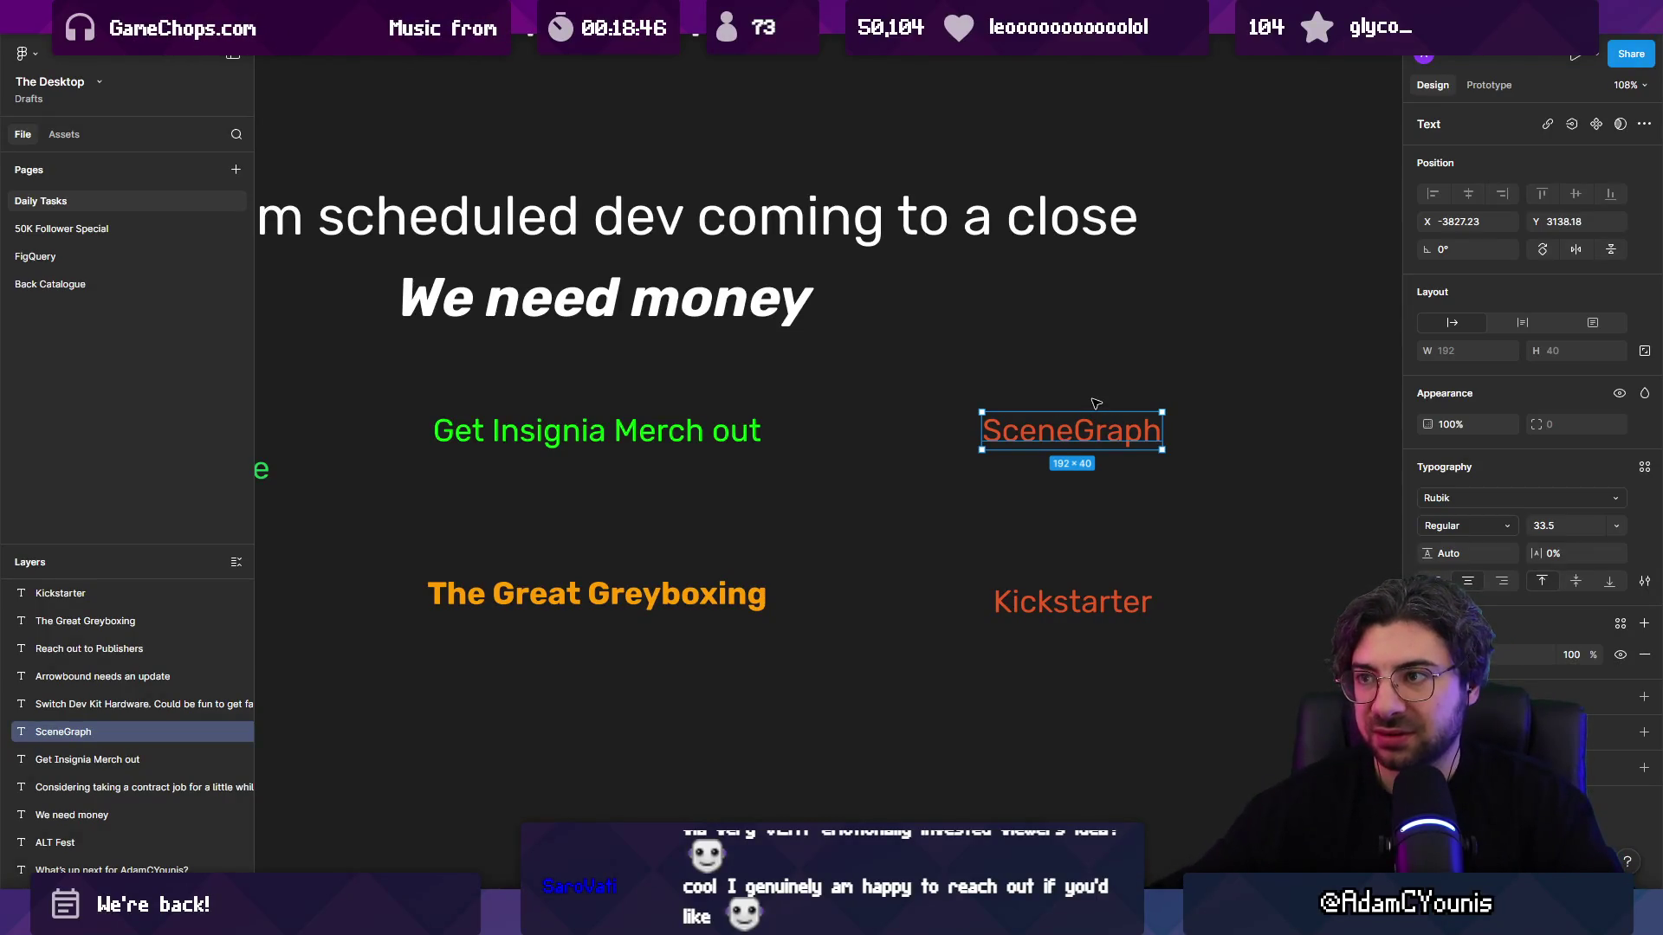
pyautogui.scroll(-5, 1104, 389)
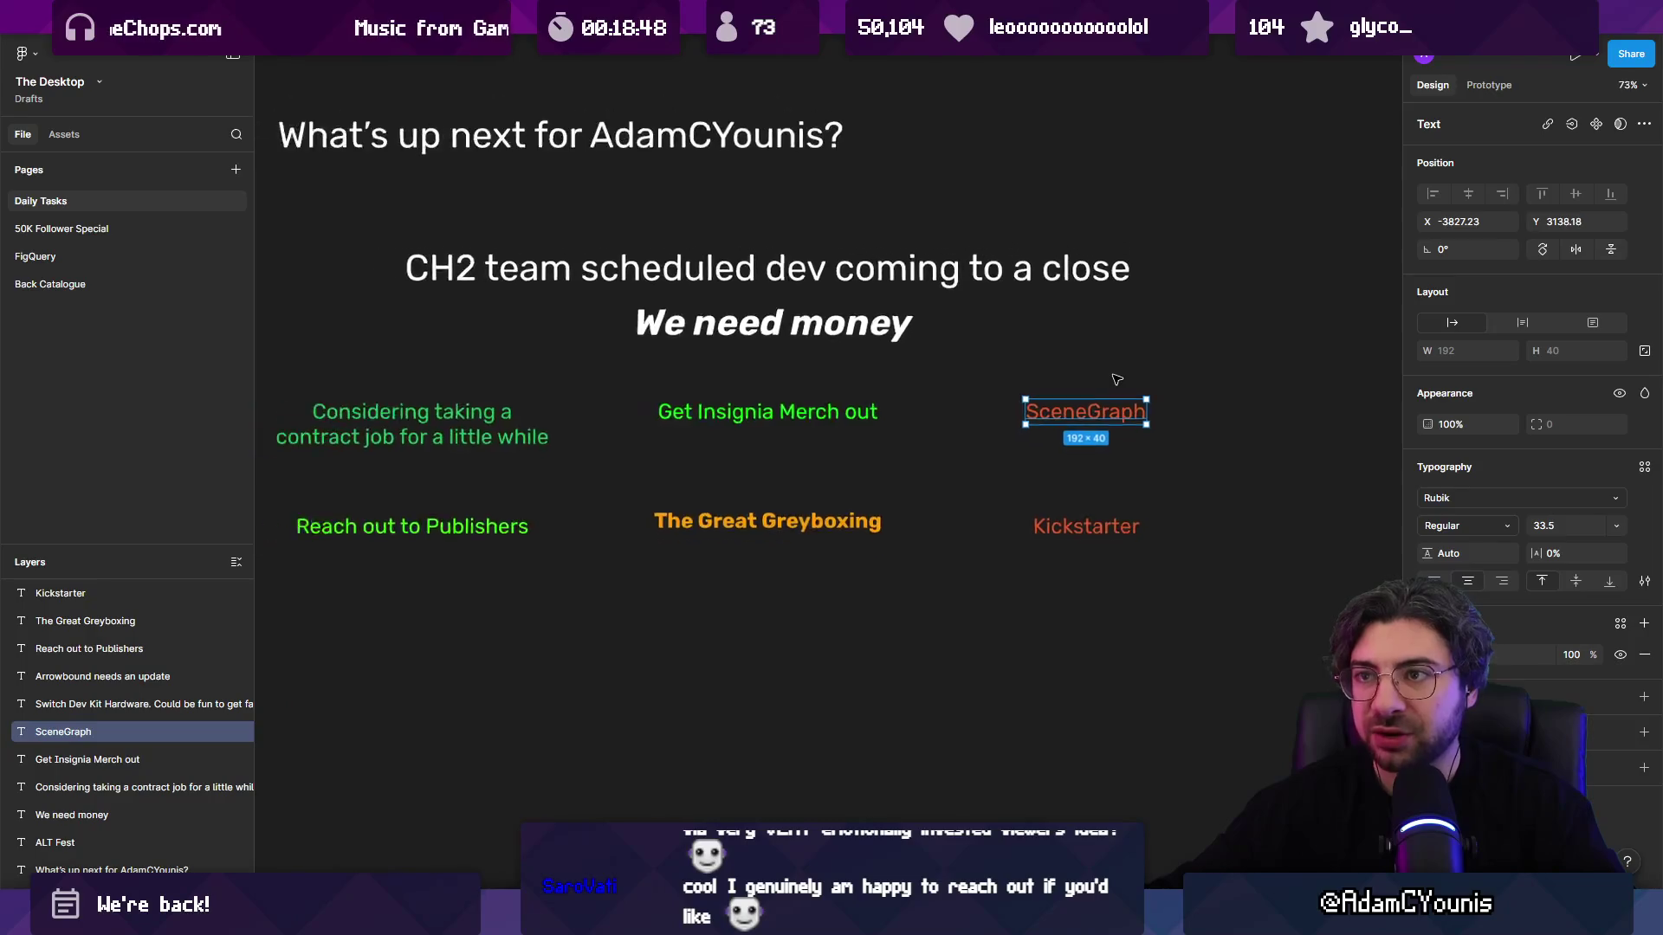
pyautogui.scroll(1, 819, 445)
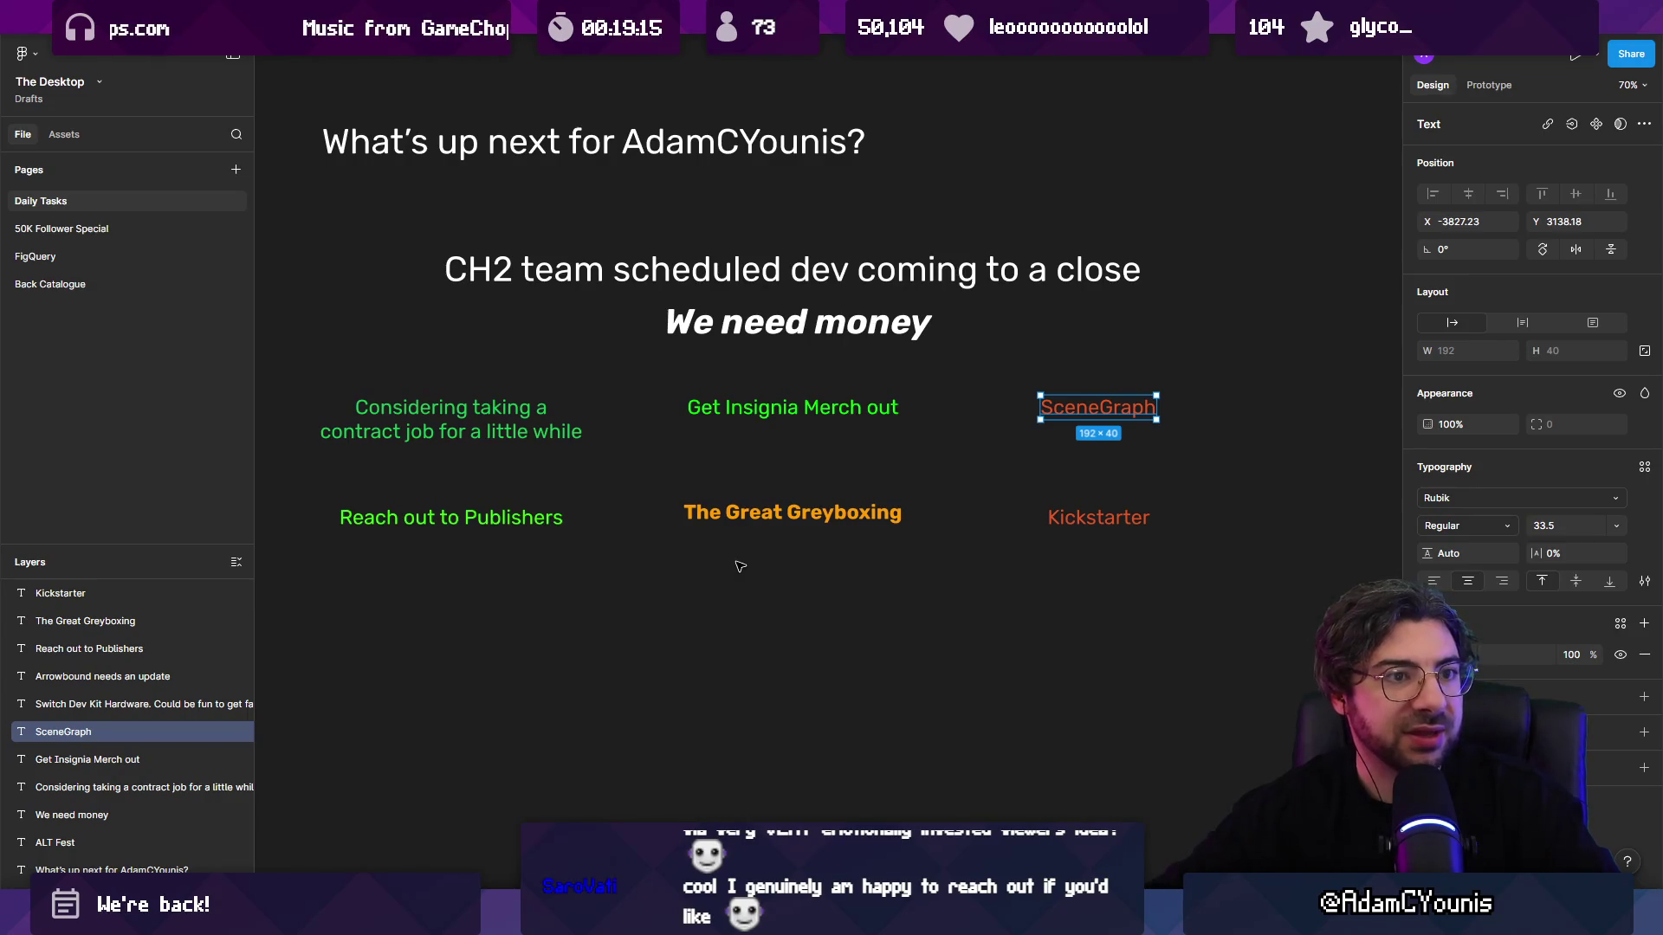
pyautogui.scroll(-5, 739, 566)
pyautogui.scroll(5, 994, 531)
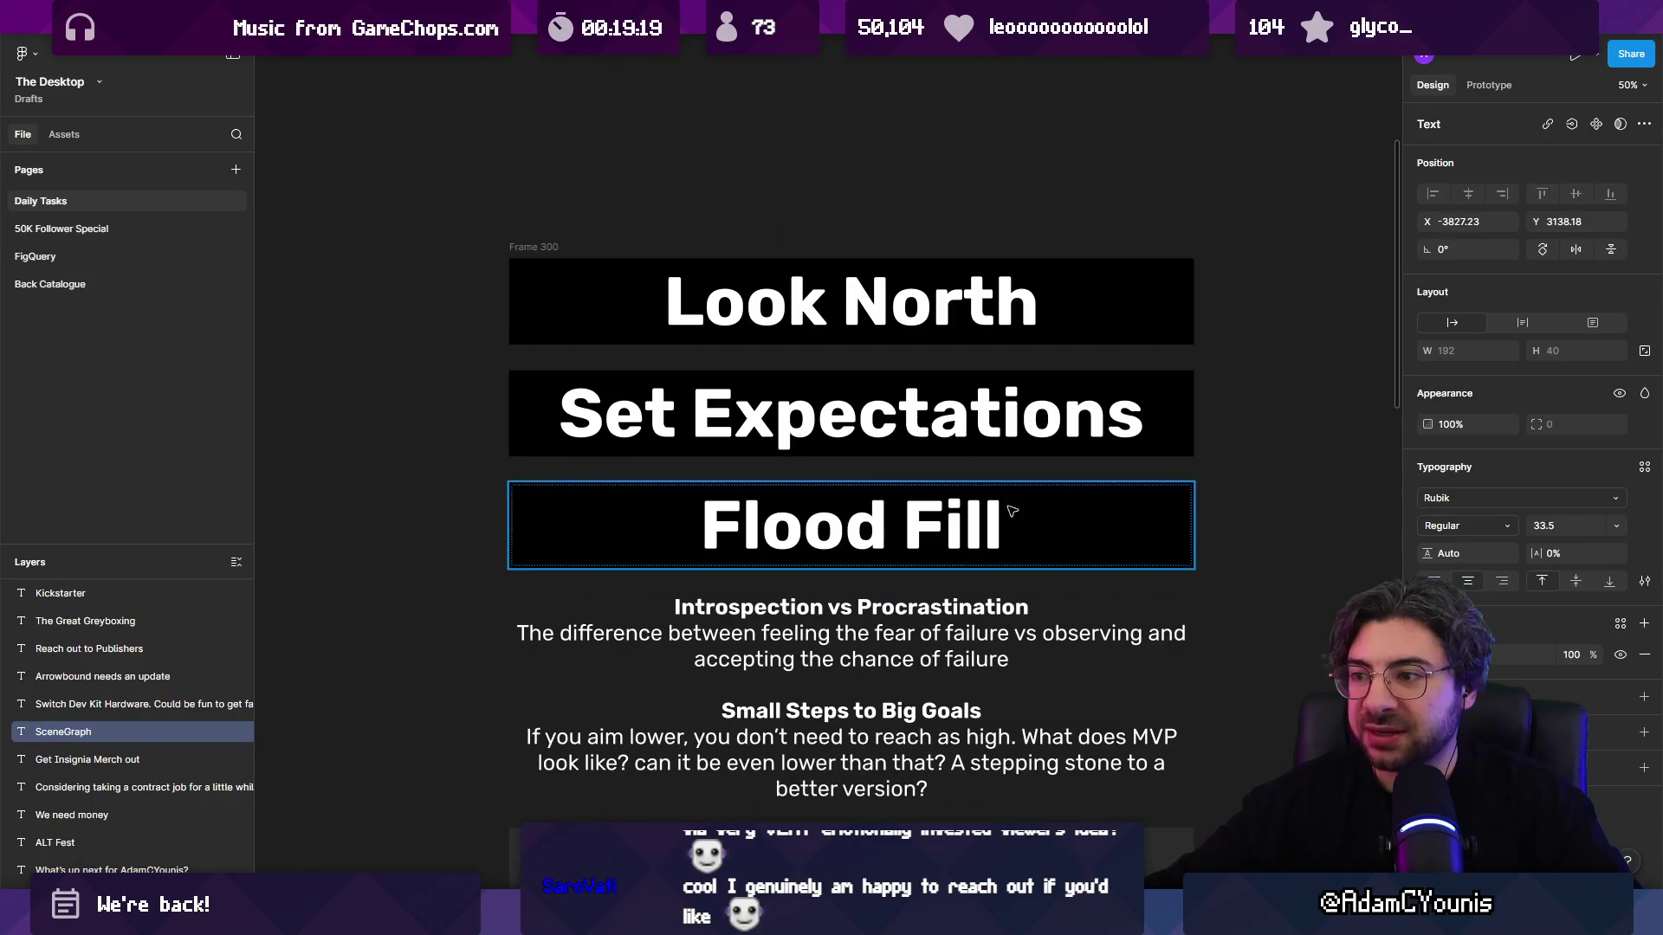
# Step: Select the Flood Fill, Set Expectations and Look North theme blocks in turn, then deselect
pyautogui.click(1010, 513)
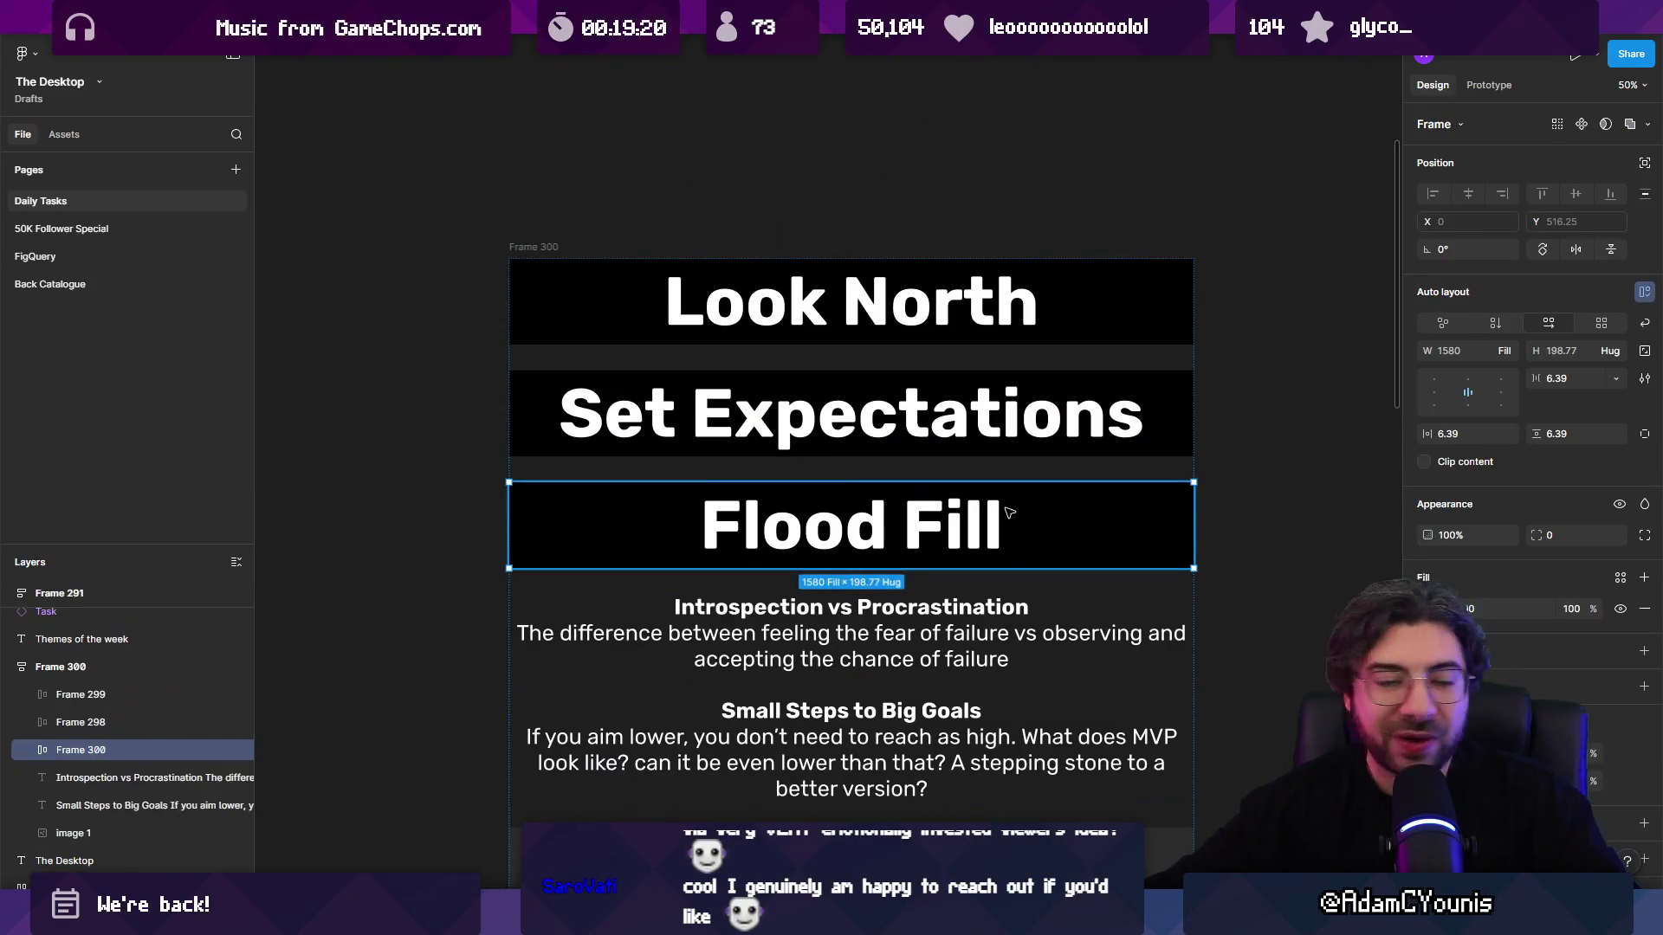
pyautogui.click(1163, 413)
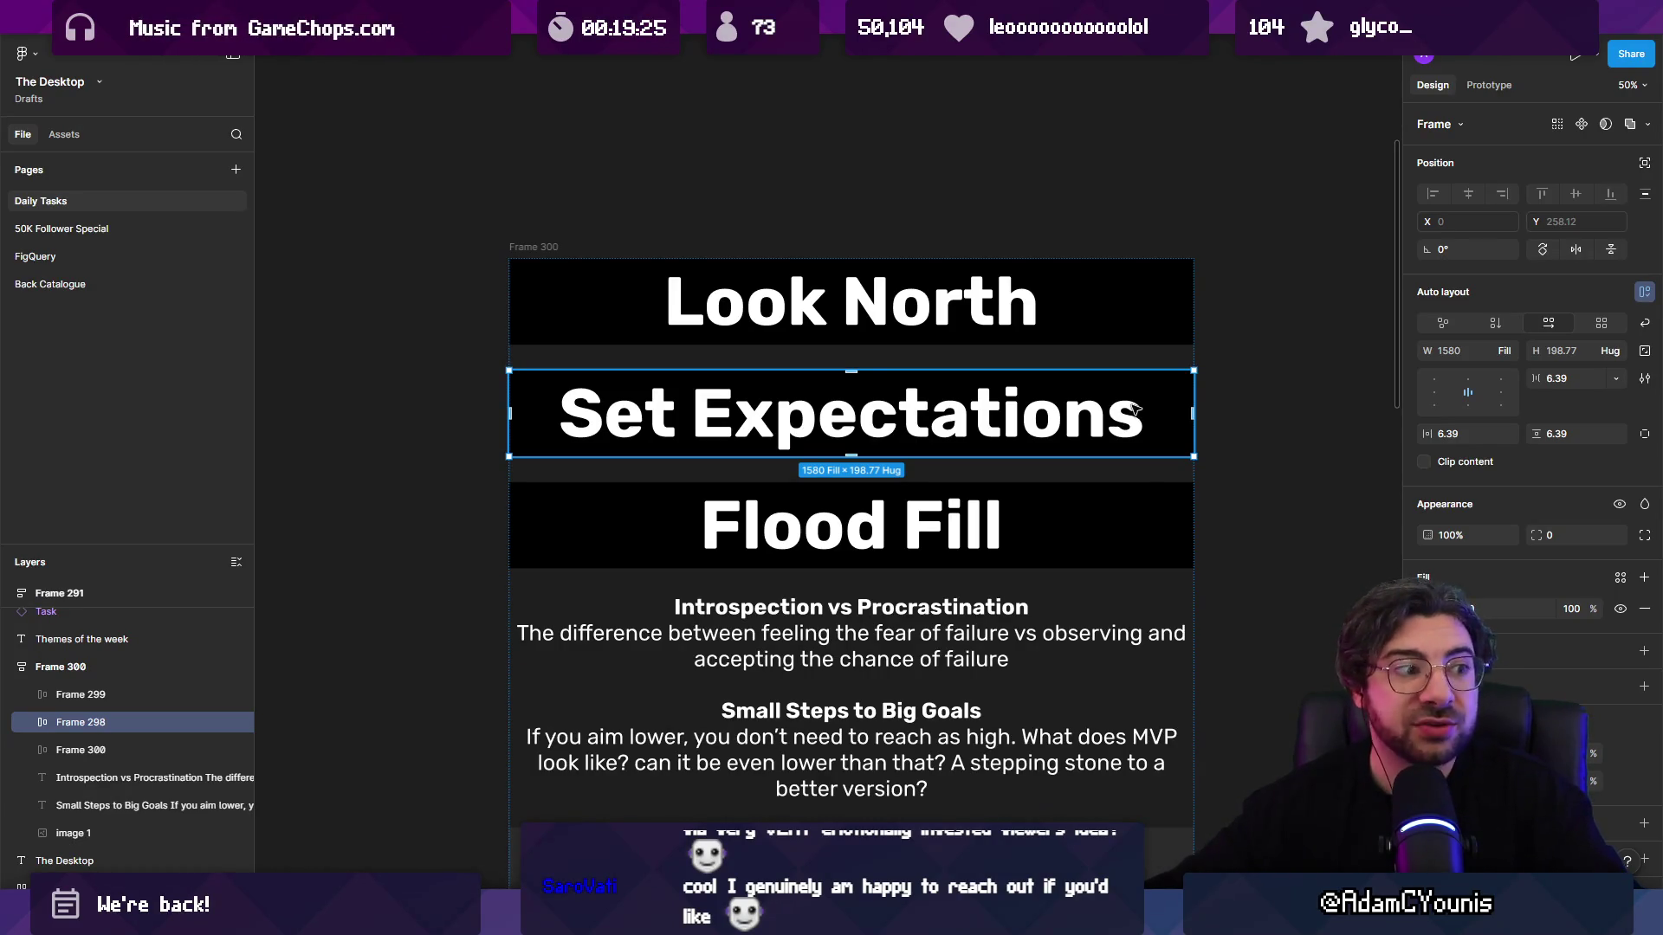
pyautogui.click(1063, 312)
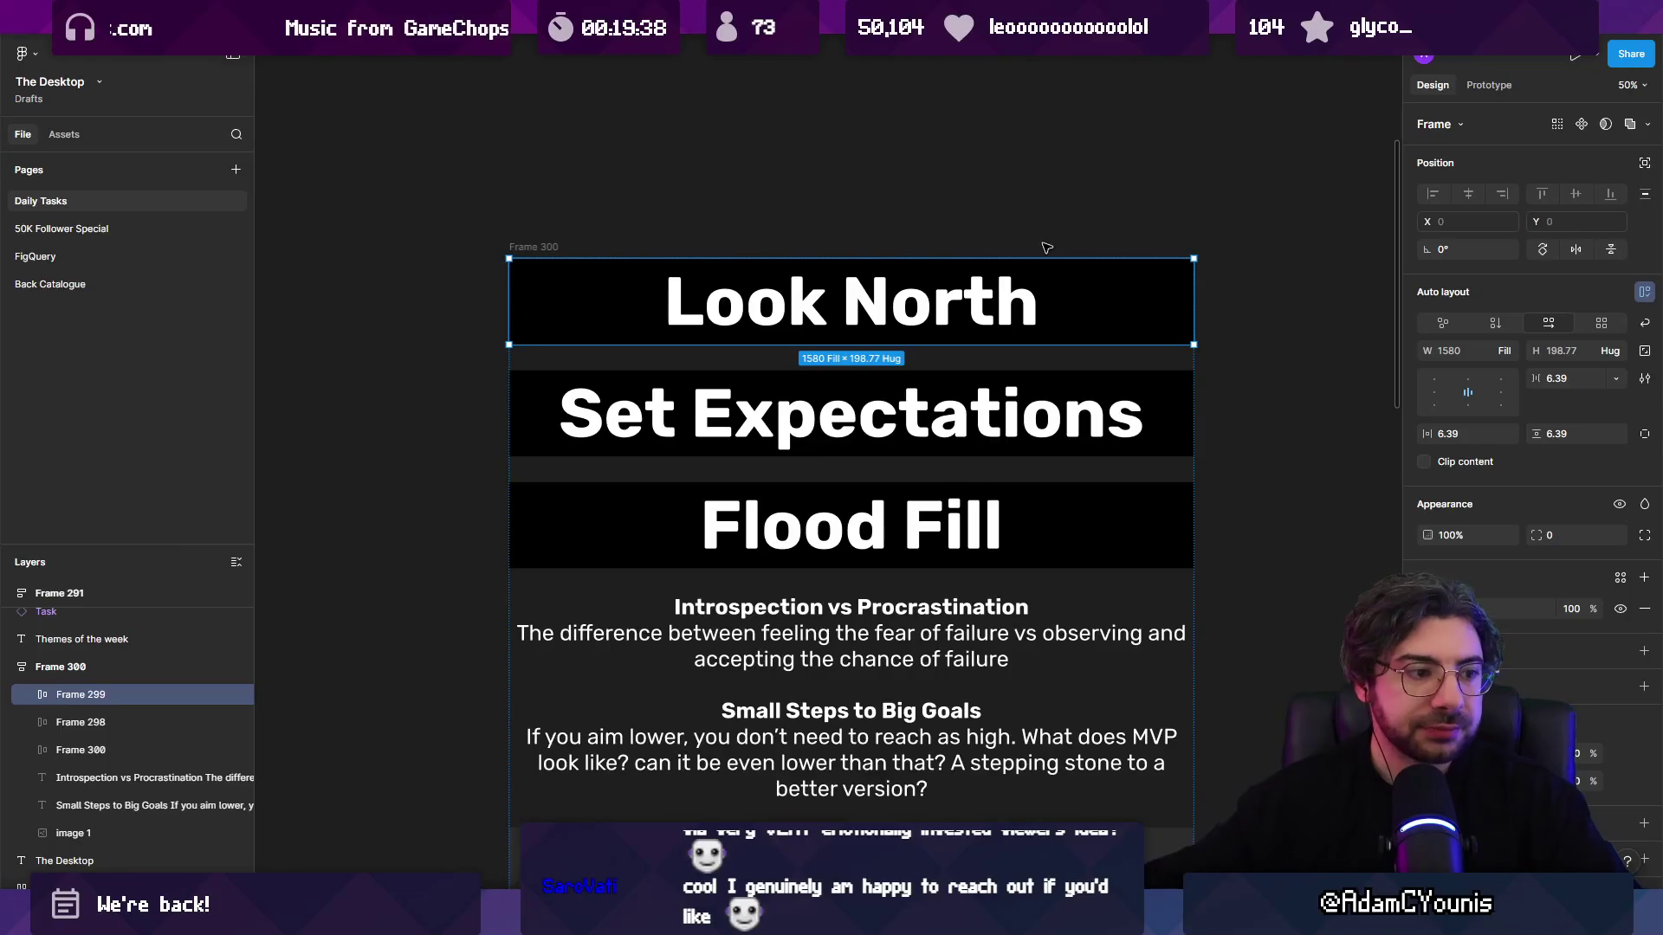
pyautogui.click(1083, 222)
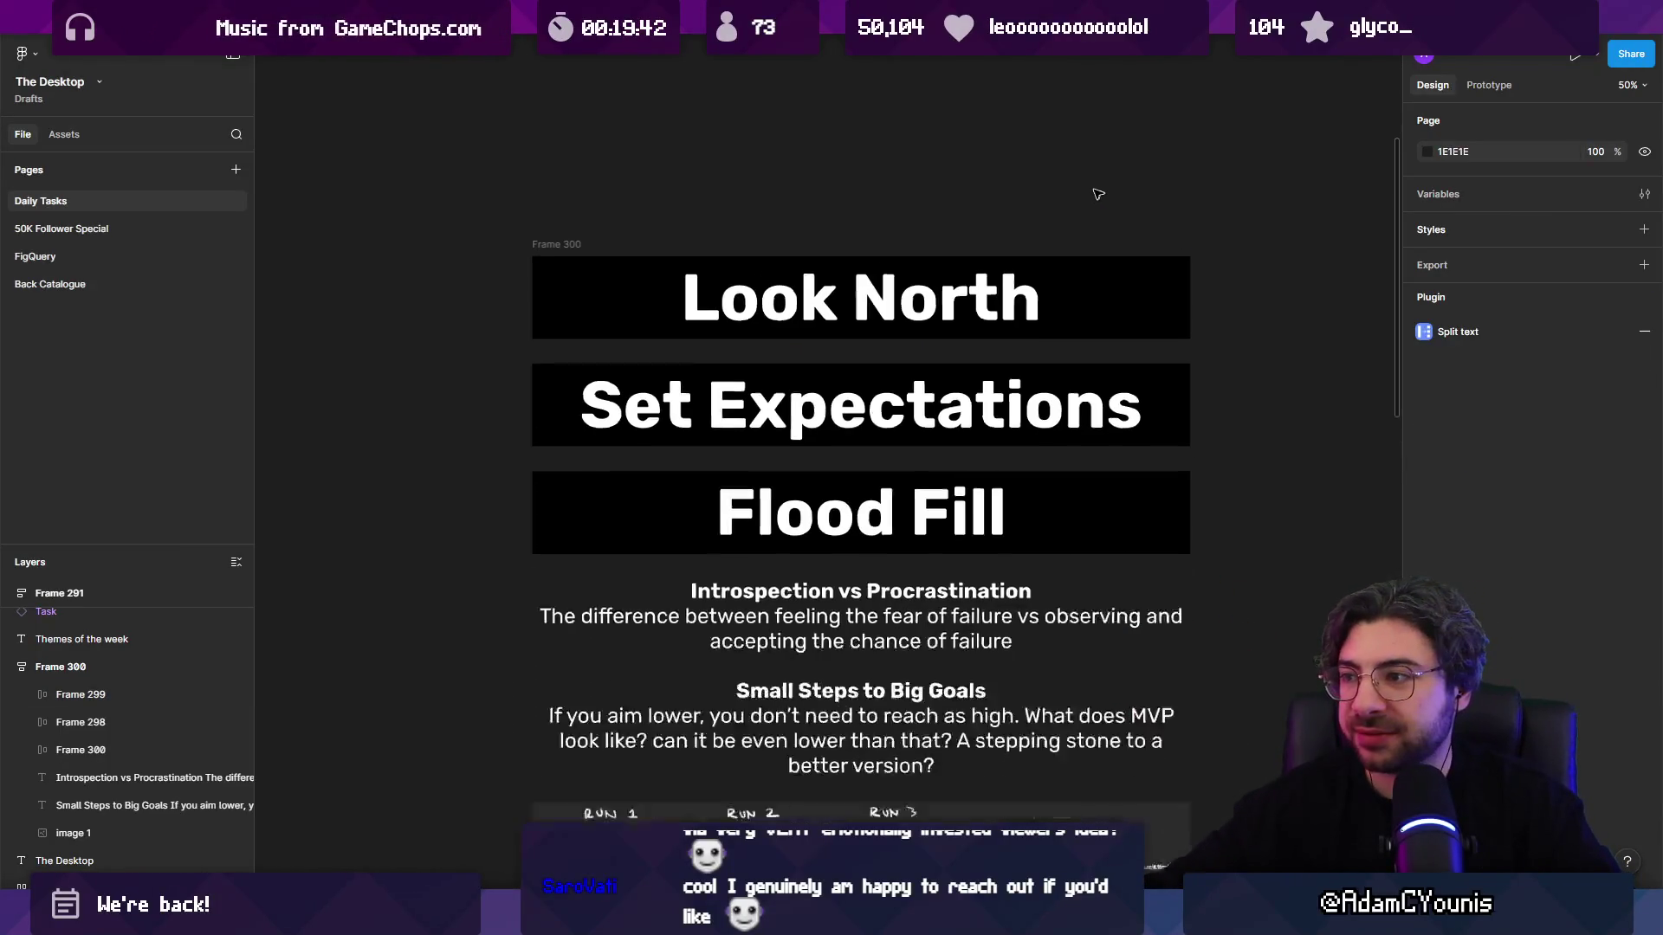
# Step: Zoom out to about 9% to see the whole Daily Tasks page
pyautogui.scroll(-10, 1105, 194)
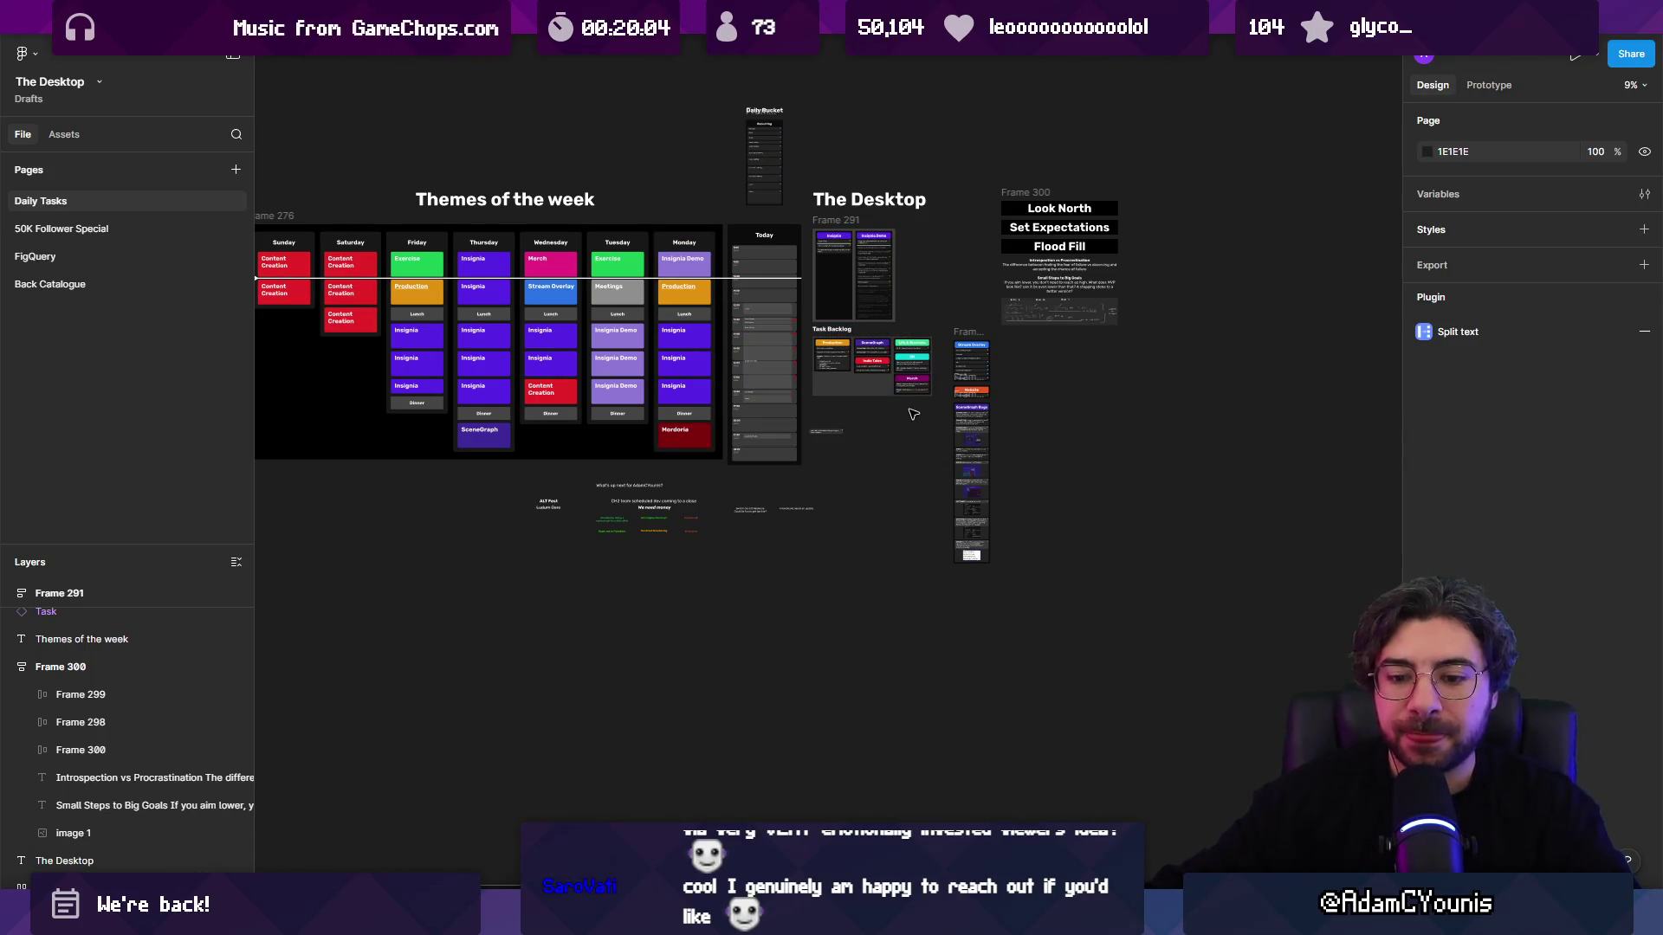
pyautogui.scroll(3, 953, 417)
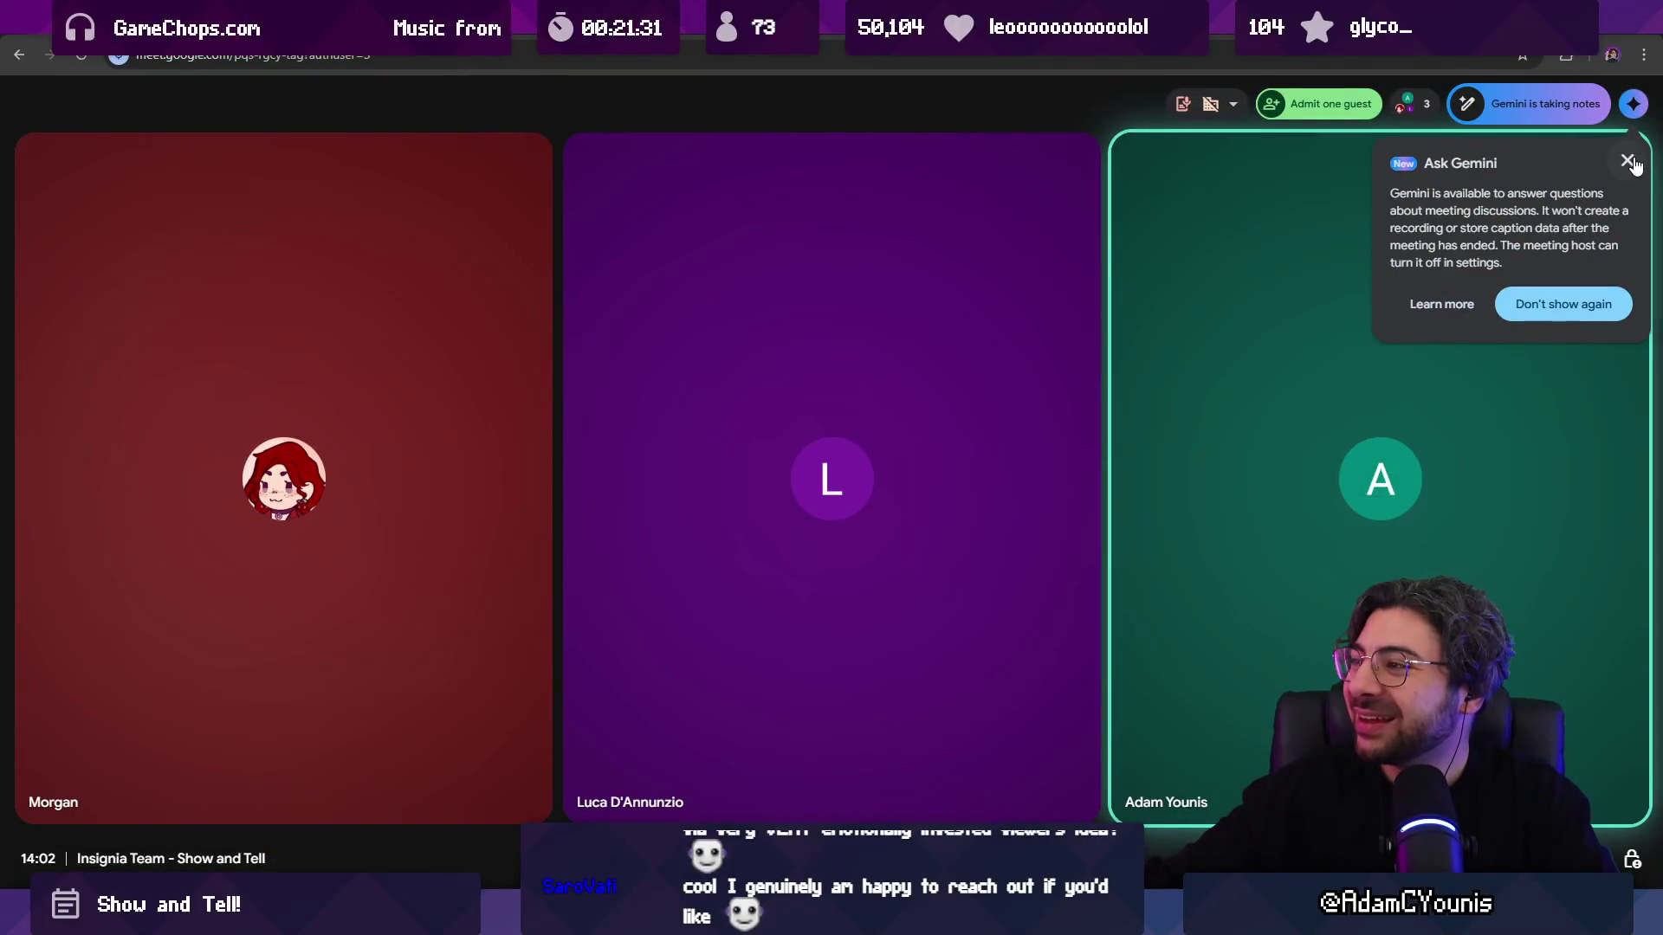
# Step: Close the Ask Gemini popup in the Show and Tell call
pyautogui.click(1628, 162)
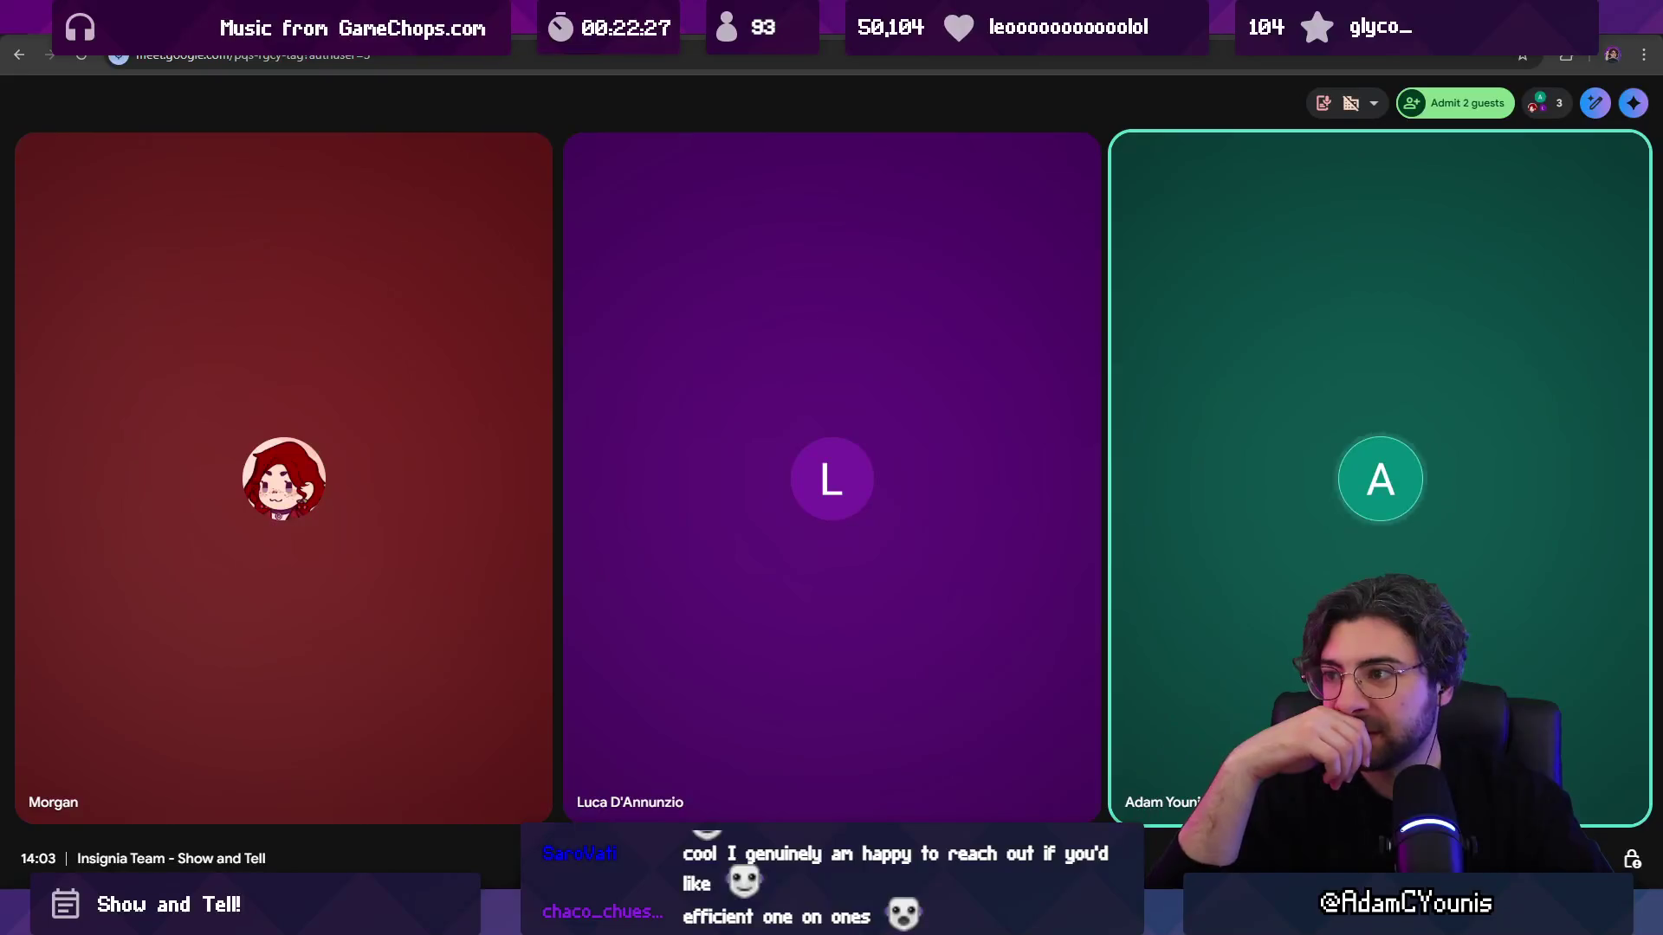
# Step: Admit both waiting guests from the People panel into the Show and Tell call
pyautogui.click(1486, 105)
pyautogui.click(1556, 434)
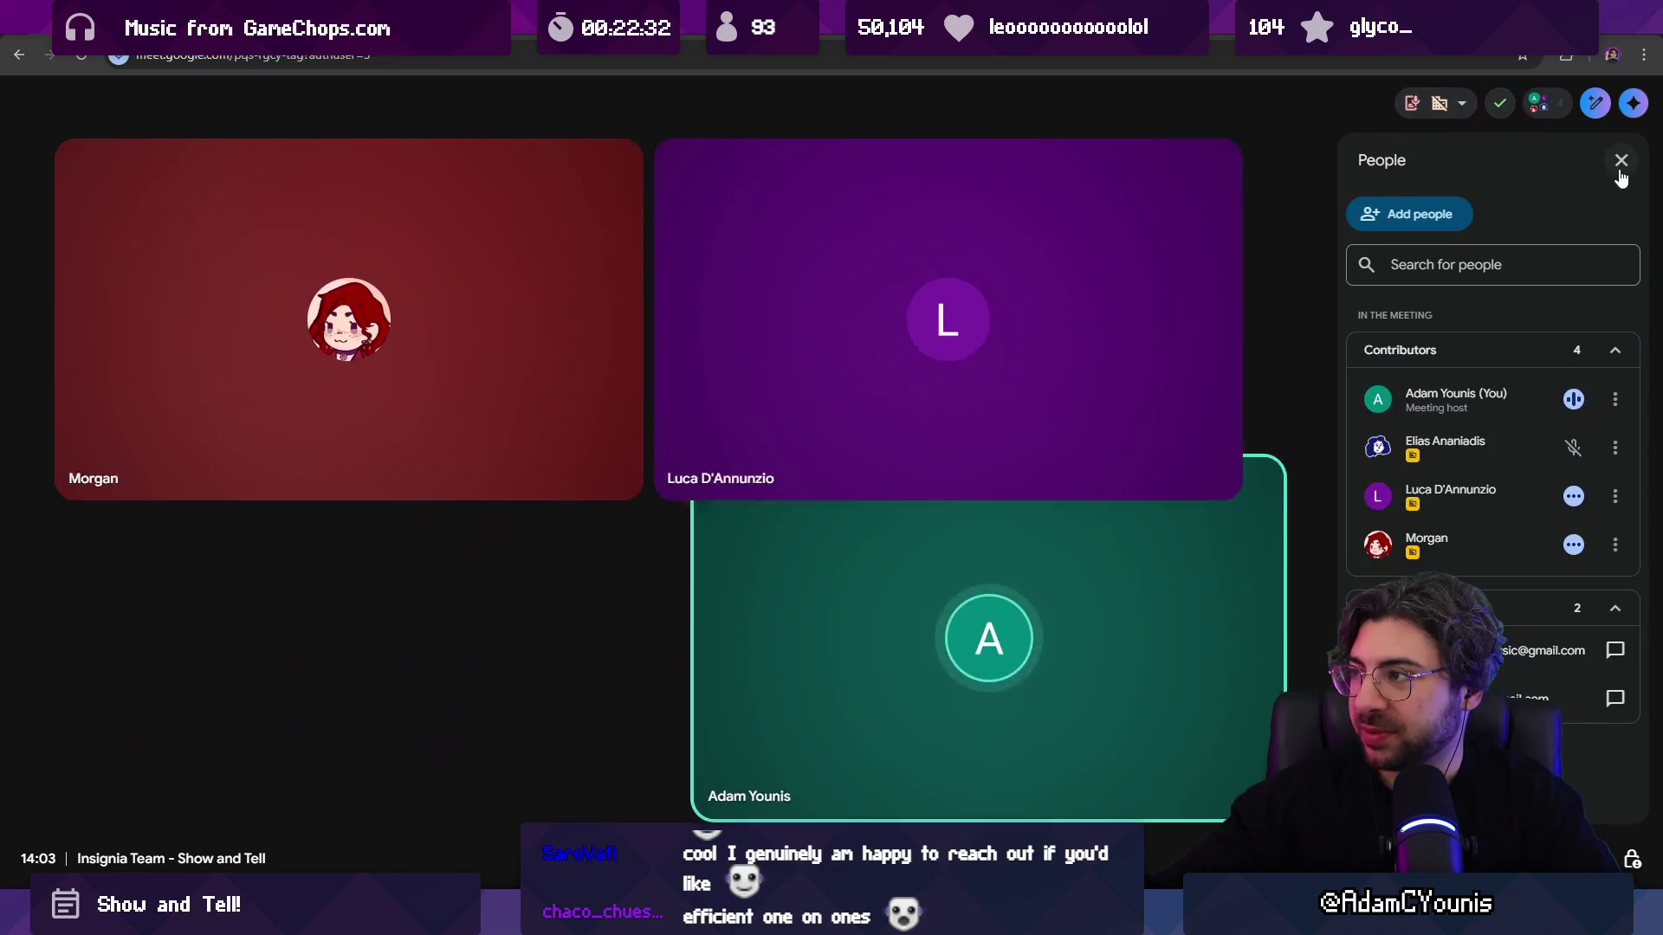
pyautogui.click(1621, 161)
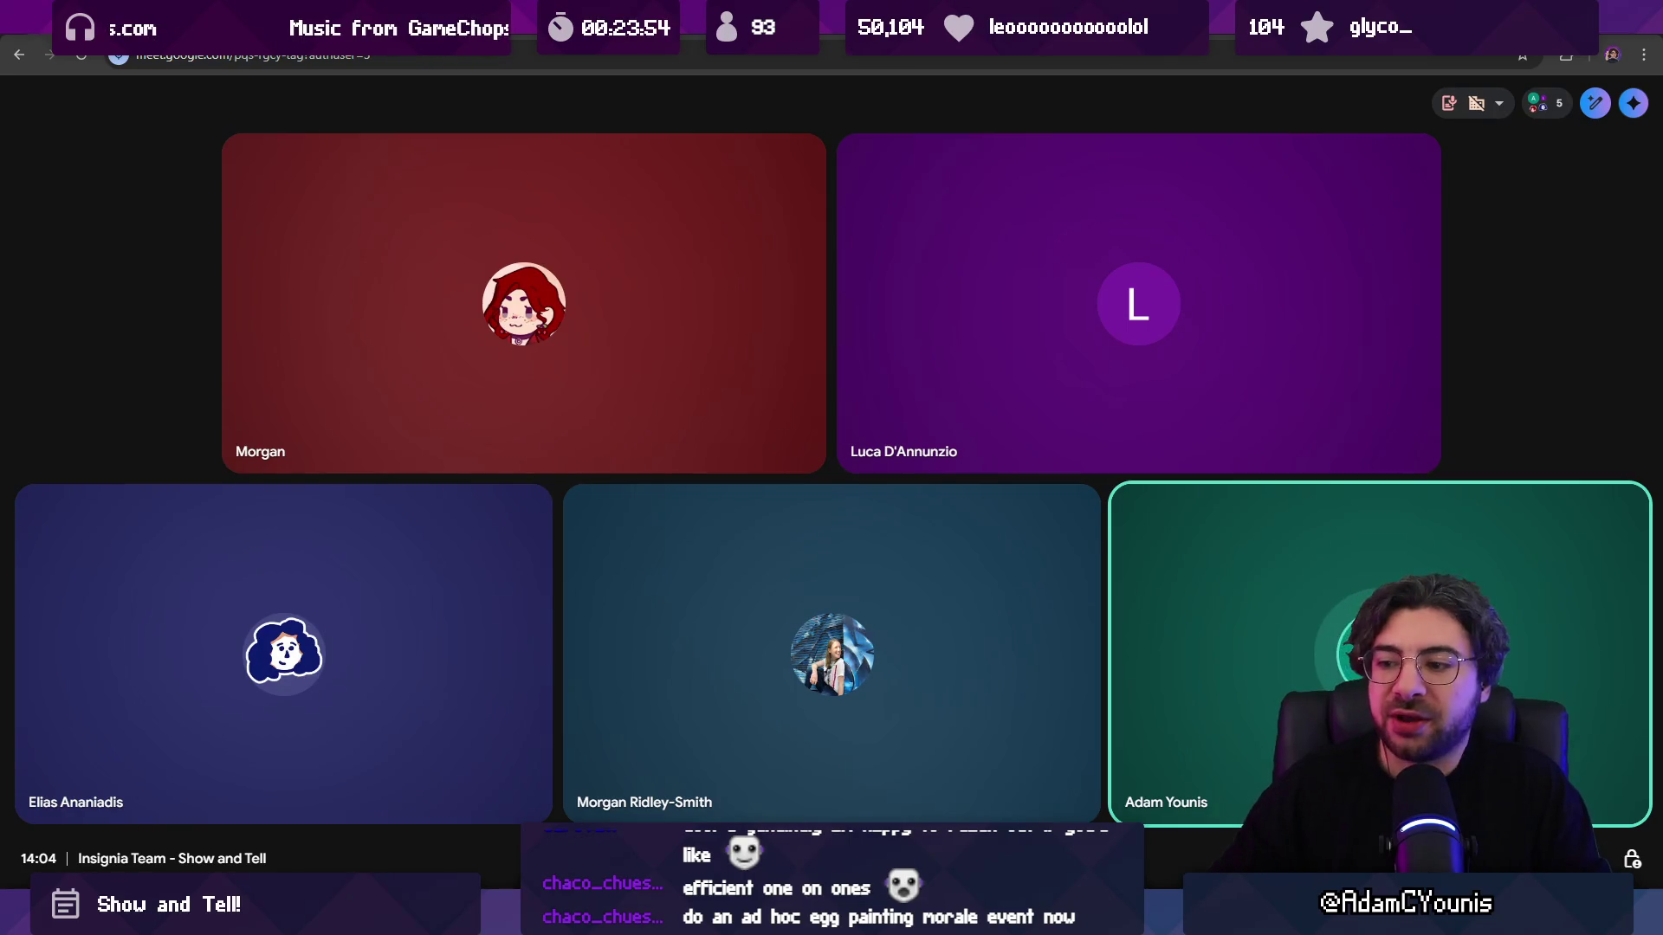
# Step: Switch to Unity and pan and widen the SceneGraph view of the level rooms
pyautogui.hotkey('alt', 'Tab')
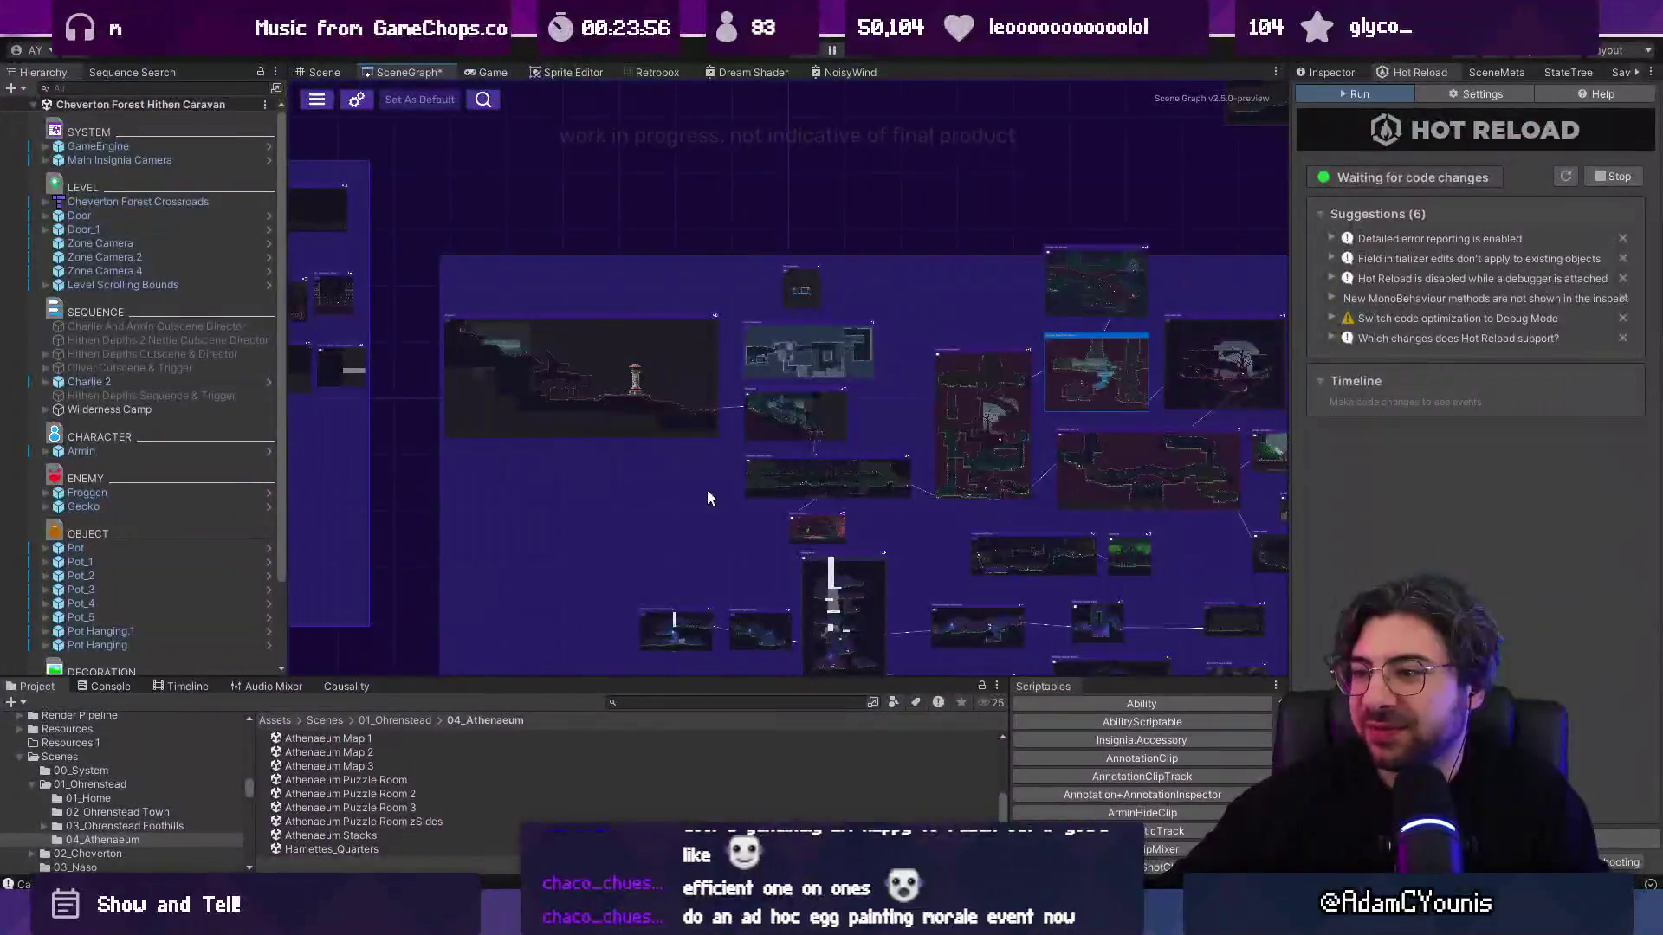
pyautogui.moveTo(672, 293)
pyautogui.mouseDown()
pyautogui.moveTo(698, 246)
pyautogui.moveTo(573, 252)
pyautogui.mouseUp()
pyautogui.moveTo(1290, 435); pyautogui.dragTo(1342, 435)
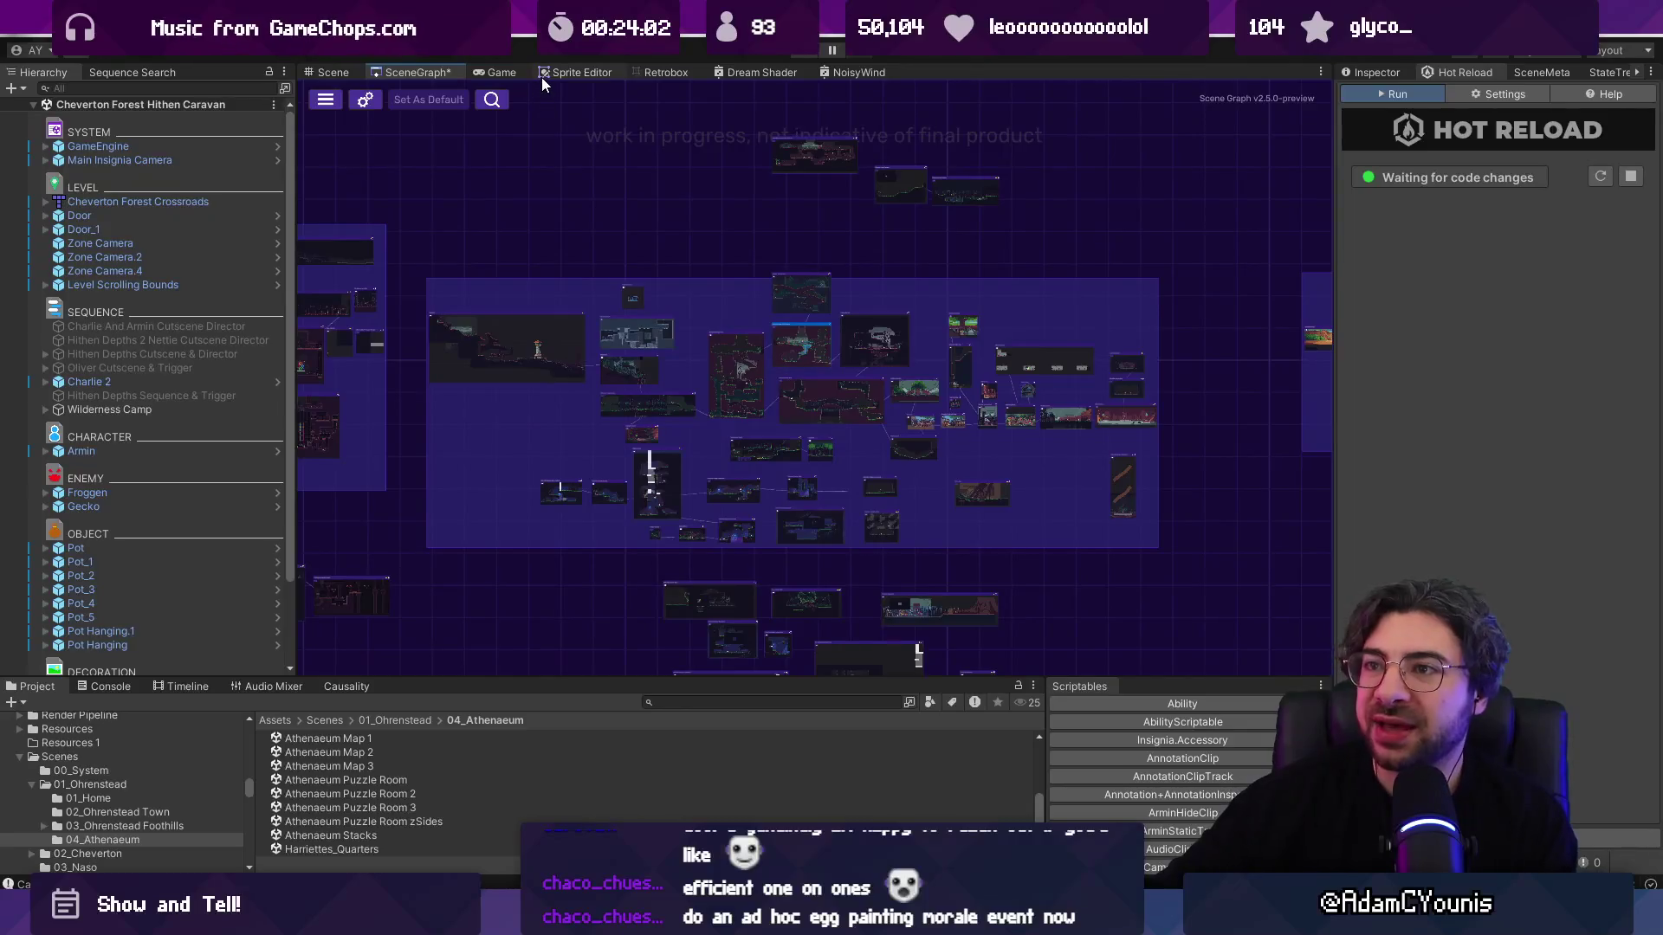
# Step: Box-select a group of level nodes, then return to the Meet call and the Slamshell sprite
pyautogui.moveTo(776, 918)
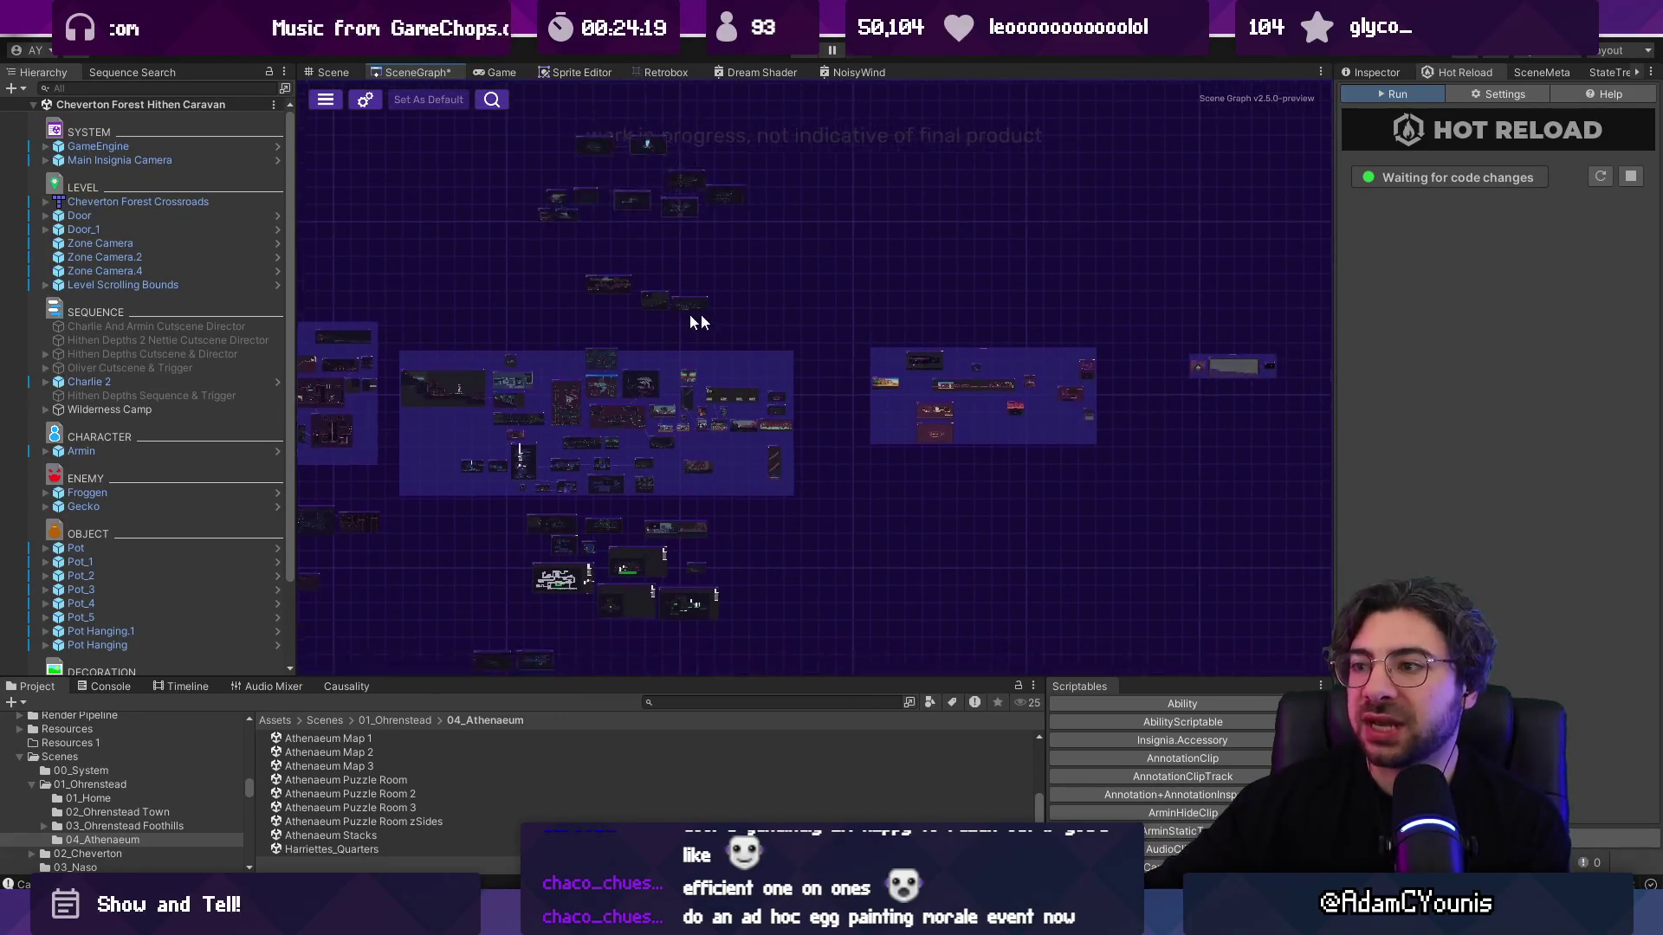
pyautogui.moveTo(646, 299); pyautogui.dragTo(1420, 548)
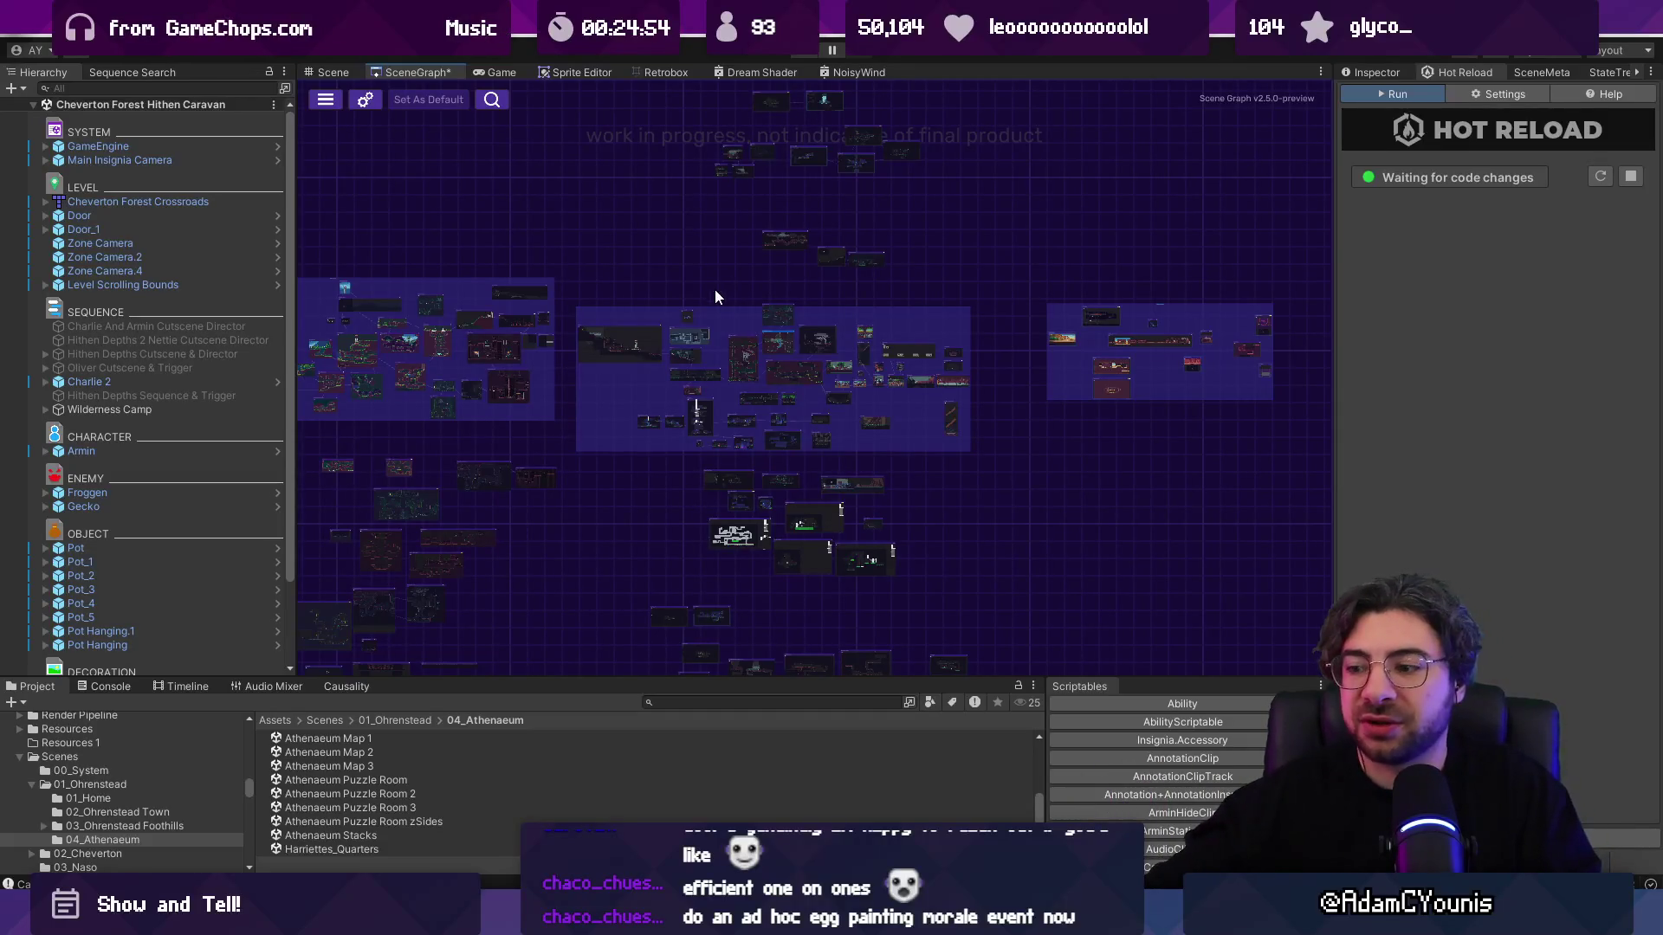
pyautogui.click(974, 803)
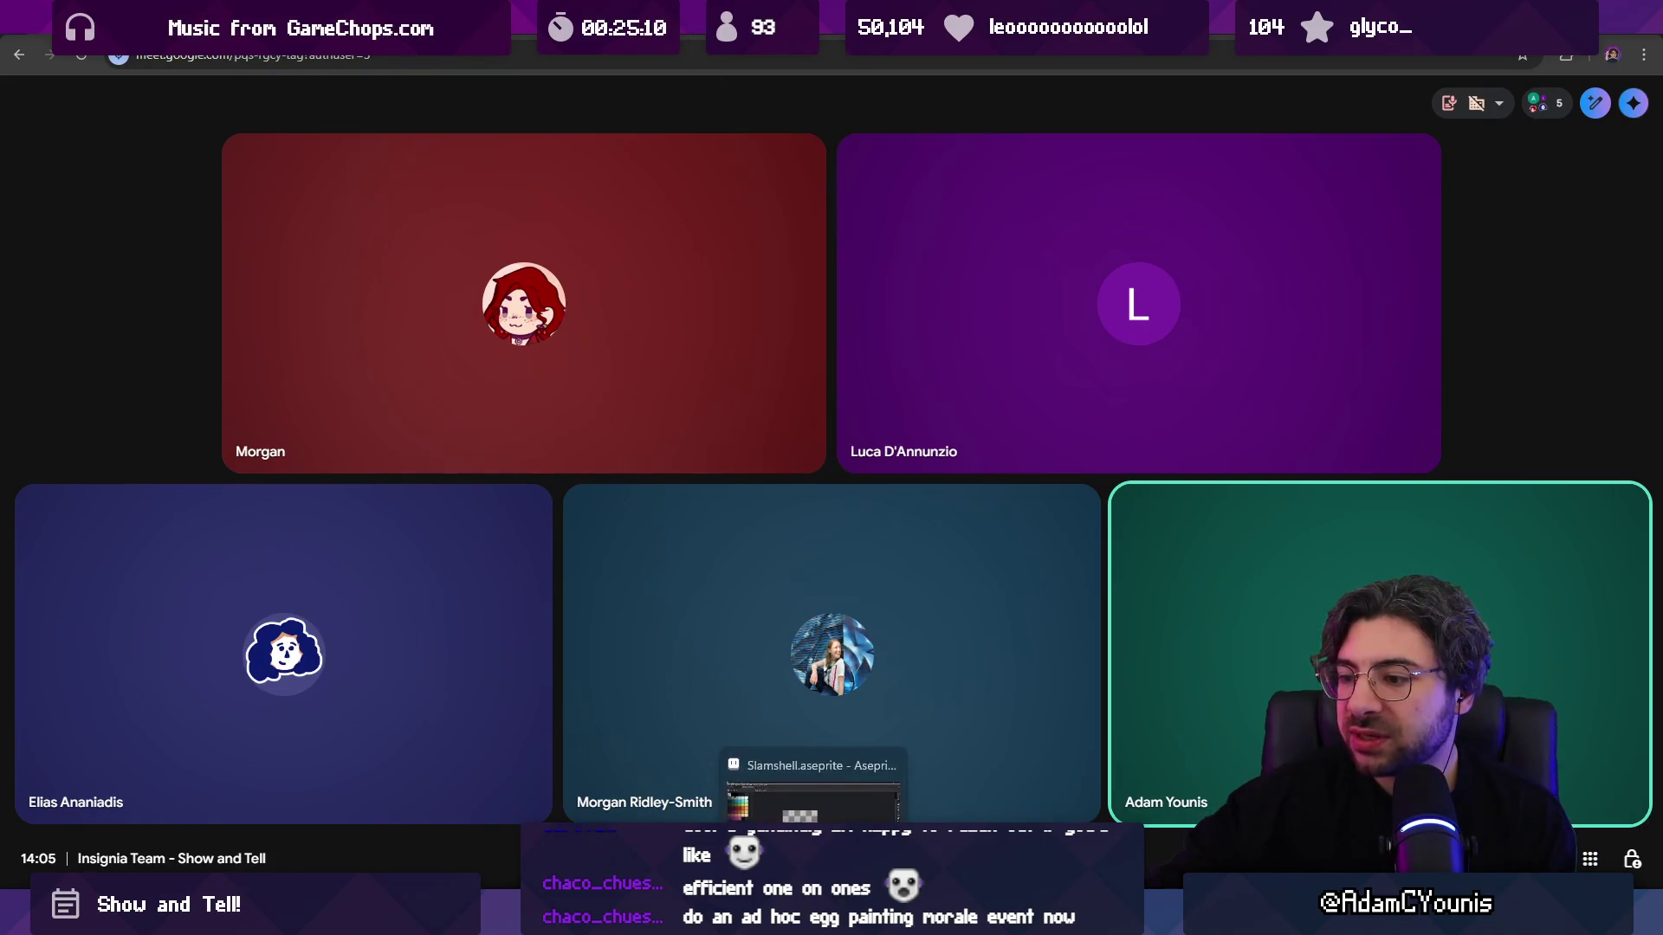
pyautogui.click(812, 922)
# Step: Play the Slamshell telegraph animation starting from frame 66
pyautogui.moveTo(901, 362)
pyautogui.mouseDown()
pyautogui.moveTo(976, 345)
pyautogui.moveTo(1121, 360)
pyautogui.mouseUp()
pyautogui.scroll(1, 1108, 373)
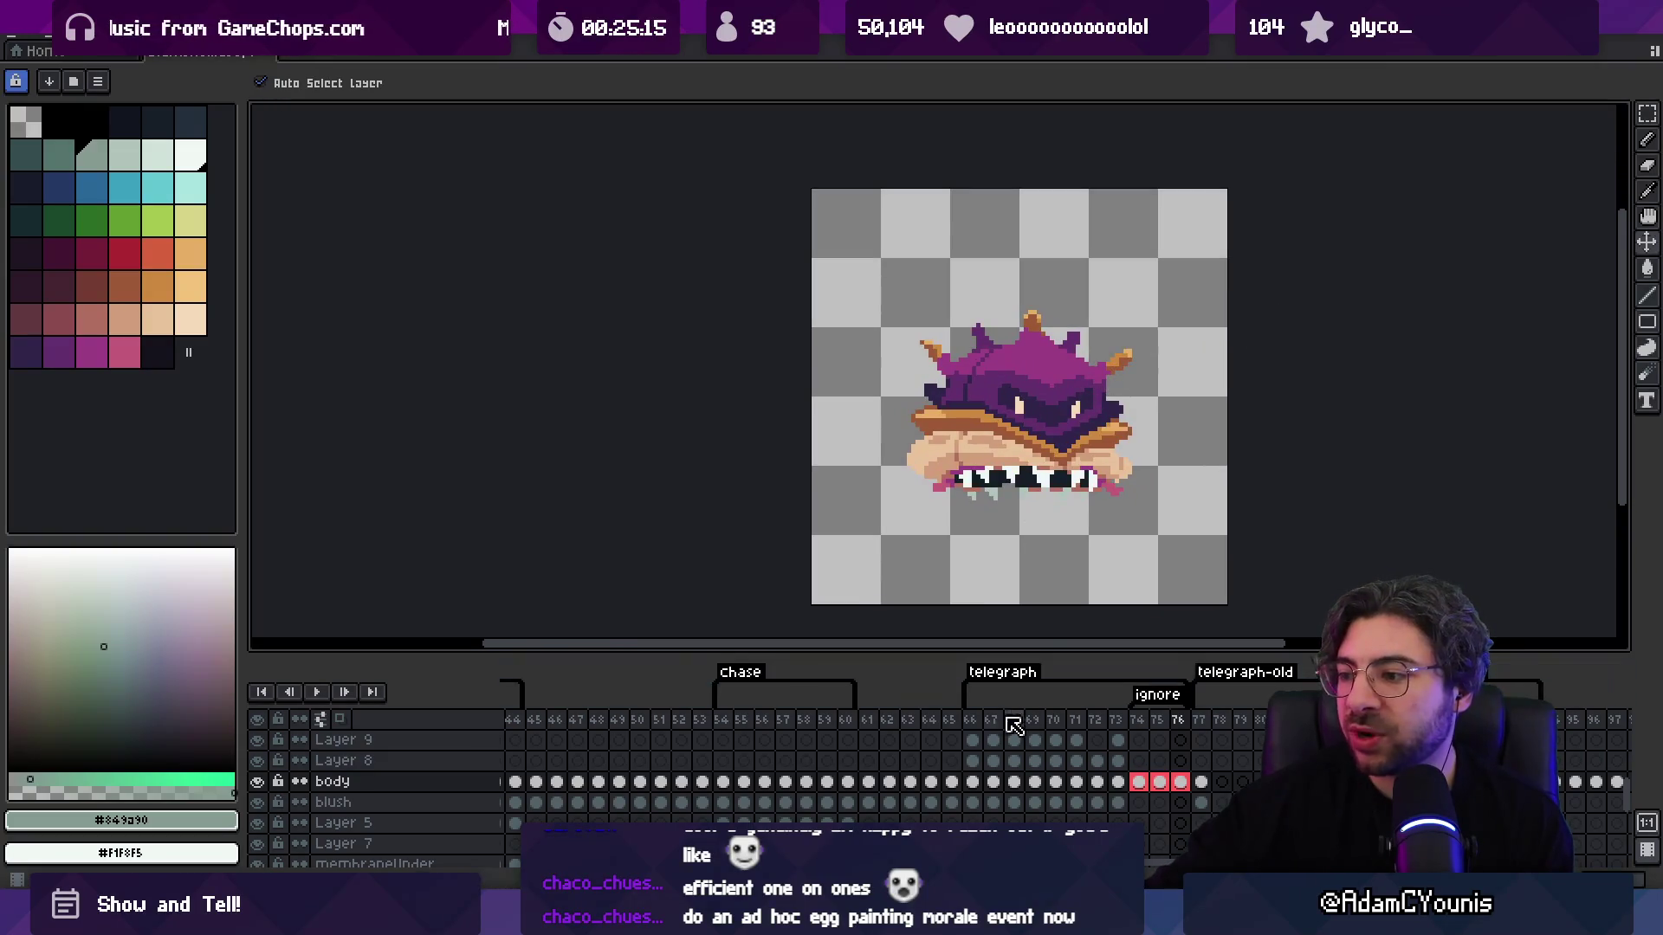
pyautogui.click(974, 724)
pyautogui.press('Return')
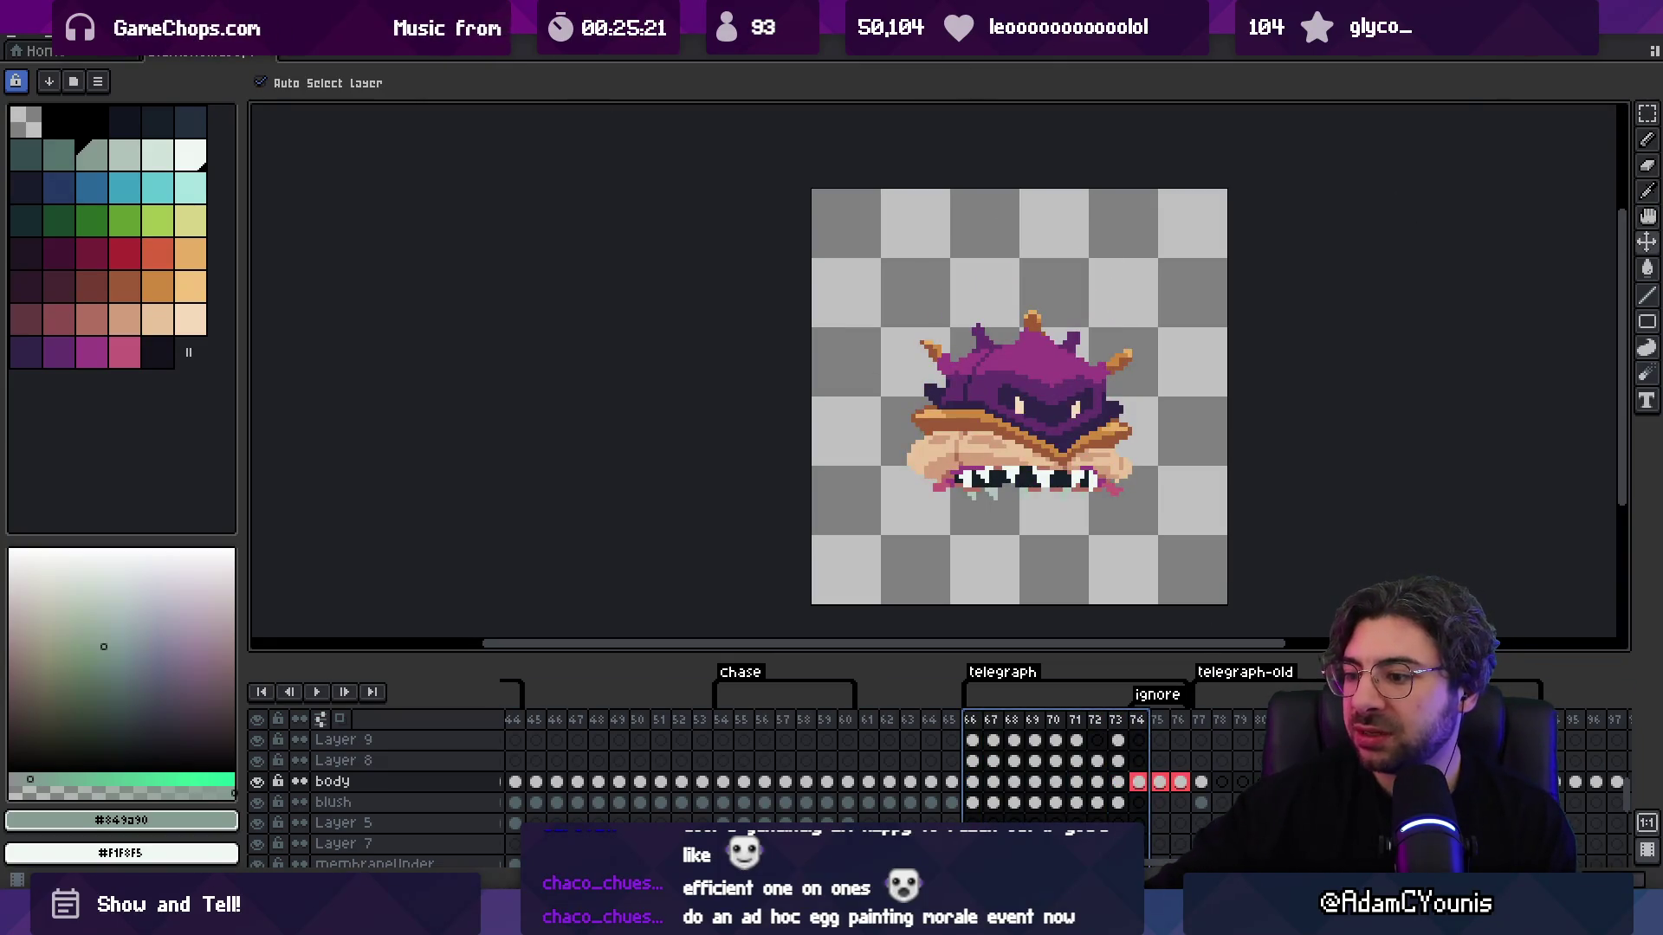
# Step: Switch back to the Unity scene graph window
pyautogui.moveTo(931, 835)
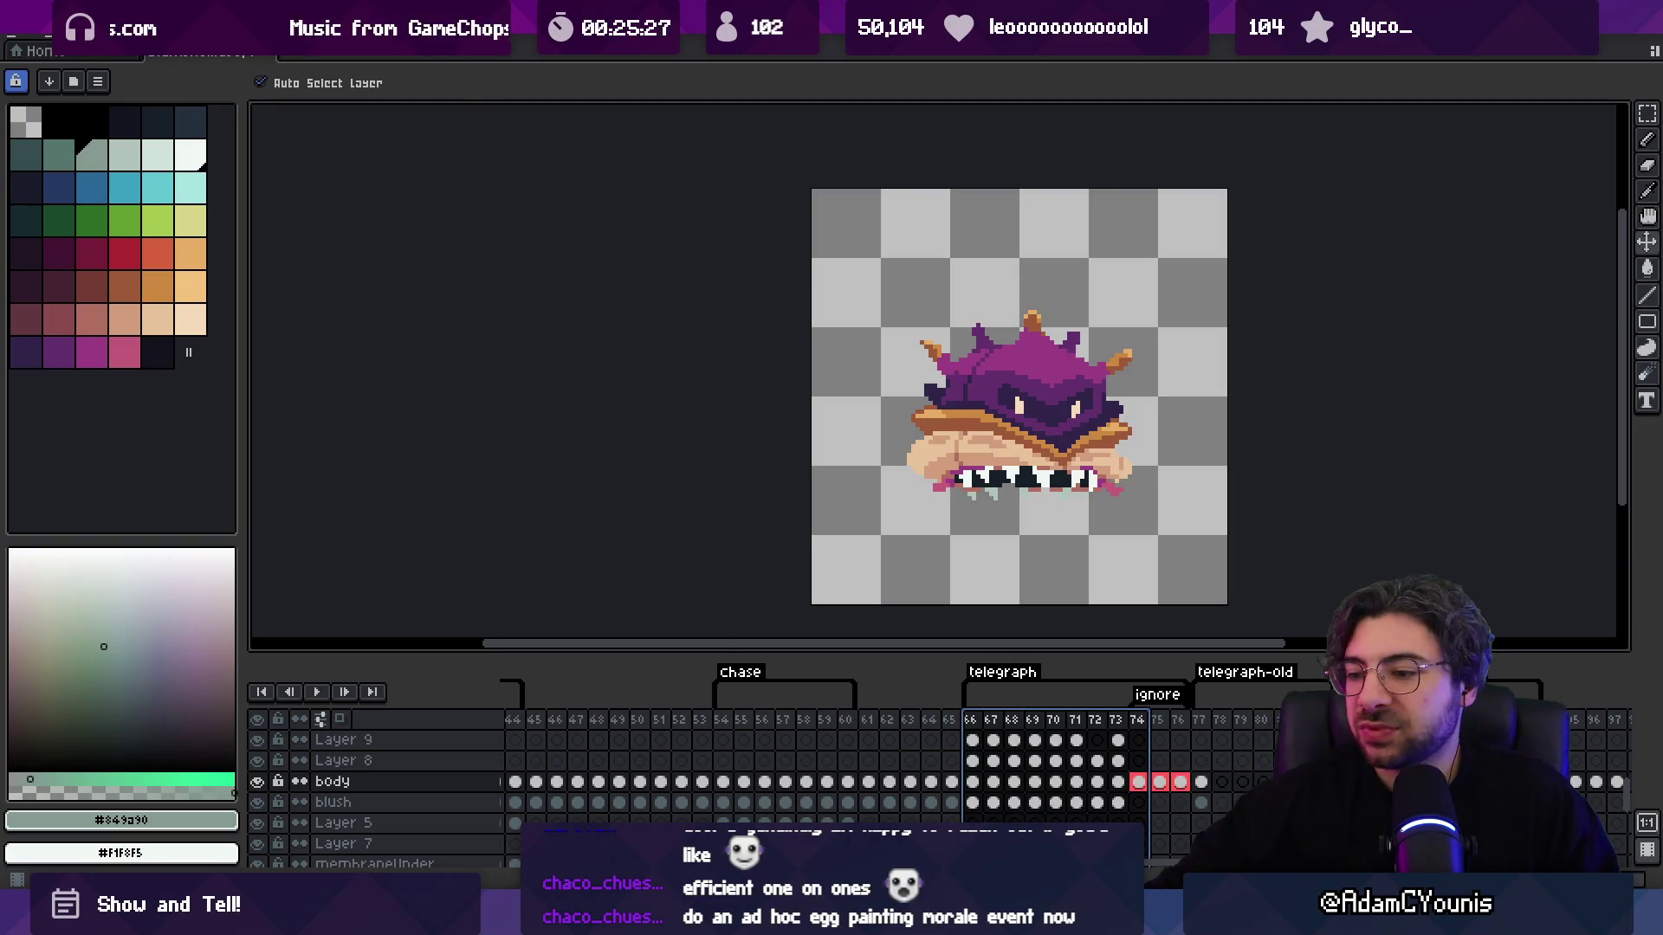
pyautogui.moveTo(776, 923)
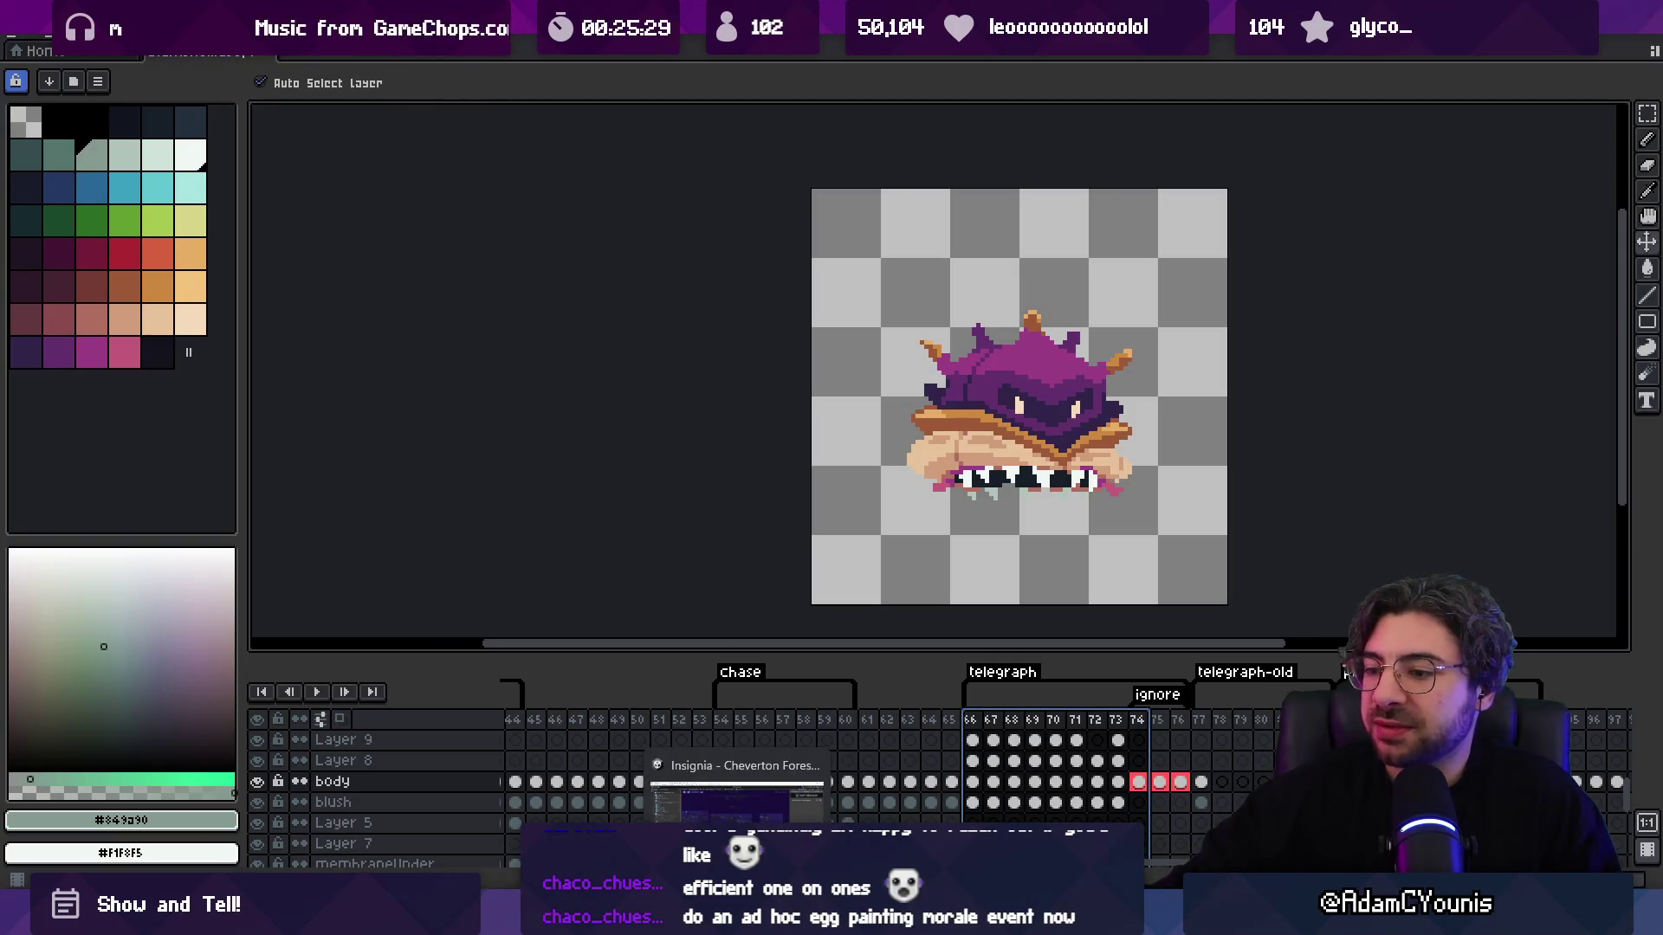
pyautogui.click(756, 922)
# Step: Bring the Google Meet show-and-tell call back to the front to watch the presenter
pyautogui.moveTo(952, 922)
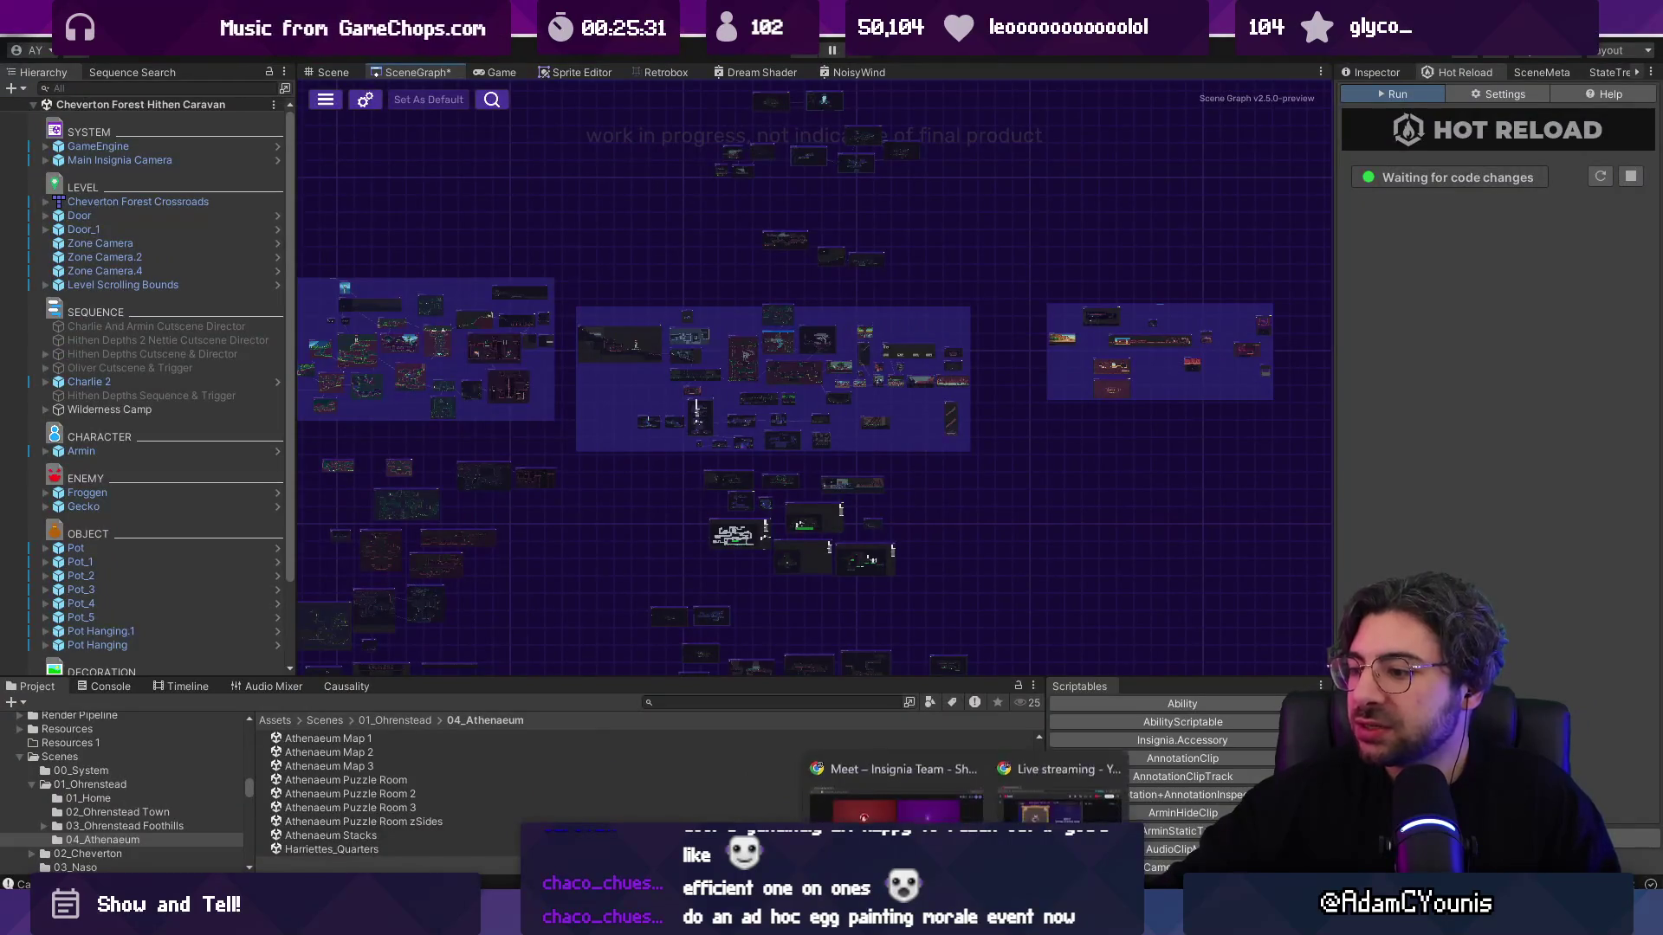
pyautogui.click(892, 783)
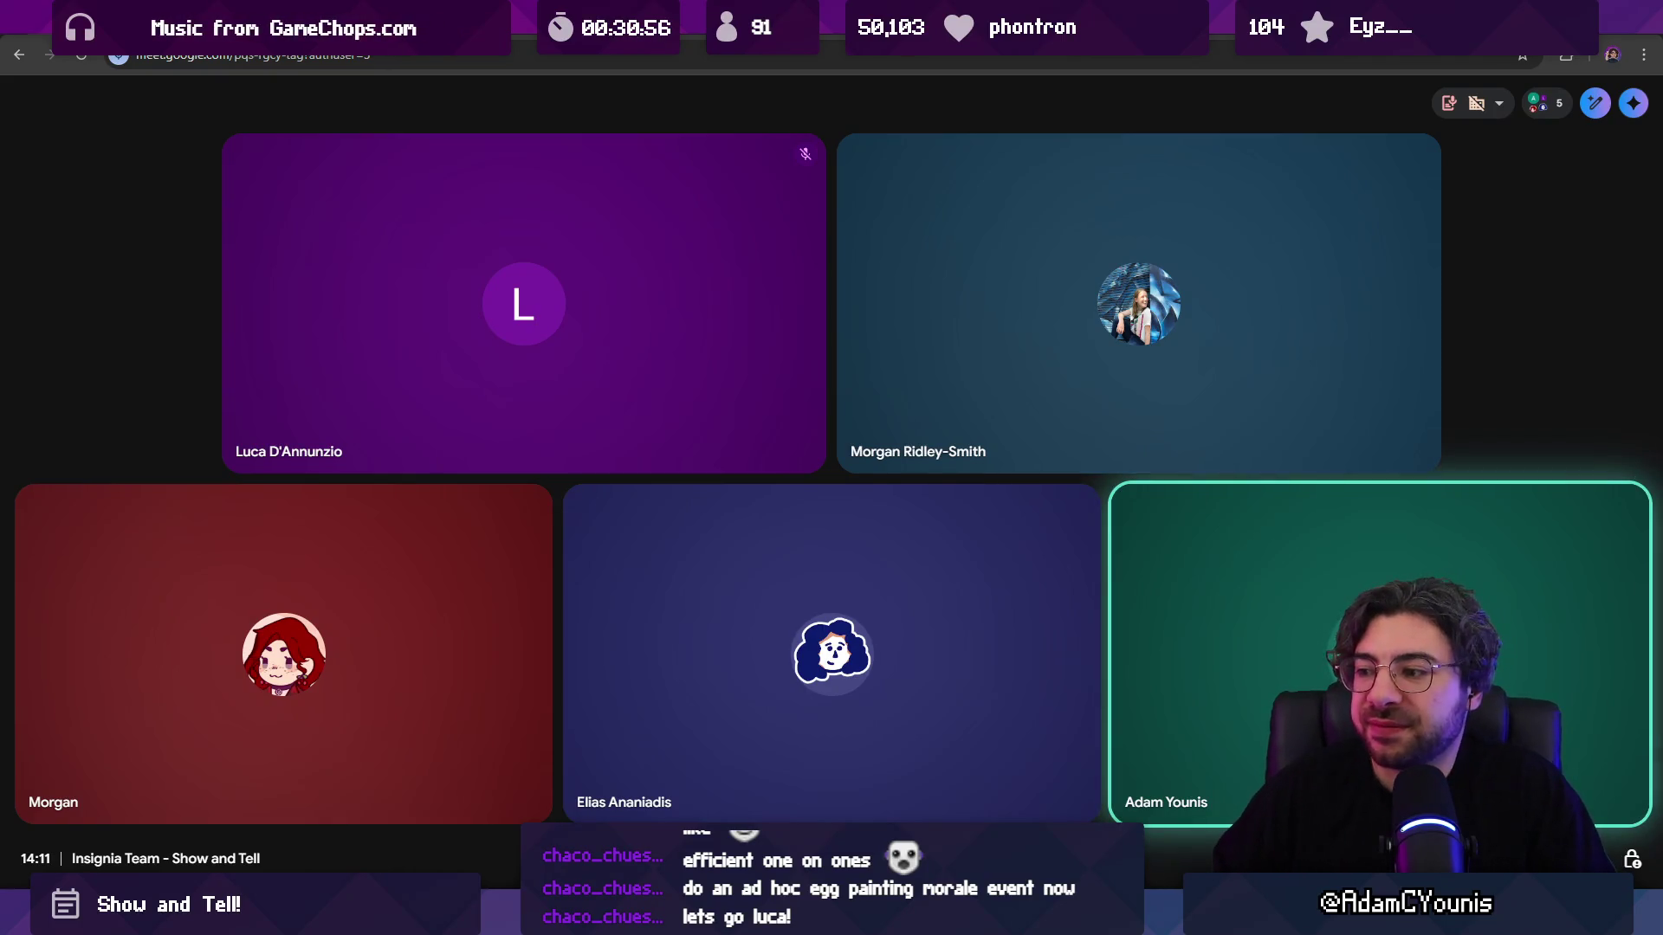
pyautogui.moveTo(523, 303)
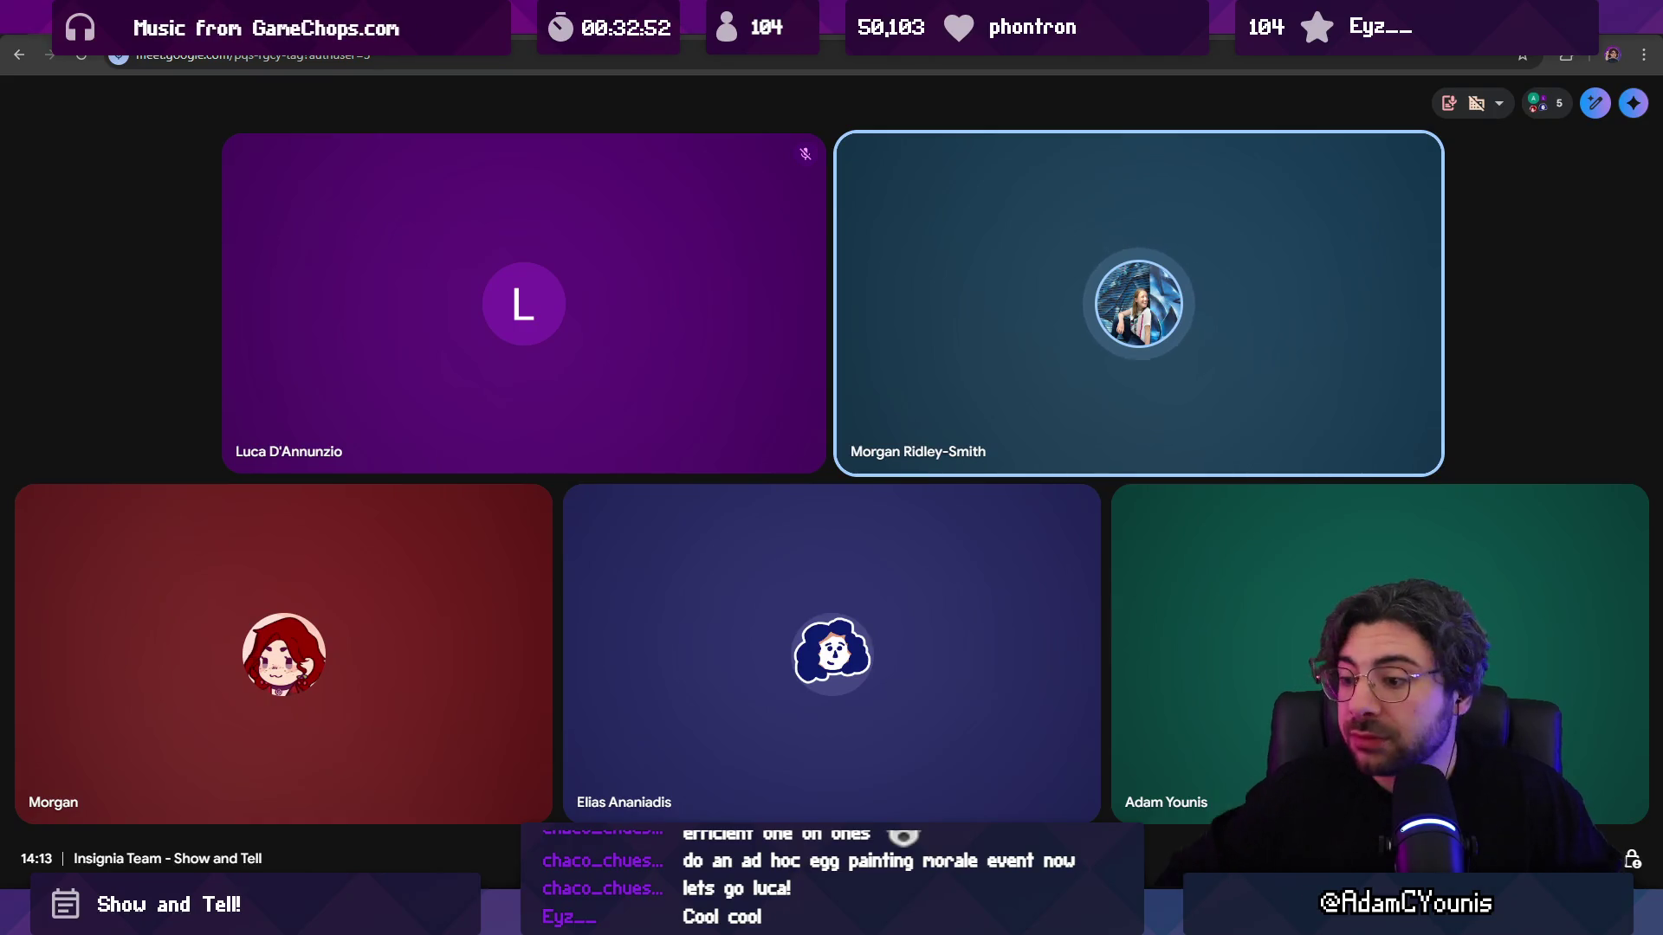
pyautogui.moveTo(766, 602)
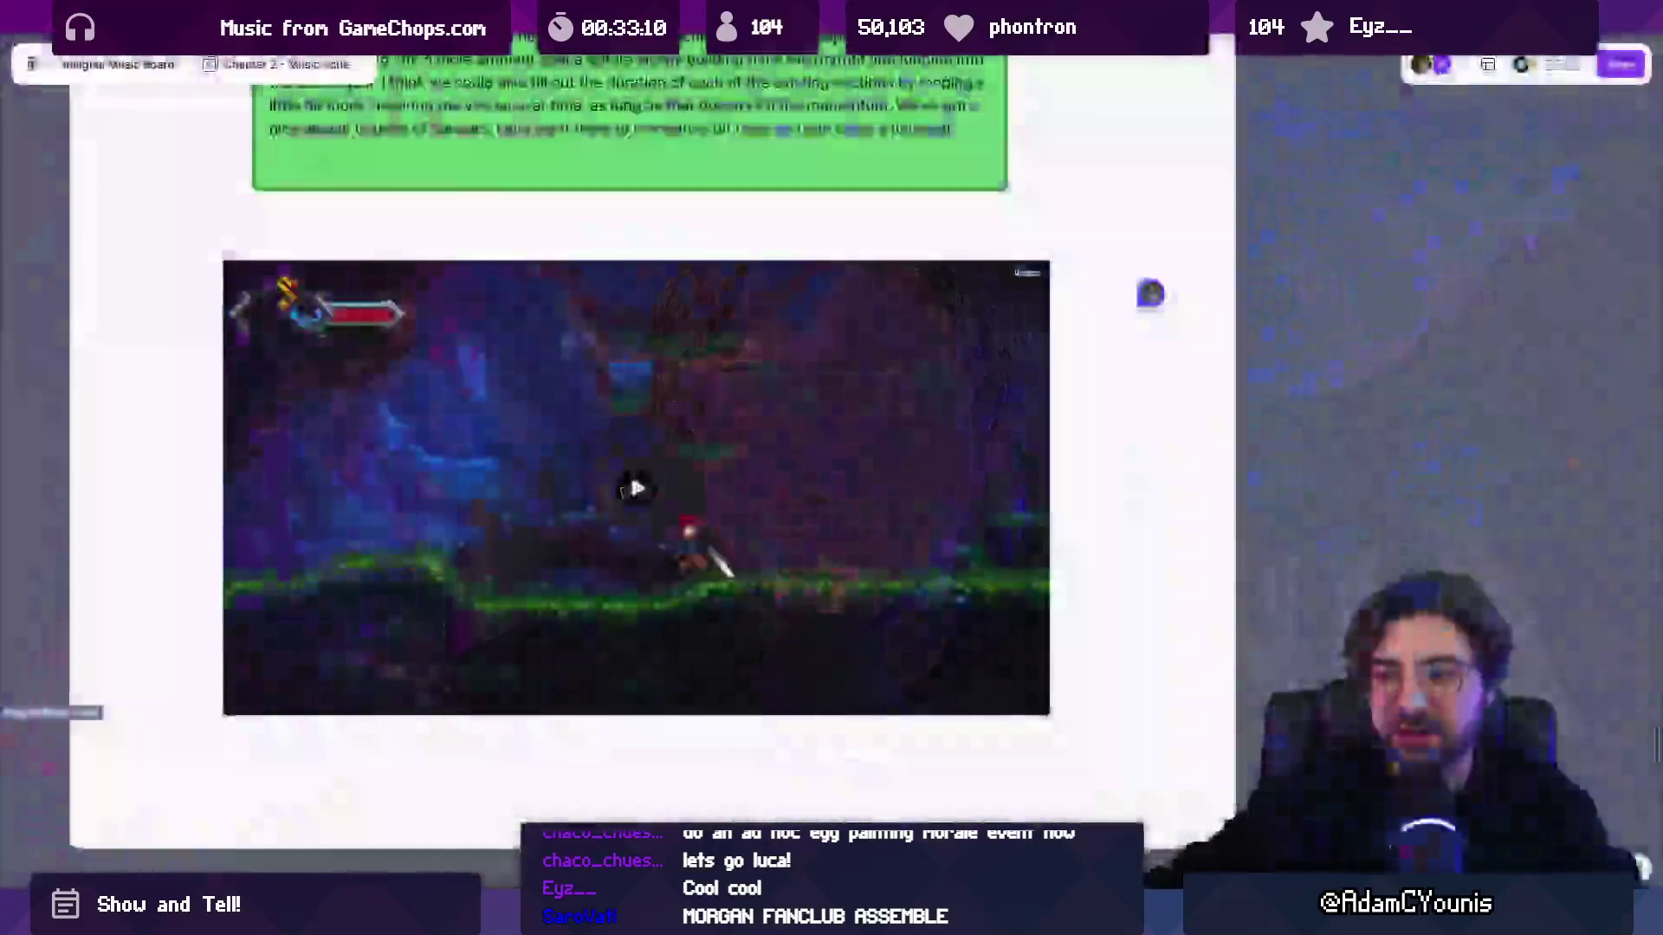
# Step: Play the music board's embedded gameplay video through to 0:34, then return to the call
pyautogui.click(784, 630)
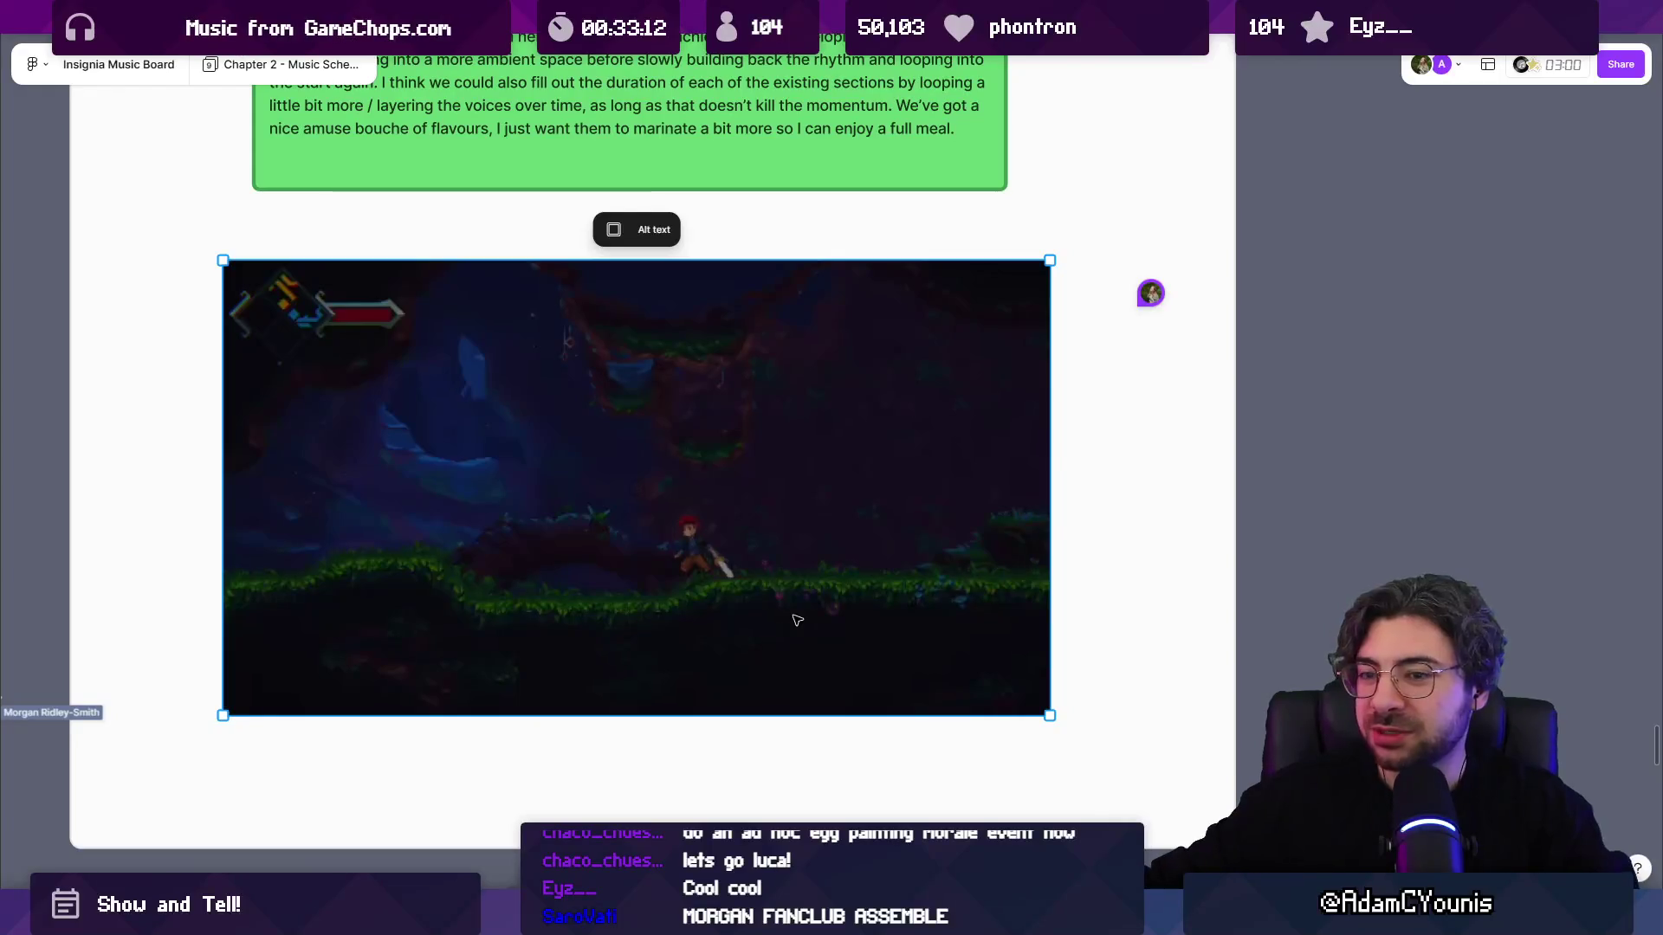
pyautogui.click(512, 540)
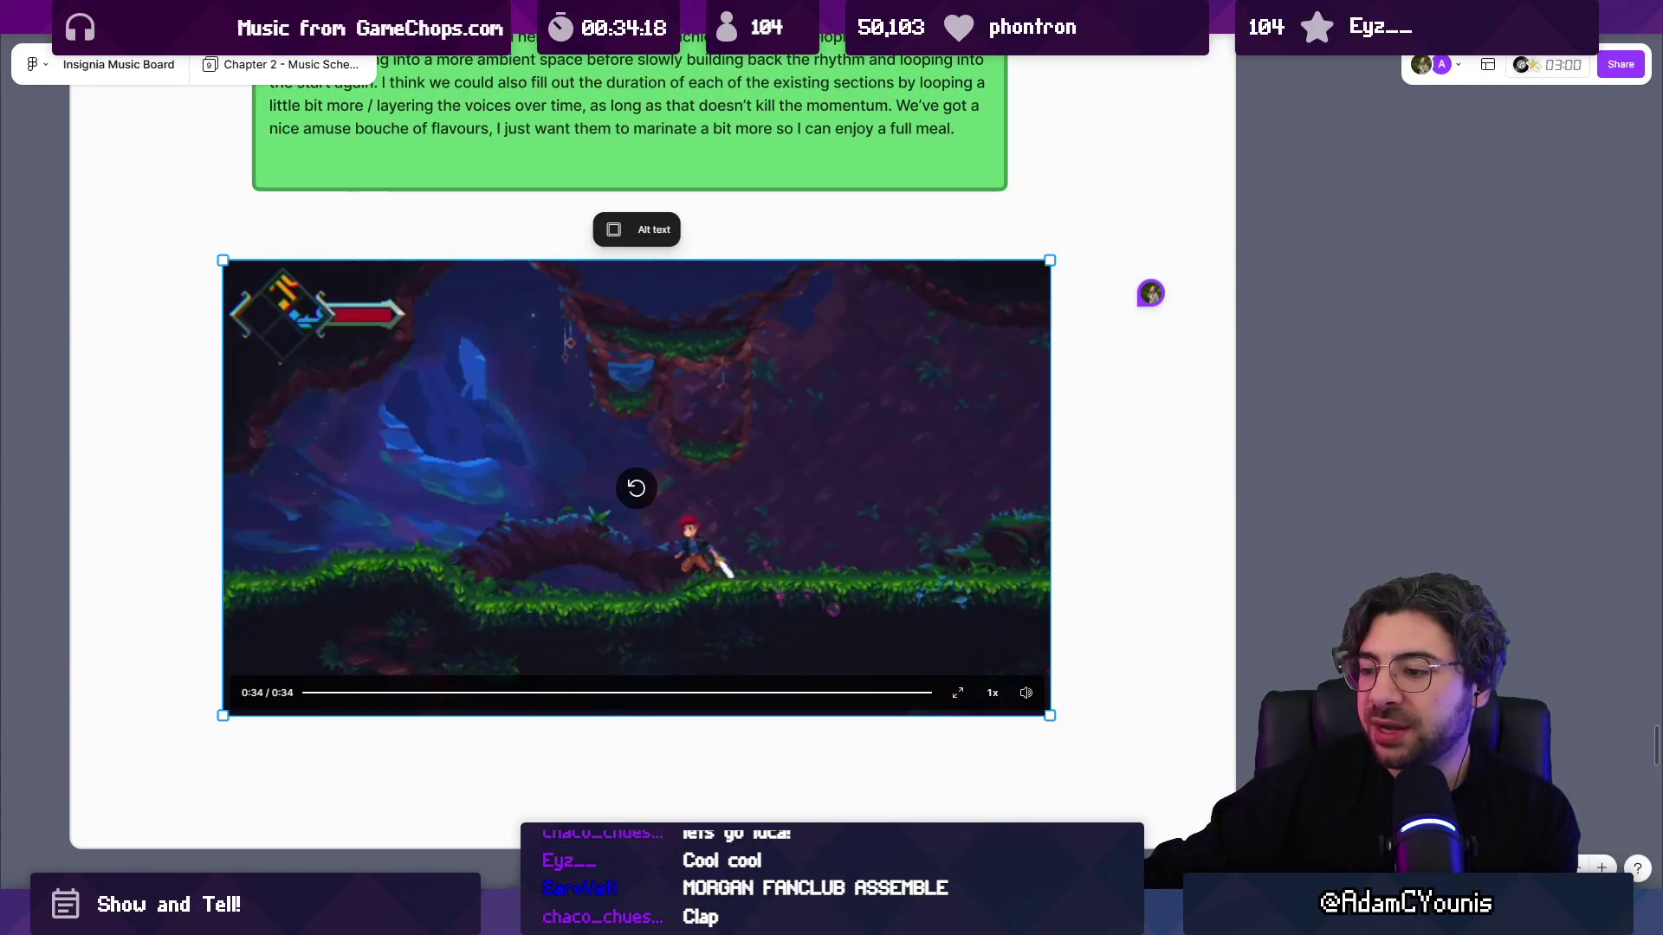
pyautogui.moveTo(966, 920)
pyautogui.click(896, 788)
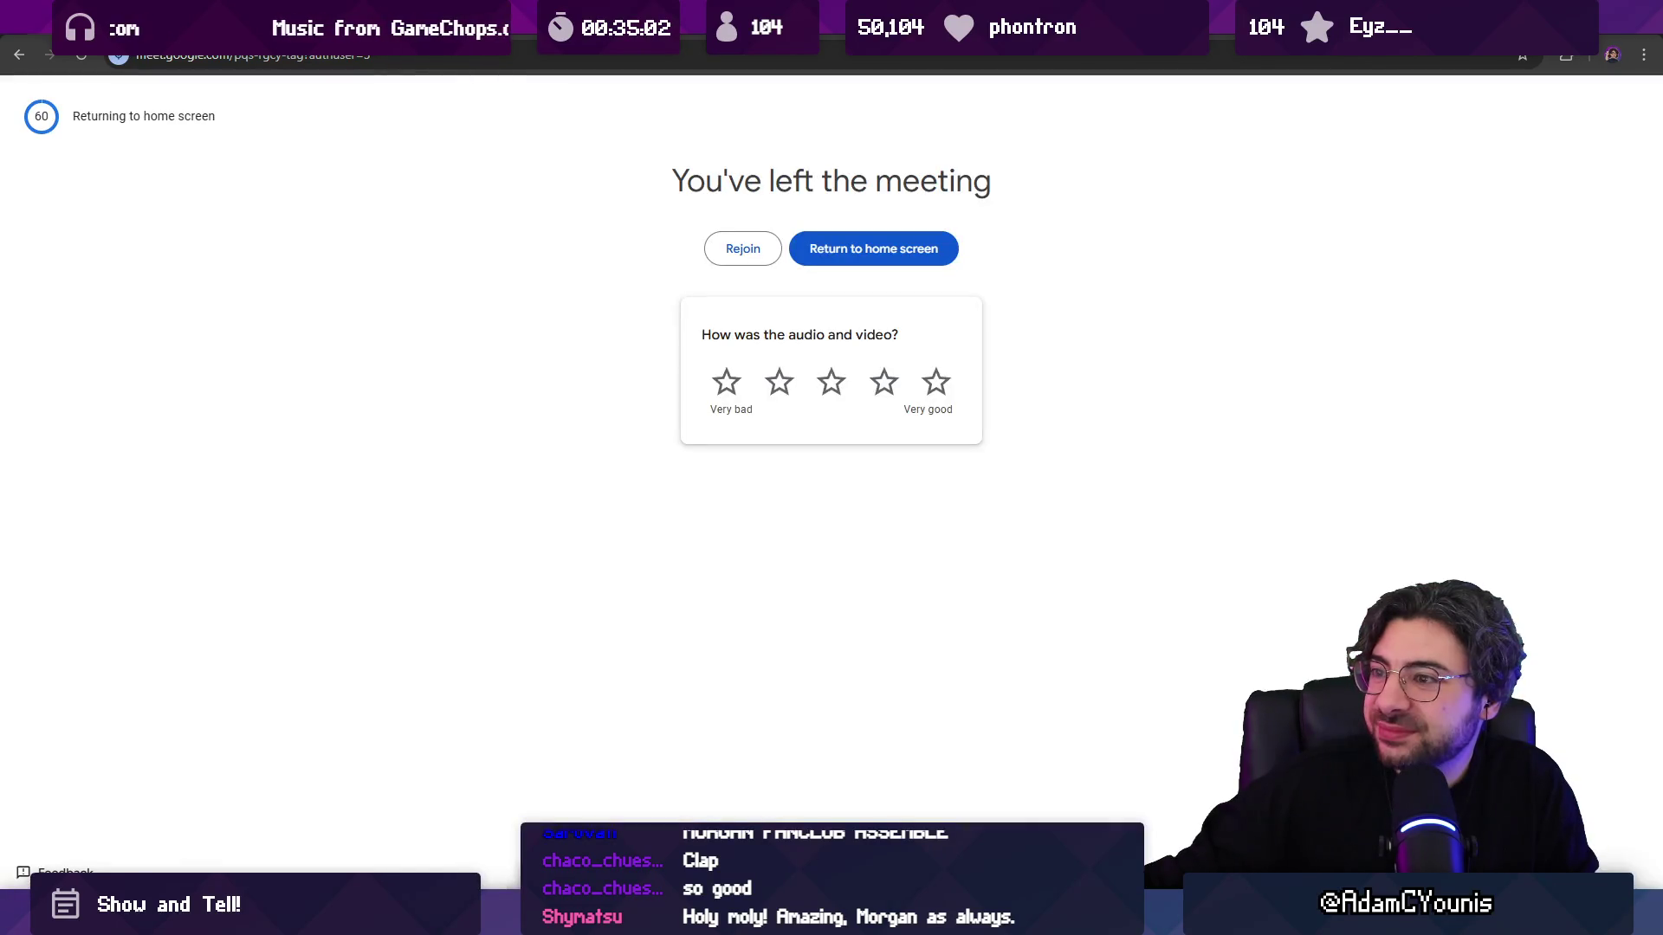
# Step: Return to the Figma board after leaving the call
pyautogui.hotkey('alt', 'Tab')
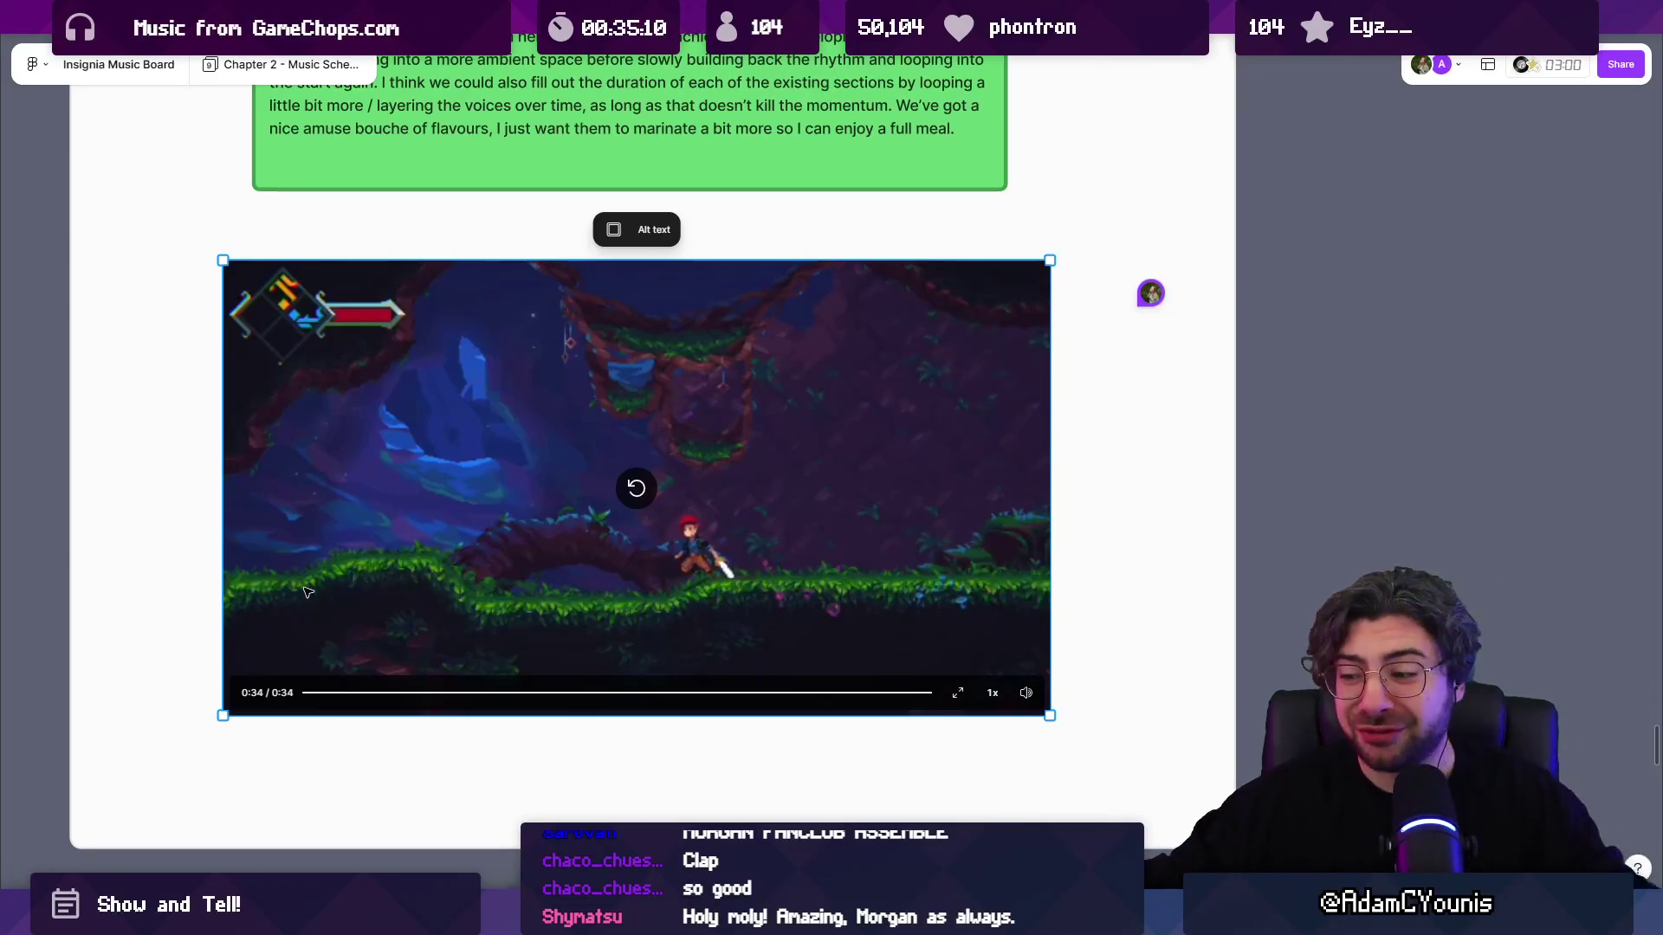
# Step: Bring Windows Media Player to the front and nudge the volume up slightly
pyautogui.hotkey('alt', 'Tab')
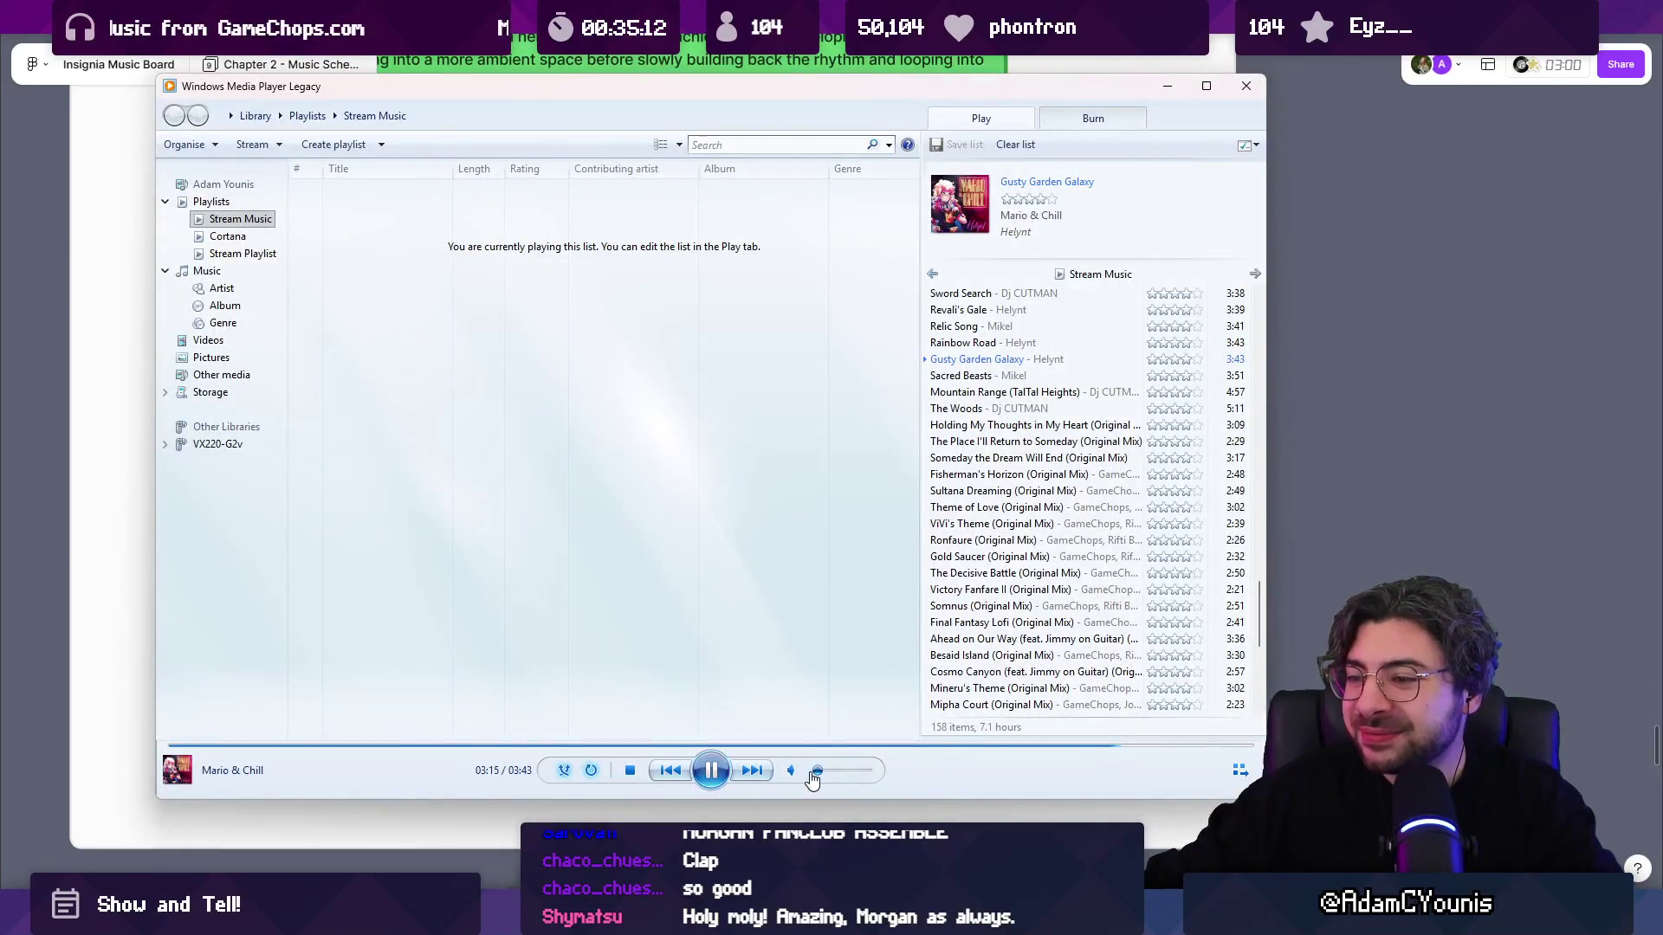
pyautogui.moveTo(817, 771); pyautogui.dragTo(824, 778)
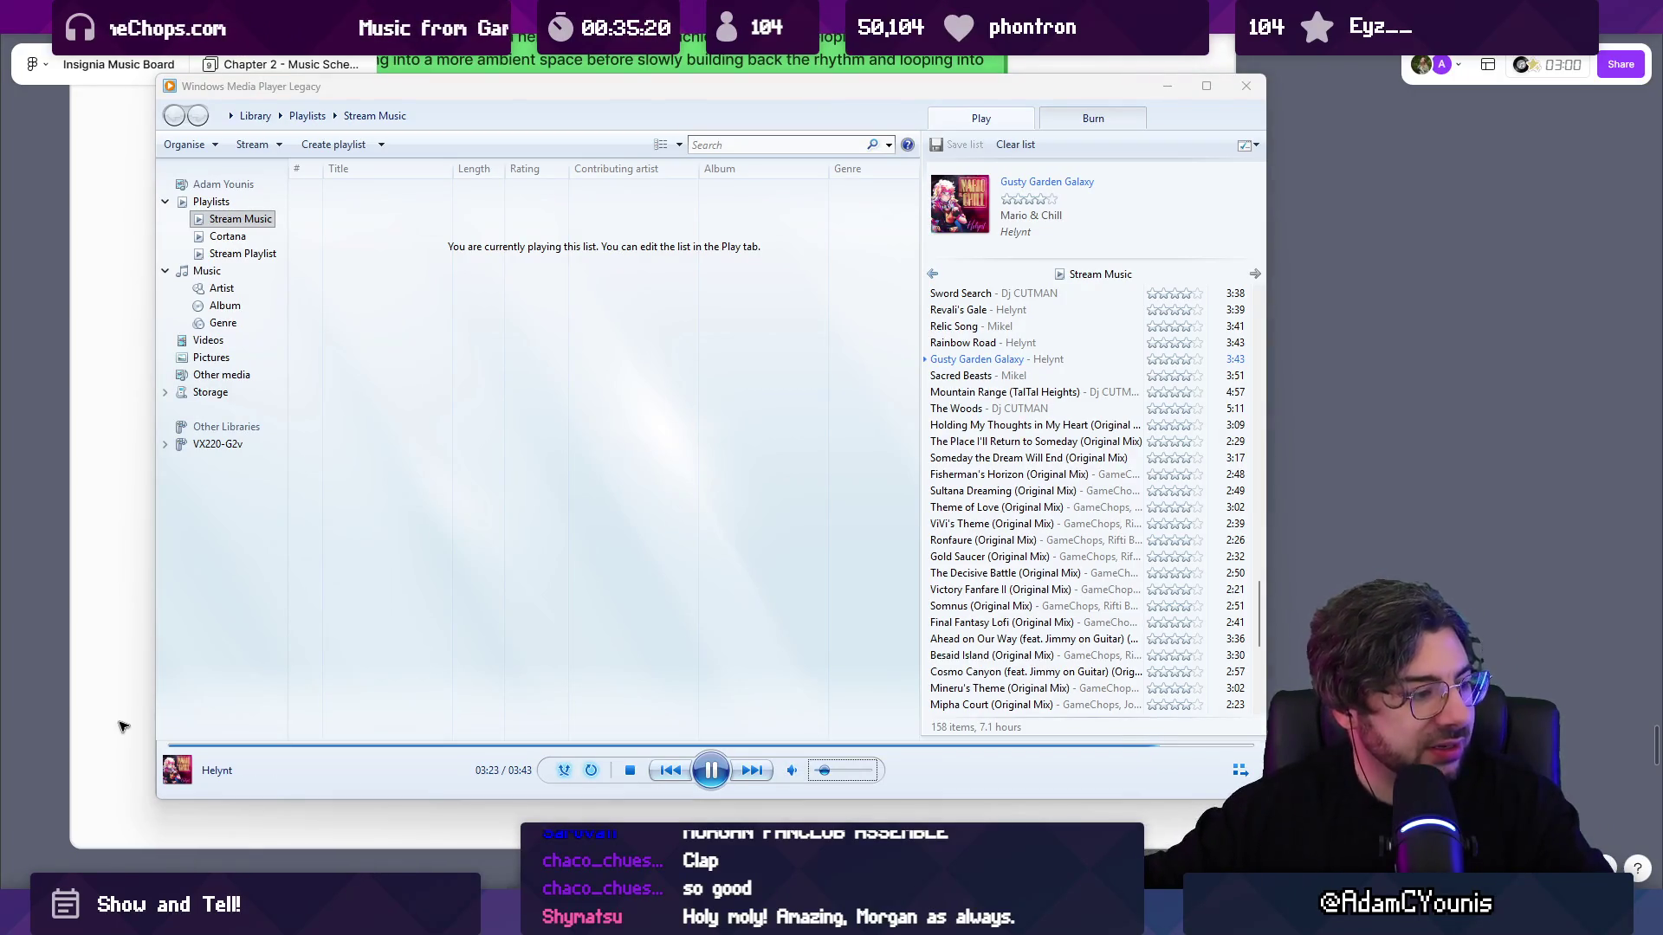
# Step: Minimise the music player and bring up the Slamshell sprite in Aseprite
pyautogui.click(1105, 818)
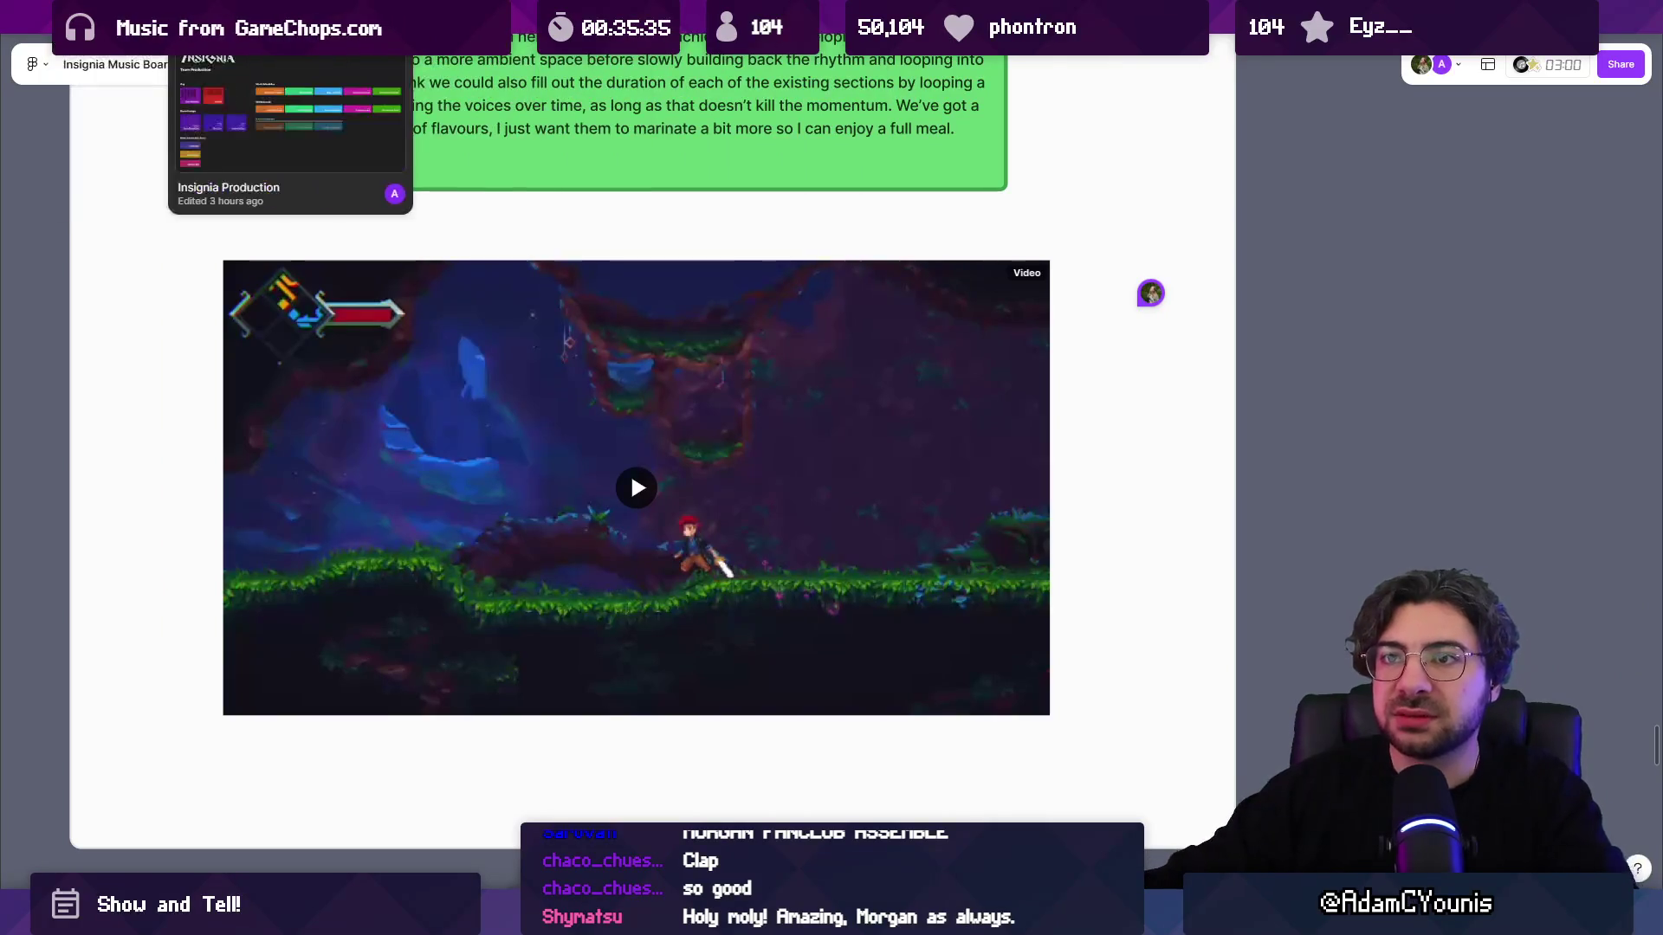
pyautogui.moveTo(813, 919)
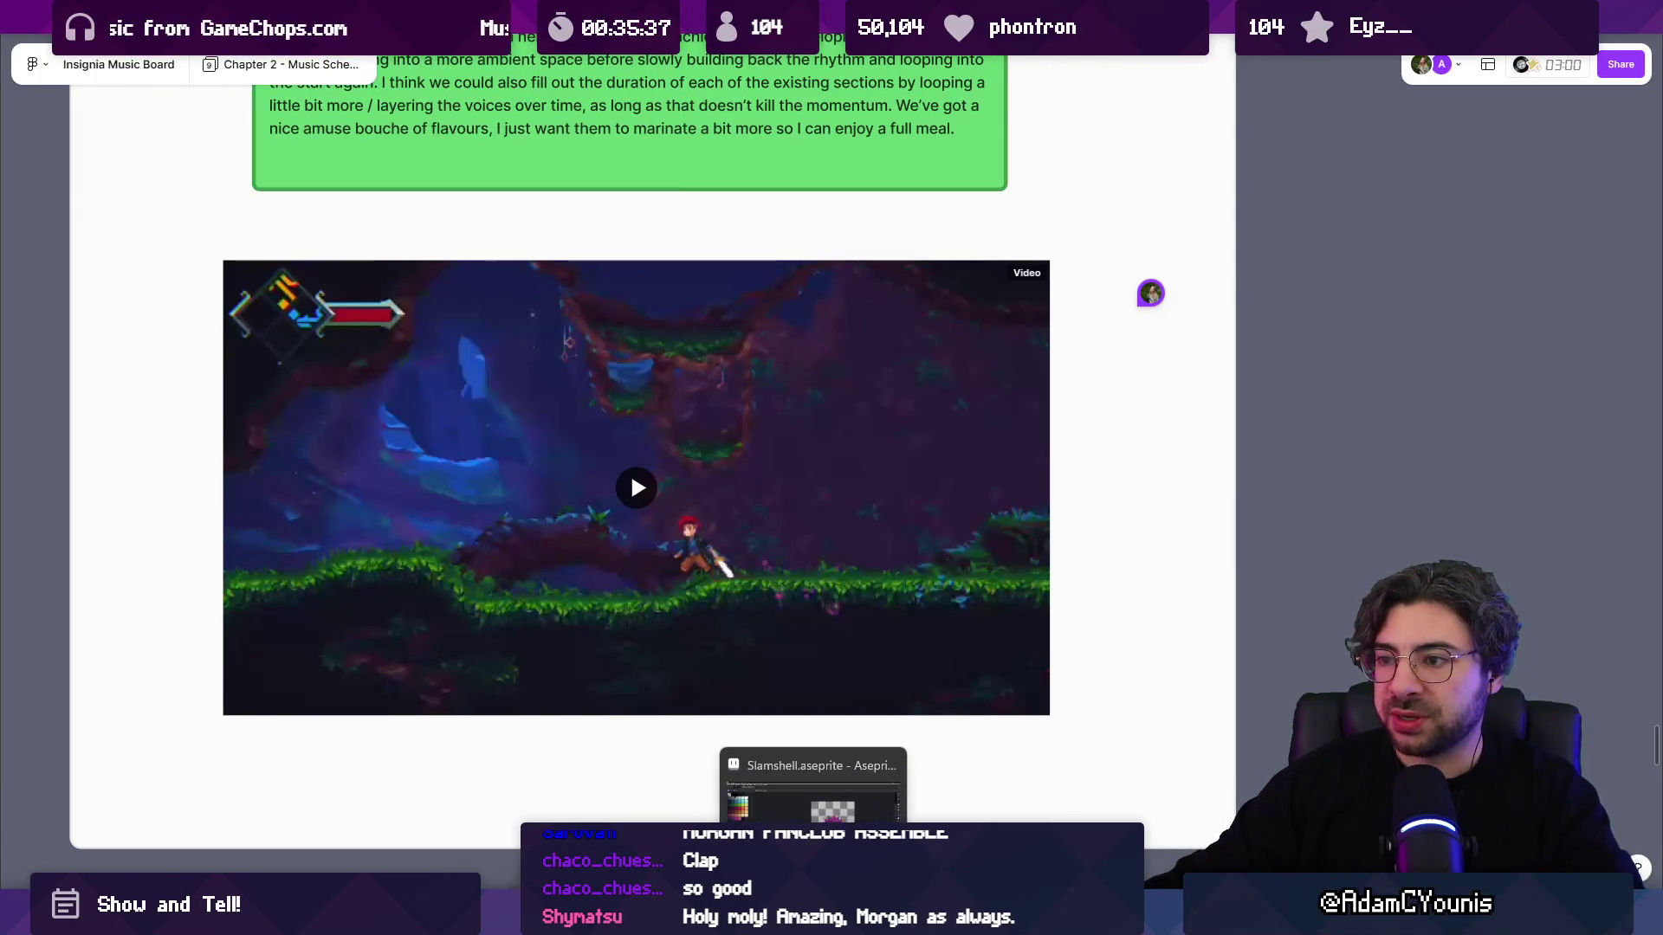
pyautogui.click(813, 784)
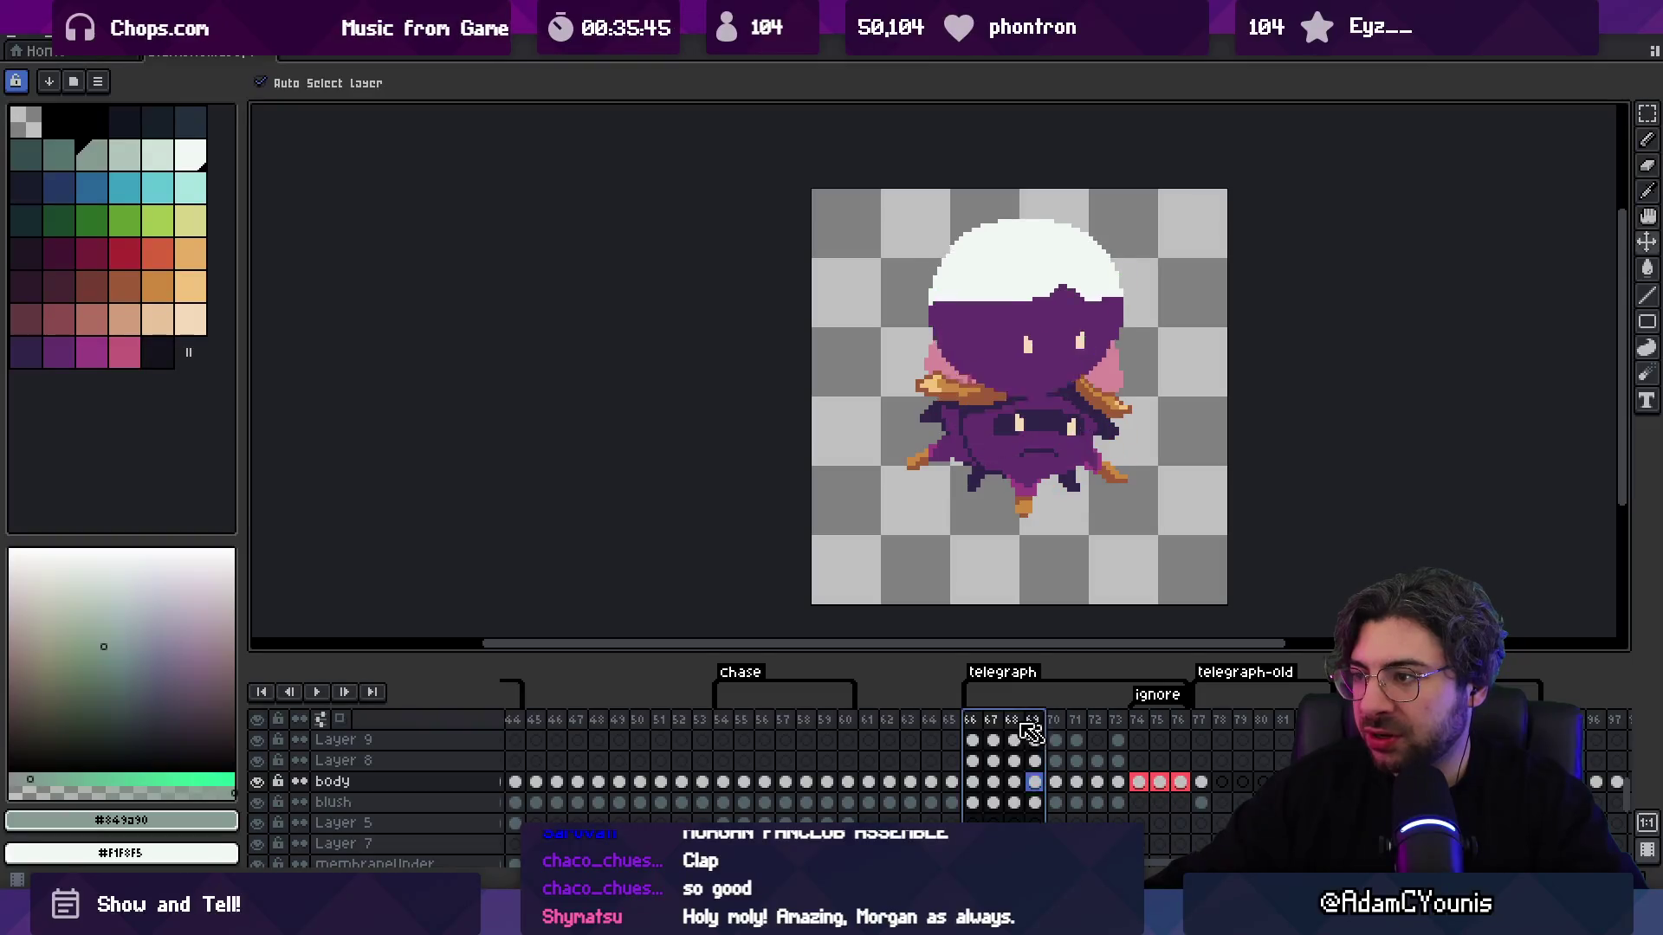
# Step: Scrub the Slamshell timeline through the chase and telegraph frames up to frame 88
pyautogui.moveTo(981, 738); pyautogui.dragTo(1139, 744)
pyautogui.hscroll(3, 838, 764)
pyautogui.moveTo(879, 727)
pyautogui.mouseDown()
pyautogui.moveTo(1105, 726)
pyautogui.moveTo(575, 705)
pyautogui.moveTo(1167, 731)
pyautogui.mouseUp()
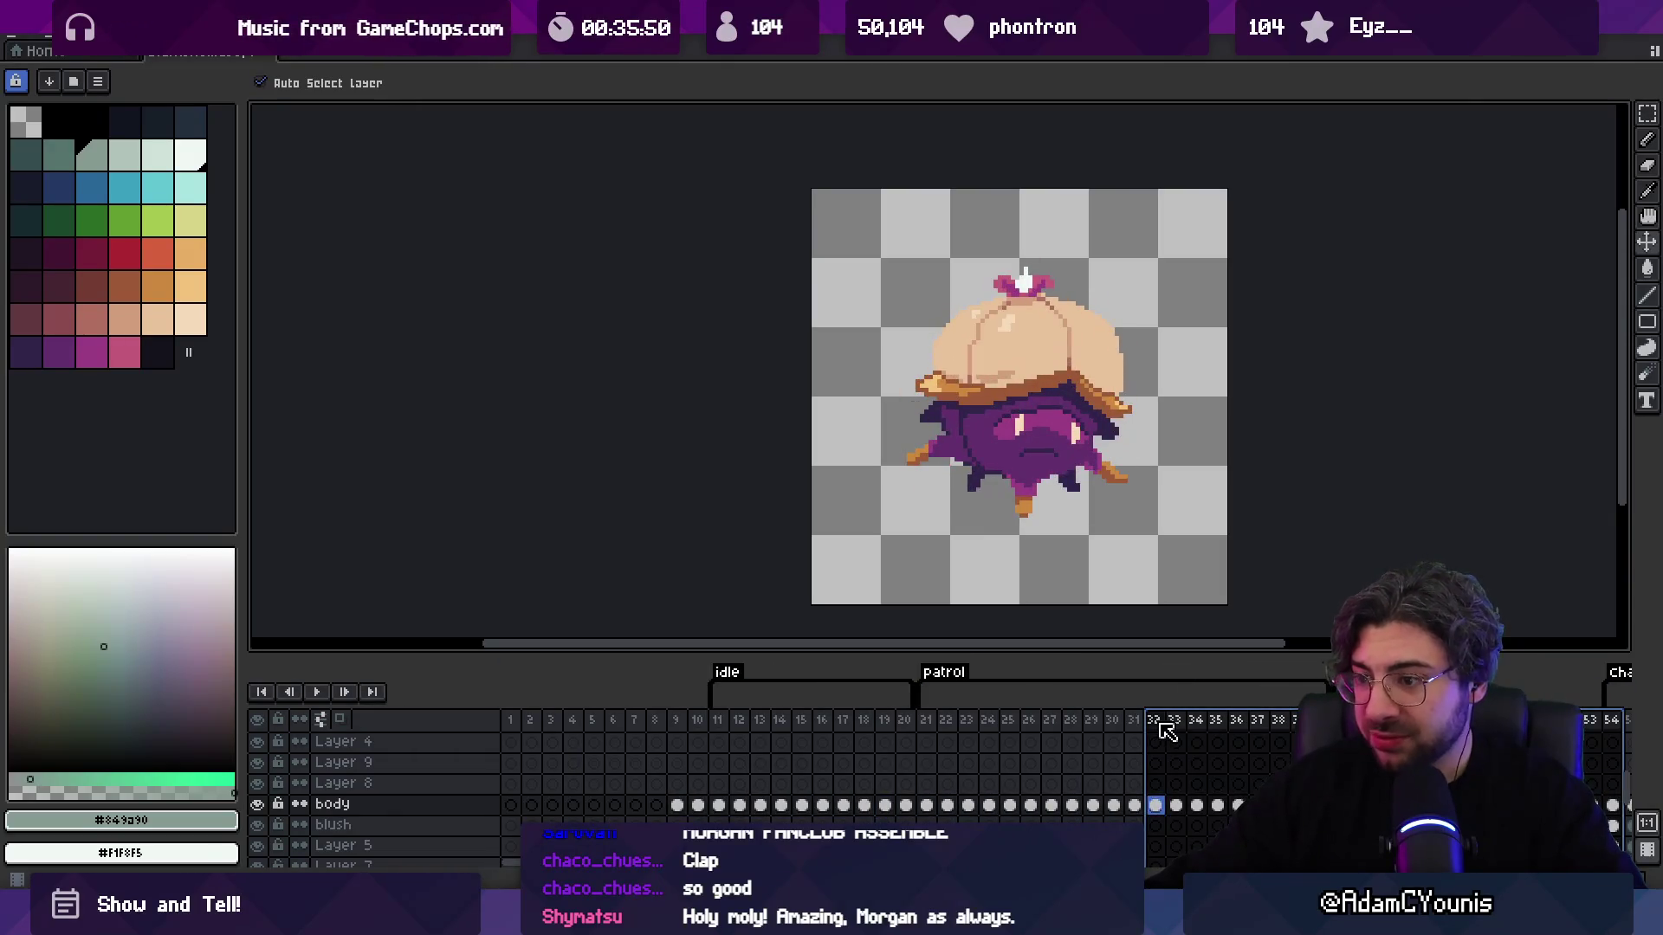
pyautogui.hscroll(10, 1089, 755)
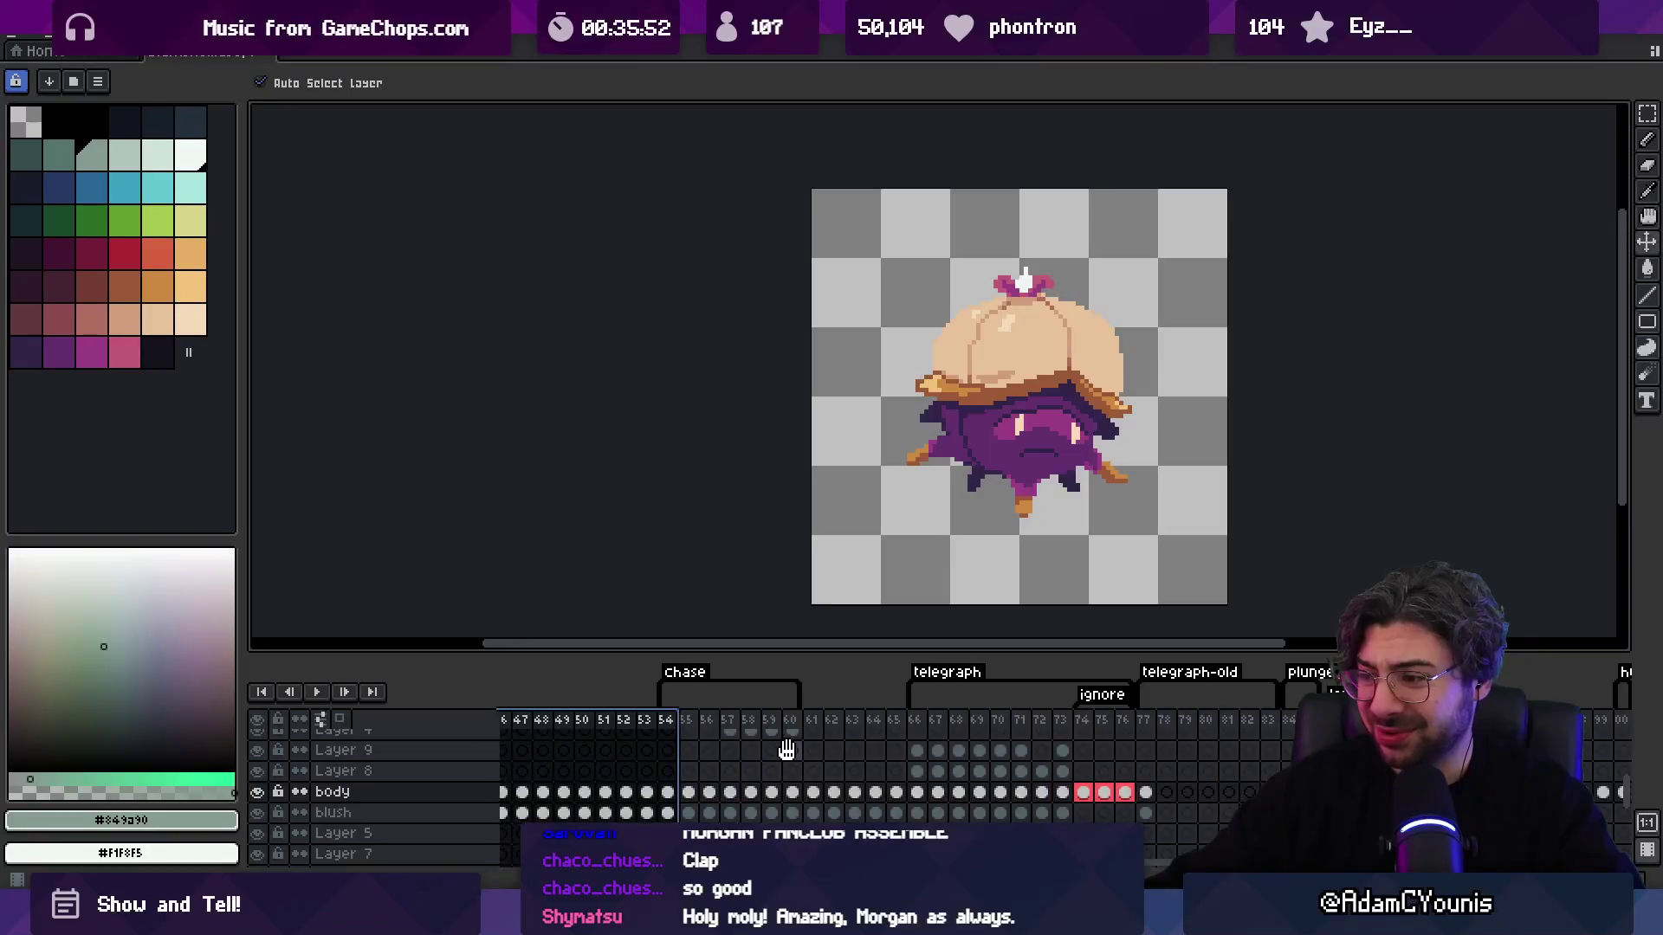
pyautogui.moveTo(933, 730)
pyautogui.mouseDown()
pyautogui.moveTo(1126, 724)
pyautogui.moveTo(922, 721)
pyautogui.moveTo(1128, 723)
pyautogui.mouseUp()
pyautogui.hscroll(3, 898, 735)
pyautogui.moveTo(1013, 728)
pyautogui.mouseDown()
pyautogui.moveTo(1130, 727)
pyautogui.moveTo(1018, 732)
pyautogui.moveTo(1114, 728)
pyautogui.mouseUp()
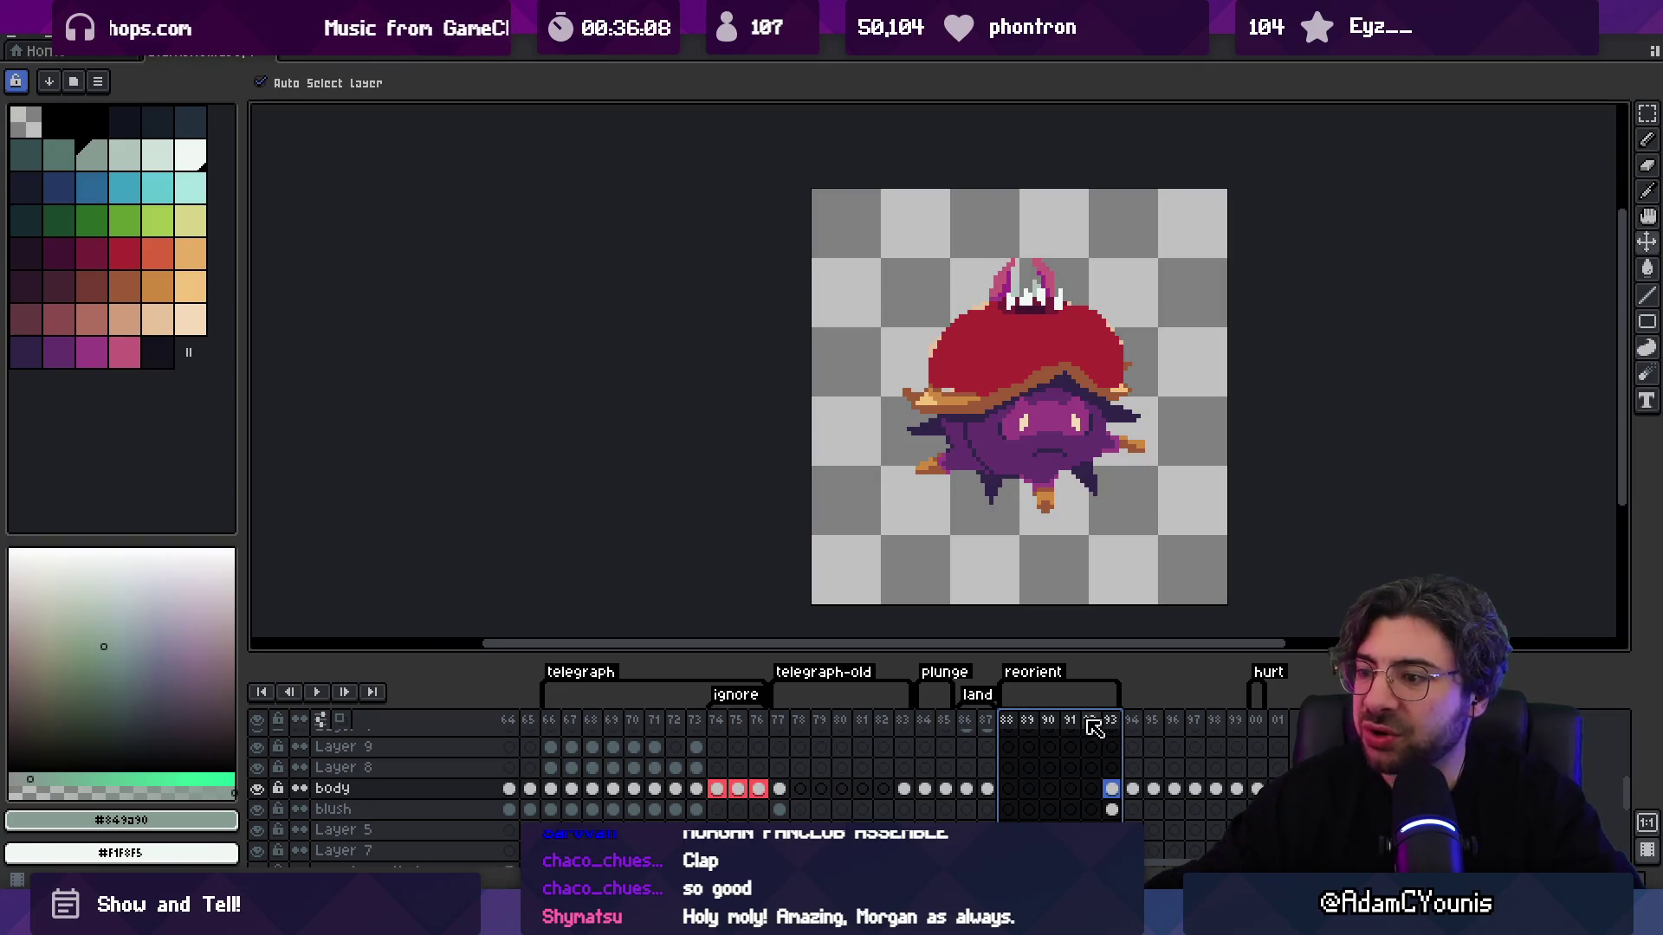
# Step: Enlarge the frame timeline, scroll to the plunge and hurt tags, and return to Figma
pyautogui.moveTo(799, 653); pyautogui.dragTo(801, 628)
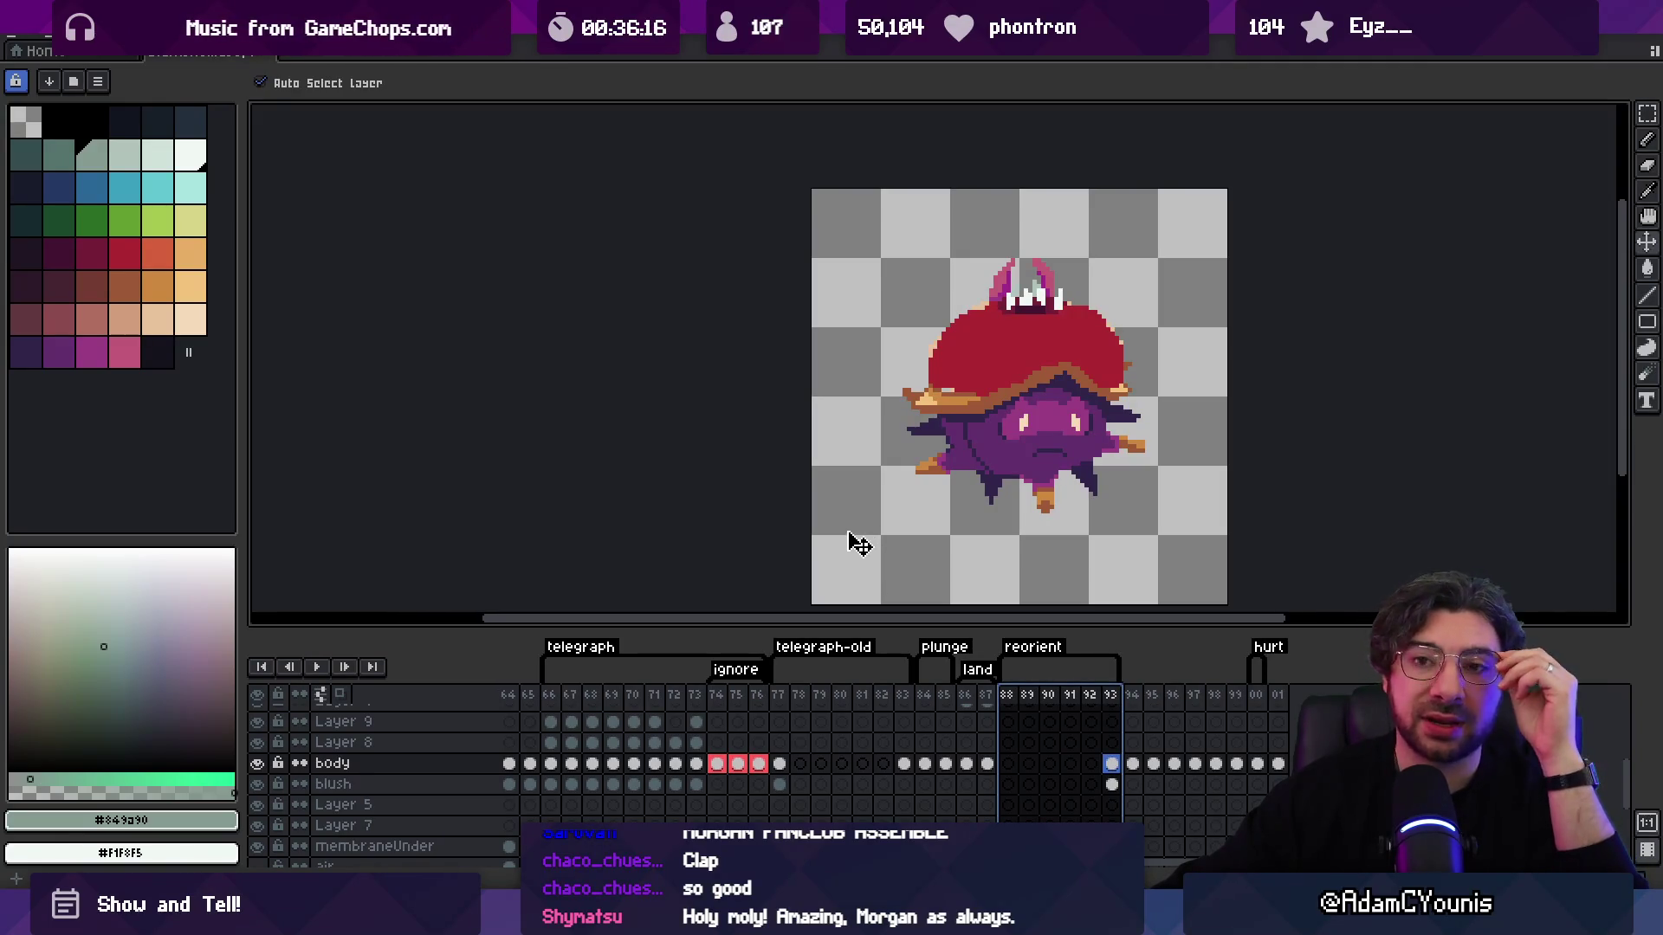
pyautogui.hscroll(5, 851, 485)
pyautogui.scroll(-1, 851, 485)
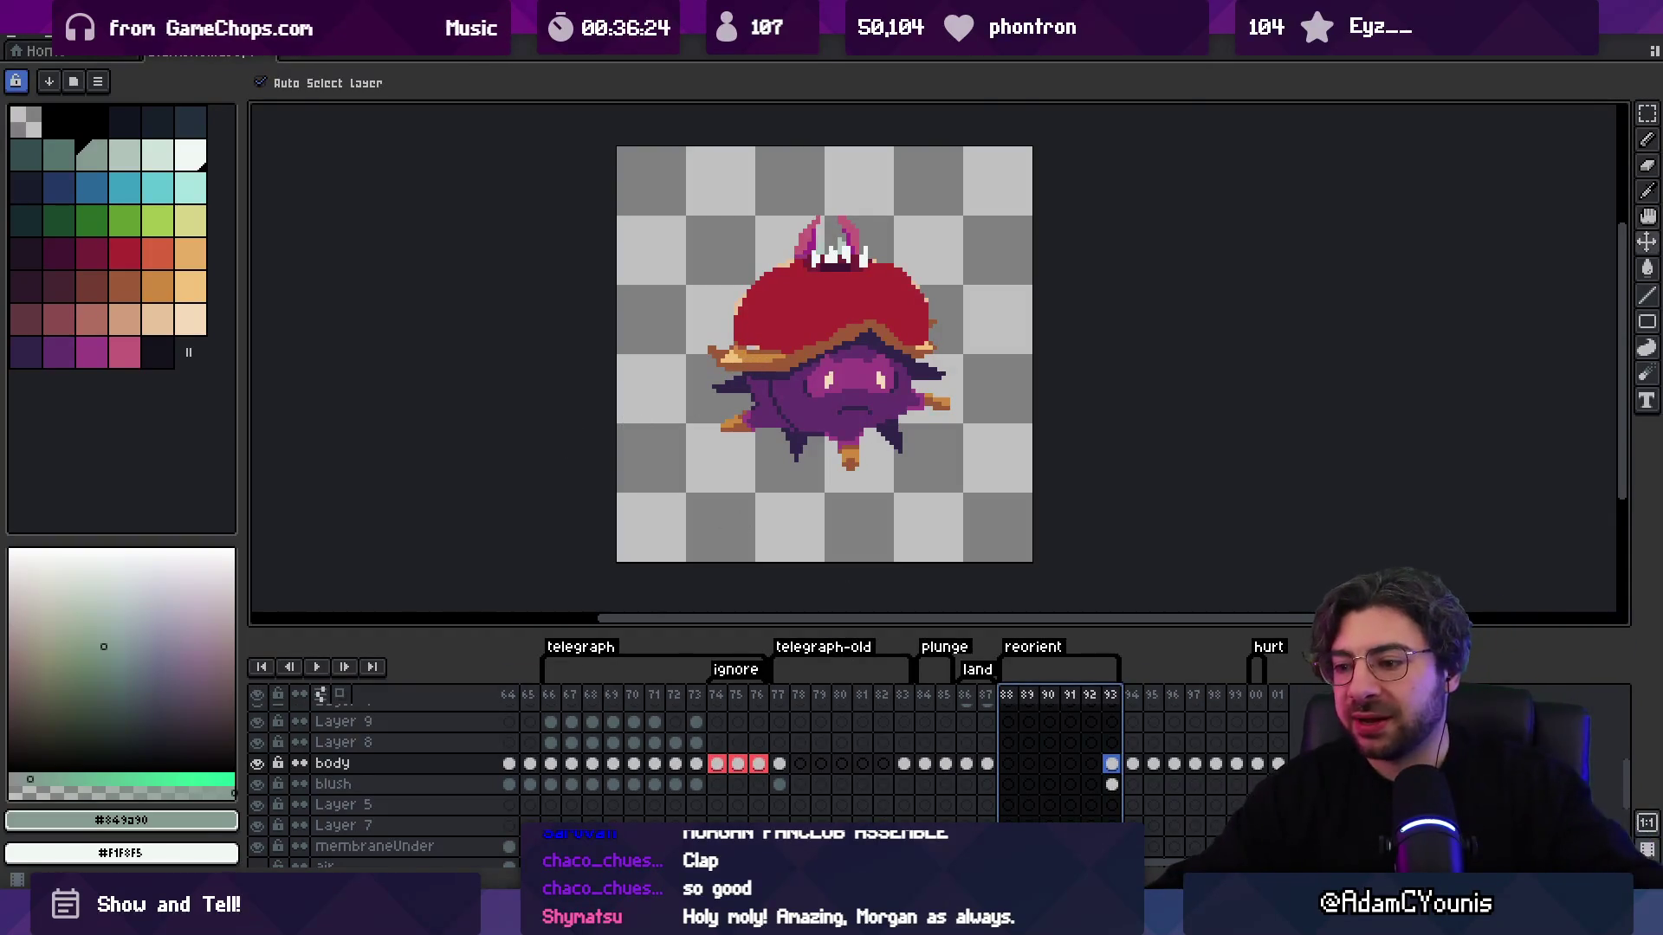
pyautogui.hotkey('alt', 'Tab')
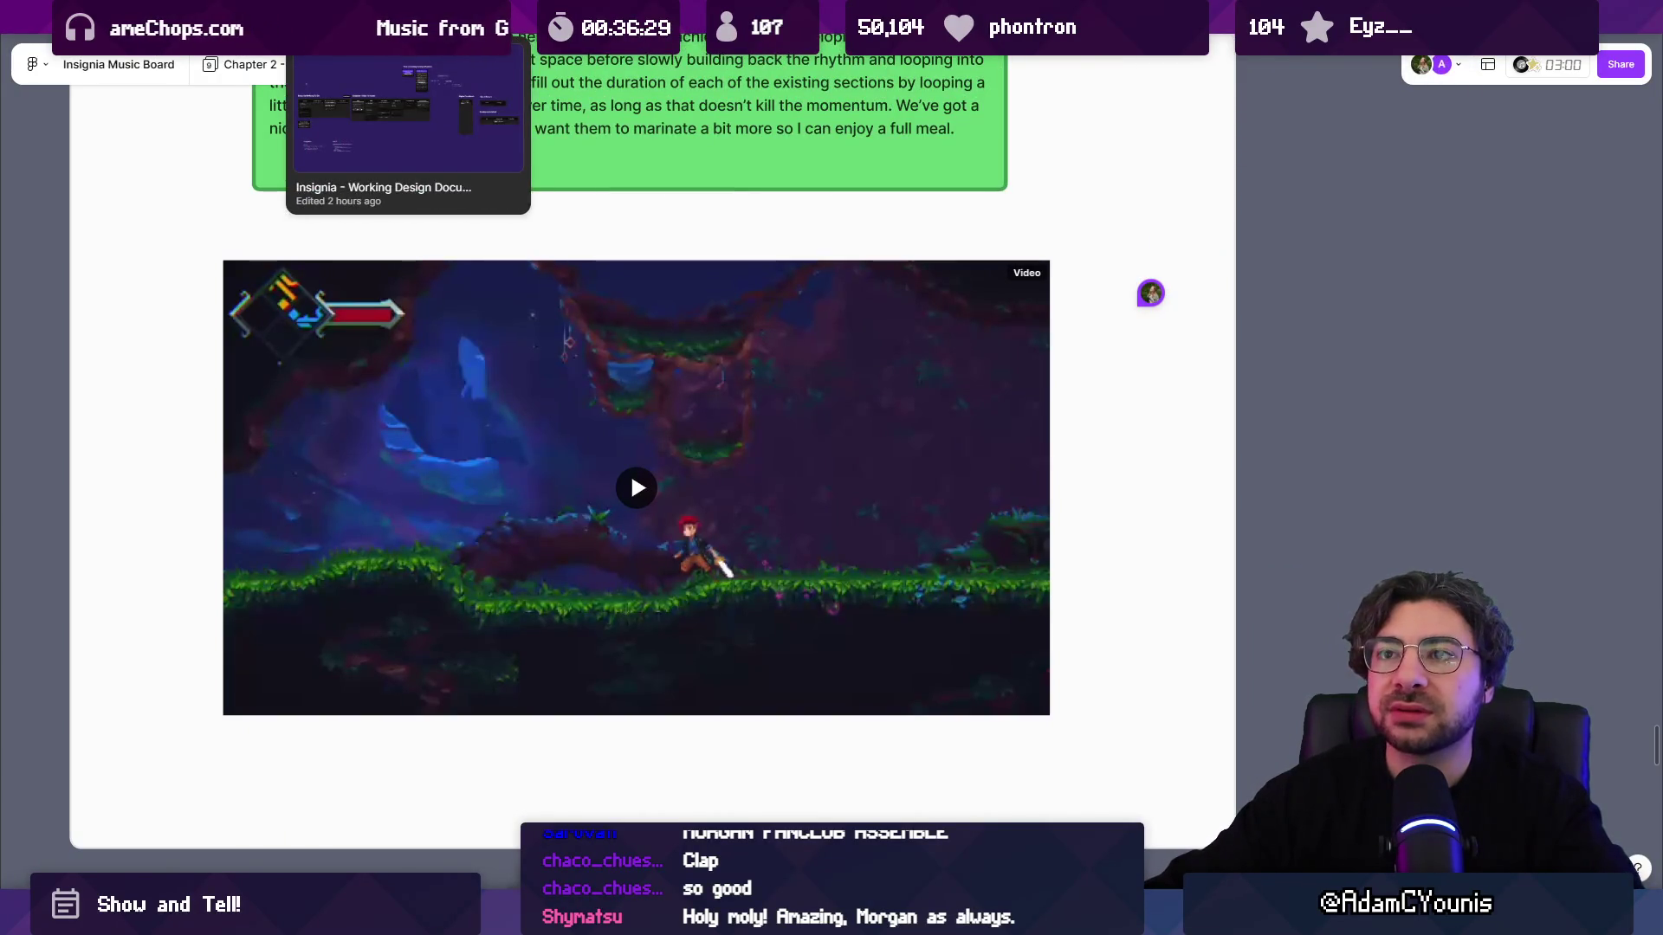
# Step: Open the Animation Schedule page of the Insignia Production file
pyautogui.click(243, 34)
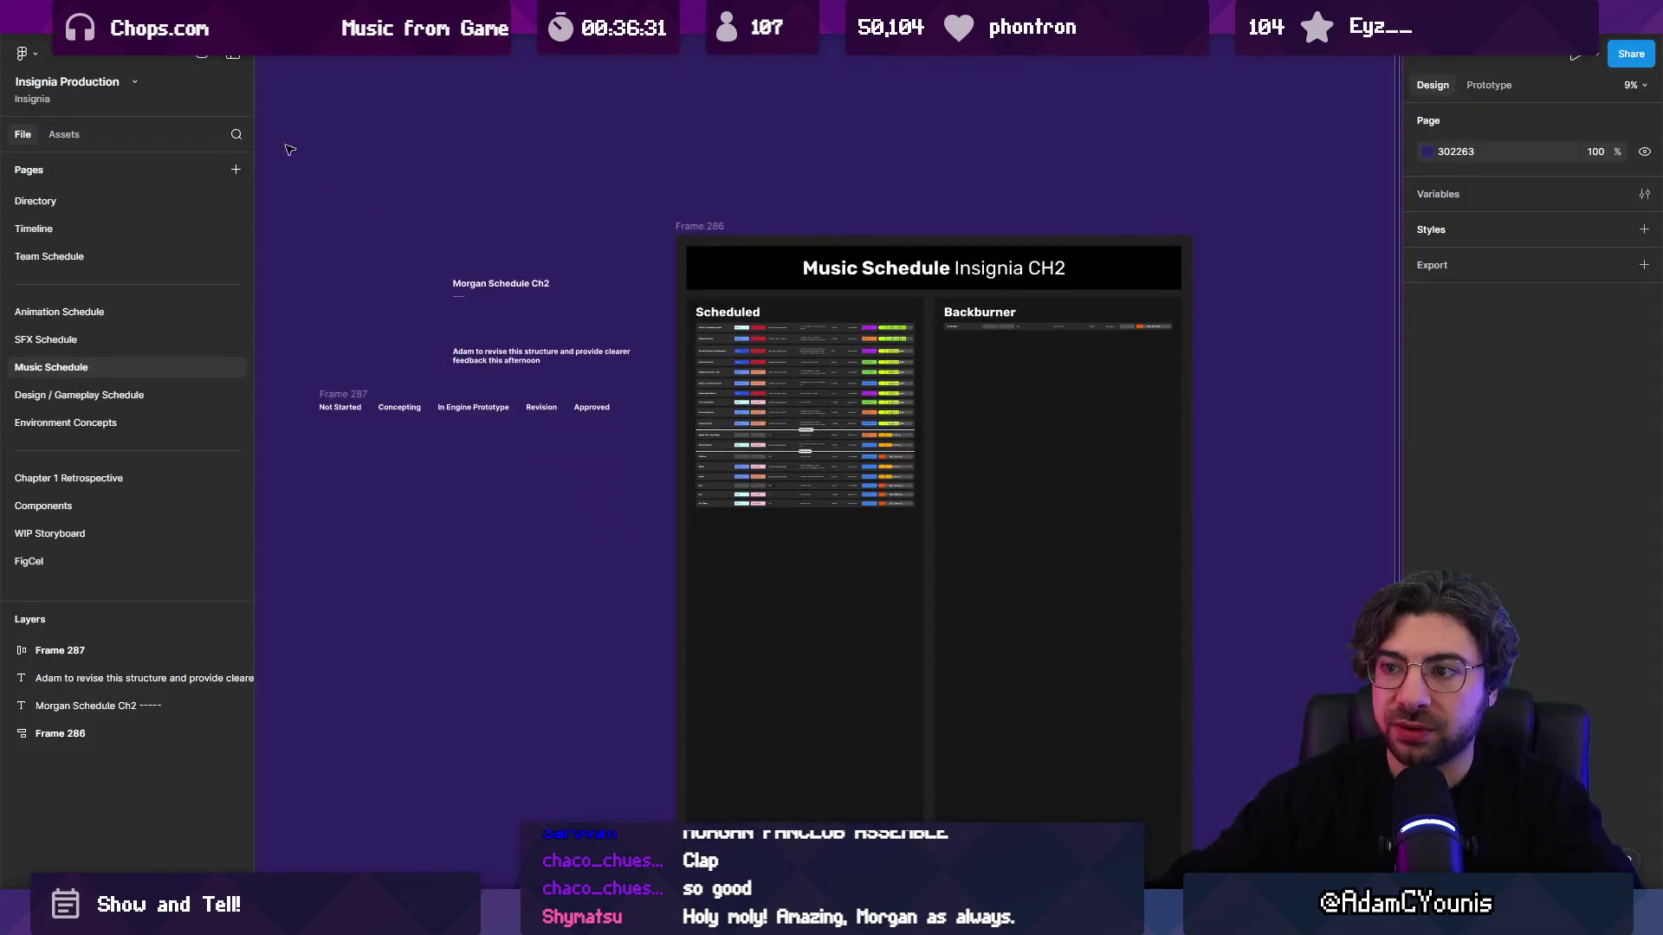
pyautogui.click(165, 315)
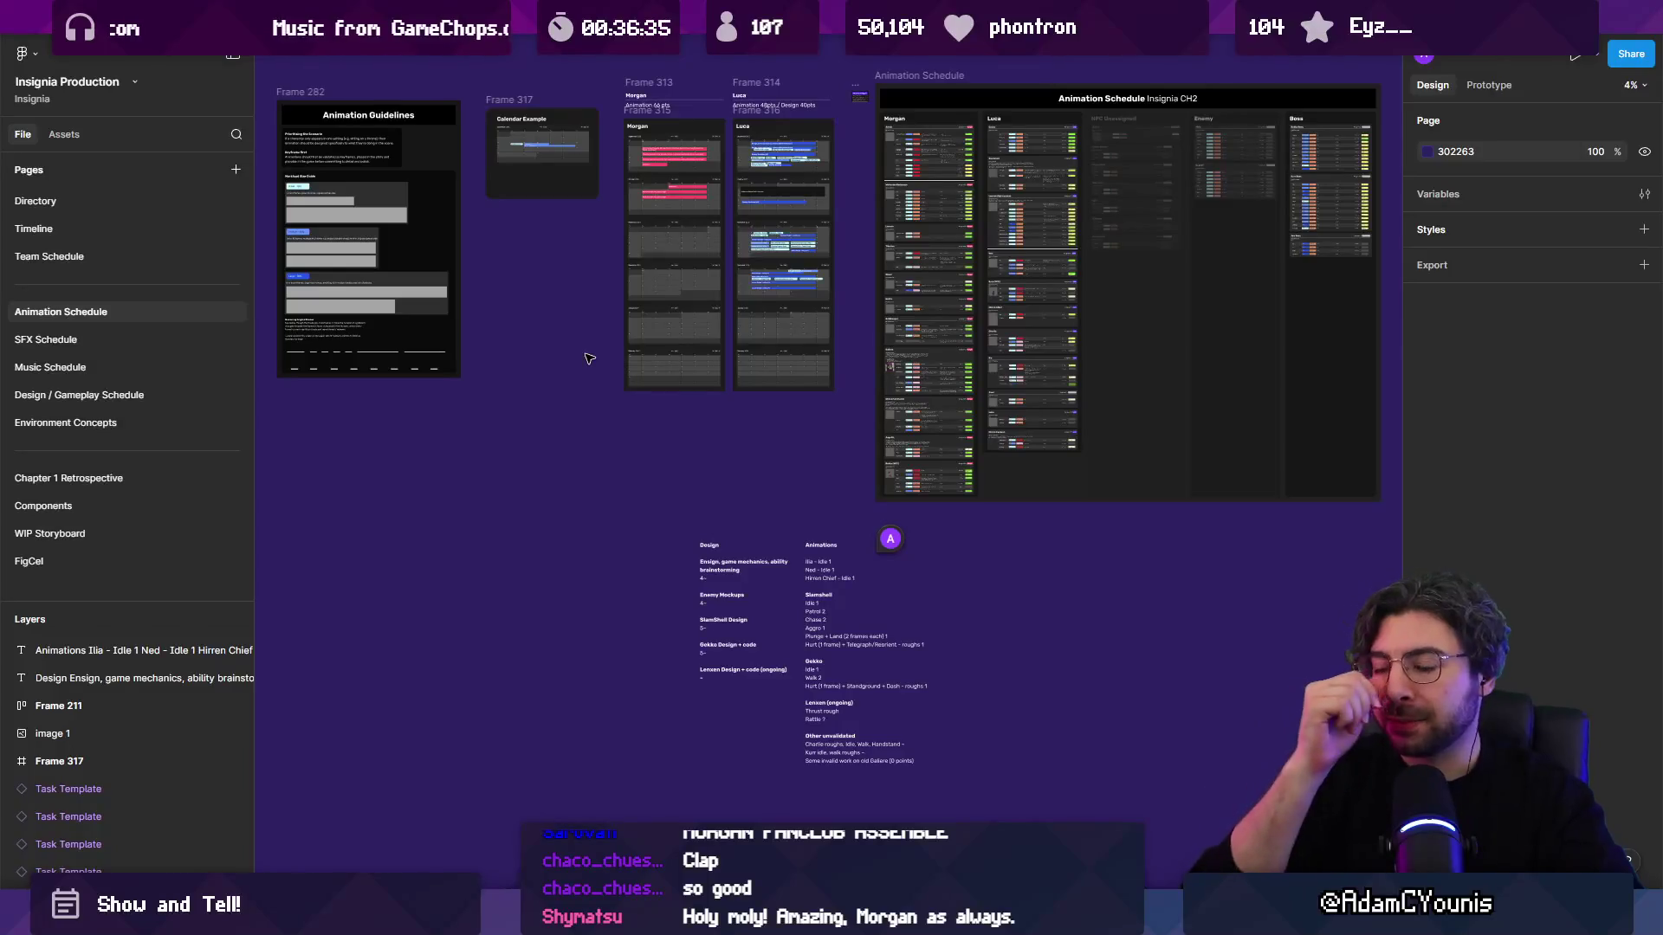
pyautogui.scroll(3, 1062, 189)
pyautogui.hscroll(5, 635, 321)
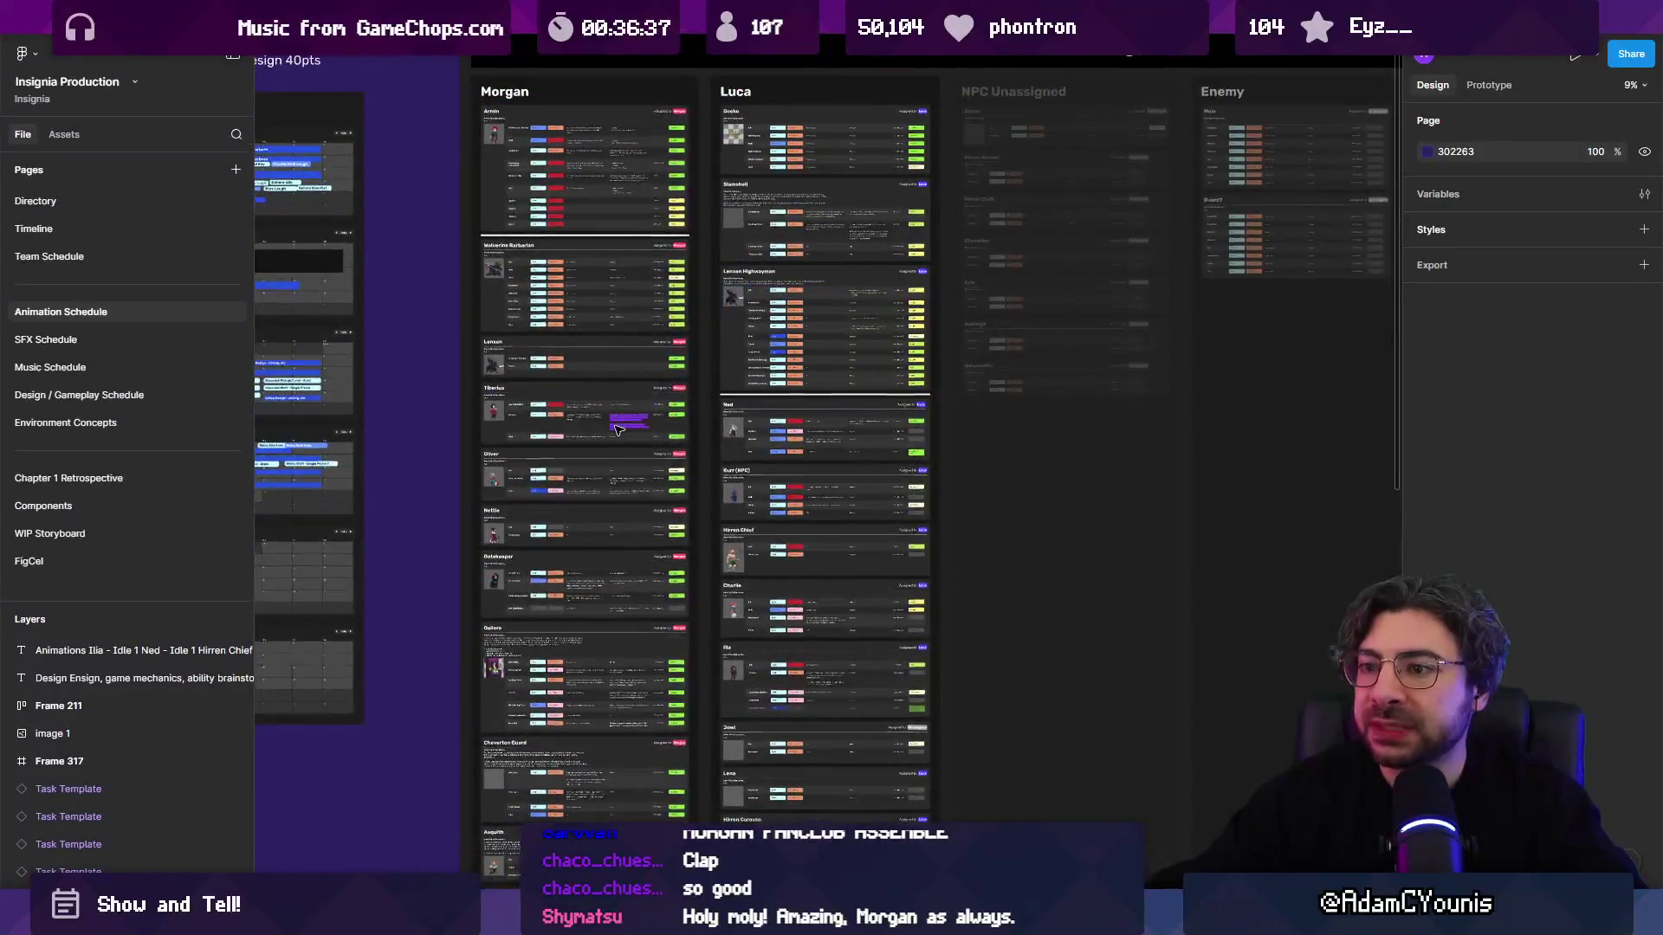
pyautogui.scroll(2, 668, 270)
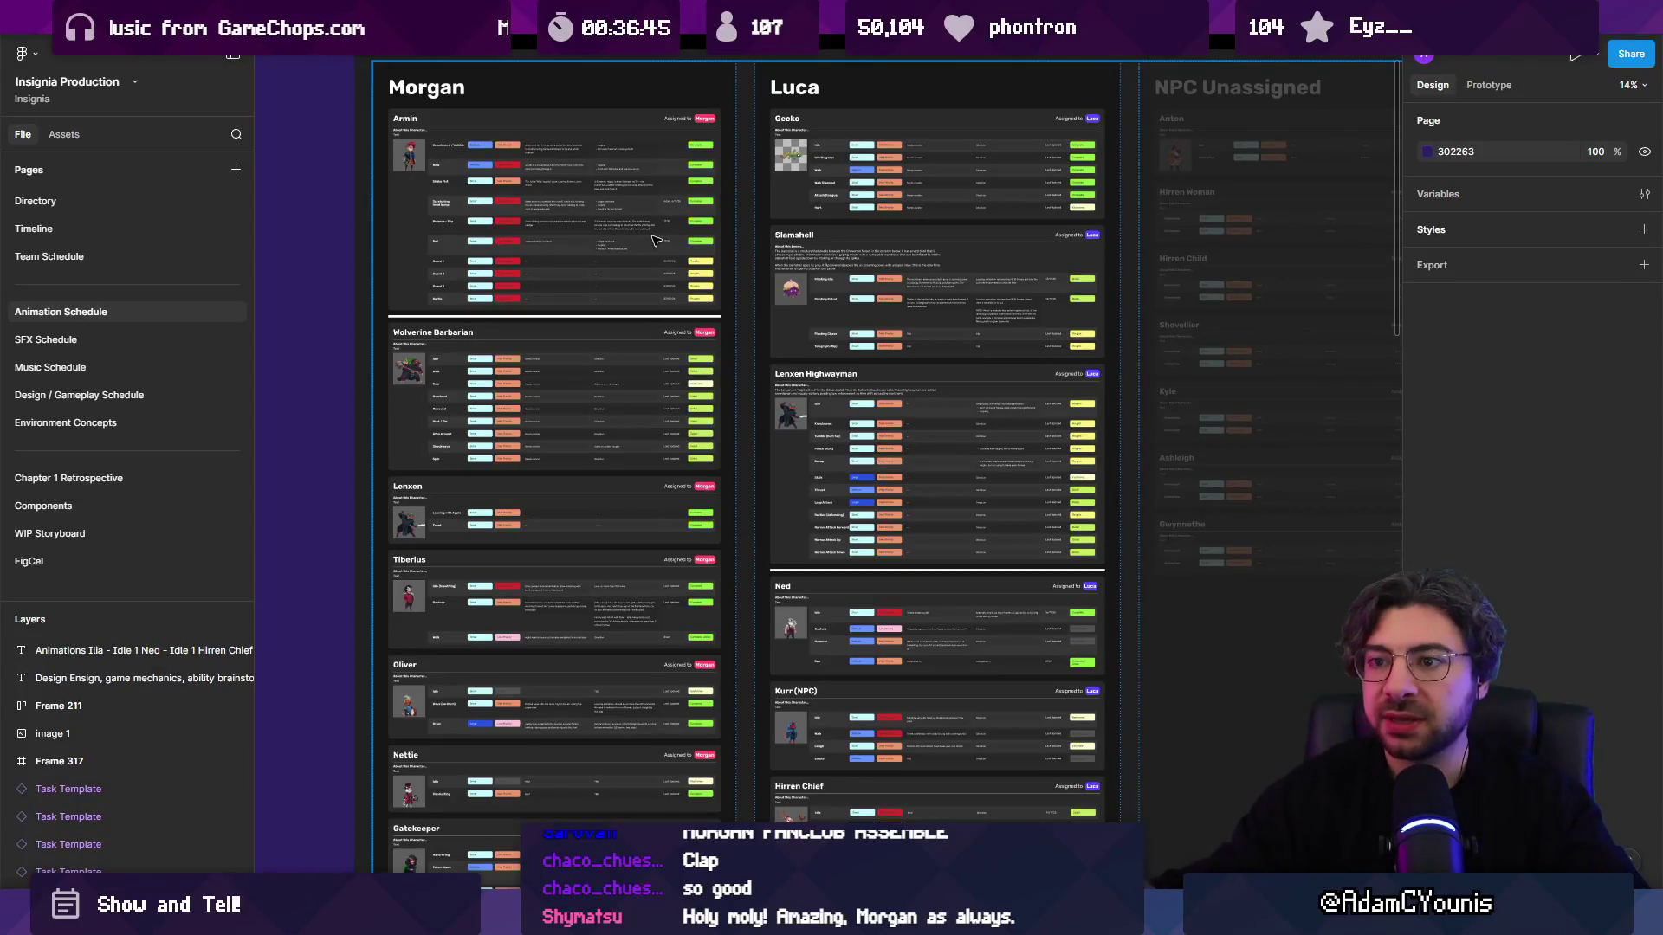
# Step: Review the Morgan and Luca character card columns on the schedule board
pyautogui.click(396, 298)
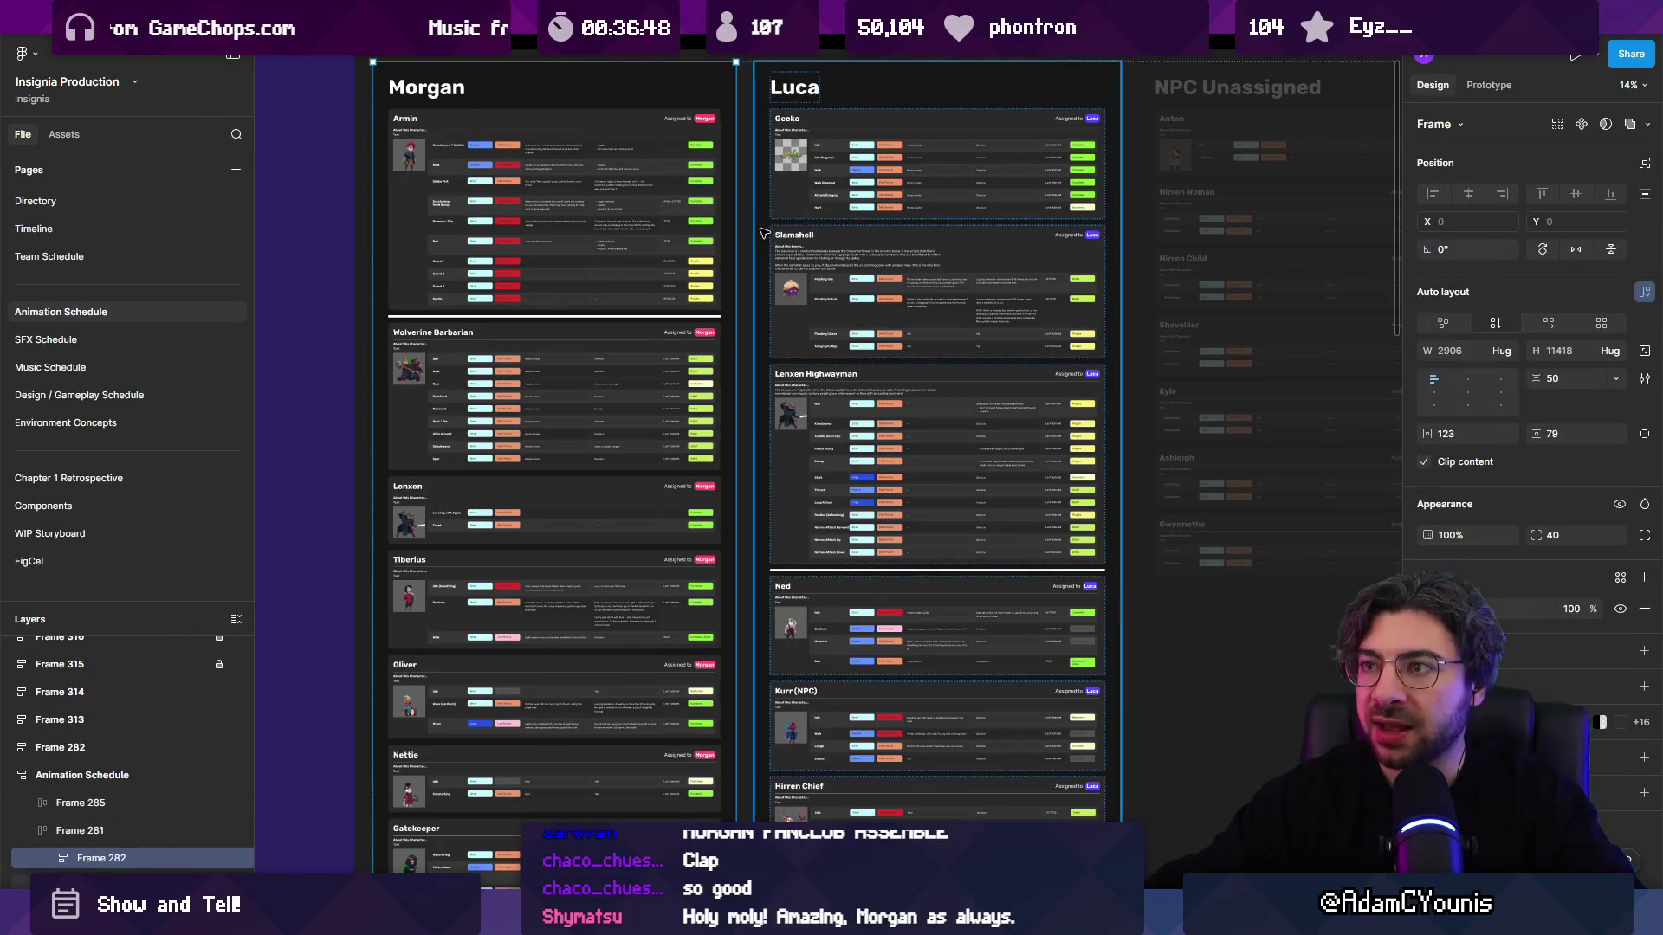
pyautogui.click(345, 310)
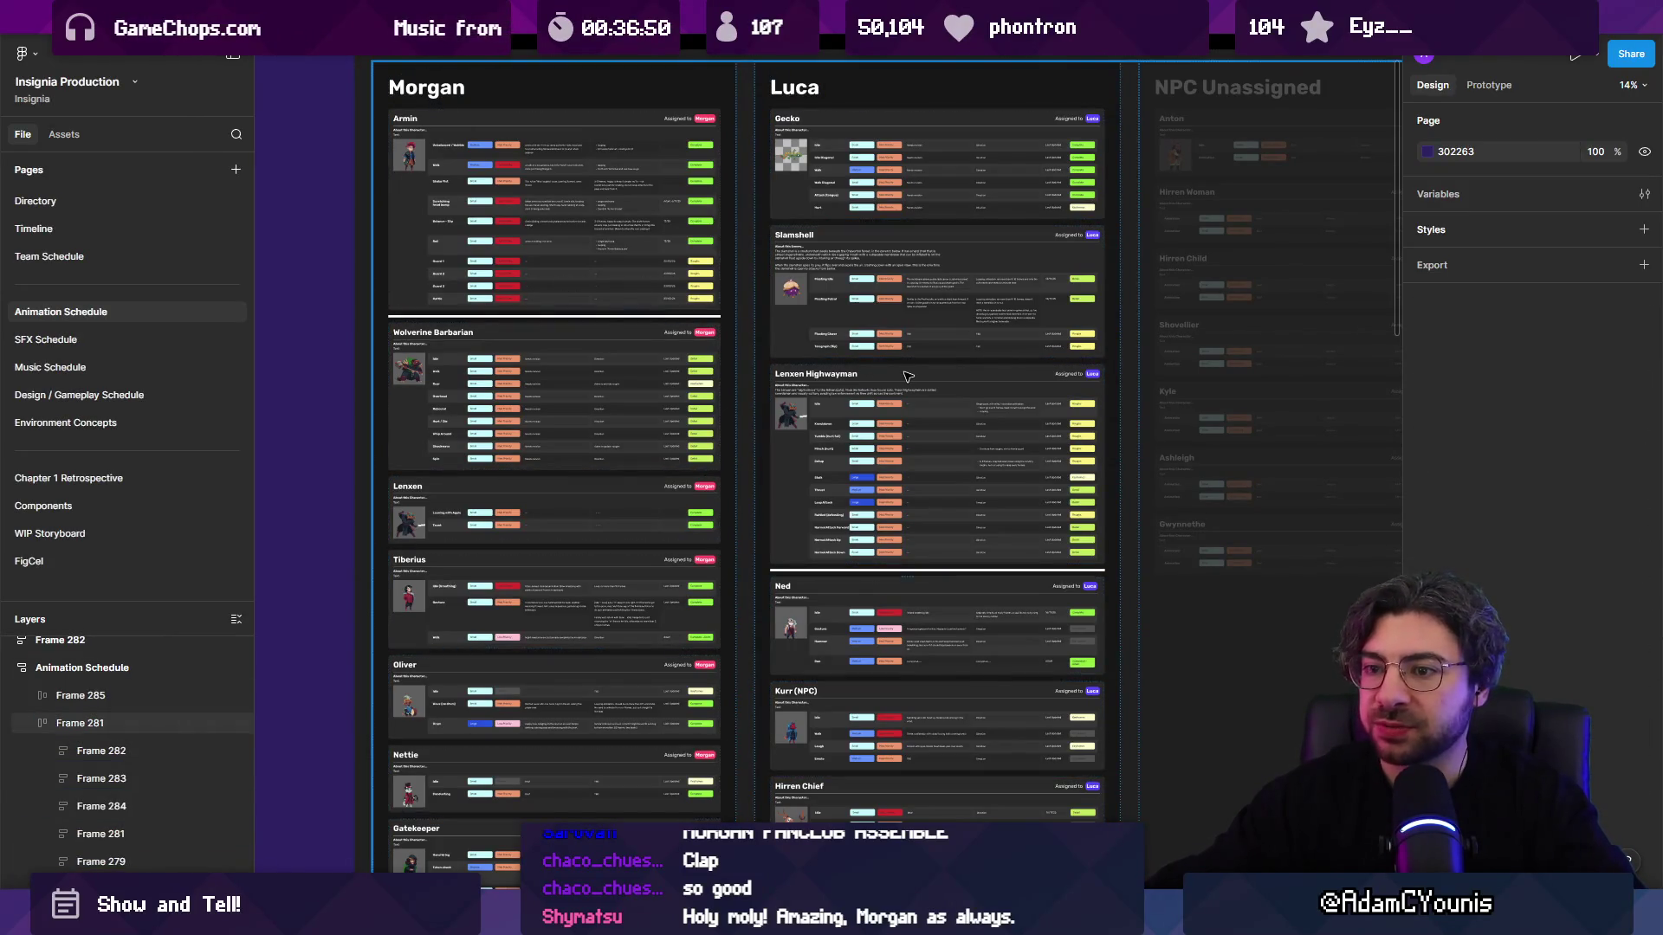
pyautogui.scroll(3, 866, 378)
pyautogui.scroll(-5, 806, 381)
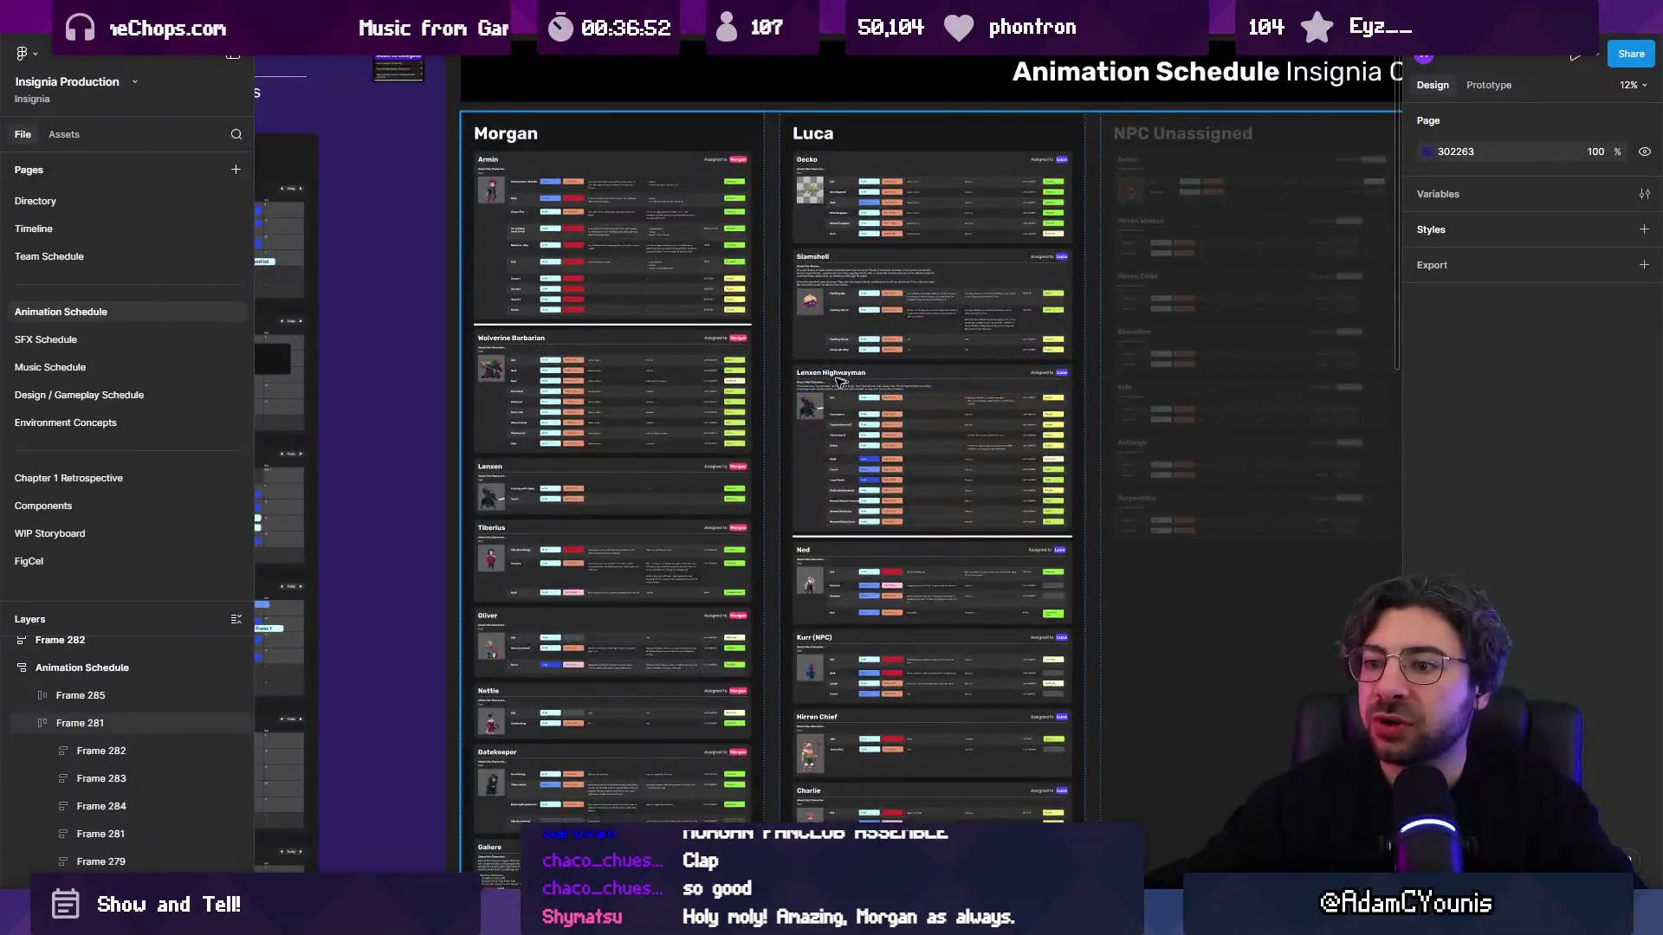
pyautogui.scroll(-5, 795, 382)
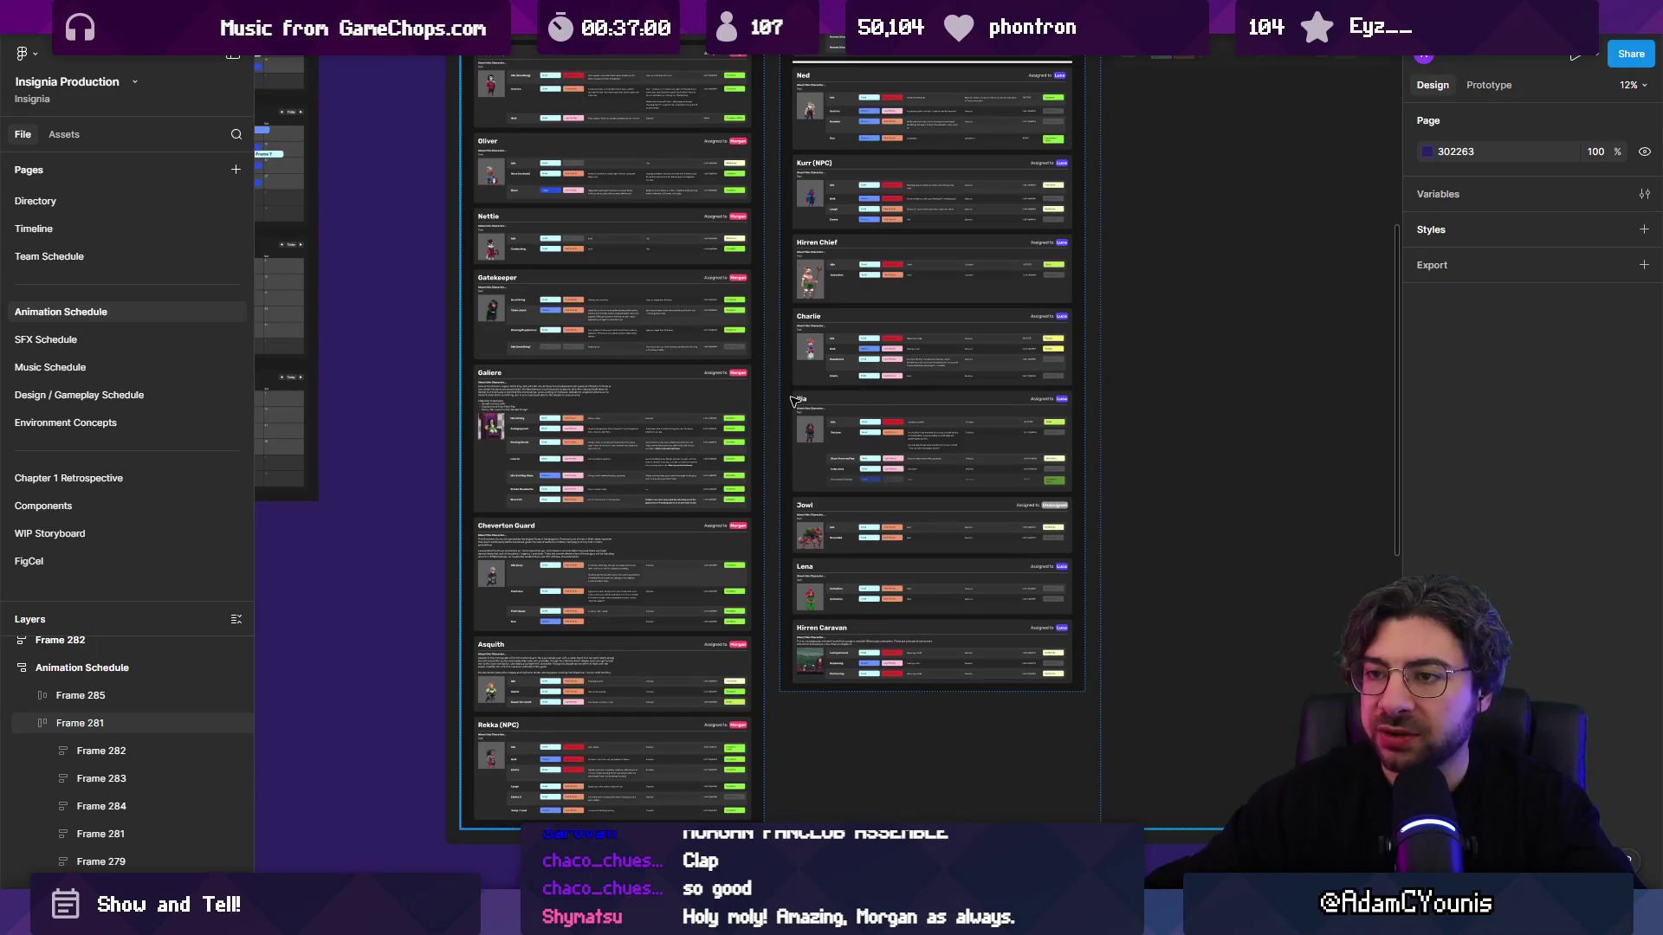
pyautogui.scroll(6, 795, 400)
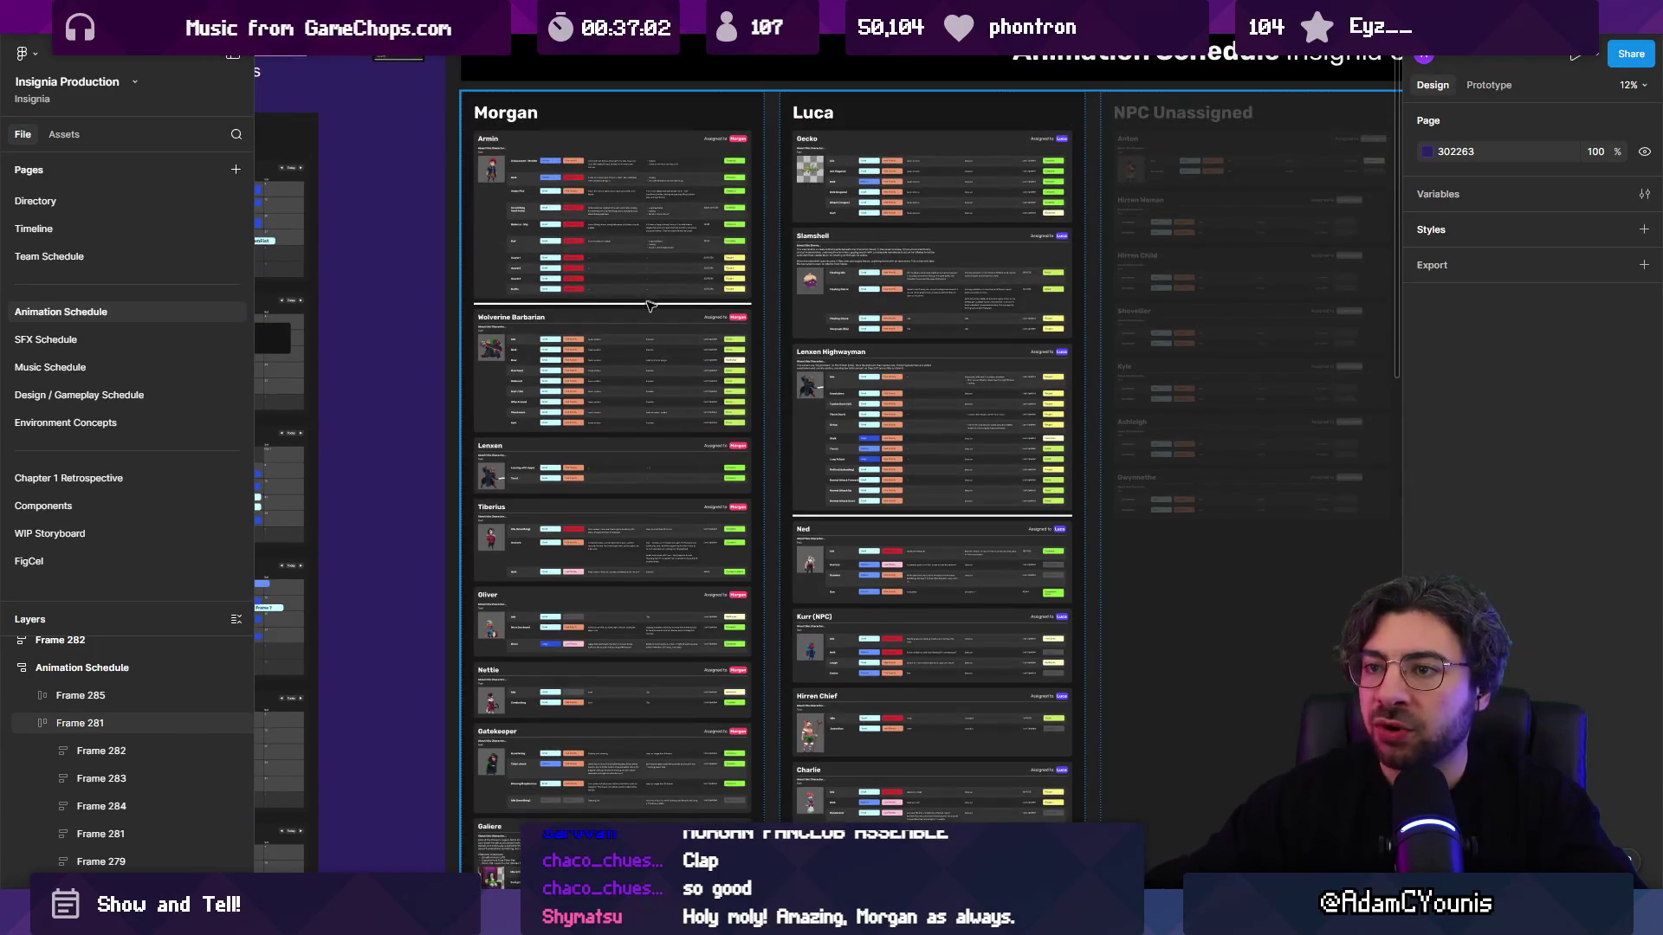
pyautogui.scroll(-1, 650, 305)
pyautogui.scroll(-7, 604, 262)
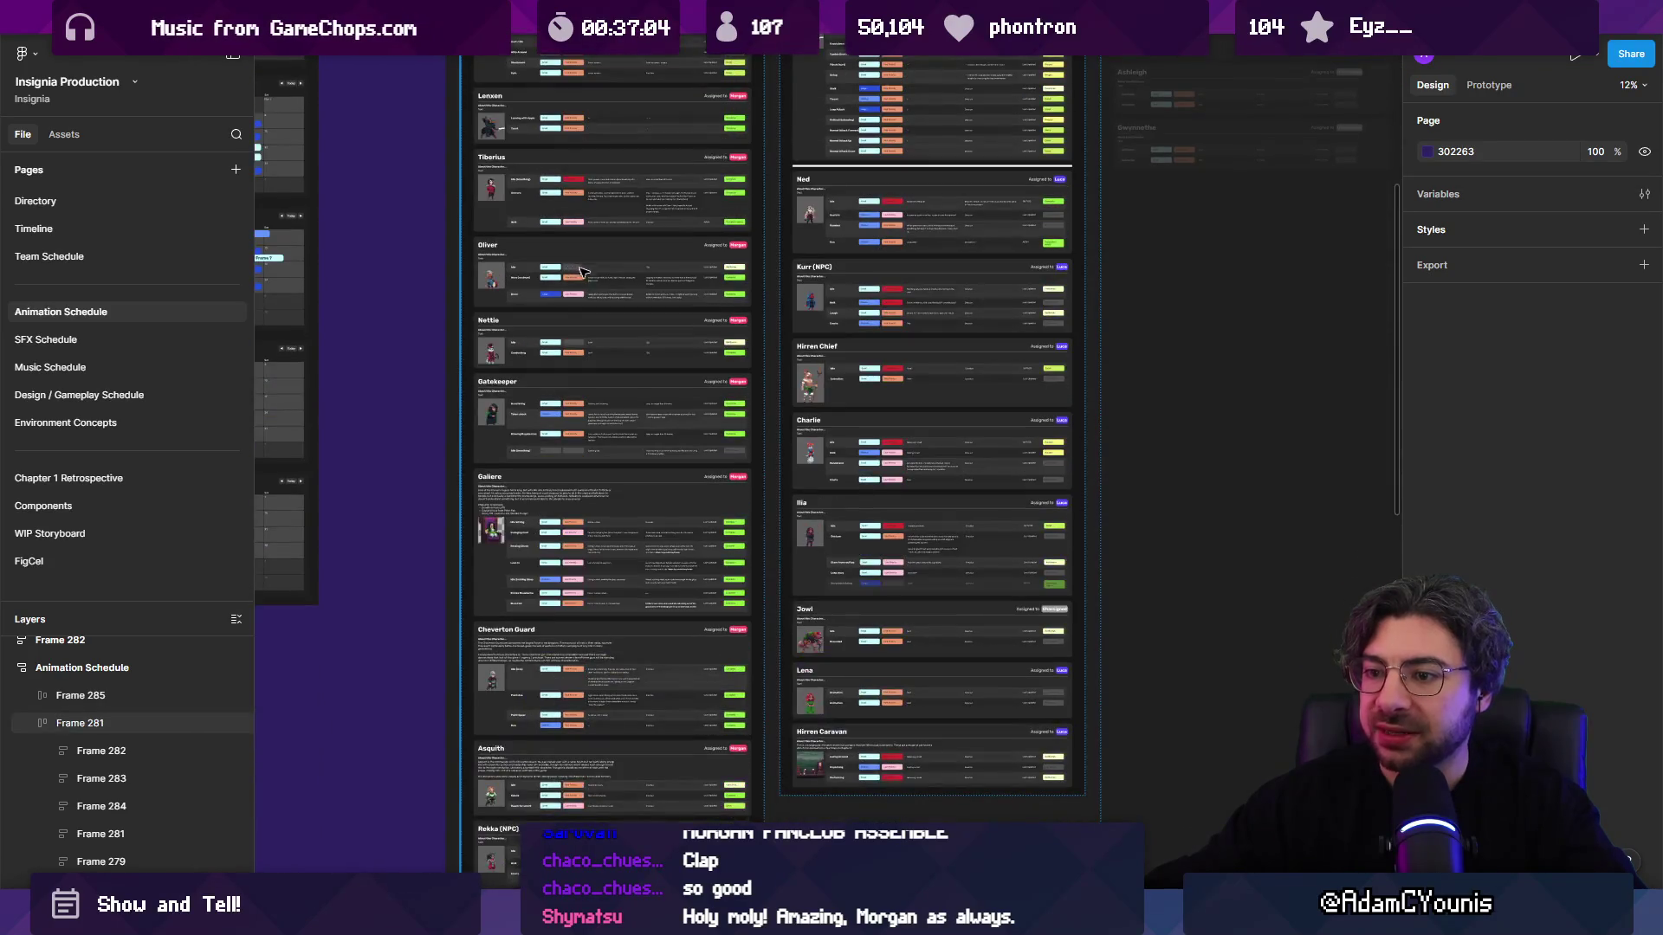
pyautogui.scroll(4, 690, 378)
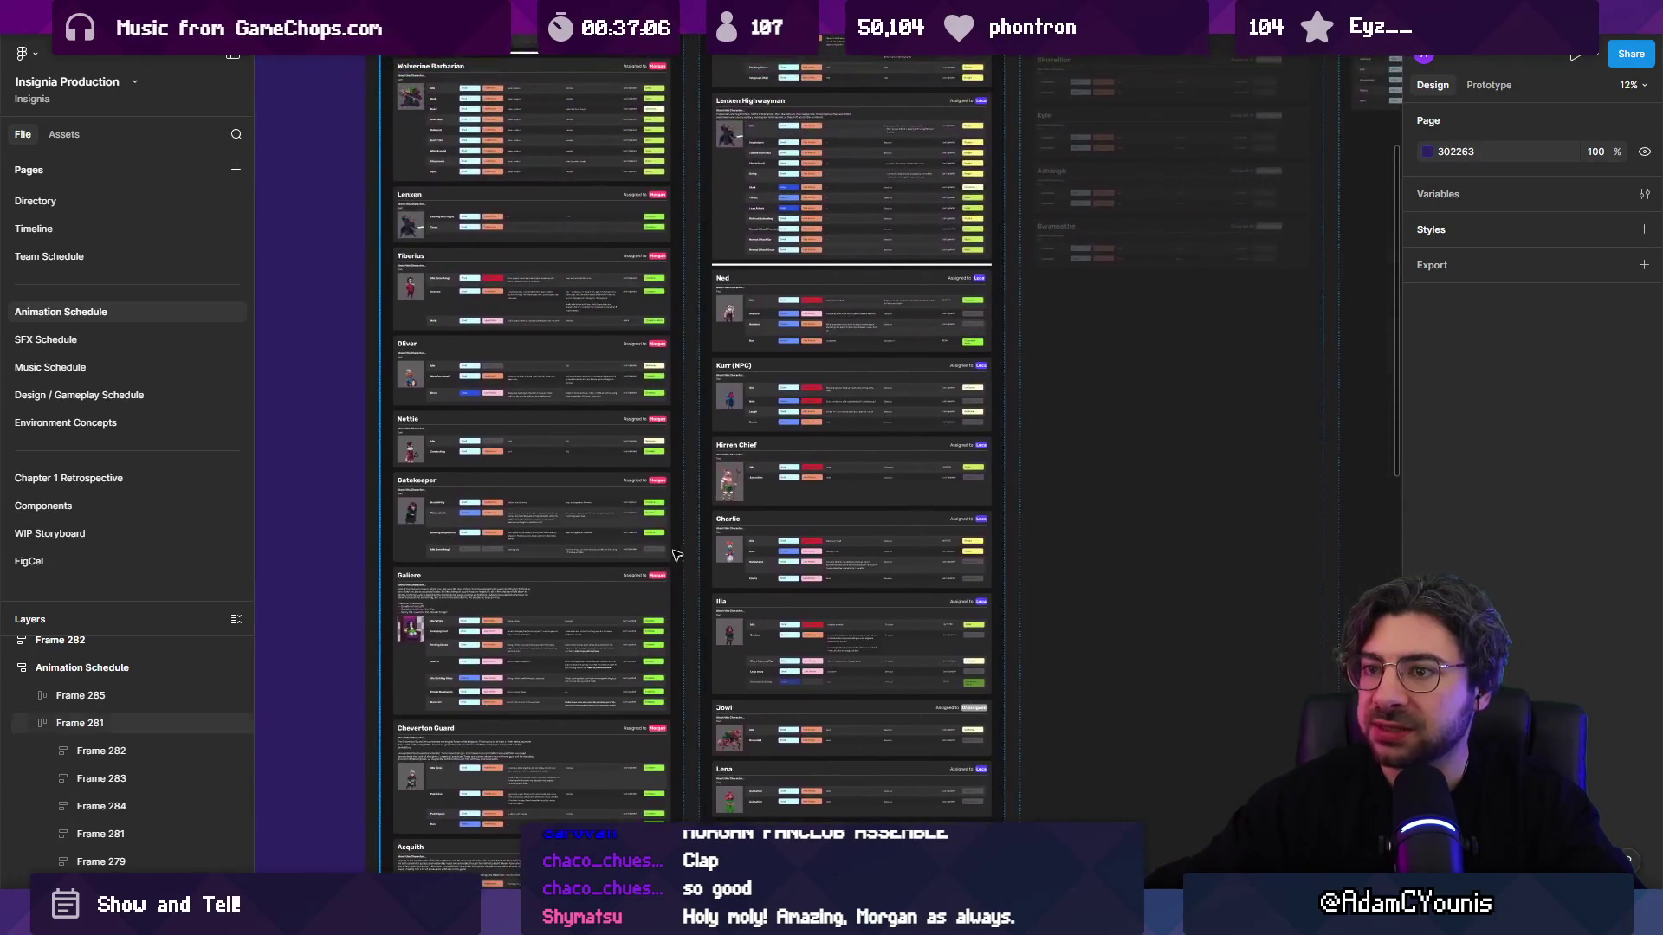
pyautogui.scroll(5, 426, 433)
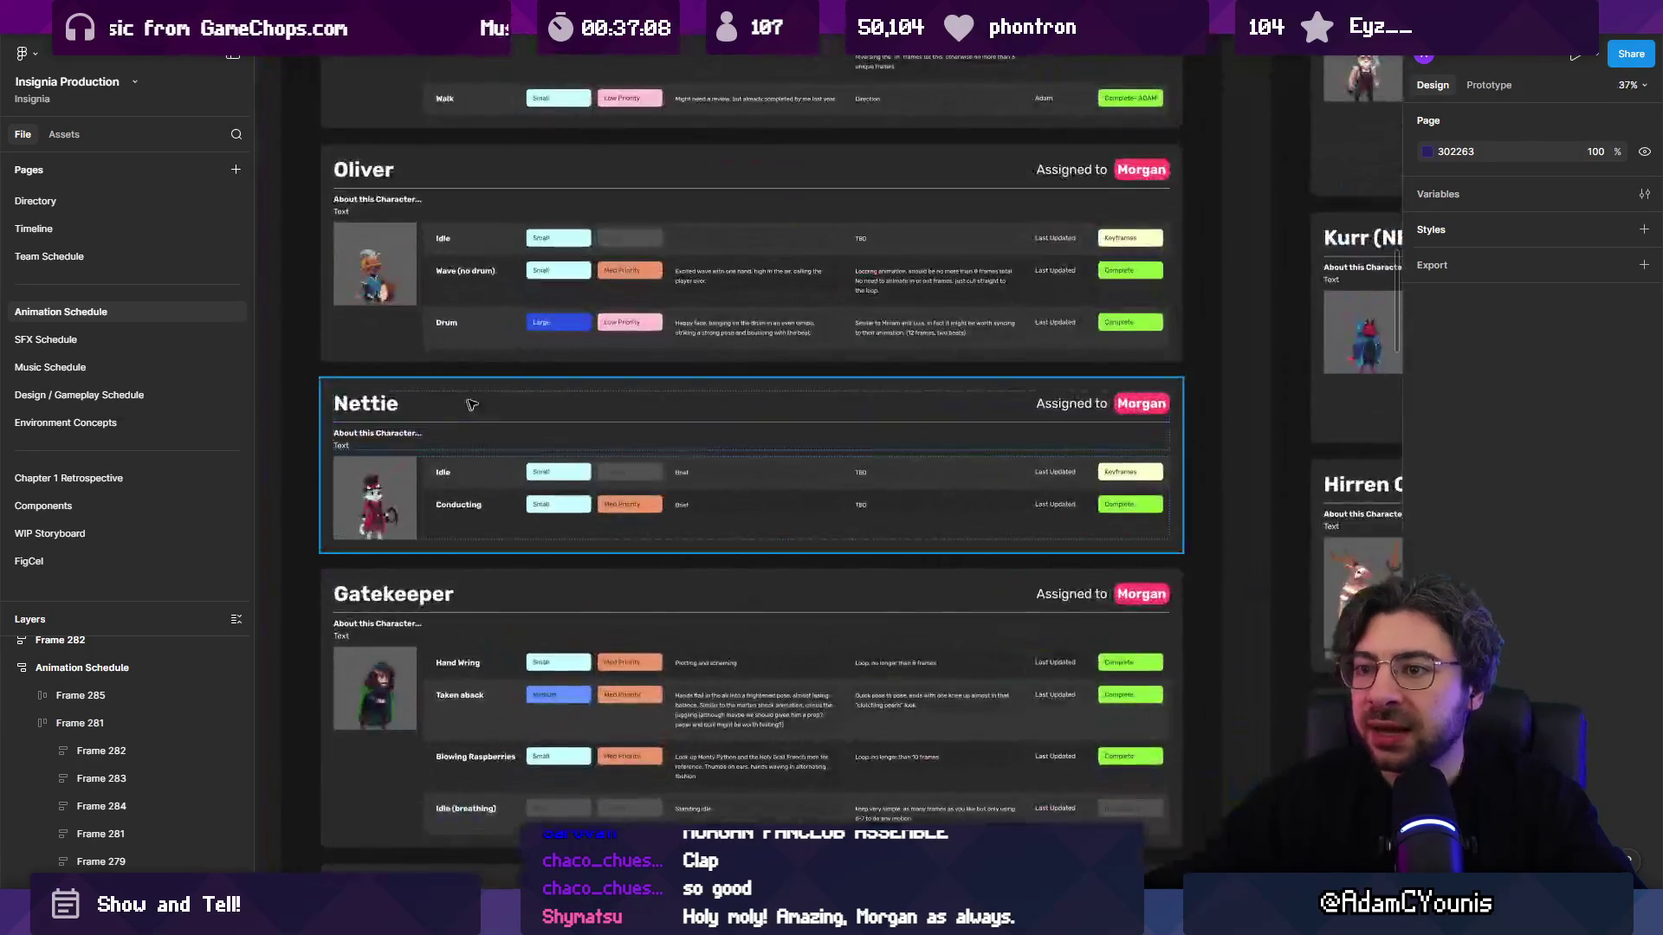
# Step: Drag the Jowl character card out of its column onto open canvas
pyautogui.moveTo(585, 350); pyautogui.dragTo(753, 479)
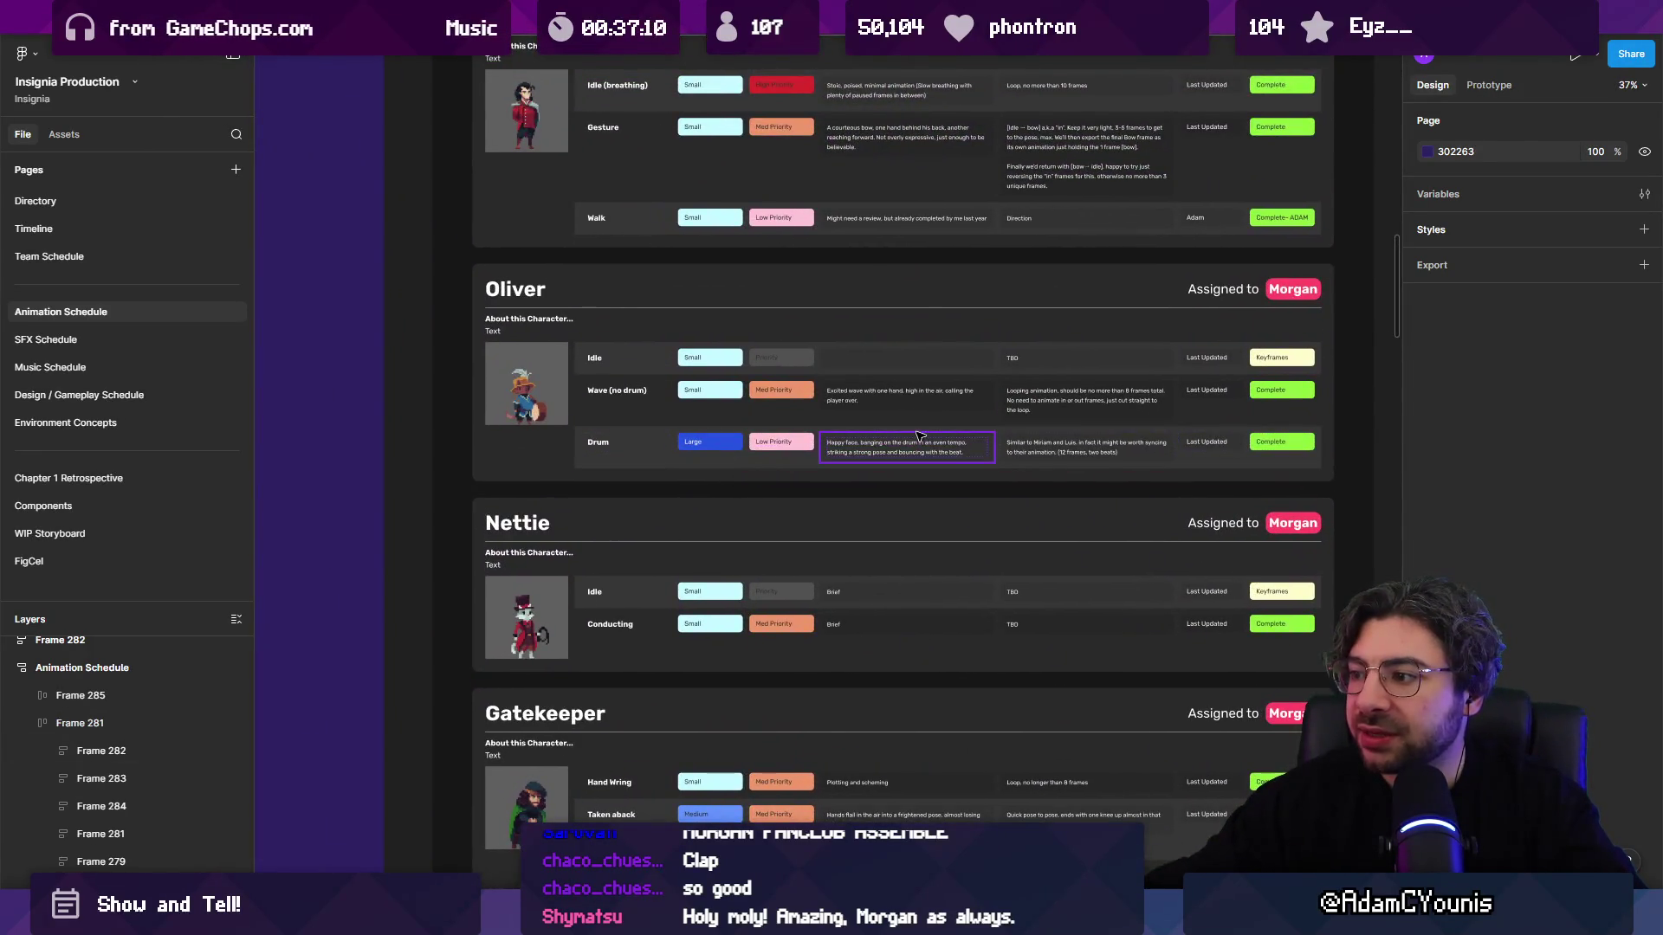
pyautogui.scroll(-5, 910, 431)
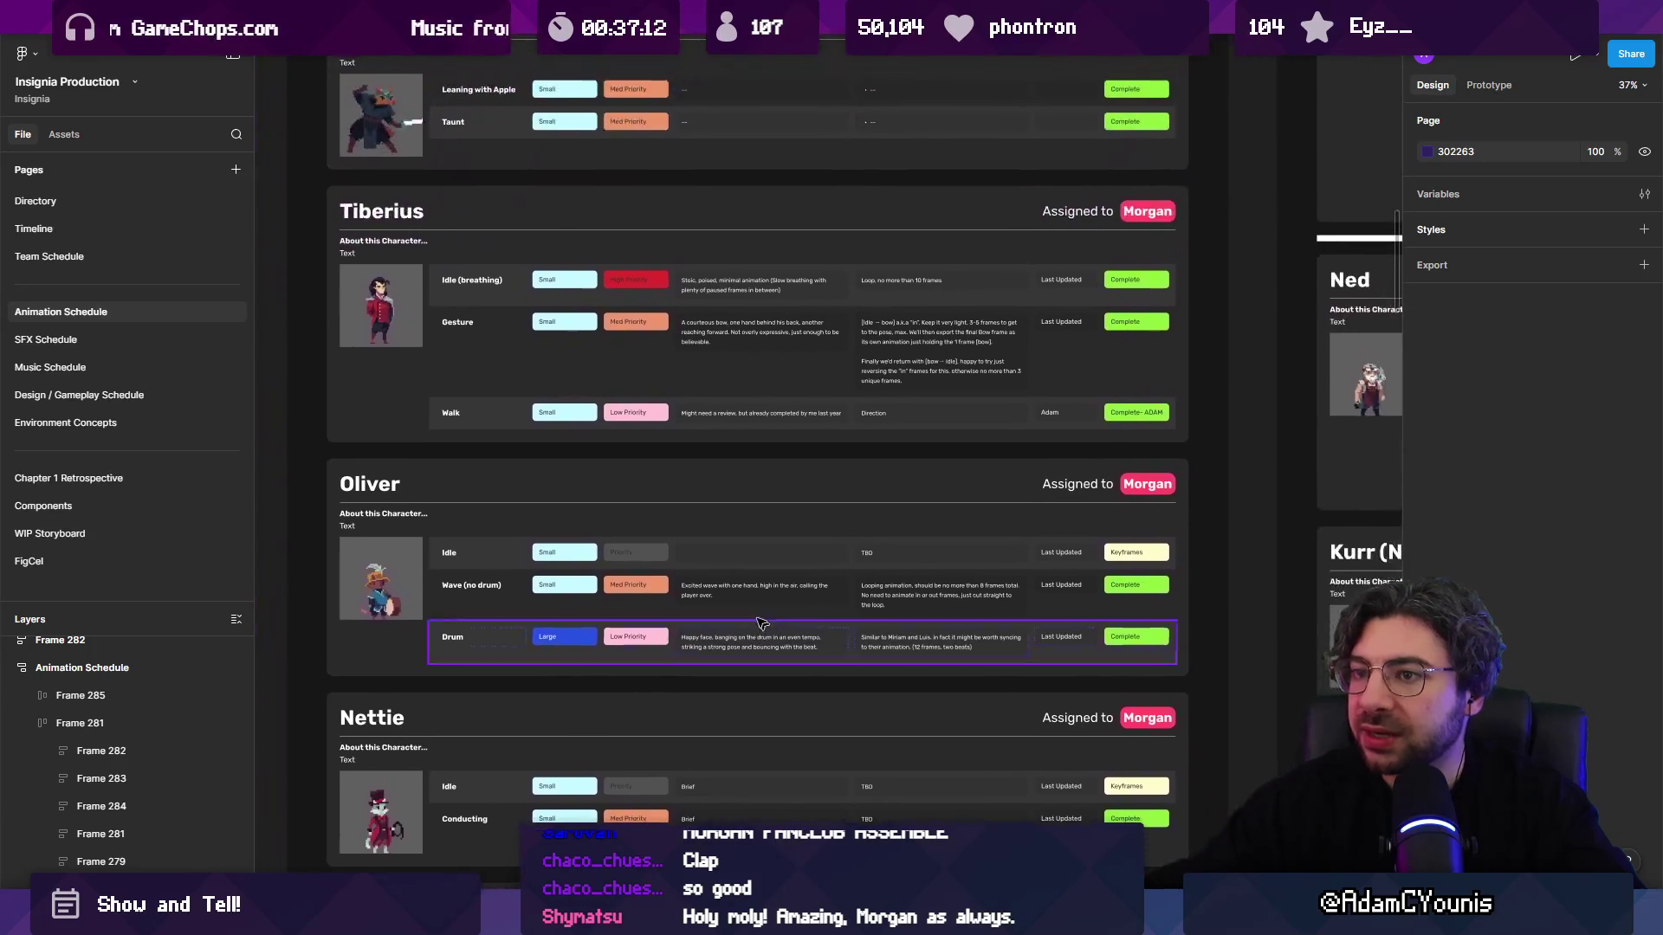
pyautogui.scroll(5, 748, 367)
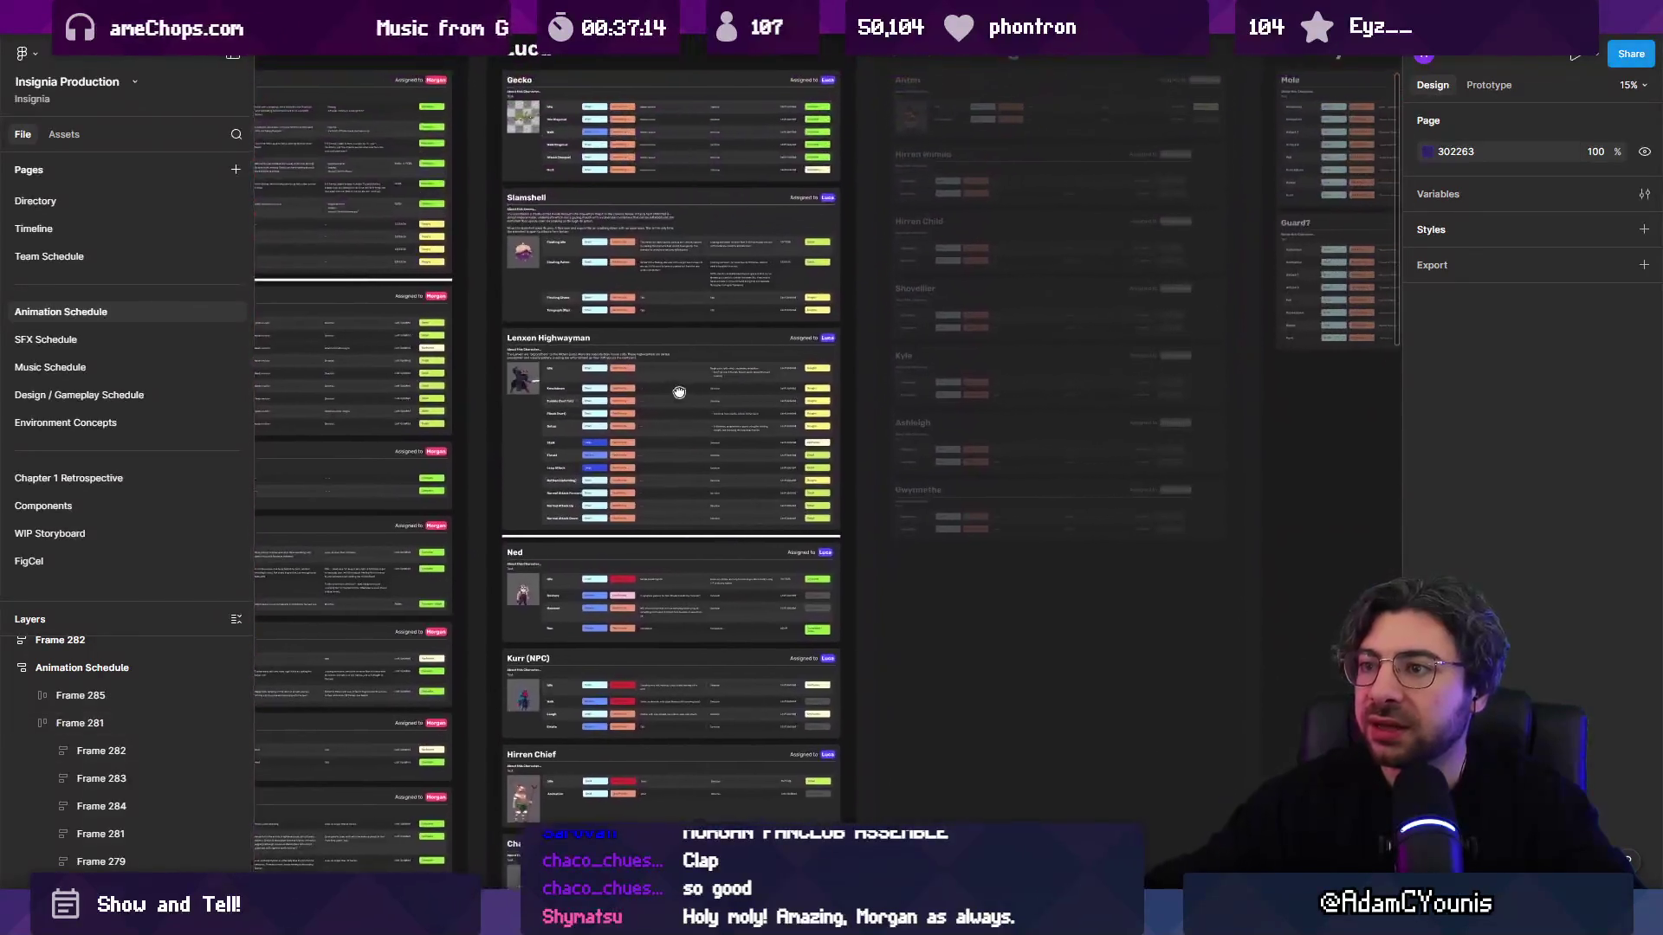
pyautogui.scroll(-10, 654, 271)
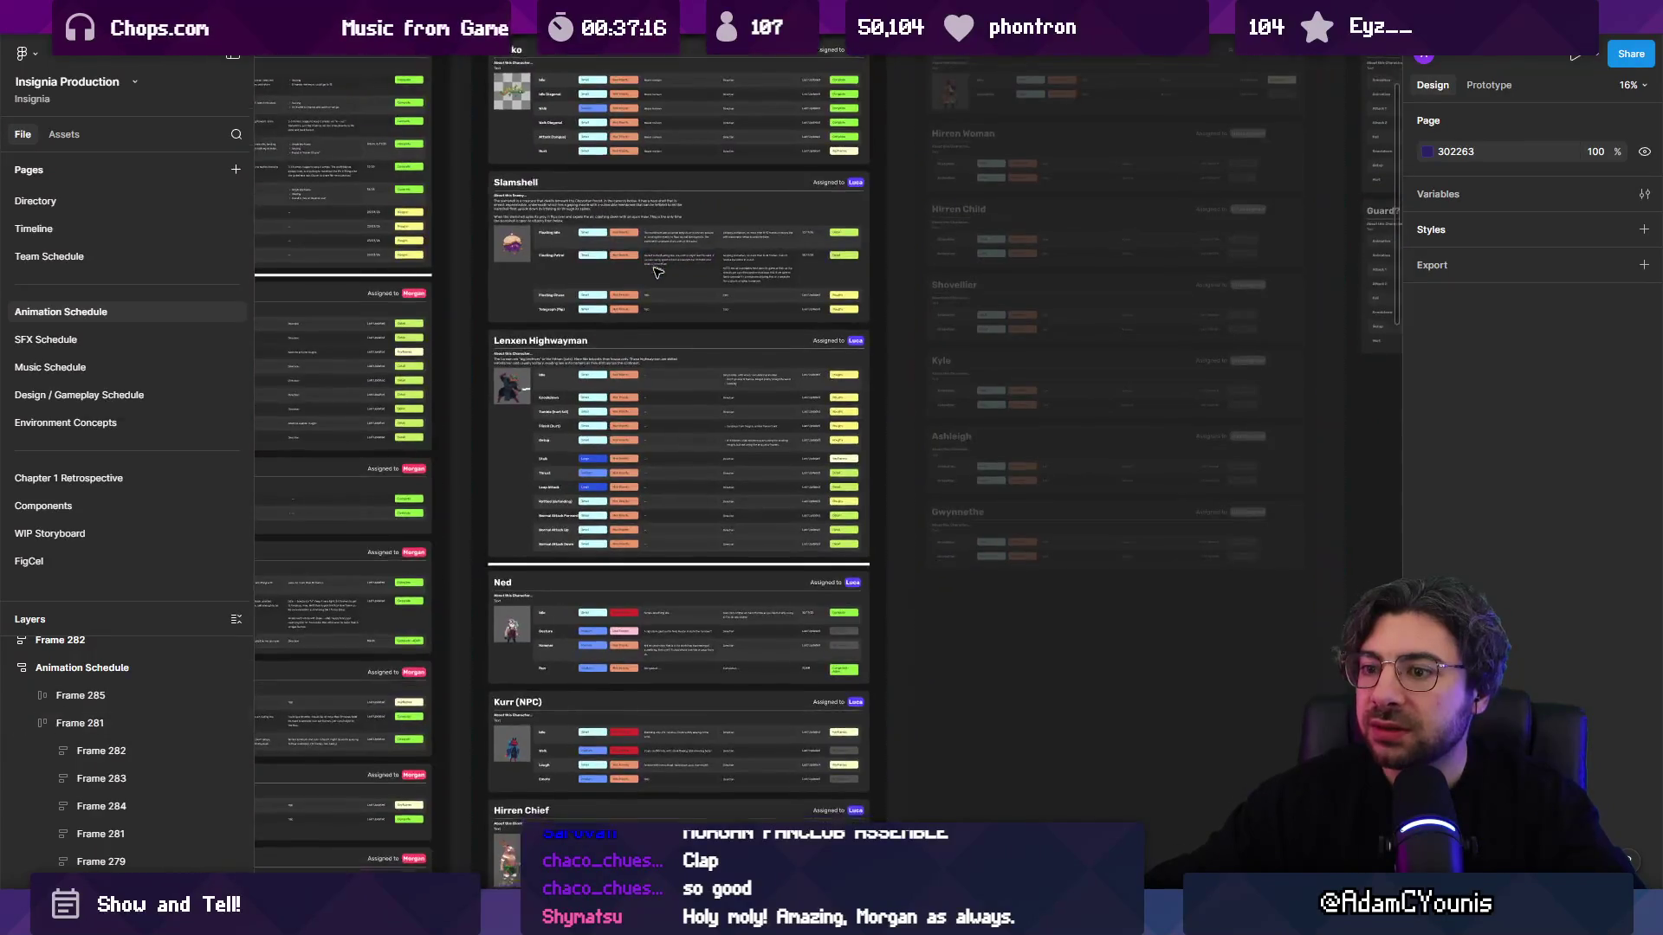
pyautogui.scroll(2, 615, 349)
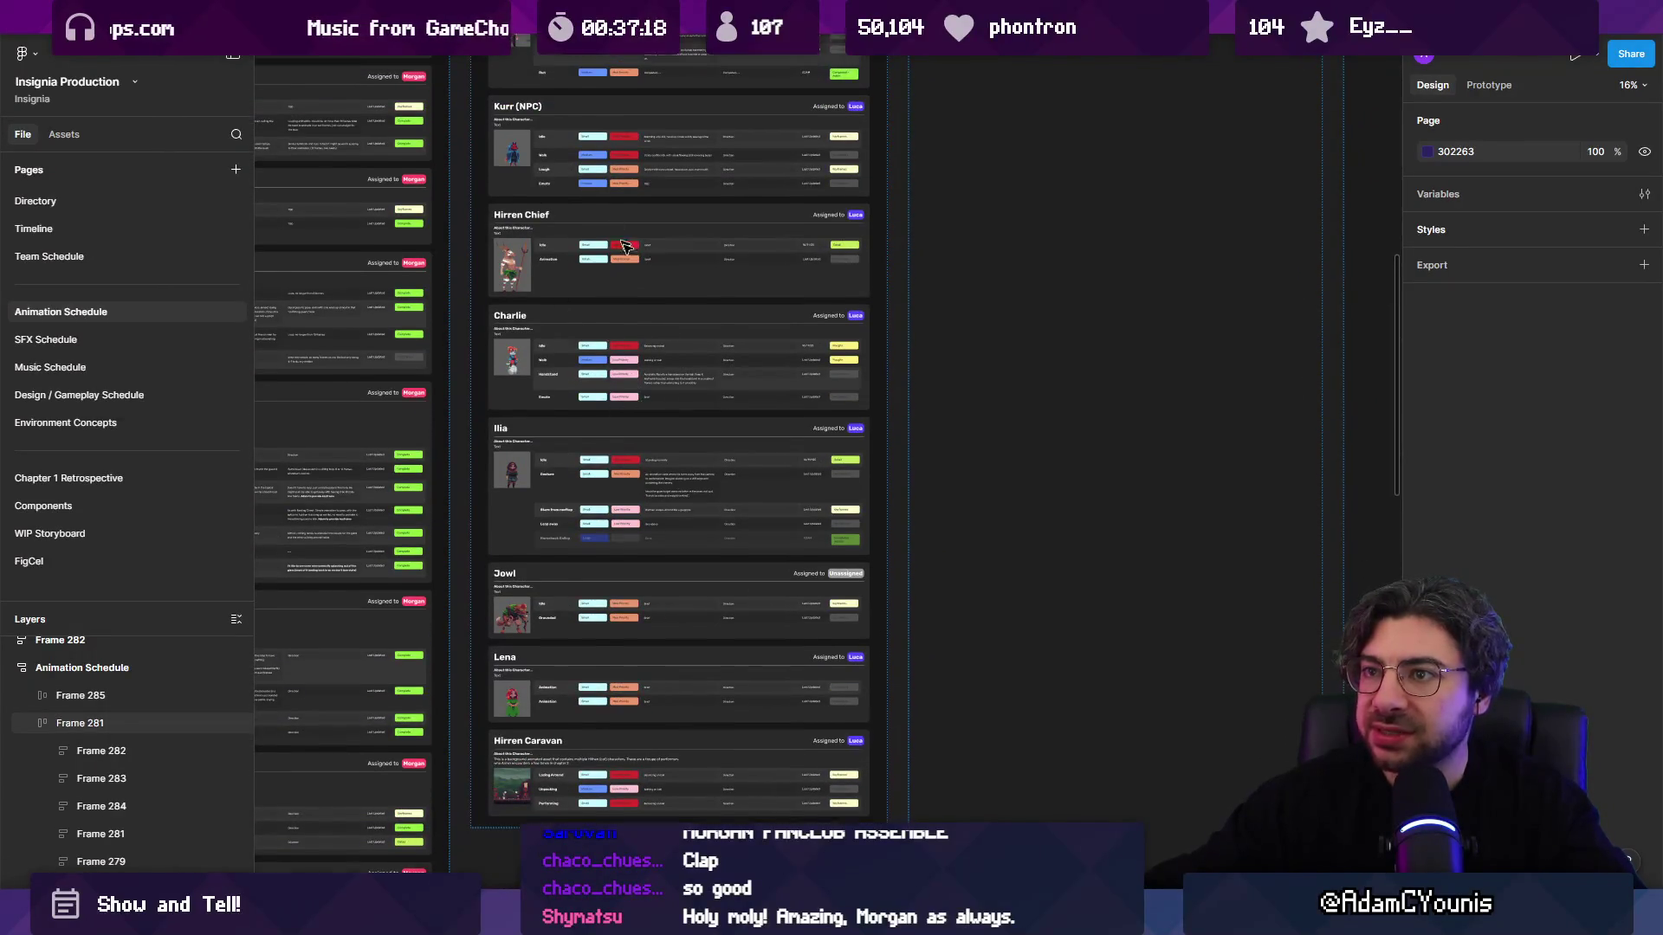
pyautogui.click(510, 101)
pyautogui.scroll(3, 731, 338)
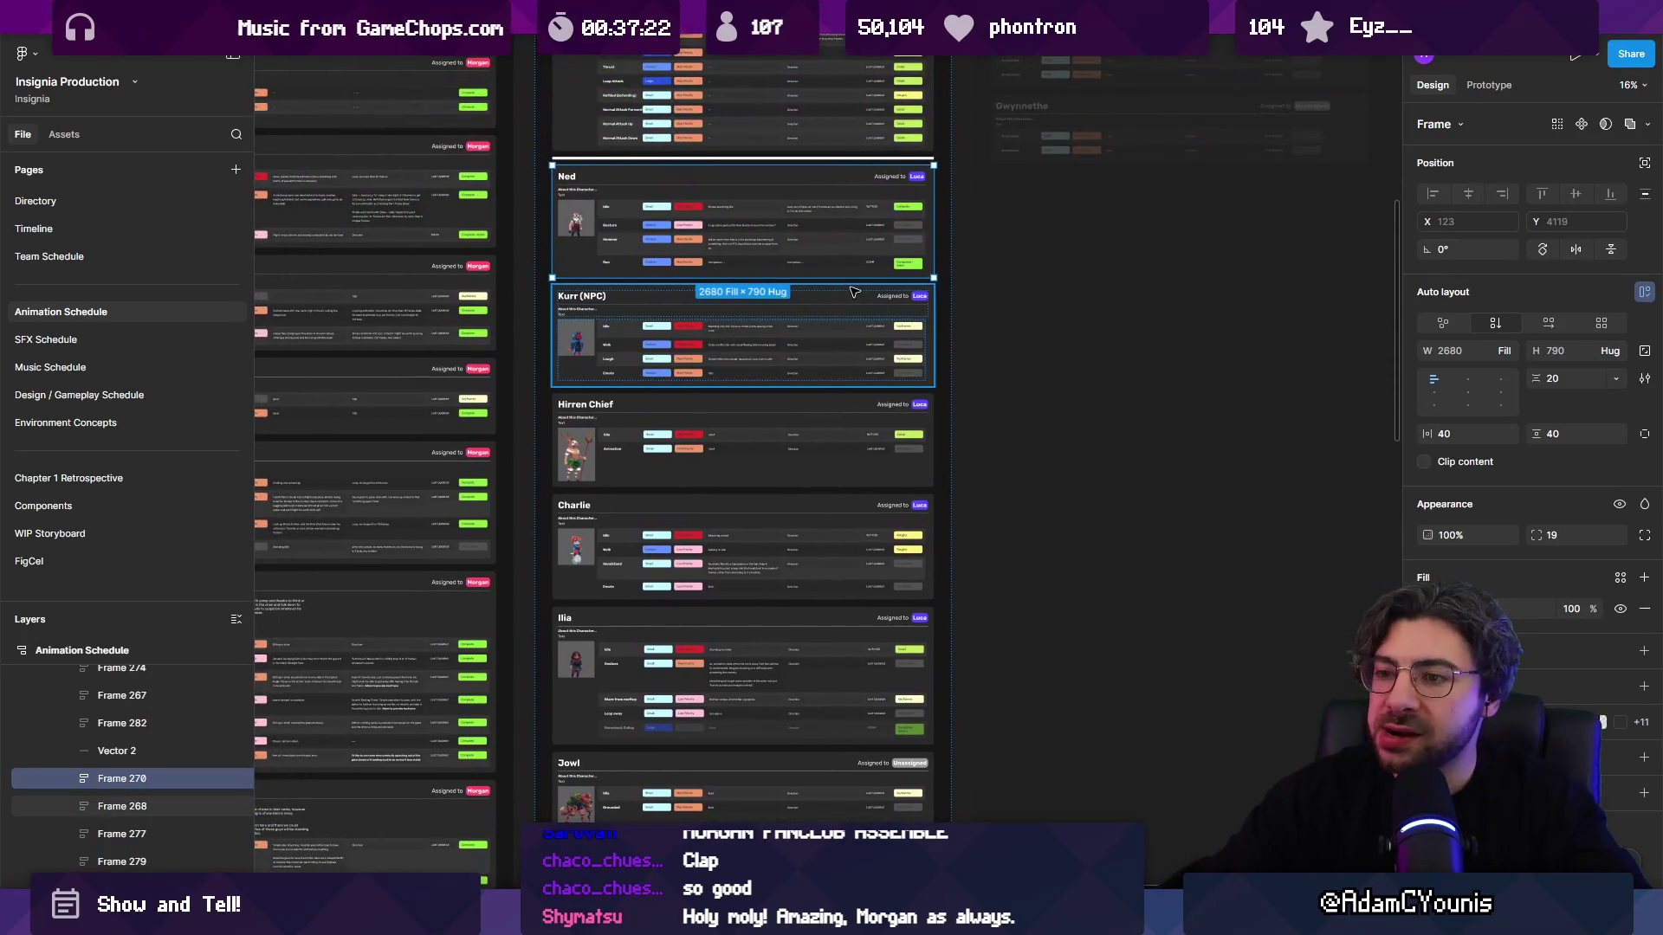
pyautogui.scroll(-5, 855, 293)
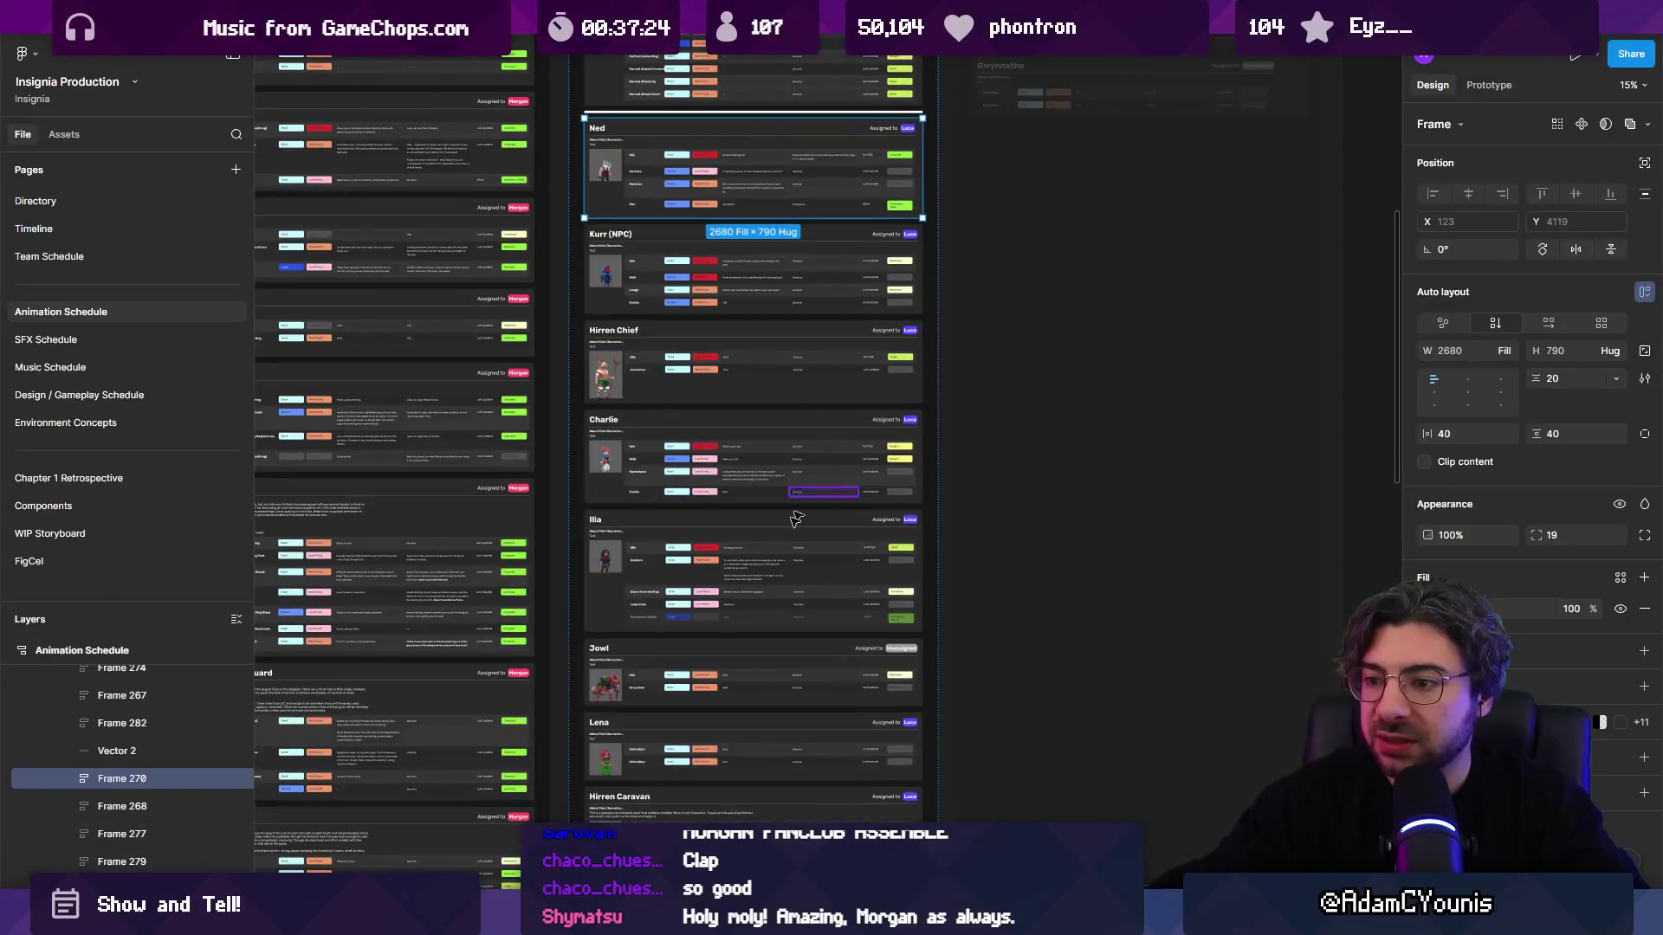
pyautogui.scroll(3, 730, 685)
pyautogui.scroll(-3, 730, 685)
pyautogui.click(715, 368)
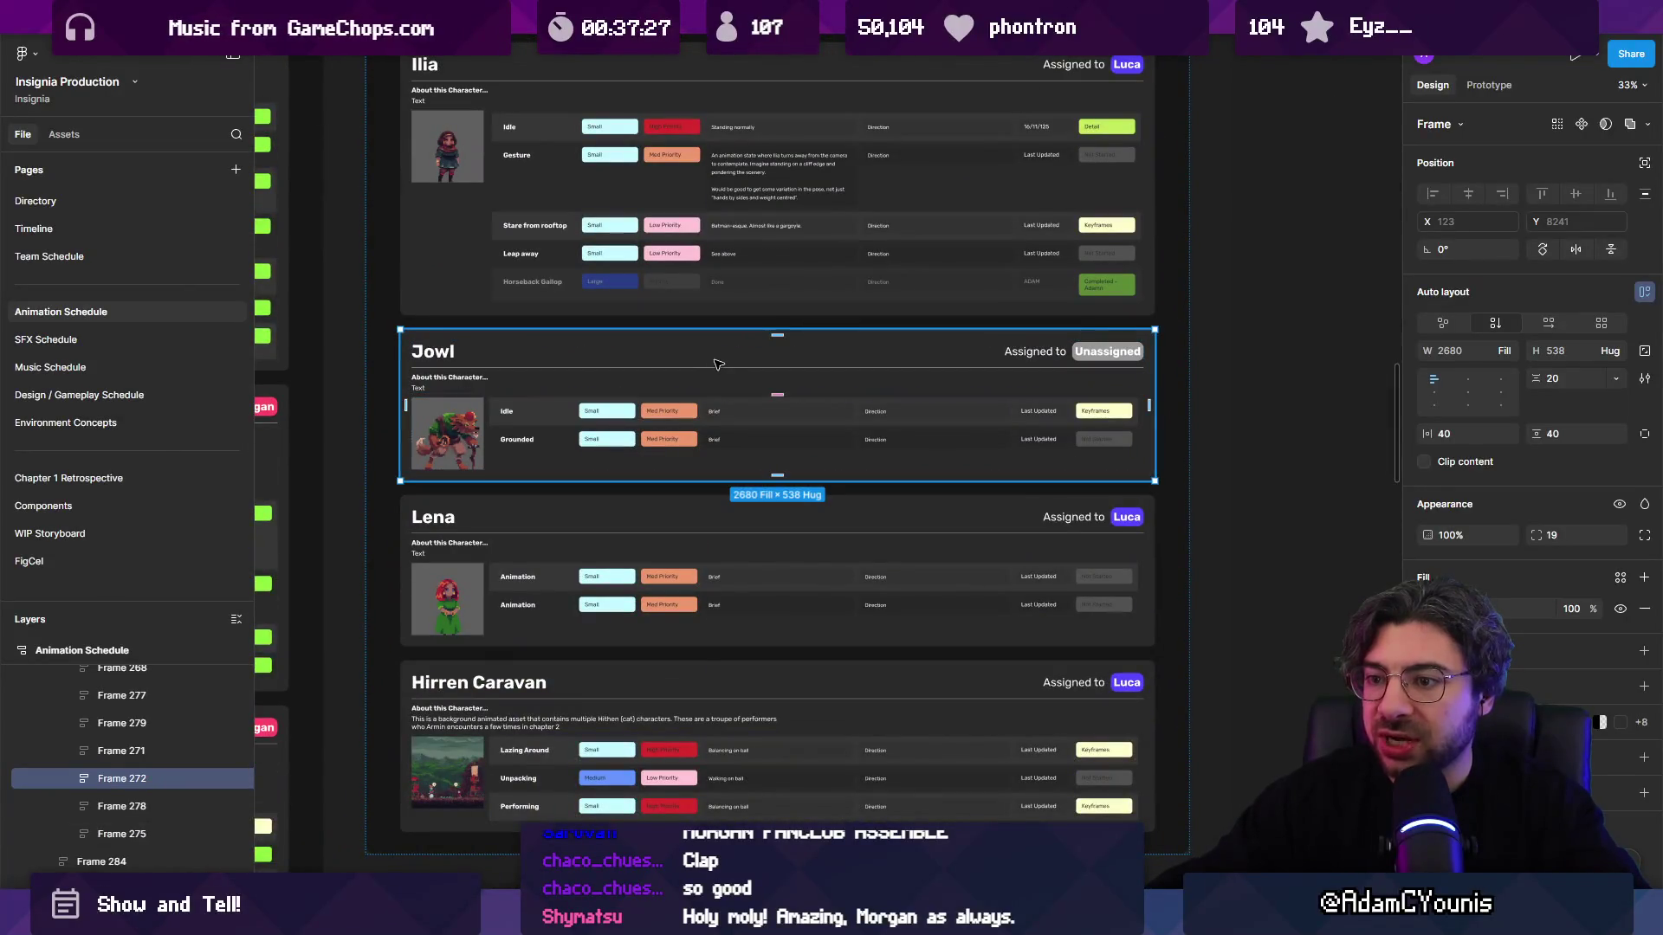
pyautogui.scroll(-5, 716, 367)
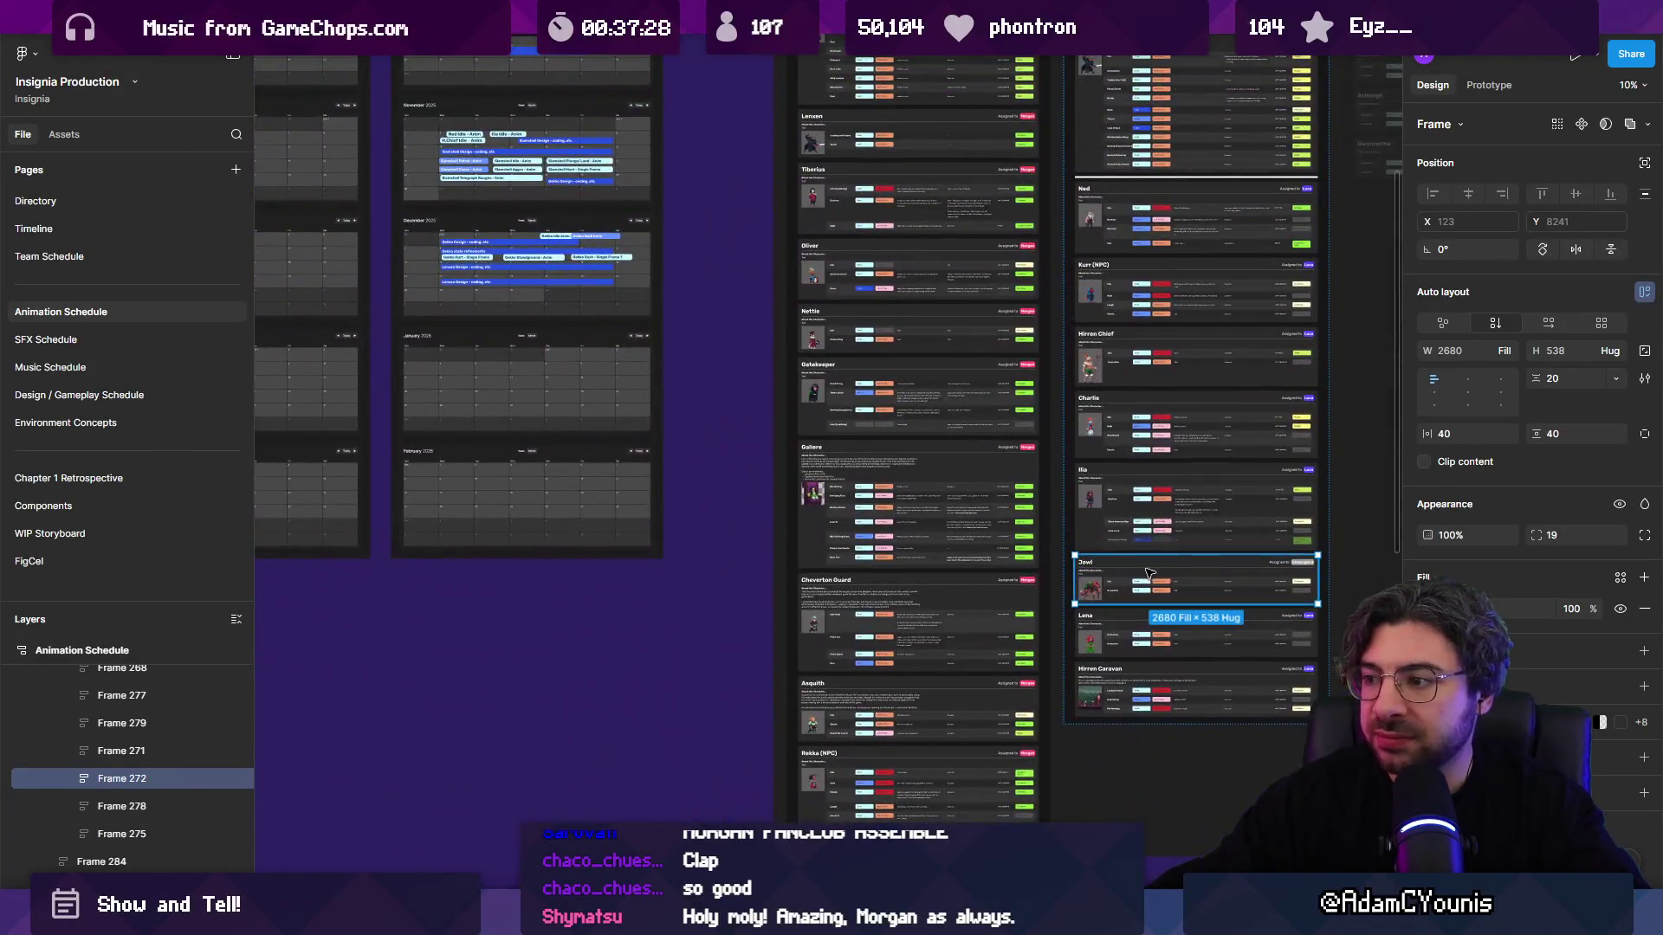
pyautogui.moveTo(1148, 574)
pyautogui.mouseDown()
pyautogui.moveTo(848, 580)
pyautogui.moveTo(699, 609)
pyautogui.mouseUp()
# Step: Place the Ilia card just below the Jowl card and deselect it
pyautogui.scroll(3, 1156, 589)
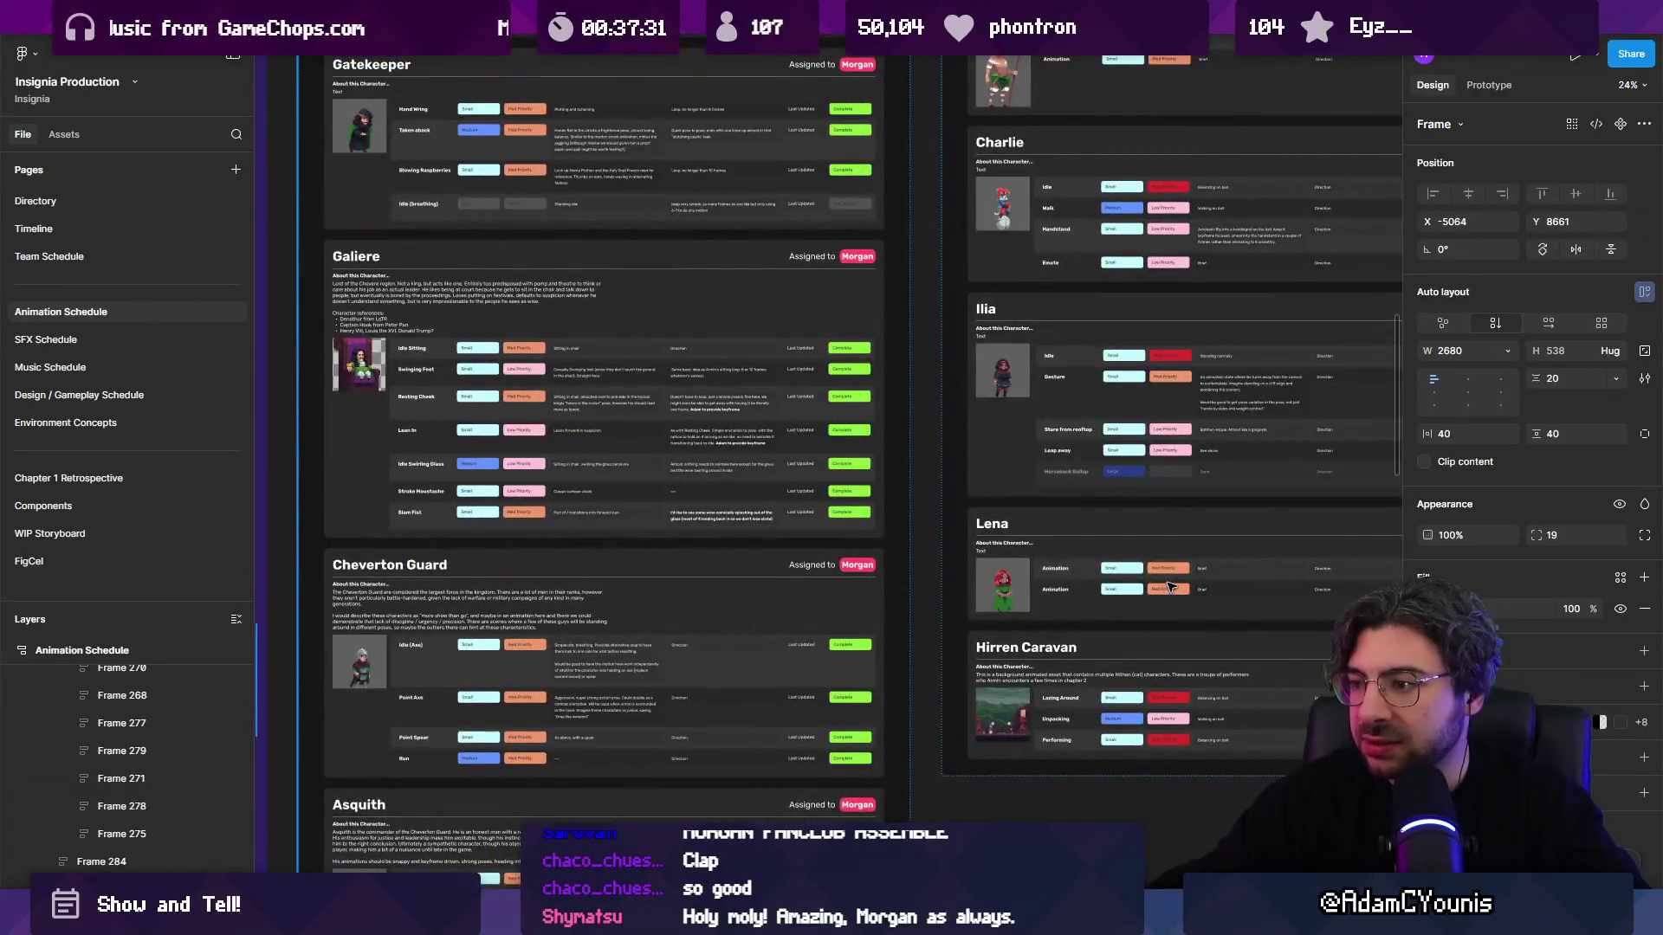
pyautogui.hscroll(5, 1169, 587)
pyautogui.scroll(2, 1039, 597)
pyautogui.click(967, 445)
pyautogui.scroll(-5, 1115, 452)
pyautogui.moveTo(1114, 452)
pyautogui.mouseDown()
pyautogui.moveTo(1022, 459)
pyautogui.moveTo(645, 620)
pyautogui.moveTo(689, 602)
pyautogui.moveTo(667, 598)
pyautogui.mouseUp()
pyautogui.scroll(5, 641, 598)
pyautogui.click(420, 576)
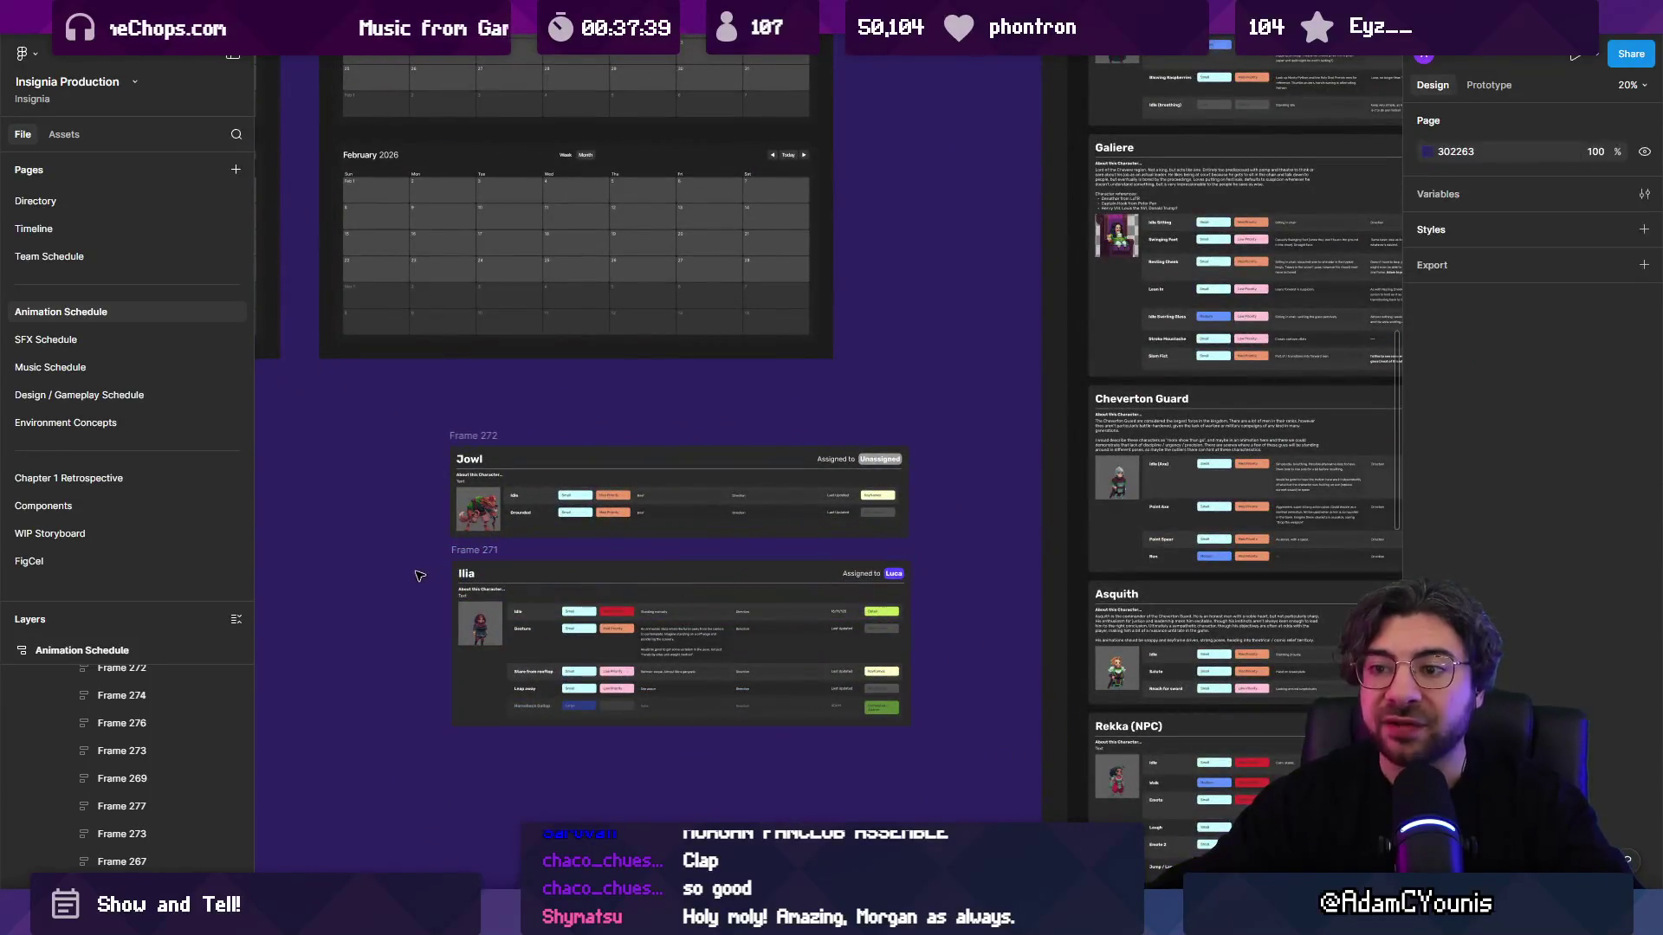
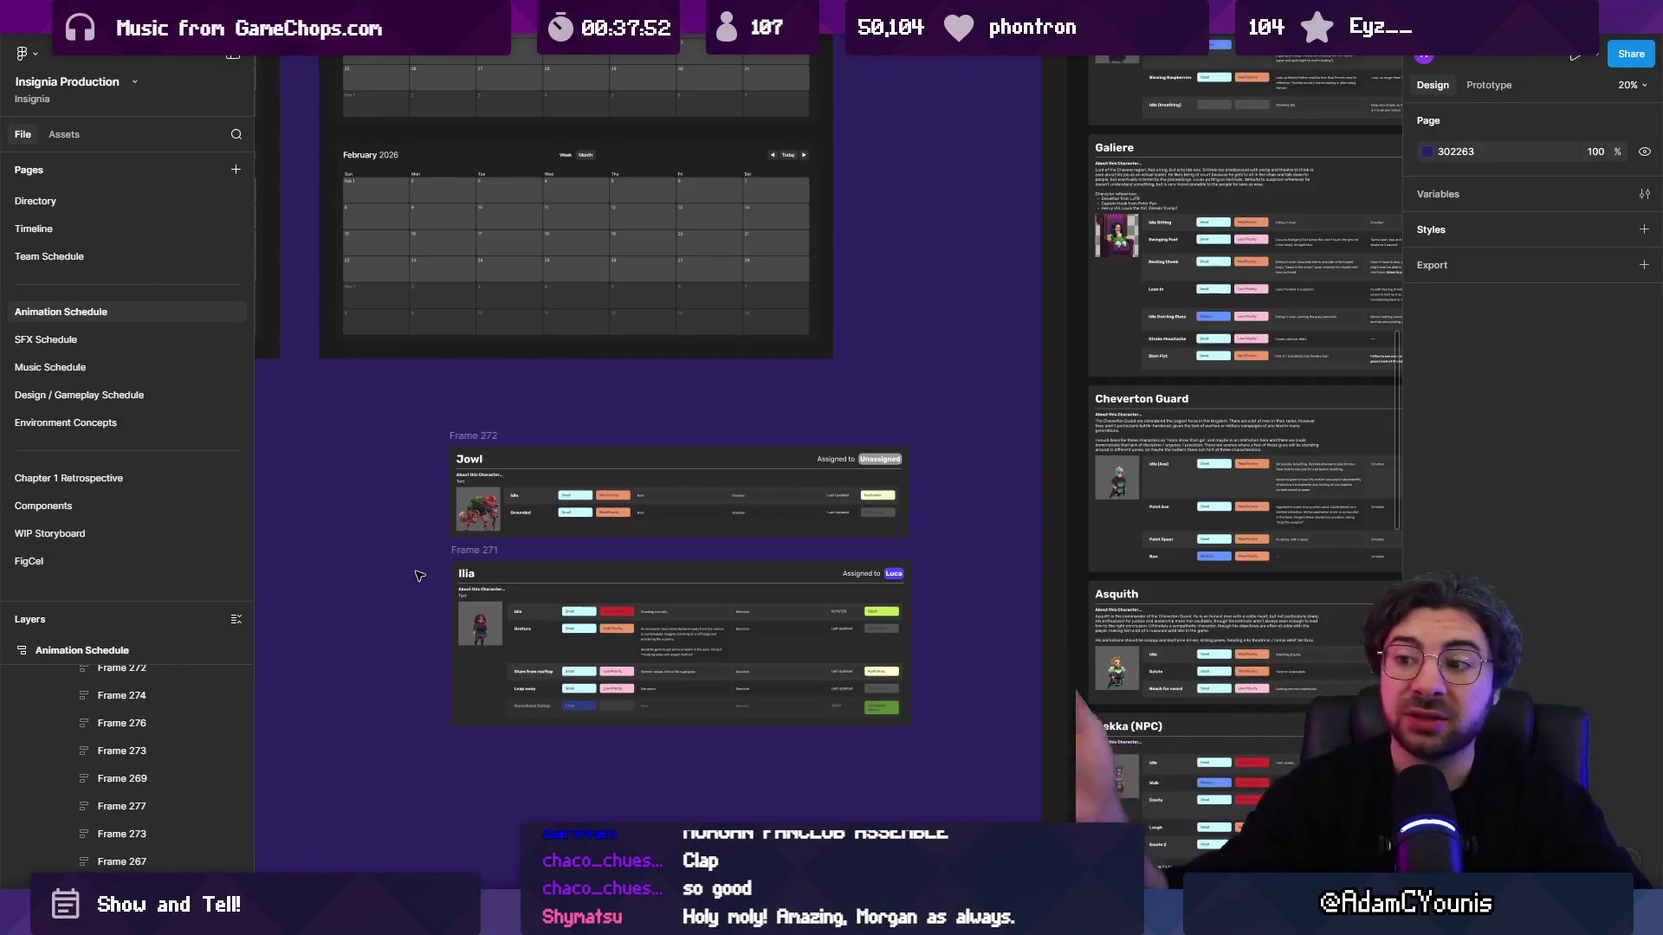
# Step: Move the Jowl card into the second animator column, above Lenxen Highwayman
pyautogui.scroll(5, 446, 596)
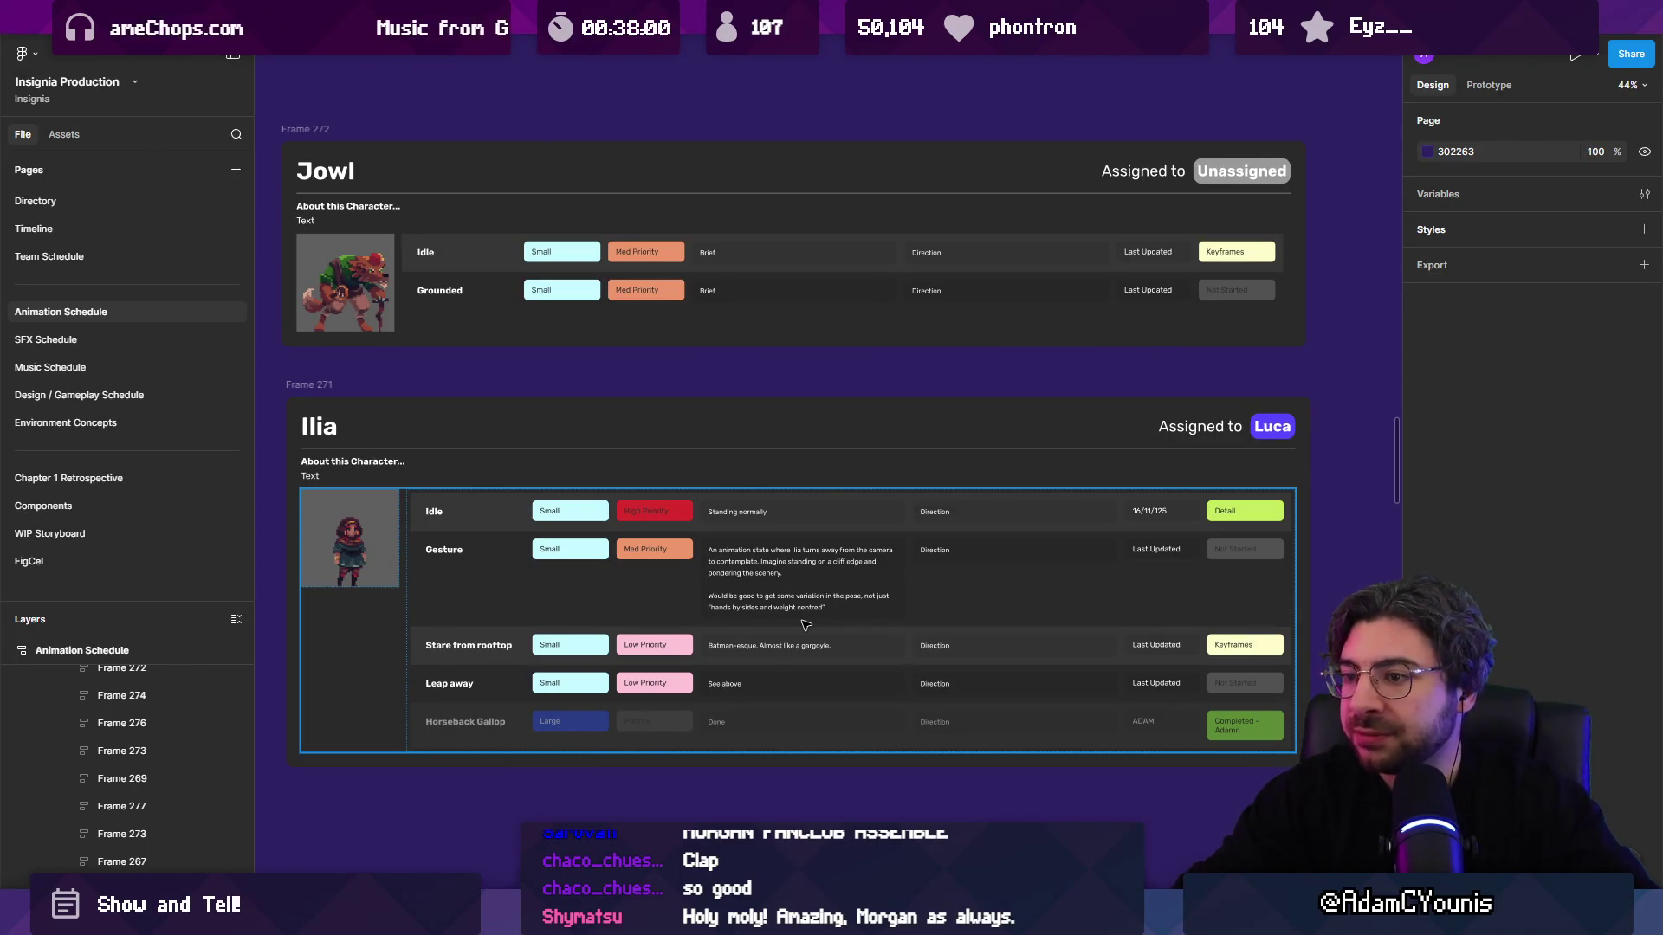
pyautogui.scroll(-1, 668, 440)
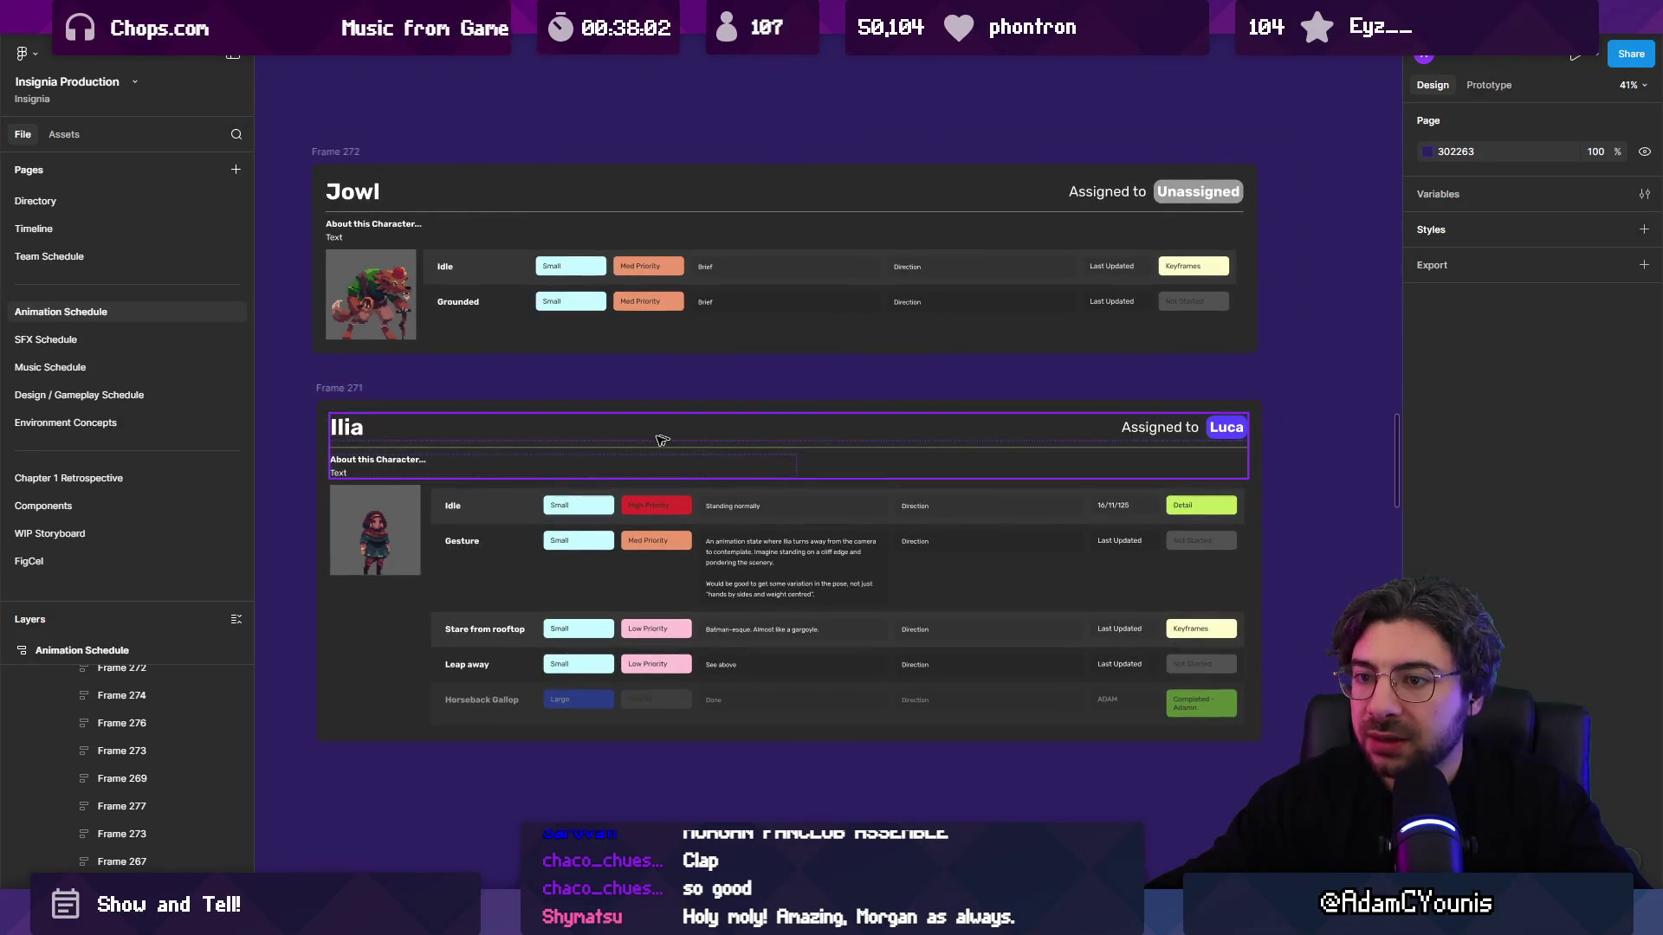
pyautogui.click(667, 440)
pyautogui.scroll(-8, 643, 590)
pyautogui.moveTo(644, 589); pyautogui.dragTo(659, 662)
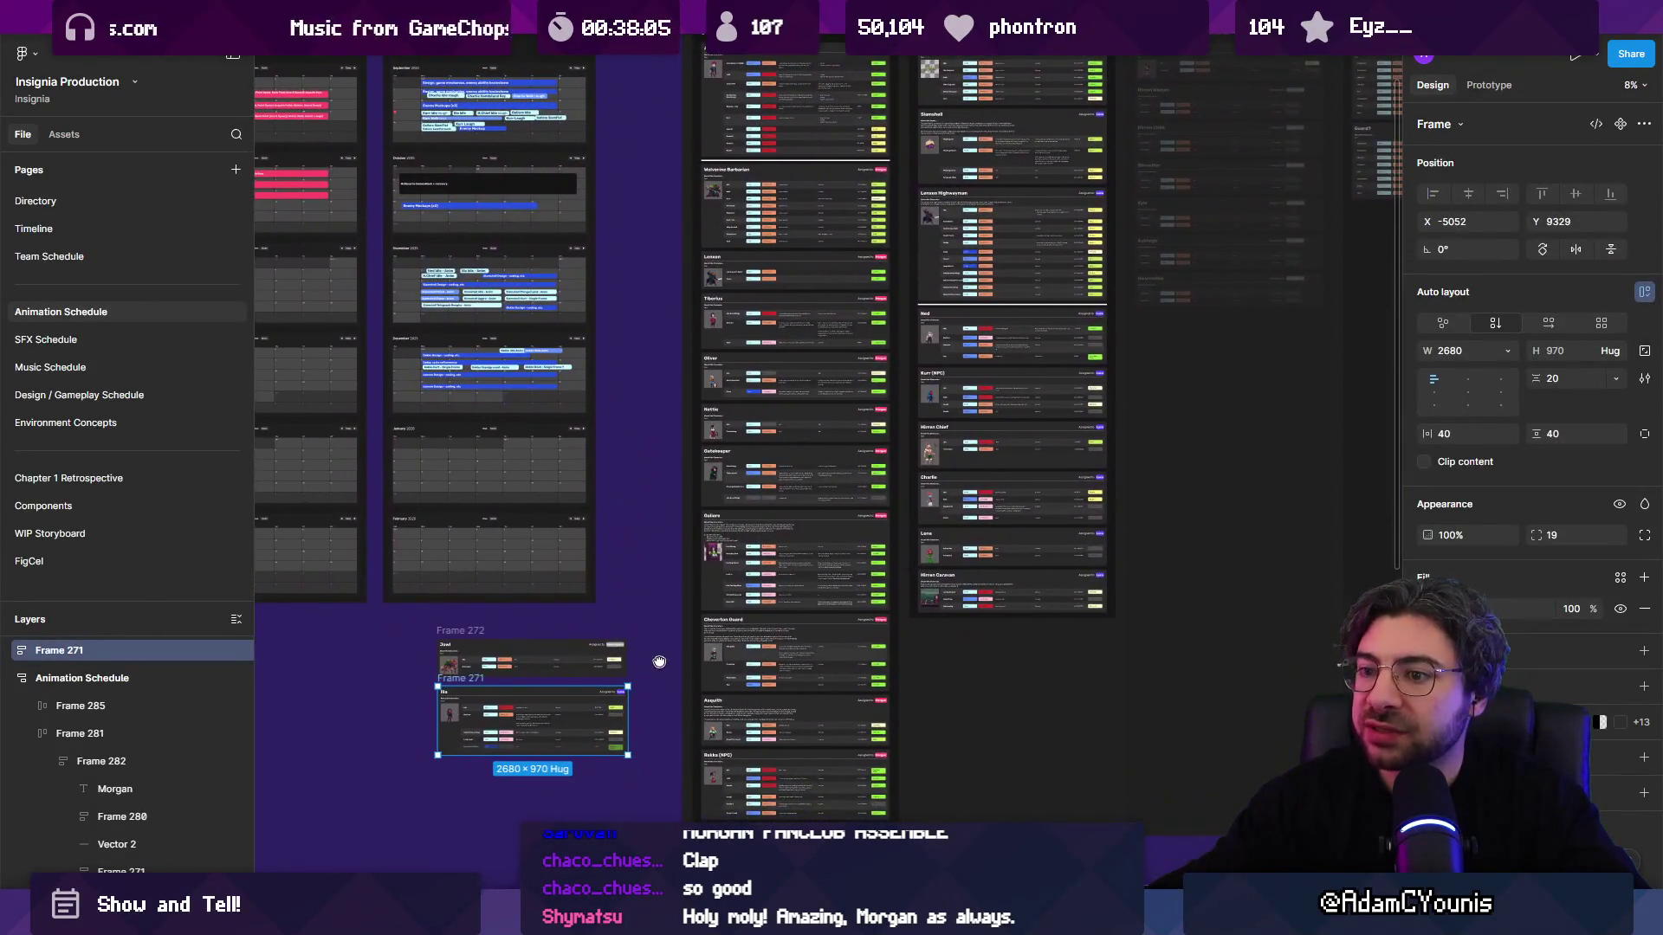
pyautogui.click(467, 630)
pyautogui.scroll(-2, 563, 597)
pyautogui.moveTo(695, 470); pyautogui.dragTo(698, 552)
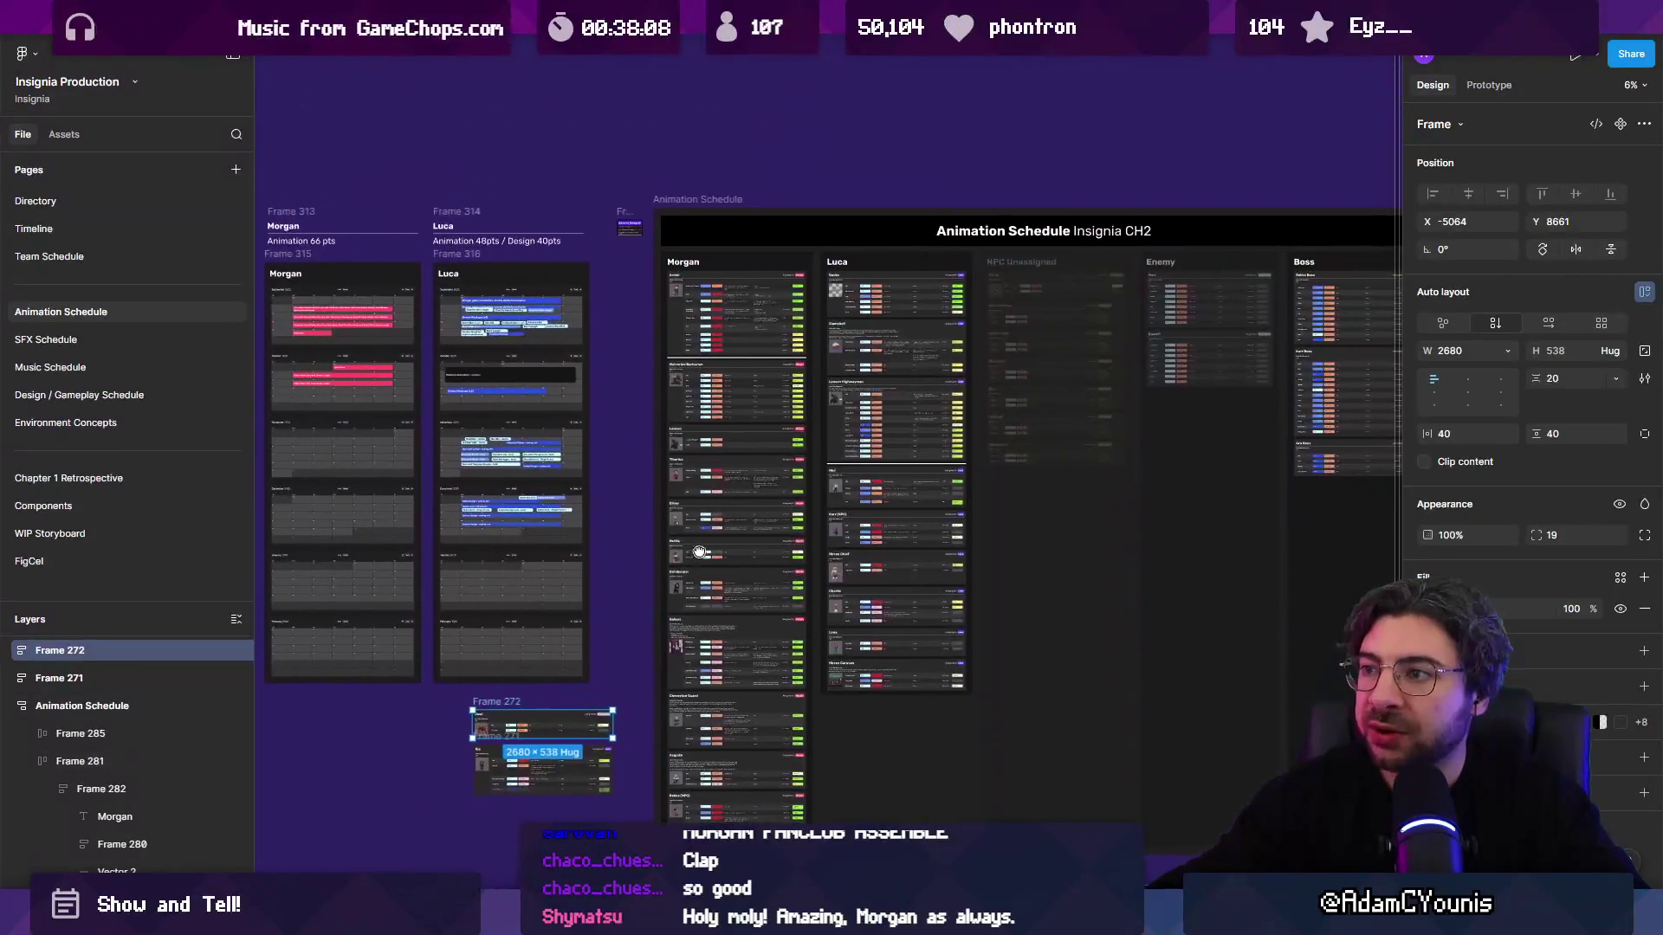
pyautogui.moveTo(507, 700)
pyautogui.mouseDown()
pyautogui.moveTo(871, 415)
pyautogui.moveTo(860, 462)
pyautogui.mouseUp()
pyautogui.scroll(5, 866, 463)
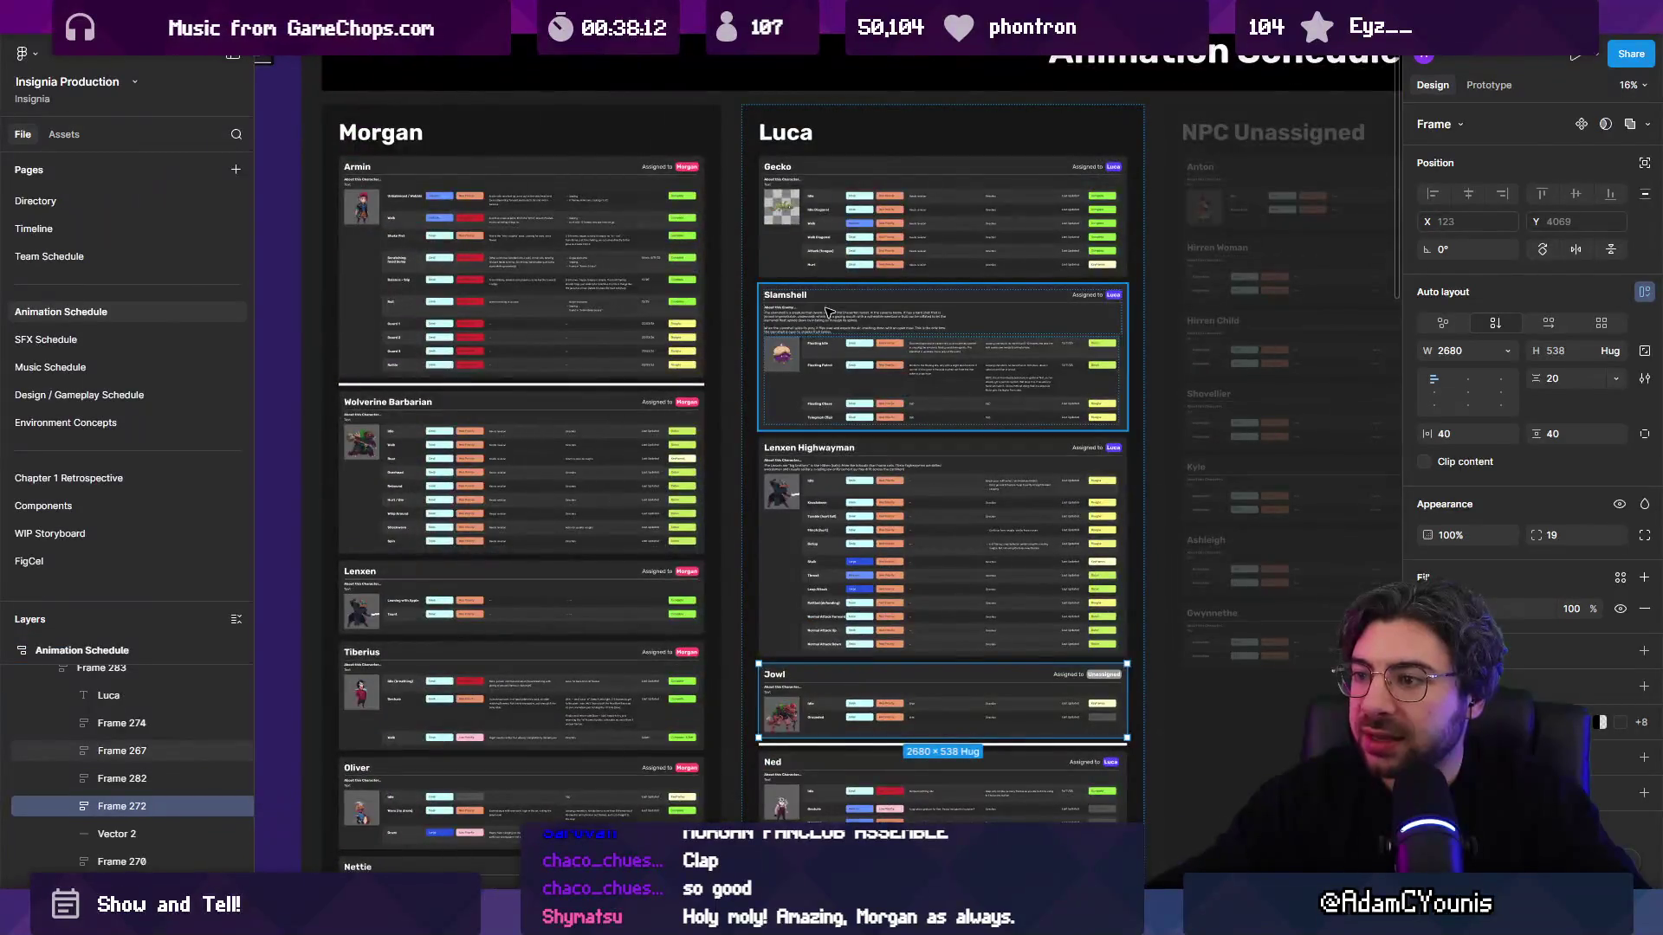
pyautogui.moveTo(935, 698); pyautogui.dragTo(934, 450)
# Step: Drag the Ilia card to the top of the first animator column
pyautogui.scroll(-1, 931, 390)
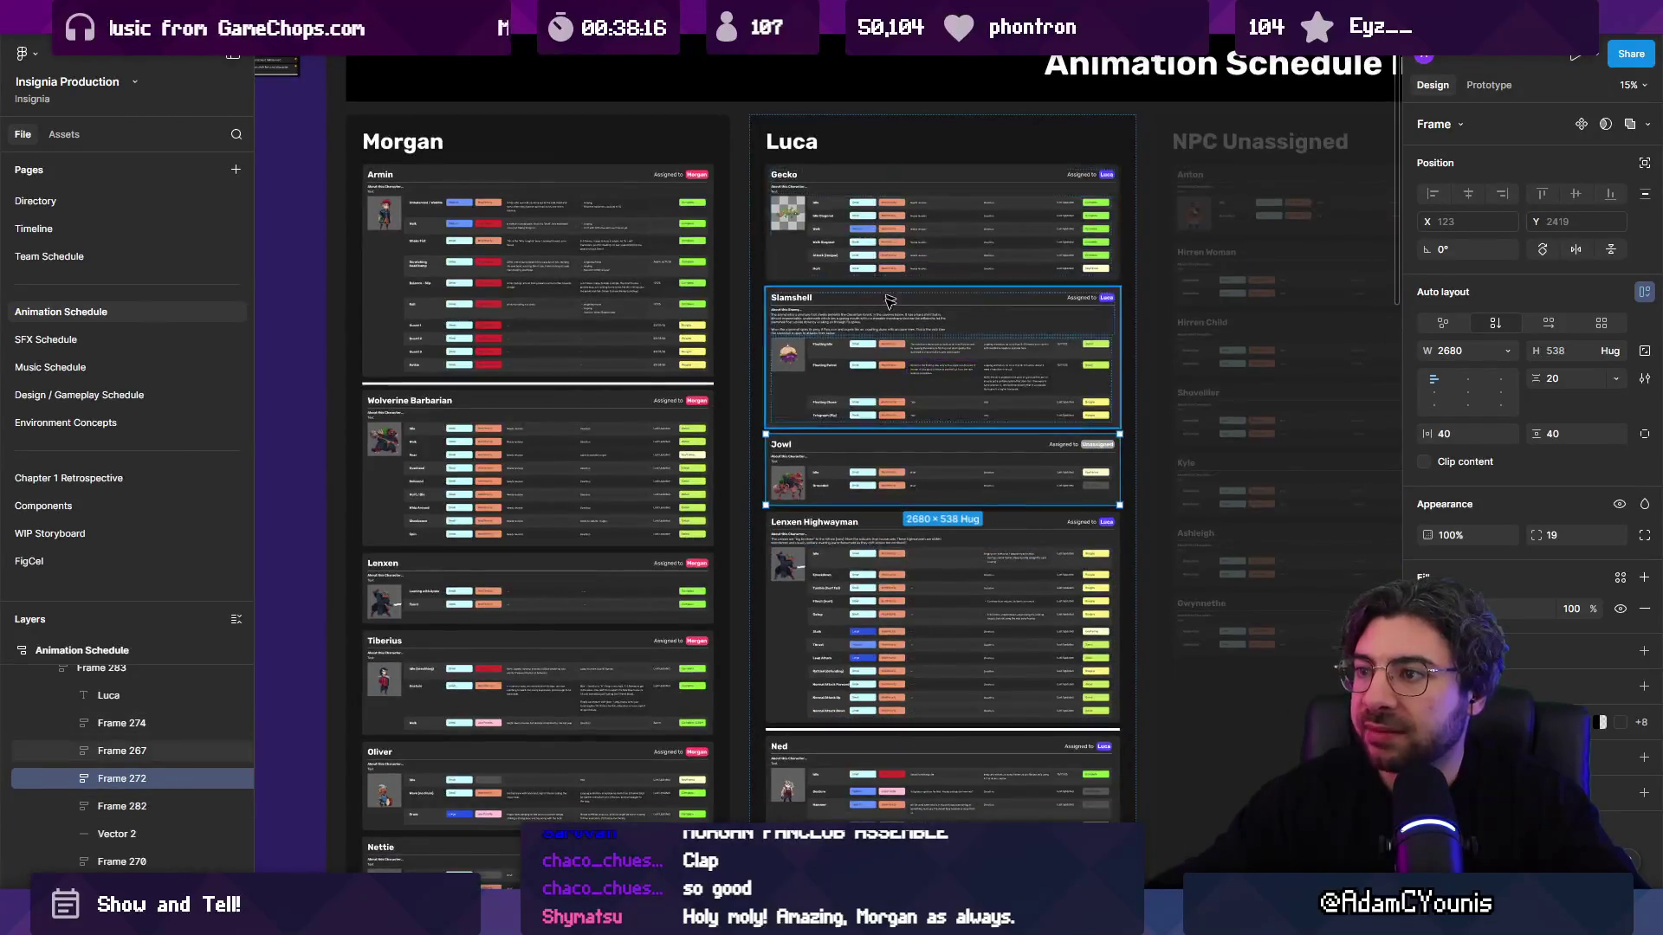
pyautogui.scroll(-5, 889, 288)
pyautogui.click(491, 679)
pyautogui.moveTo(491, 680)
pyautogui.mouseDown()
pyautogui.moveTo(754, 65)
pyautogui.moveTo(749, 87)
pyautogui.mouseUp()
pyautogui.scroll(5, 779, 130)
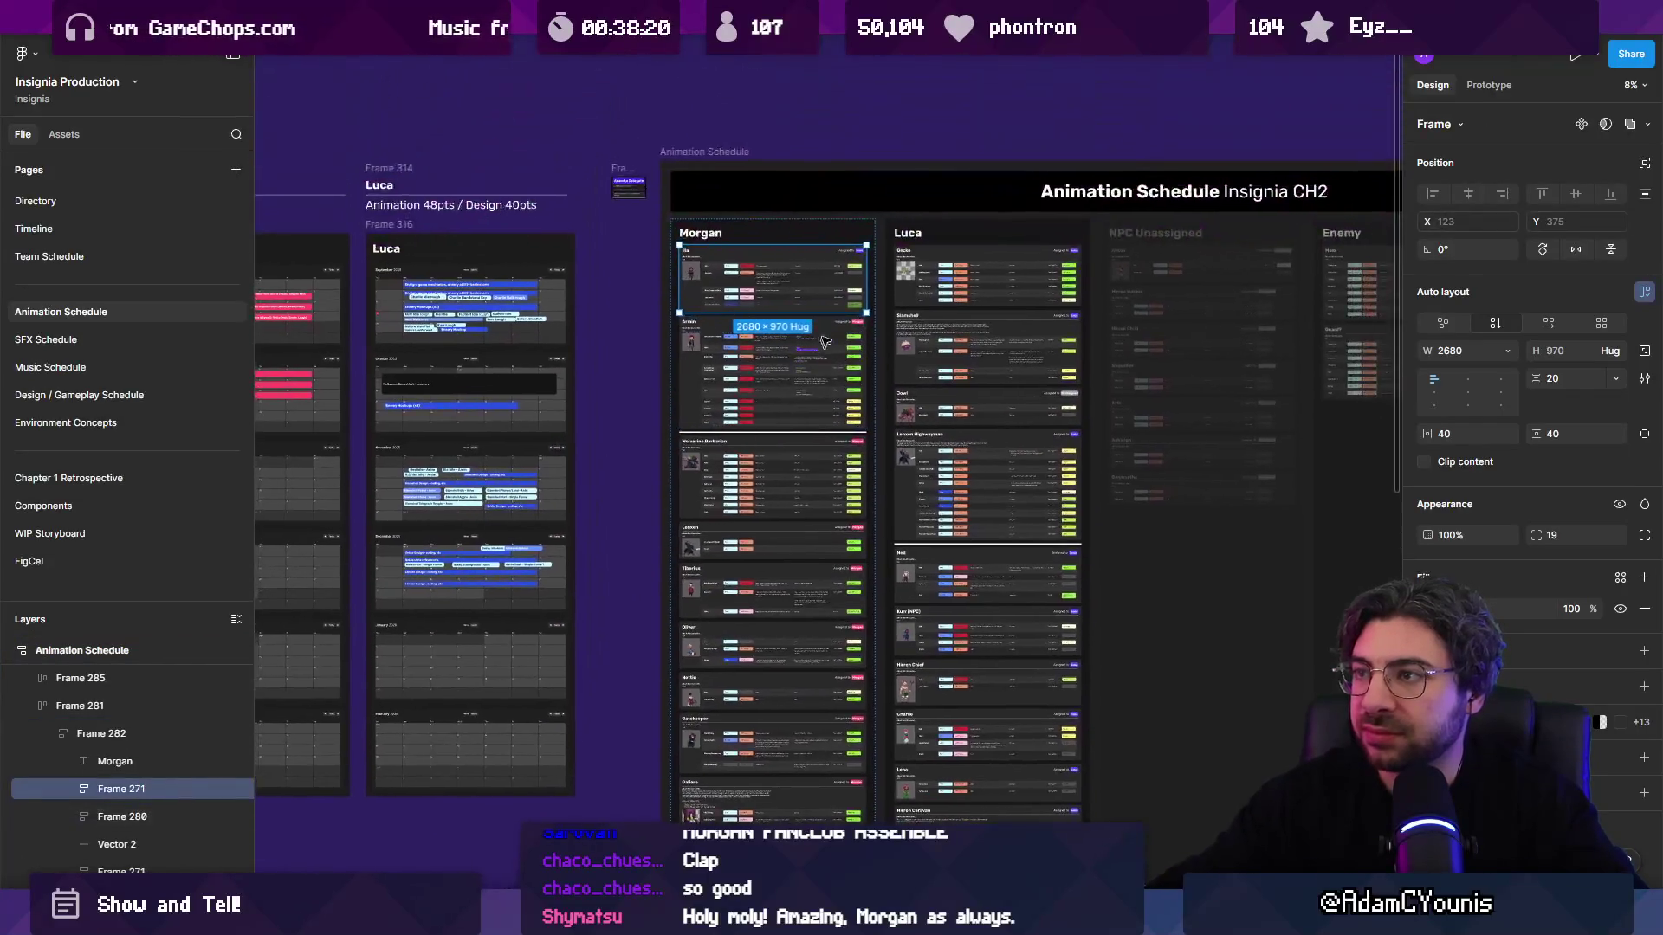
# Step: Set the Ilia card's Assigned to badge to the first column's animator
pyautogui.doubleClick(893, 206)
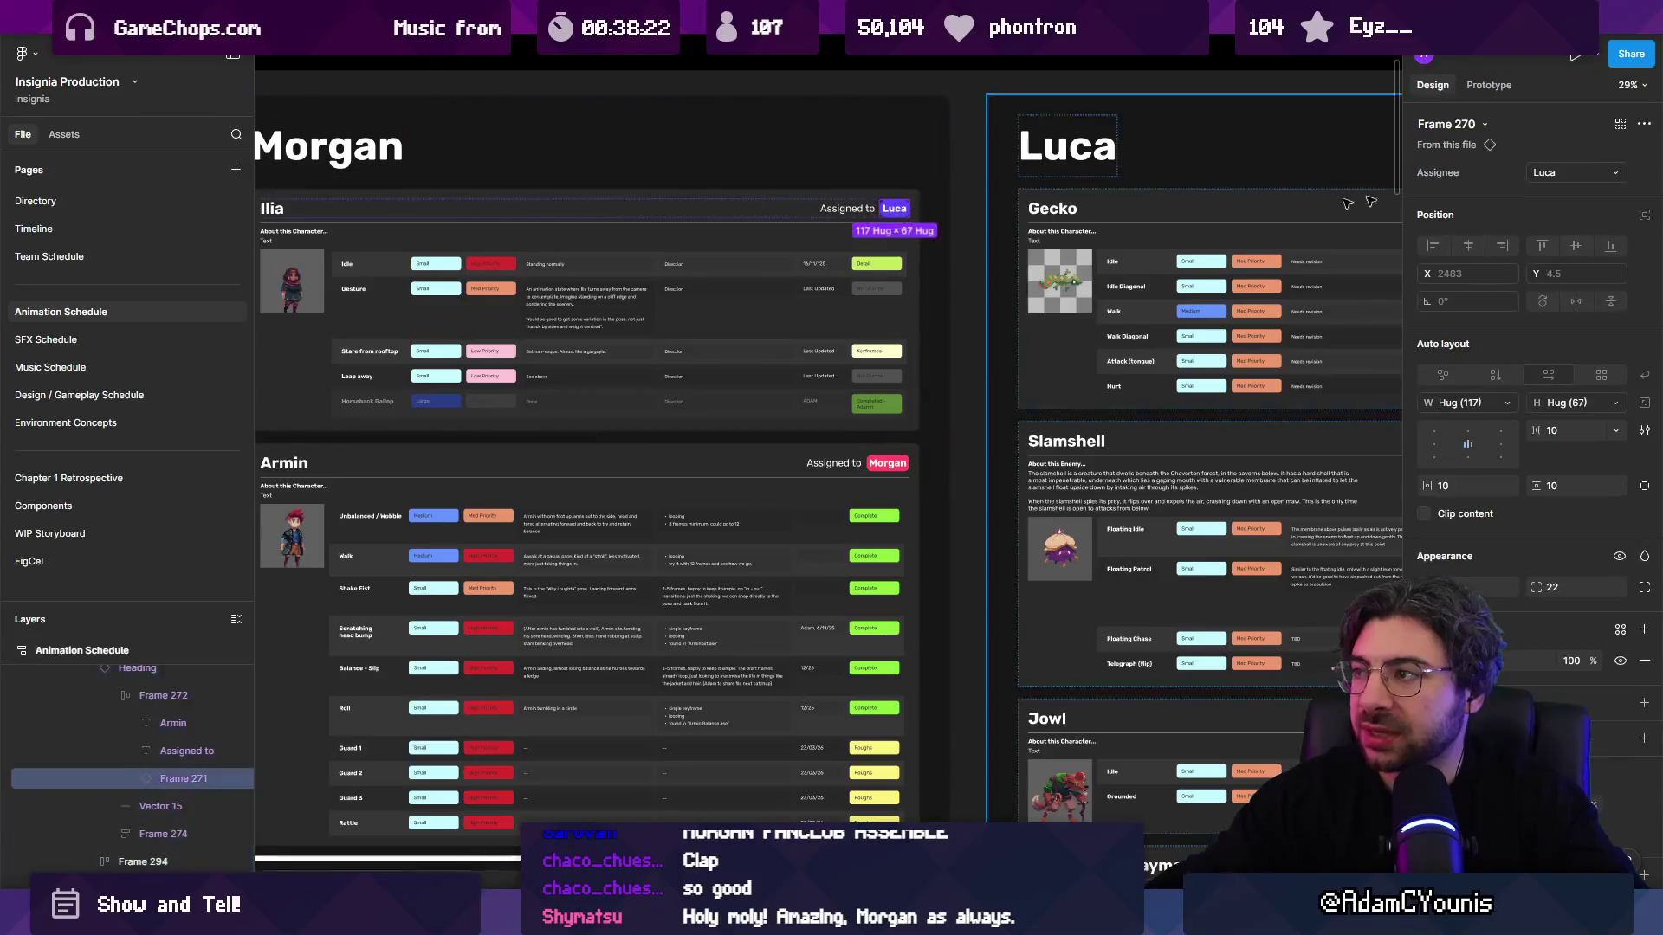
pyautogui.click(1606, 173)
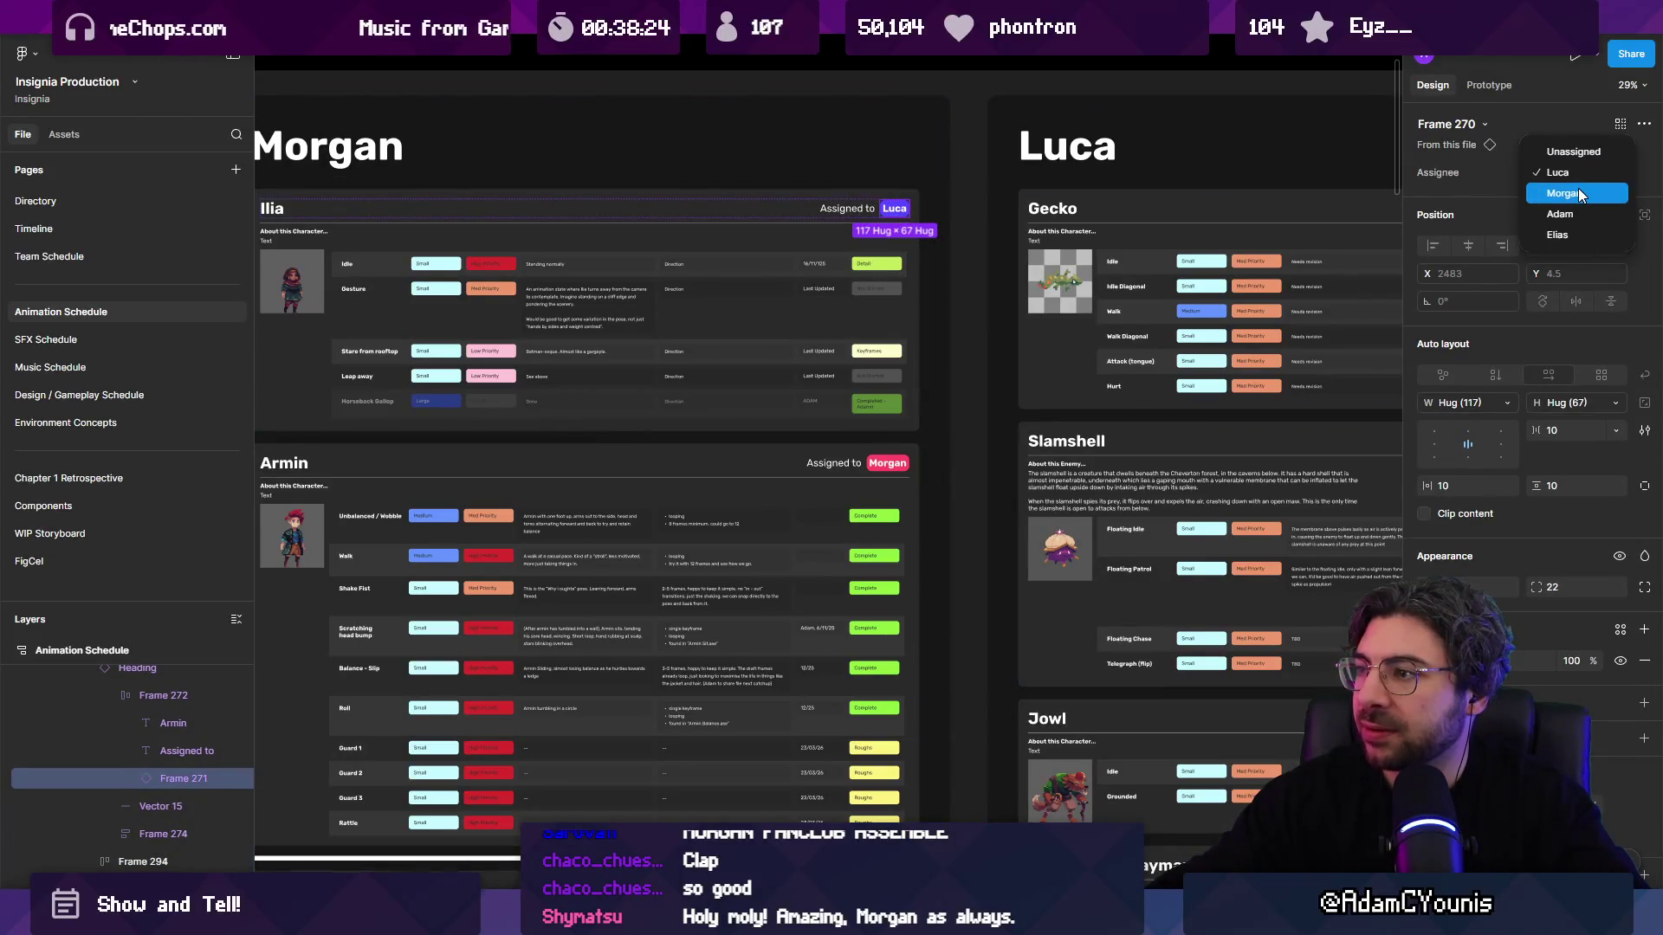
pyautogui.click(1578, 193)
pyautogui.scroll(-5, 760, 379)
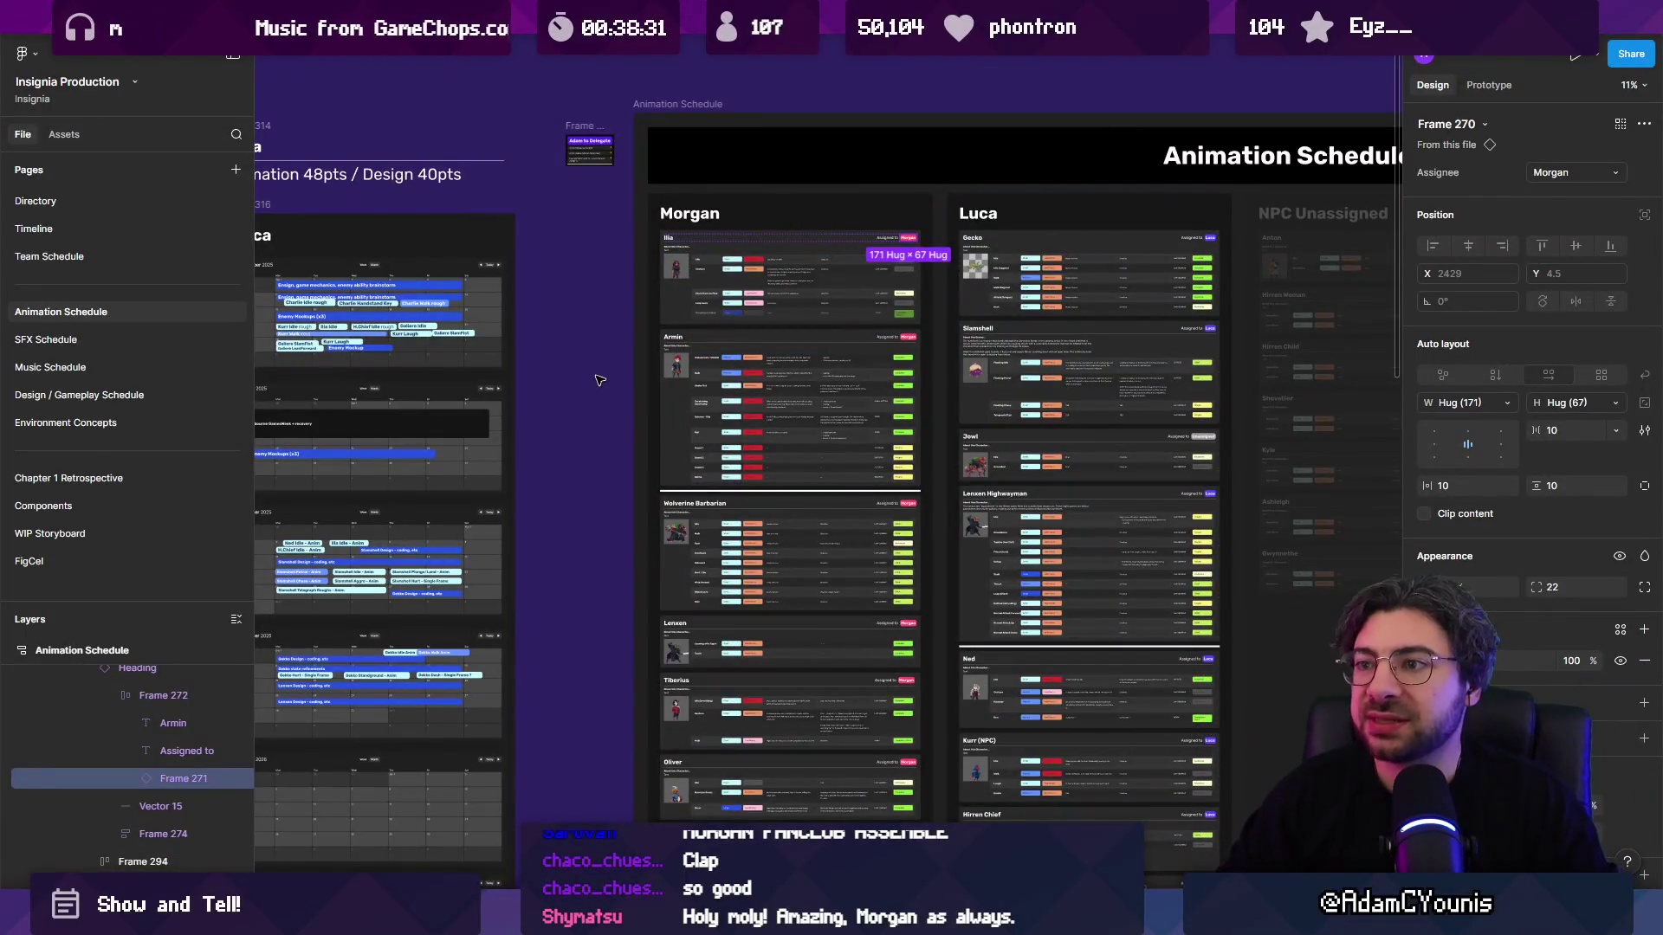
pyautogui.scroll(5, 761, 299)
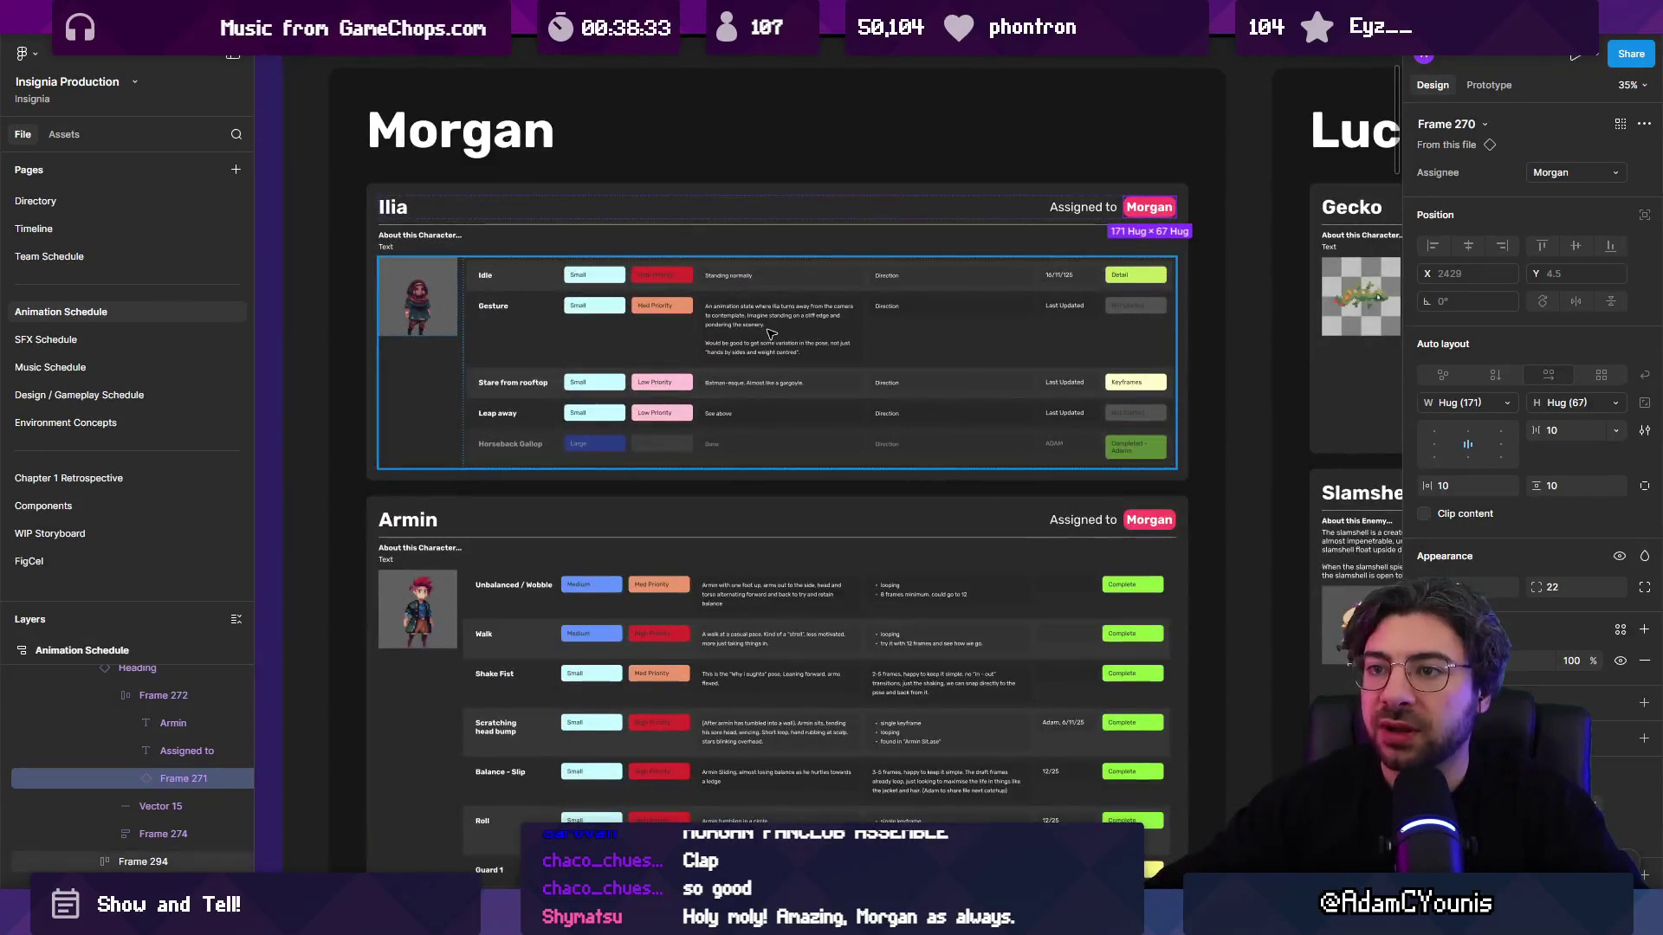
# Step: Select the Ilia card's frame, rows container, and its Horseback Gallop and Leap away rows
pyautogui.click(275, 245)
pyautogui.scroll(5, 844, 260)
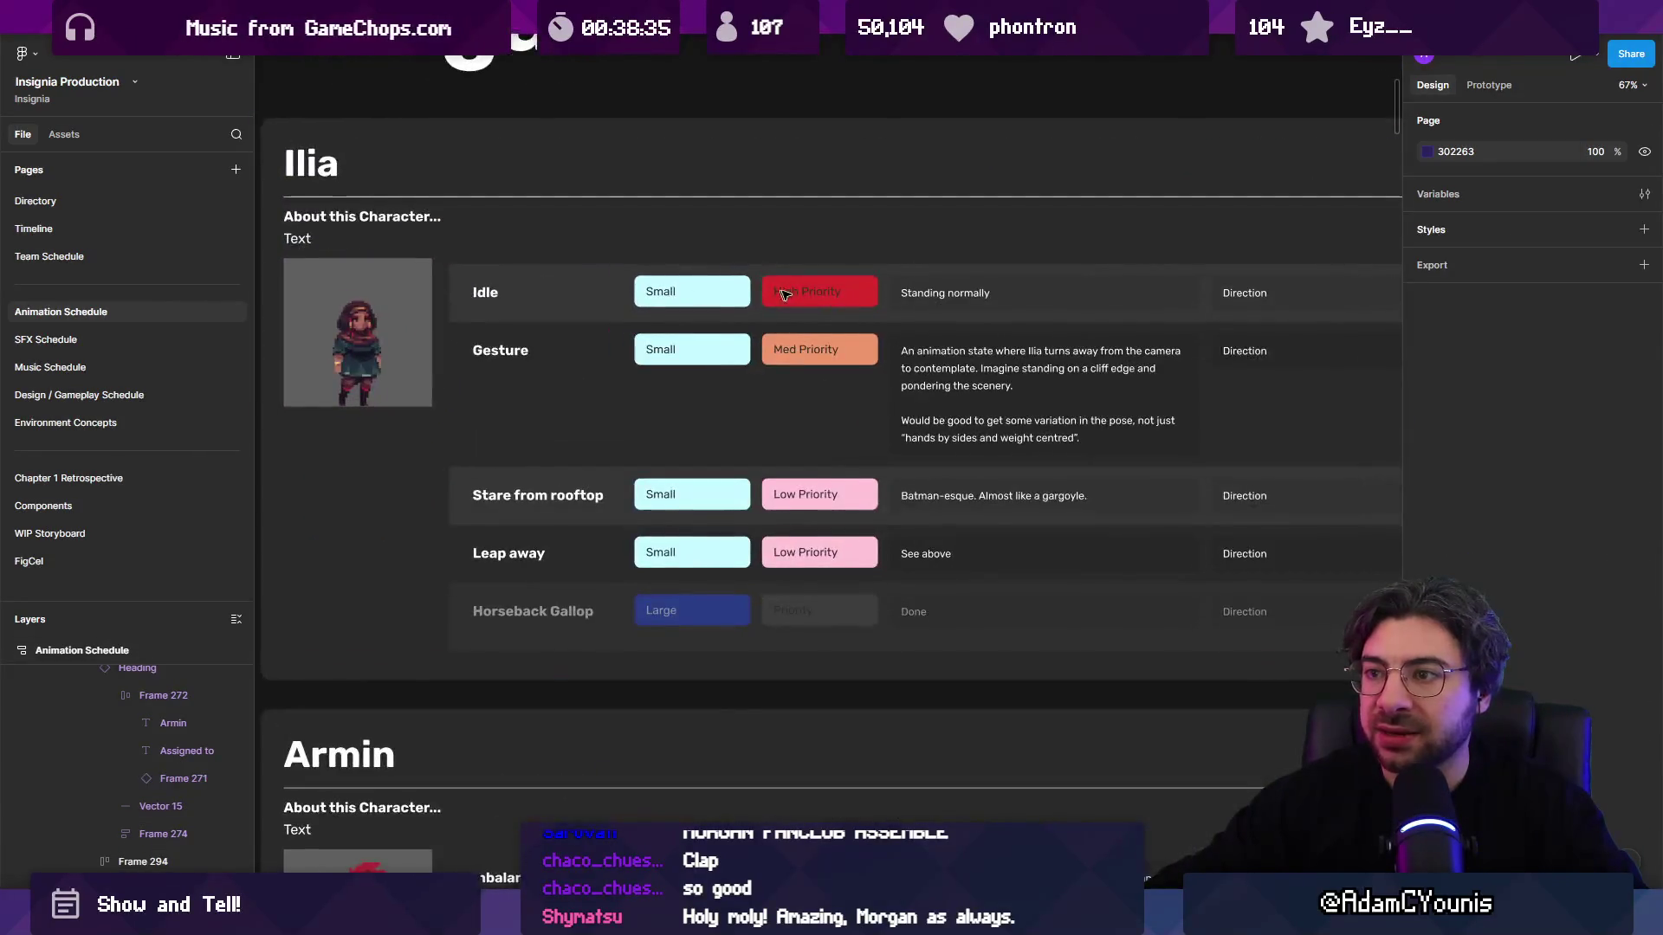
pyautogui.scroll(-3, 1040, 294)
pyautogui.click(1228, 313)
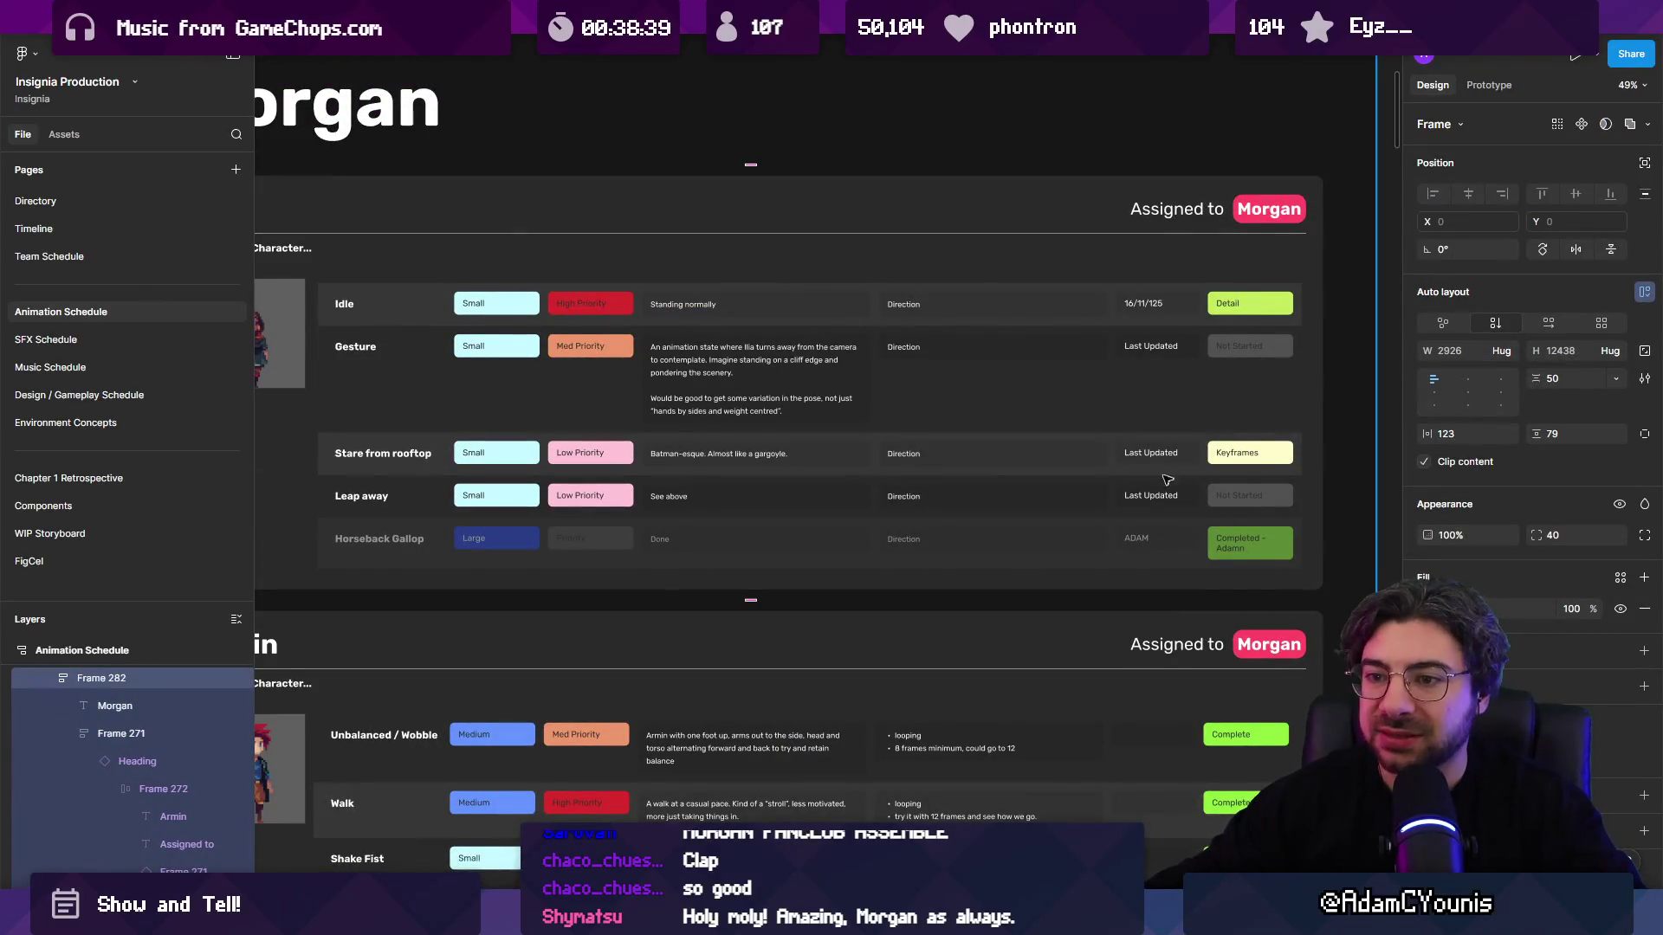
pyautogui.scroll(-1, 1126, 502)
pyautogui.doubleClick(1080, 544)
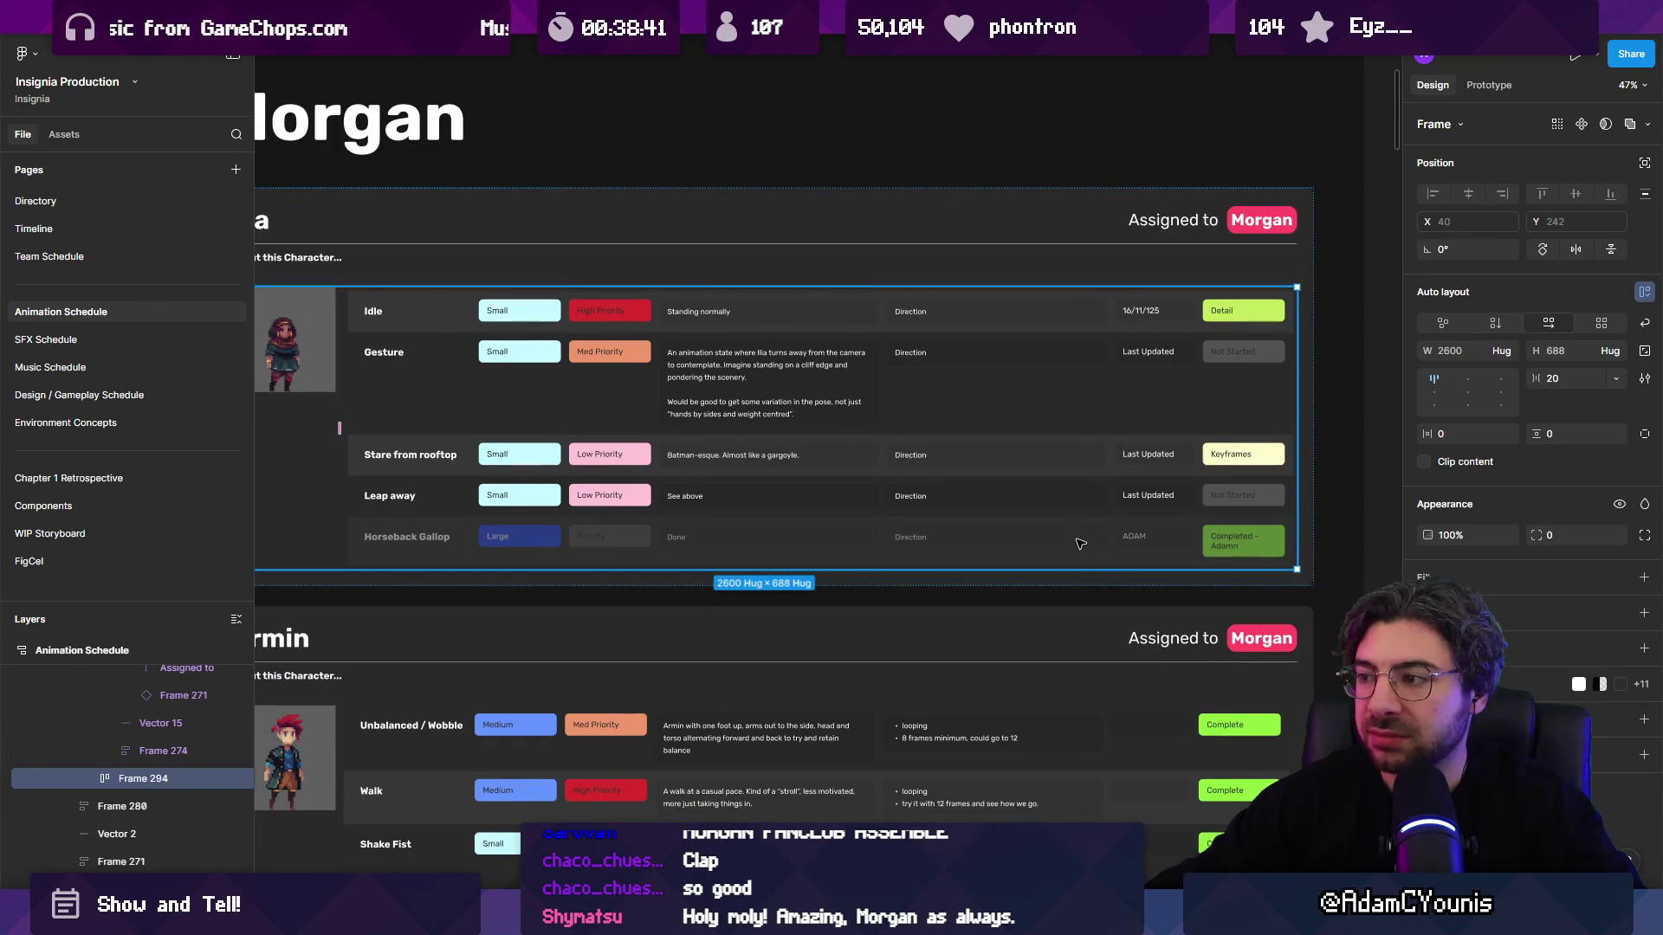
pyautogui.scroll(5, 1079, 544)
pyautogui.doubleClick(1234, 539)
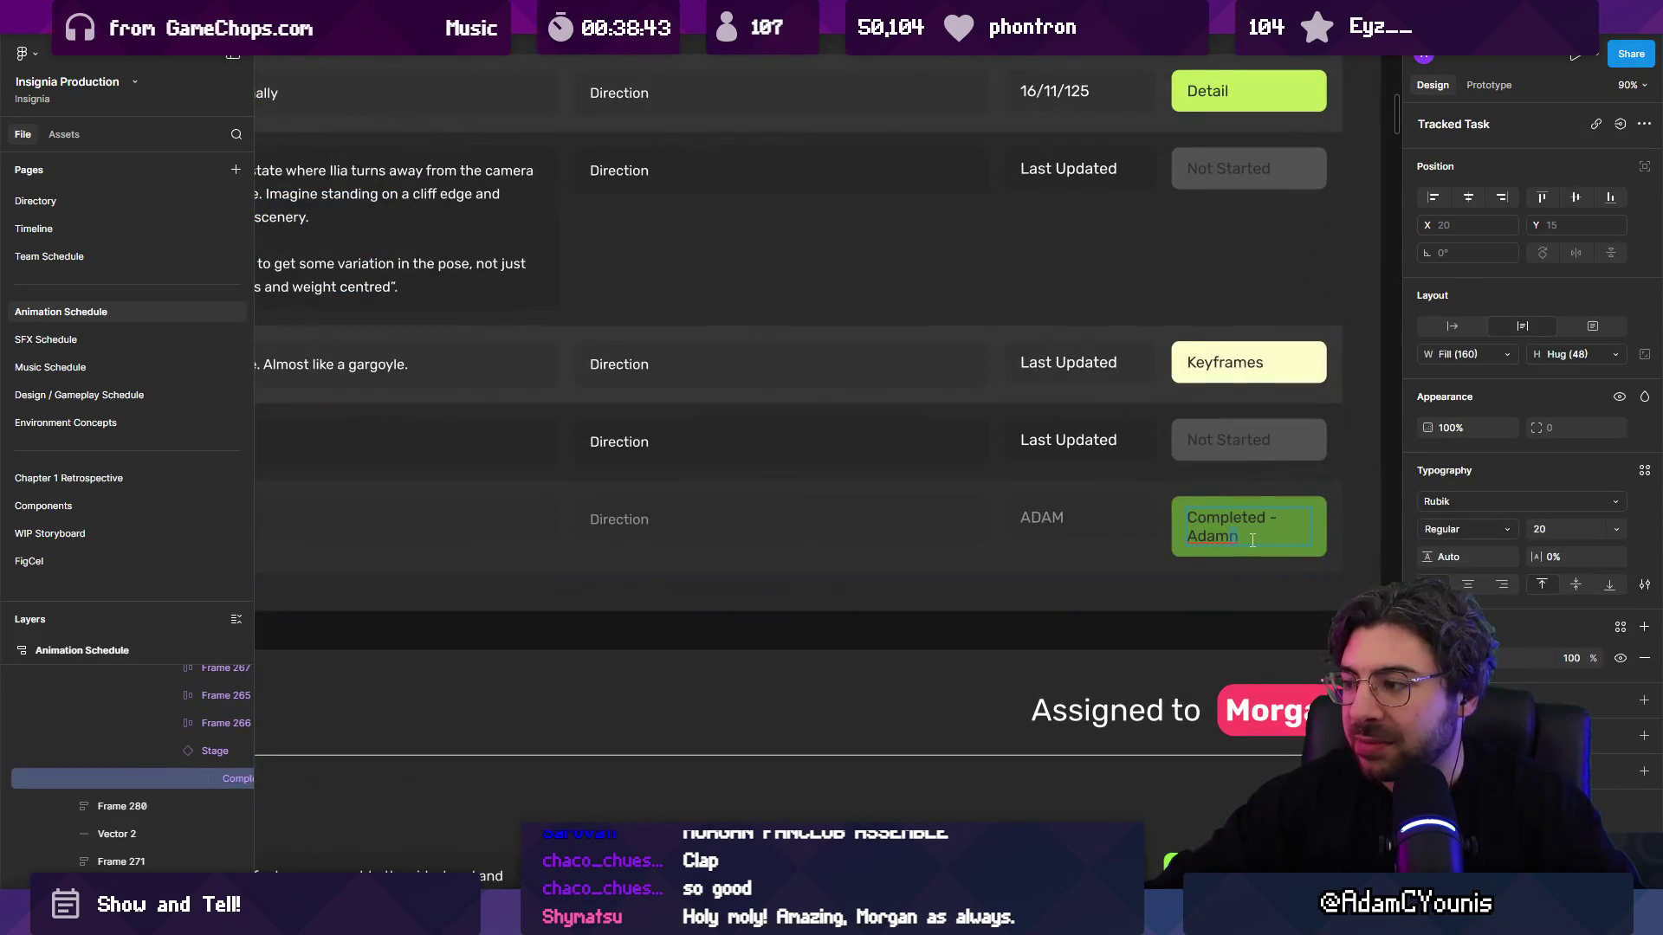
pyautogui.scroll(-8, 1089, 448)
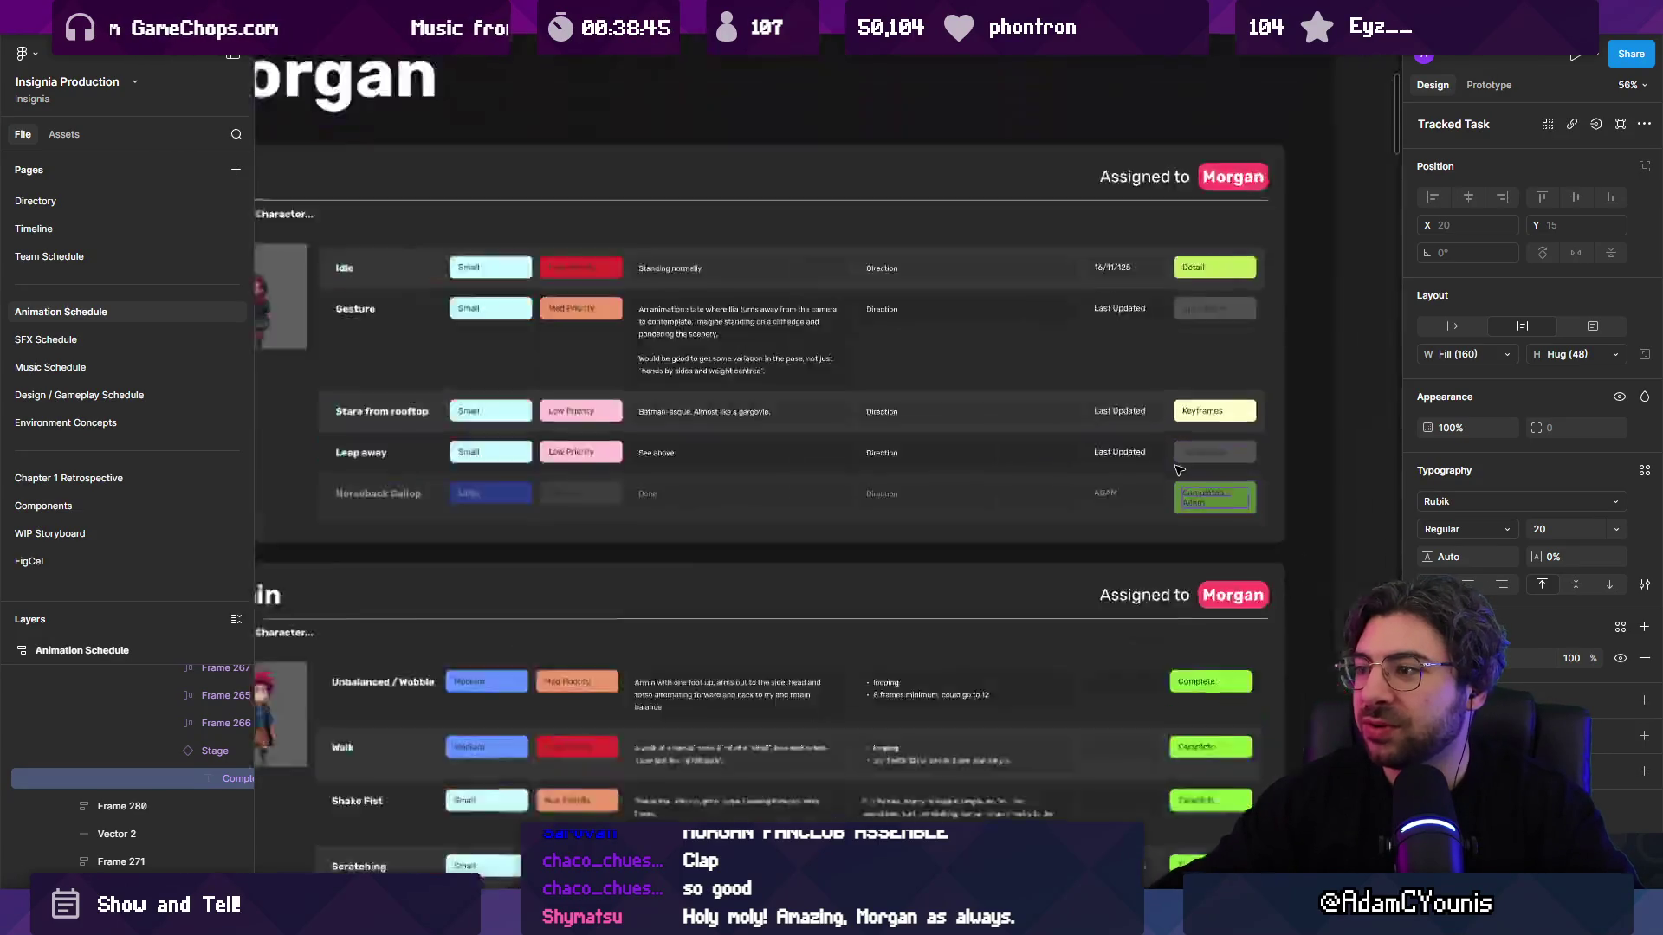
pyautogui.scroll(4, 1171, 452)
pyautogui.click(1155, 468)
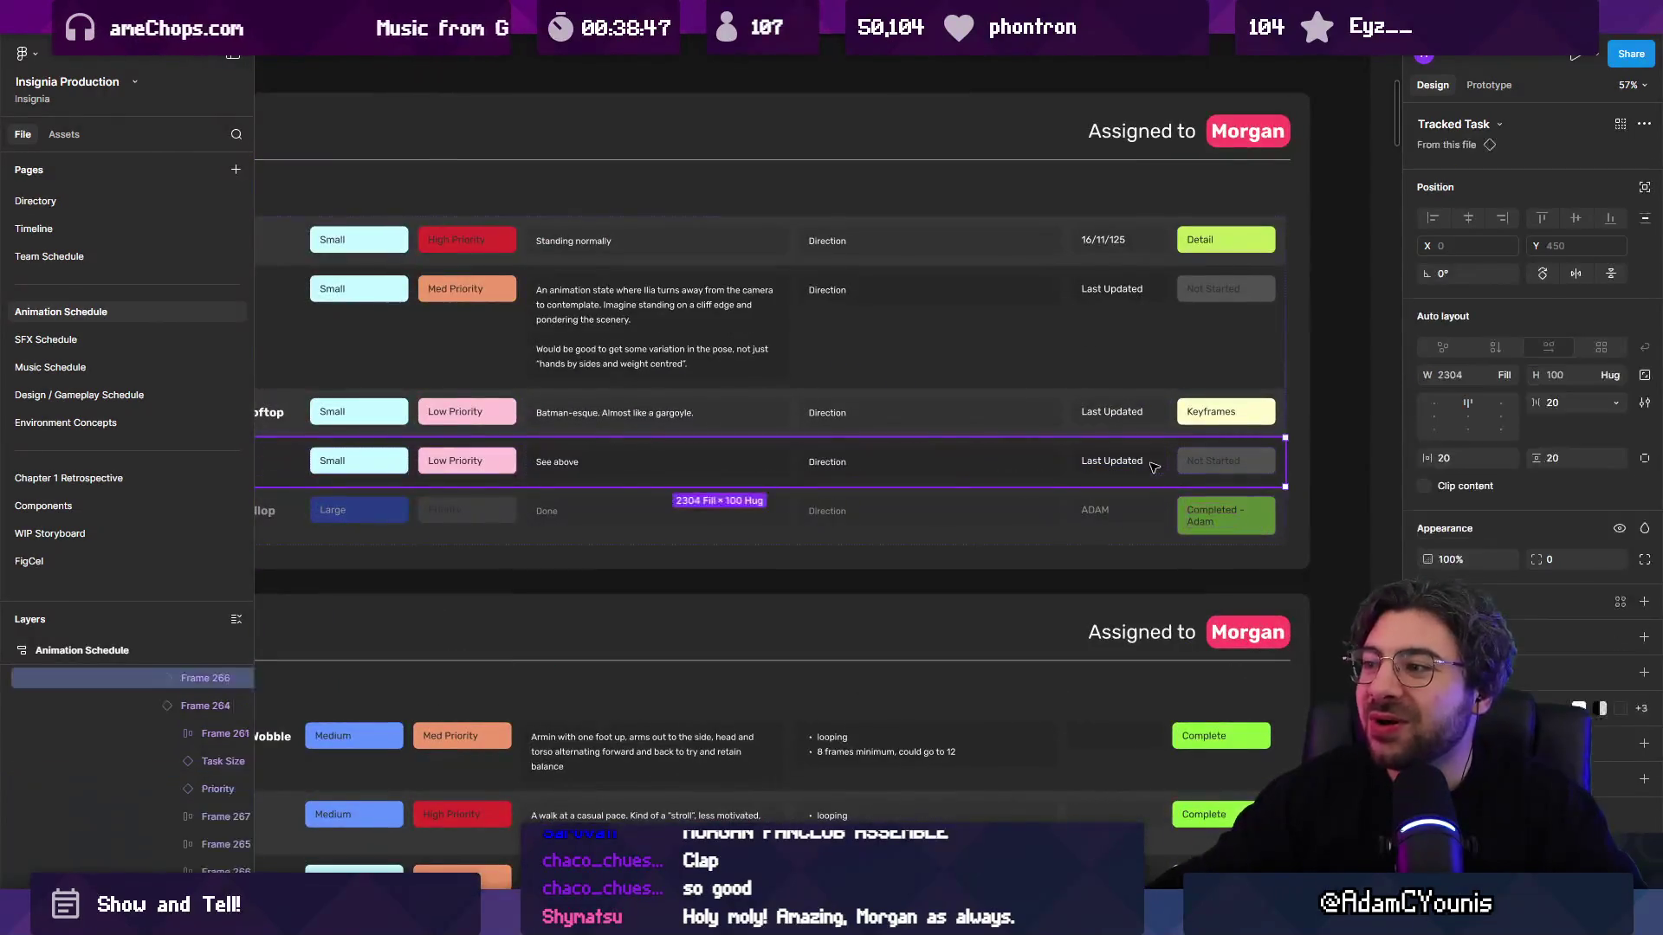
pyautogui.click(1153, 329)
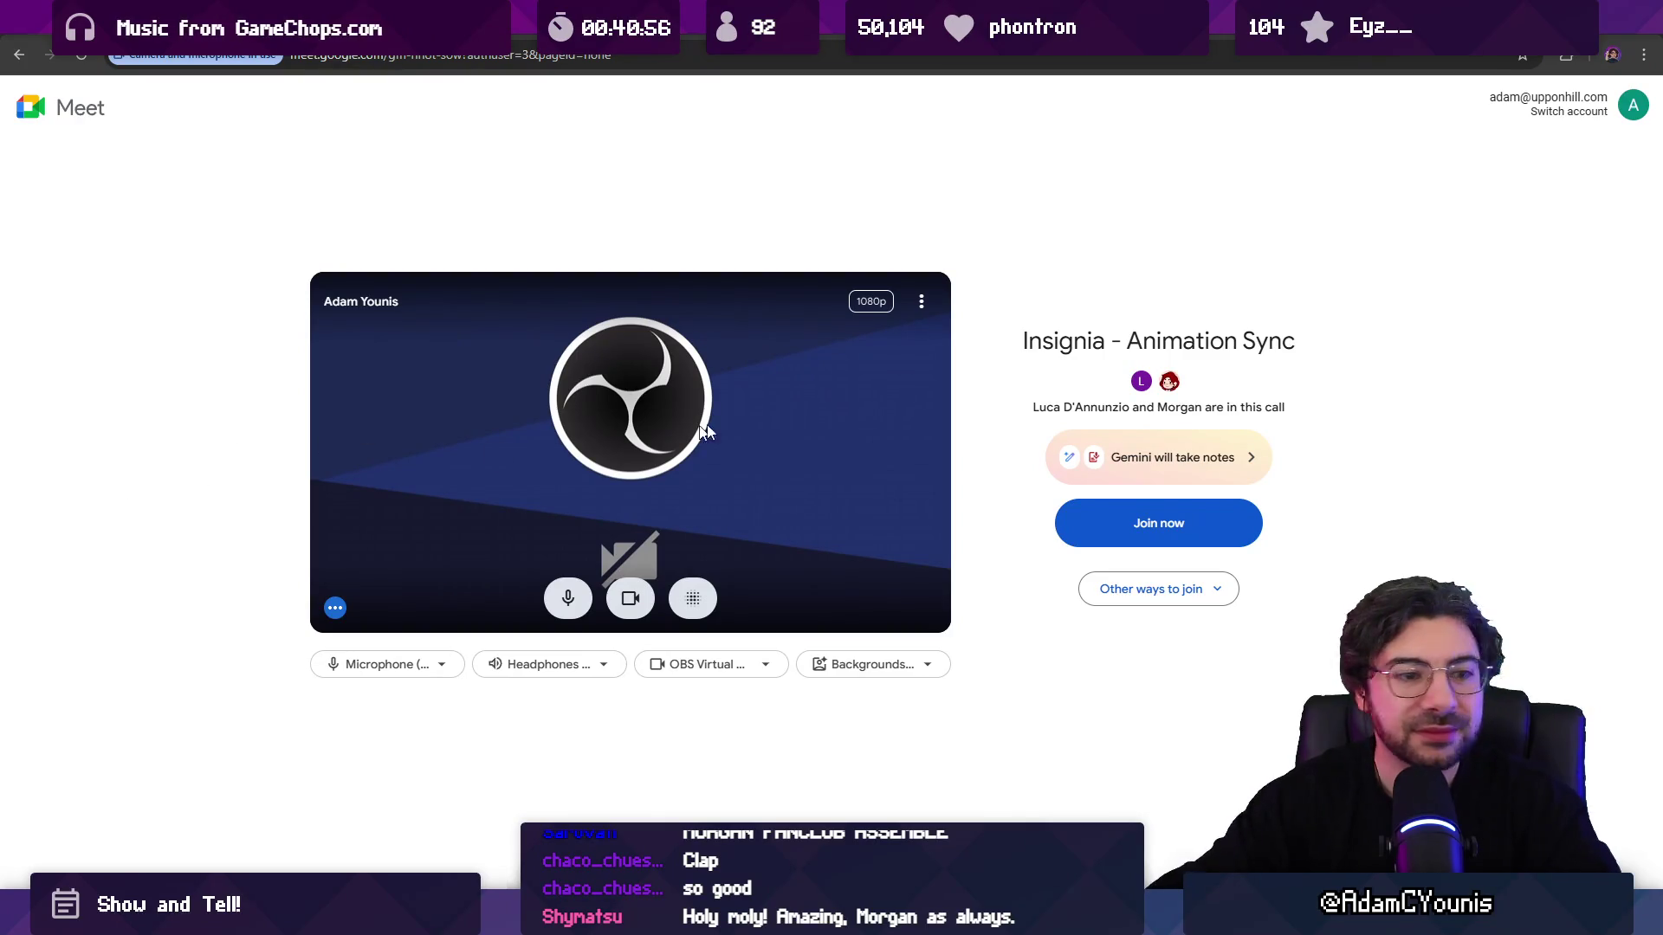
# Step: Join the Animation Sync call with the camera off, dismiss Gemini, and return to Figma
pyautogui.click(630, 598)
pyautogui.click(1212, 524)
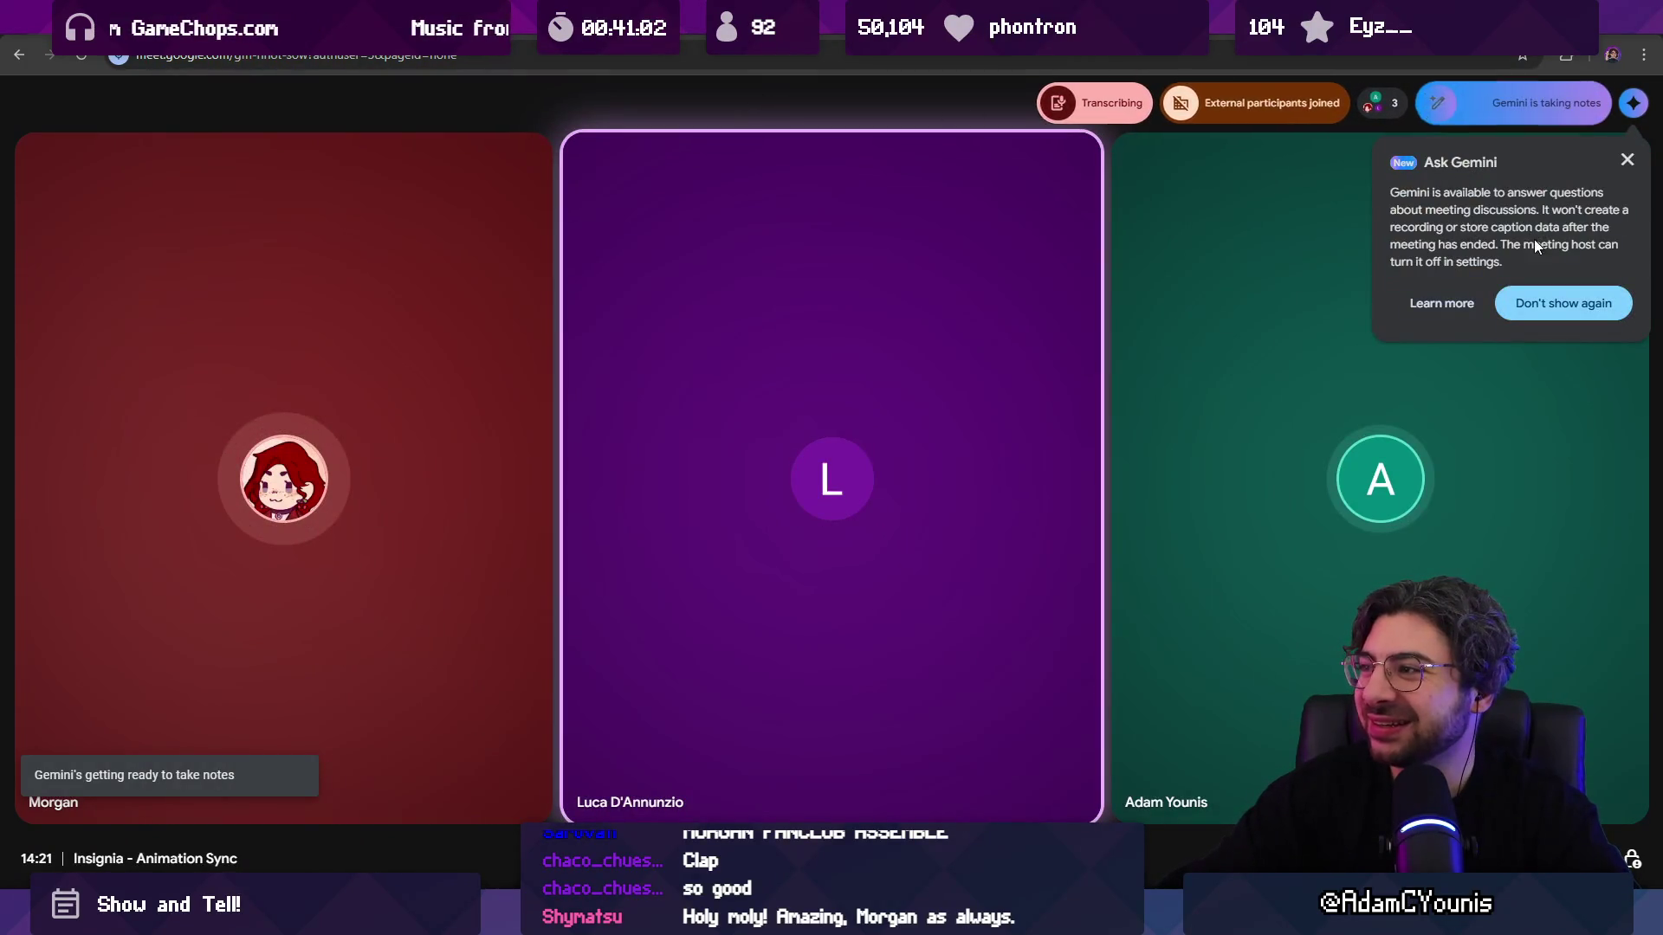
pyautogui.click(1628, 158)
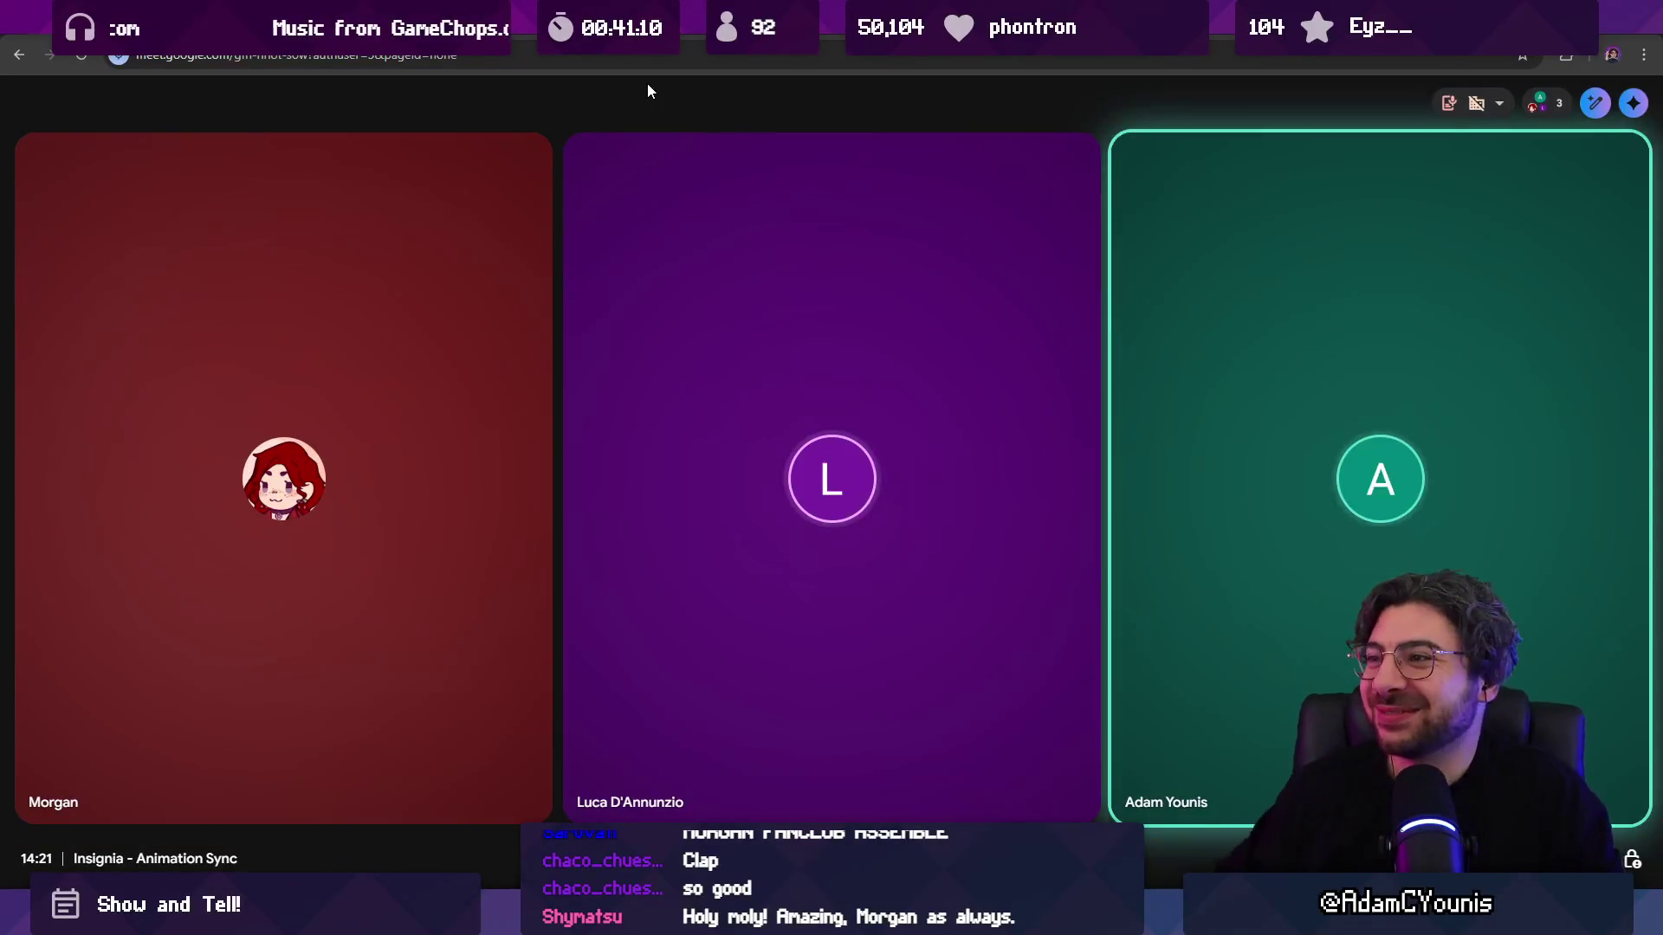
pyautogui.moveTo(919, 789)
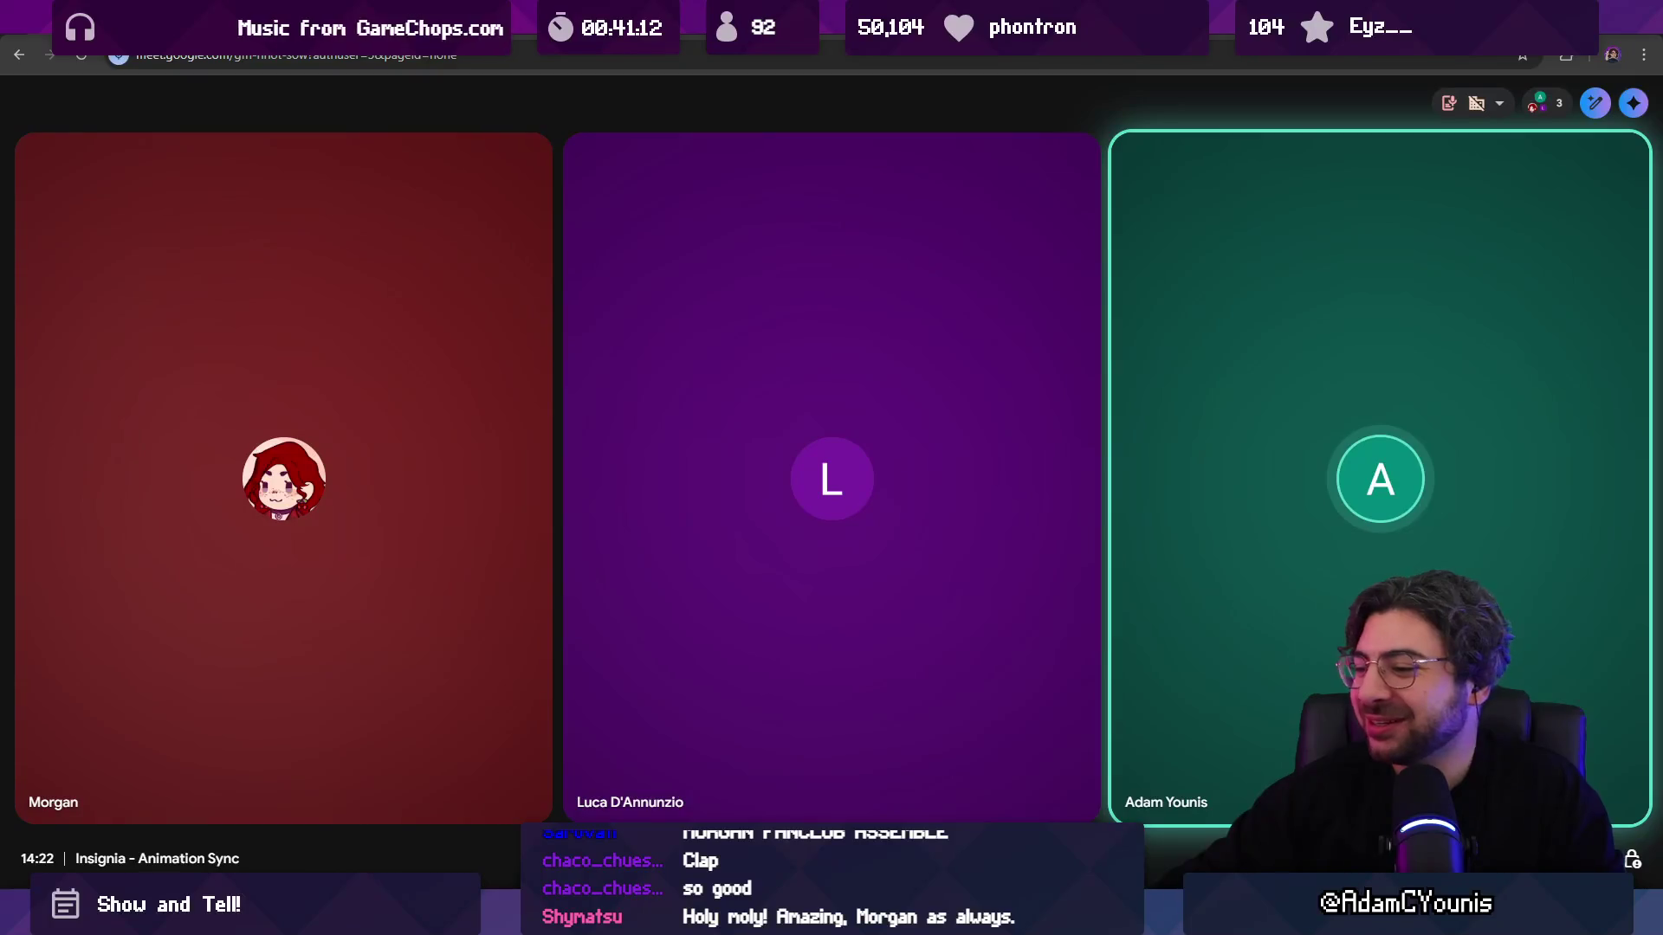
pyautogui.click(775, 918)
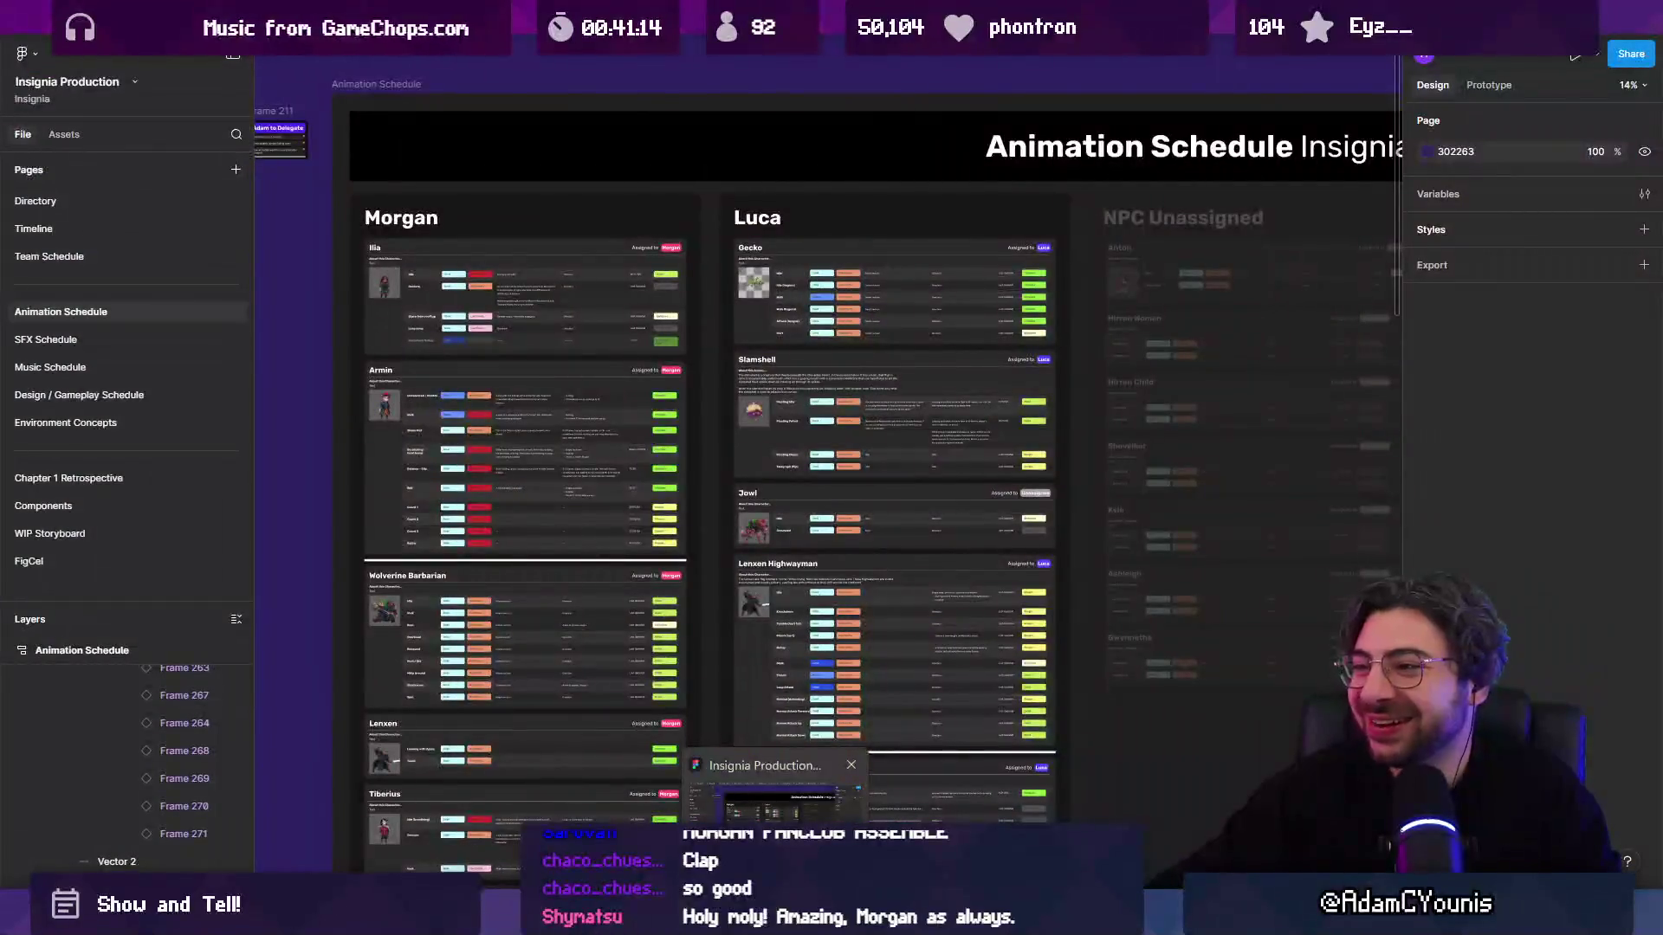
# Step: Alt+Tab away from Figma back to the Meet call
pyautogui.hotkey('alt', 'Tab')
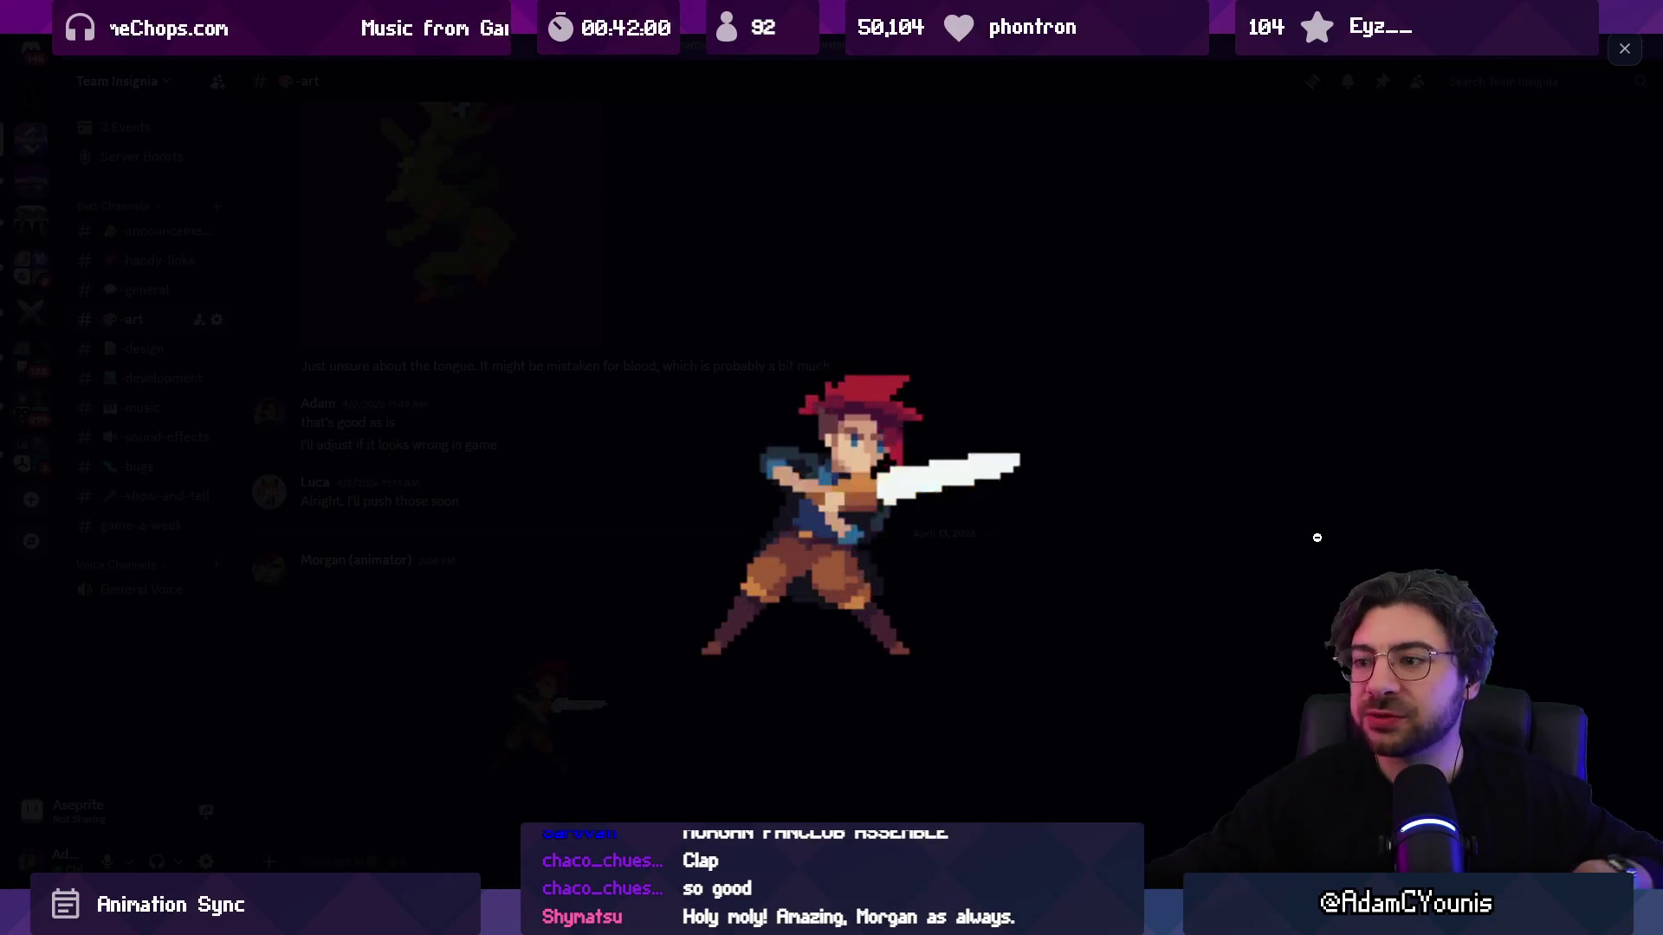
# Step: Close the media viewer and reopen the sword-slashing sprite GIF enlarged
pyautogui.click(1624, 48)
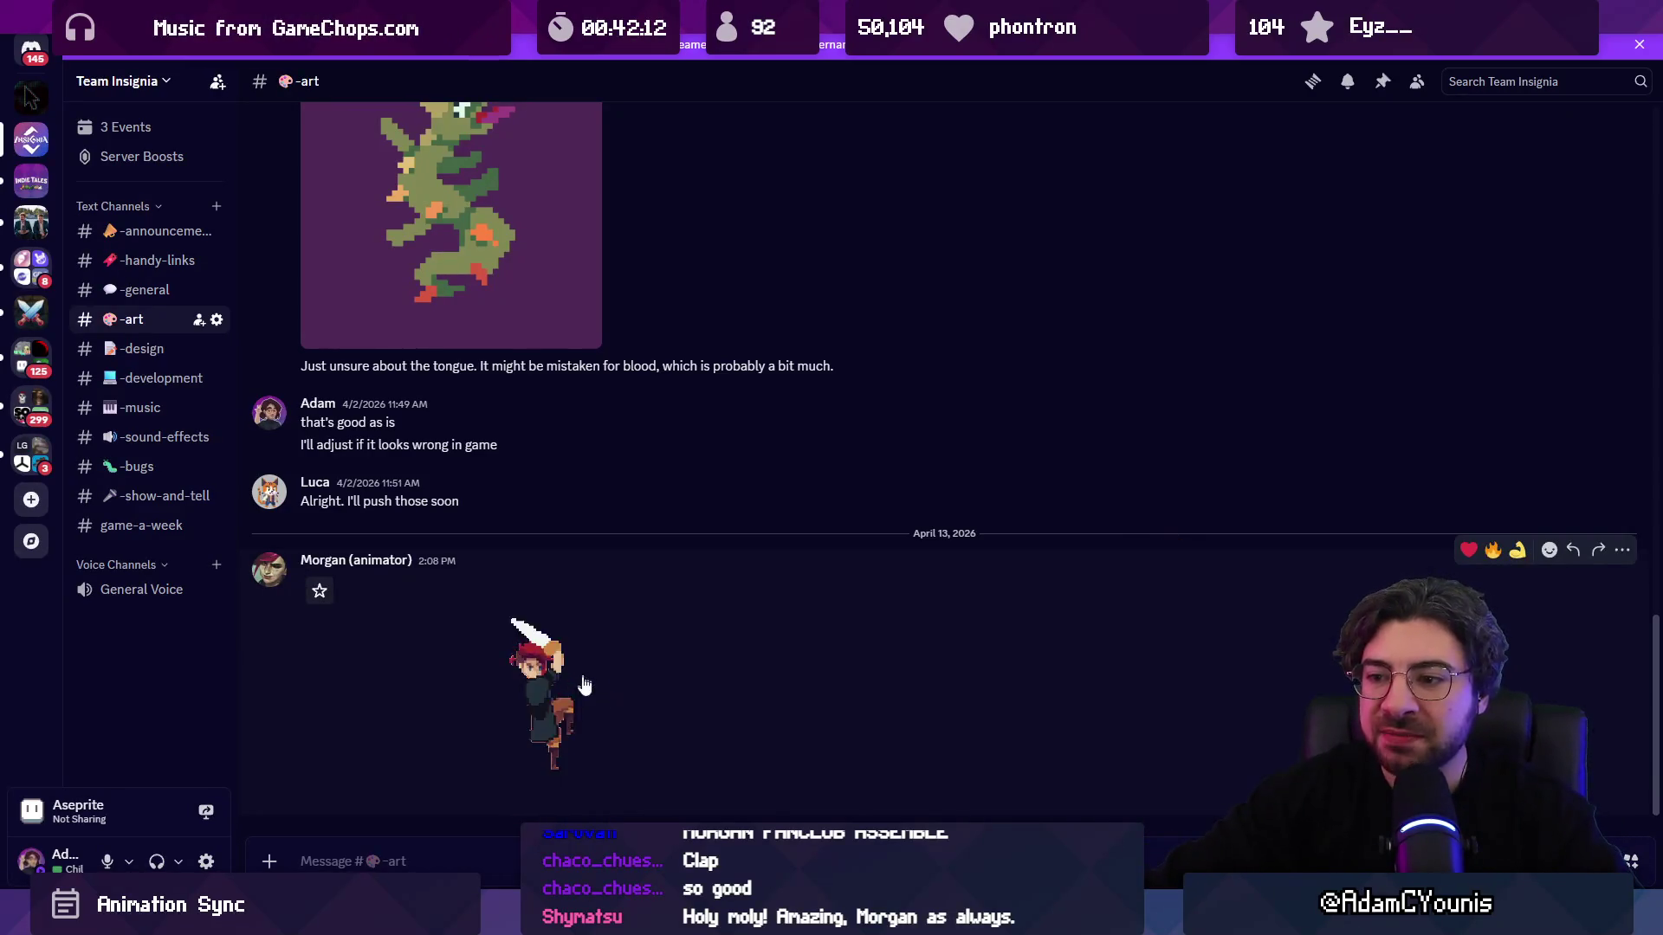
pyautogui.click(579, 717)
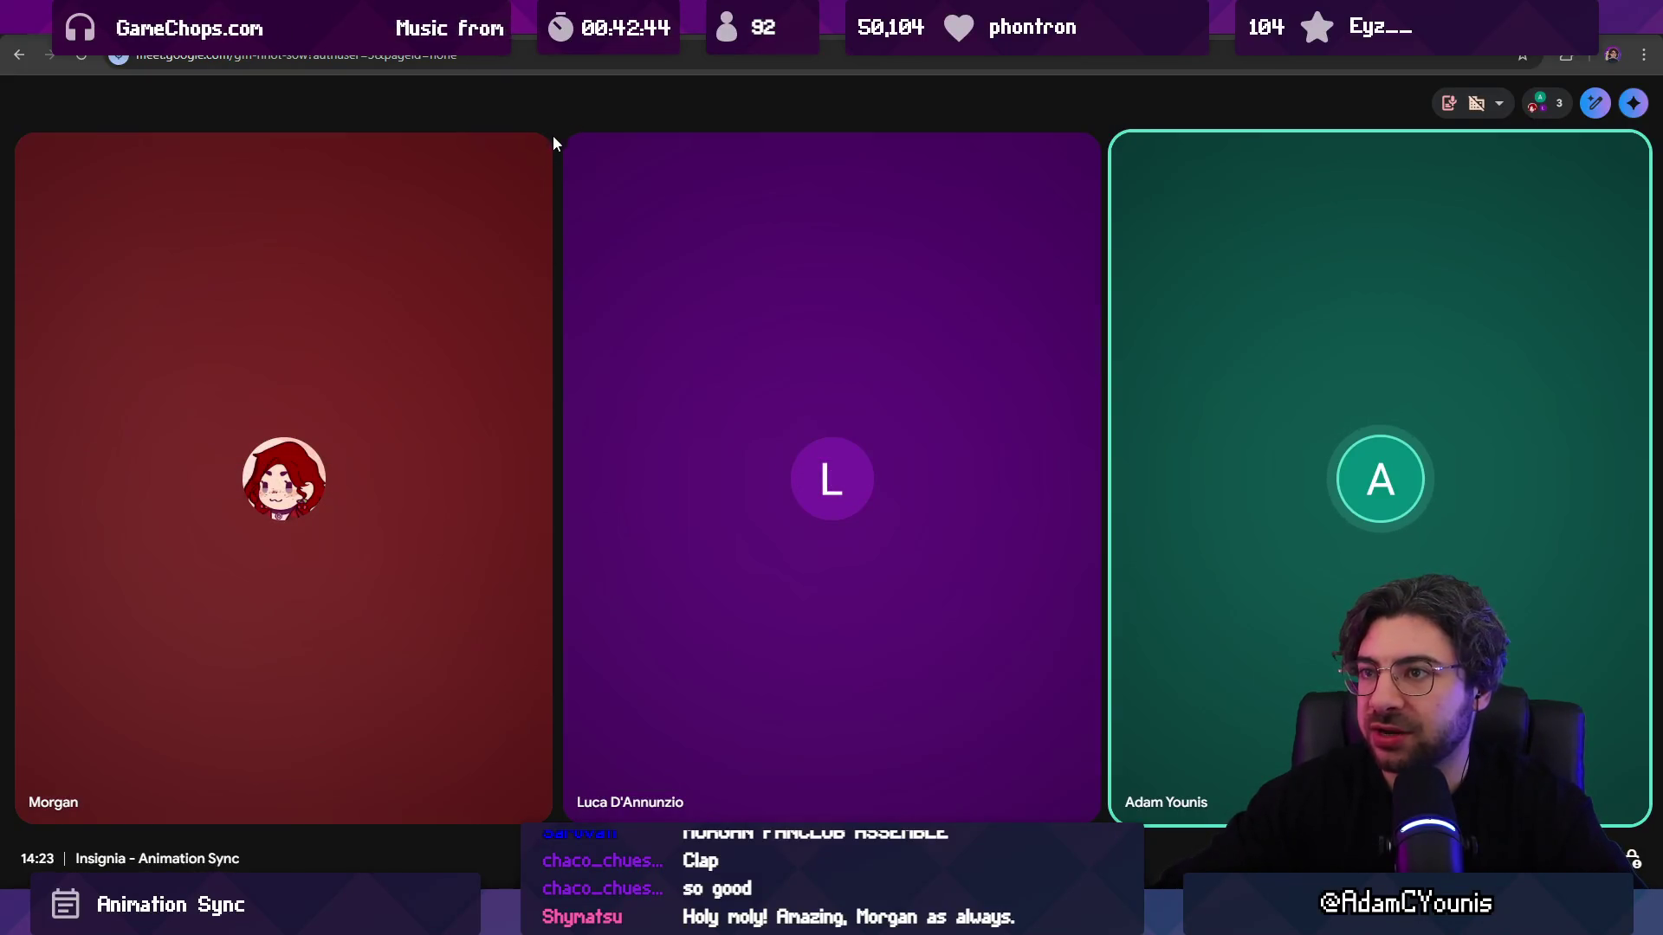
pyautogui.moveTo(775, 844)
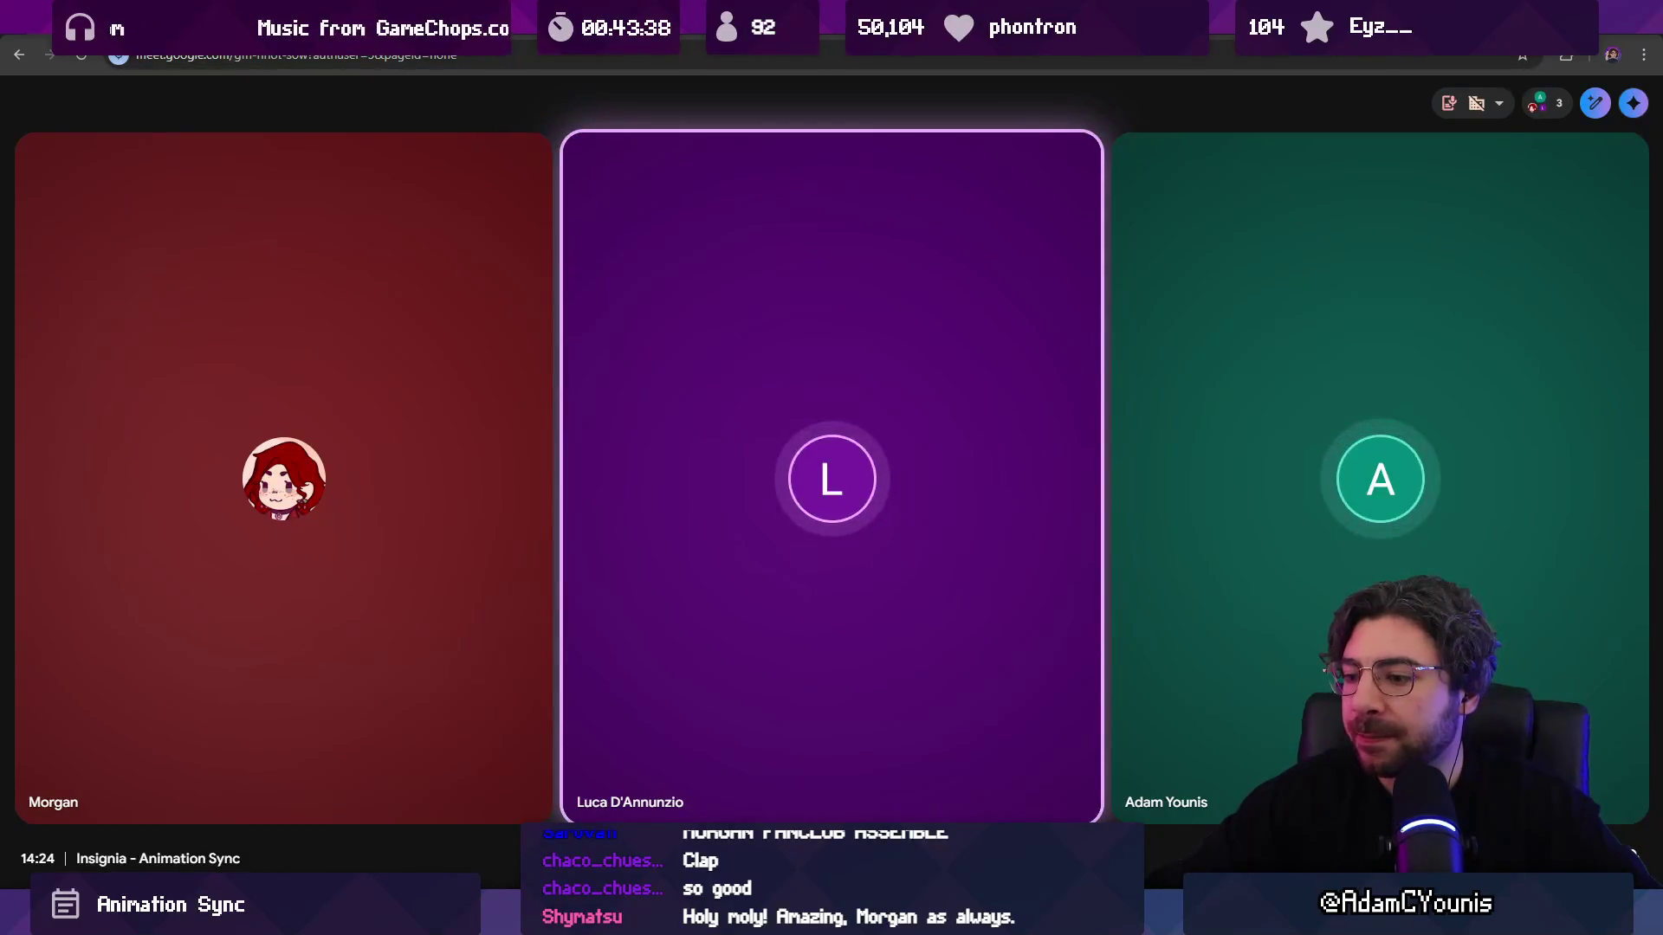
# Step: Back in Figma, select the Gecko card's Attack (tongue) task row
pyautogui.moveTo(775, 918)
pyautogui.click(775, 796)
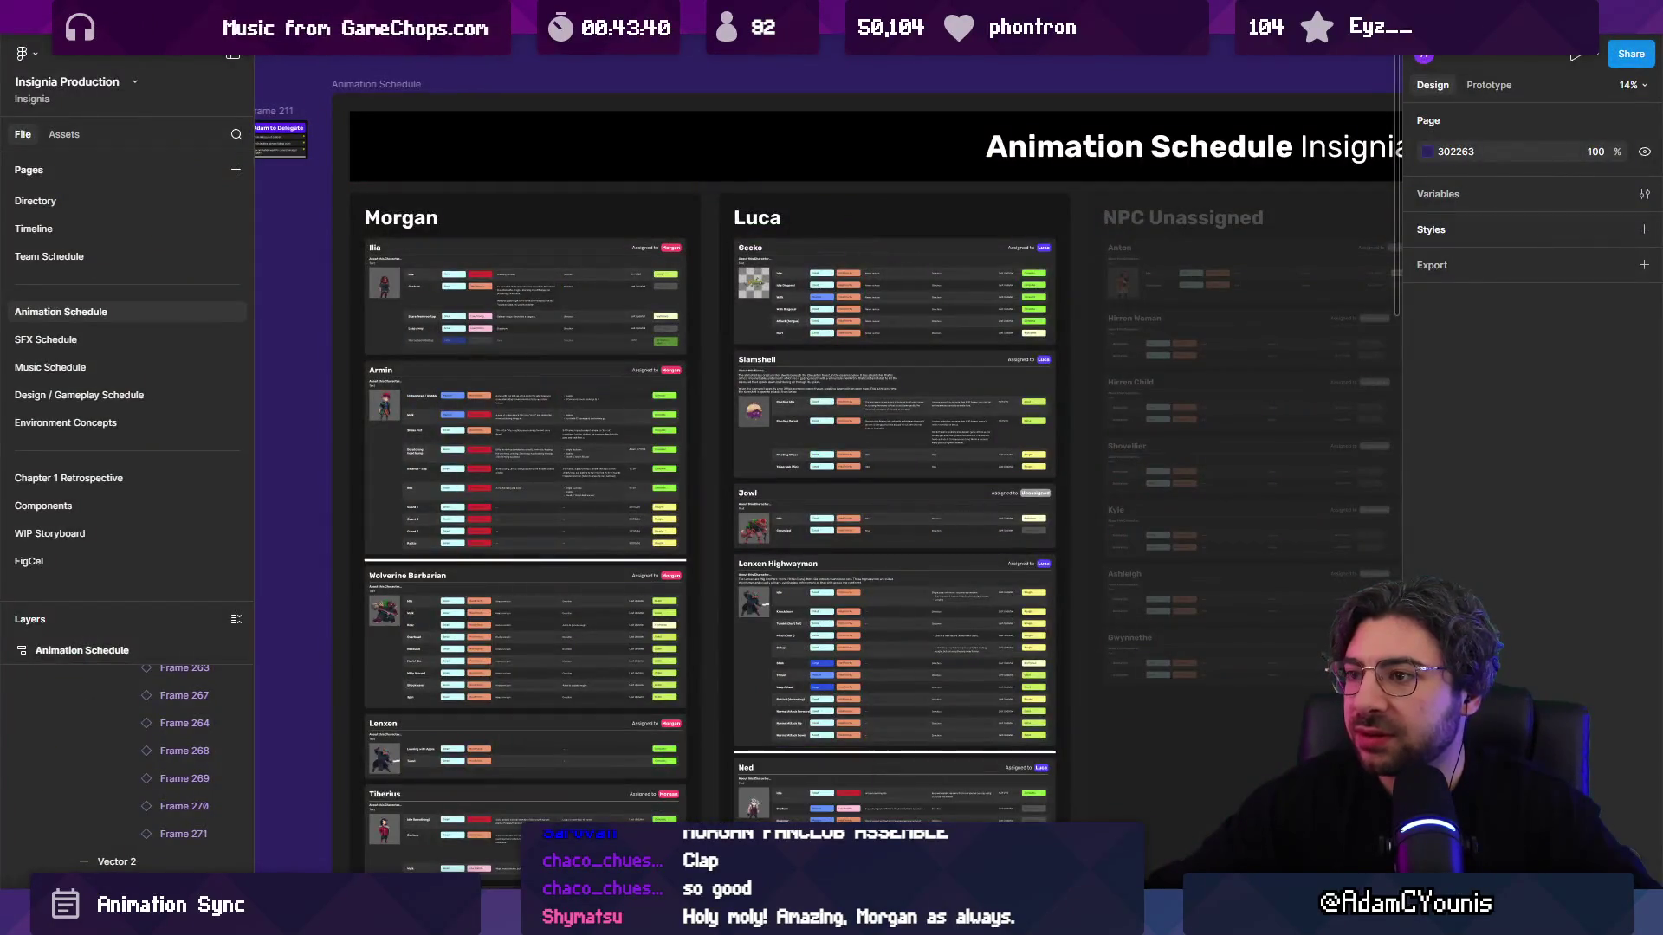
pyautogui.scroll(5, 887, 262)
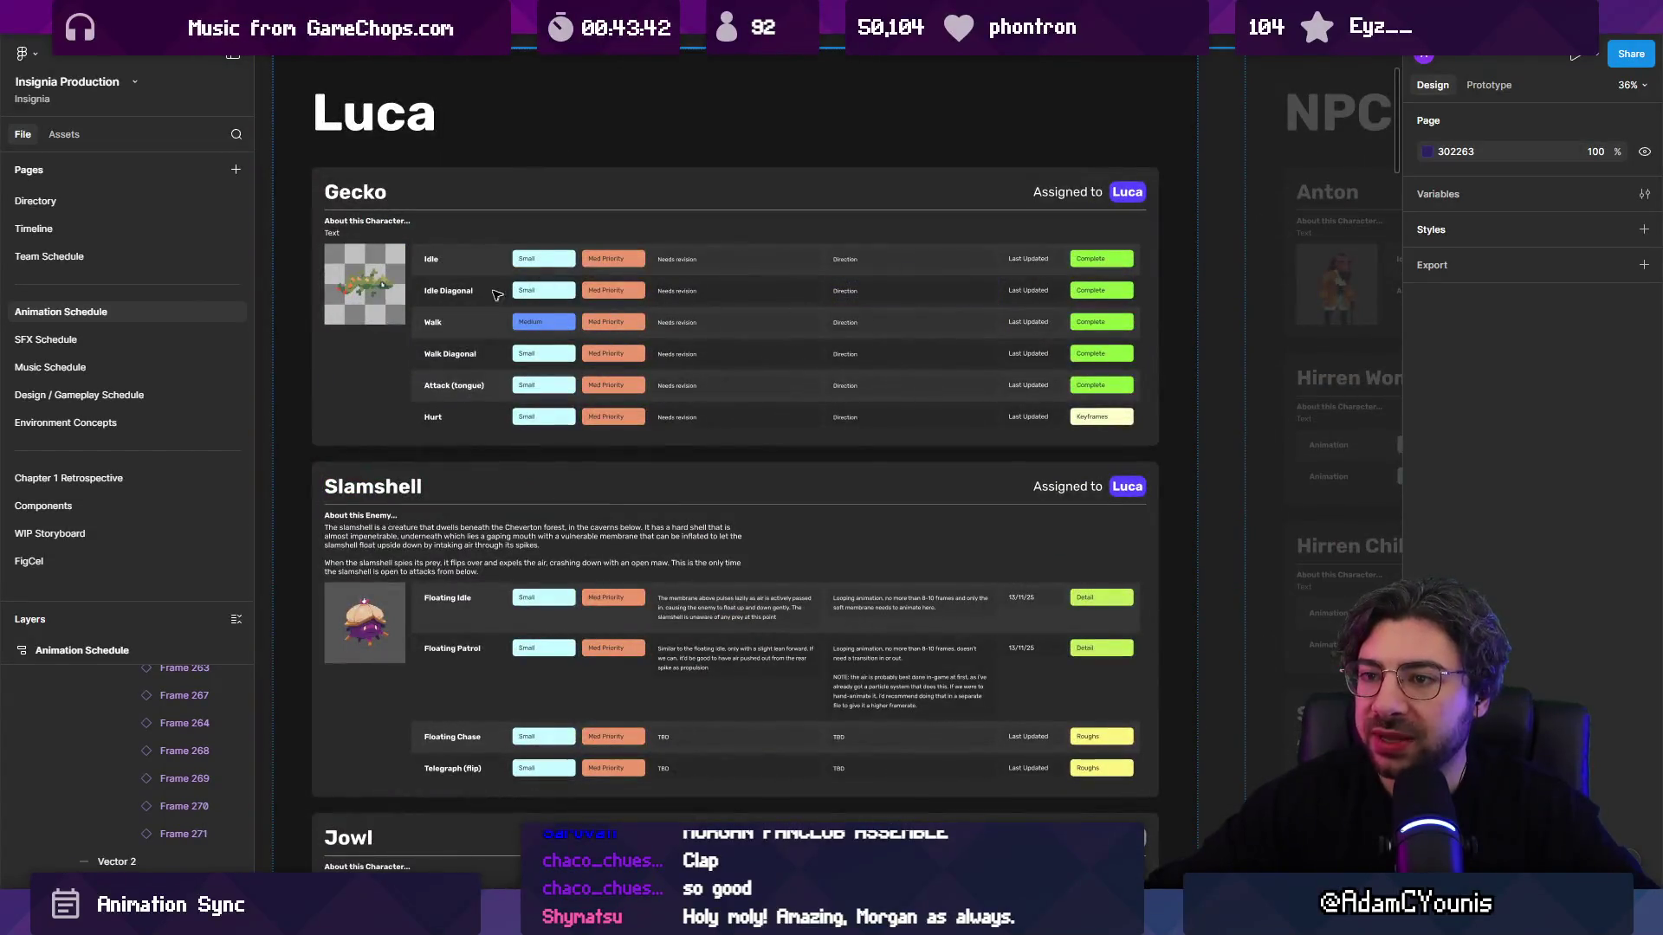
pyautogui.doubleClick(506, 189)
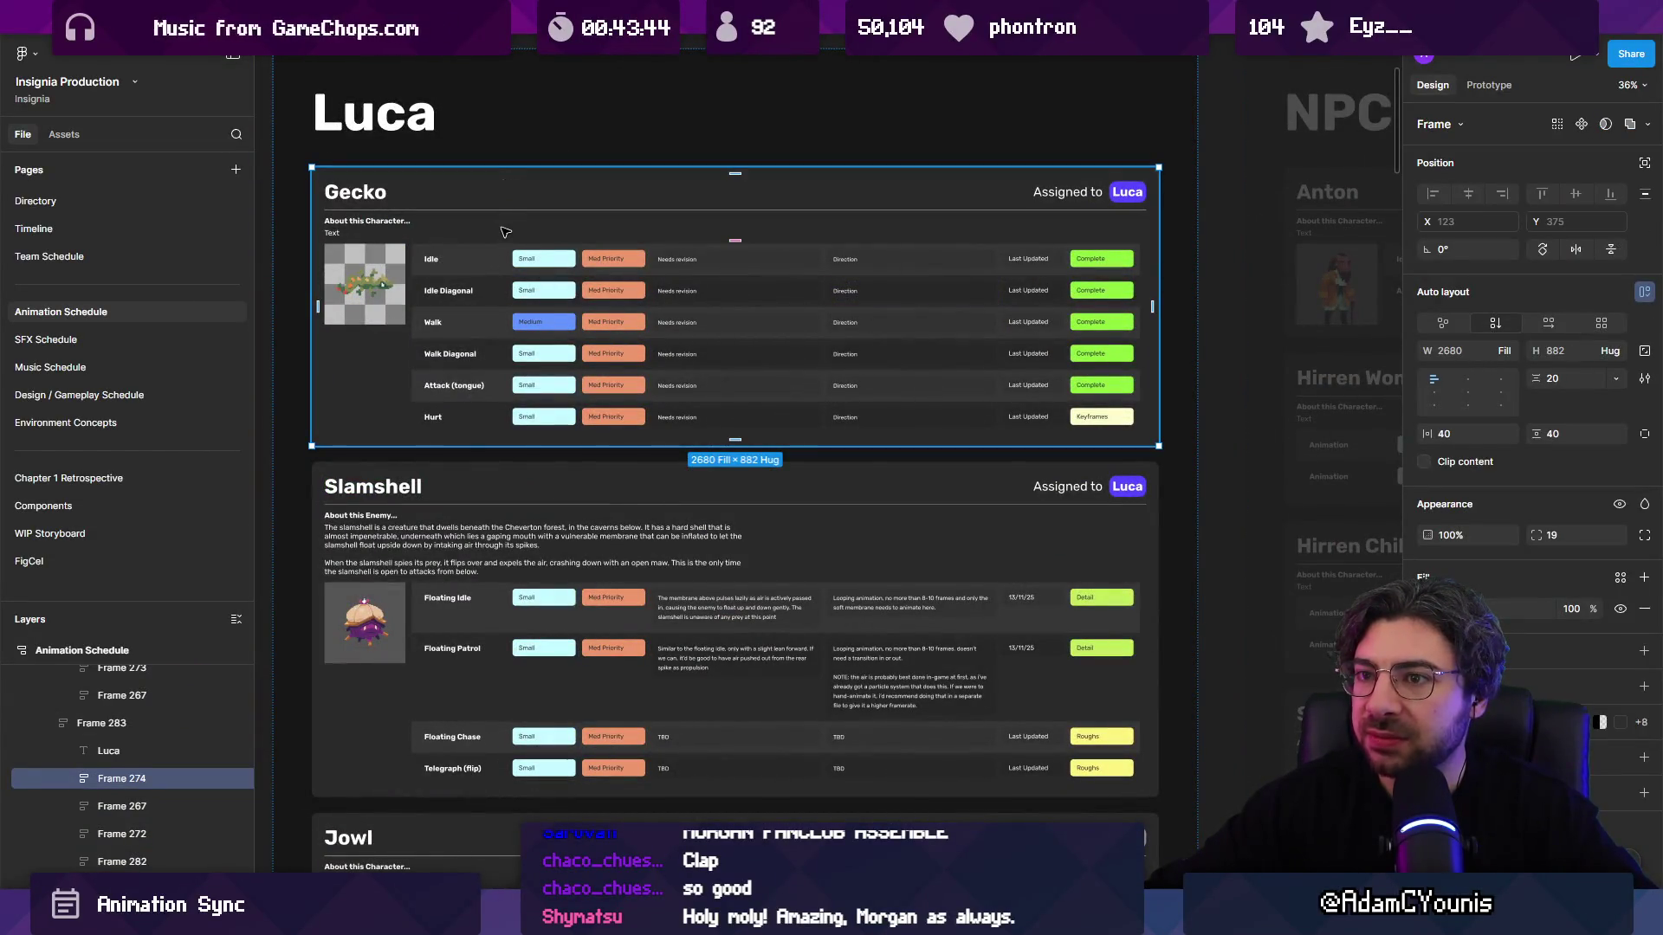
pyautogui.doubleClick(492, 387)
pyautogui.doubleClick(492, 386)
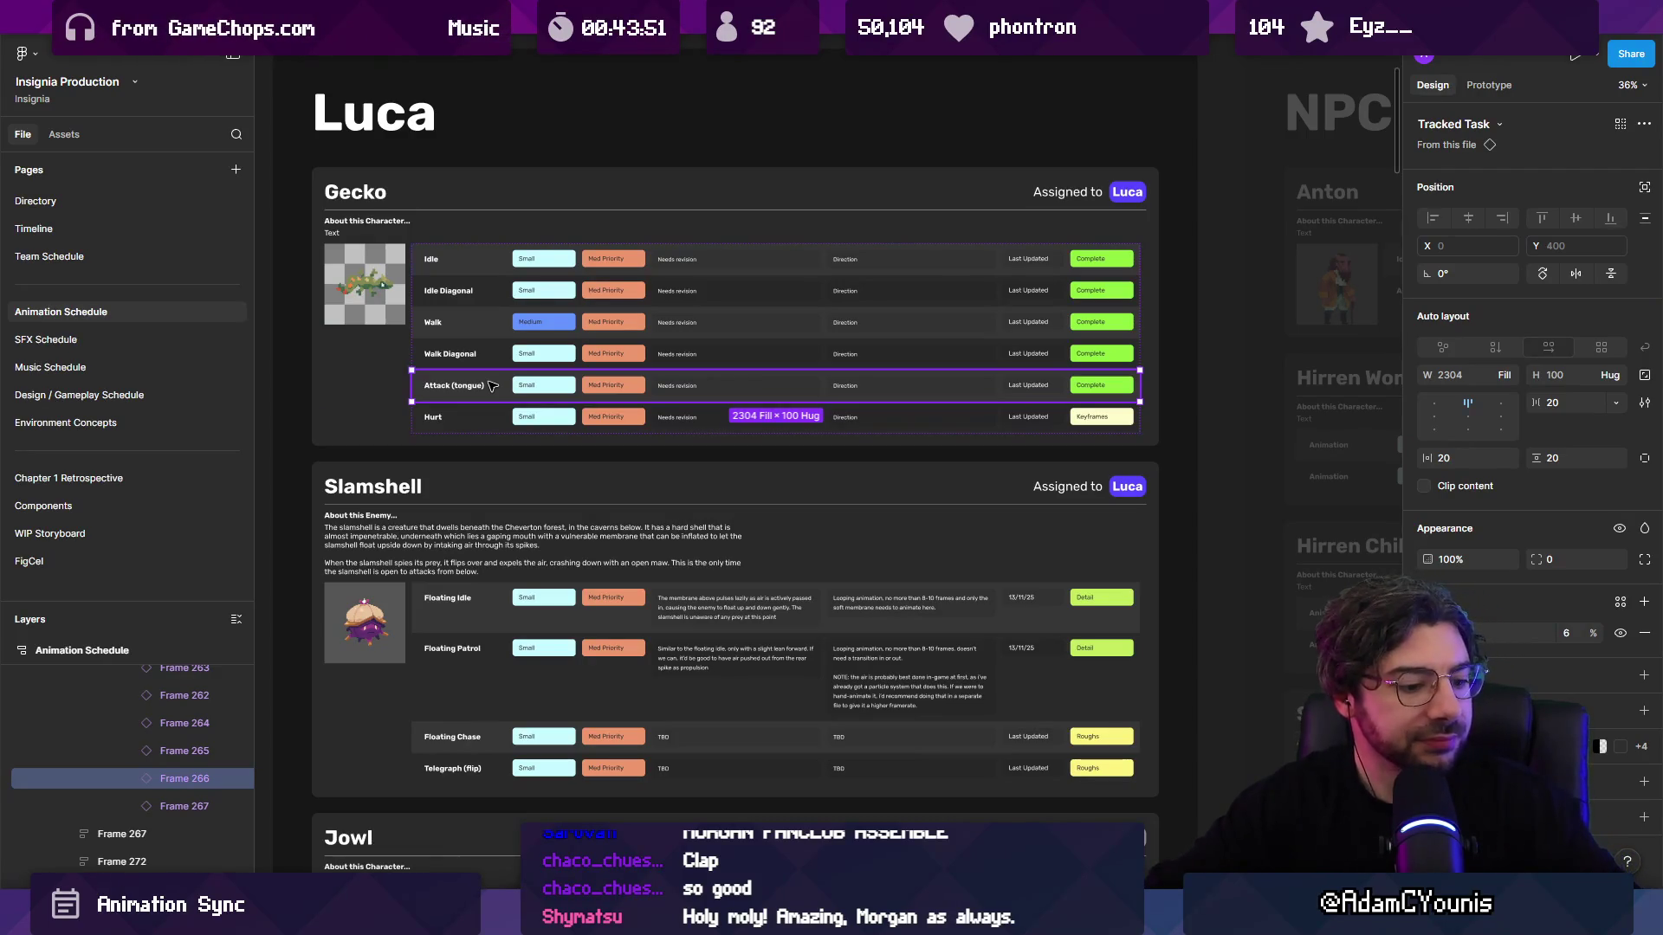
pyautogui.scroll(2, 592, 178)
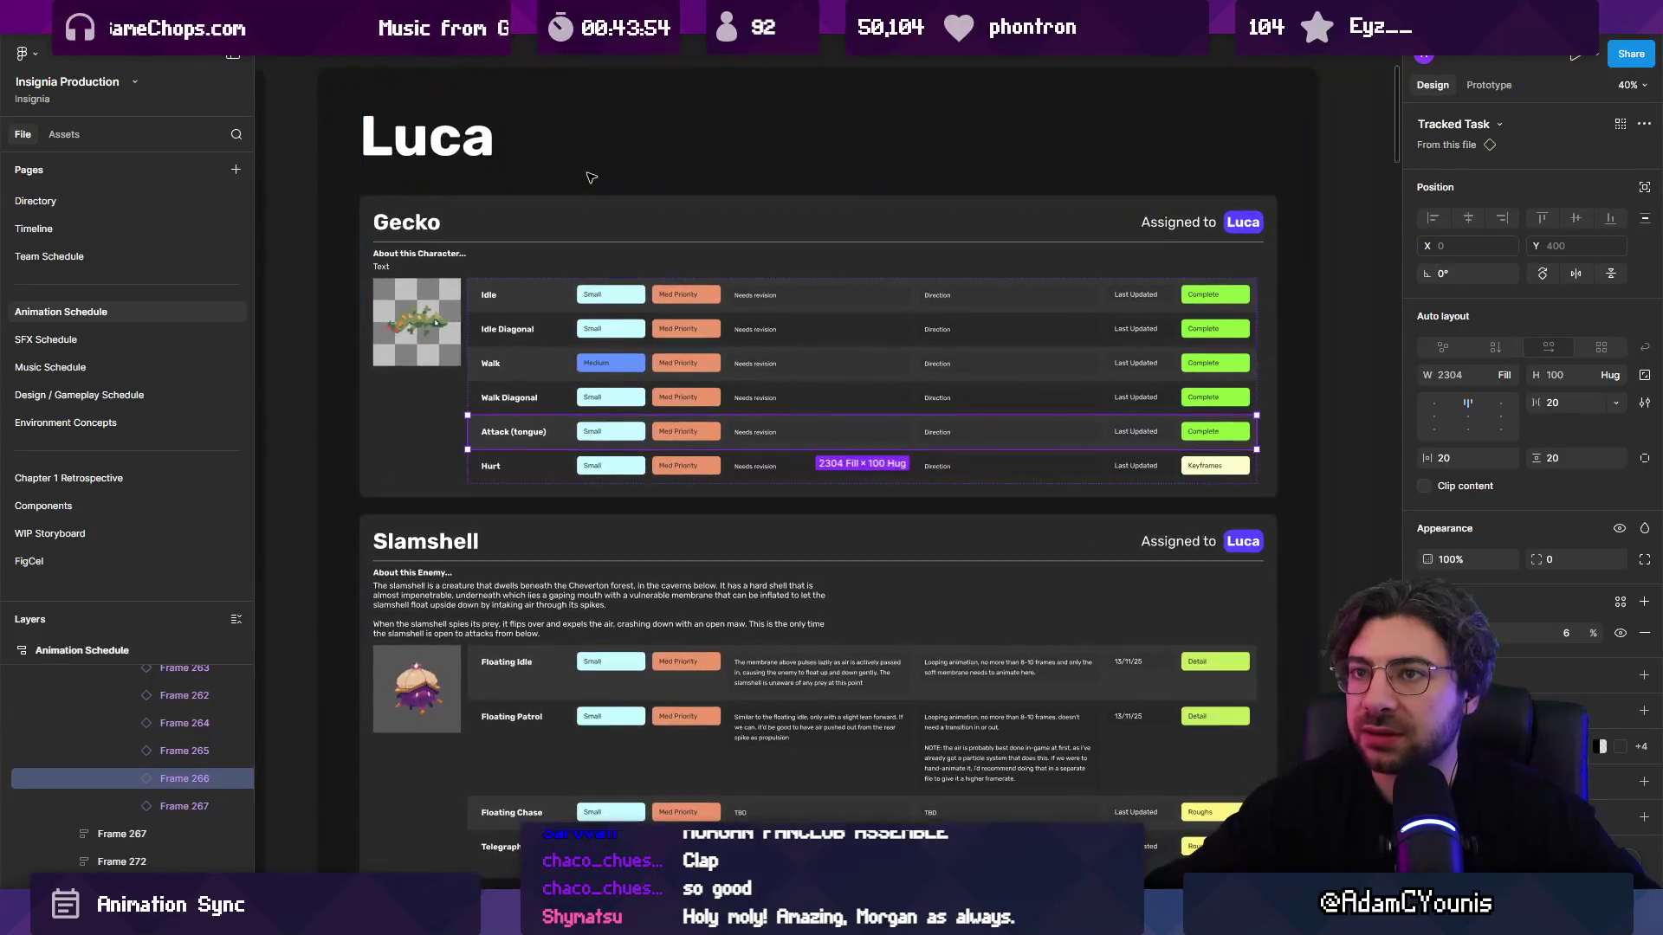
pyautogui.scroll(3, 702, 169)
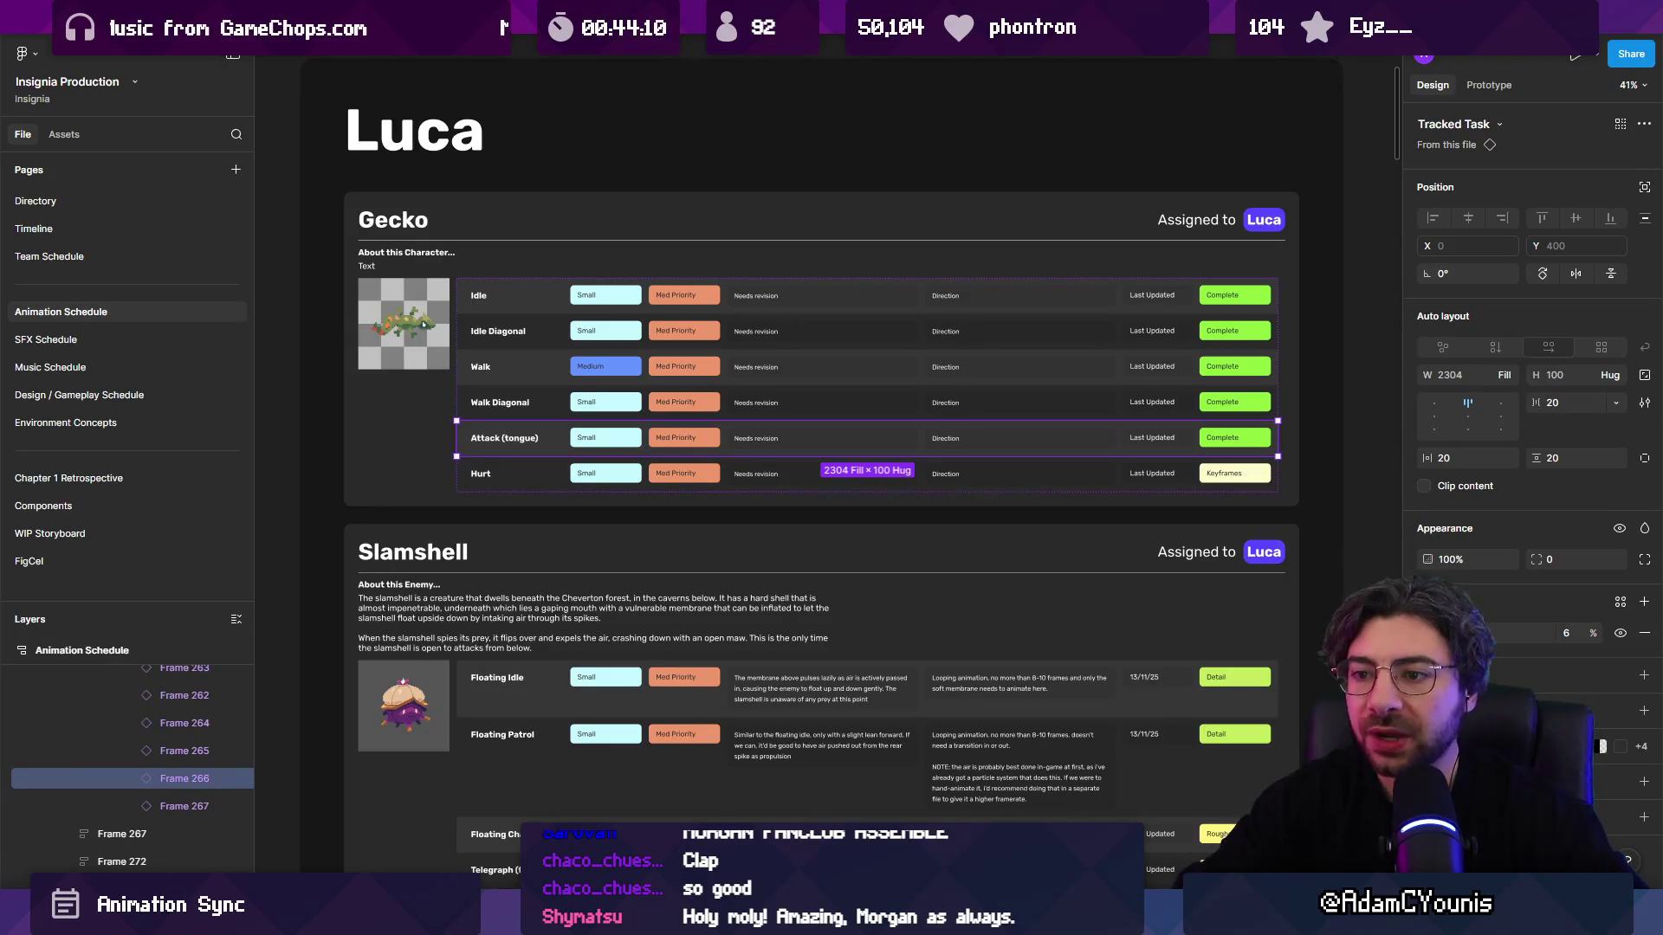
# Step: Select the Luca column, scroll to Slamshell, and switch to the Slamshell sprite in Aseprite
pyautogui.click(1354, 453)
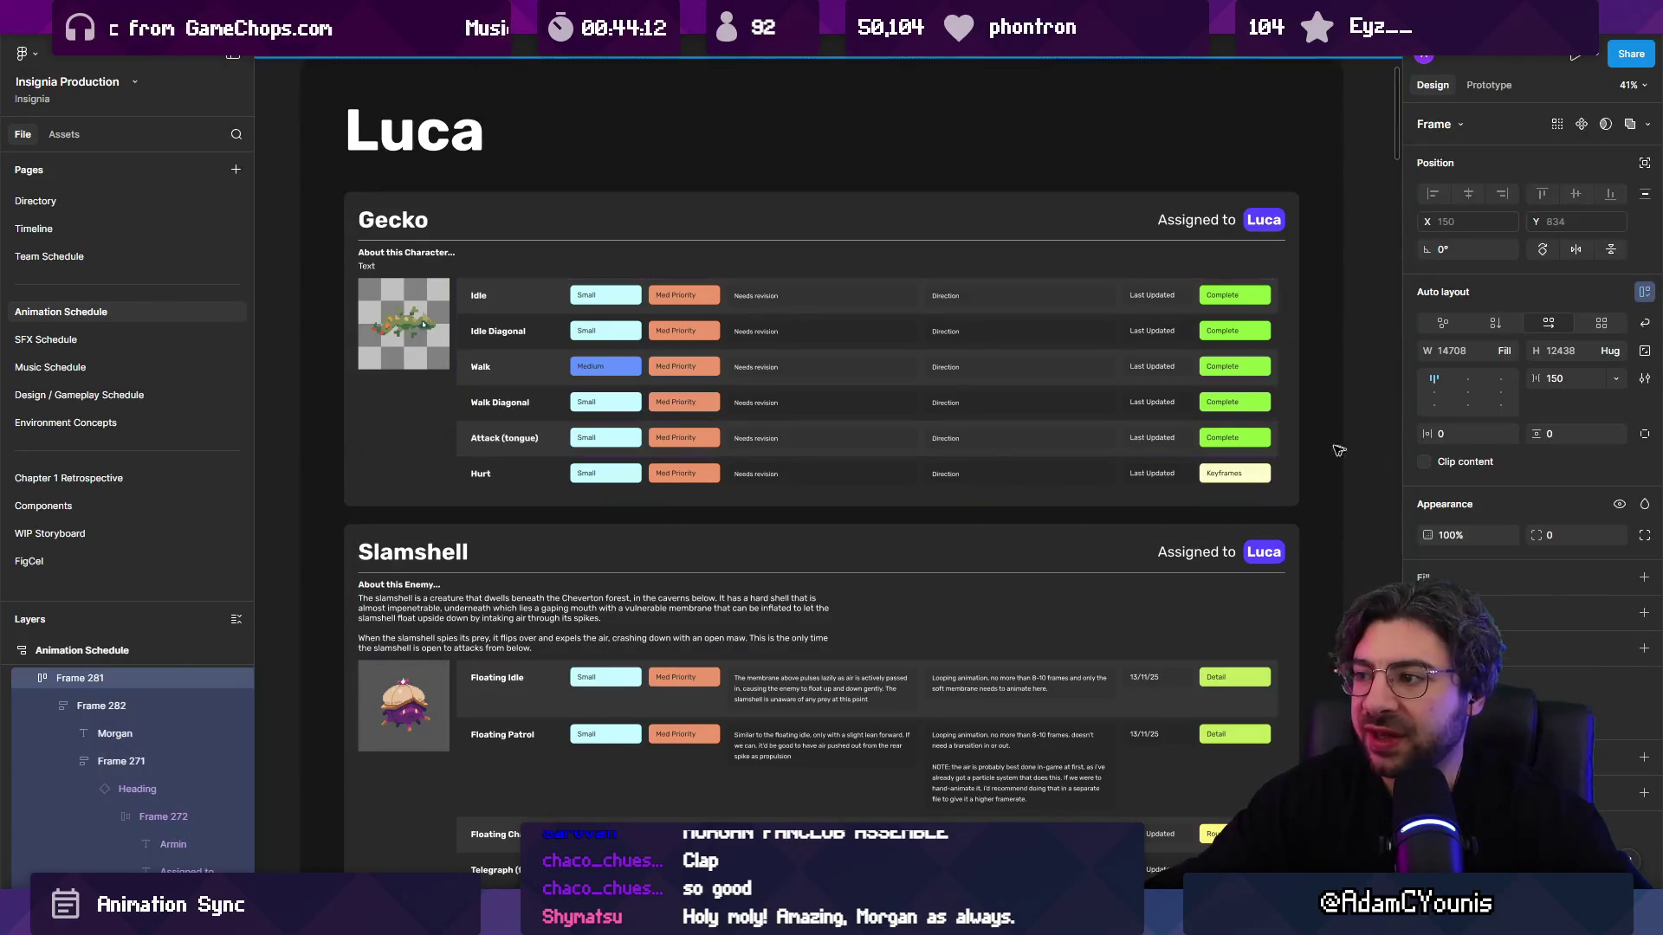
pyautogui.scroll(-3, 585, 433)
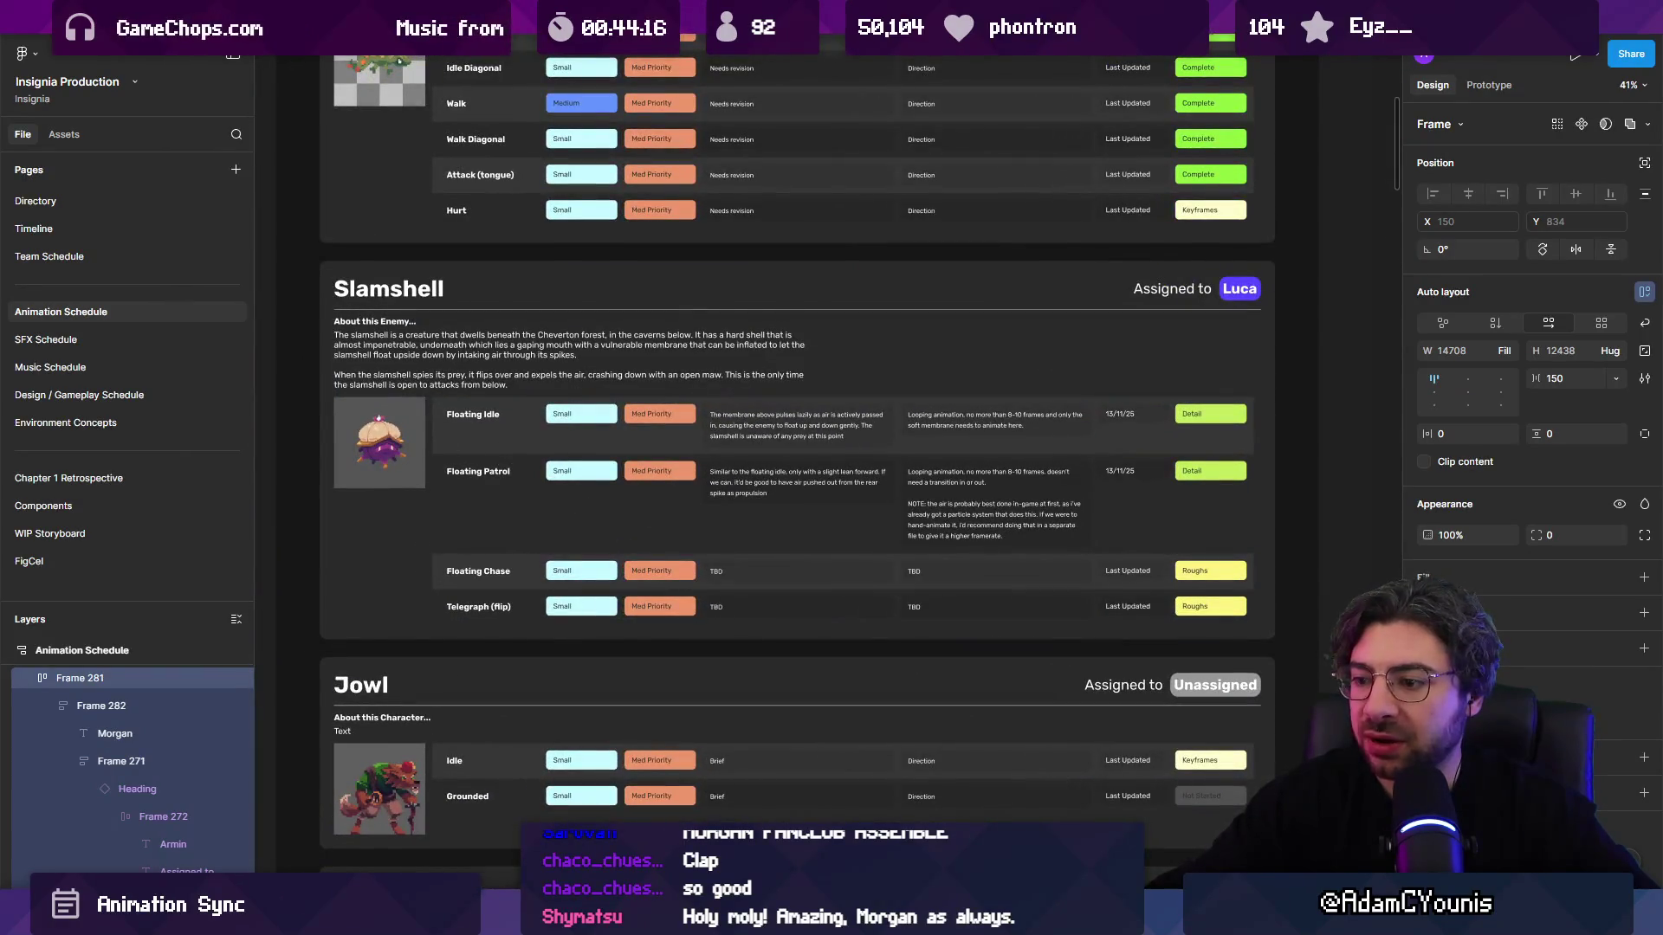
pyautogui.hotkey('alt', 'Tab')
pyautogui.hscroll(-5, 611, 708)
pyautogui.moveTo(755, 709)
pyautogui.mouseDown()
pyautogui.moveTo(866, 712)
pyautogui.moveTo(905, 703)
pyautogui.moveTo(779, 694)
pyautogui.moveTo(920, 689)
pyautogui.mouseUp()
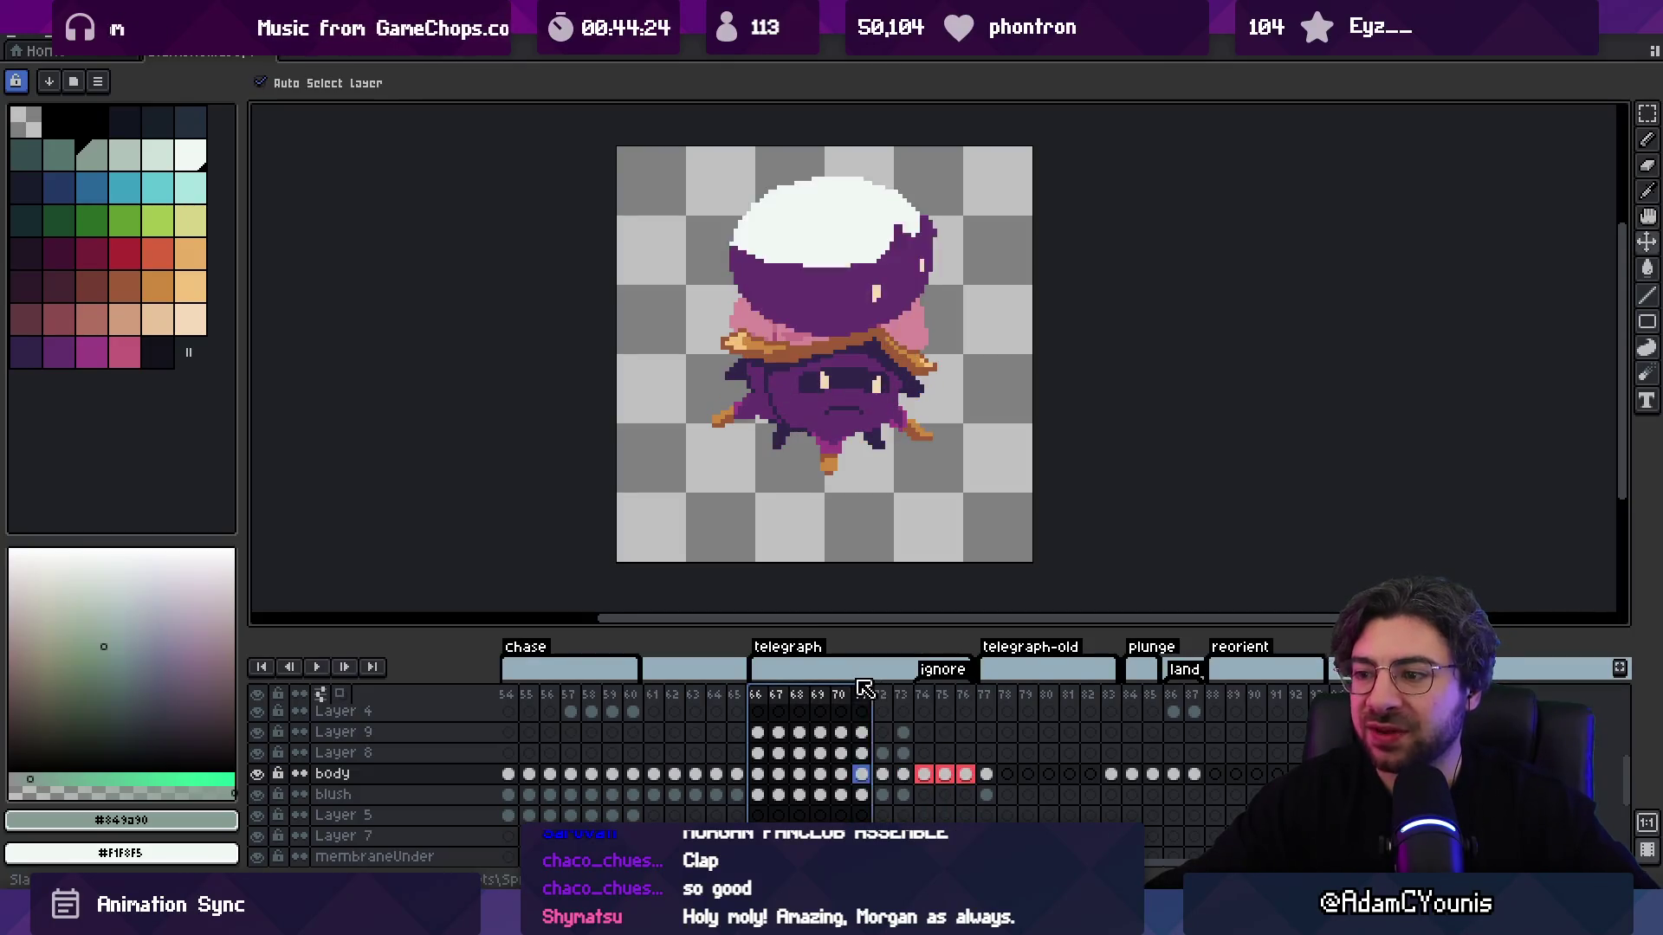
# Step: Play, stop and step through Slamshell's telegraph frames around 66–79
pyautogui.moveTo(985, 695); pyautogui.dragTo(1104, 696)
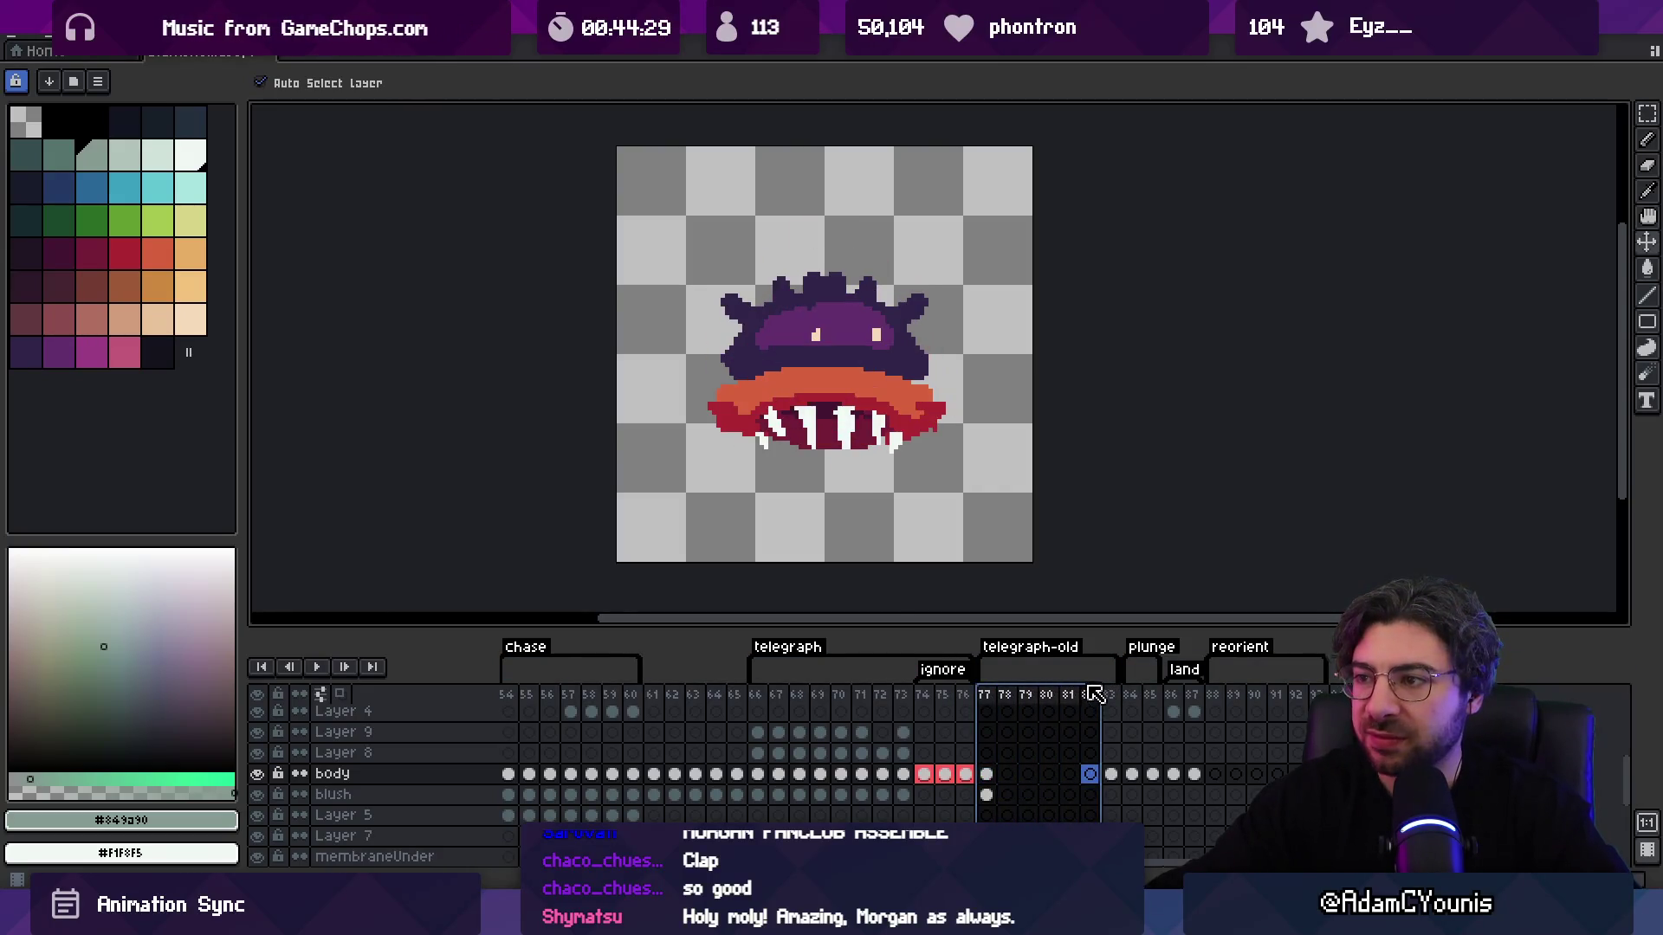
pyautogui.click(774, 691)
pyautogui.press('Return')
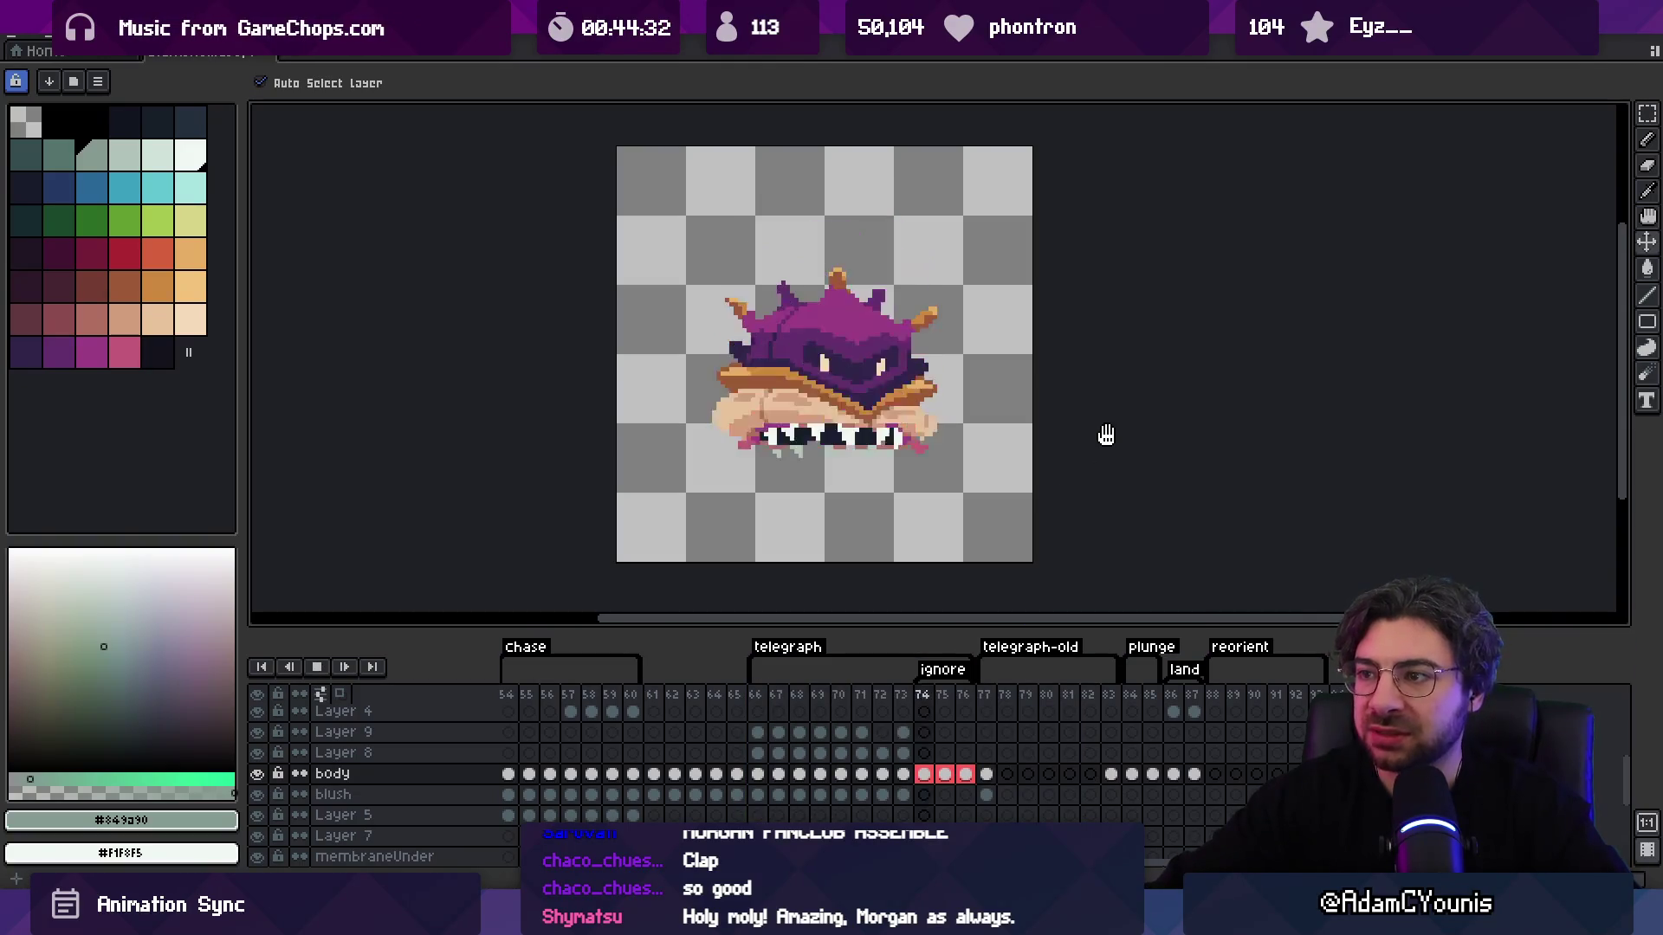
pyautogui.press('Return')
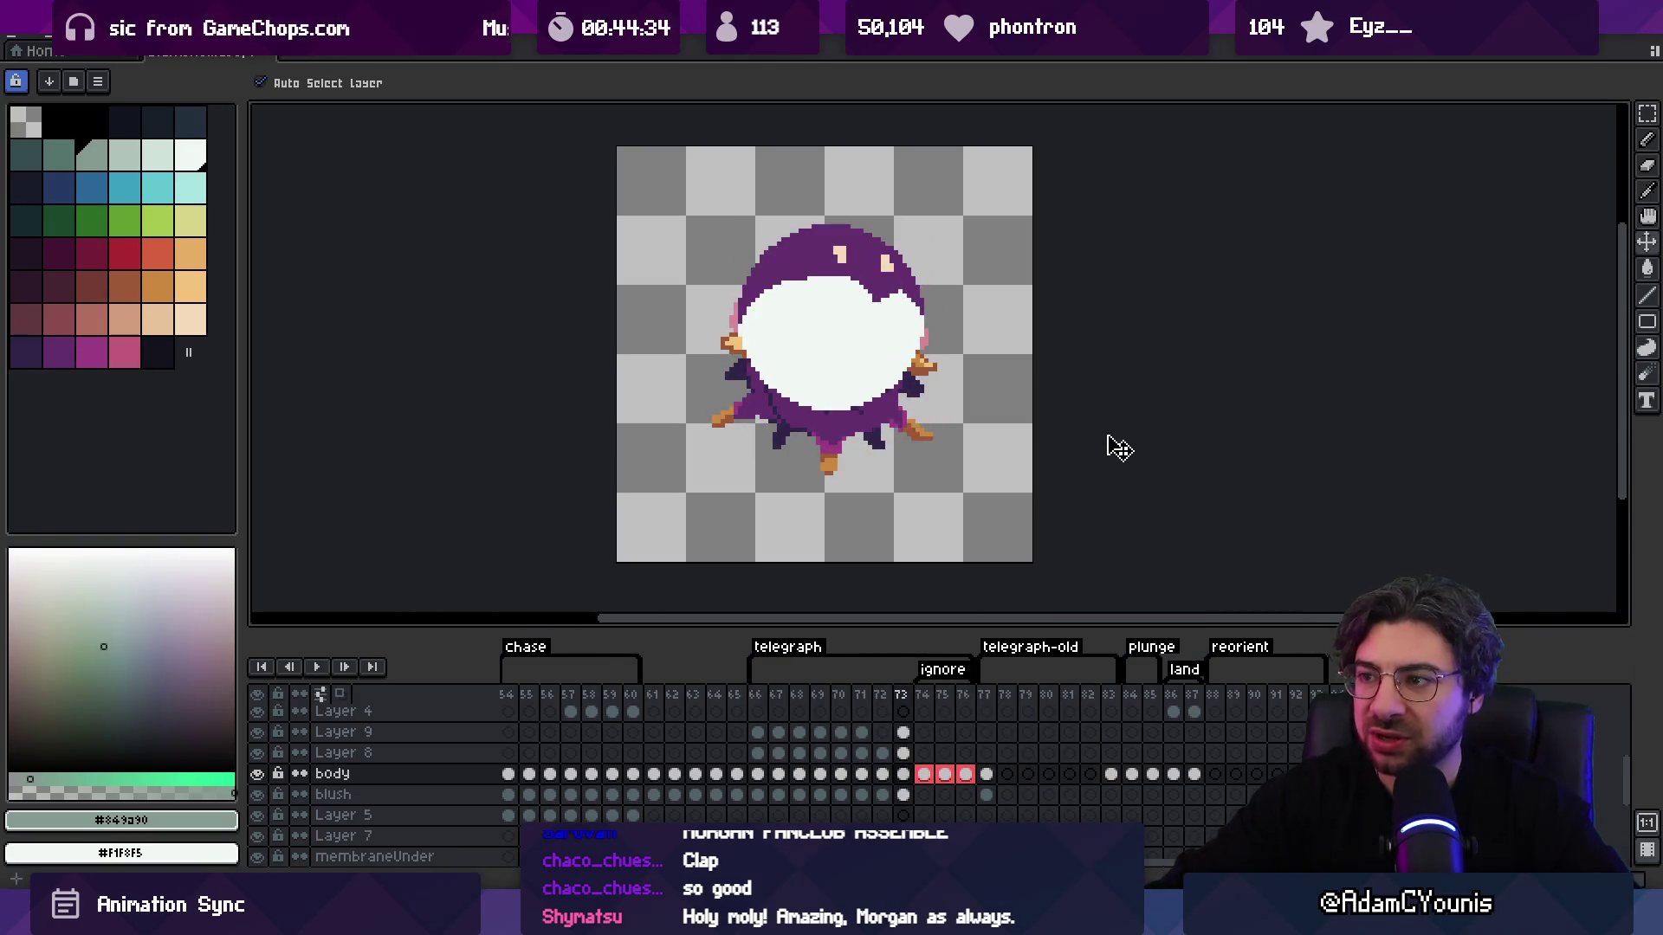
pyautogui.press('Right')
pyautogui.press('Right')
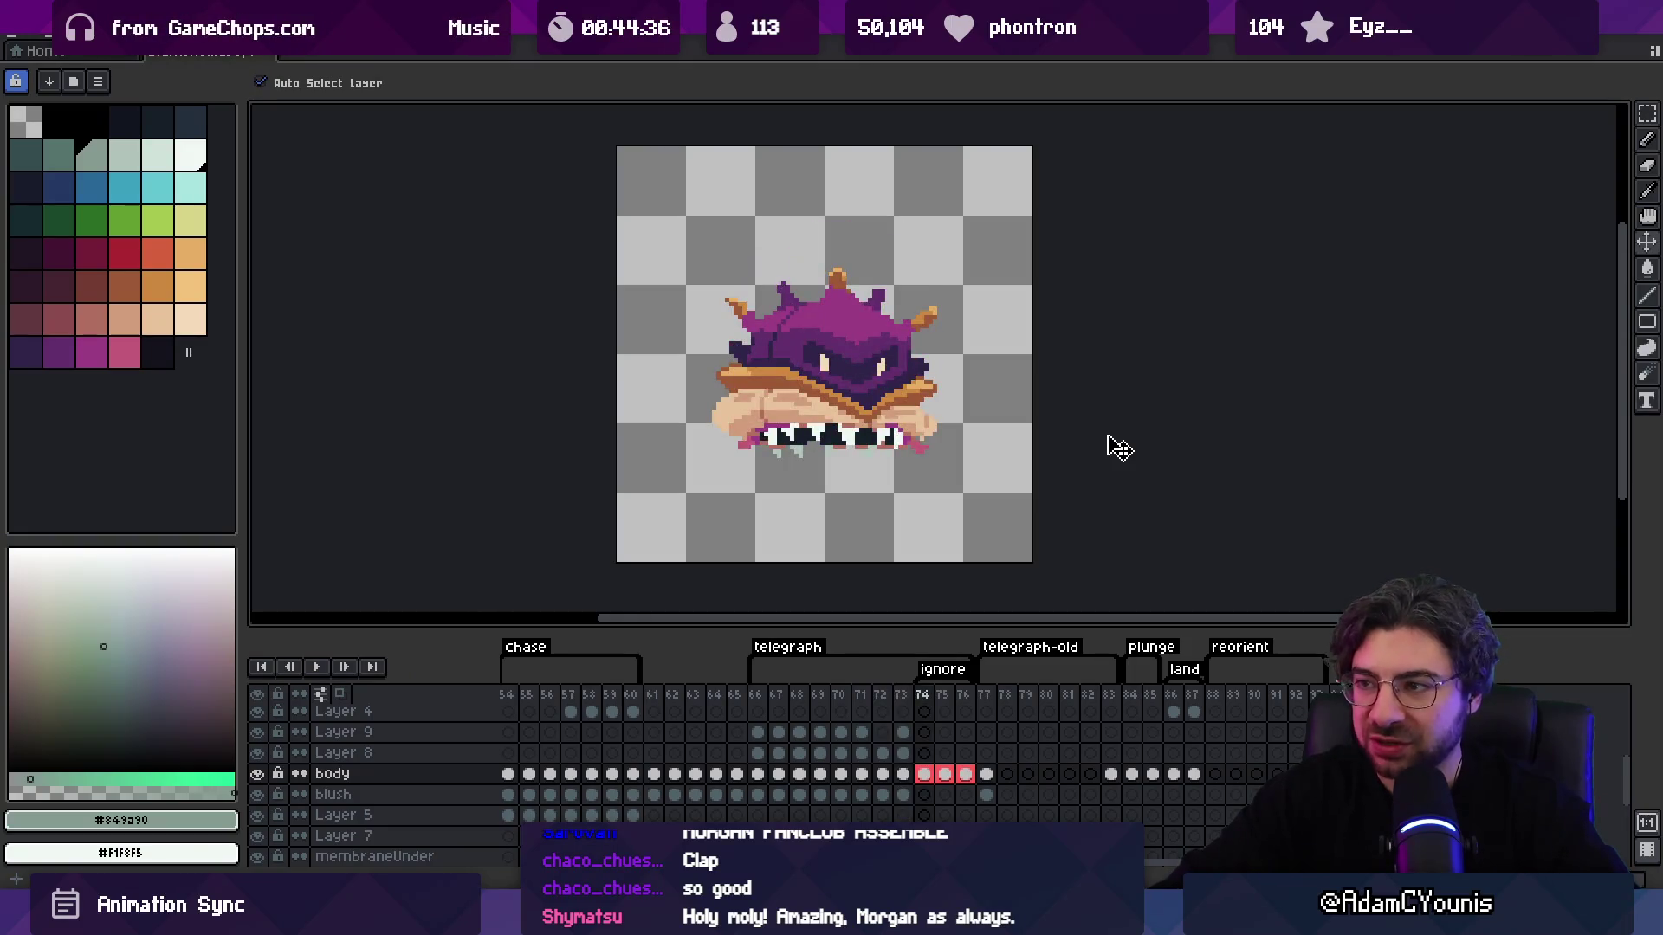
pyautogui.press('Left')
pyautogui.press('Left')
pyautogui.press('Left')
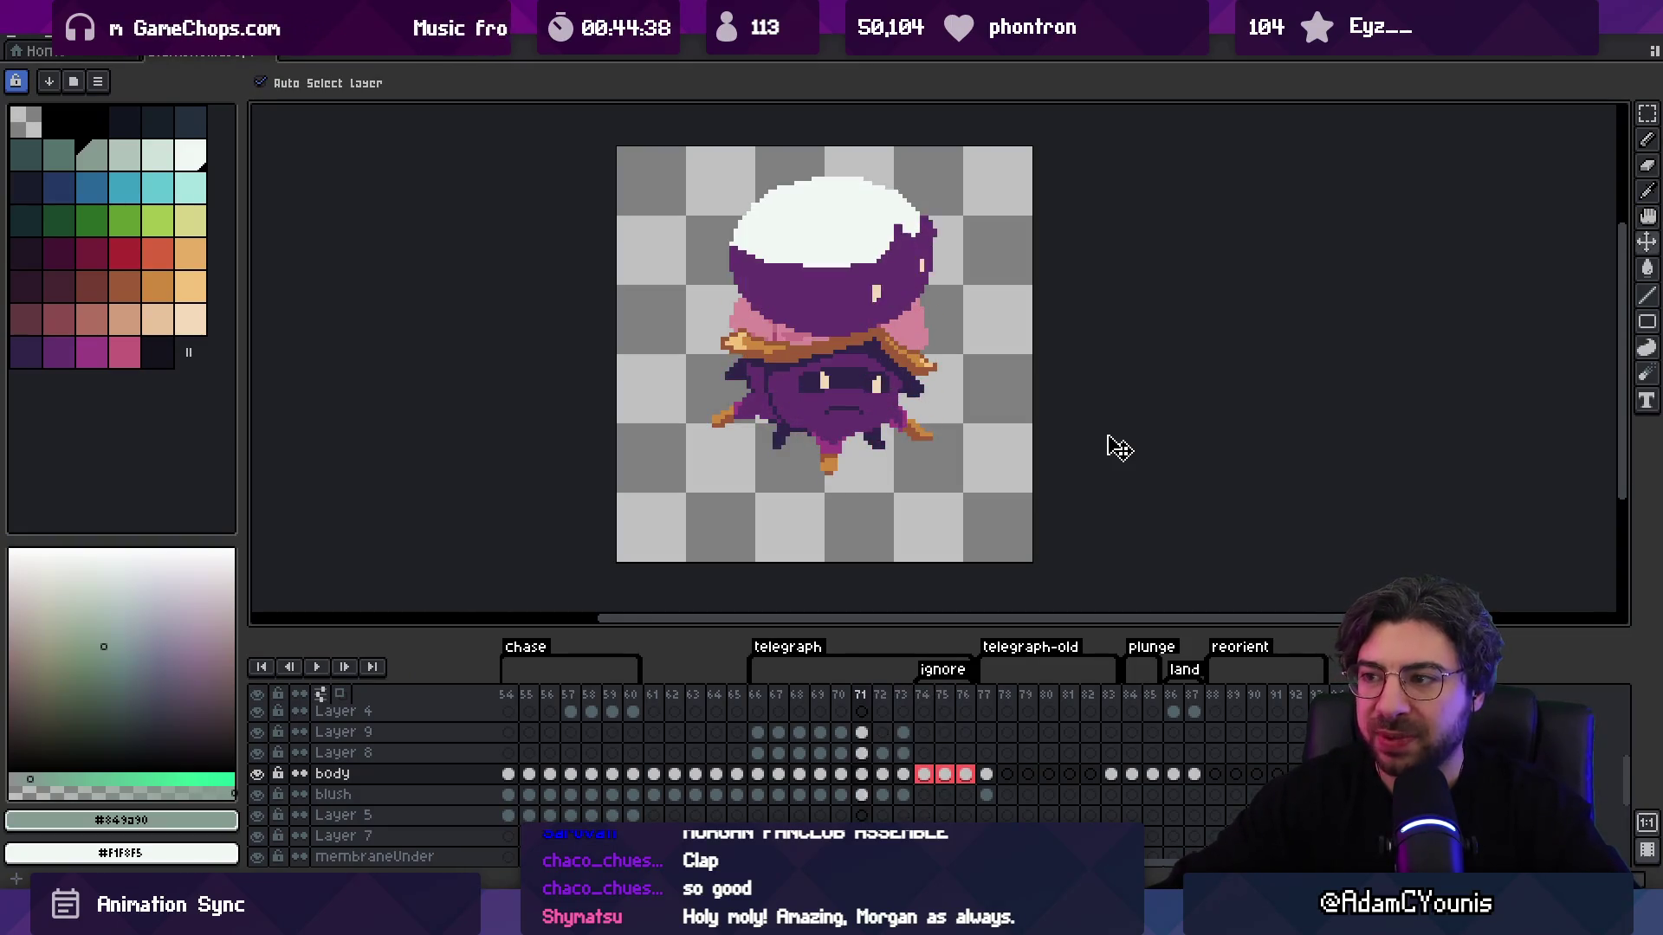
pyautogui.press('Return')
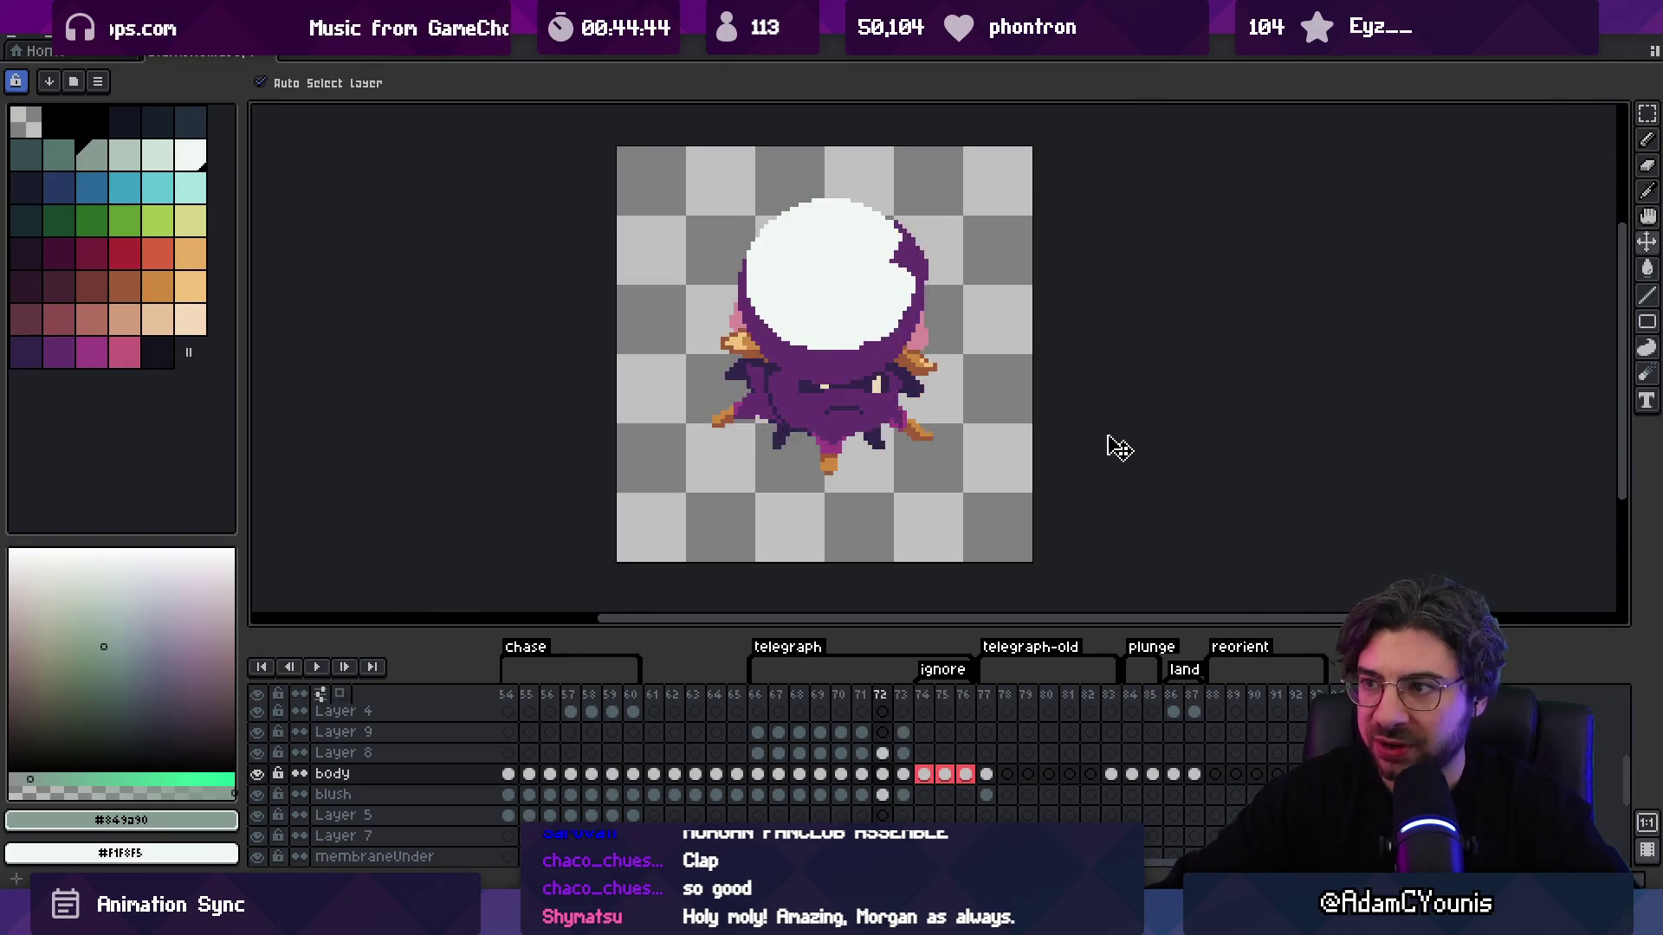
pyautogui.press('Return')
# Step: Select frame ranges 66–76 and 88 onward, then return to Figma
pyautogui.moveTo(755, 695); pyautogui.dragTo(965, 697)
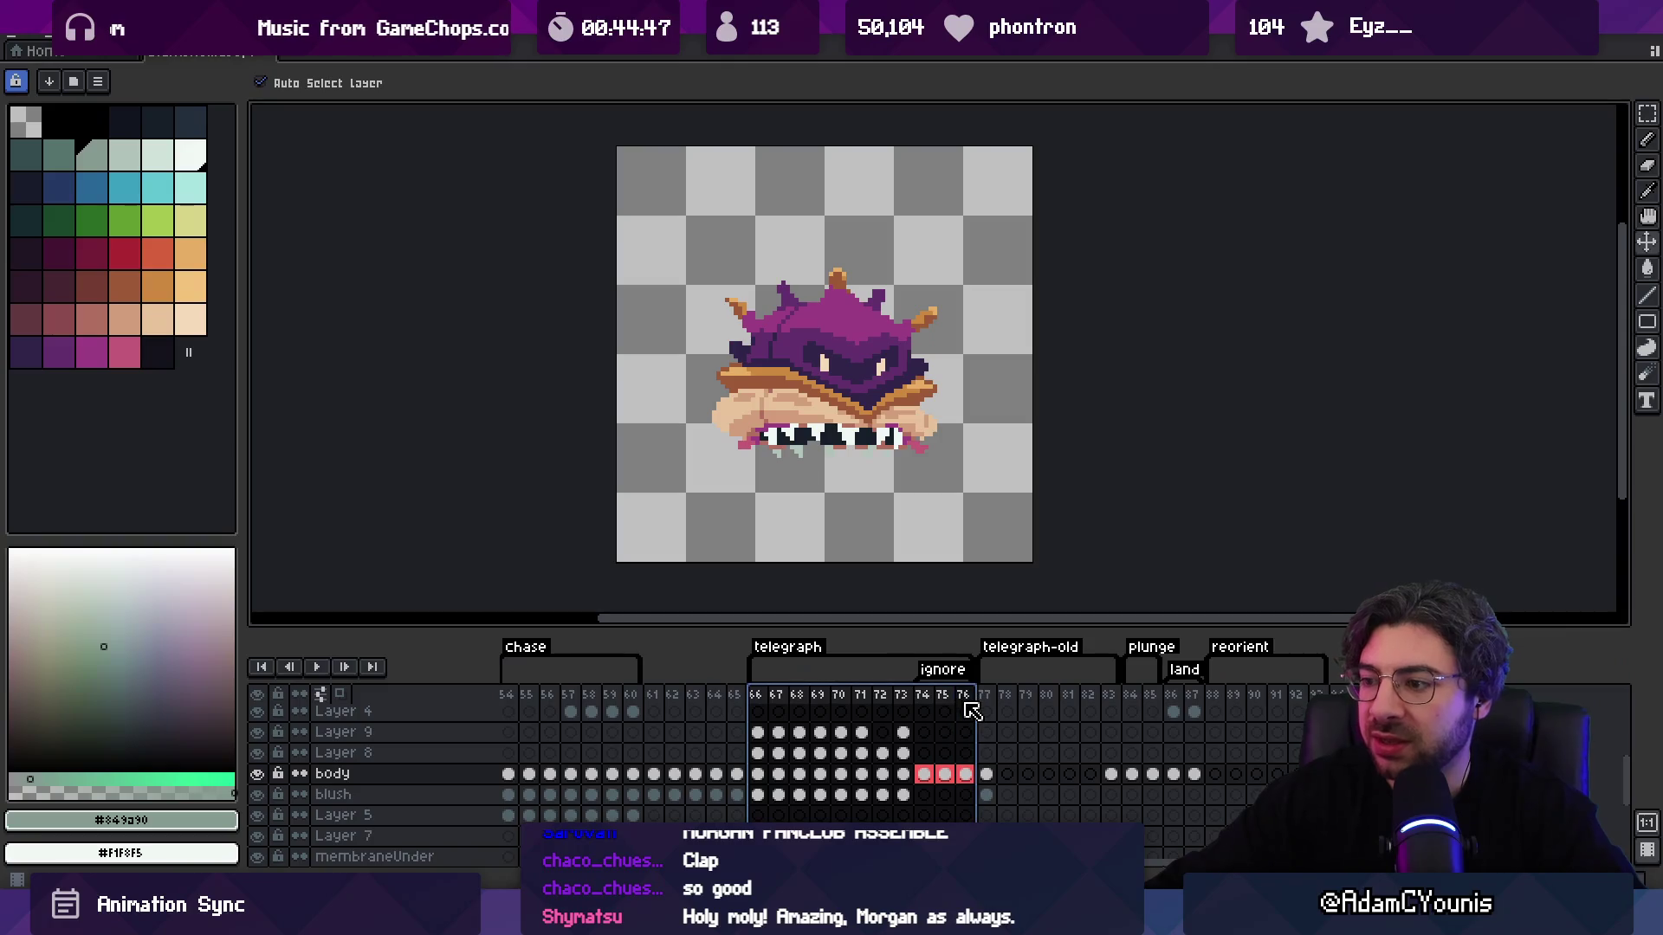
pyautogui.click(529, 701)
pyautogui.moveTo(762, 698); pyautogui.dragTo(967, 702)
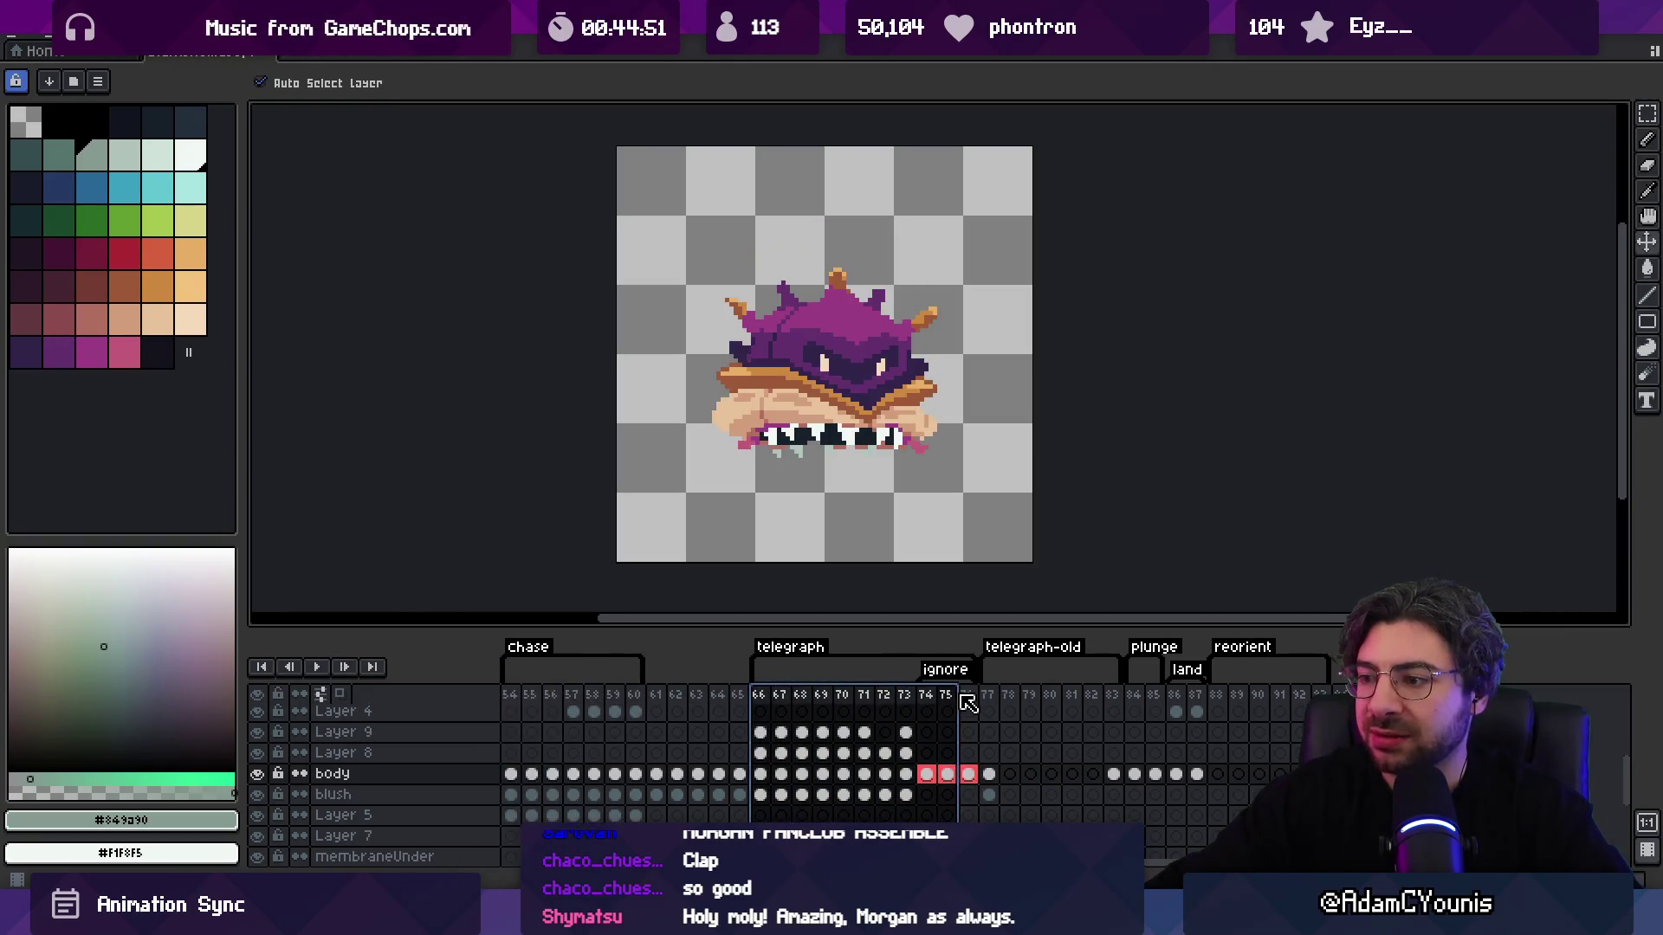
pyautogui.moveTo(1219, 695); pyautogui.dragTo(1323, 695)
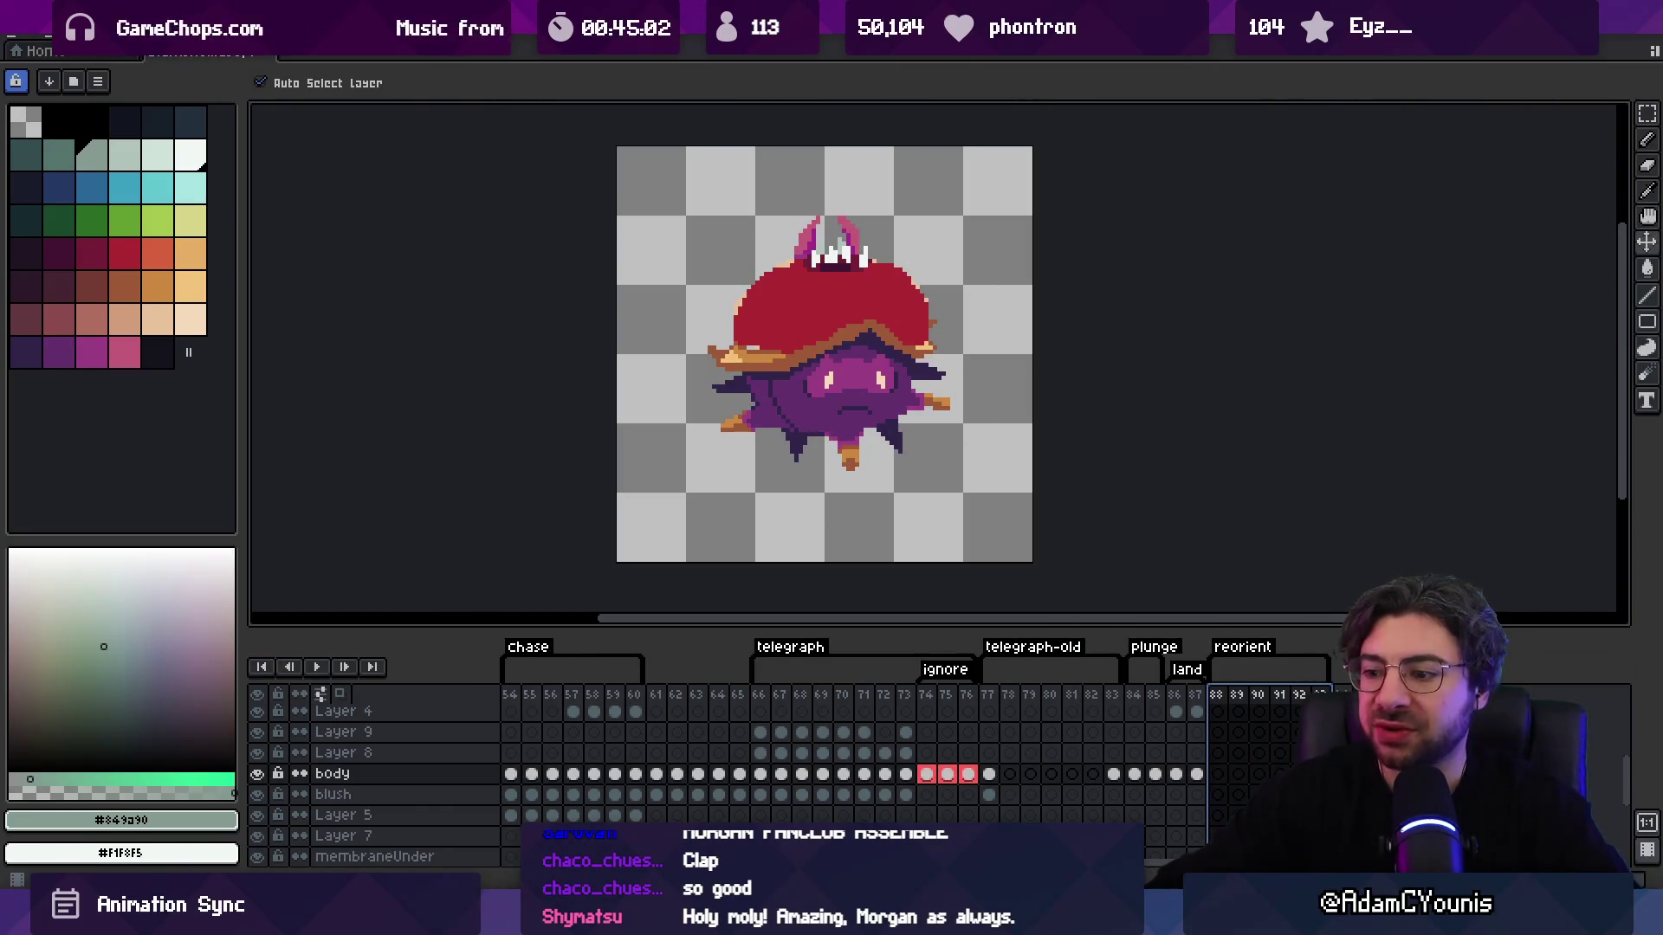
pyautogui.moveTo(760, 694); pyautogui.dragTo(926, 696)
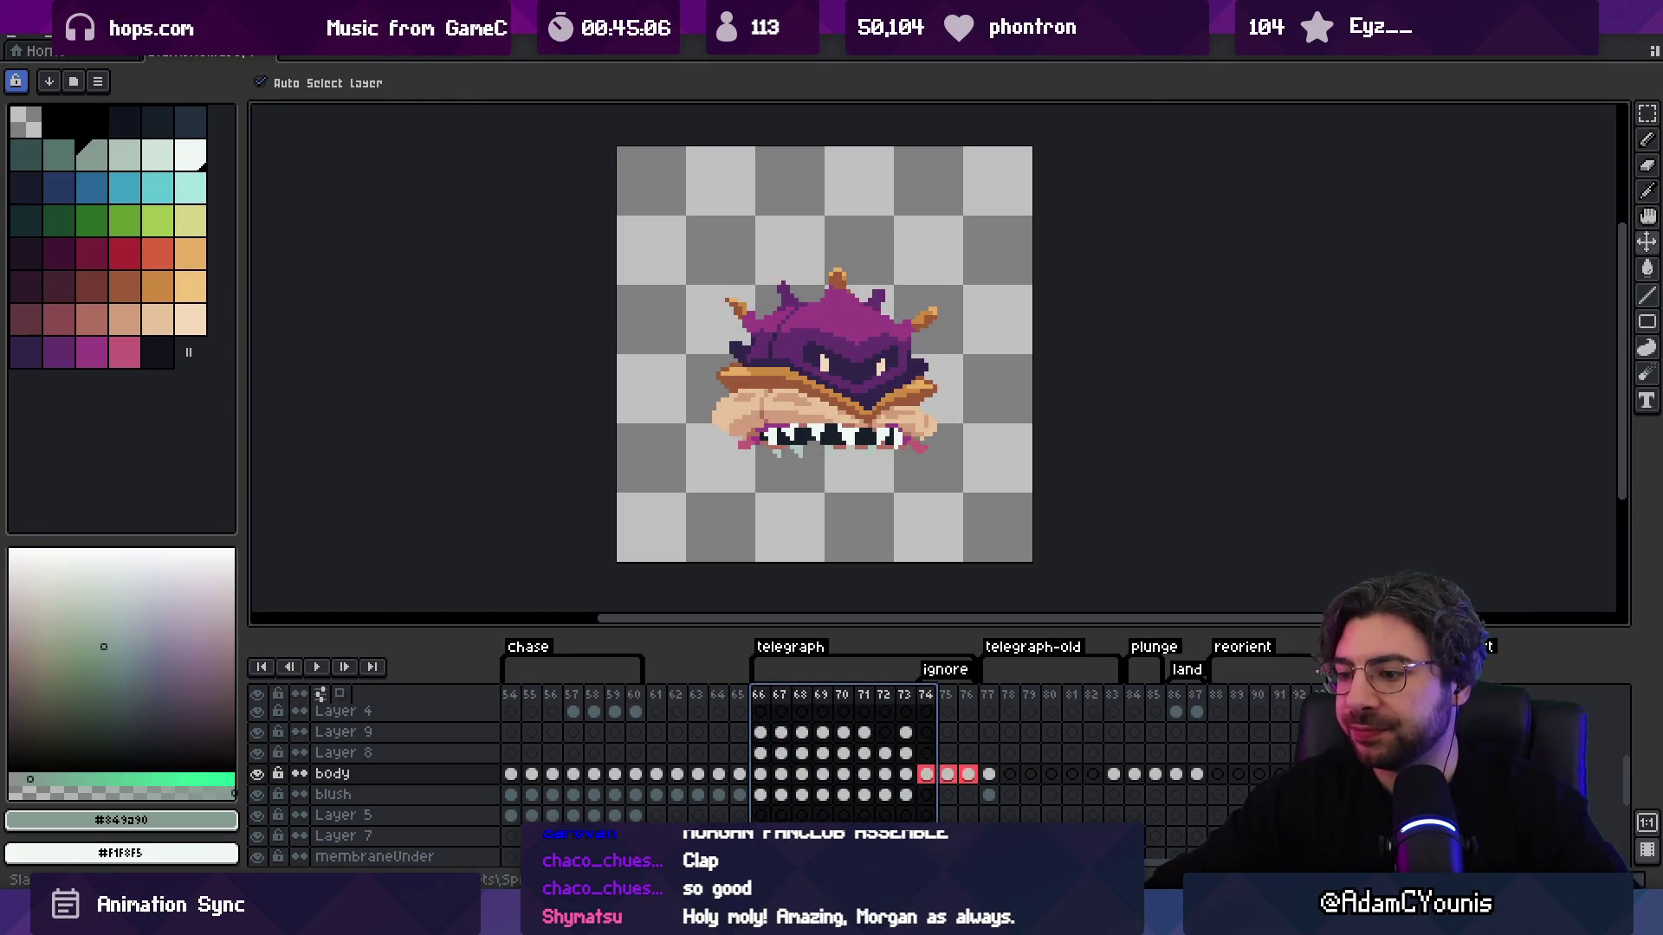
pyautogui.hotkey('alt', 'Tab')
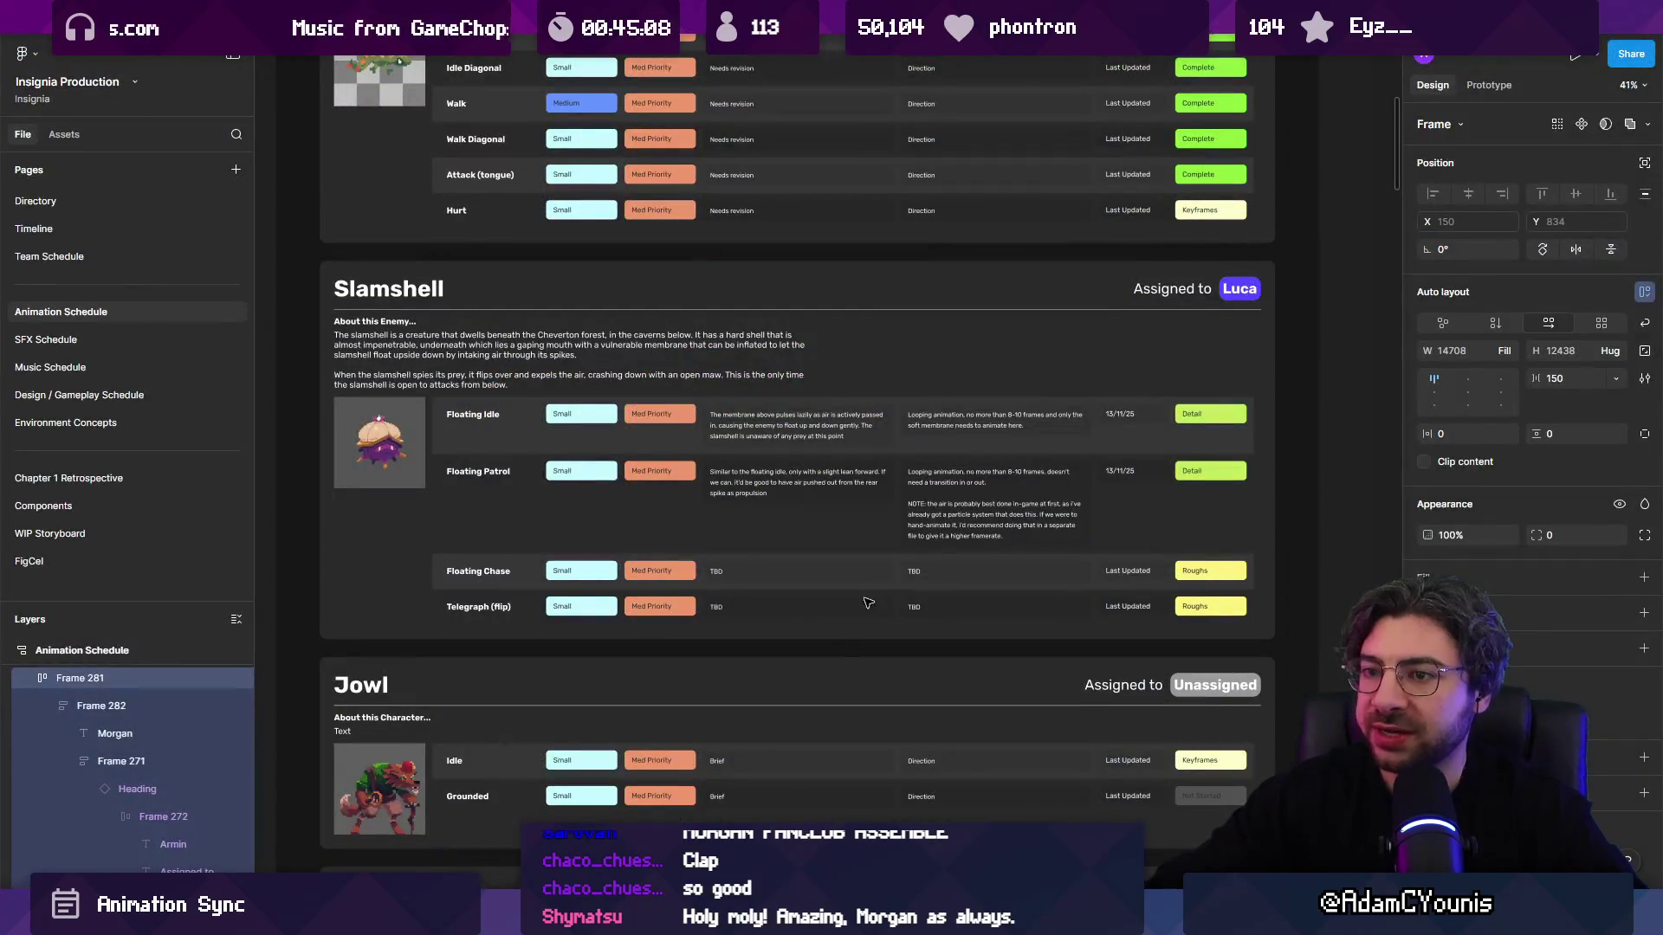
# Step: Zoom to fit the whole board, then zoom to Ilia's card in Morgan's column
pyautogui.scroll(-5, 866, 603)
pyautogui.click(465, 499)
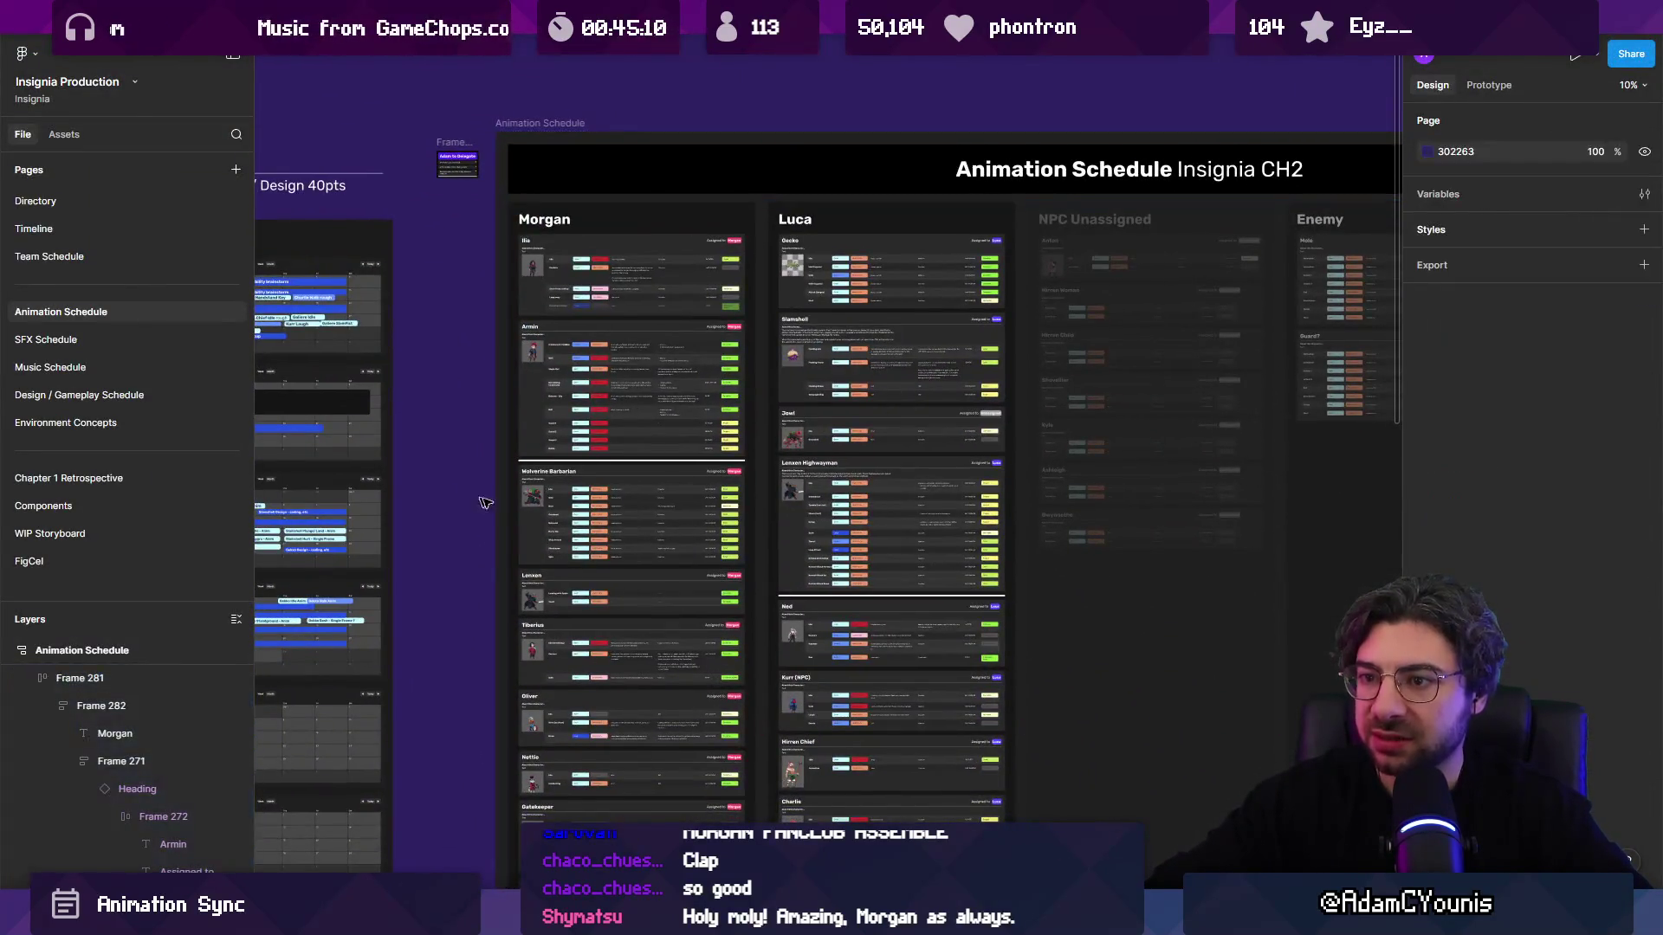
pyautogui.scroll(-3, 759, 428)
pyautogui.hscroll(-3, 759, 428)
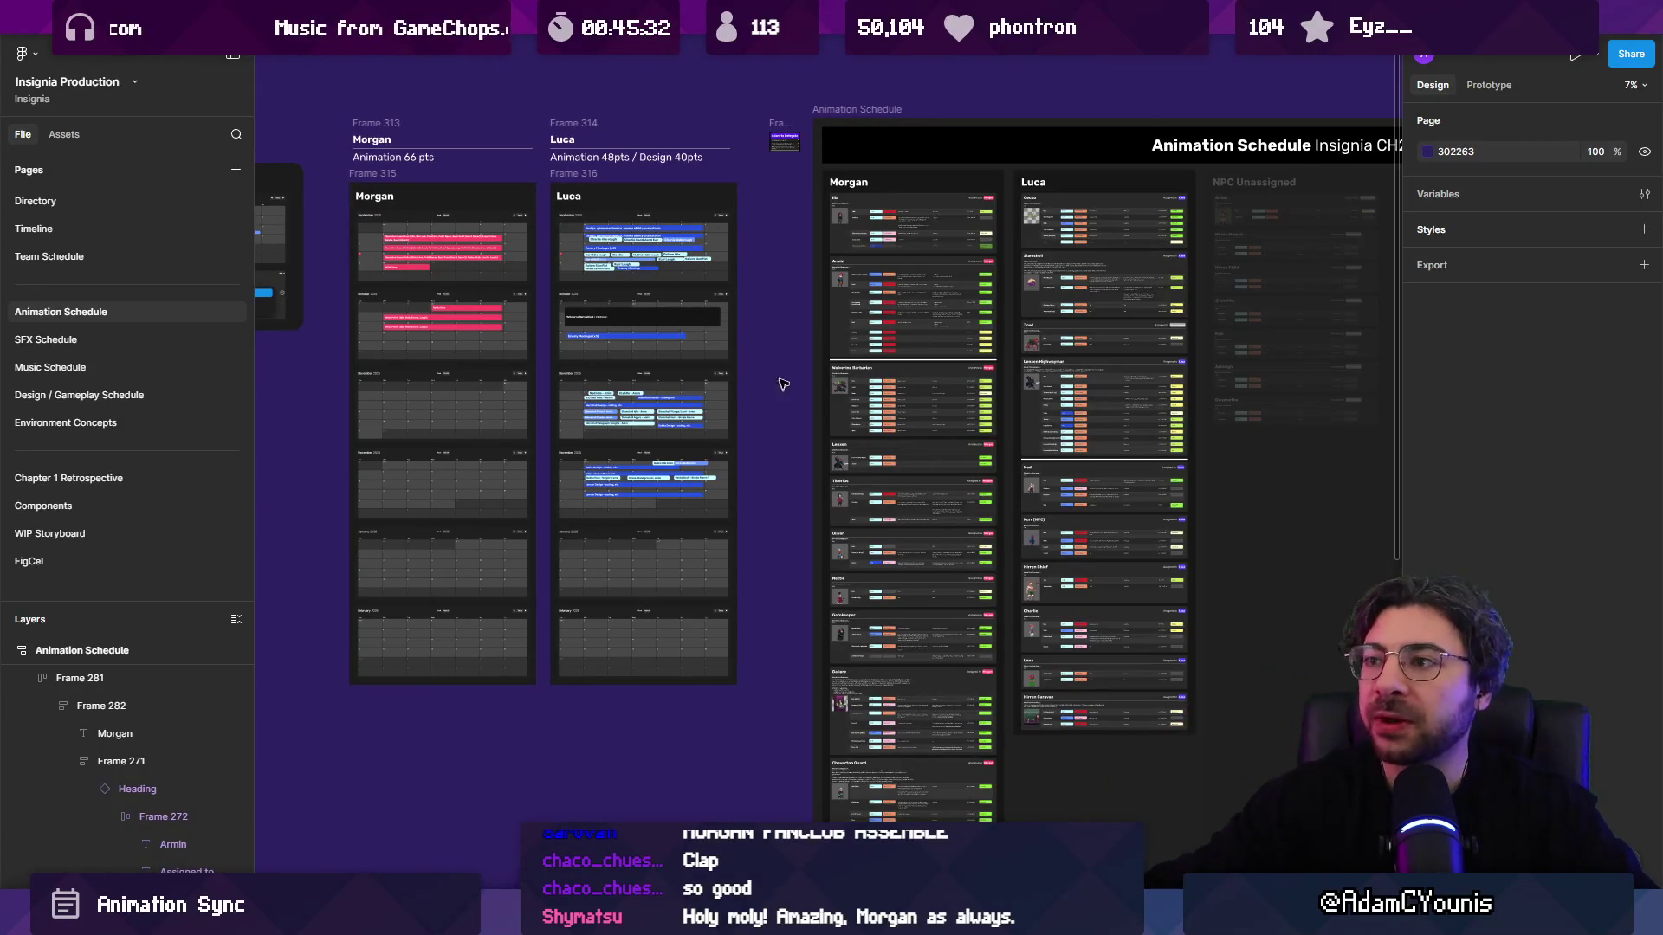
pyautogui.hotkey('shift', '2')
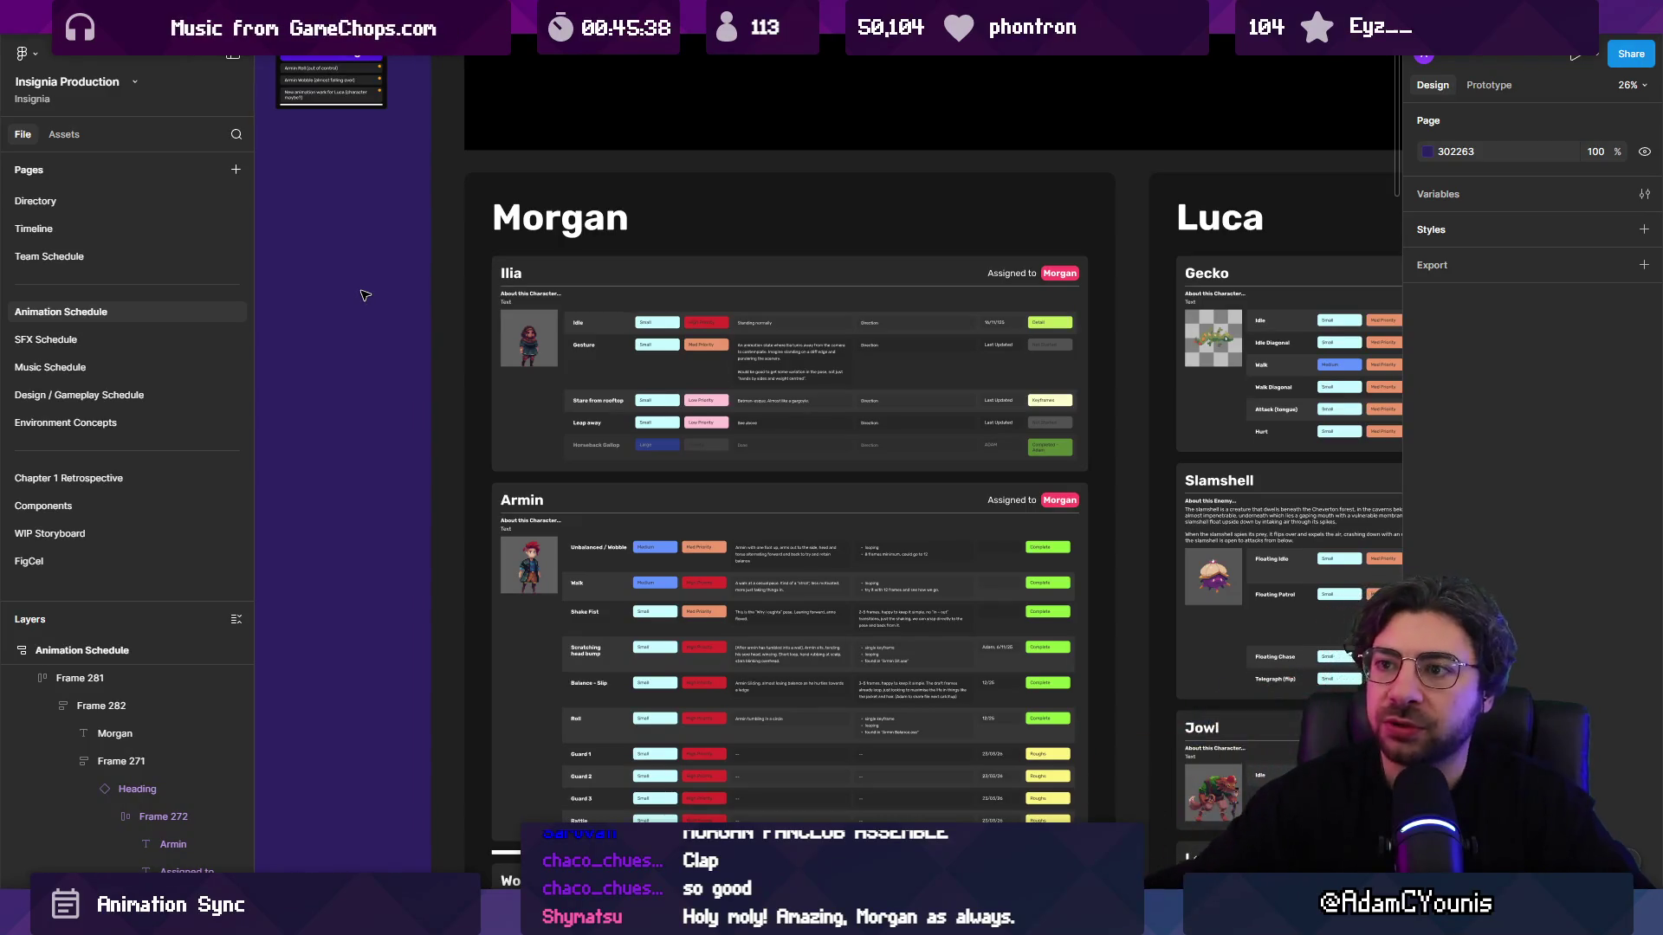
pyautogui.click(674, 277)
pyautogui.hotkey('shift', '2')
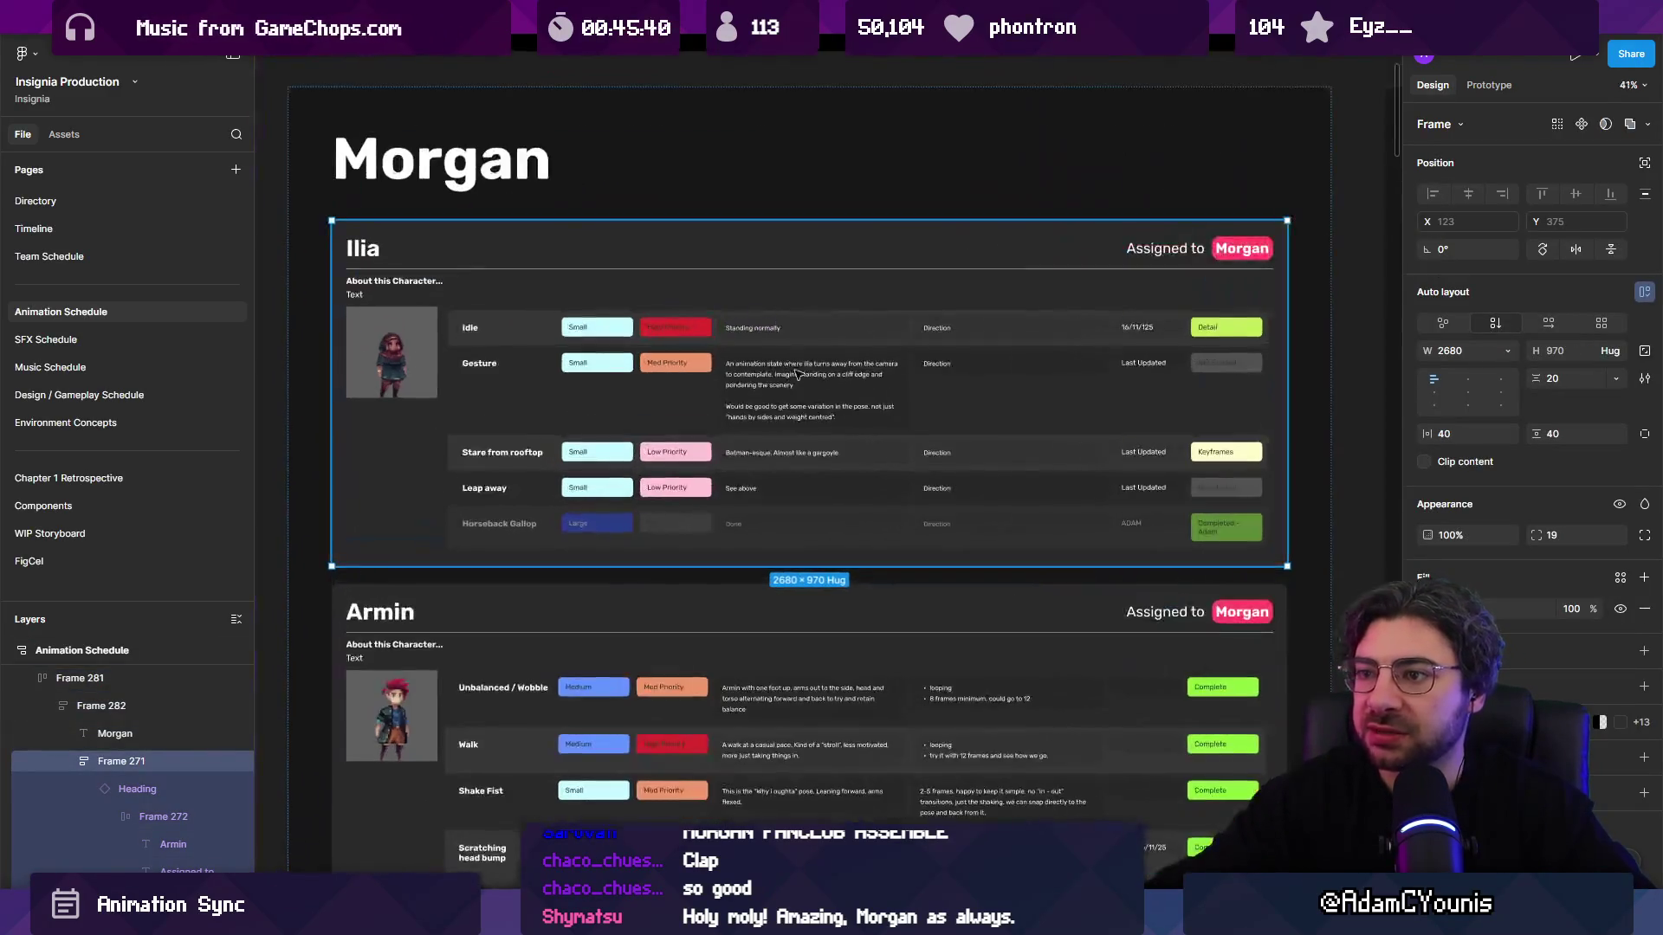
pyautogui.scroll(2, 580, 269)
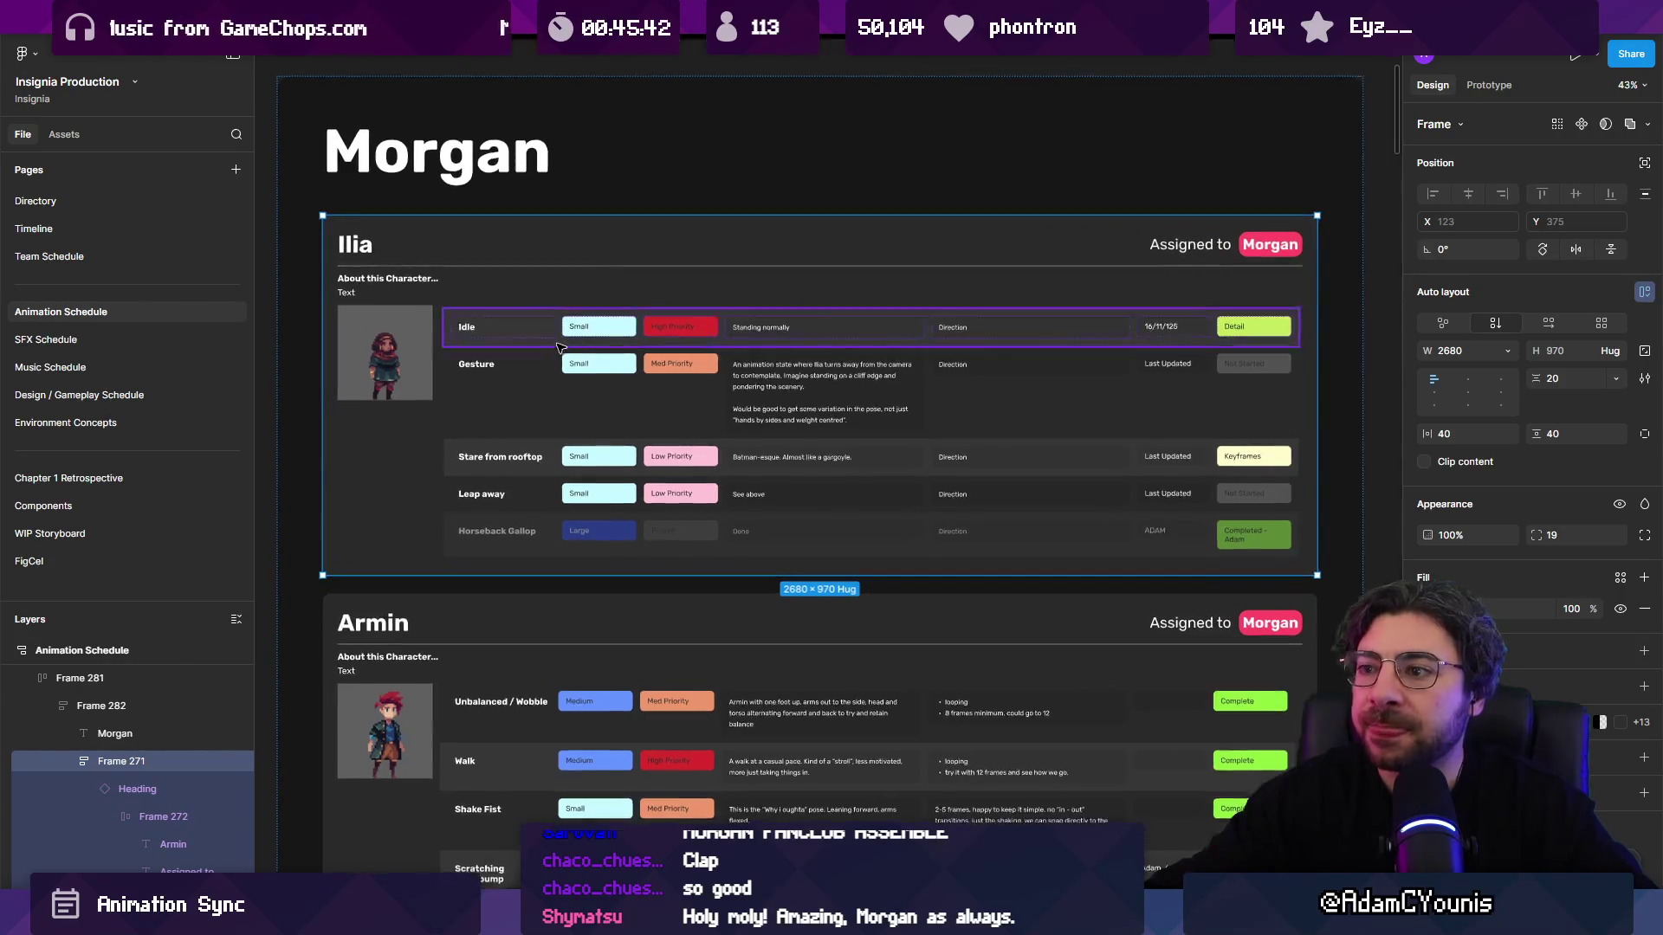
pyautogui.scroll(-1, 878, 291)
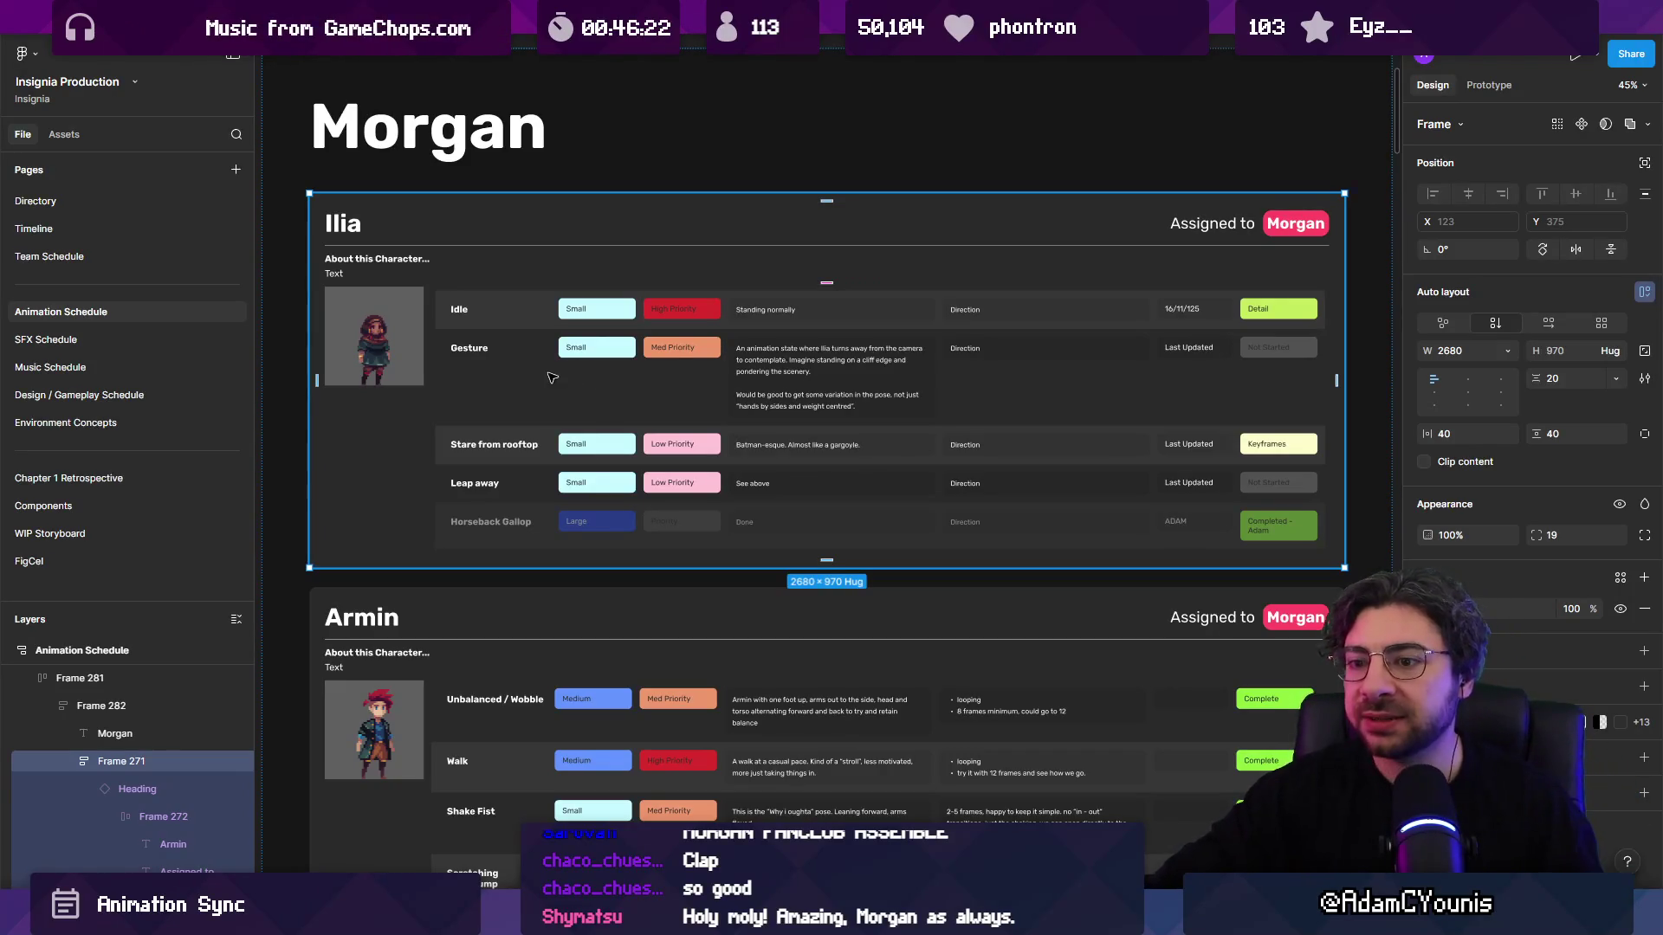
pyautogui.scroll(-5, 550, 374)
pyautogui.scroll(3, 782, 377)
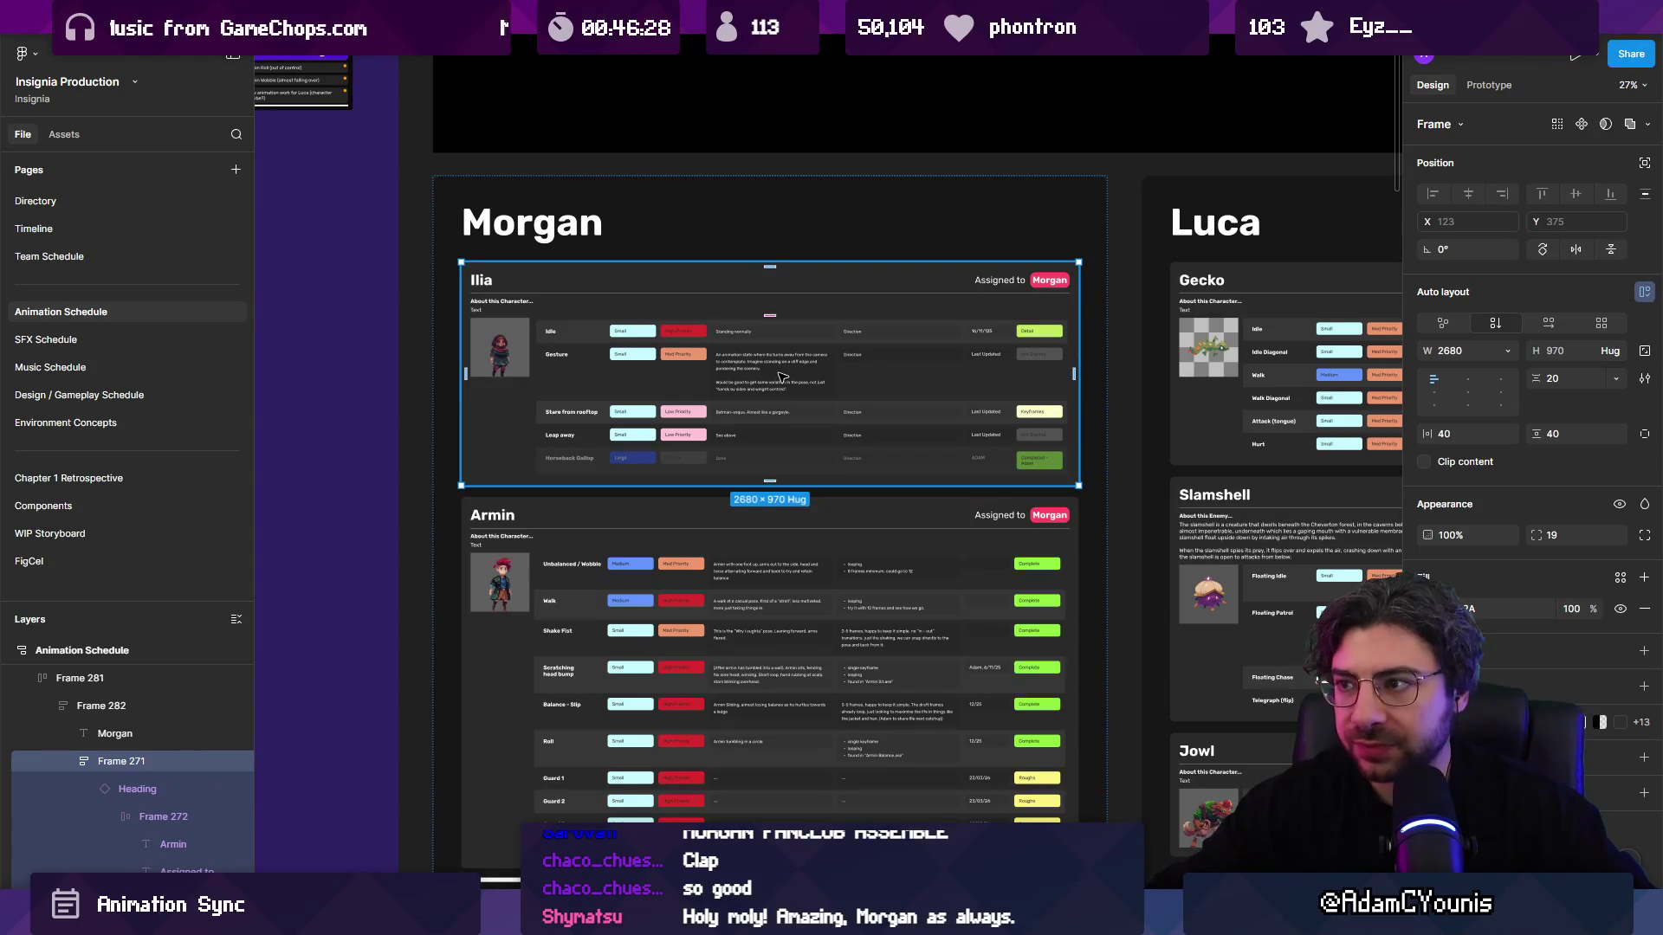
pyautogui.scroll(5, 782, 378)
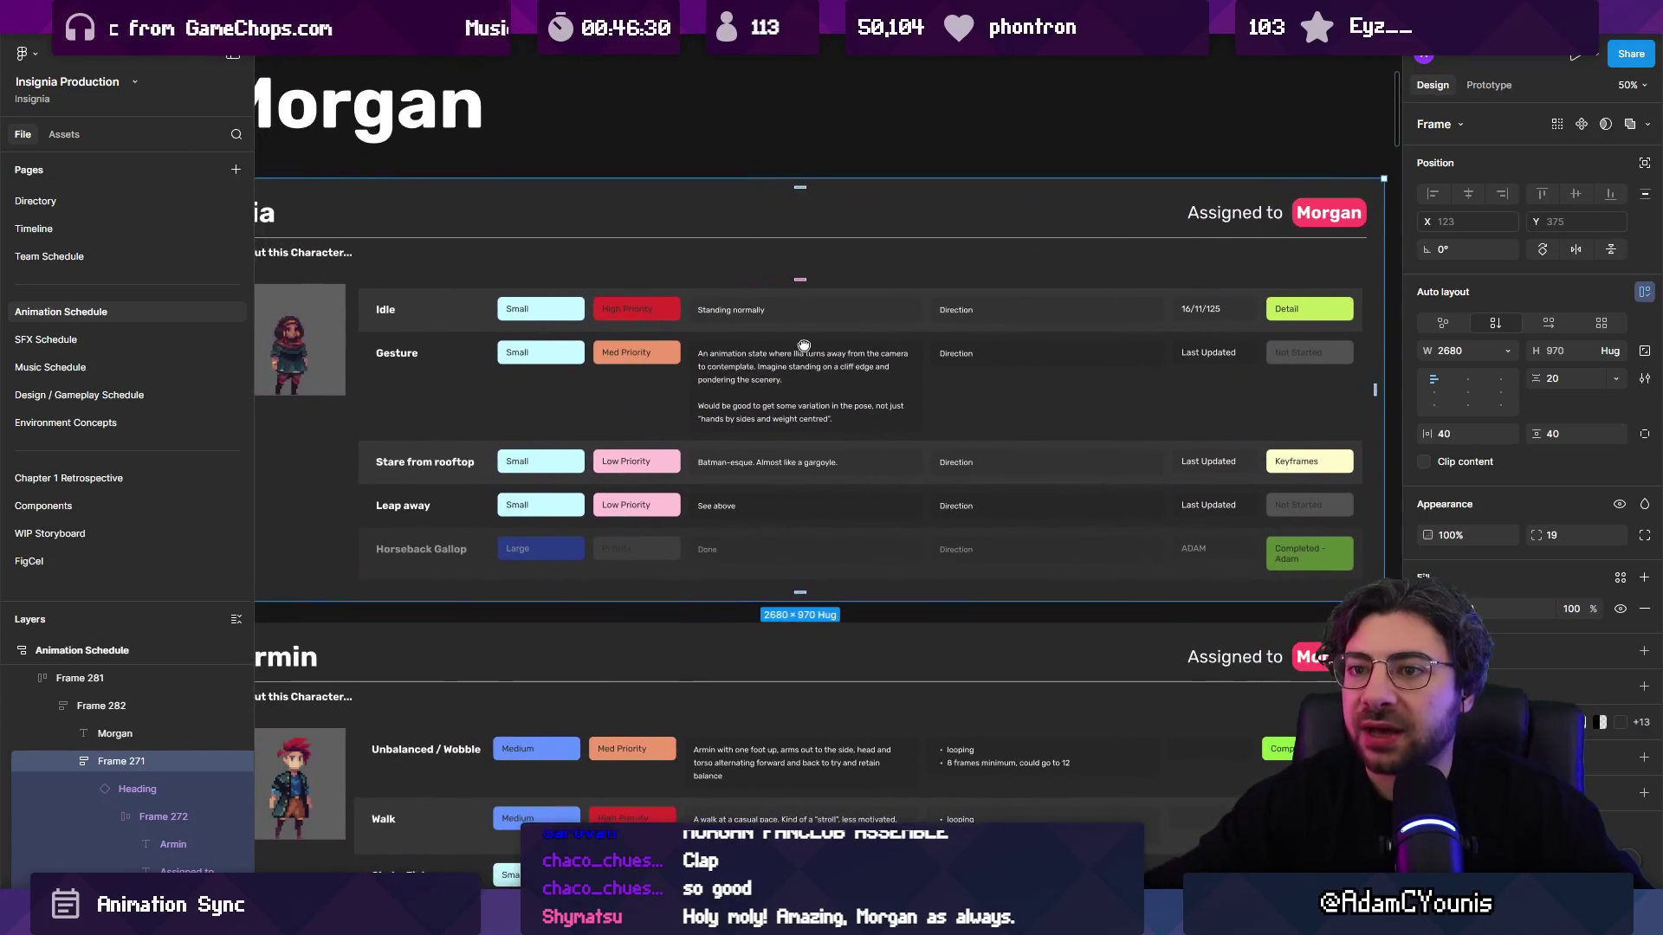
pyautogui.hscroll(1, 804, 346)
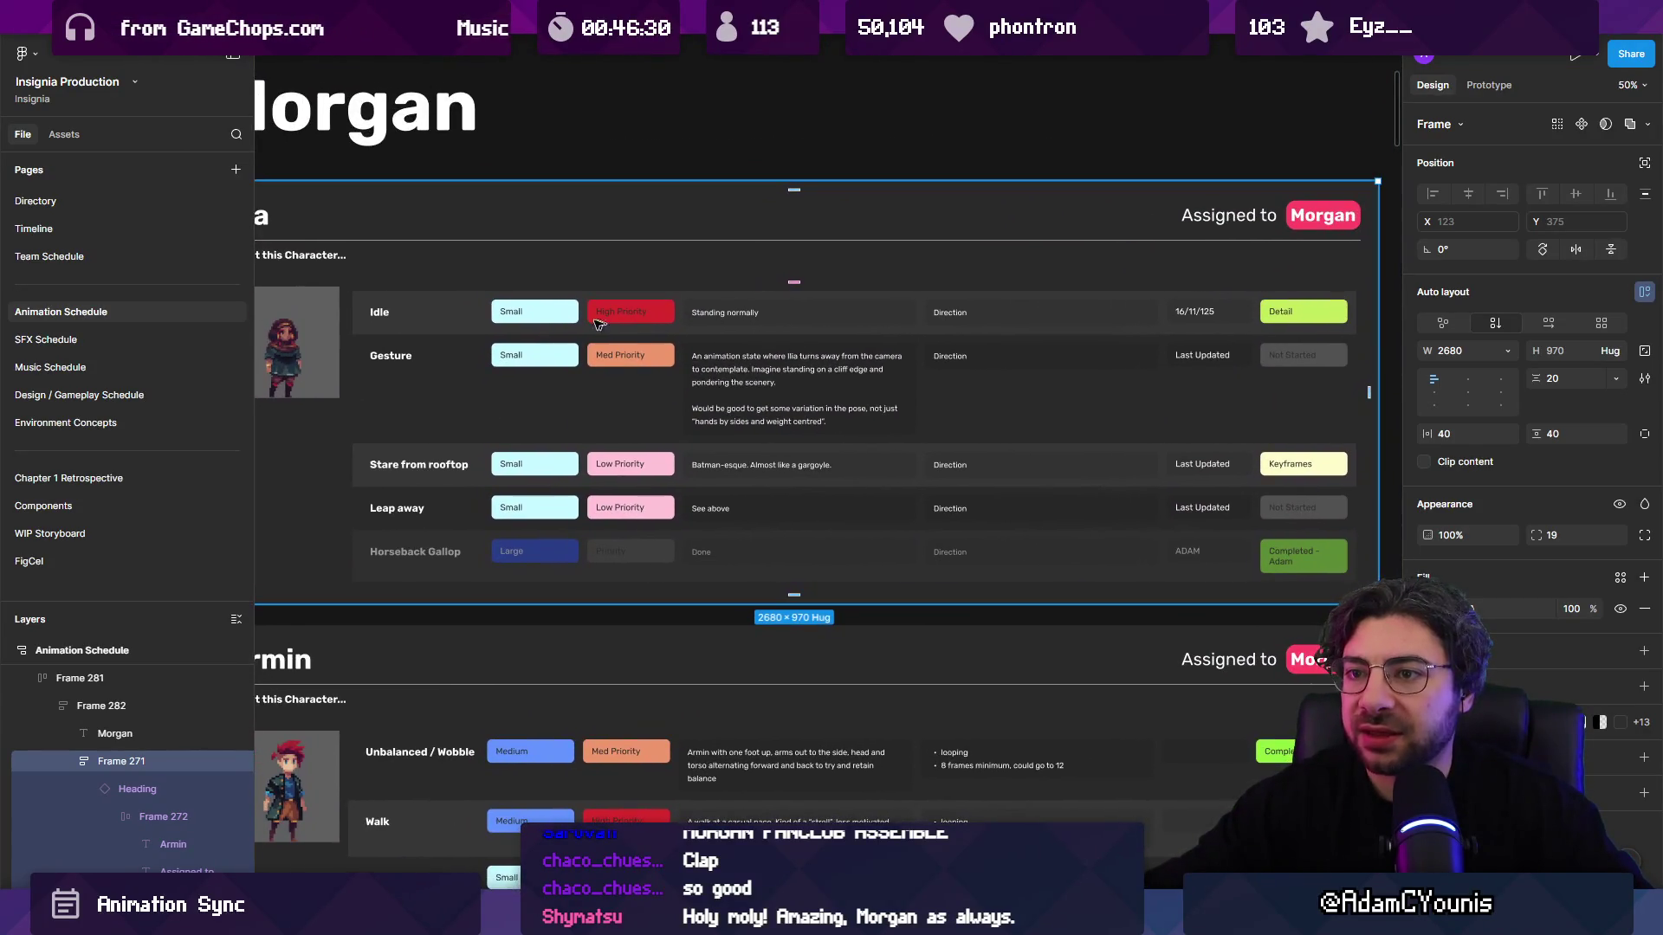
pyautogui.click(437, 321)
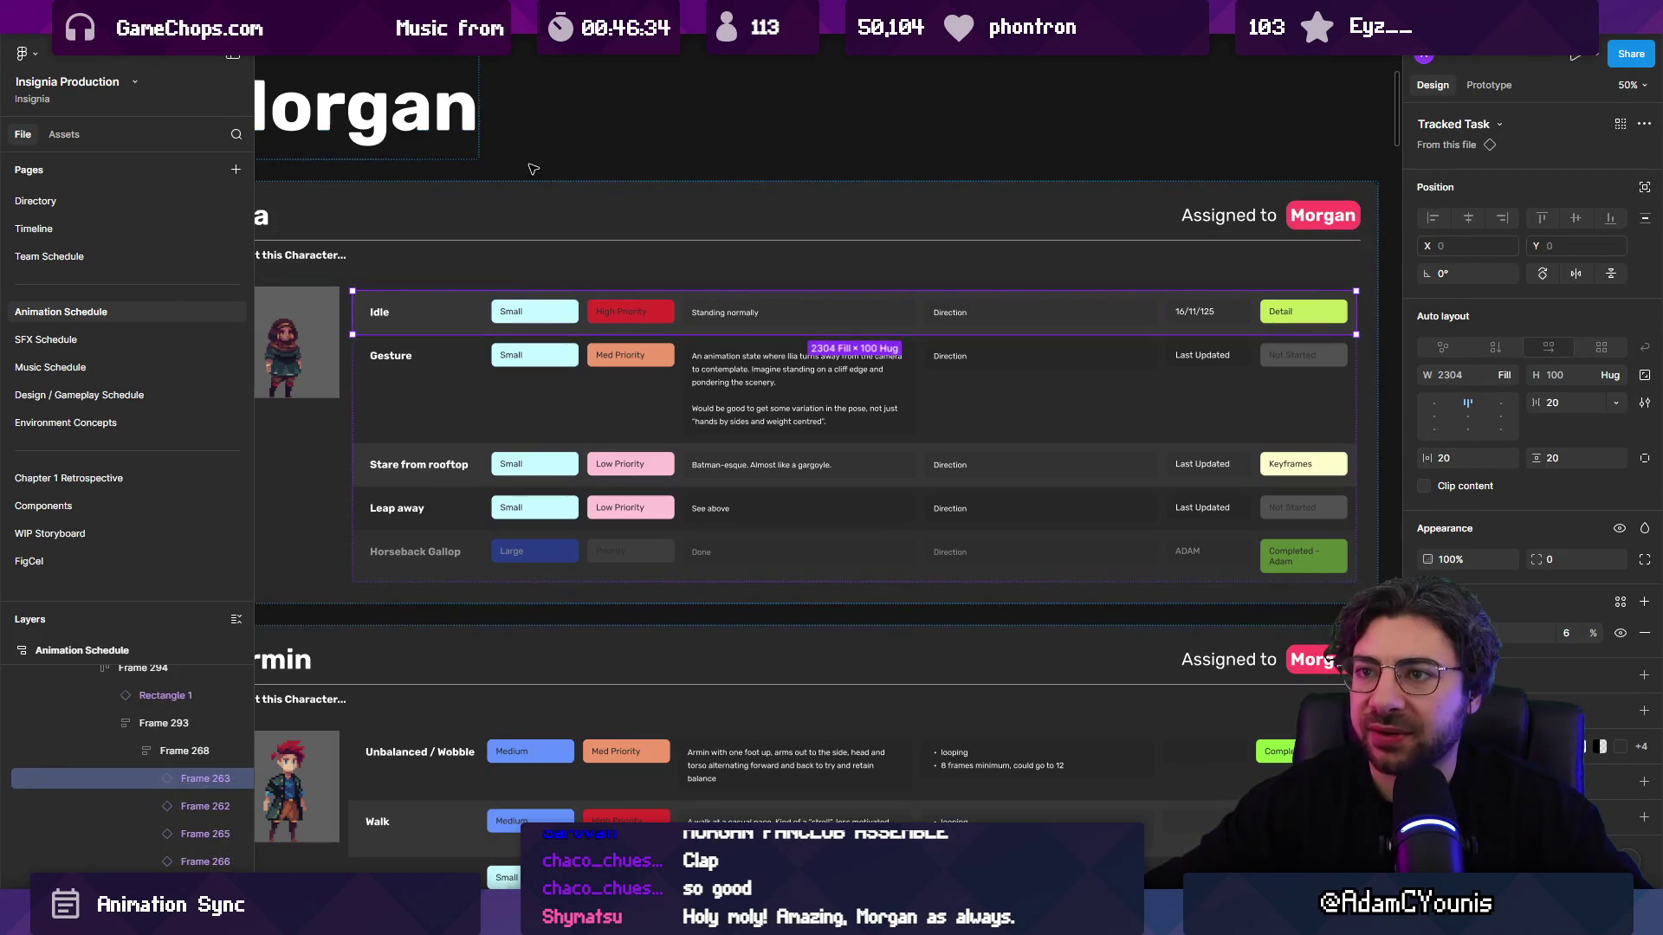
pyautogui.click(532, 169)
pyautogui.scroll(-1, 574, 267)
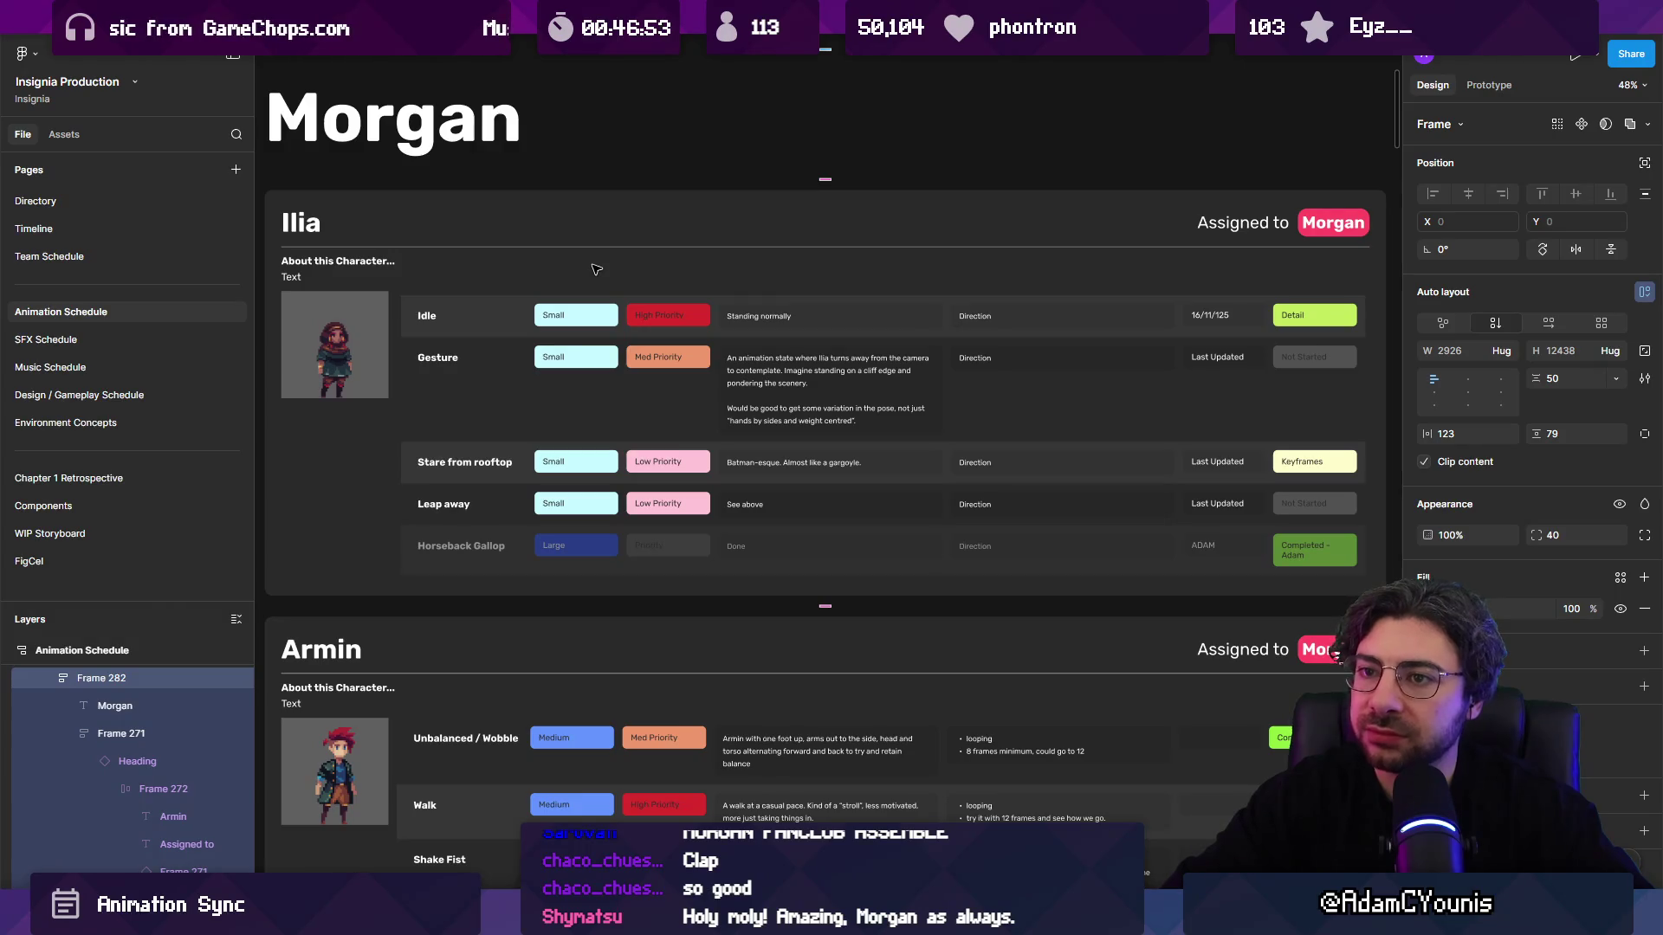
pyautogui.click(370, 324)
pyautogui.scroll(-2, 528, 242)
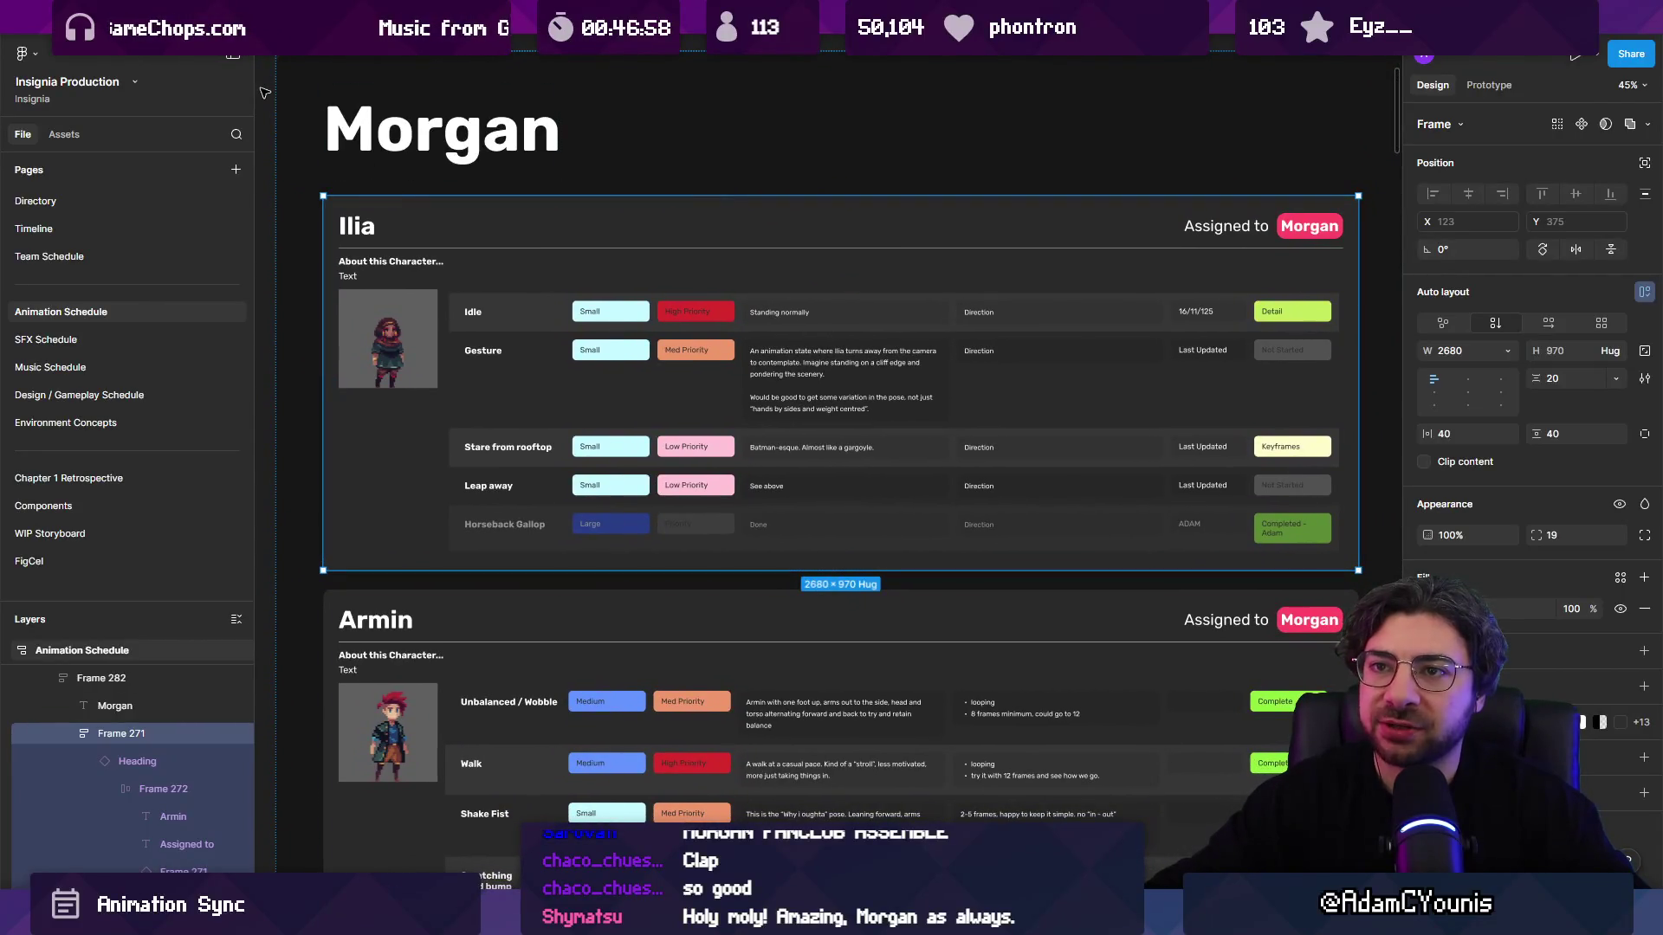
pyautogui.click(310, 236)
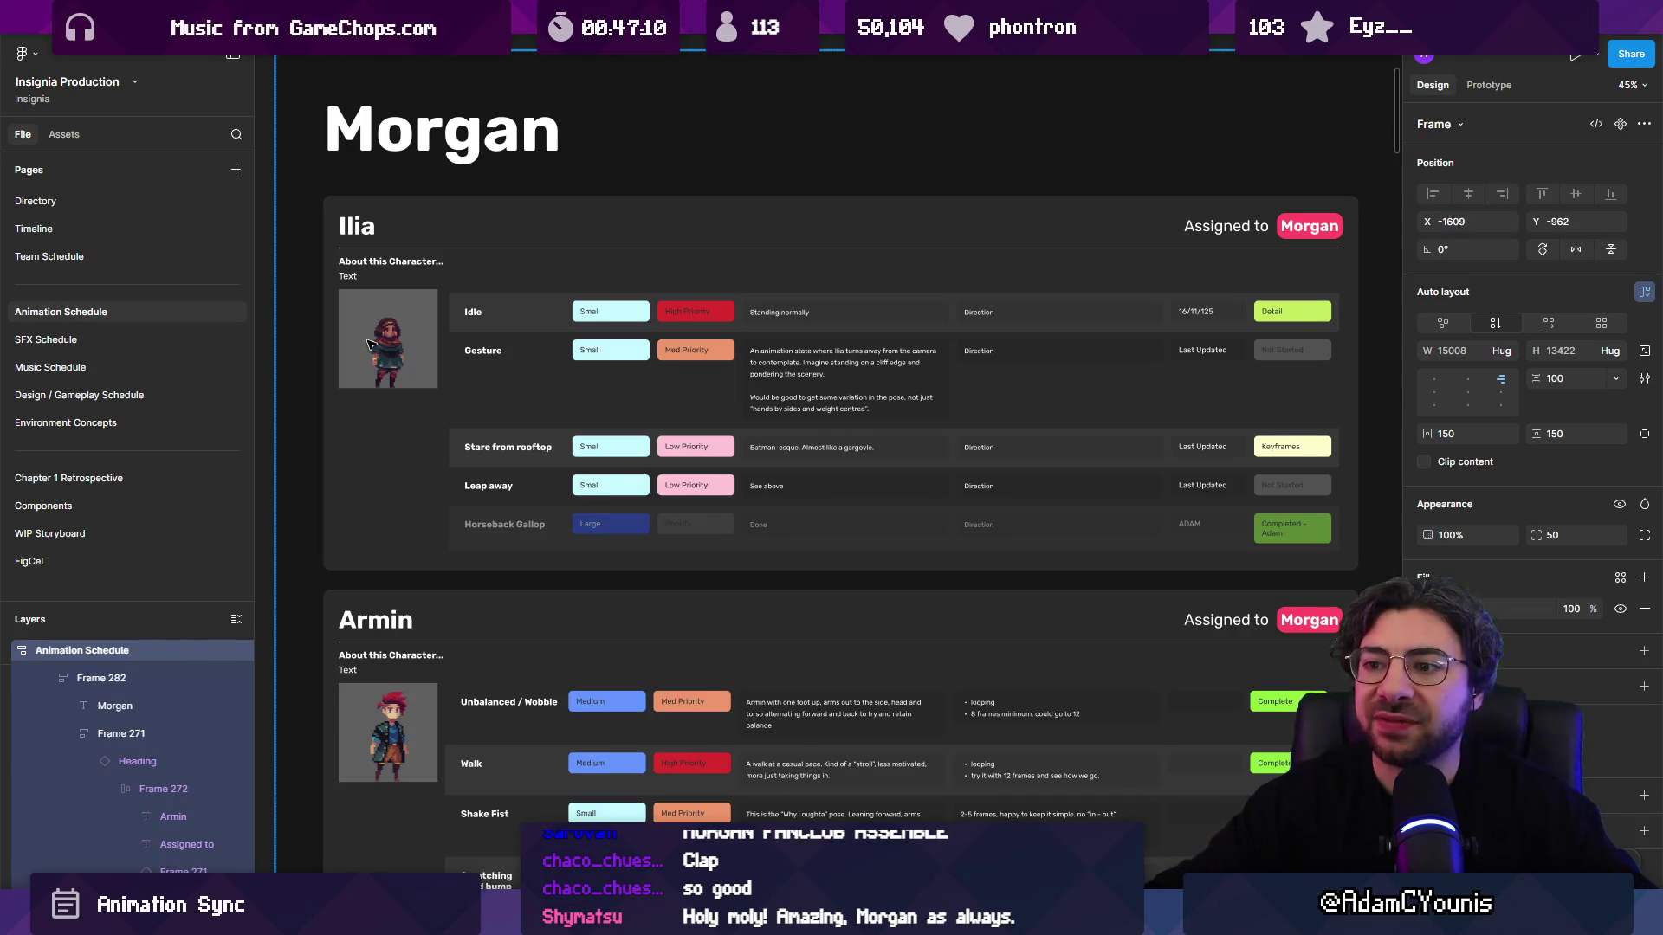
pyautogui.scroll(3, 370, 344)
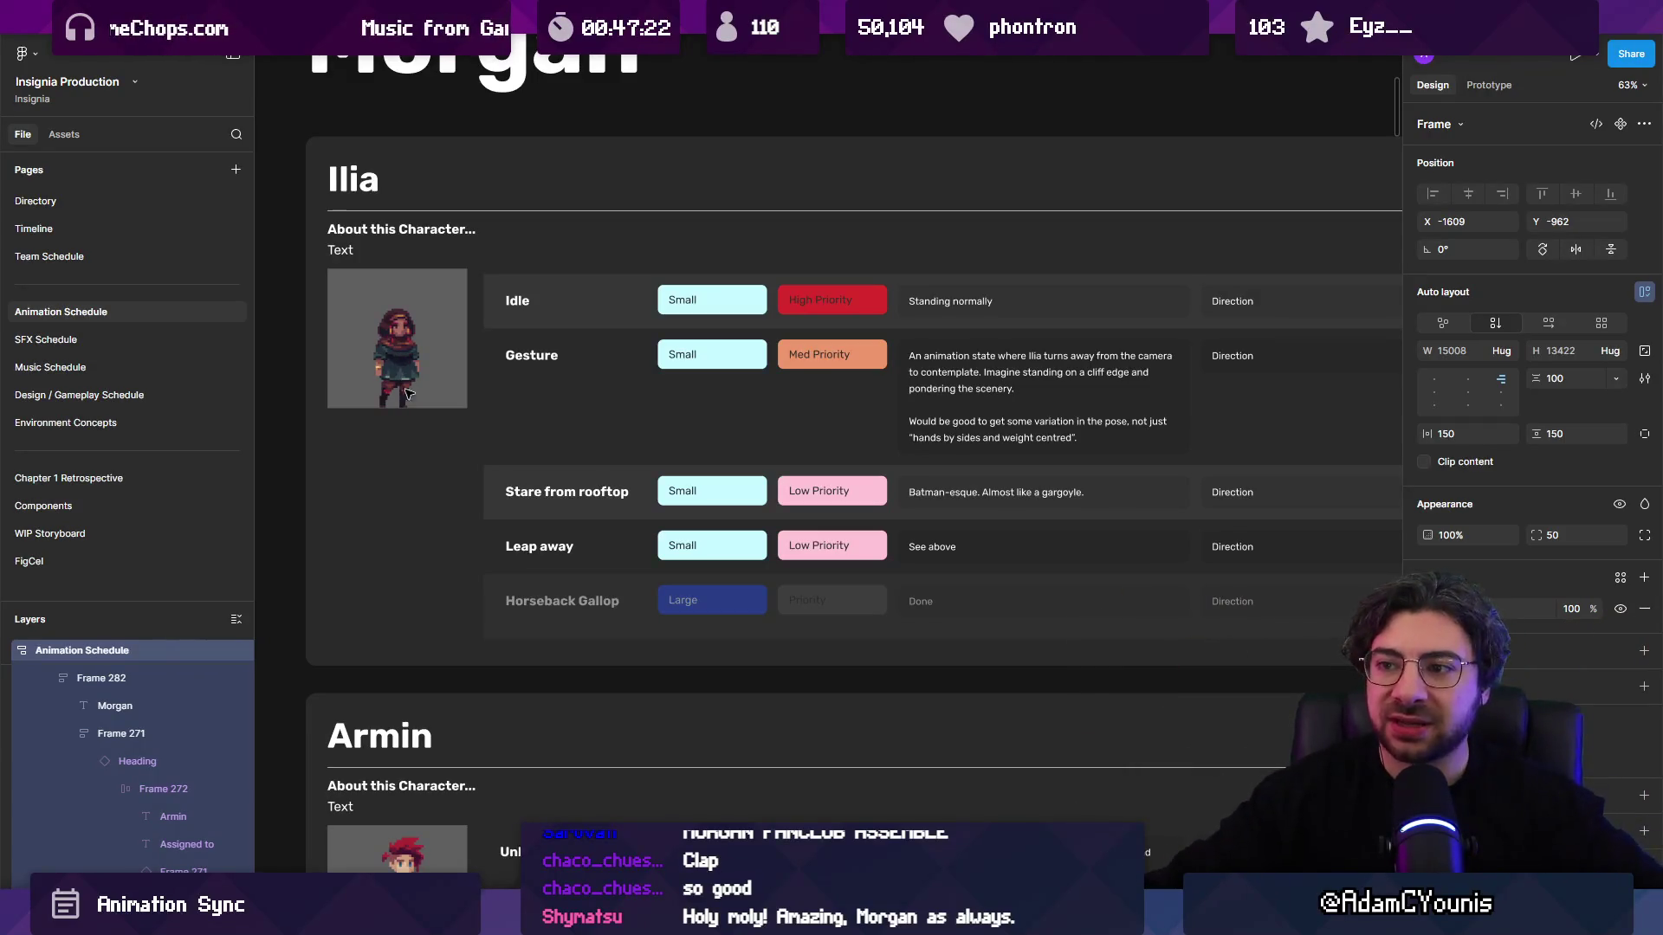
pyautogui.scroll(-2, 404, 358)
pyautogui.hscroll(1, 541, 447)
pyautogui.scroll(-2, 511, 437)
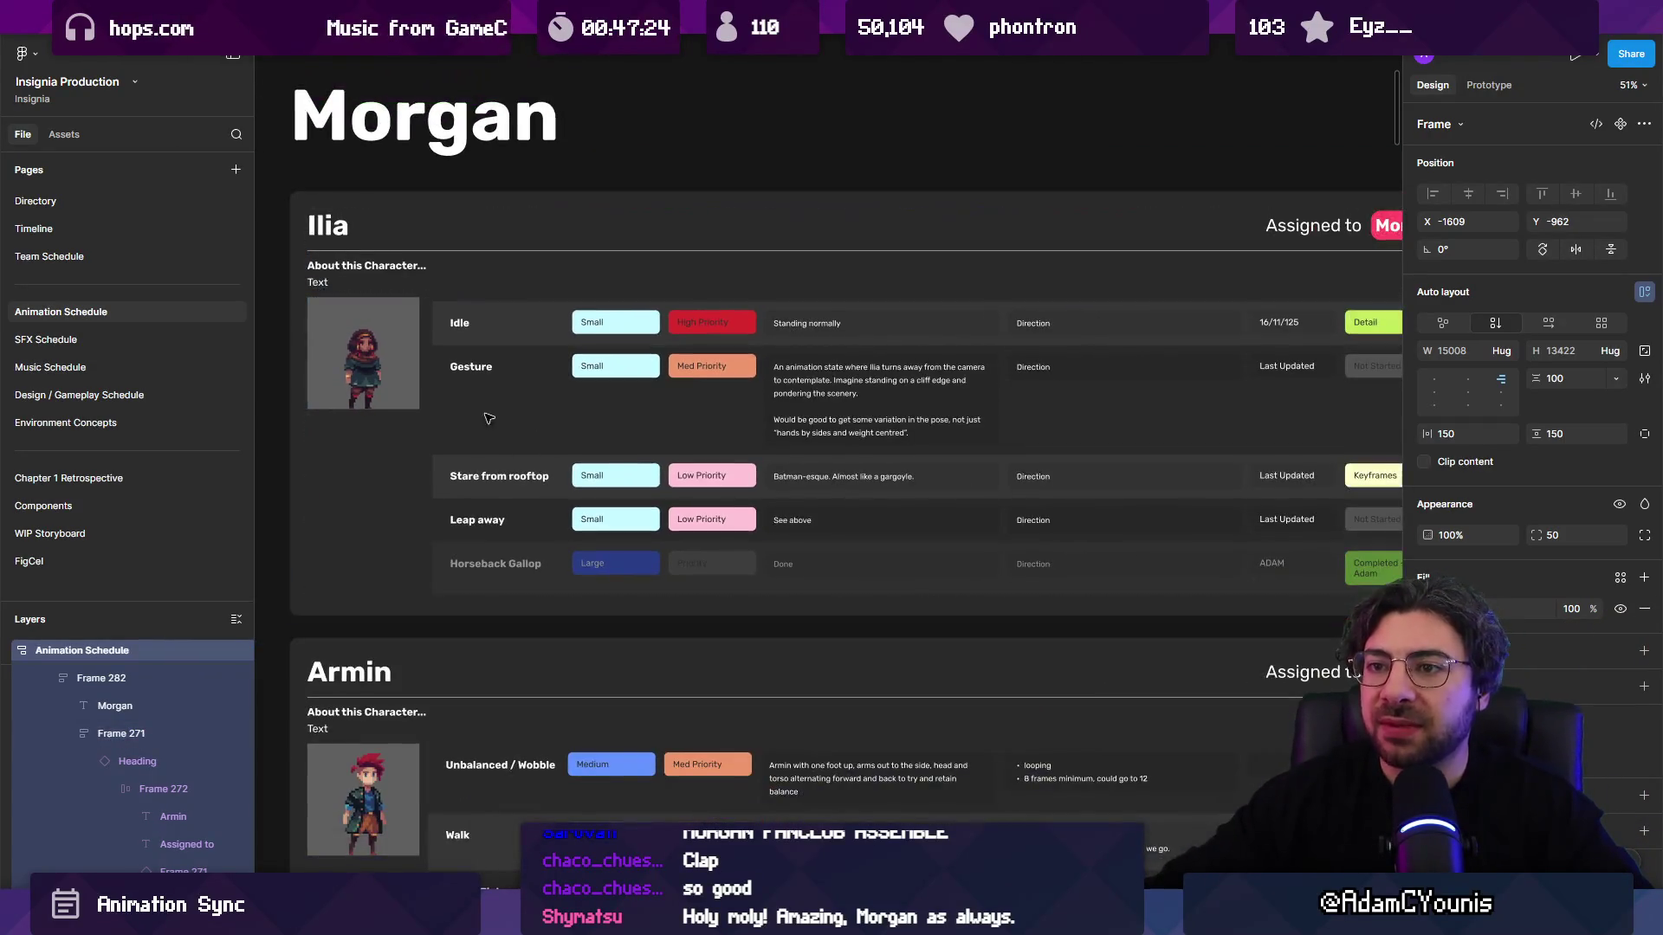
pyautogui.click(511, 435)
pyautogui.scroll(-2, 502, 436)
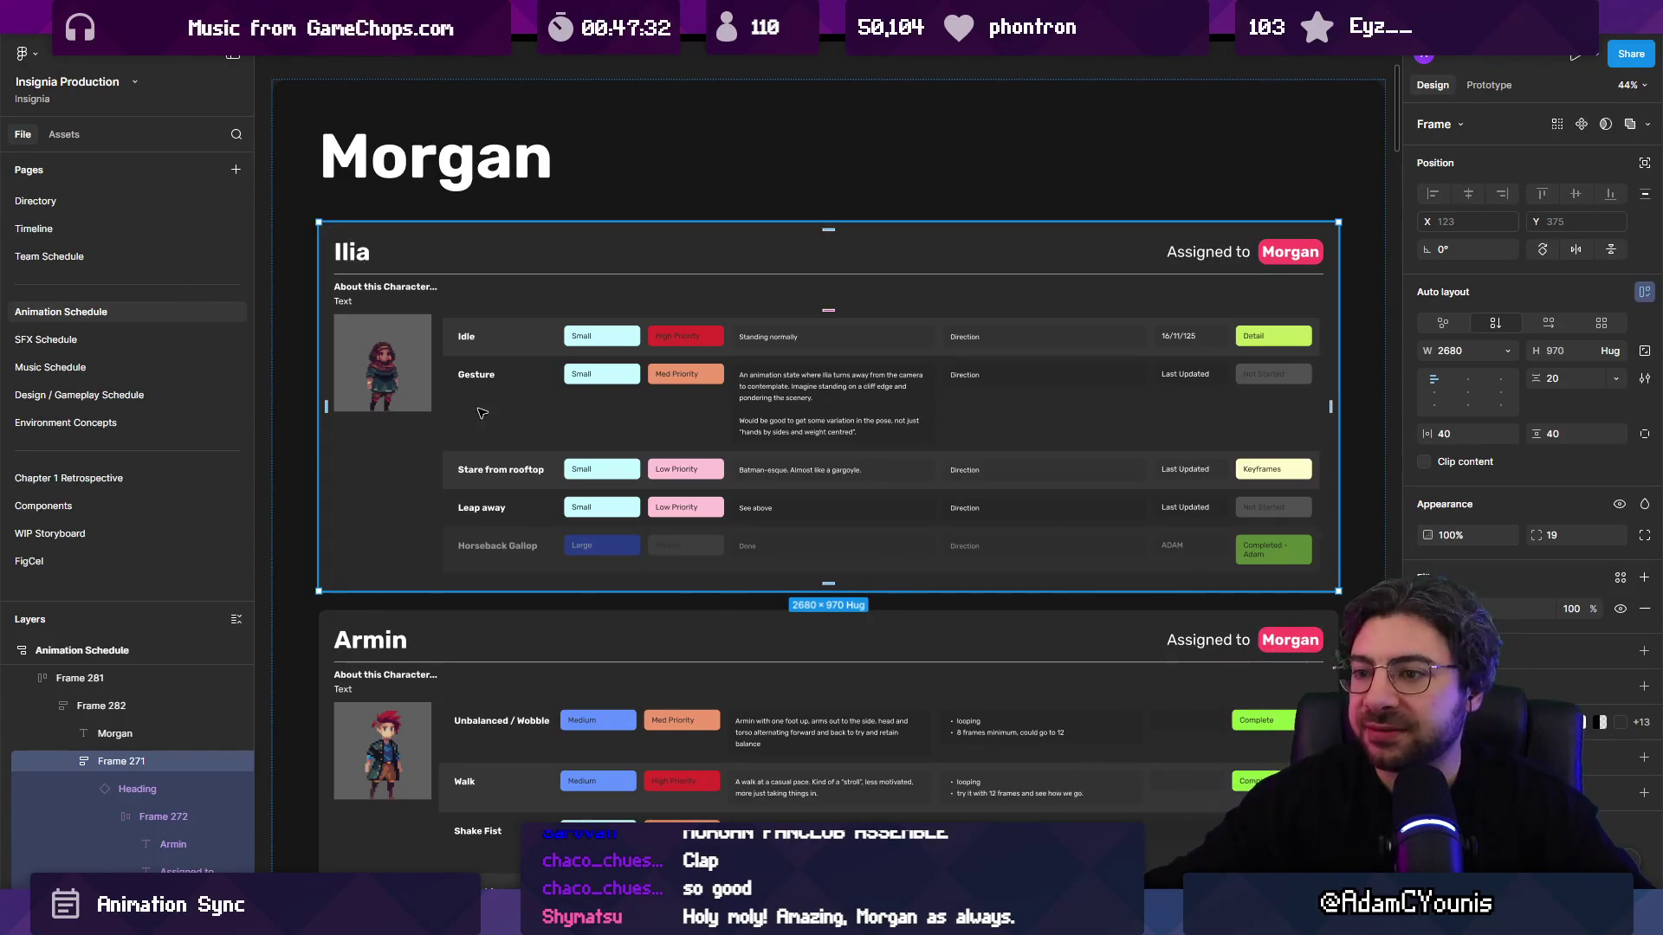
pyautogui.scroll(-4, 654, 384)
pyautogui.hscroll(2, 620, 431)
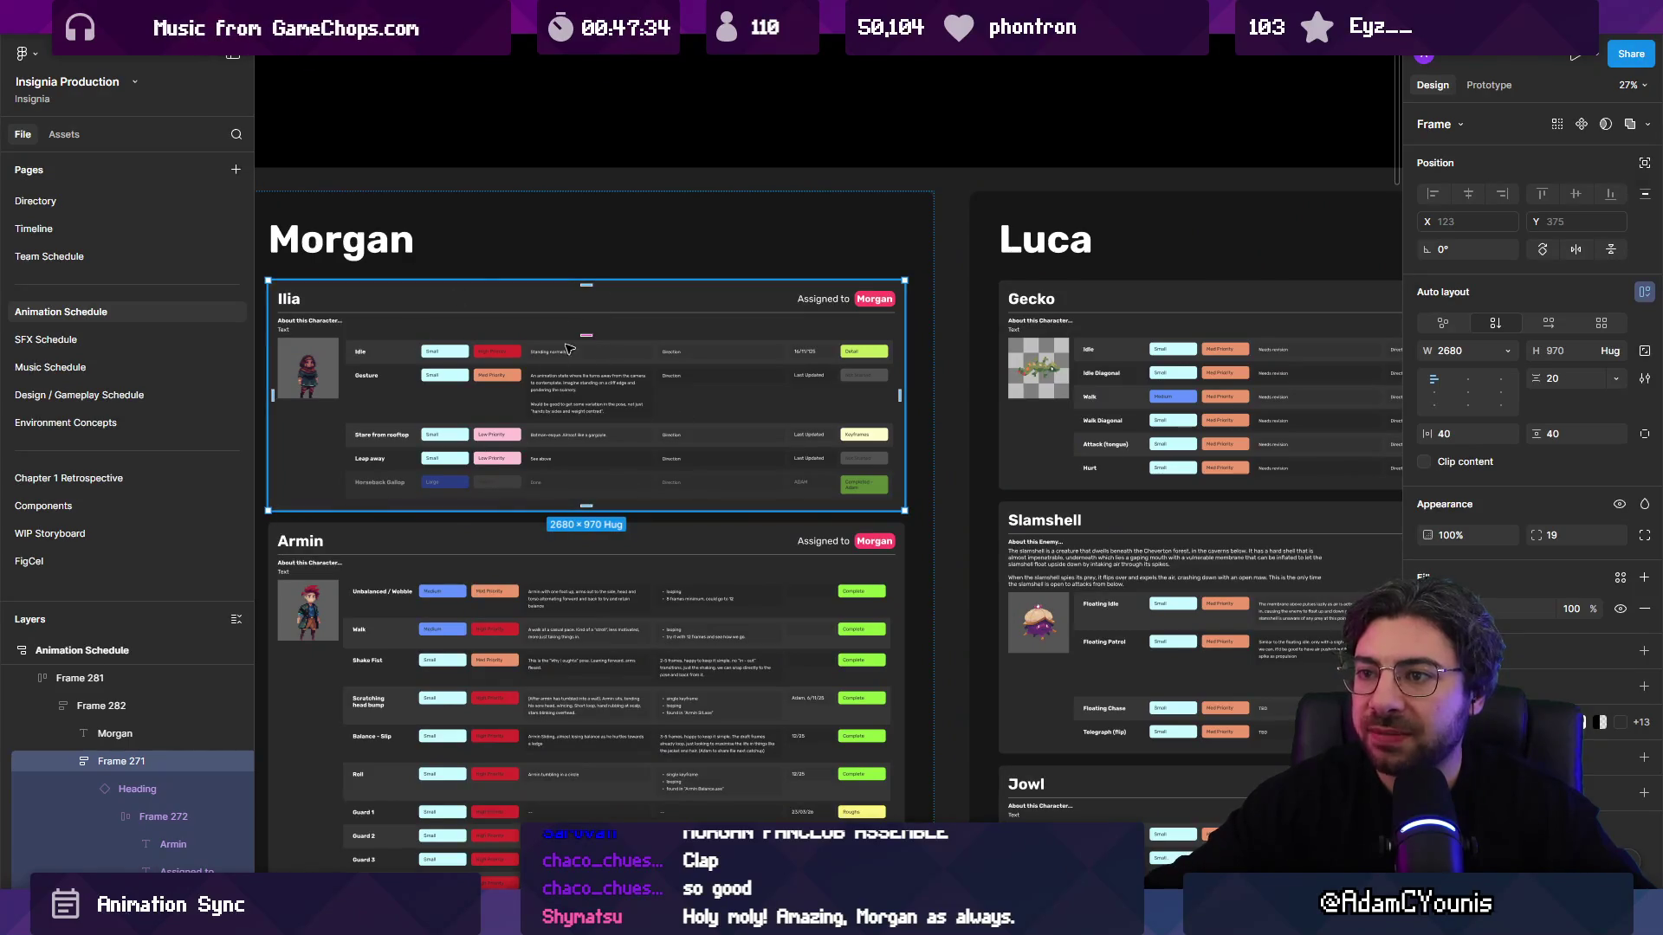
pyautogui.hscroll(4, 684, 338)
pyautogui.scroll(-1, 684, 337)
pyautogui.scroll(-5, 704, 312)
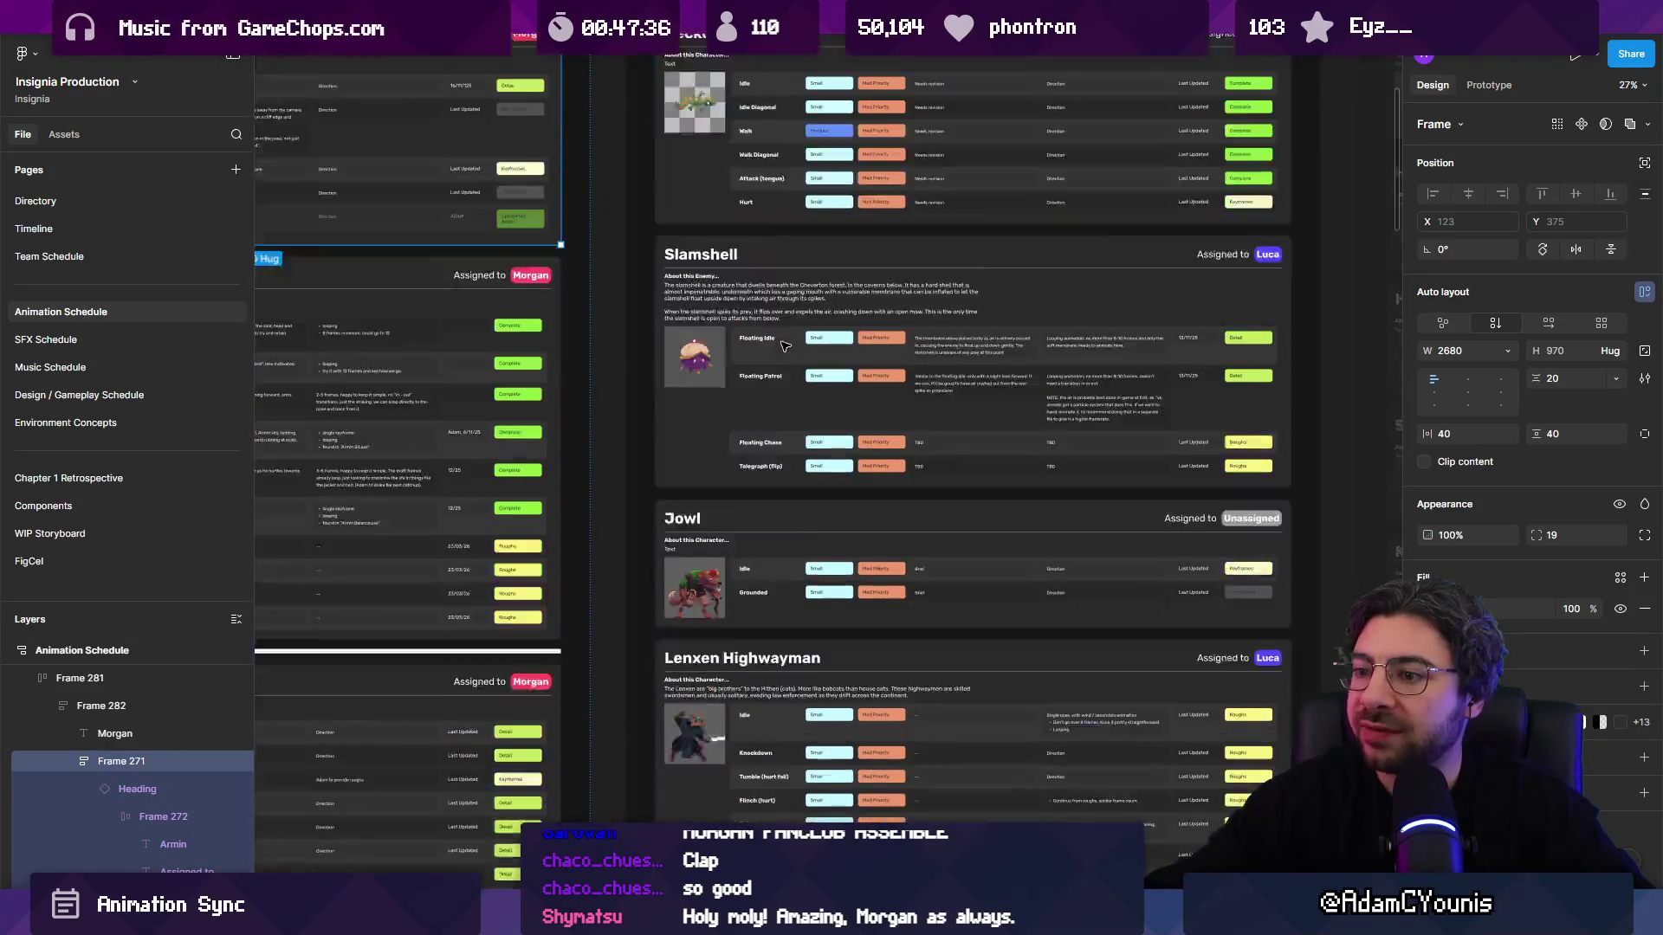
pyautogui.scroll(1, 983, 398)
pyautogui.click(982, 399)
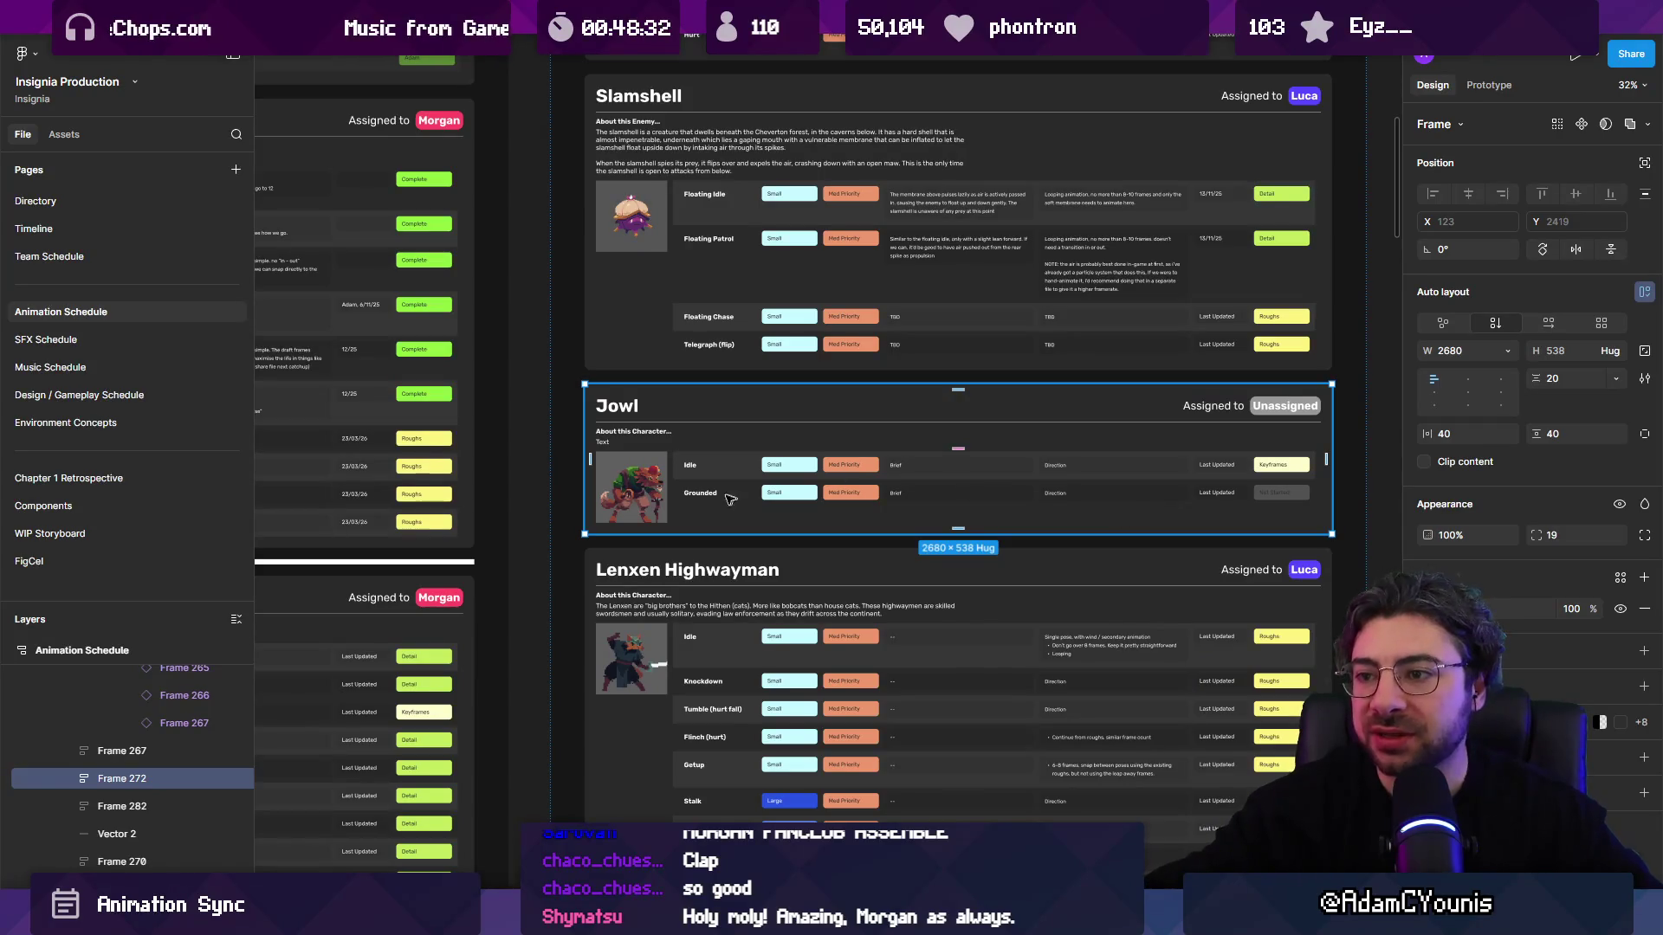
pyautogui.click(541, 457)
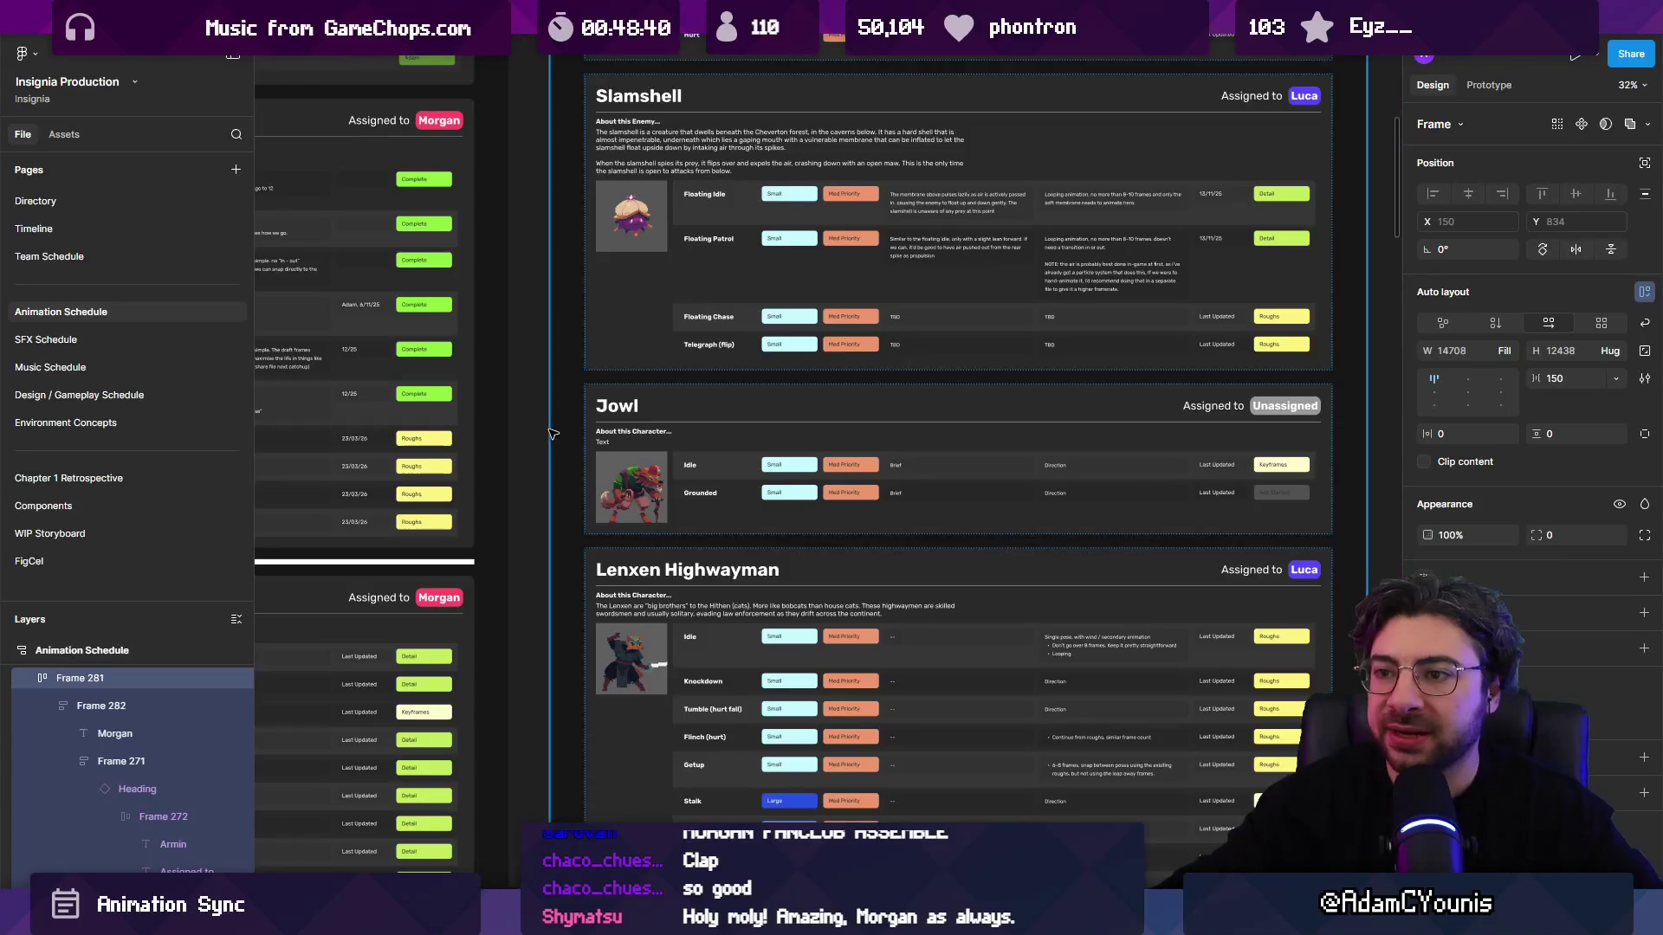
pyautogui.scroll(-5, 571, 468)
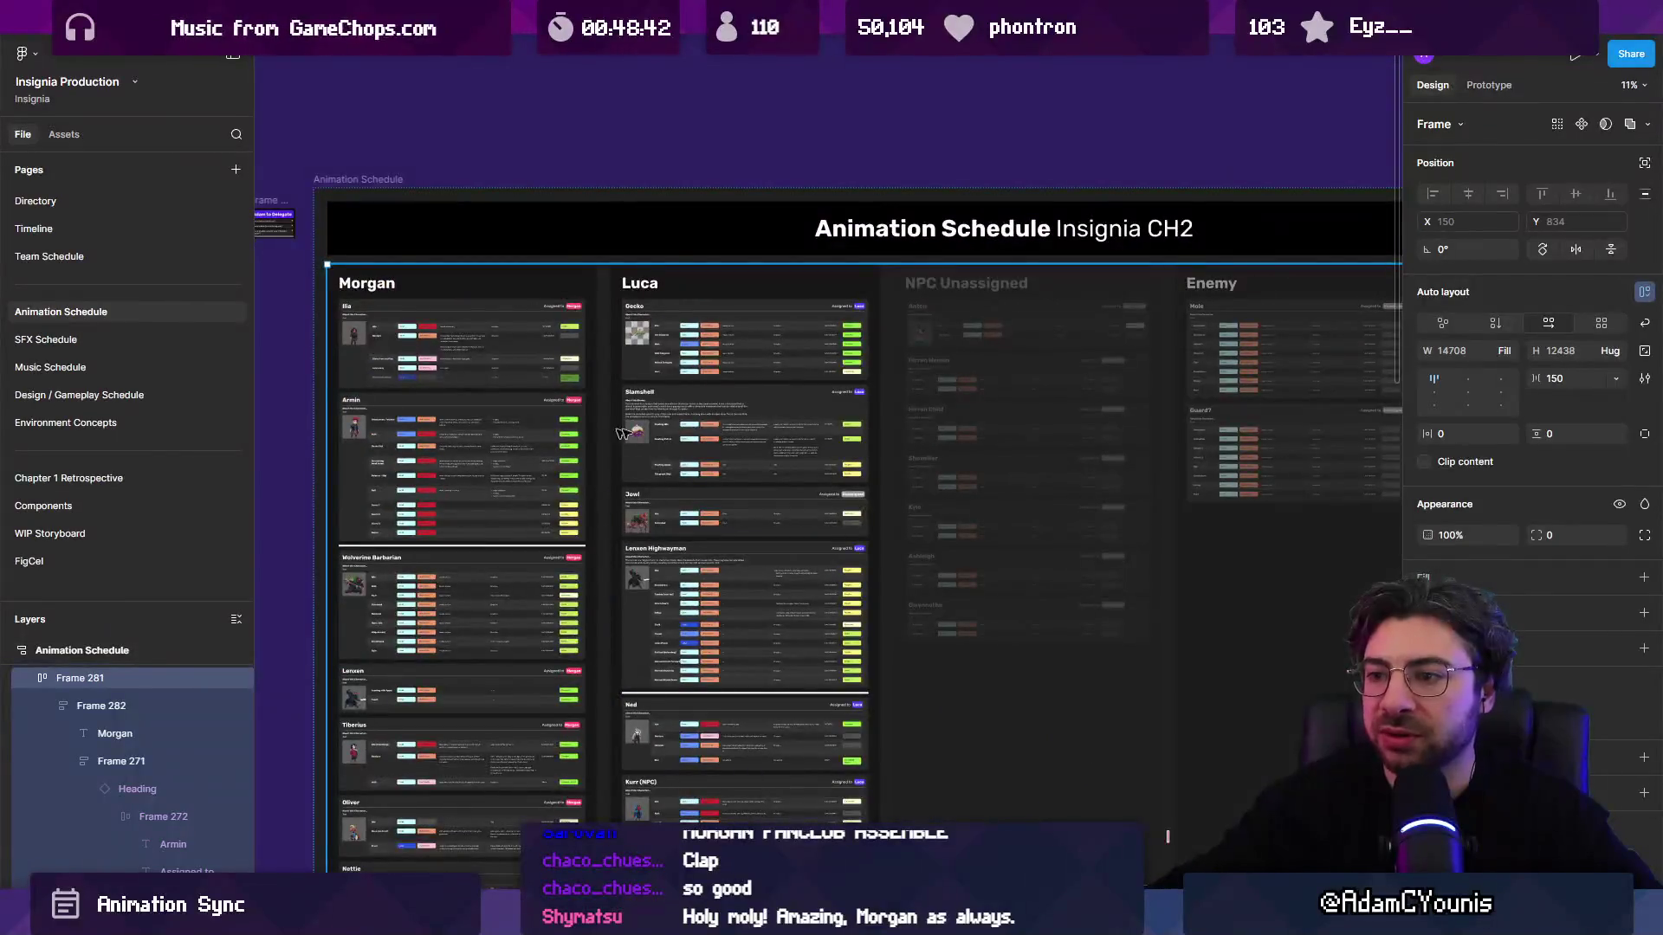
pyautogui.scroll(-3, 633, 147)
pyautogui.click(632, 148)
pyautogui.scroll(-1, 472, 81)
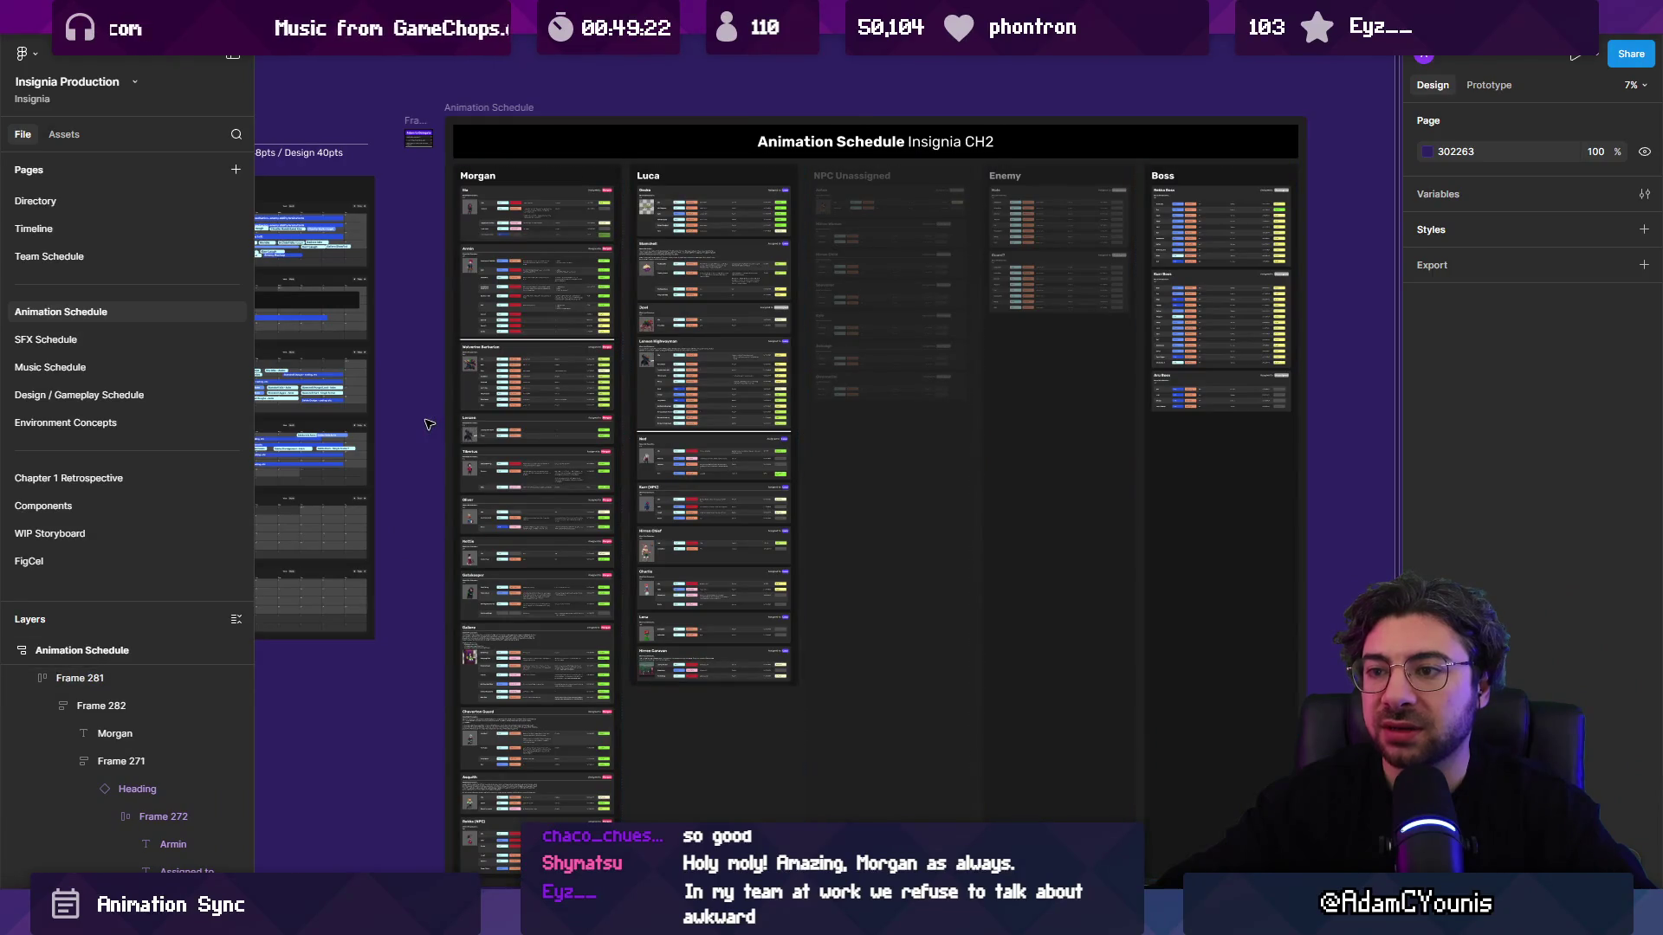
pyautogui.scroll(2, 430, 429)
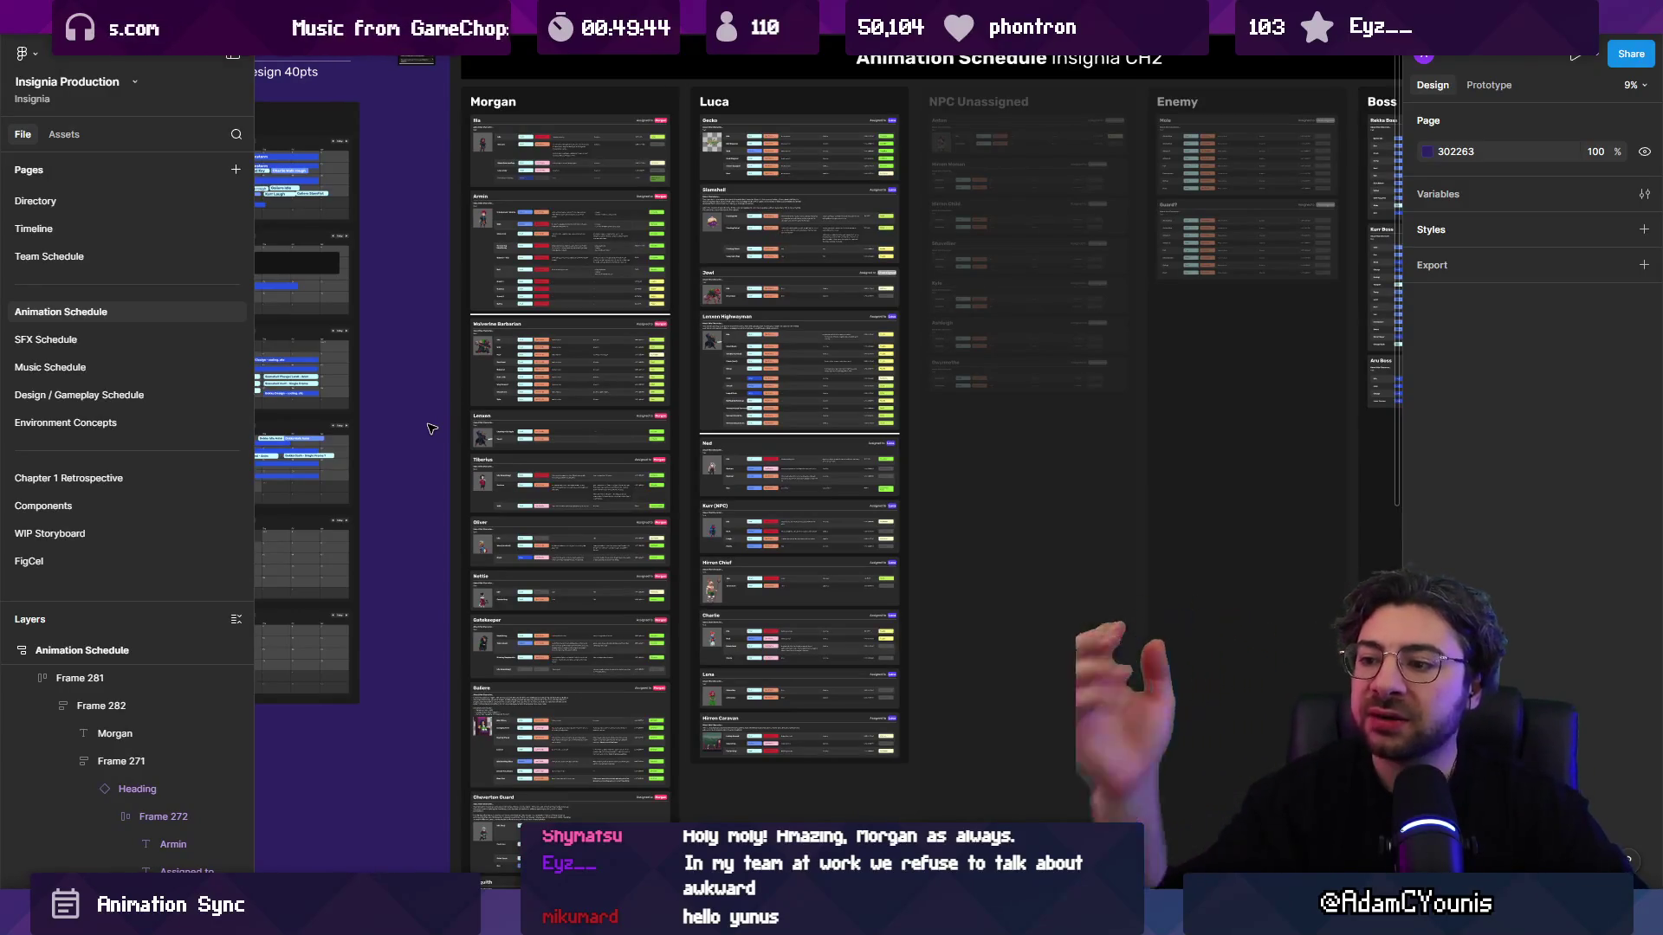
pyautogui.scroll(5, 798, 783)
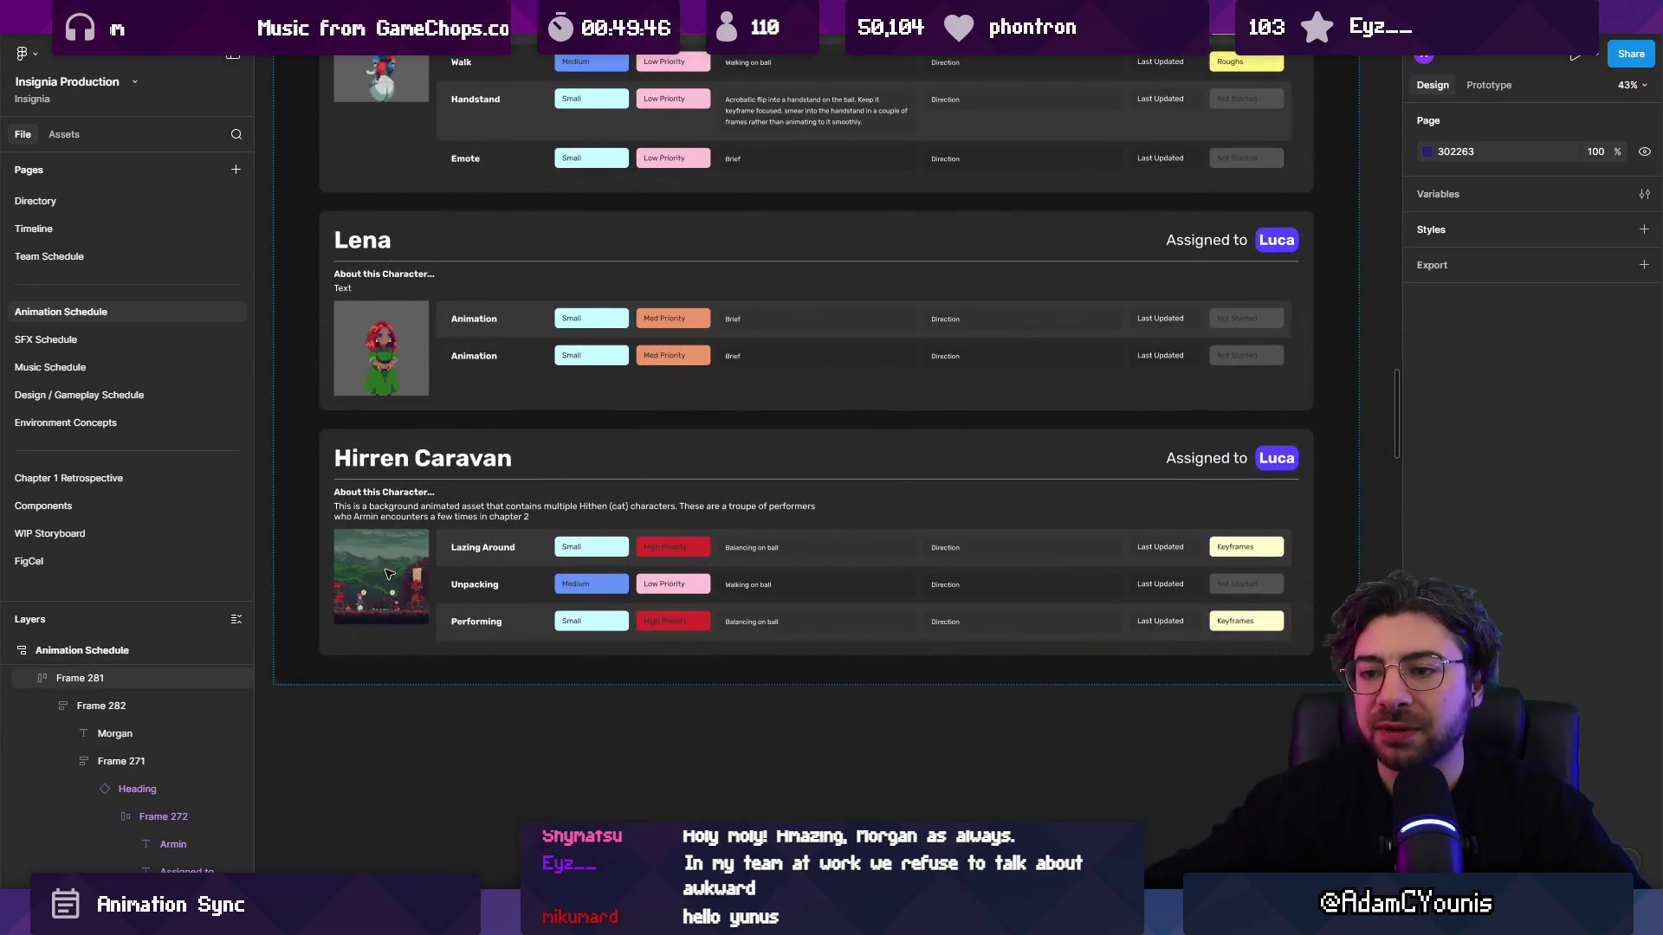
pyautogui.click(389, 574)
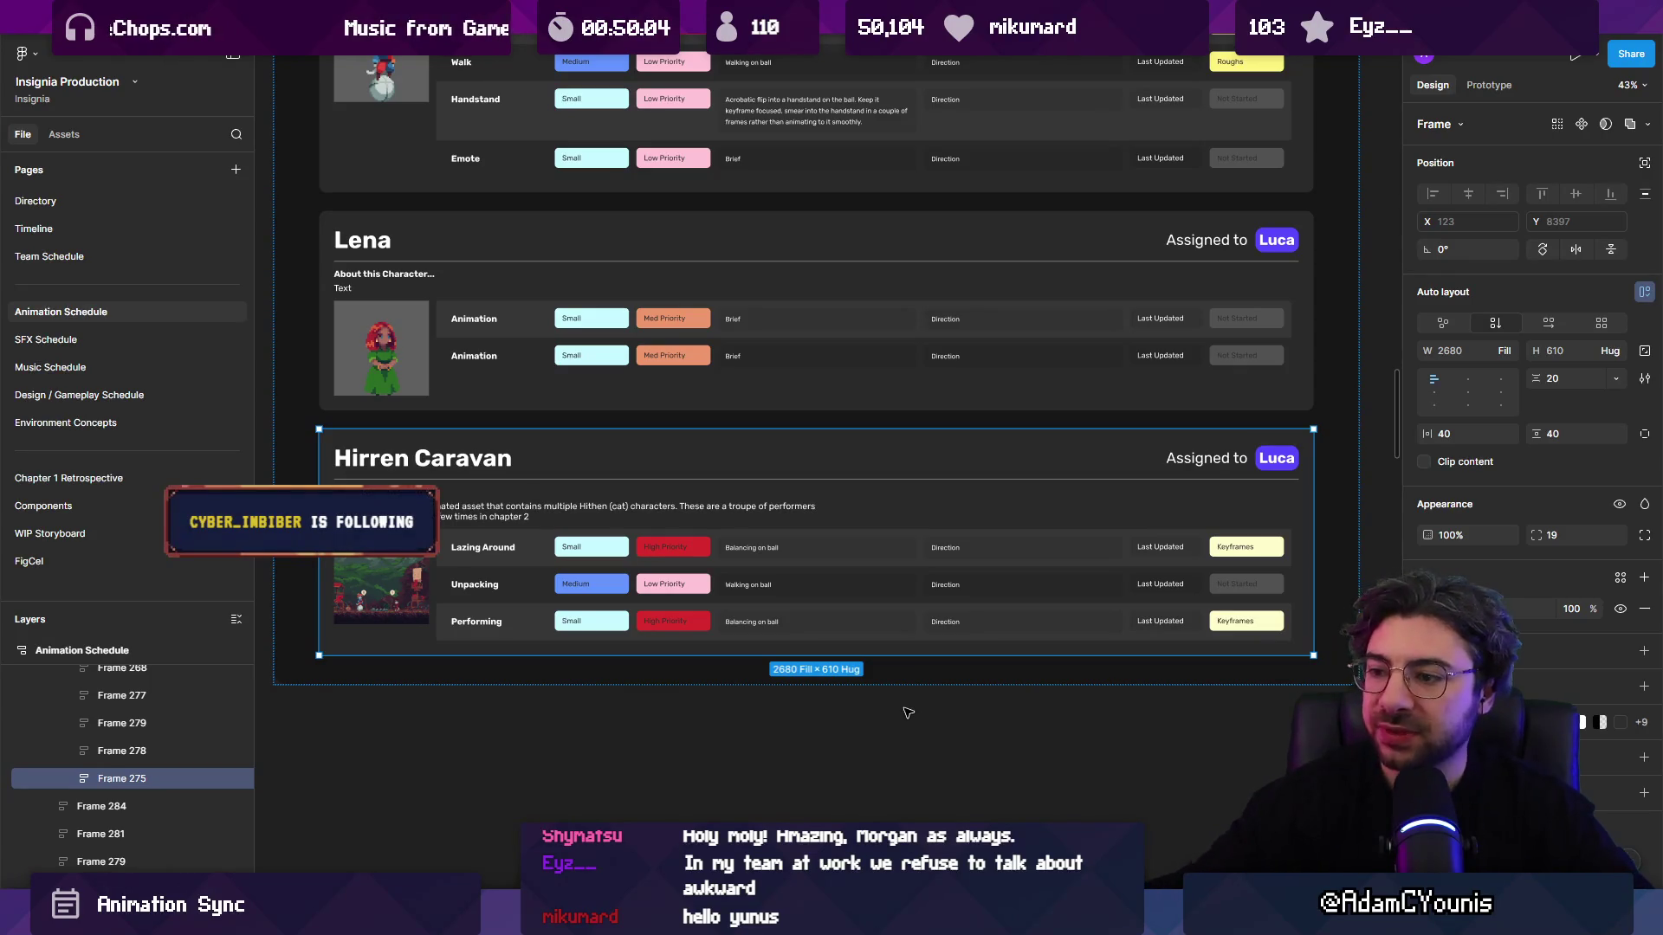
pyautogui.scroll(-1, 1123, 712)
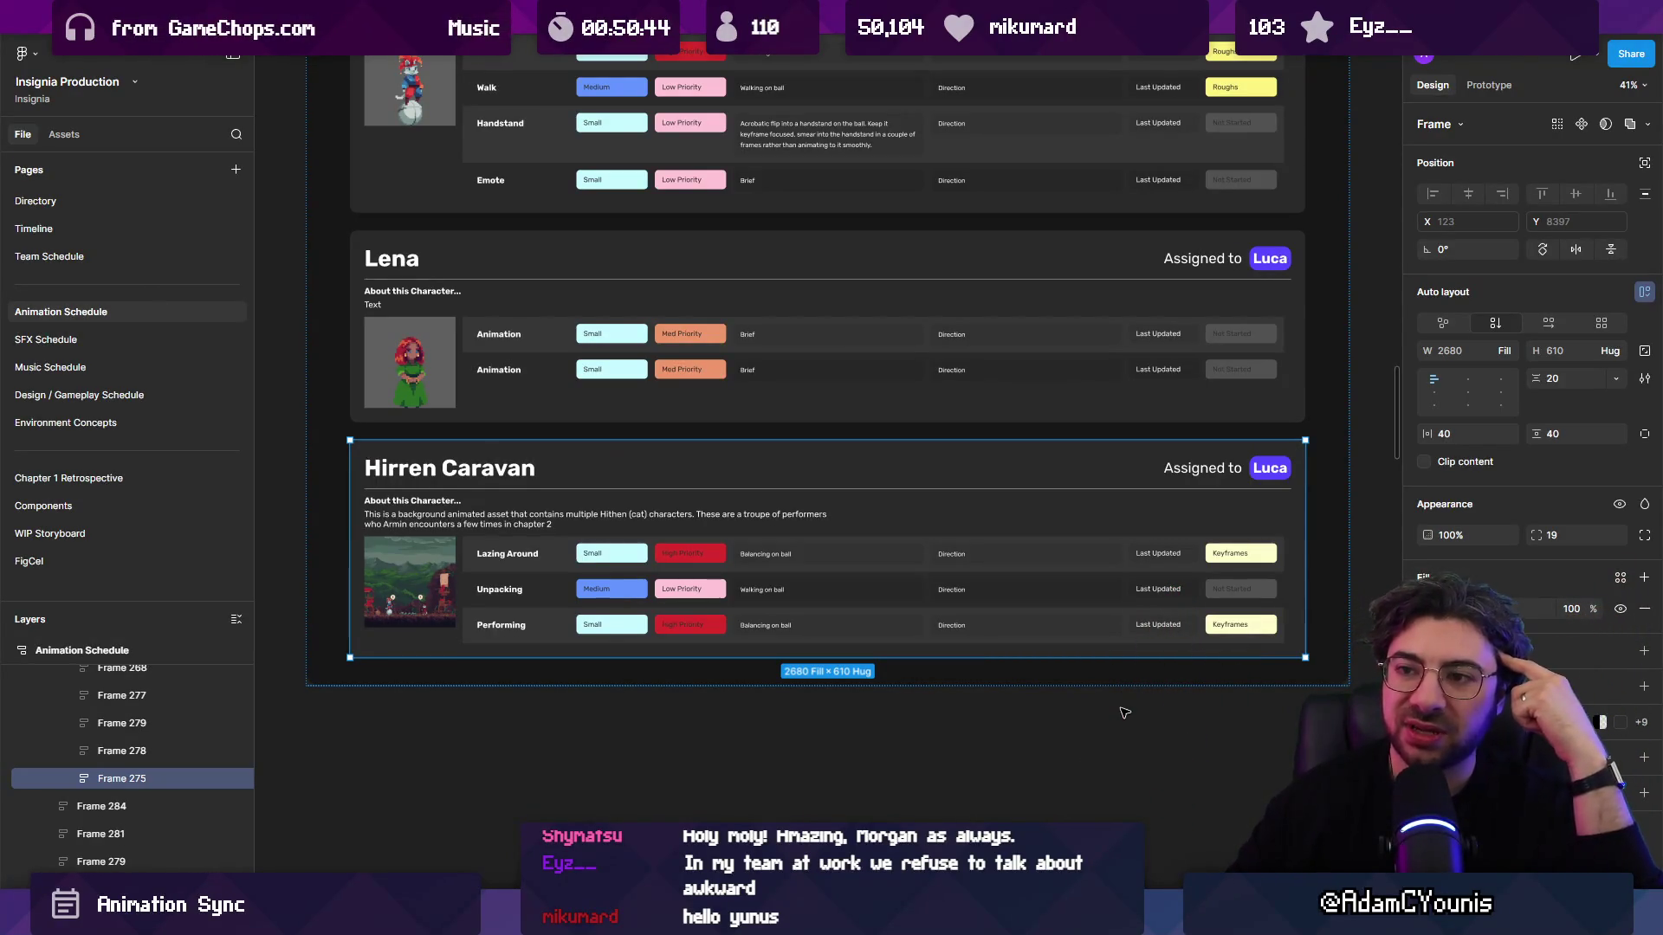
pyautogui.click(743, 755)
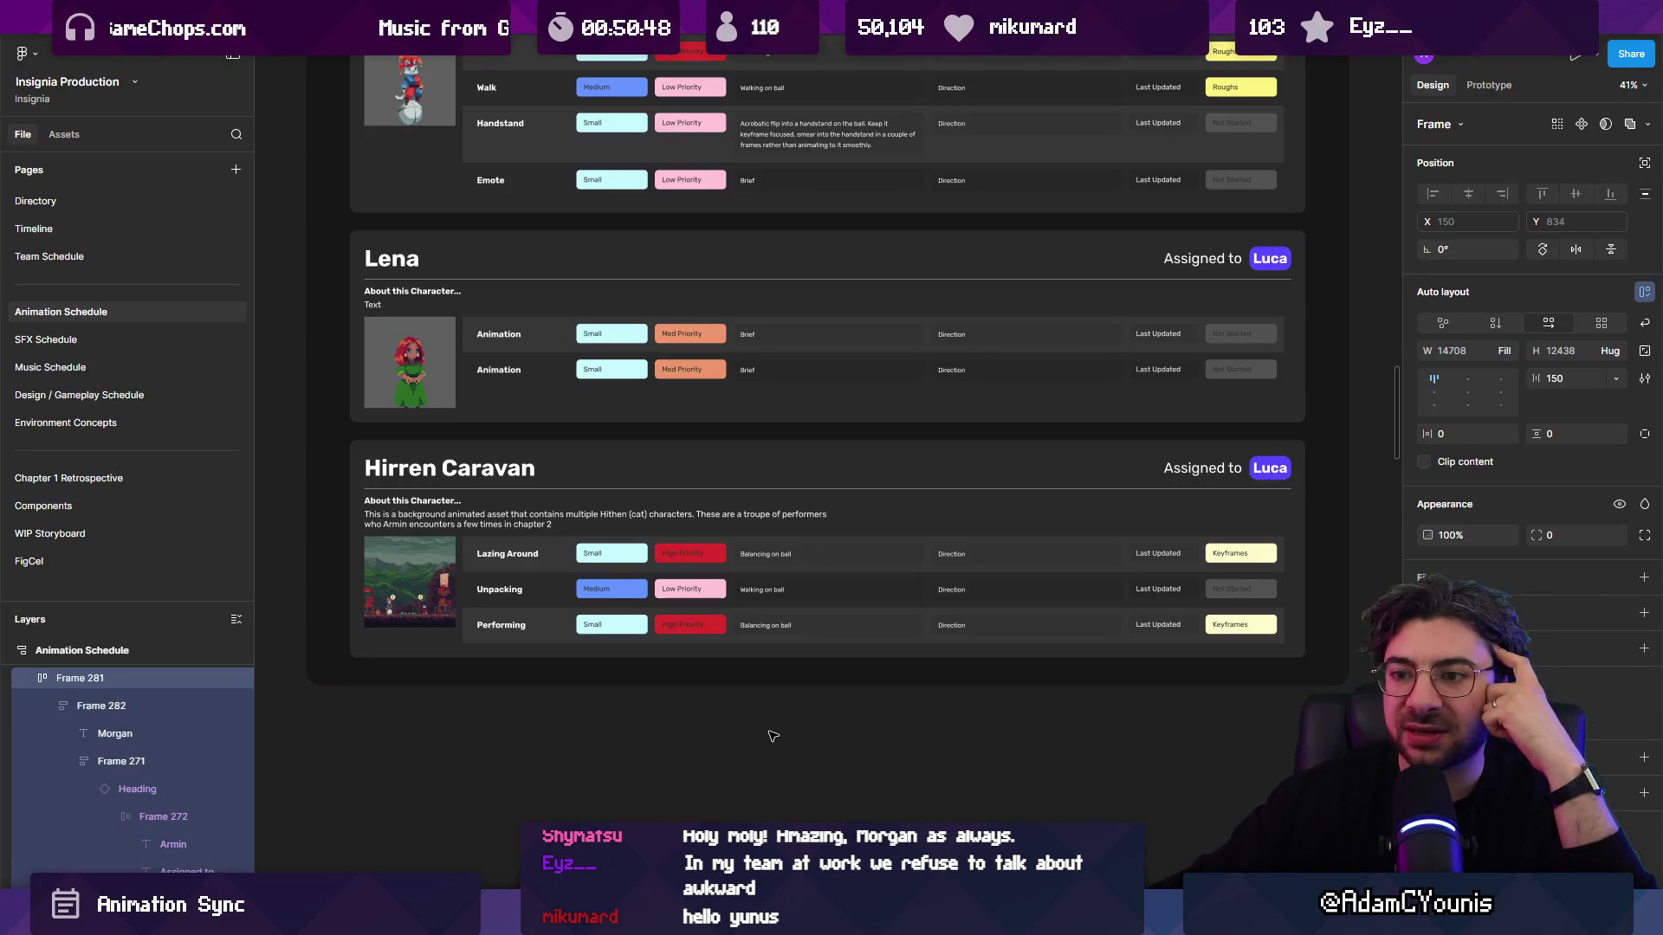
pyautogui.keyDown('ctrl'); pyautogui.scroll(-5, 942, 684); pyautogui.keyUp('ctrl')
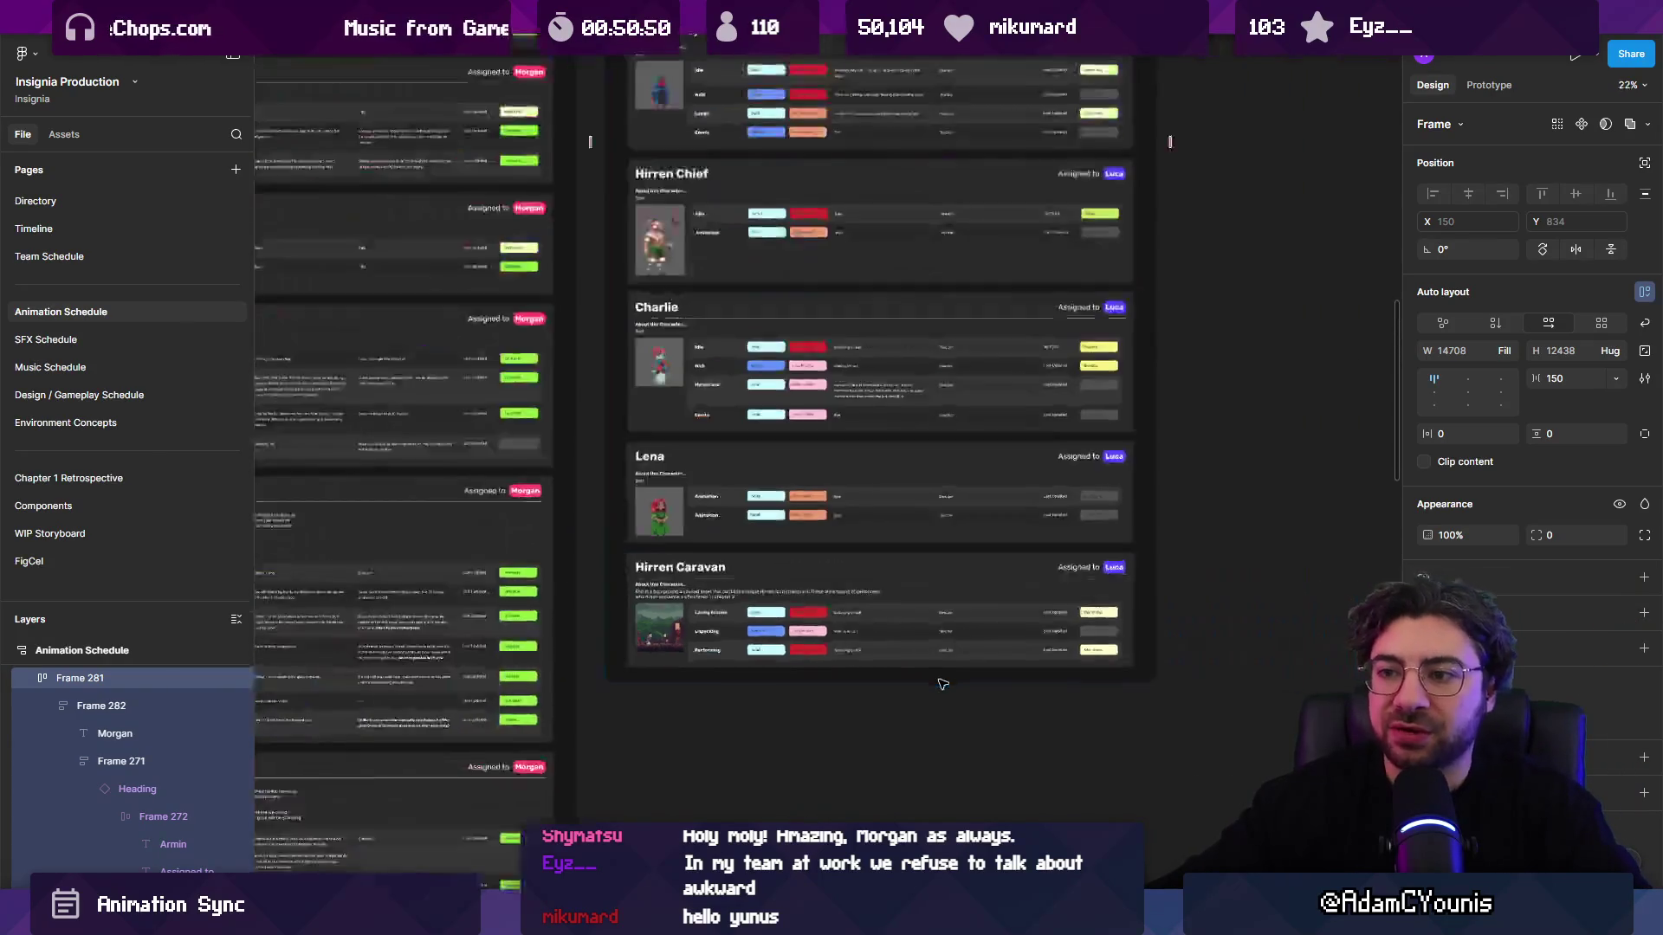
pyautogui.keyDown('ctrl'); pyautogui.scroll(-4, 875, 651); pyautogui.keyUp('ctrl')
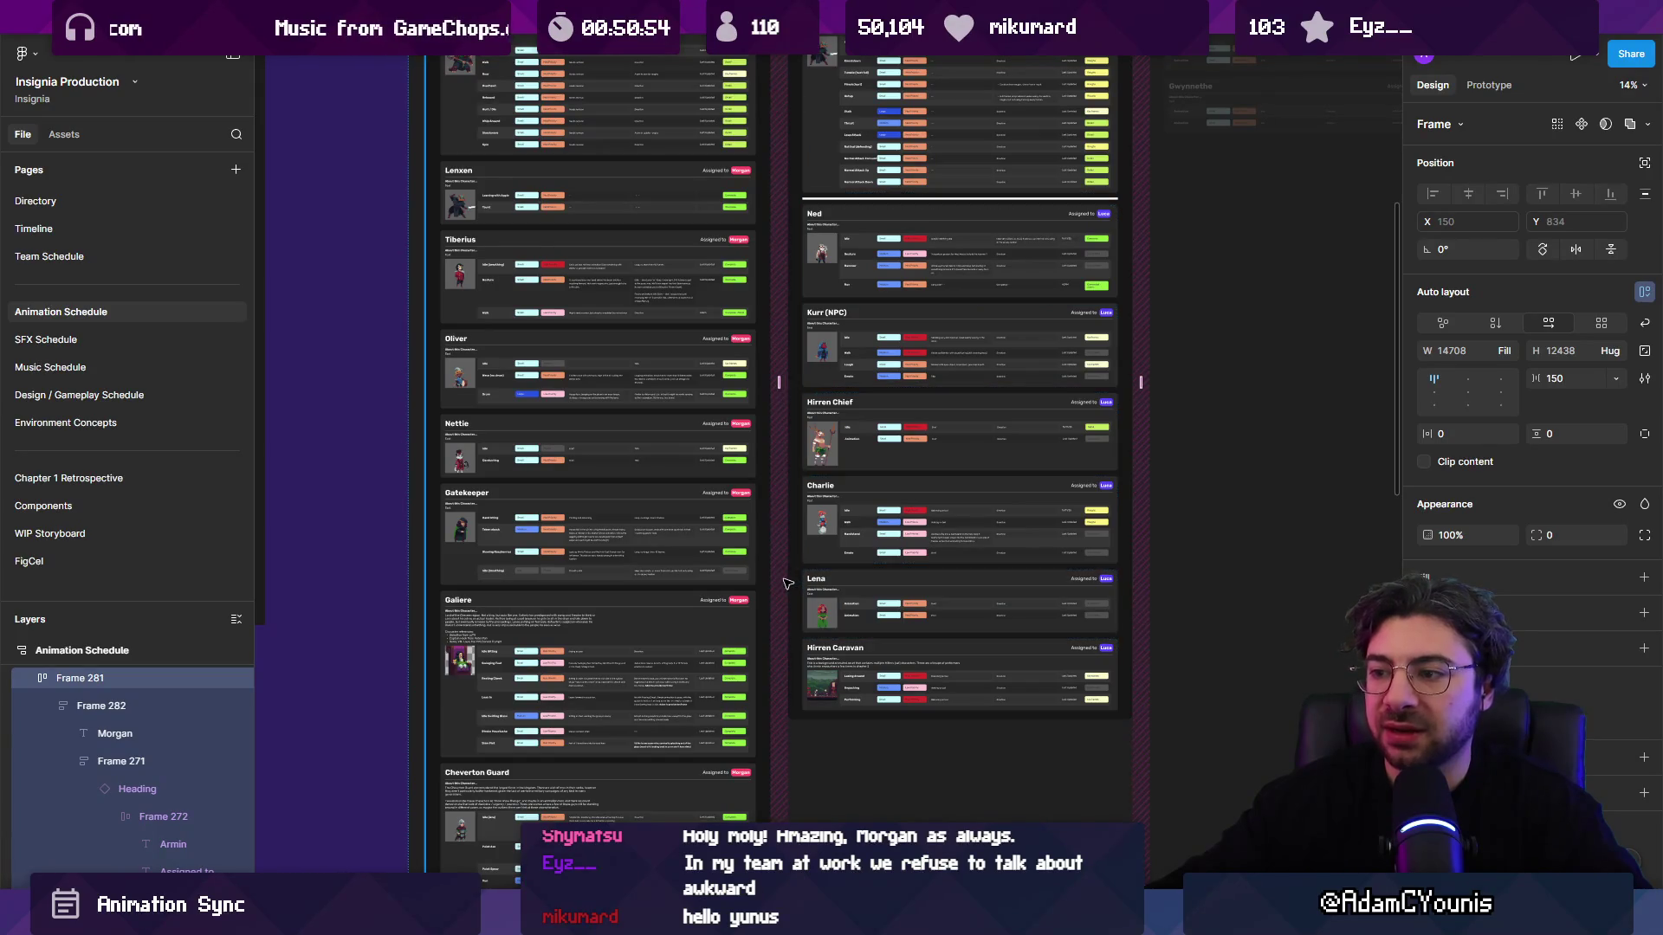
pyautogui.click(362, 546)
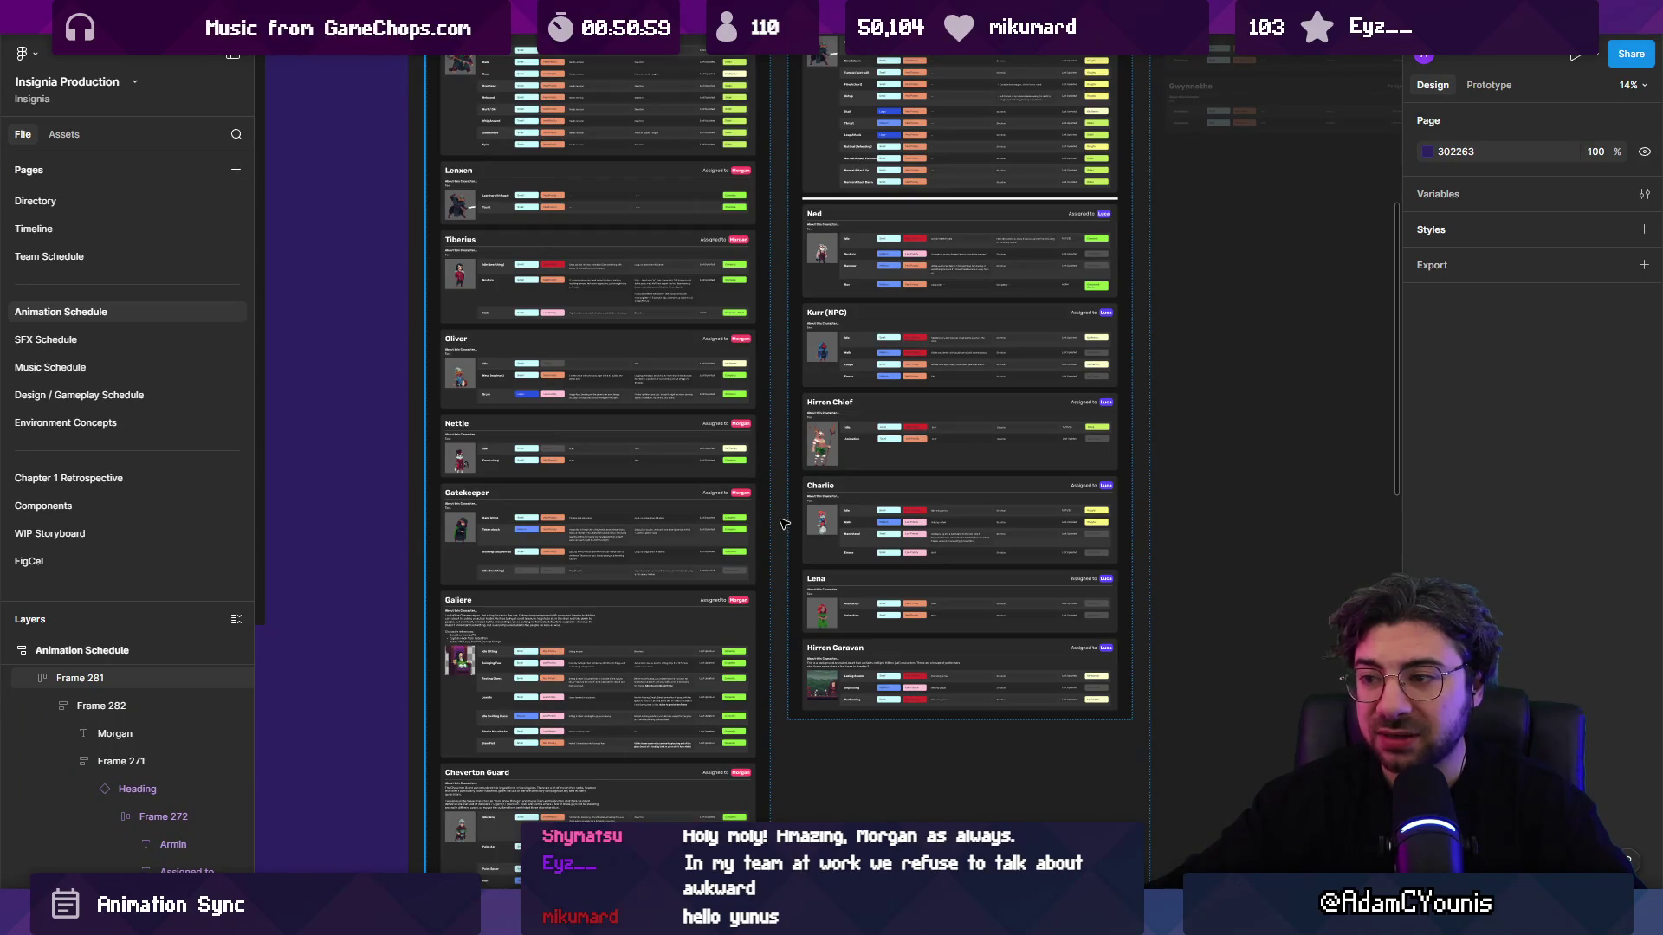
pyautogui.moveTo(784, 524)
pyautogui.mouseDown()
pyautogui.moveTo(843, 565)
pyautogui.moveTo(810, 424)
pyautogui.moveTo(761, 561)
pyautogui.mouseUp()
pyautogui.scroll(1, 761, 561)
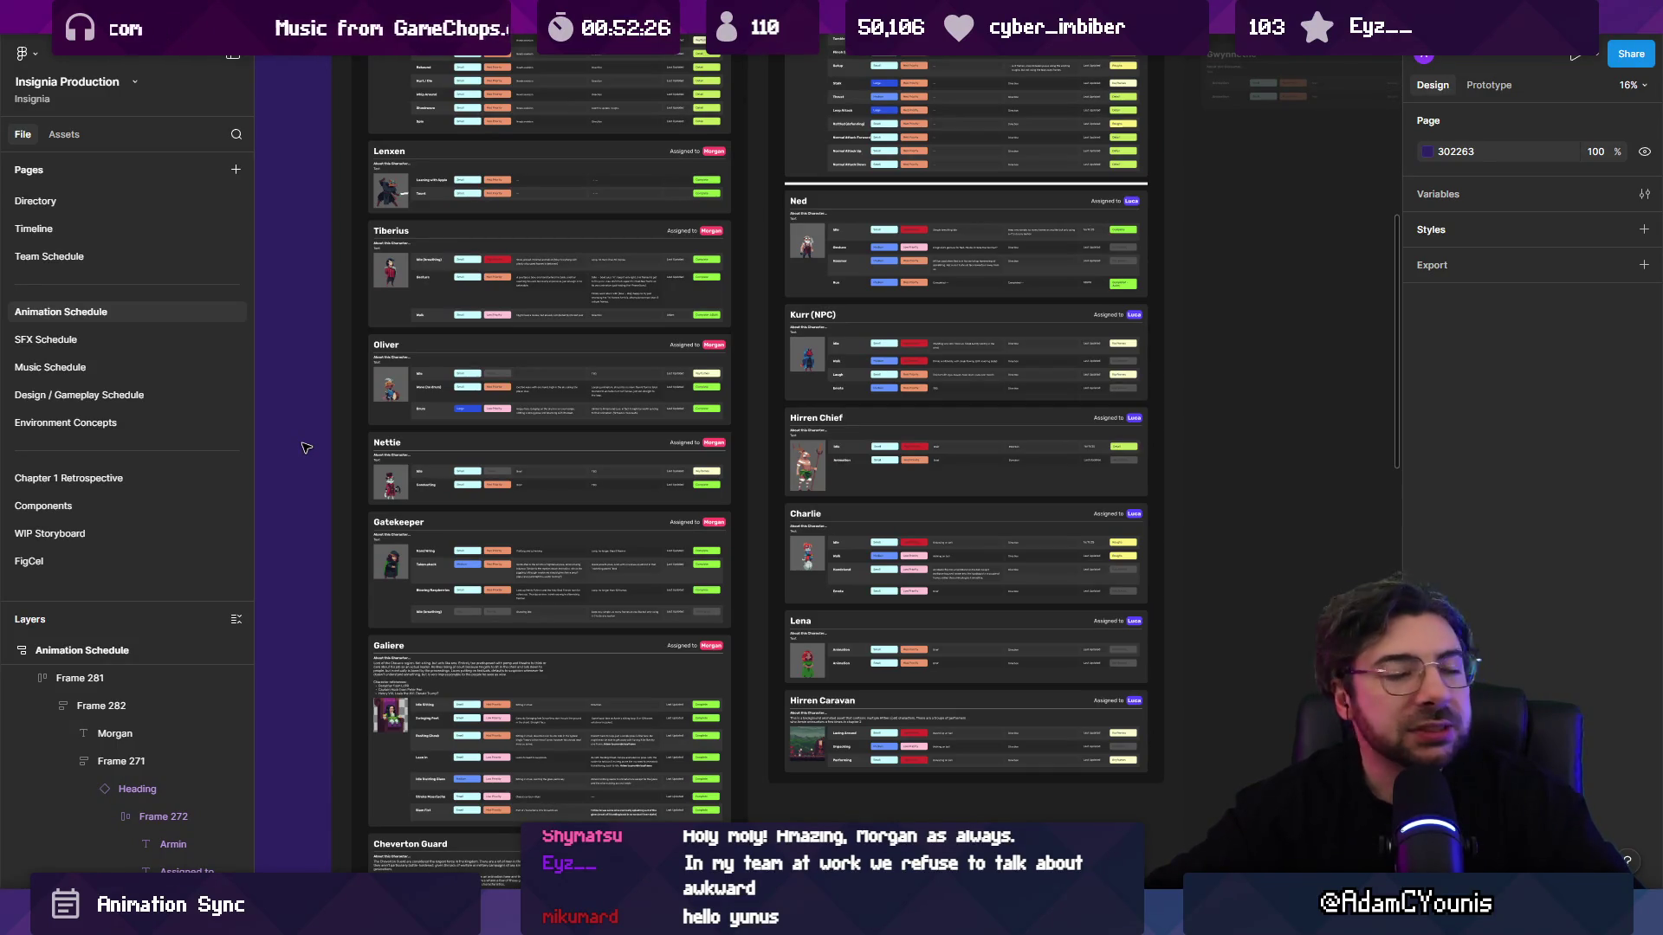
pyautogui.scroll(5, 633, 347)
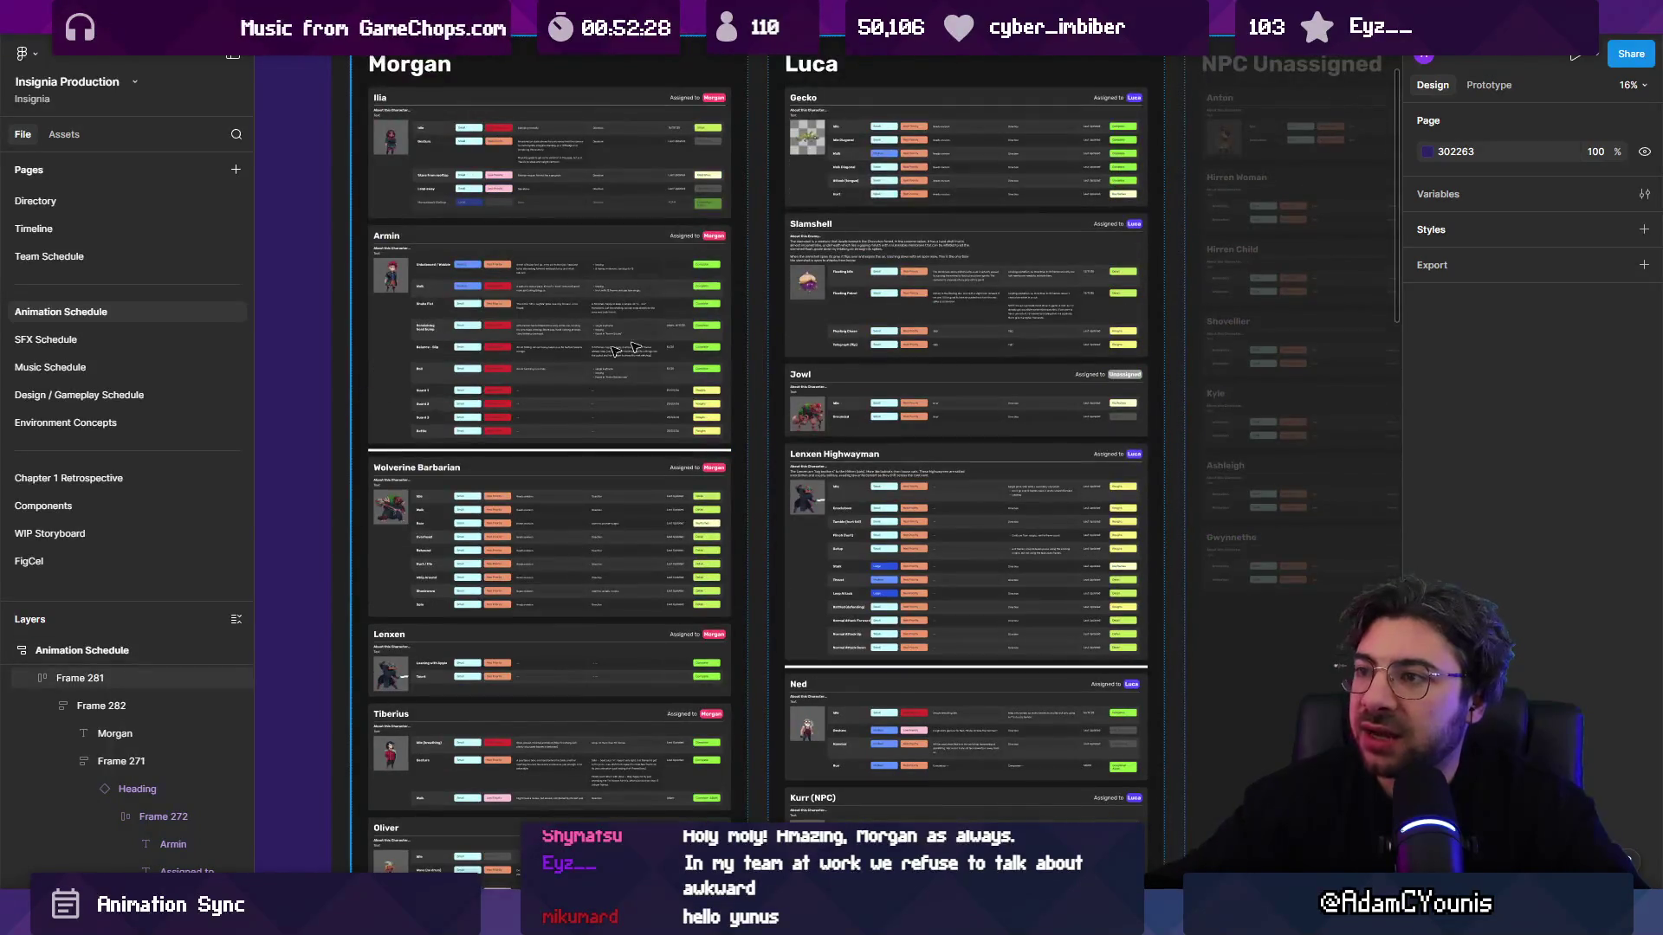
# Step: Look over the Slamshell, Armin and Ilia cards, then leave the Meet call for Figma
pyautogui.click(875, 240)
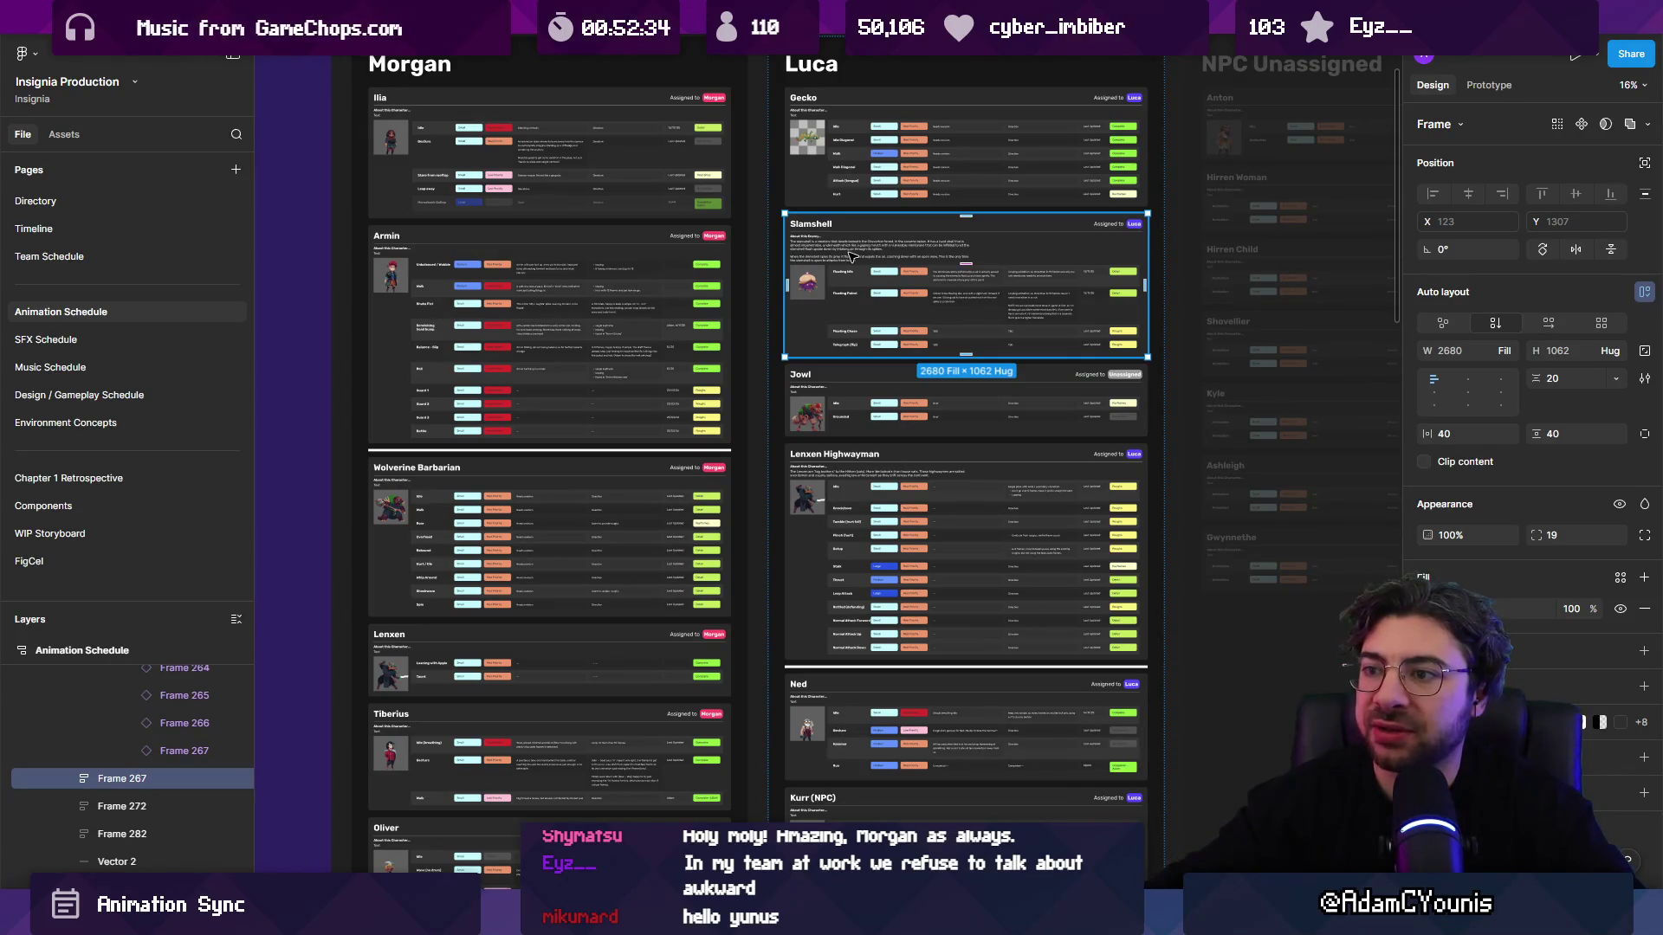
pyautogui.click(412, 272)
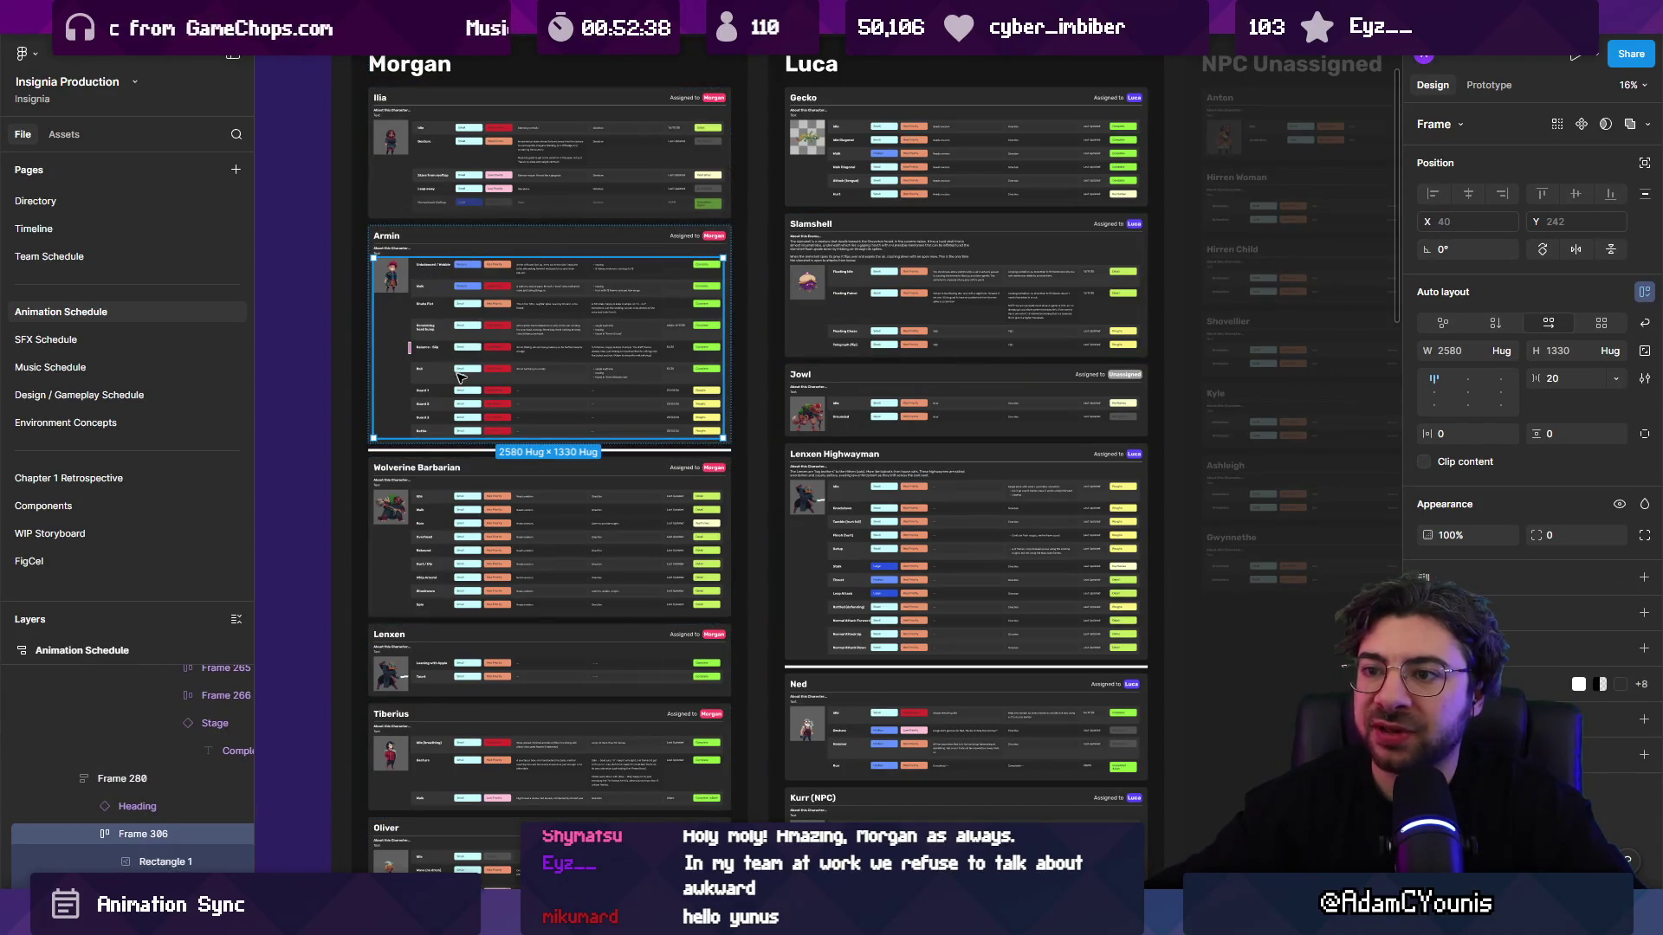
pyautogui.scroll(5, 375, 176)
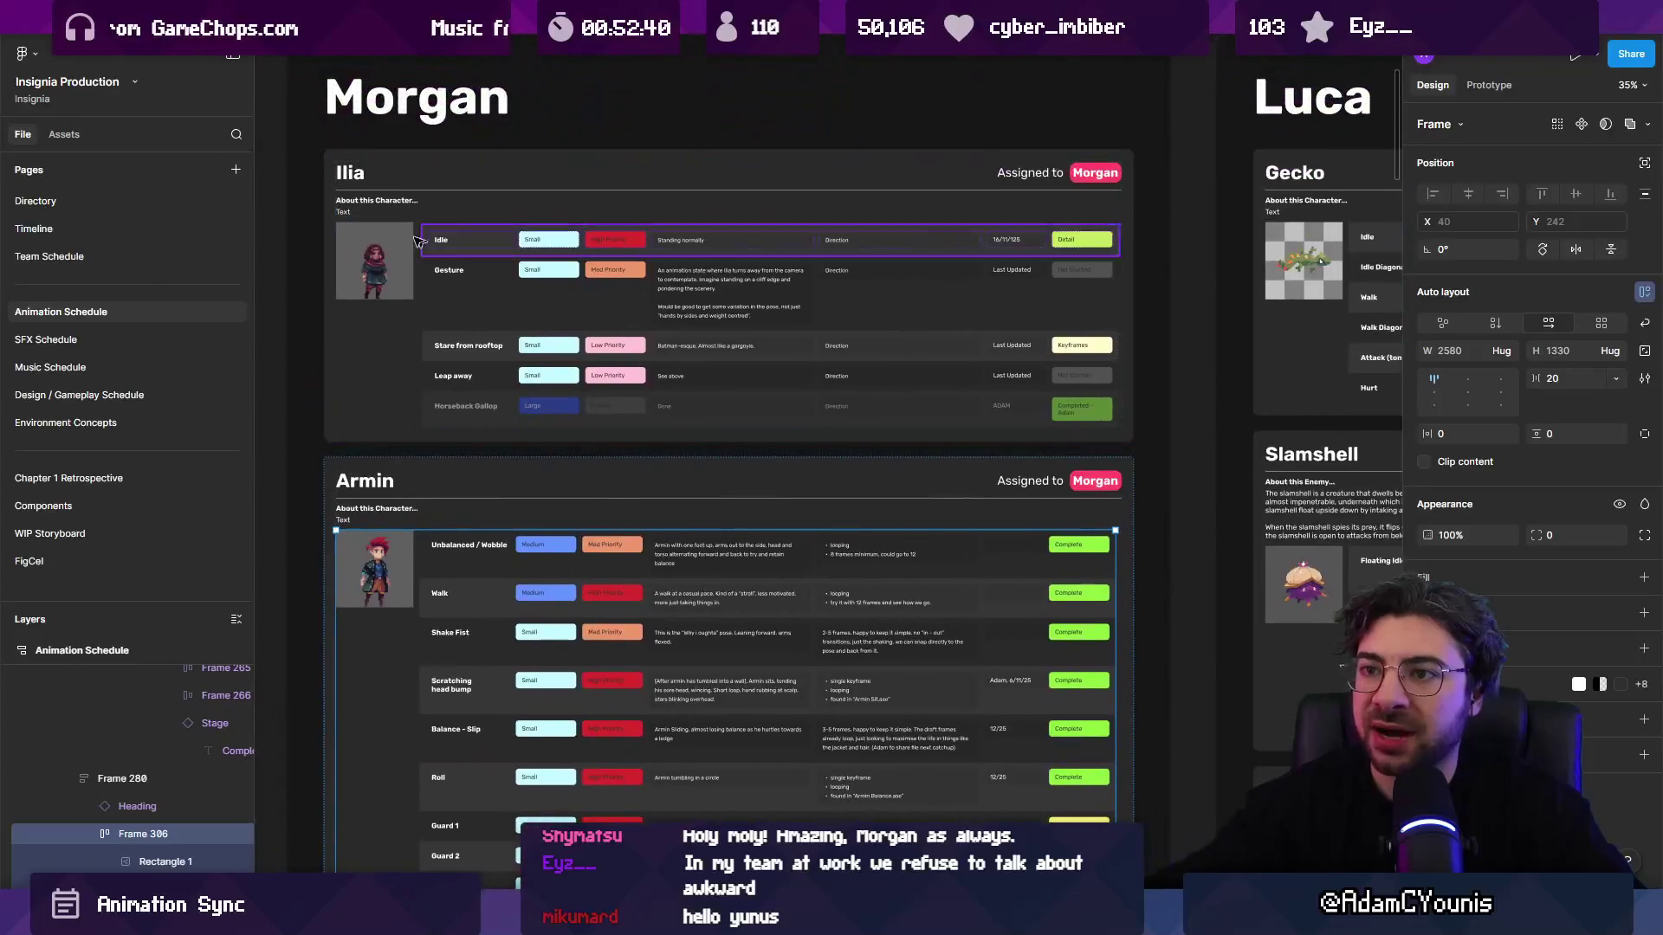
pyautogui.click(375, 174)
pyautogui.click(376, 152)
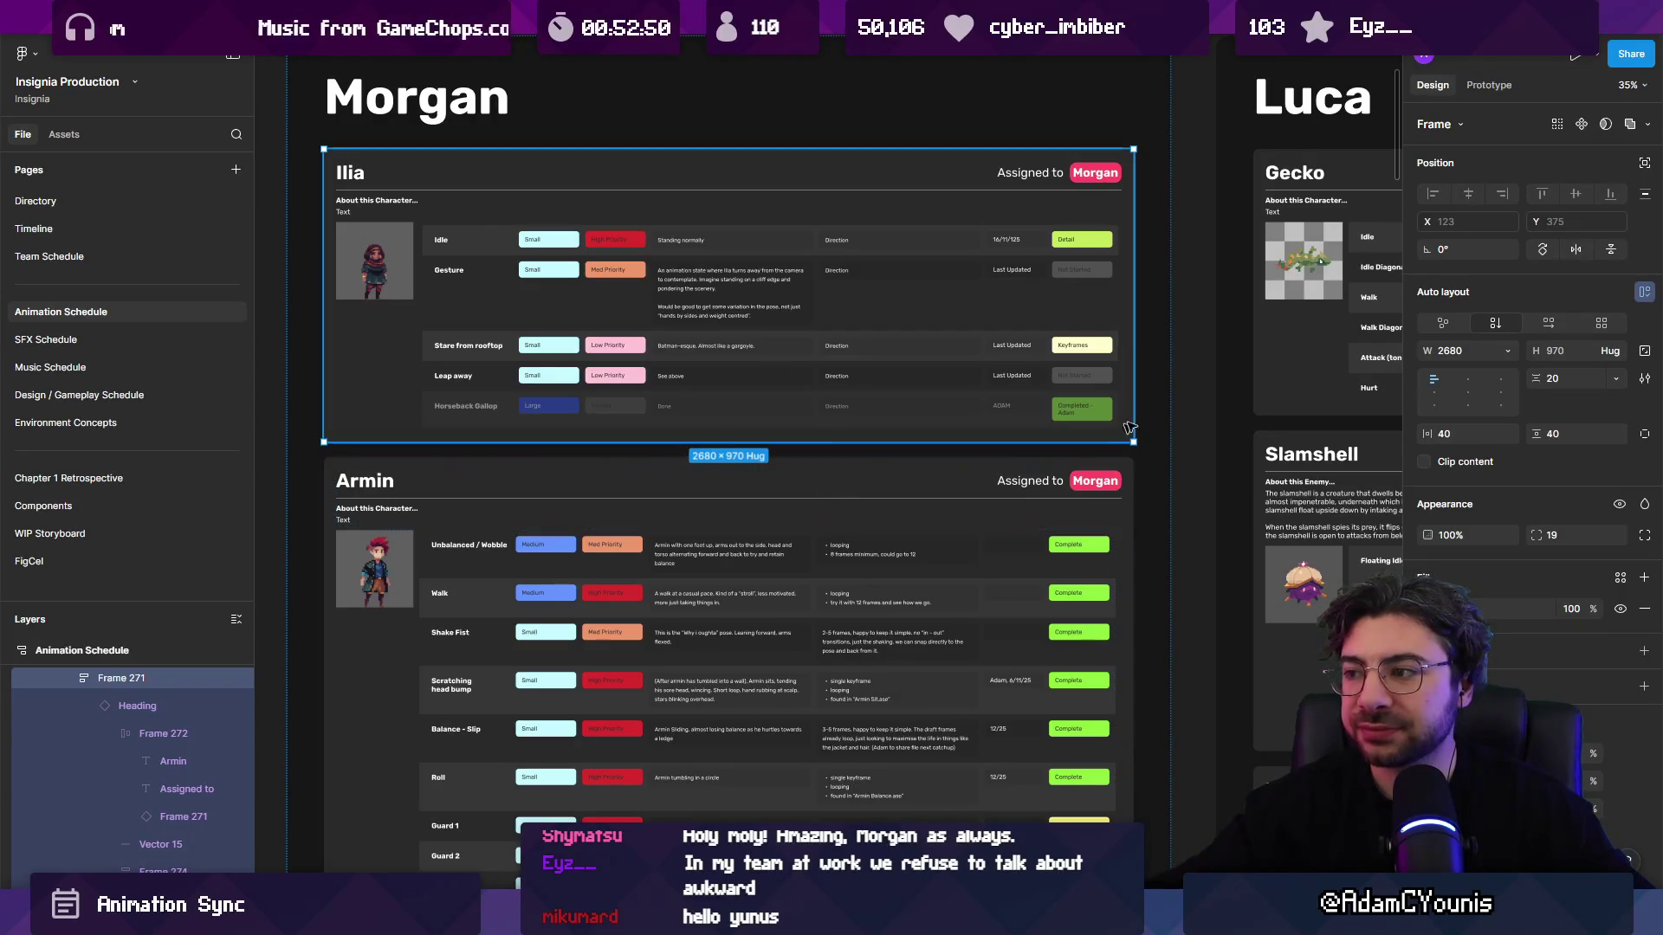
pyautogui.click(1196, 427)
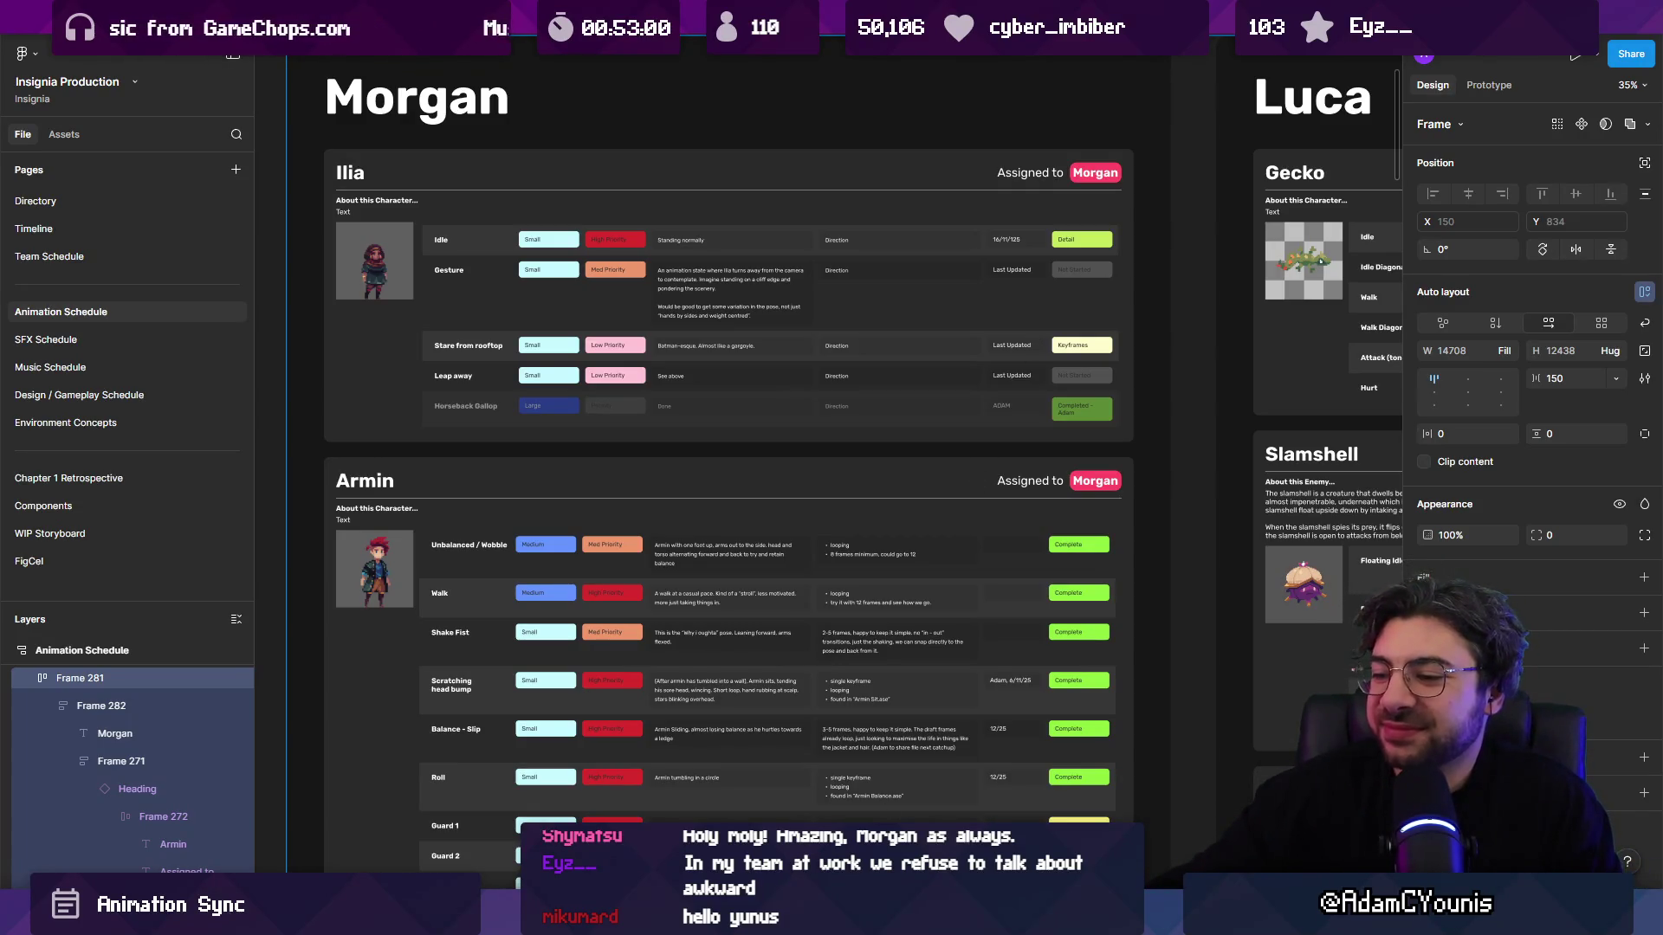
pyautogui.click(916, 799)
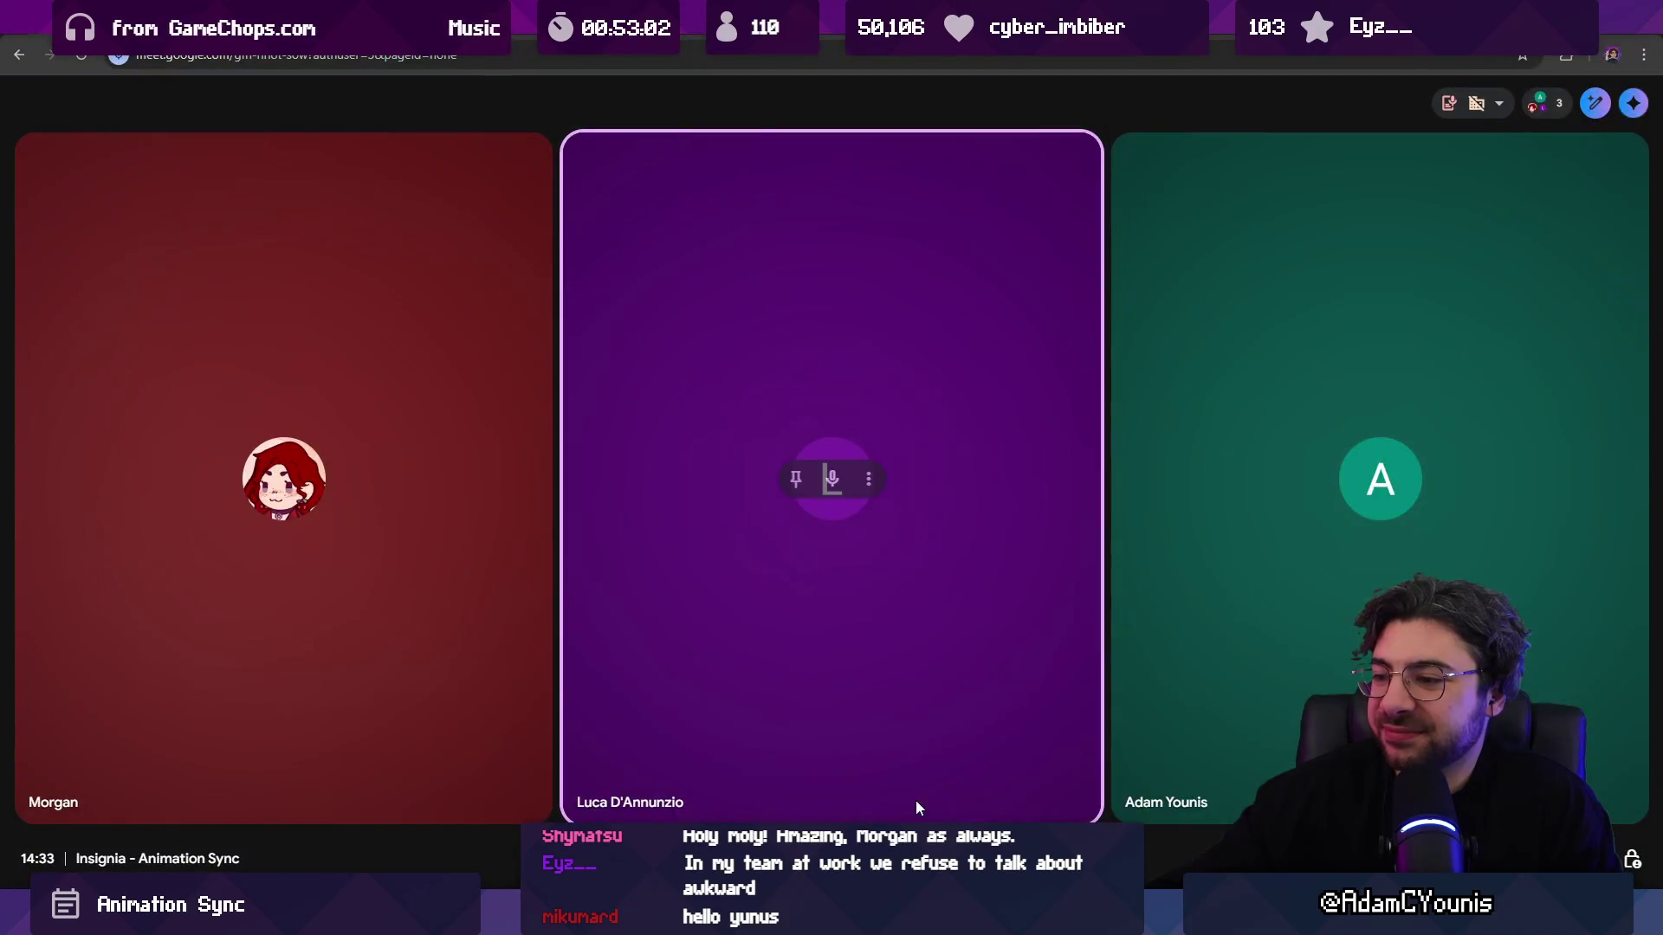
pyautogui.hotkey('alt', 'Tab')
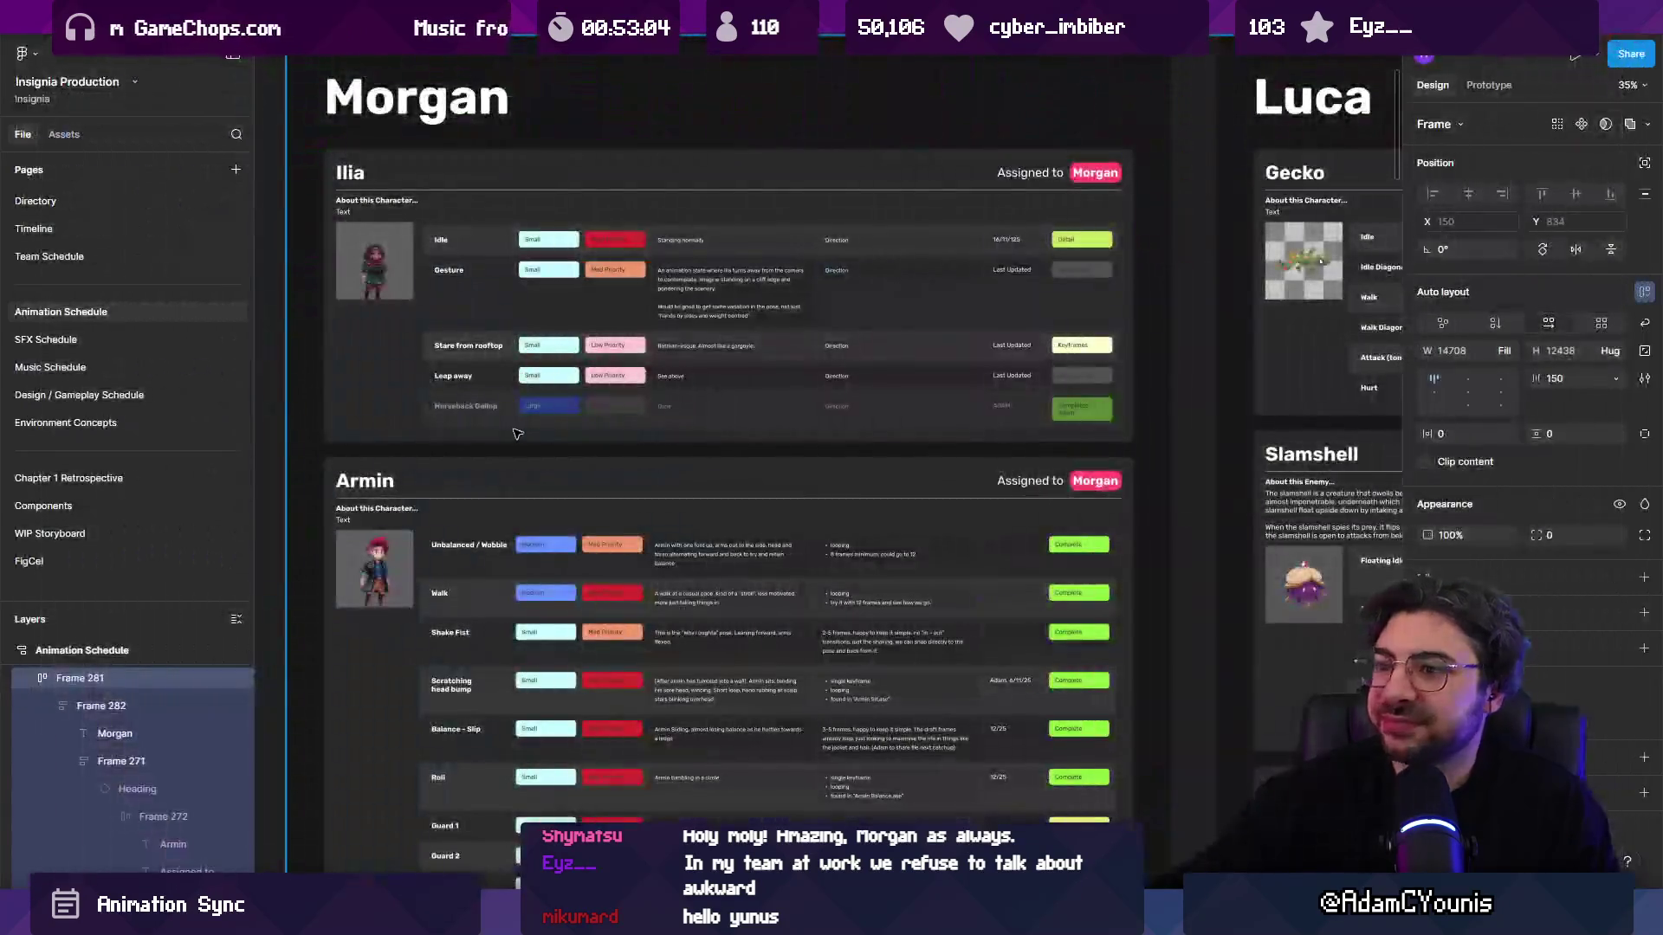
# Step: Resume the Stream Music playlist on Odyssey and minimize Windows Media Player
pyautogui.hotkey('alt', 'Tab')
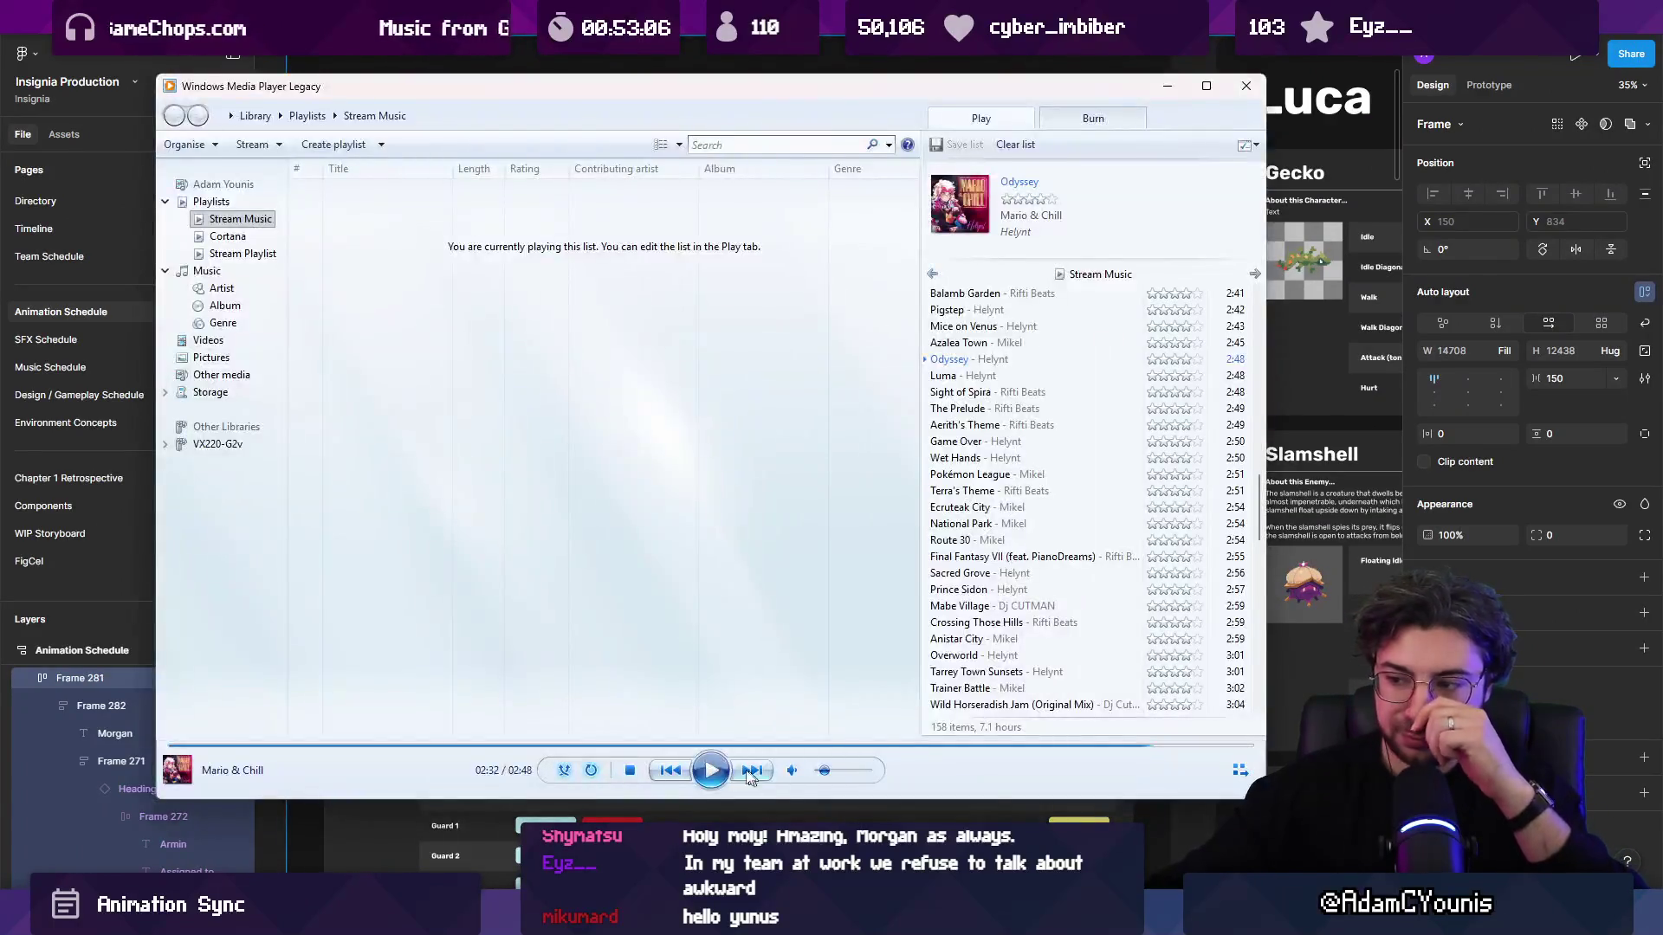
pyautogui.click(715, 767)
pyautogui.click(715, 767)
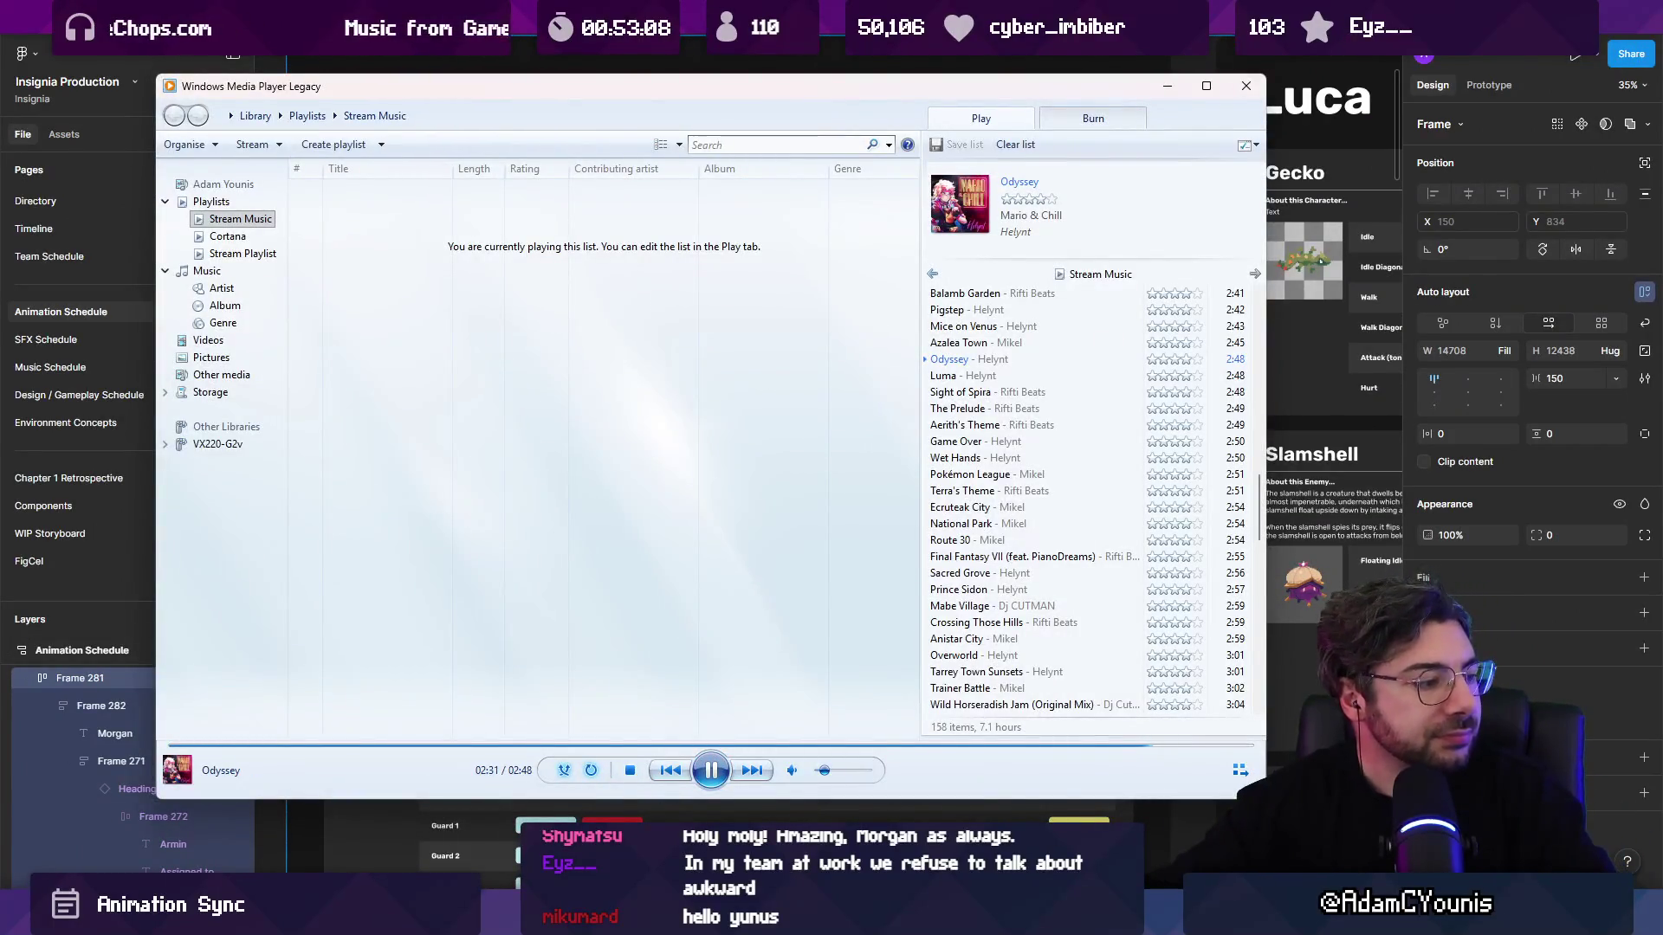
pyautogui.hotkey('alt', 'Tab')
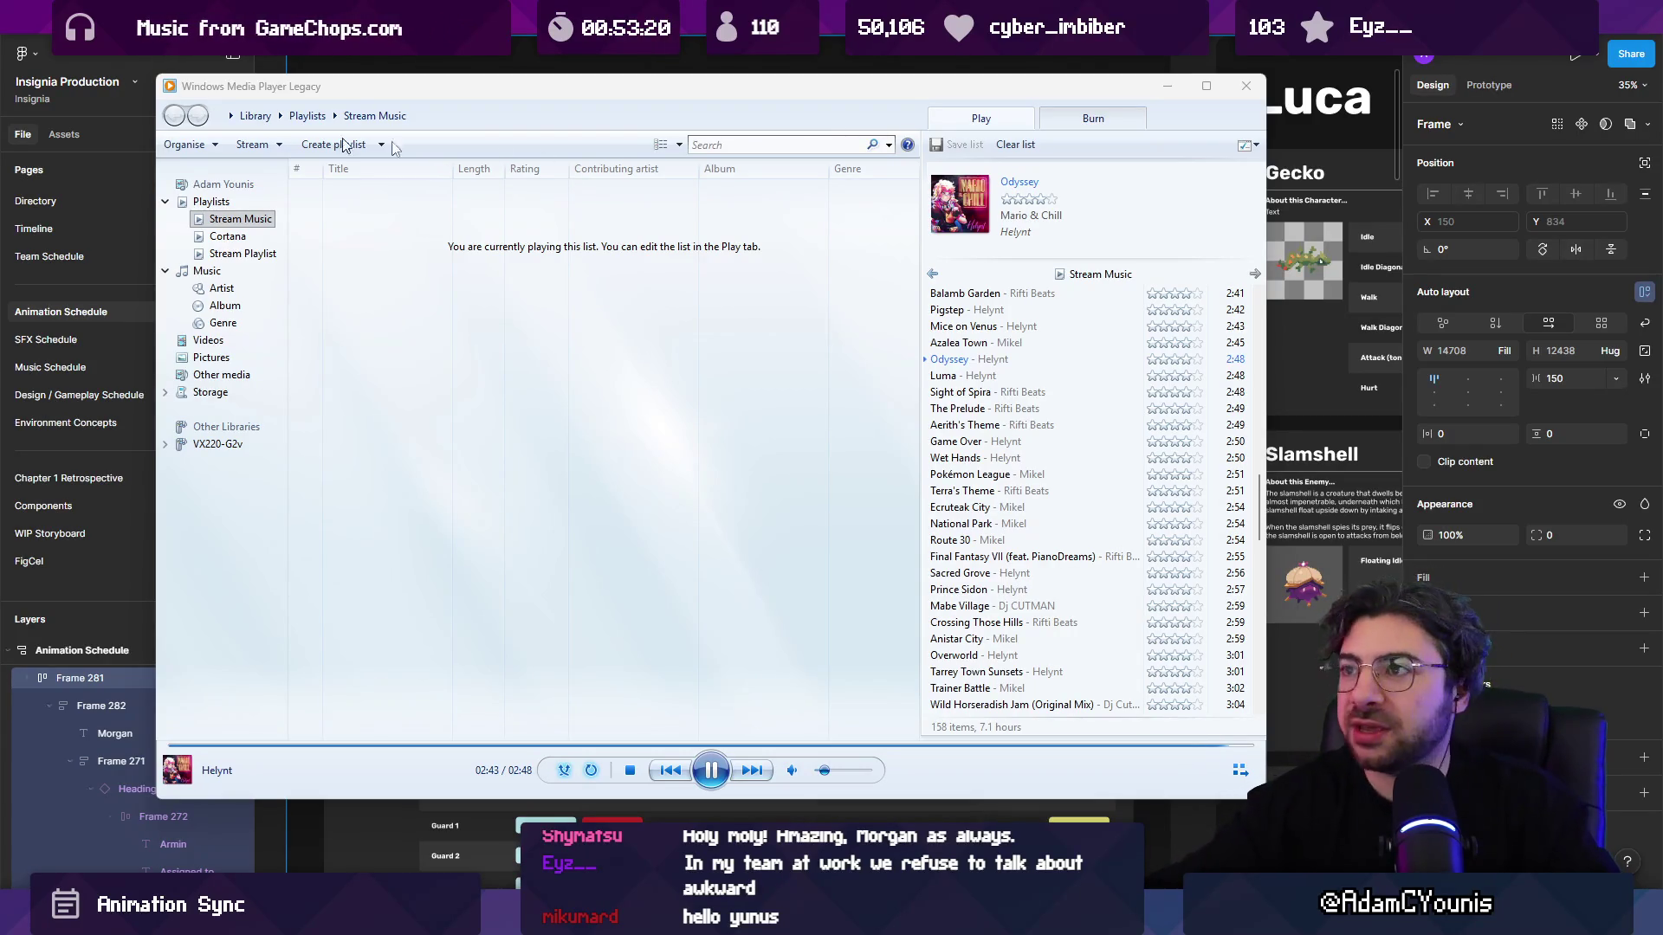
pyautogui.click(1167, 86)
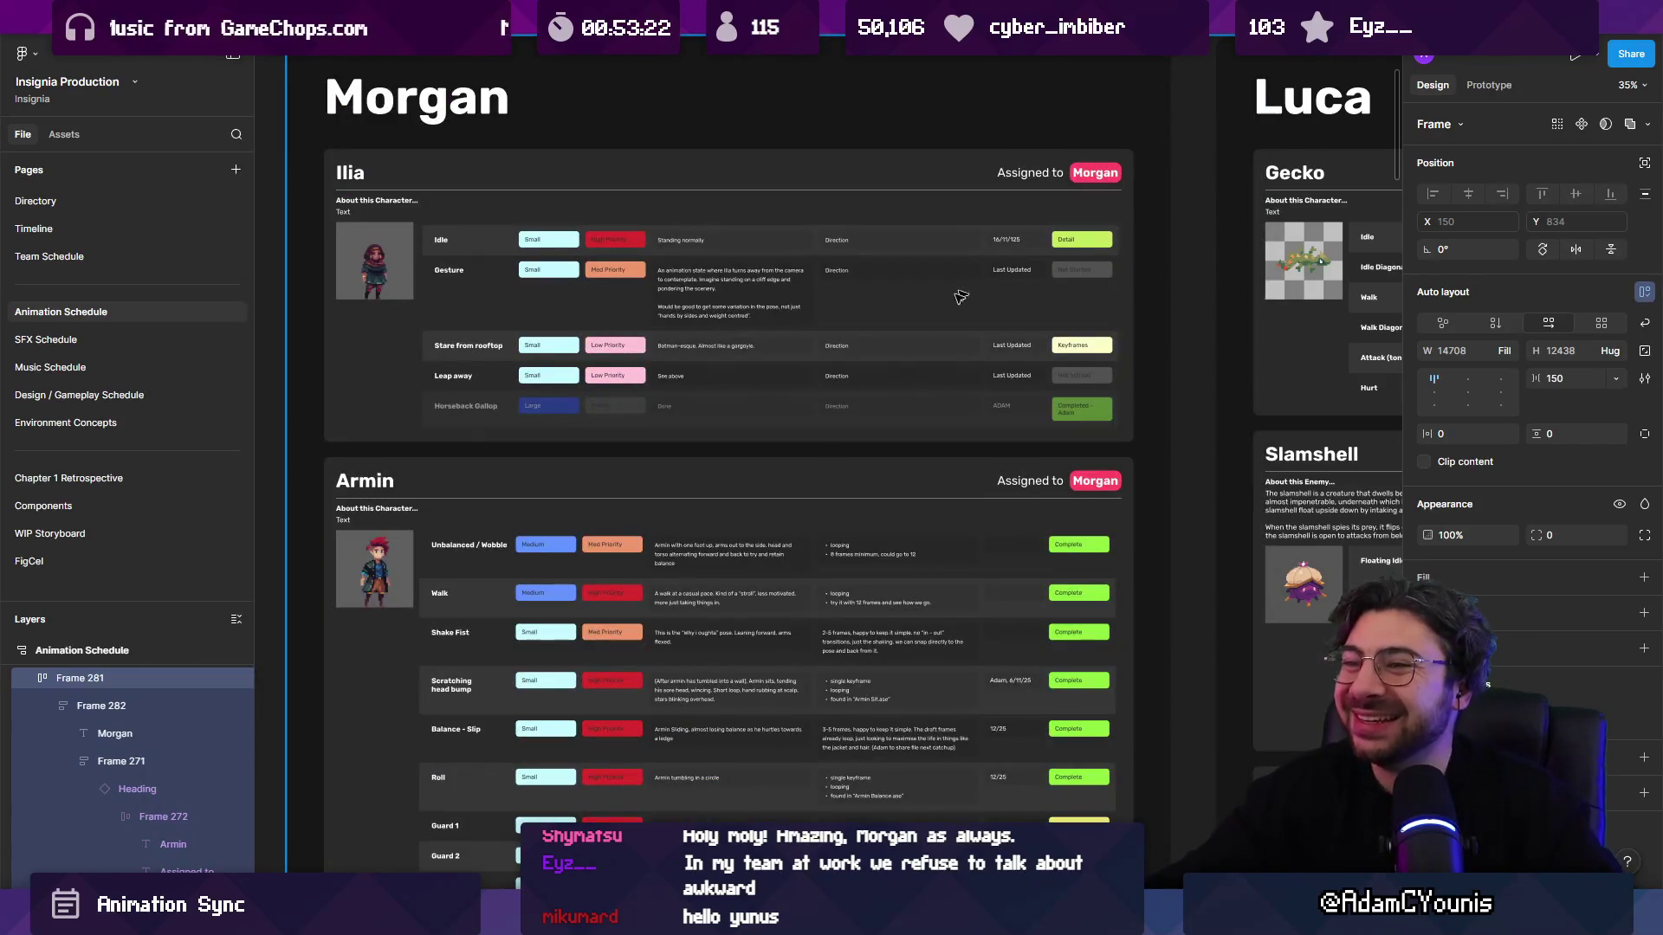
# Step: Leave the animation schedule for The Desktop drafts file and hide the side panels
pyautogui.scroll(-10, 961, 297)
pyautogui.click(835, 193)
pyautogui.scroll(-3, 828, 173)
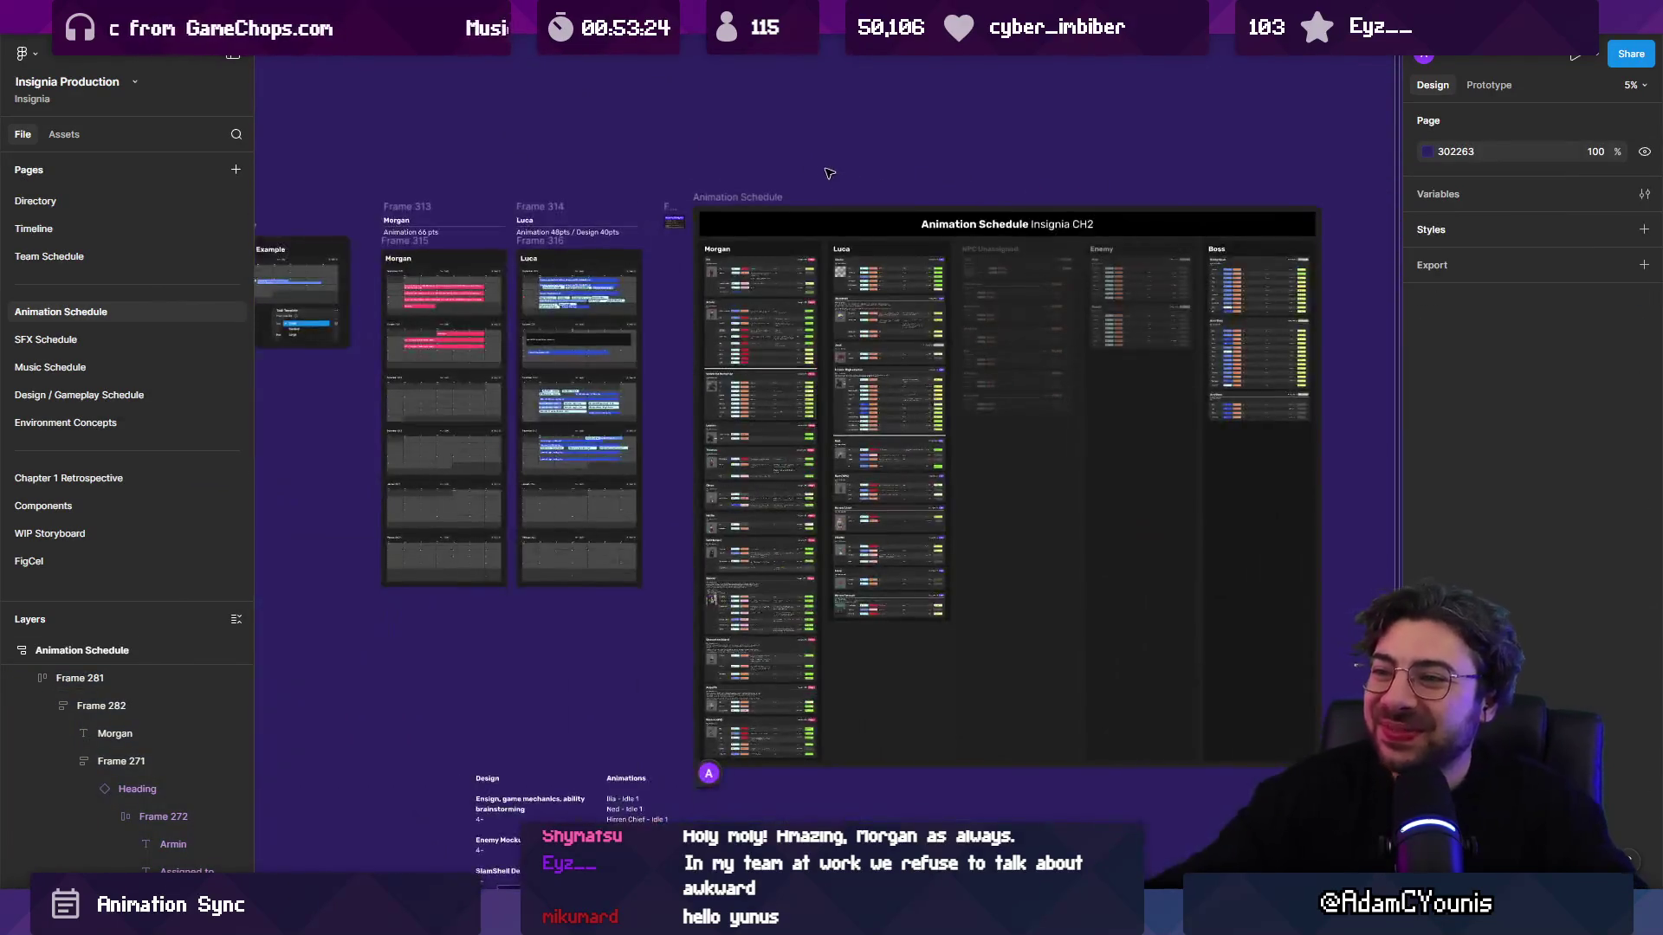
pyautogui.hotkey('ctrl', 'Tab')
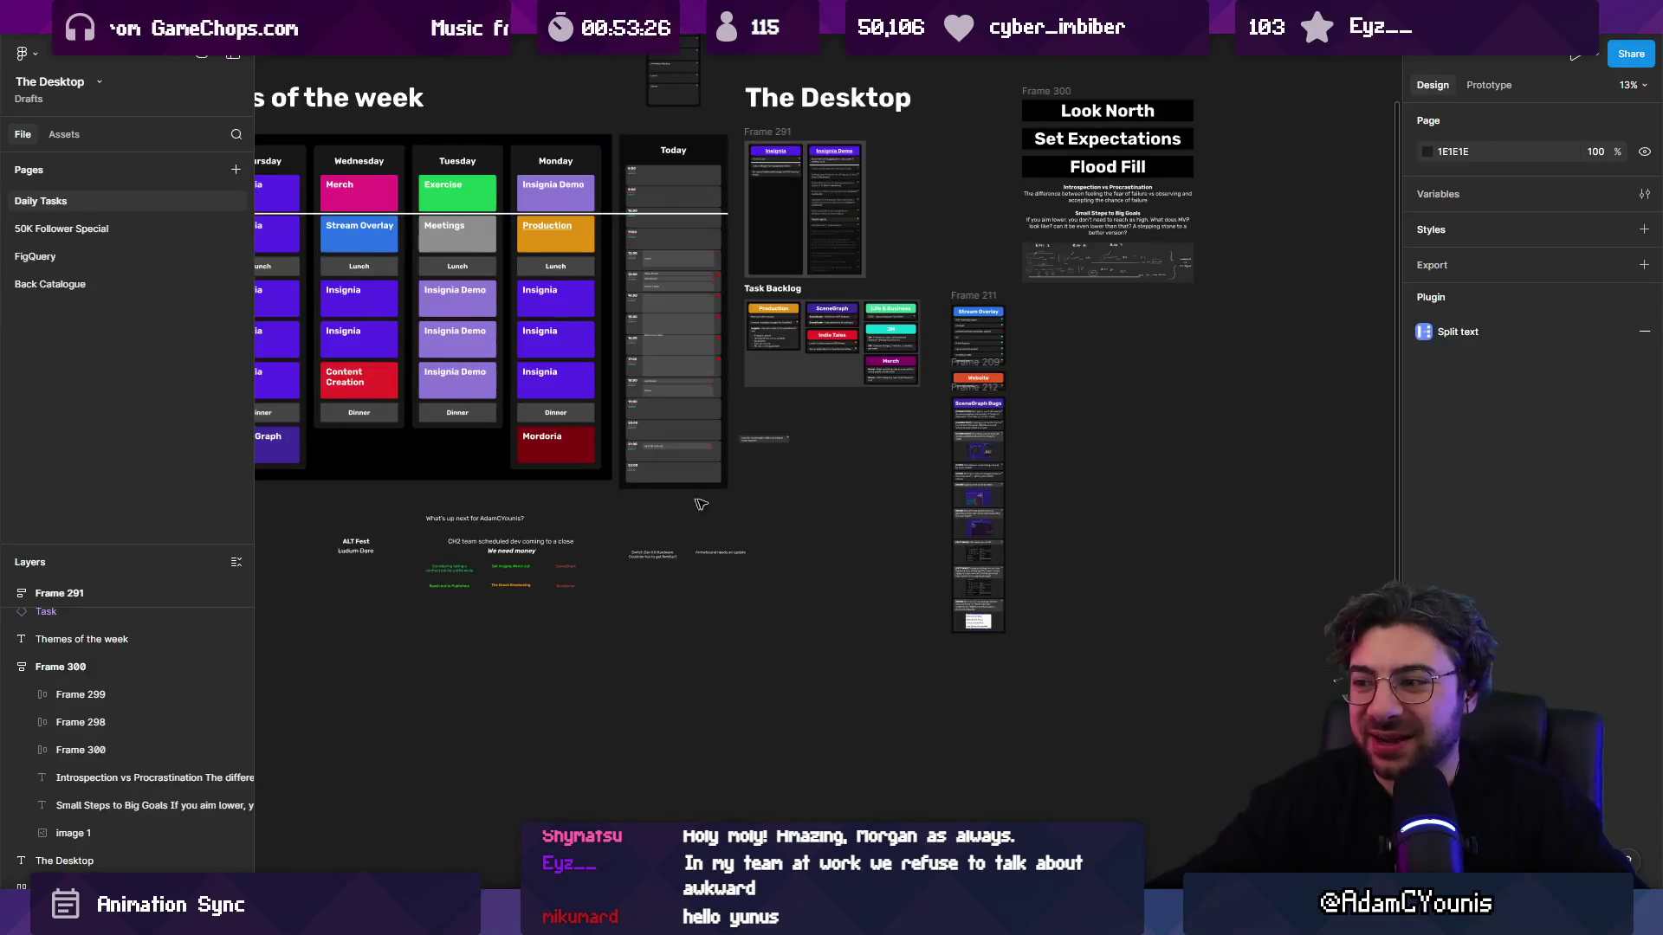
pyautogui.scroll(5, 684, 597)
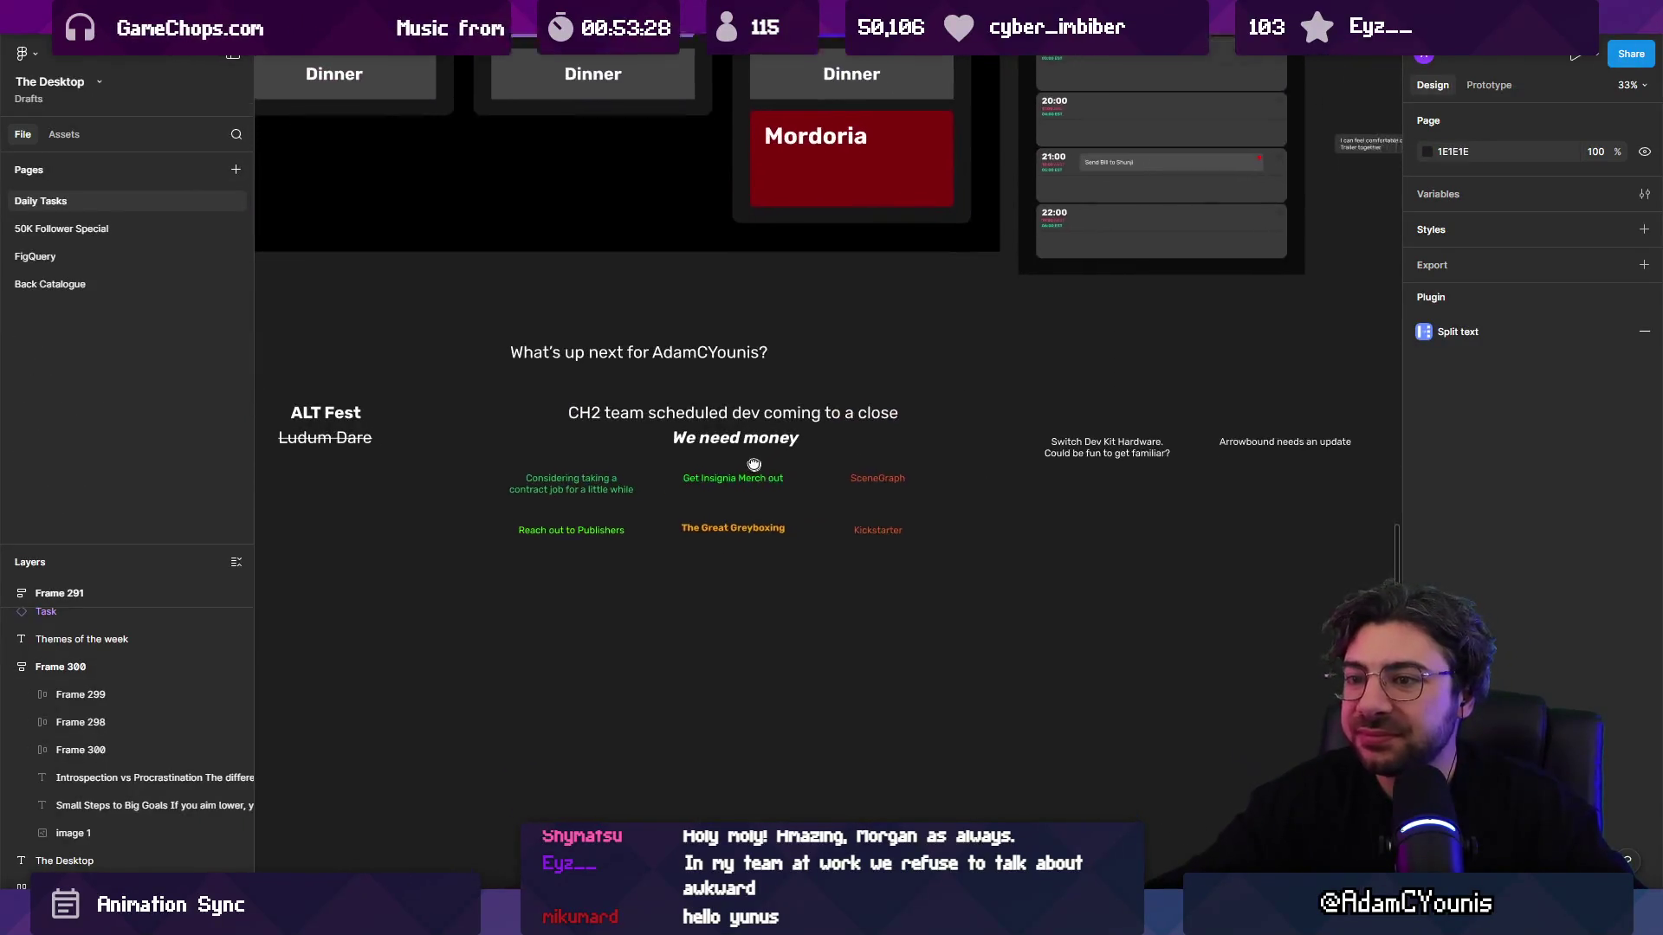
pyautogui.hotkey('ctrl', '\\')
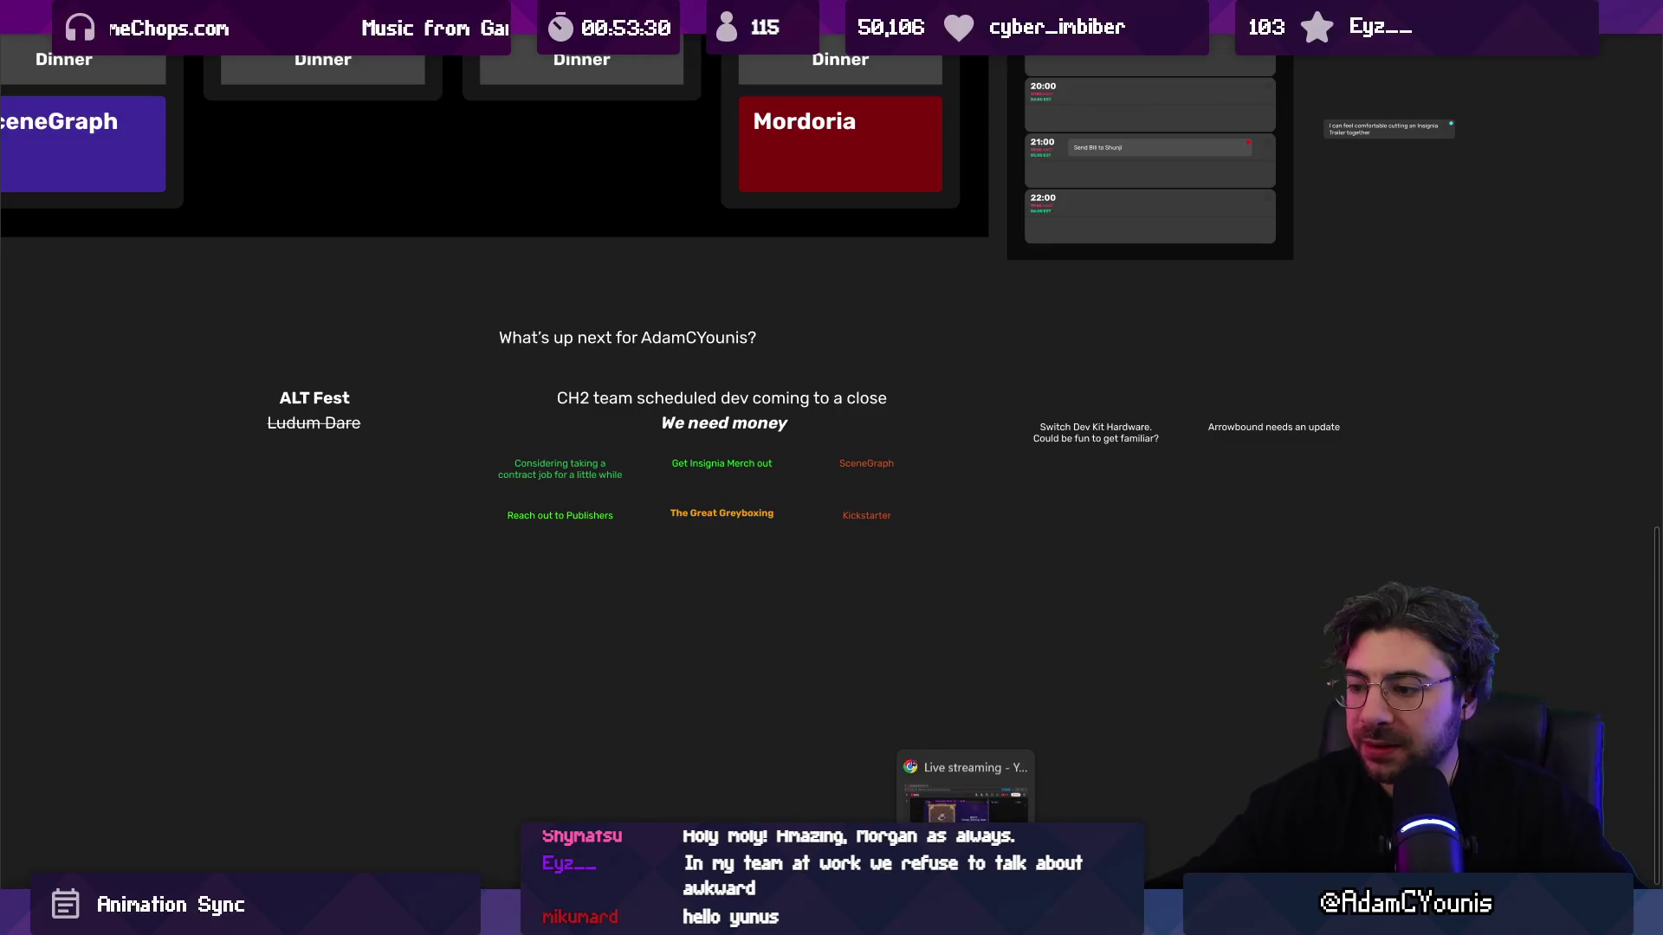
# Step: Search the desktop for 'ila .ase' and open the Ilia character sprite in Aseprite
pyautogui.click(623, 918)
pyautogui.write('ila .,')
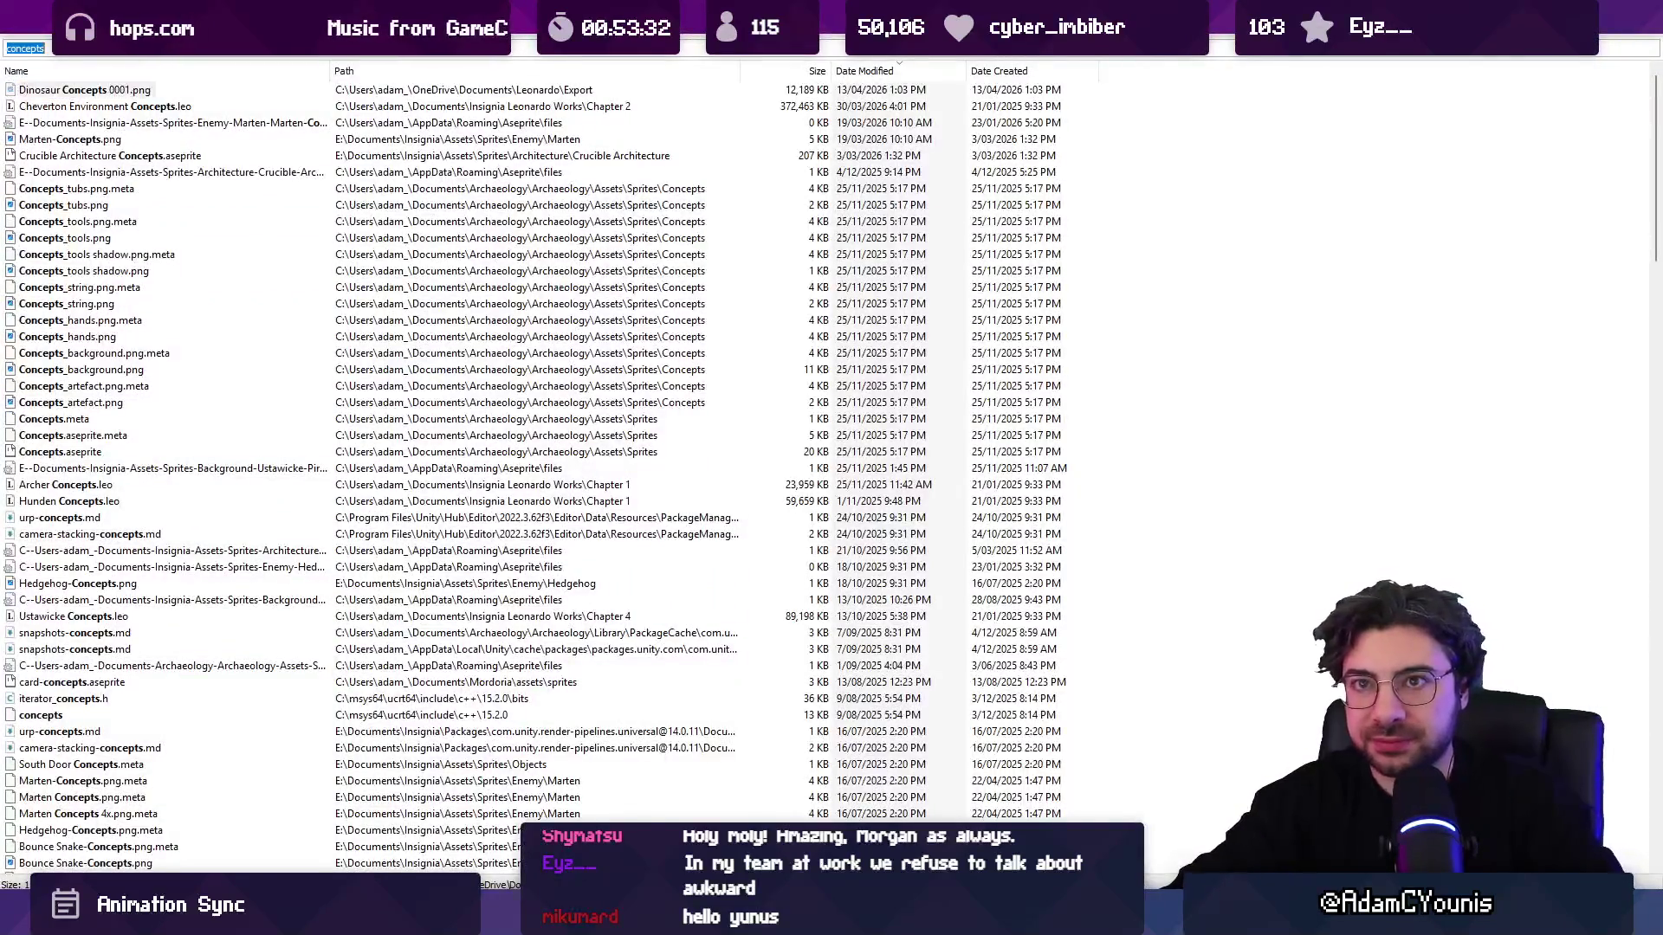
pyautogui.press('BackSpace')
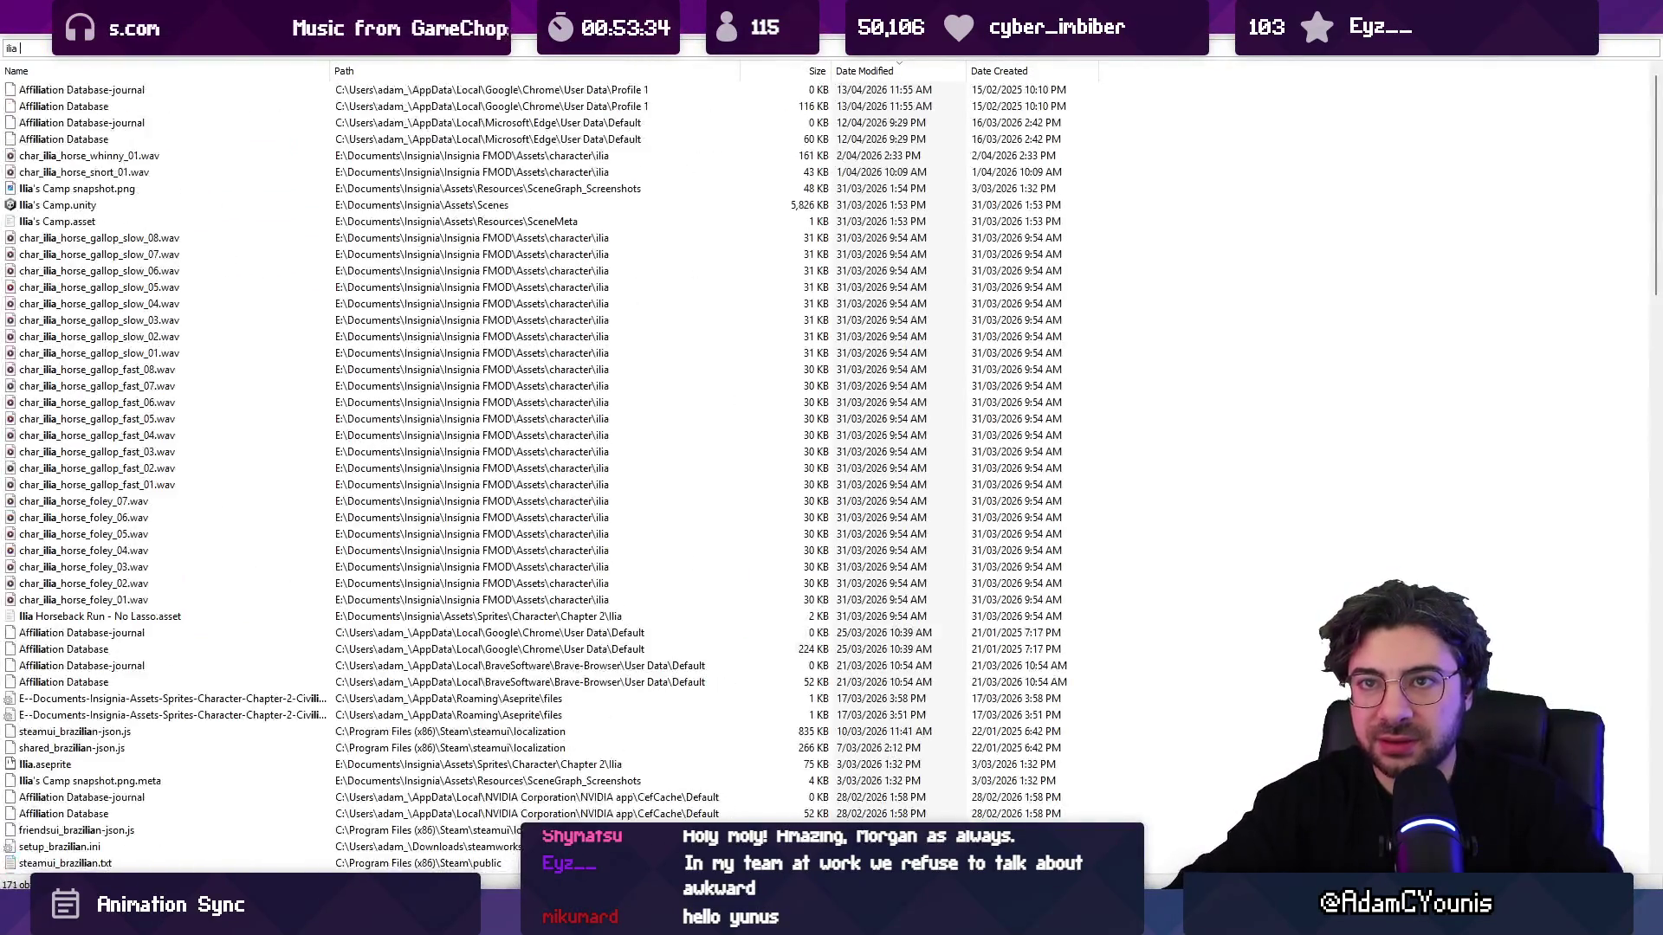
pyautogui.write('ase')
pyautogui.press('Down')
pyautogui.press('Return')
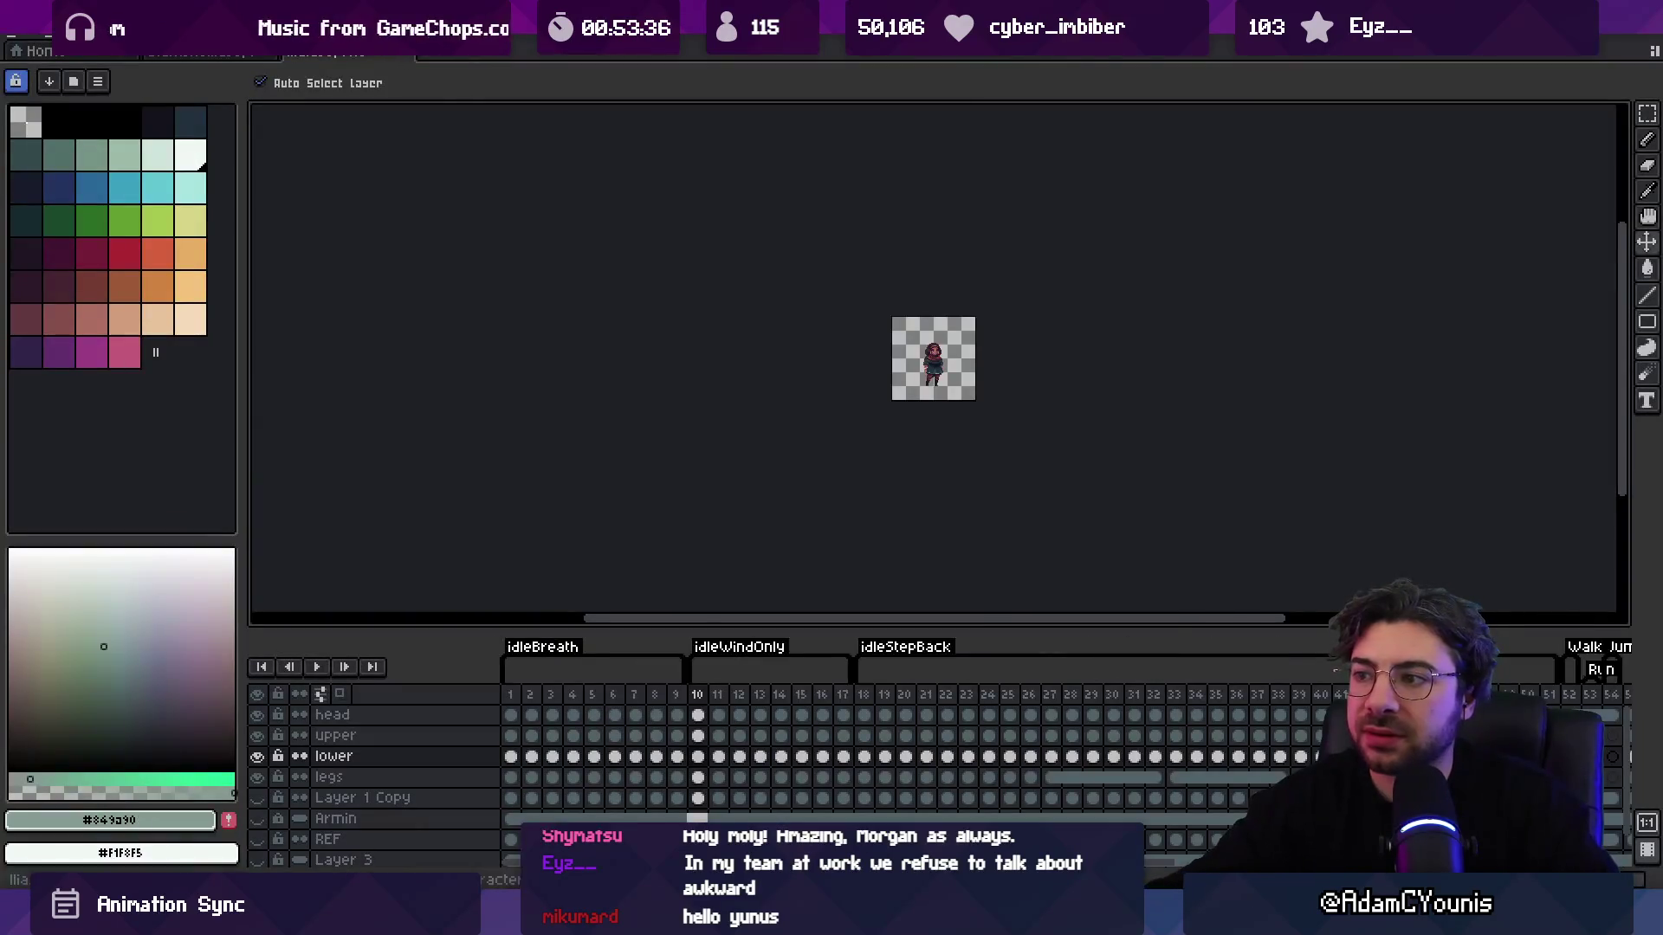
# Step: Select a run of frames in the sprite's timeline, then return to the Figma planning board
pyautogui.moveTo(863, 695)
pyautogui.mouseDown()
pyautogui.moveTo(1568, 697)
pyautogui.moveTo(515, 709)
pyautogui.moveTo(779, 702)
pyautogui.moveTo(746, 699)
pyautogui.mouseUp()
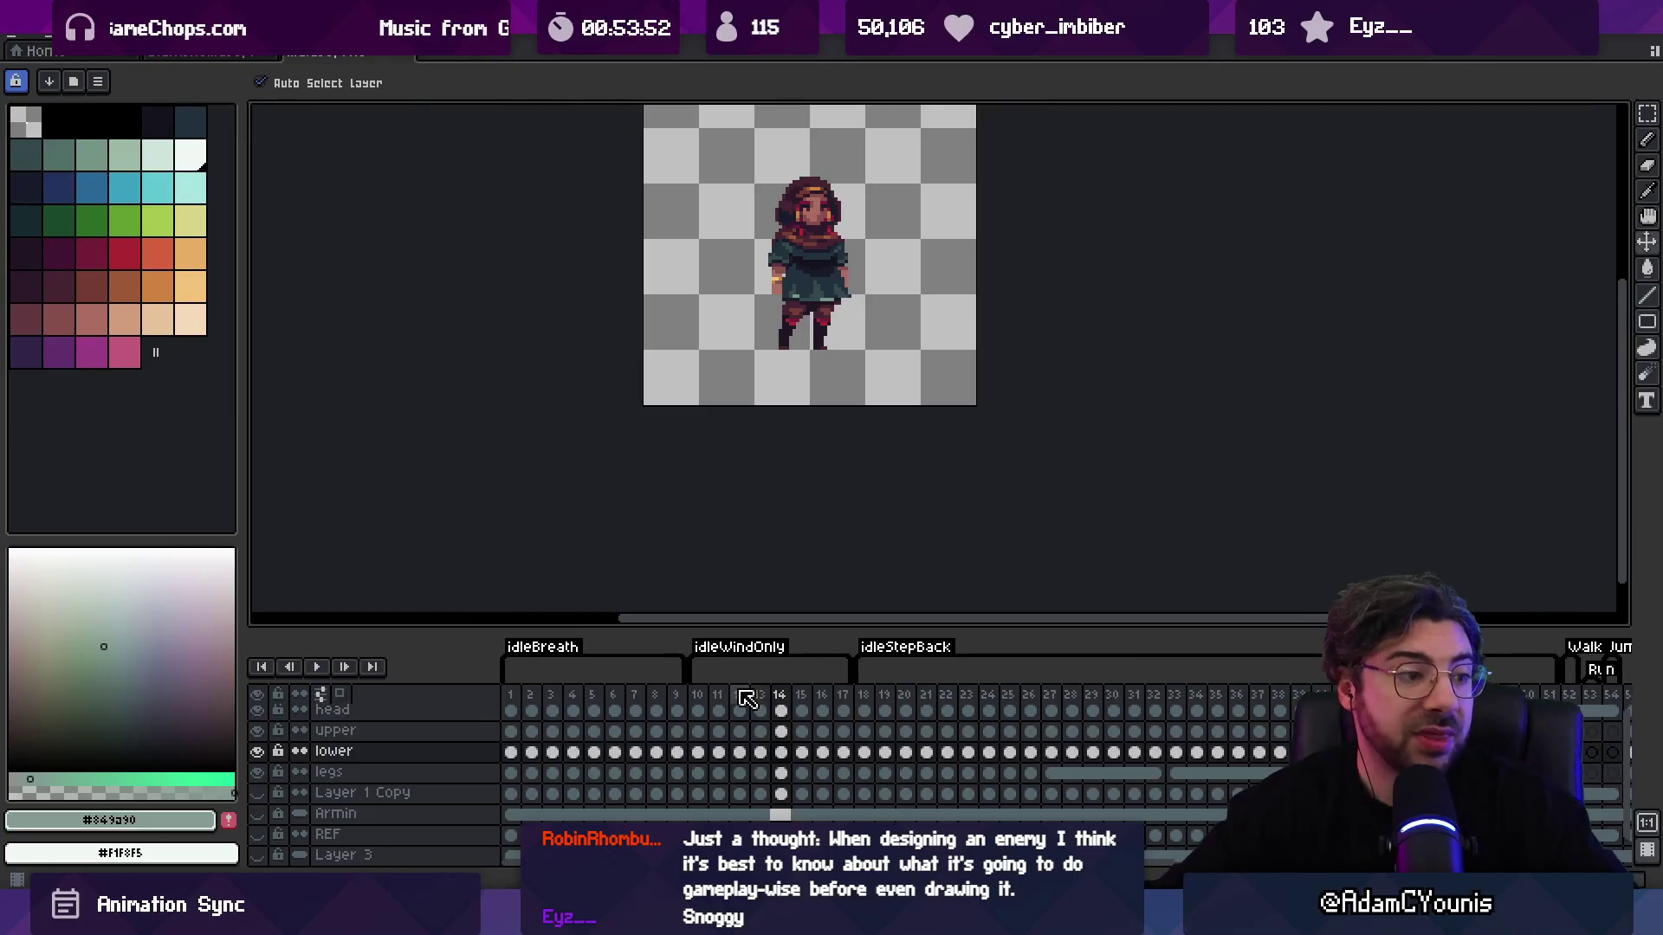
pyautogui.hotkey('alt', 'Tab')
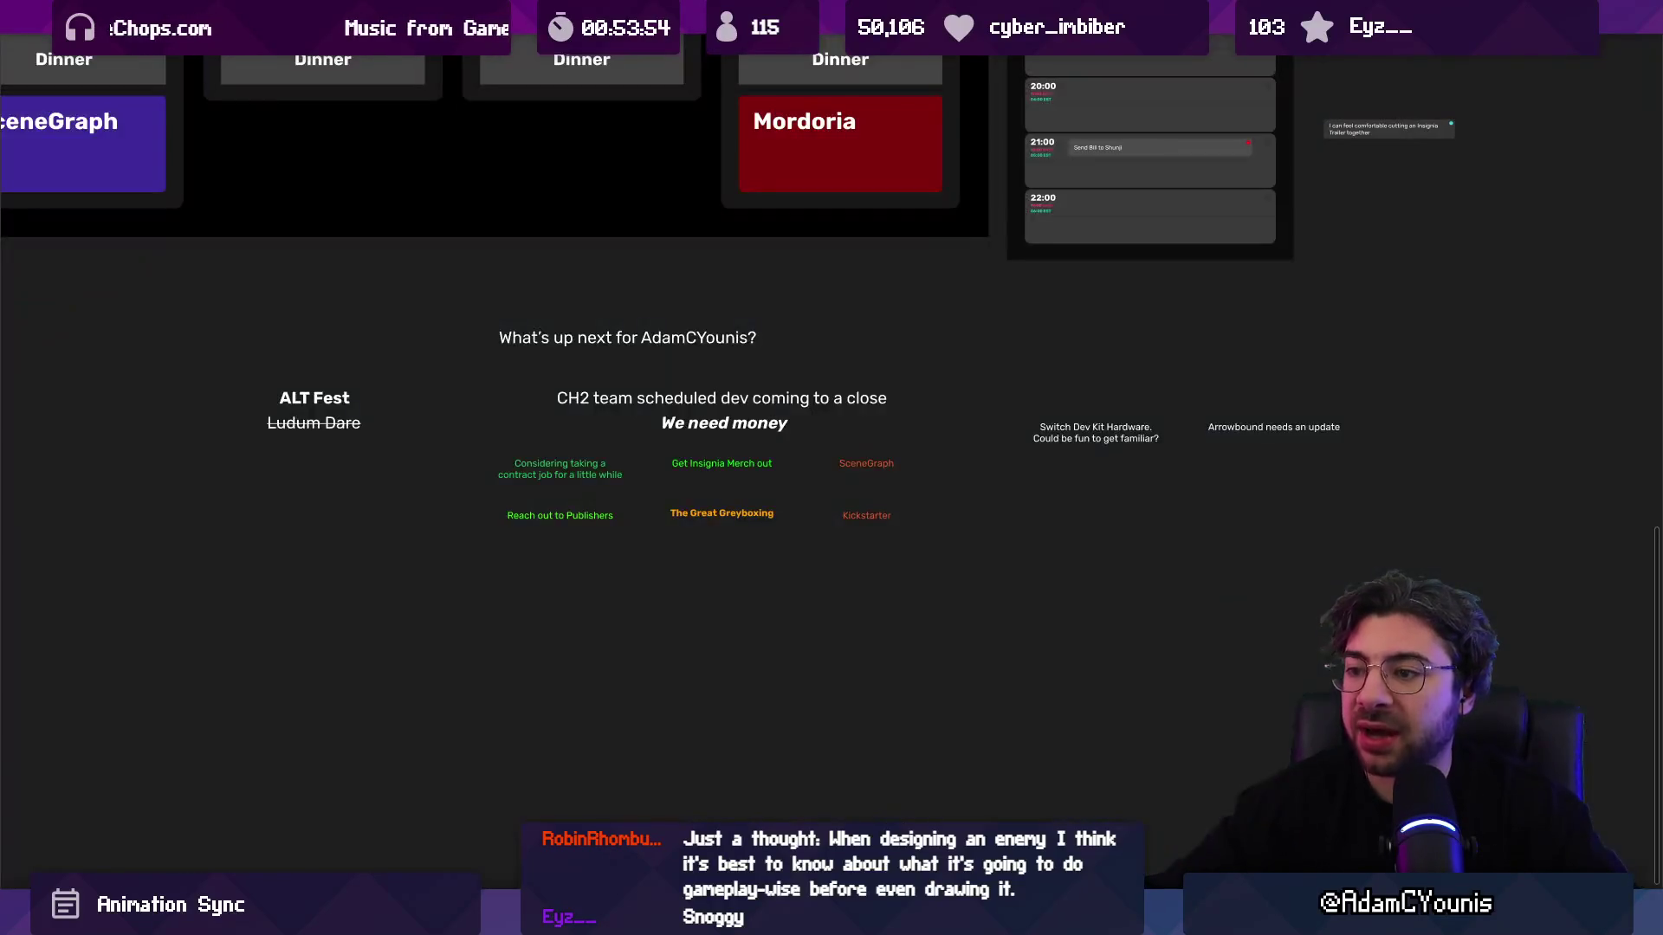
pyautogui.scroll(5, 762, 492)
pyautogui.click(687, 500)
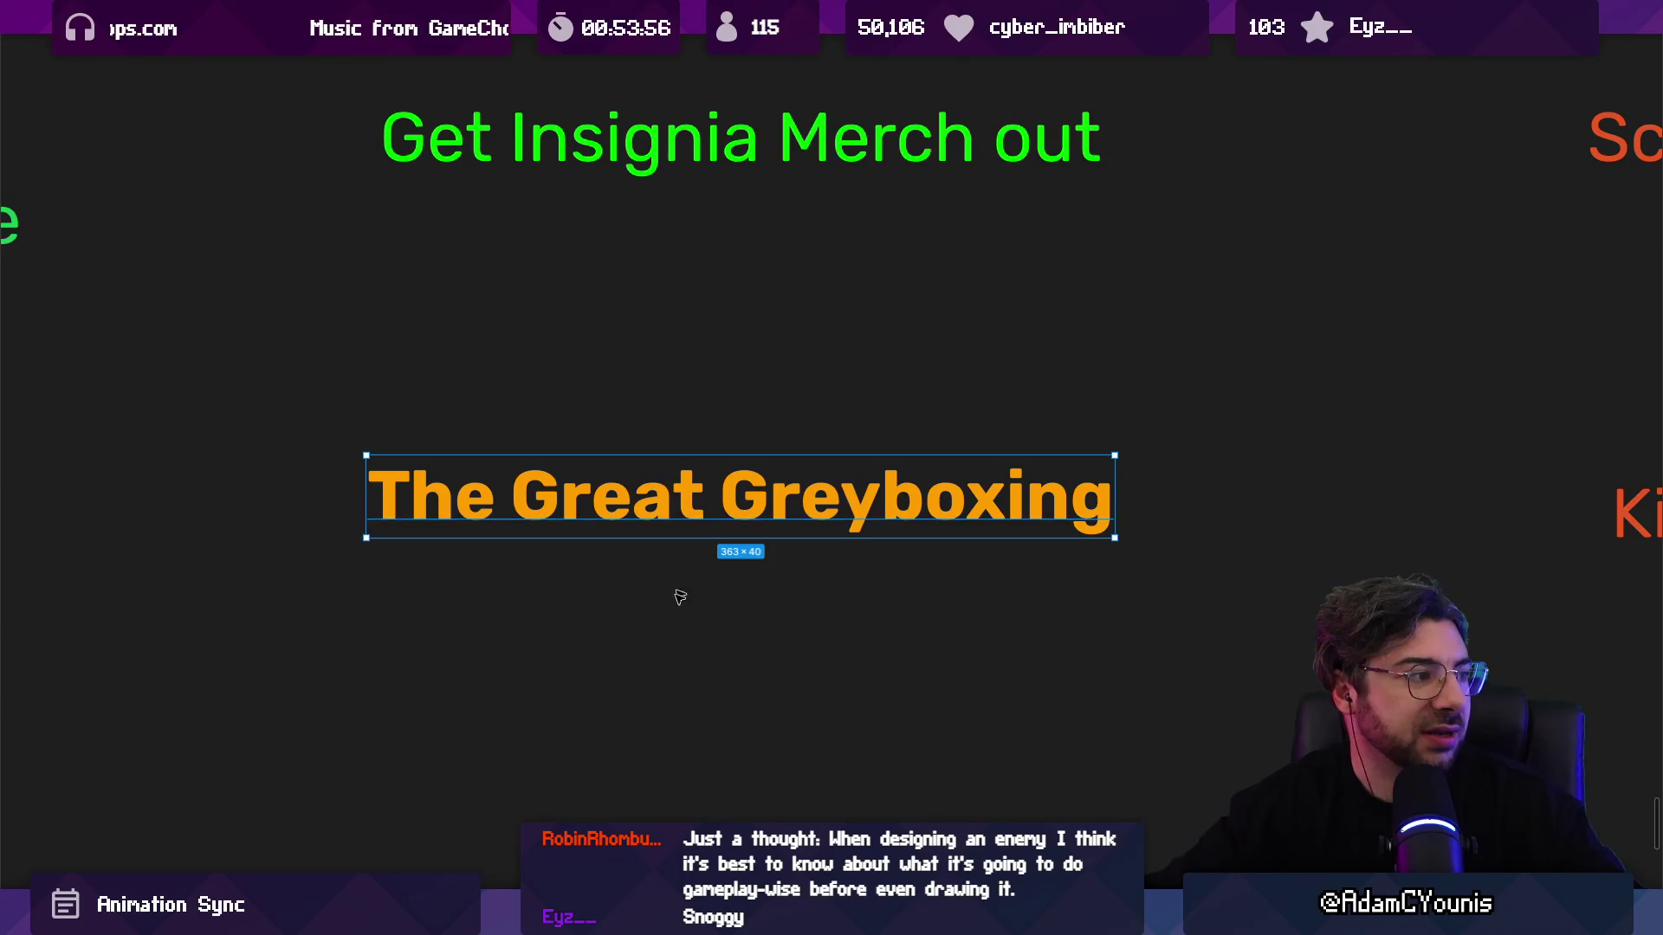
pyautogui.scroll(2, 676, 572)
pyautogui.scroll(-1, 667, 542)
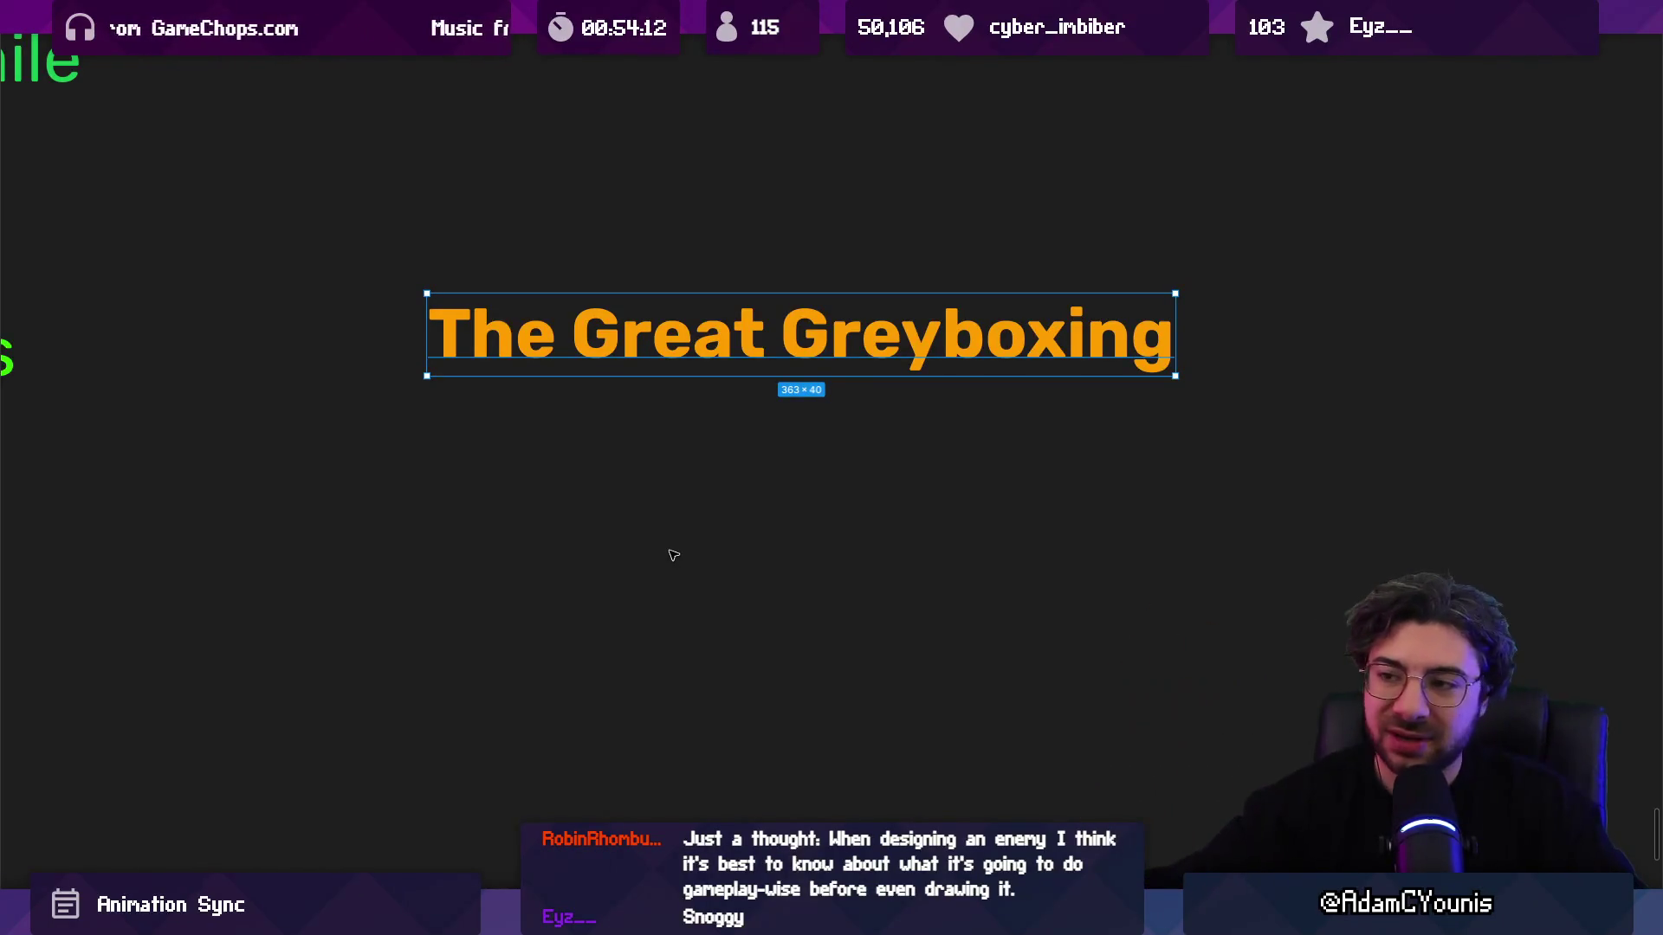
pyautogui.scroll(-5, 641, 541)
pyautogui.click(728, 565)
pyautogui.scroll(-10, 727, 563)
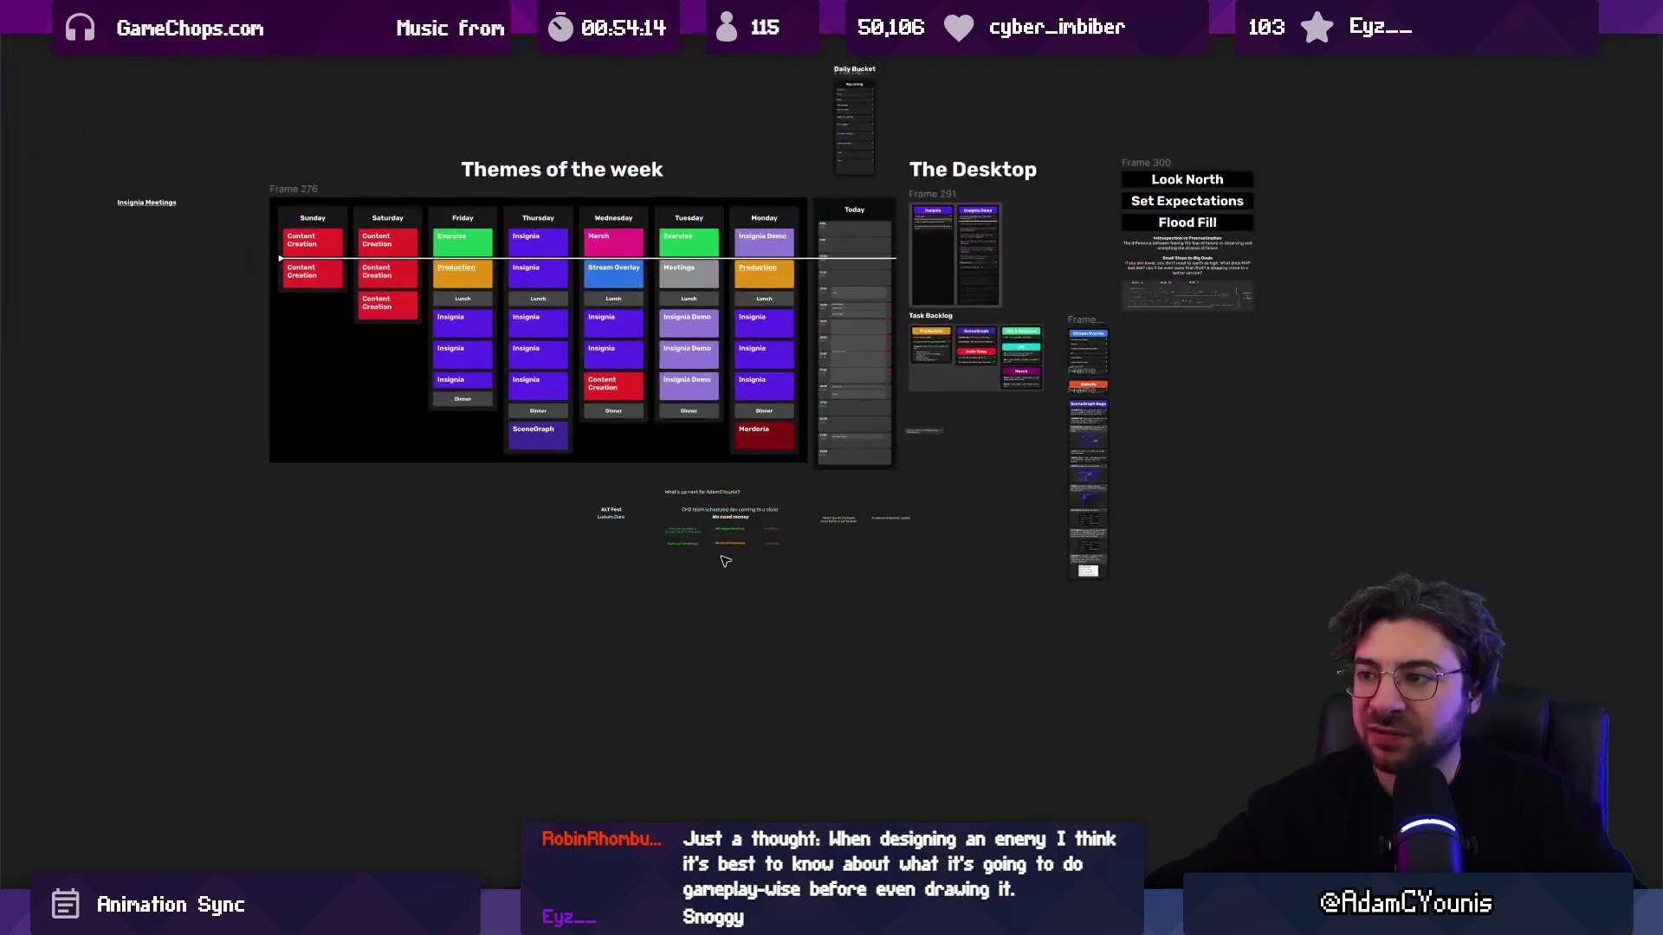
pyautogui.moveTo(728, 558); pyautogui.dragTo(720, 568)
pyautogui.scroll(10, 723, 572)
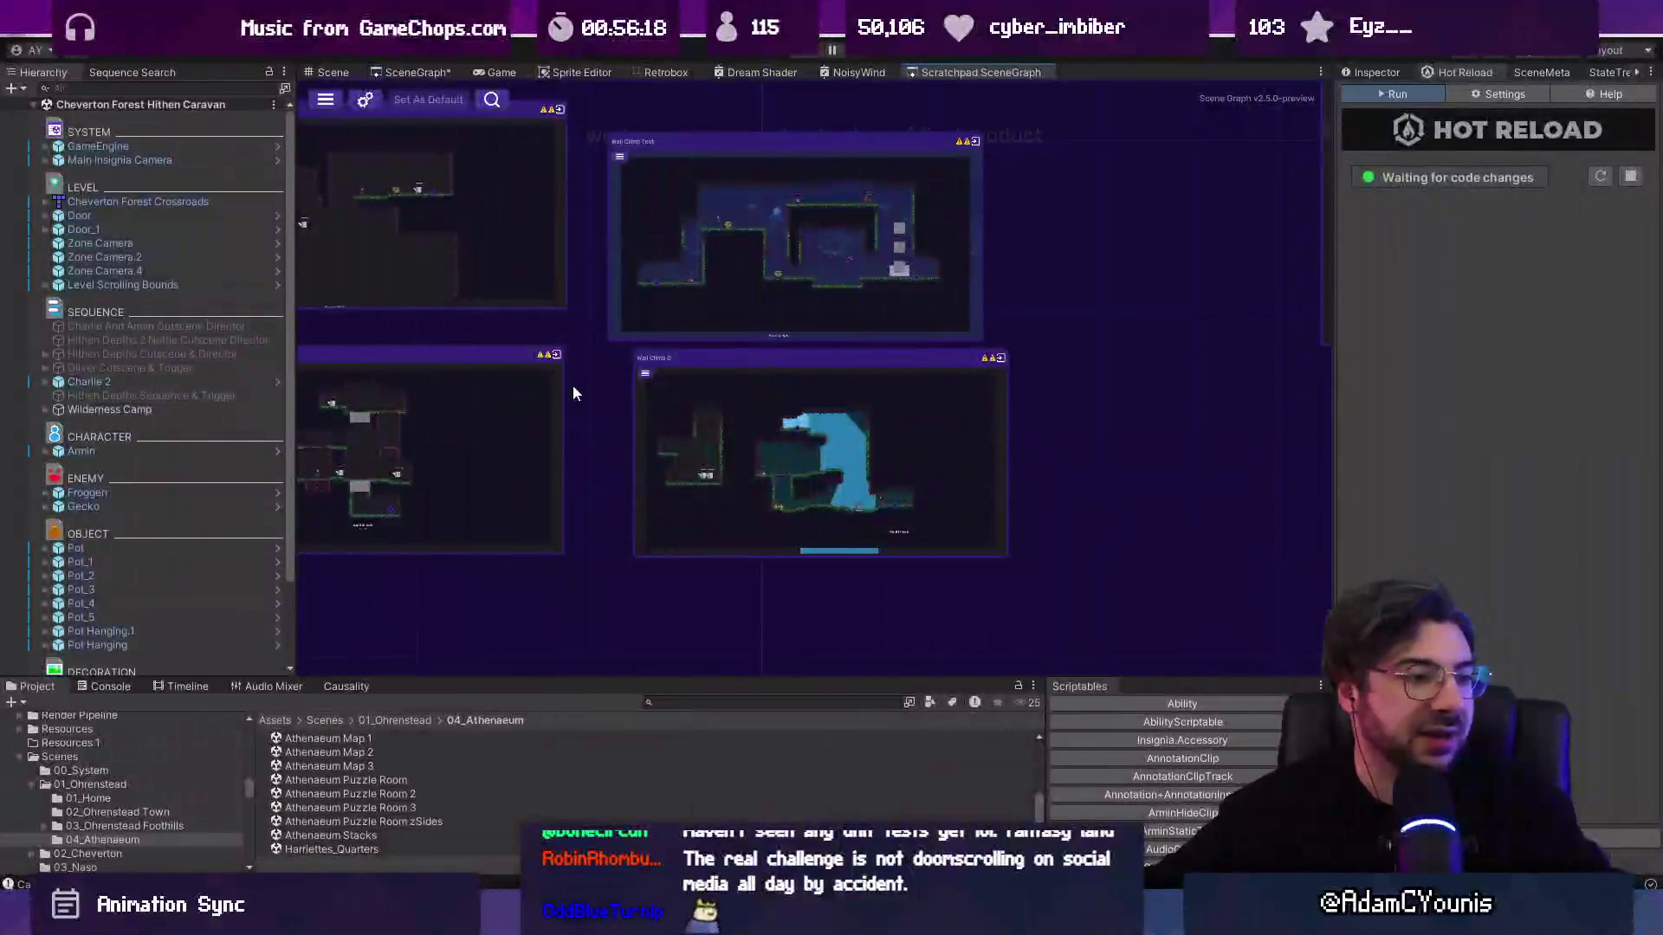
# Step: Pan and zoom the Scratchpad SceneGraph to view the Wall Climb and upper-right rooms
pyautogui.moveTo(578, 363)
pyautogui.mouseDown()
pyautogui.moveTo(927, 400)
pyautogui.moveTo(943, 381)
pyautogui.mouseUp()
pyautogui.scroll(-2, 942, 381)
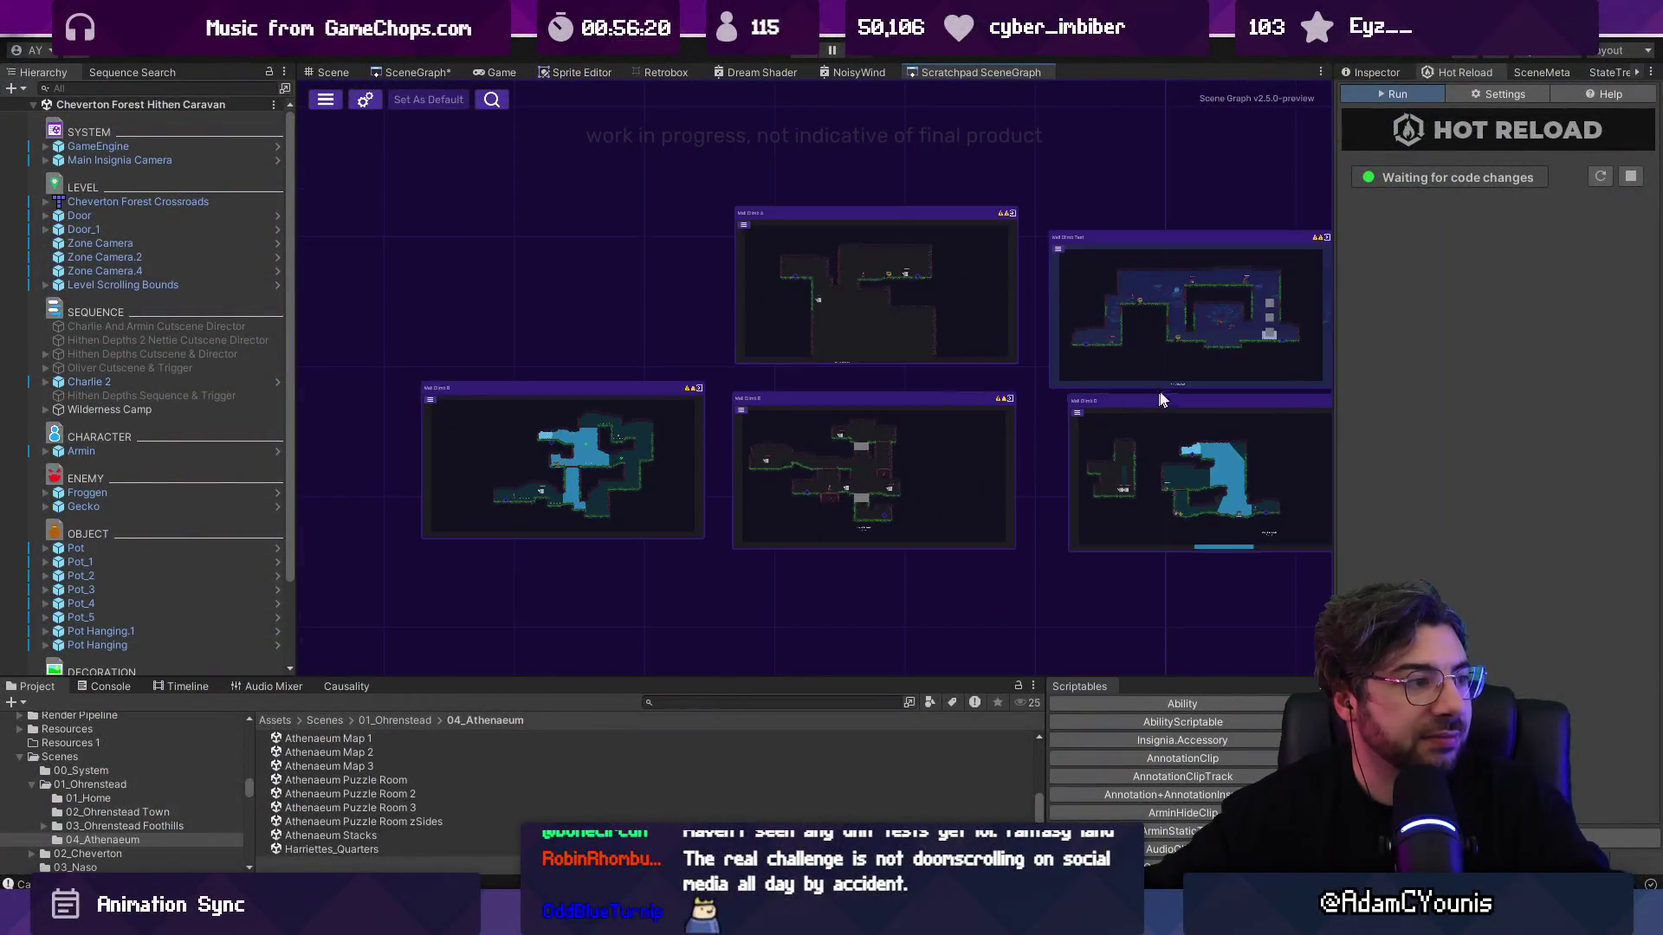
pyautogui.scroll(5, 1146, 447)
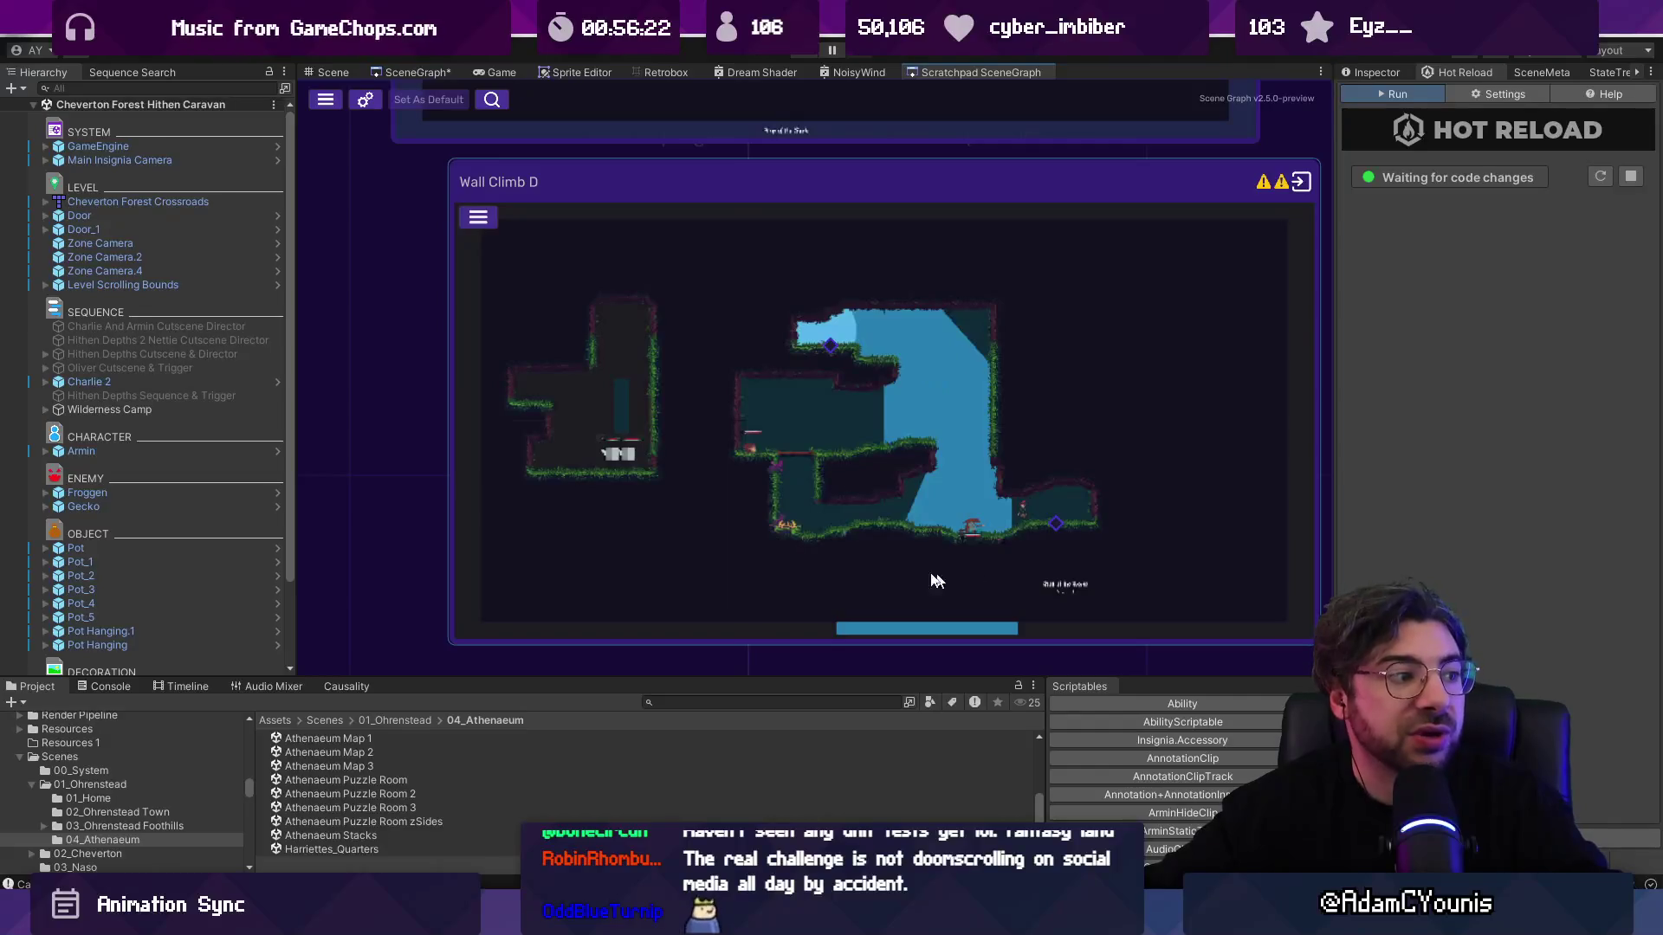
pyautogui.scroll(2, 923, 483)
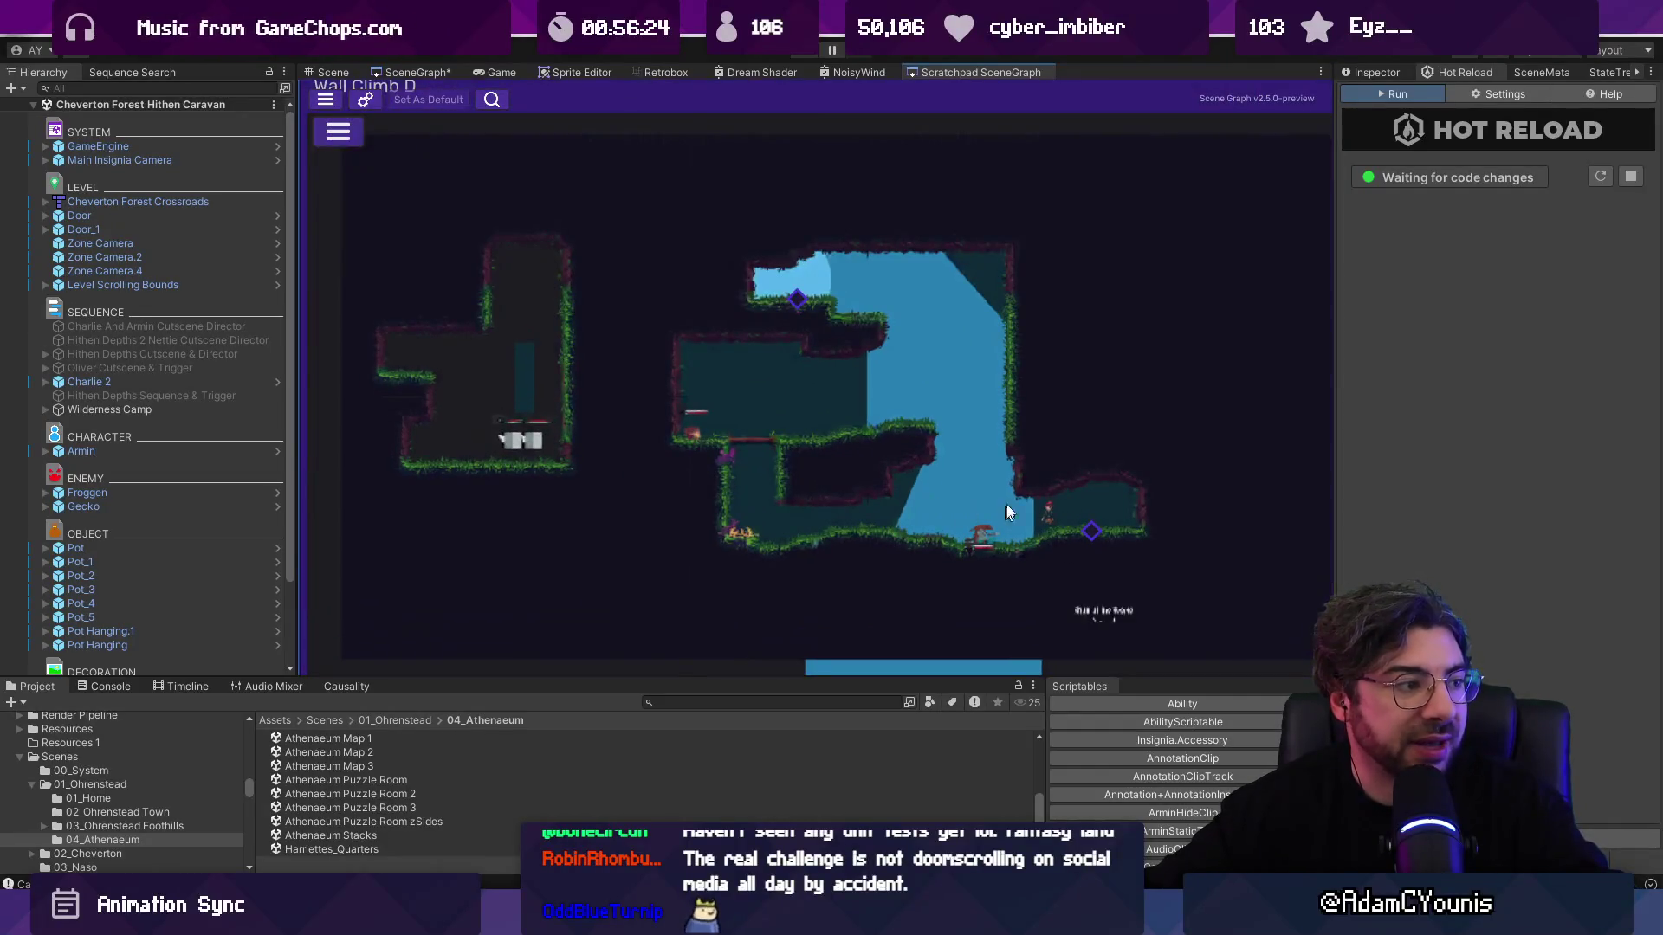
pyautogui.scroll(-5, 860, 413)
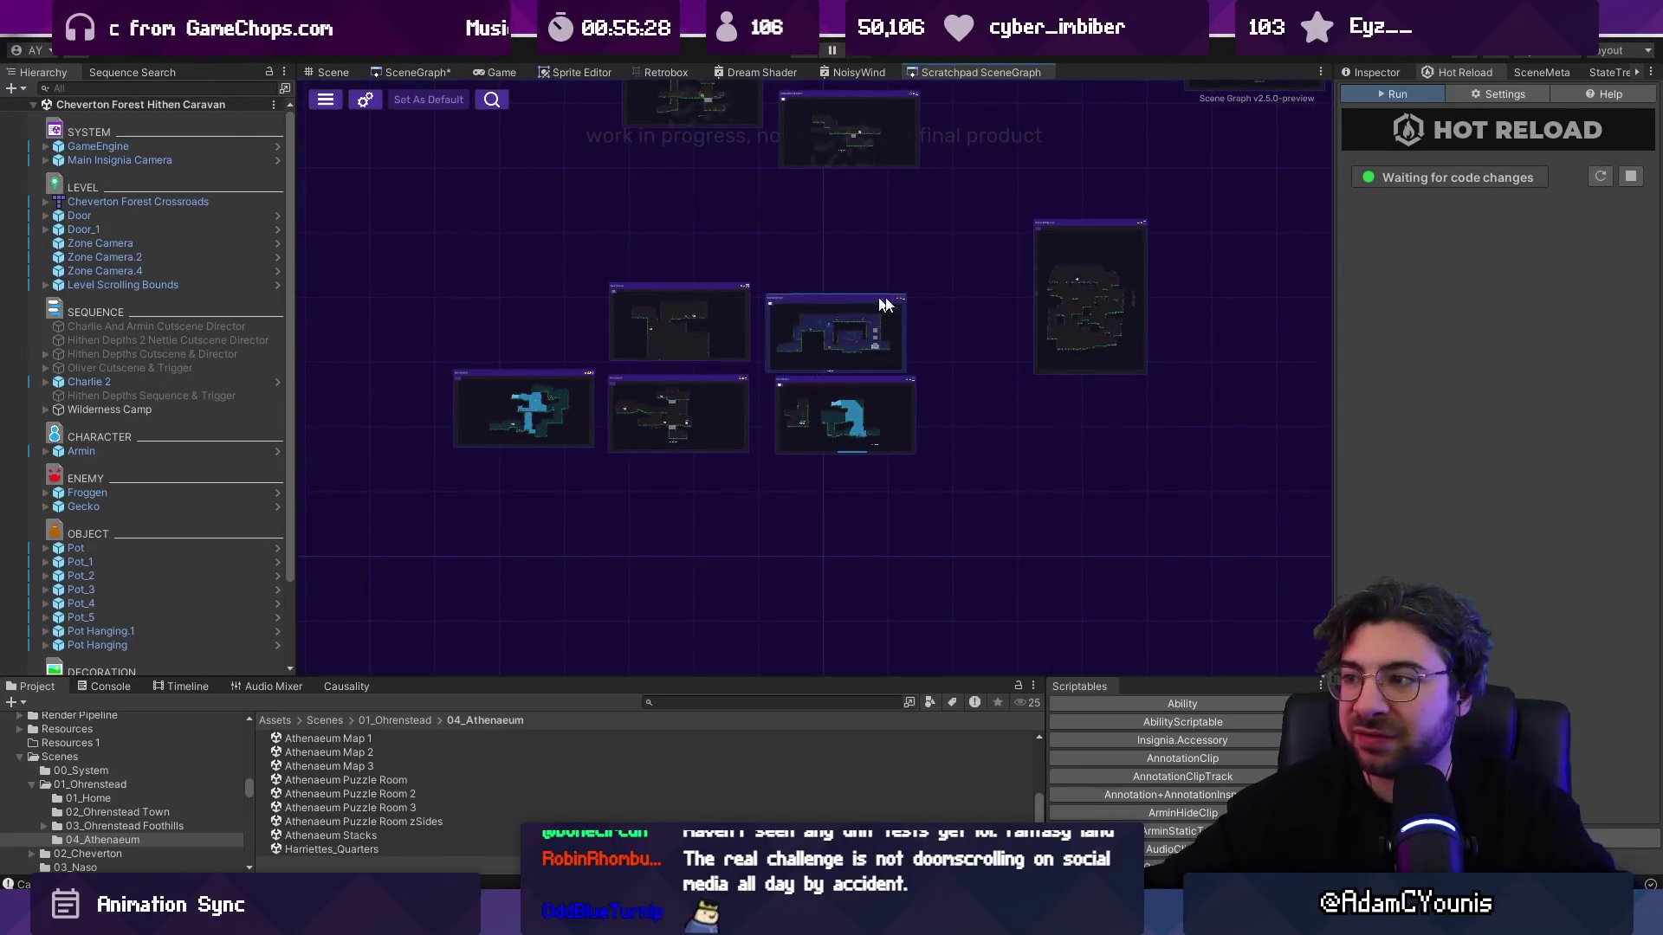
pyautogui.moveTo(957, 264)
pyautogui.mouseDown()
pyautogui.moveTo(999, 289)
pyautogui.moveTo(966, 427)
pyautogui.moveTo(702, 396)
pyautogui.mouseUp()
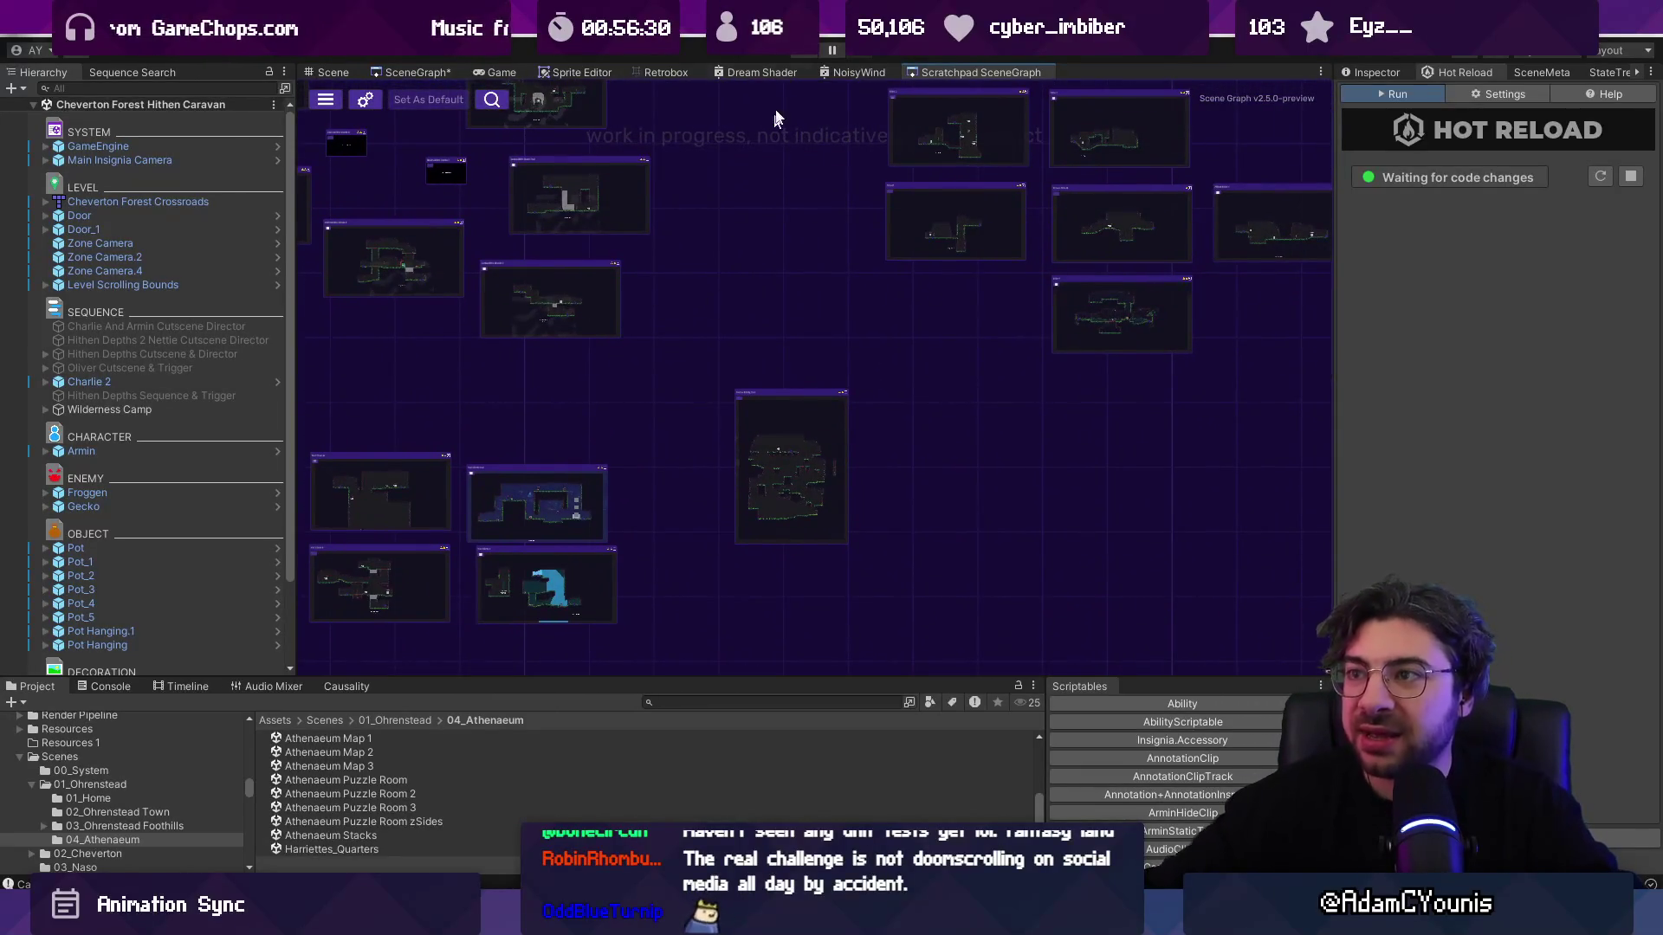
# Step: Compare with the main SceneGraph, then re-centre the scratchpad rooms
pyautogui.click(431, 71)
pyautogui.scroll(5, 798, 277)
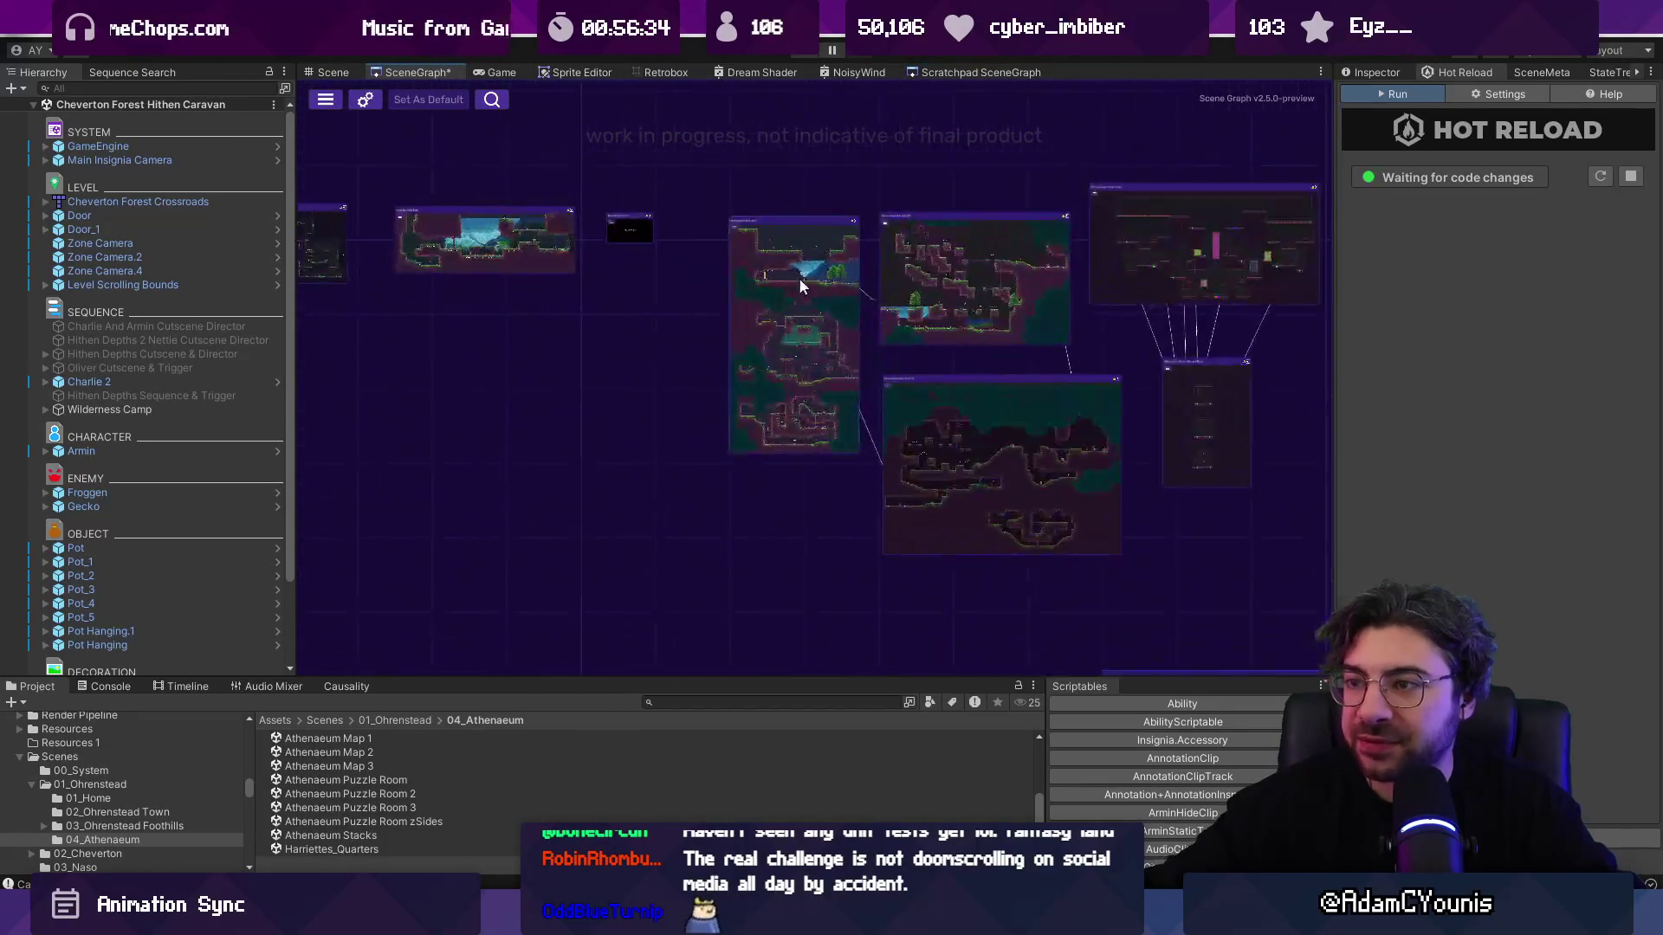
pyautogui.scroll(2, 924, 97)
pyautogui.click(979, 72)
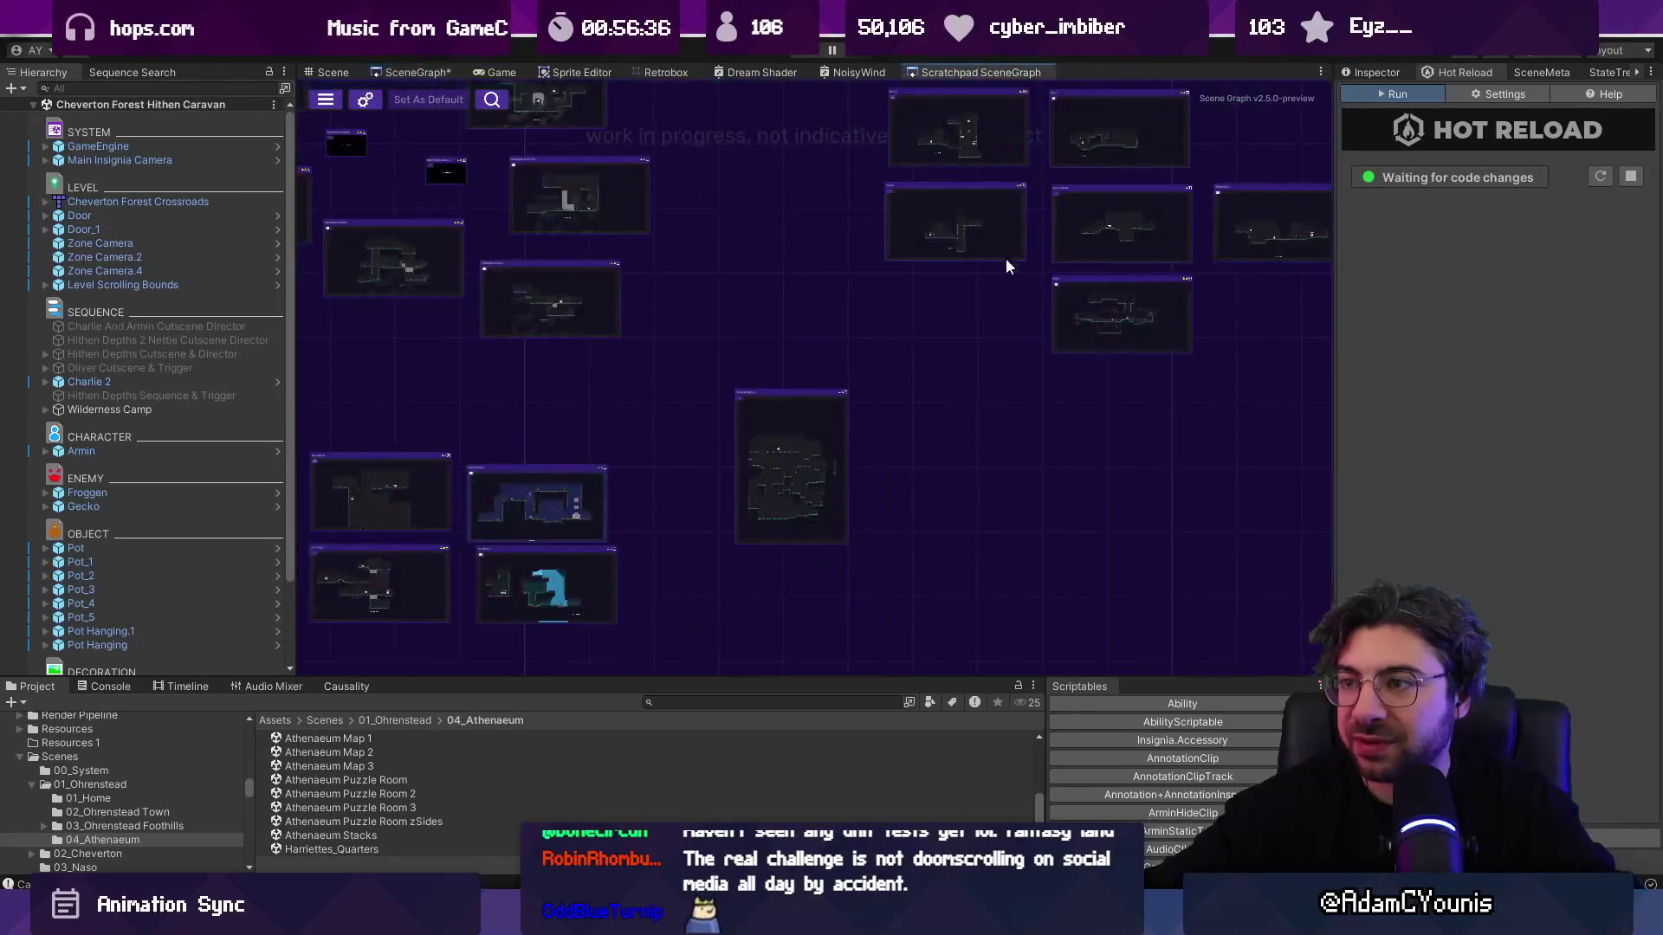
pyautogui.scroll(3, 572, 450)
pyautogui.moveTo(606, 468); pyautogui.dragTo(840, 498)
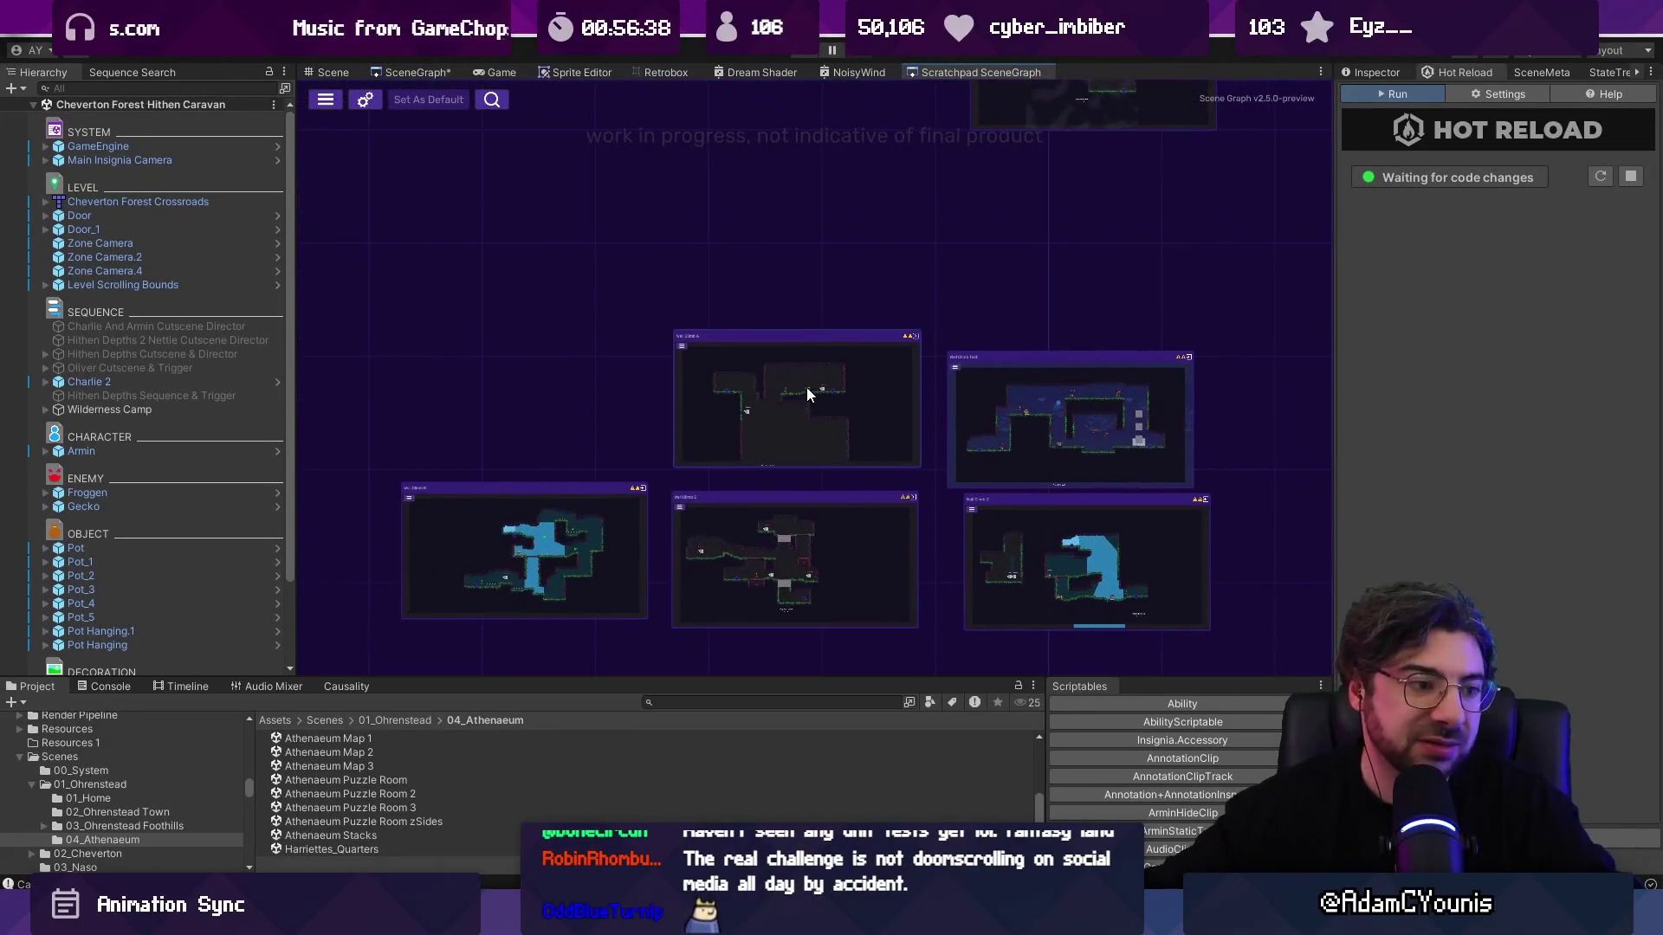
# Step: Survey the main SceneGraph's room overview, then show the Hithen Caravan level in the Scene tab
pyautogui.click(333, 72)
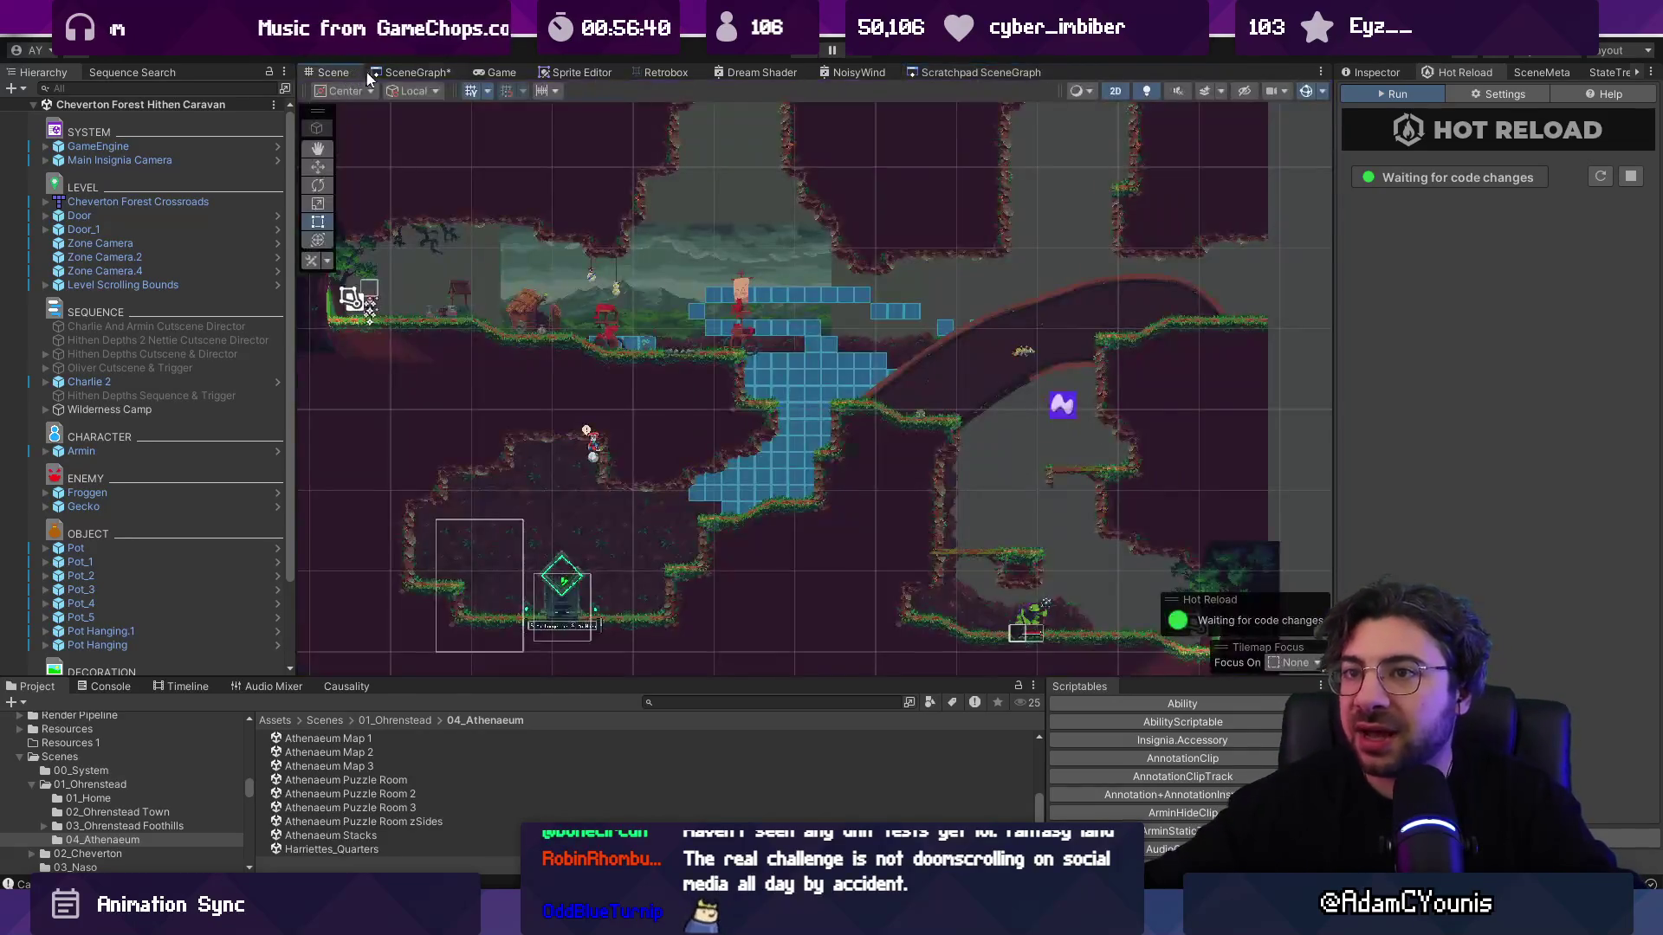
pyautogui.click(407, 71)
pyautogui.scroll(-3, 932, 323)
pyautogui.scroll(4, 934, 324)
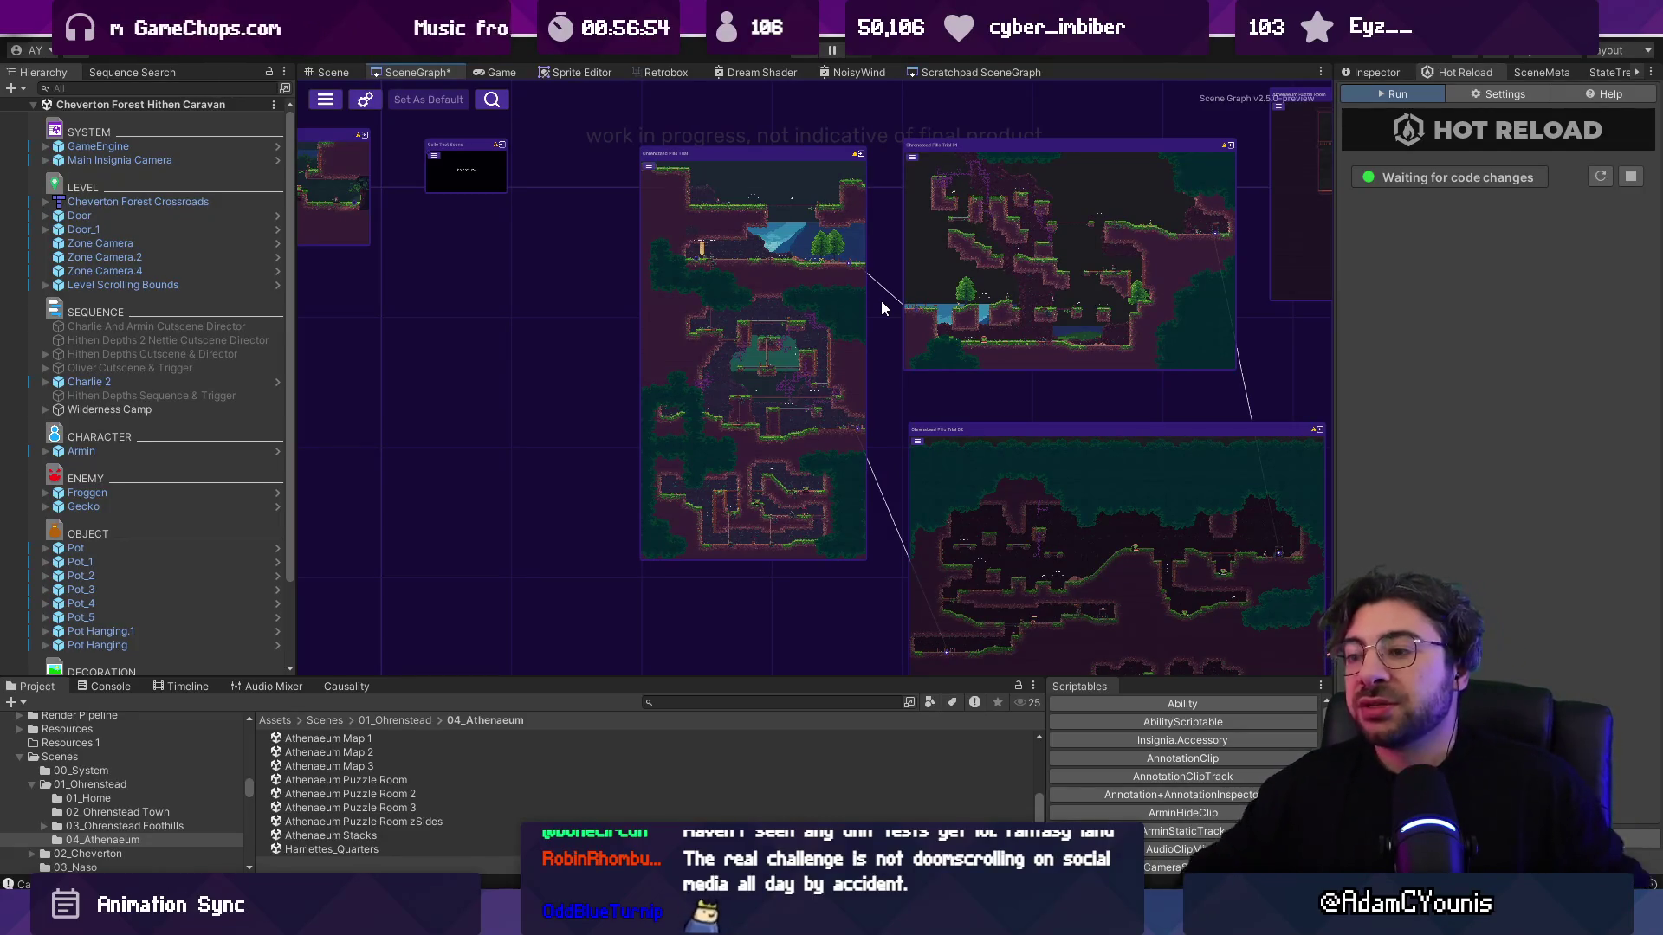
pyautogui.scroll(-10, 761, 277)
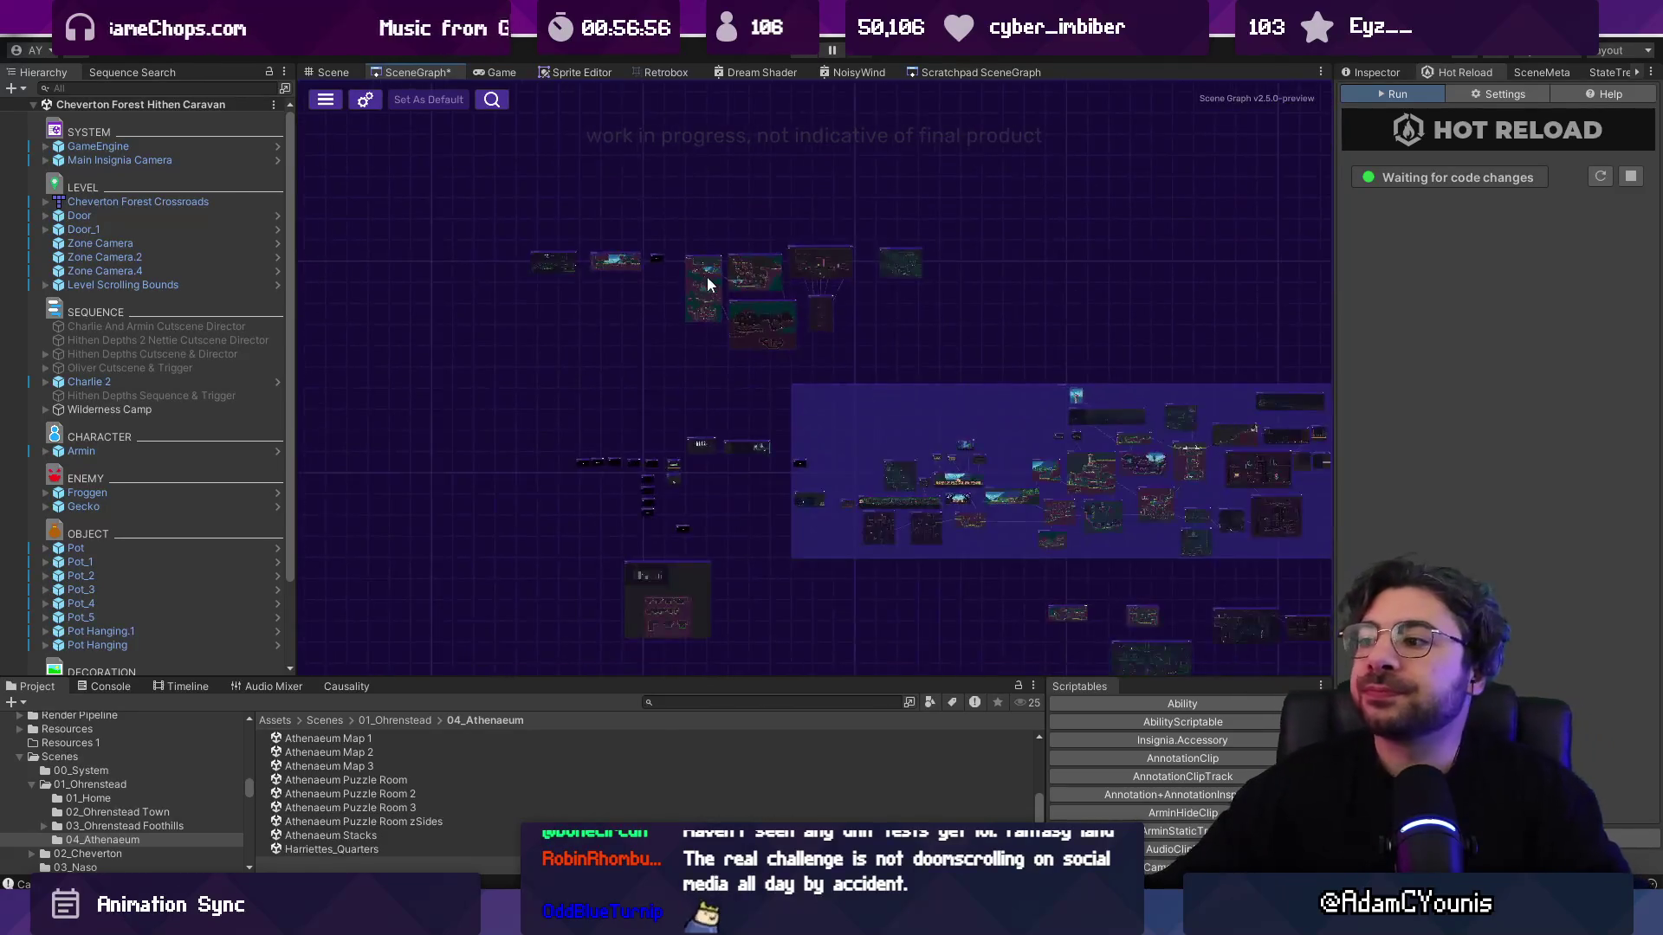
pyautogui.scroll(4, 1078, 315)
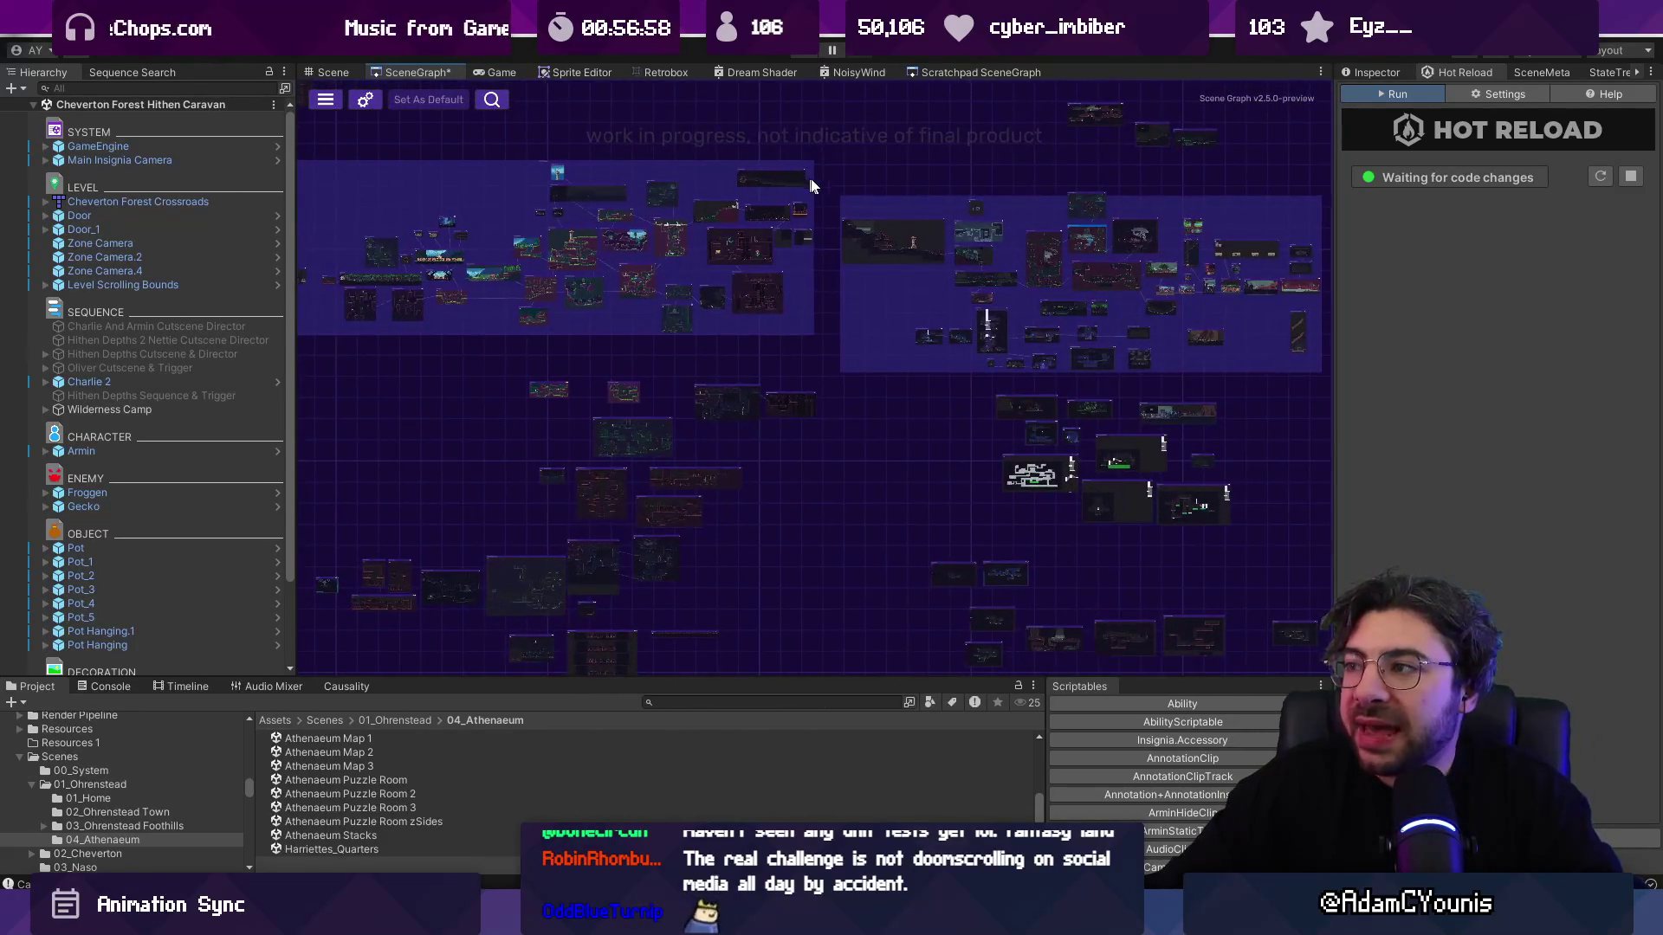
pyautogui.moveTo(844, 140)
pyautogui.mouseDown()
pyautogui.moveTo(891, 154)
pyautogui.moveTo(866, 142)
pyautogui.mouseUp()
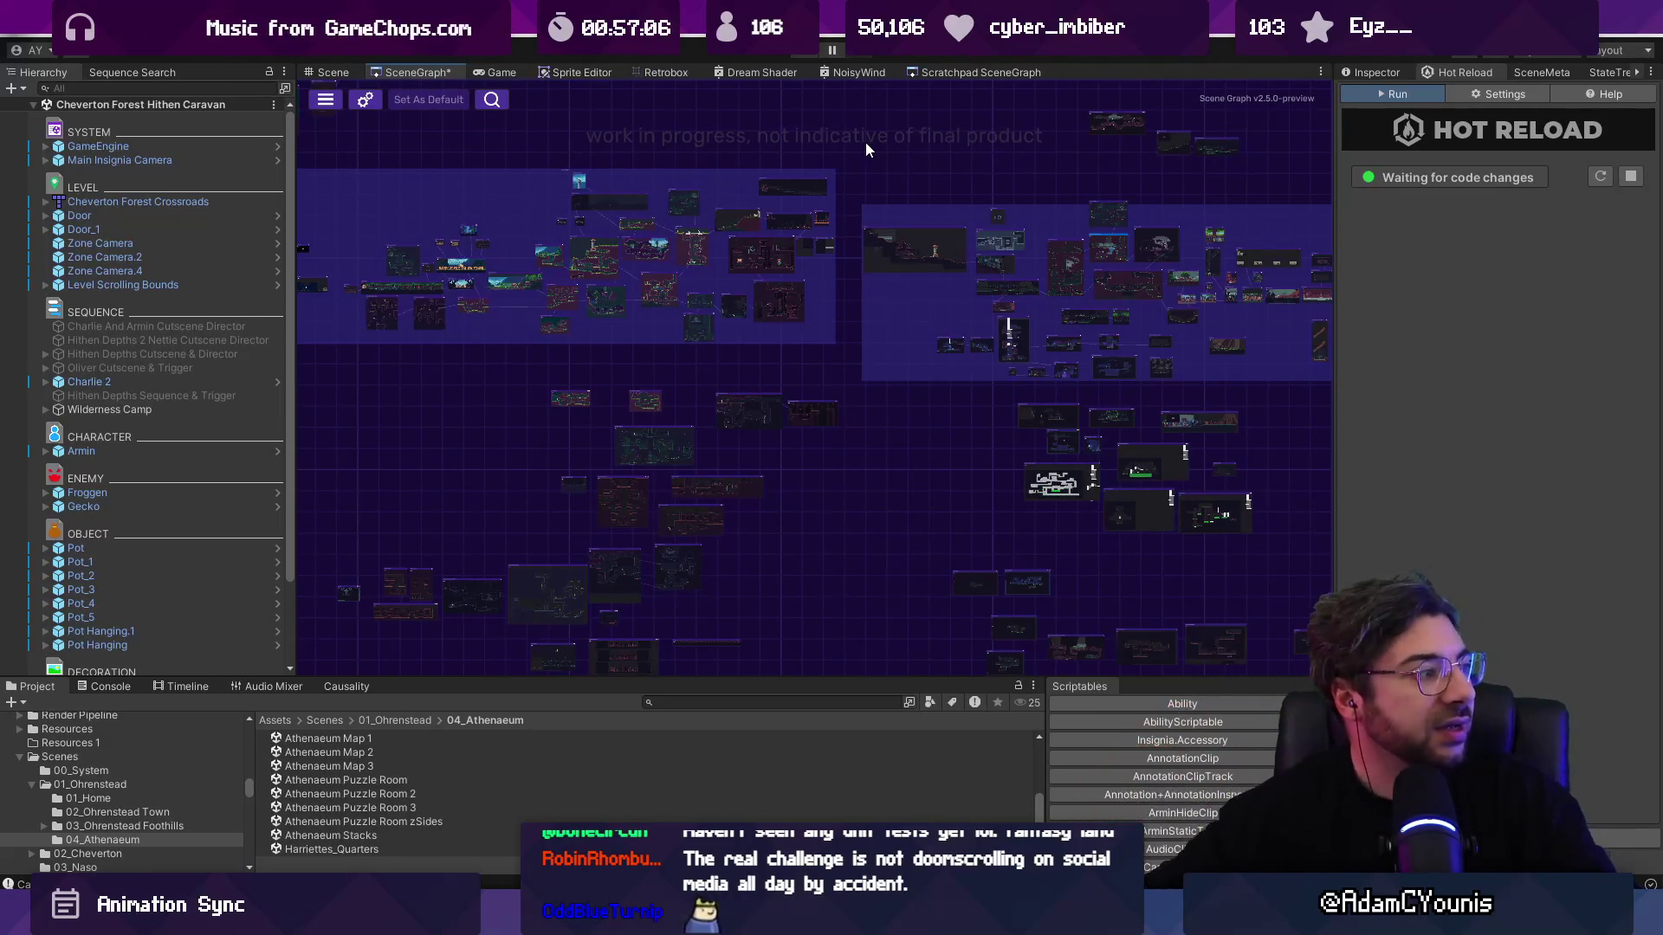
pyautogui.scroll(-2, 853, 199)
pyautogui.moveTo(860, 181)
pyautogui.mouseDown()
pyautogui.moveTo(854, 264)
pyautogui.moveTo(872, 253)
pyautogui.moveTo(859, 201)
pyautogui.moveTo(857, 229)
pyautogui.mouseUp()
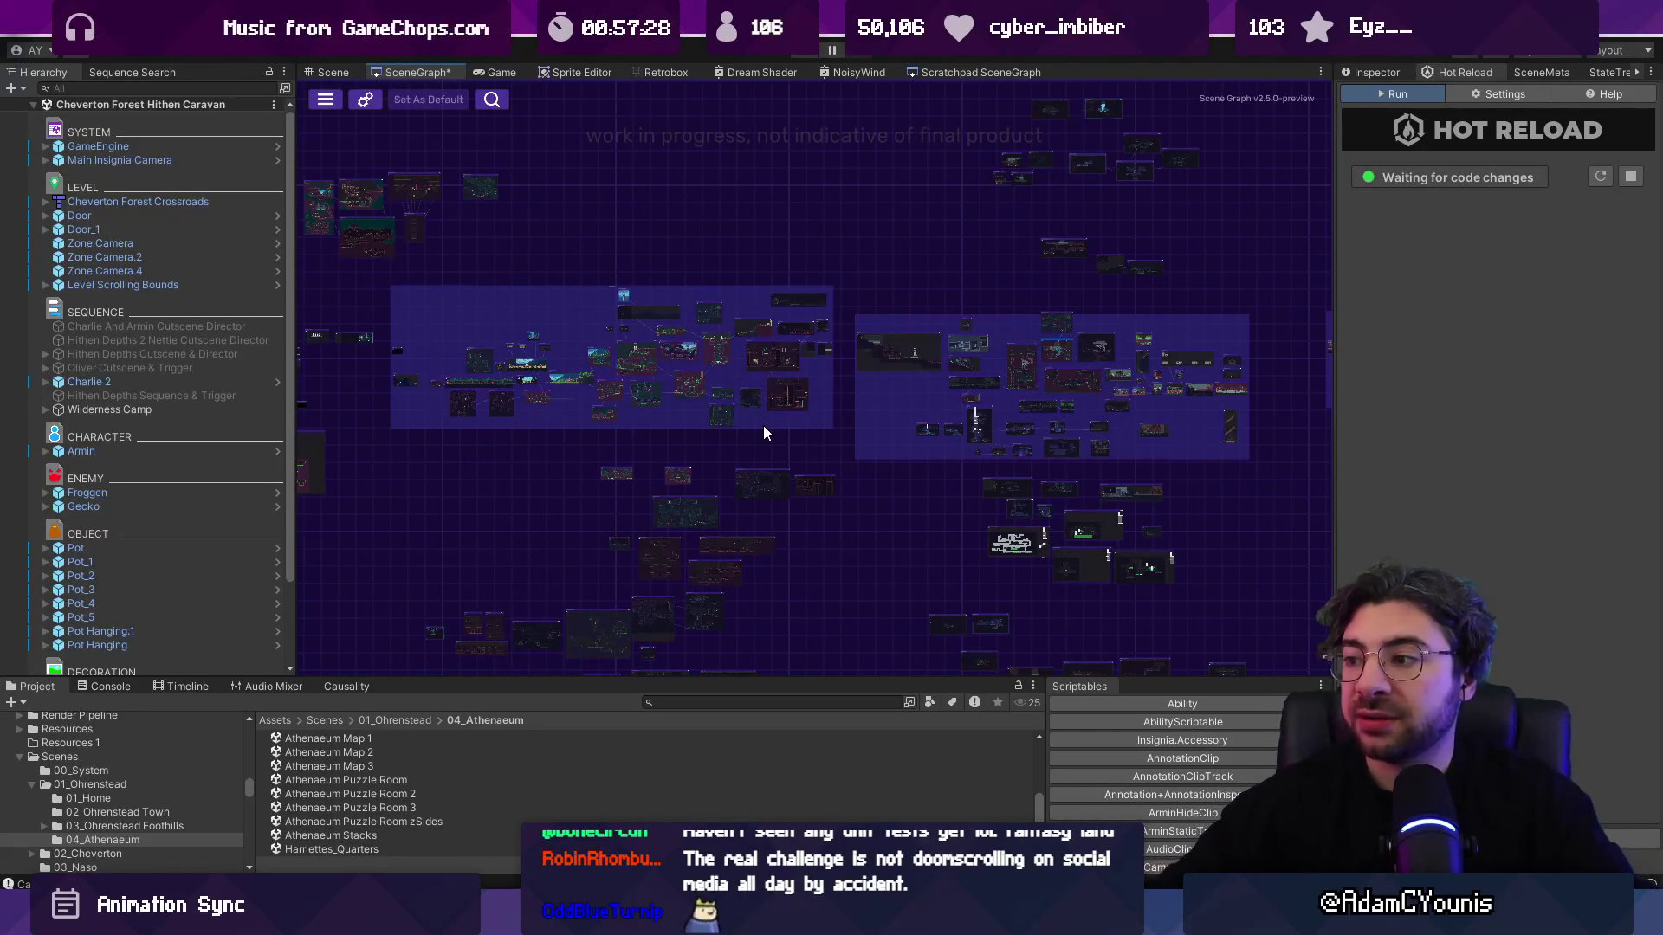
pyautogui.scroll(5, 814, 351)
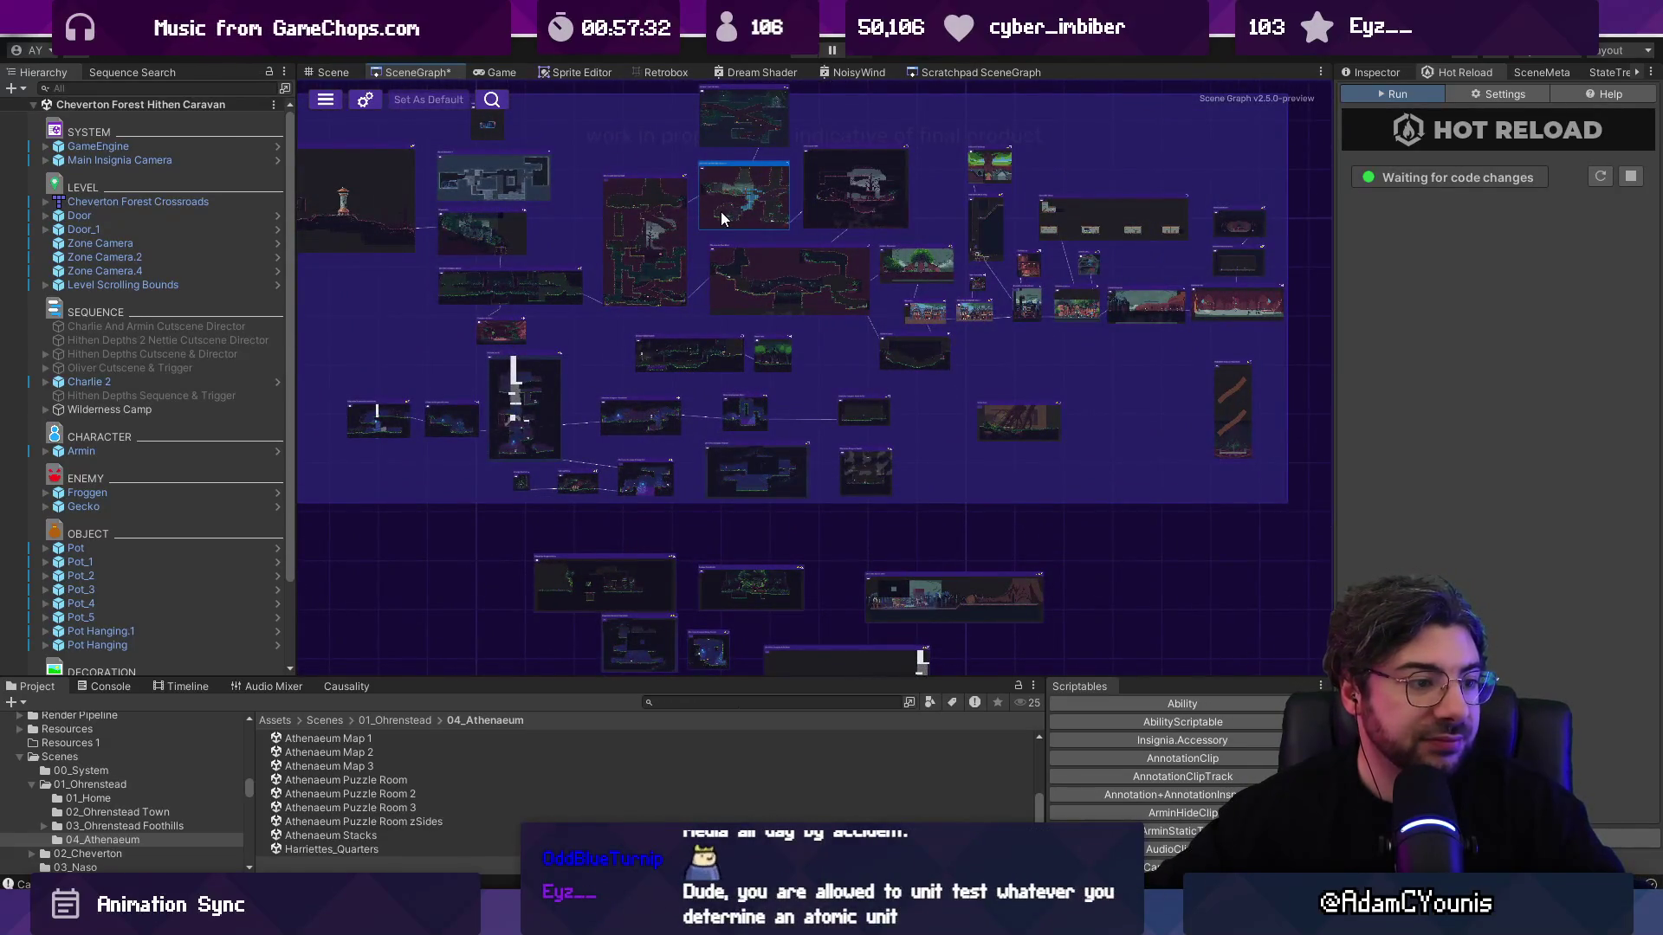
pyautogui.scroll(5, 735, 189)
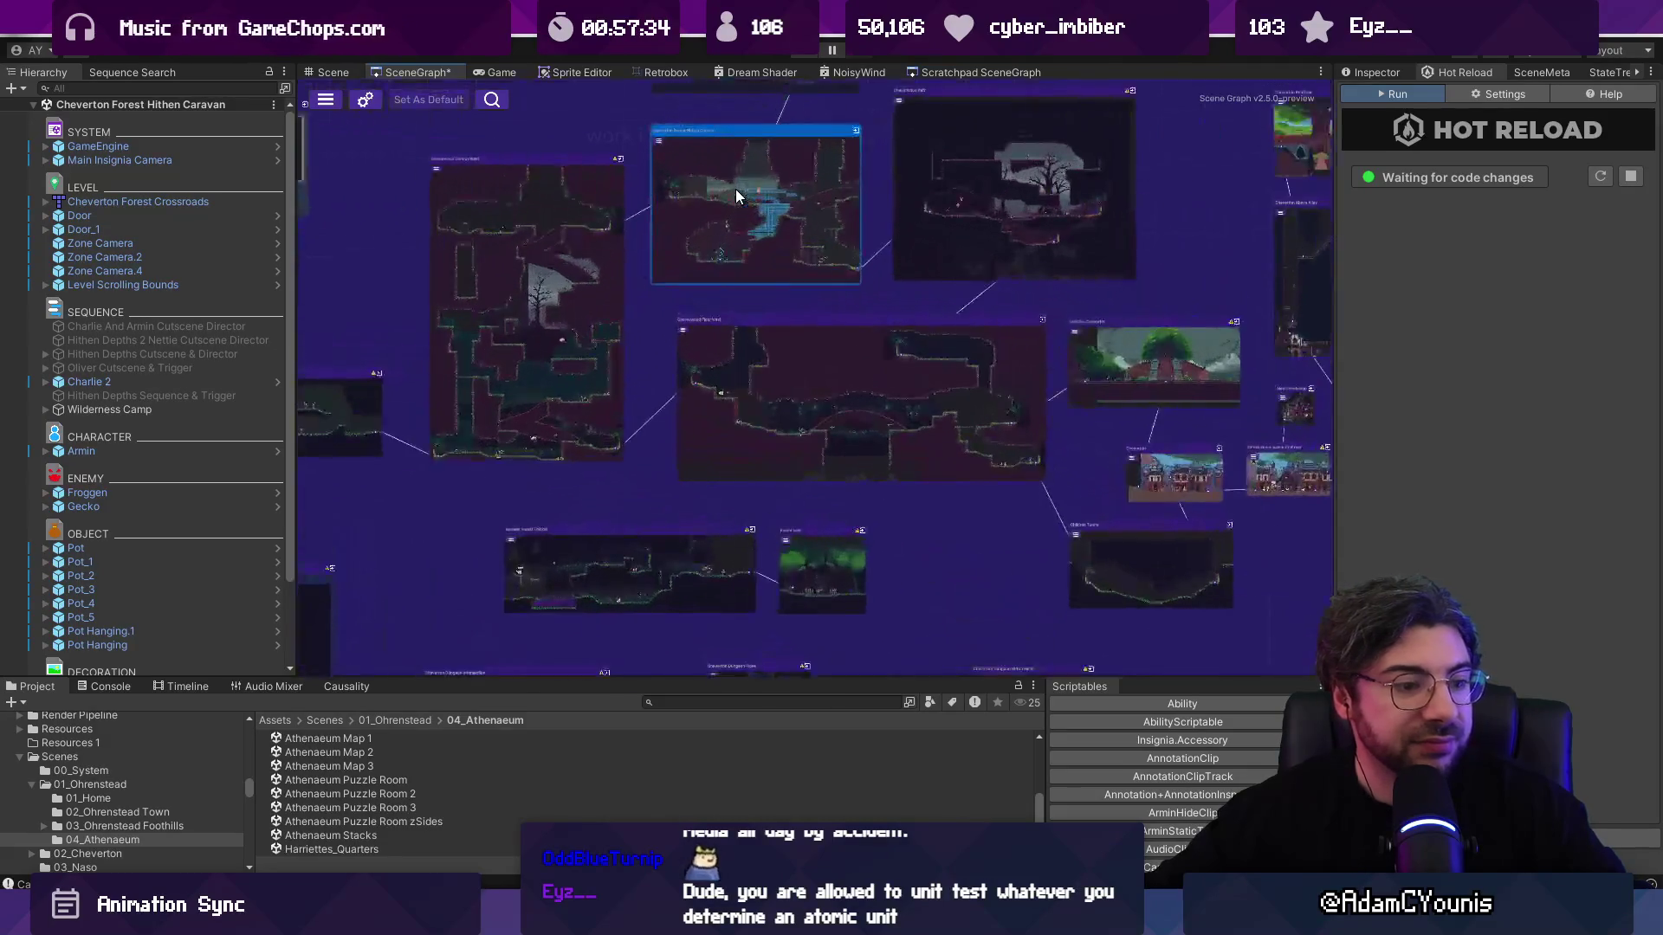
pyautogui.click(317, 75)
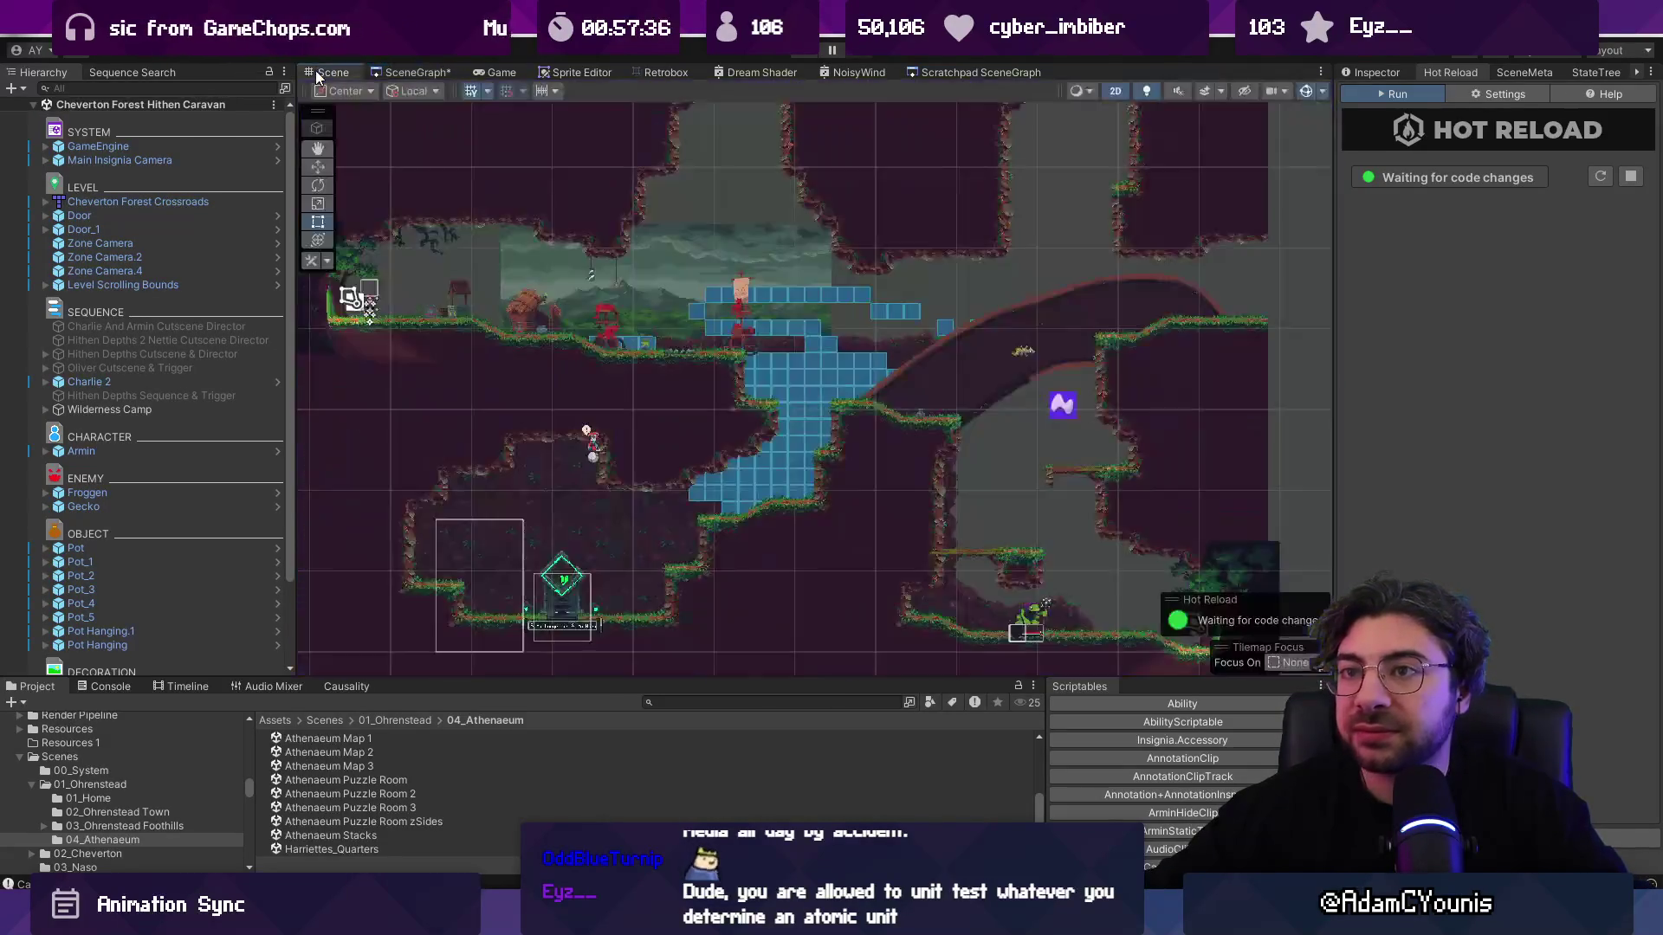
# Step: Zoom around the Hithen Caravan level scene and switch the side panel to the Inspector
pyautogui.scroll(2, 743, 362)
pyautogui.scroll(-1, 693, 440)
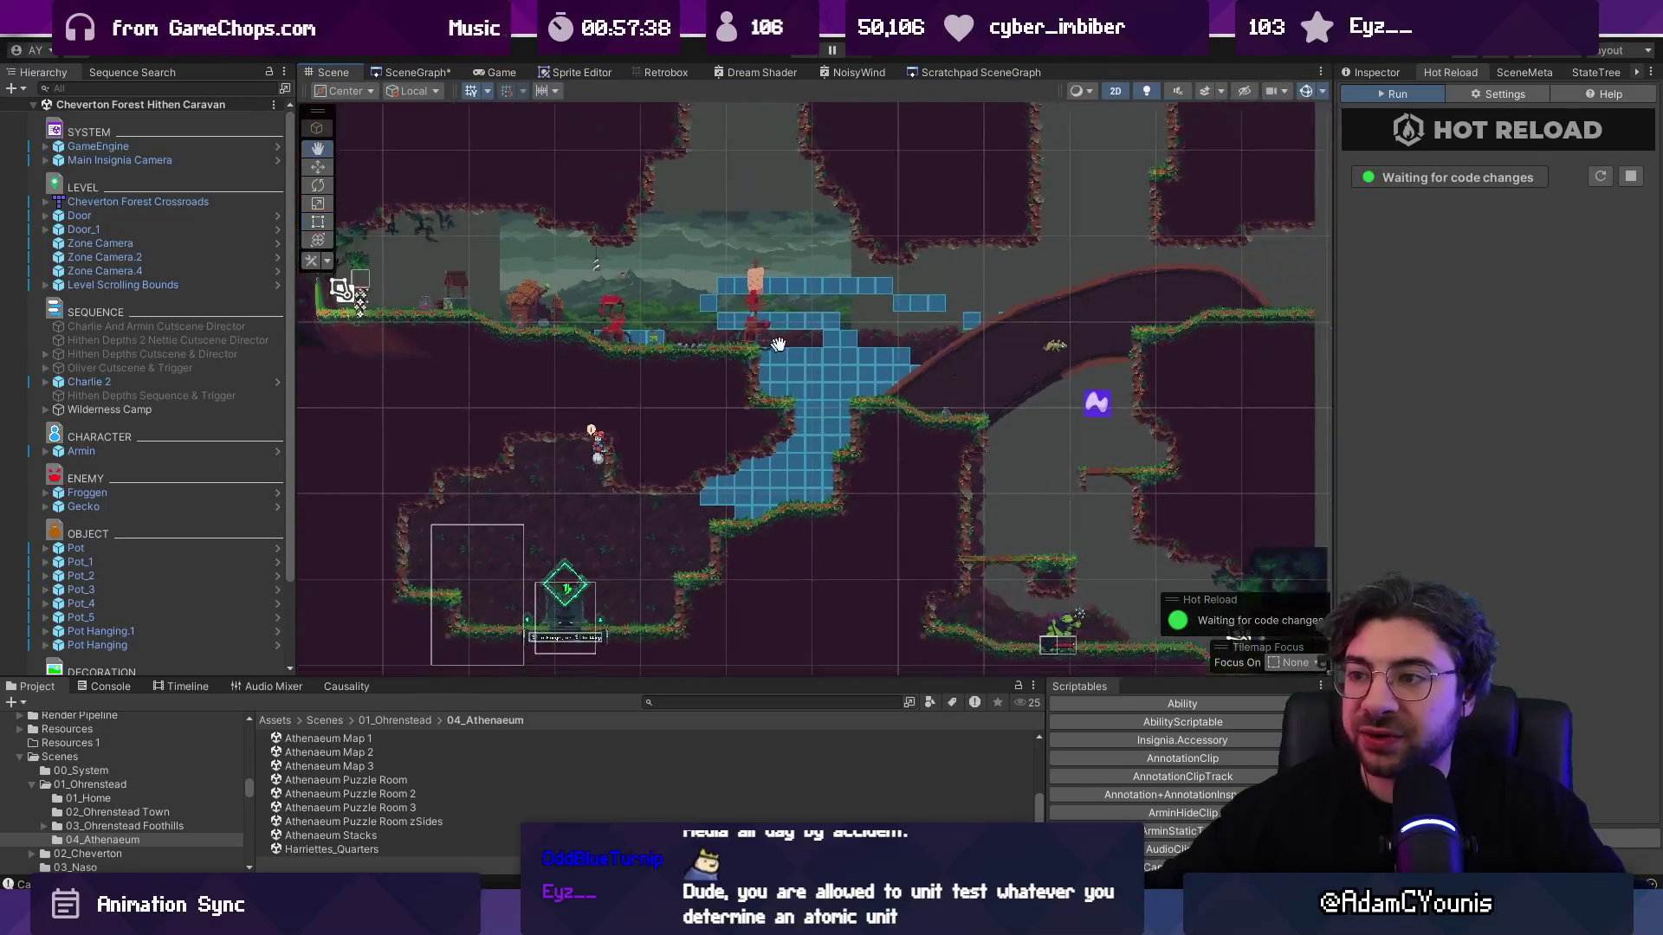
pyautogui.scroll(-1, 906, 304)
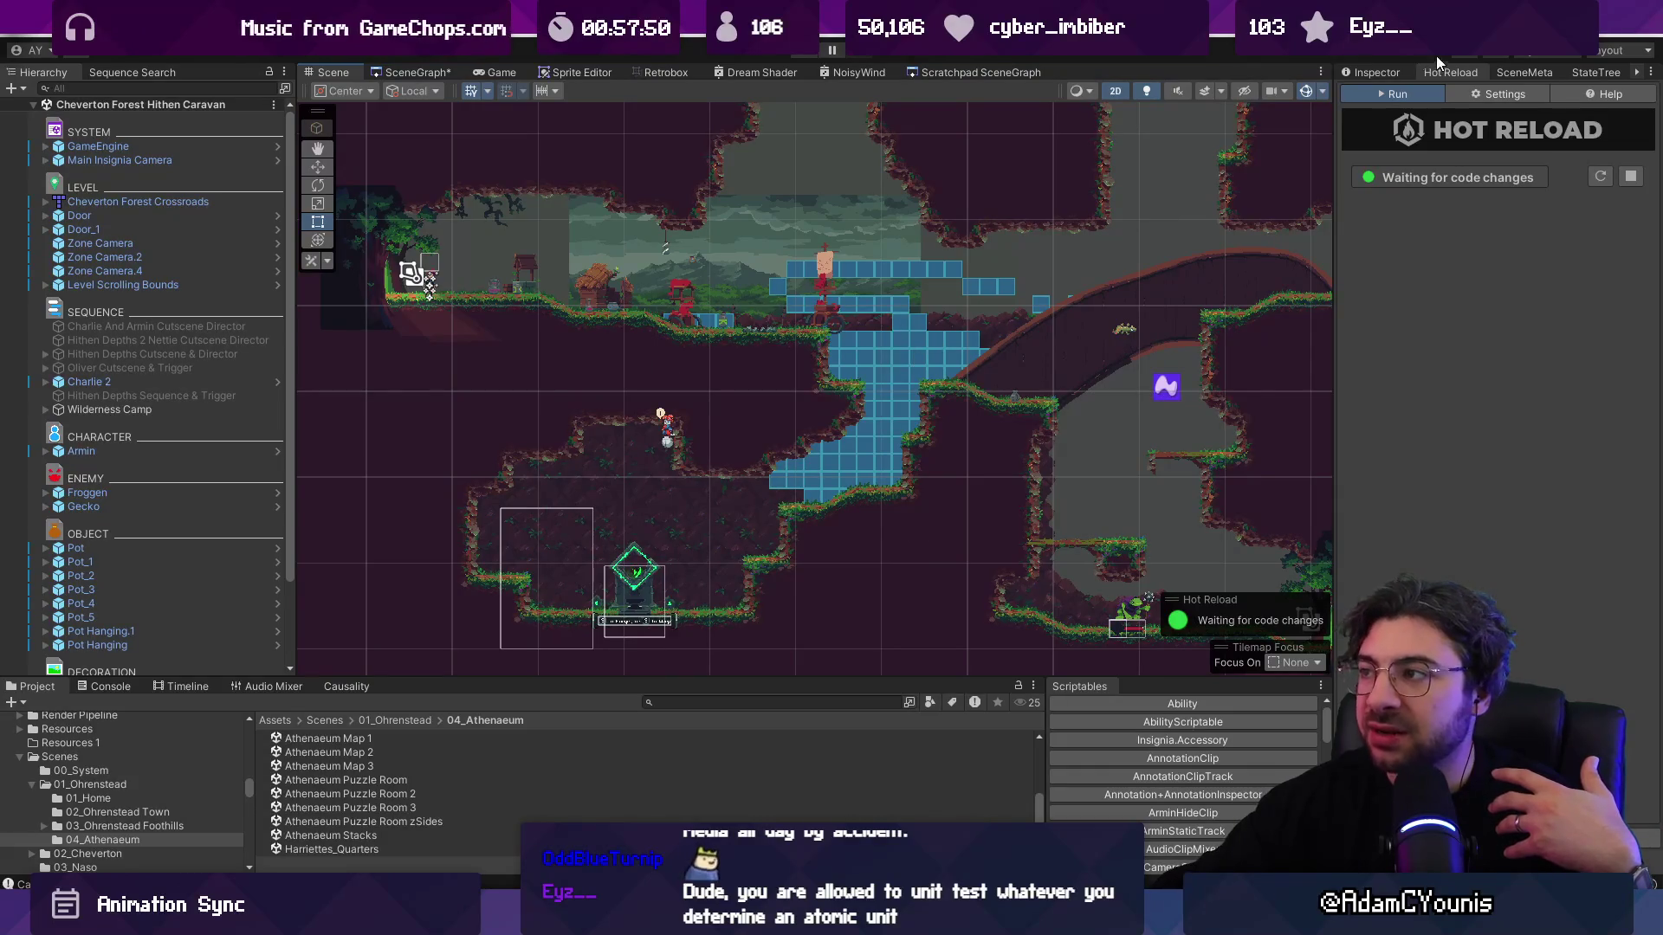
pyautogui.click(1388, 71)
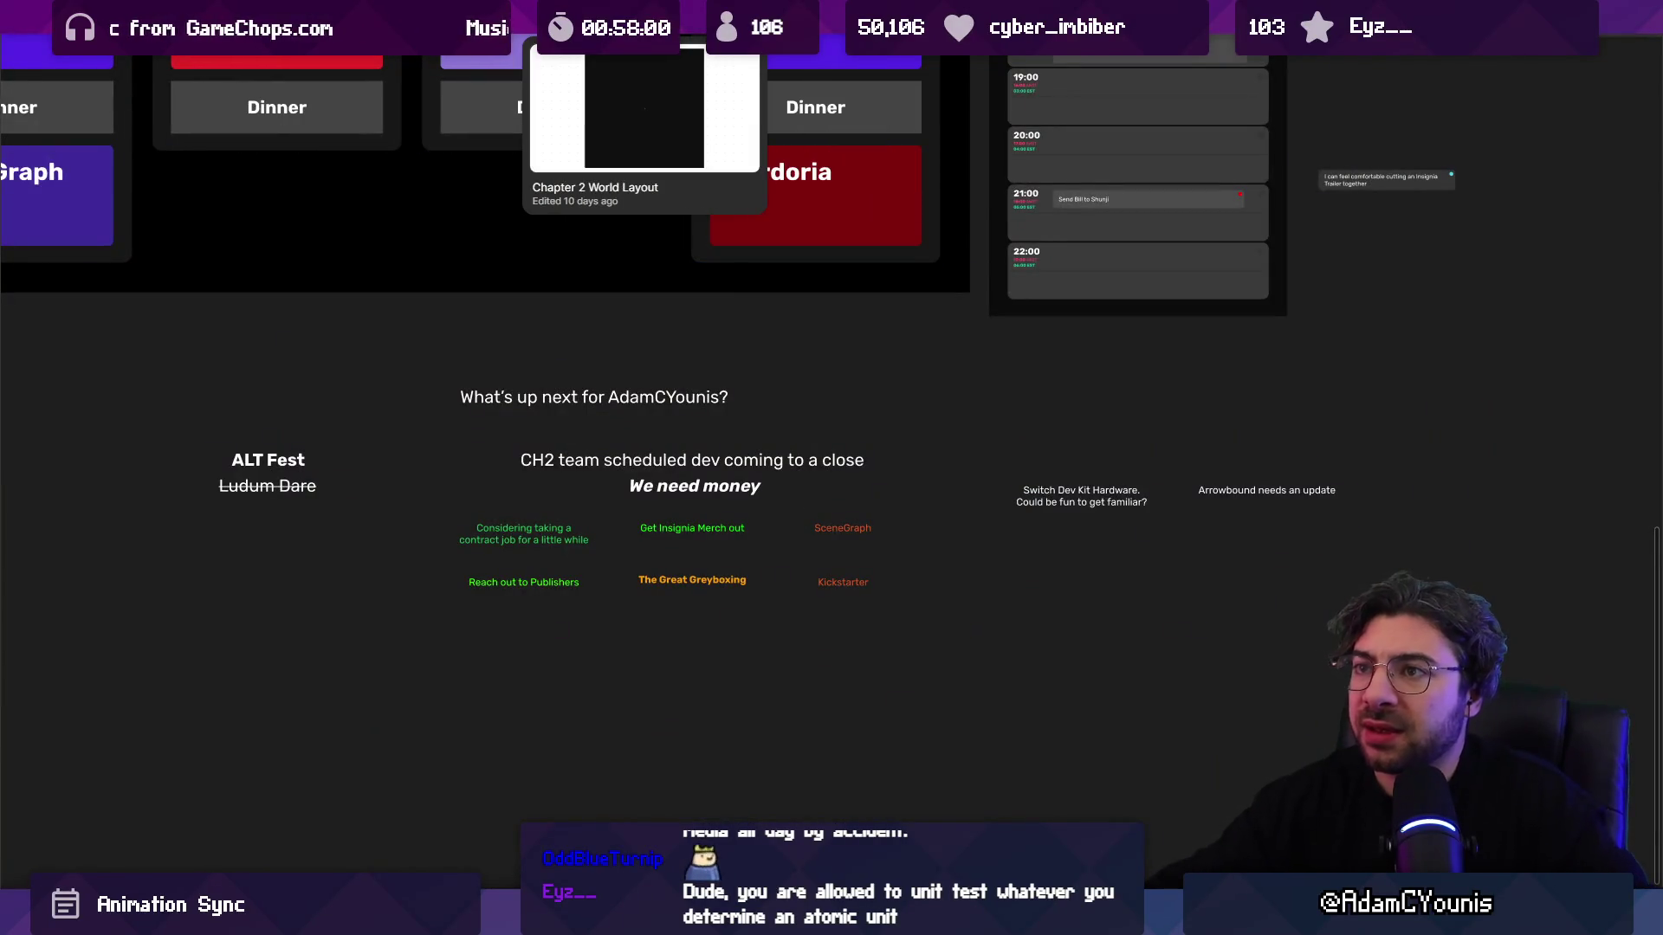
# Step: Open the Chapter 2 World Layout board and zoom around its layout
pyautogui.click(764, 216)
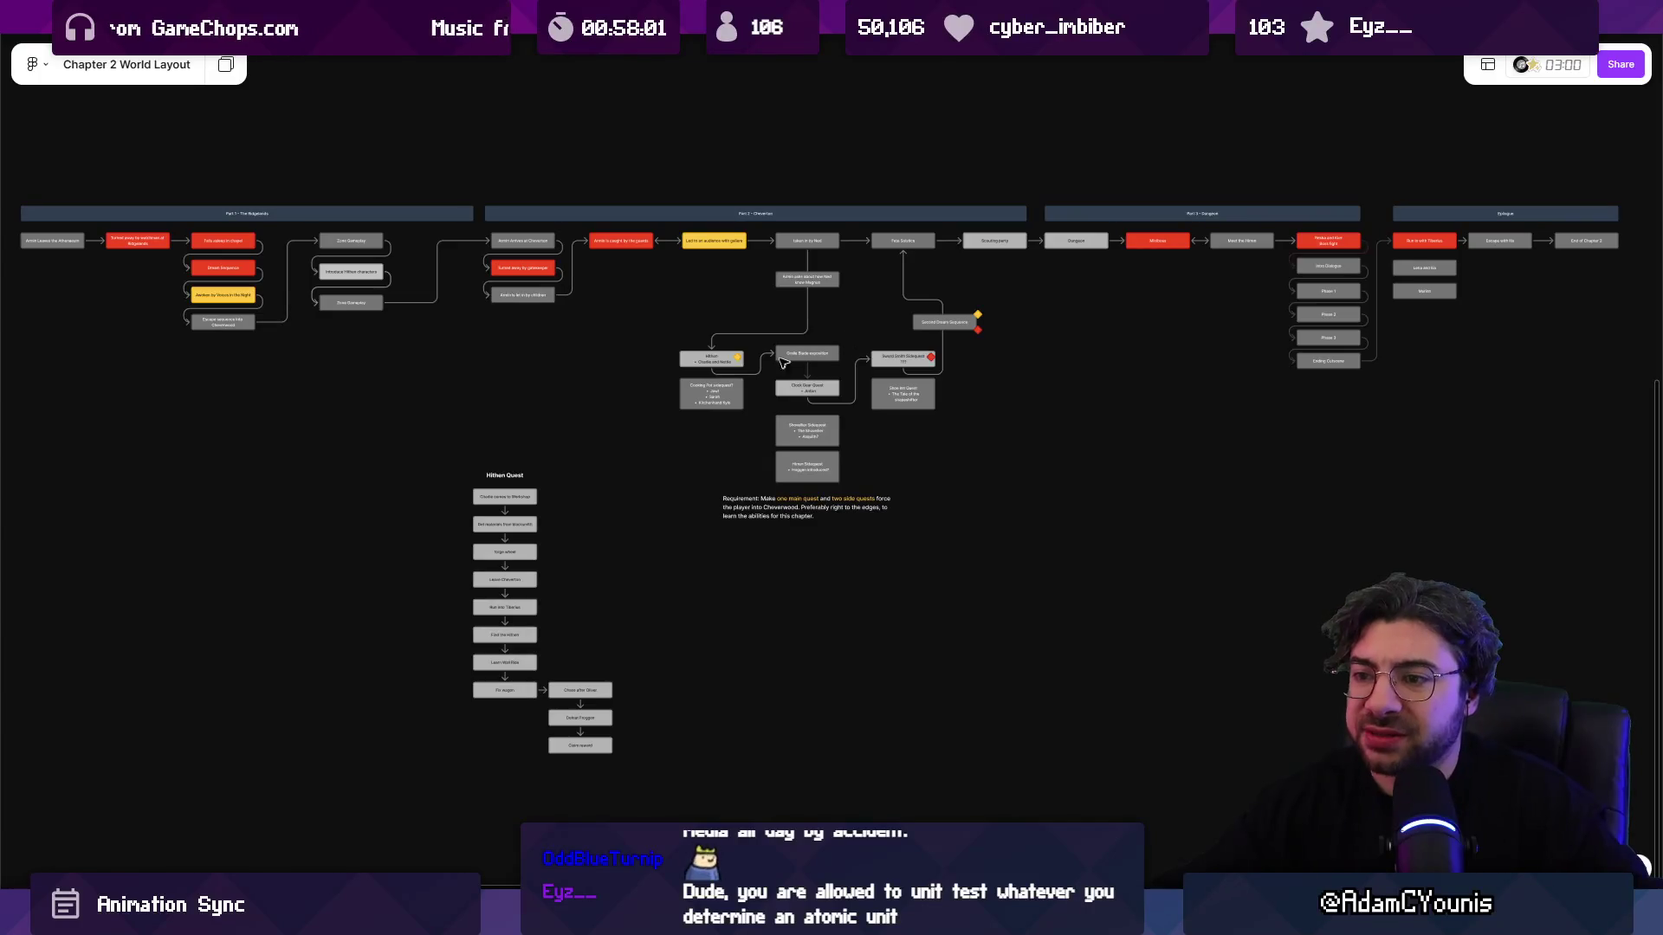
pyautogui.scroll(-5, 941, 541)
pyautogui.scroll(10, 888, 310)
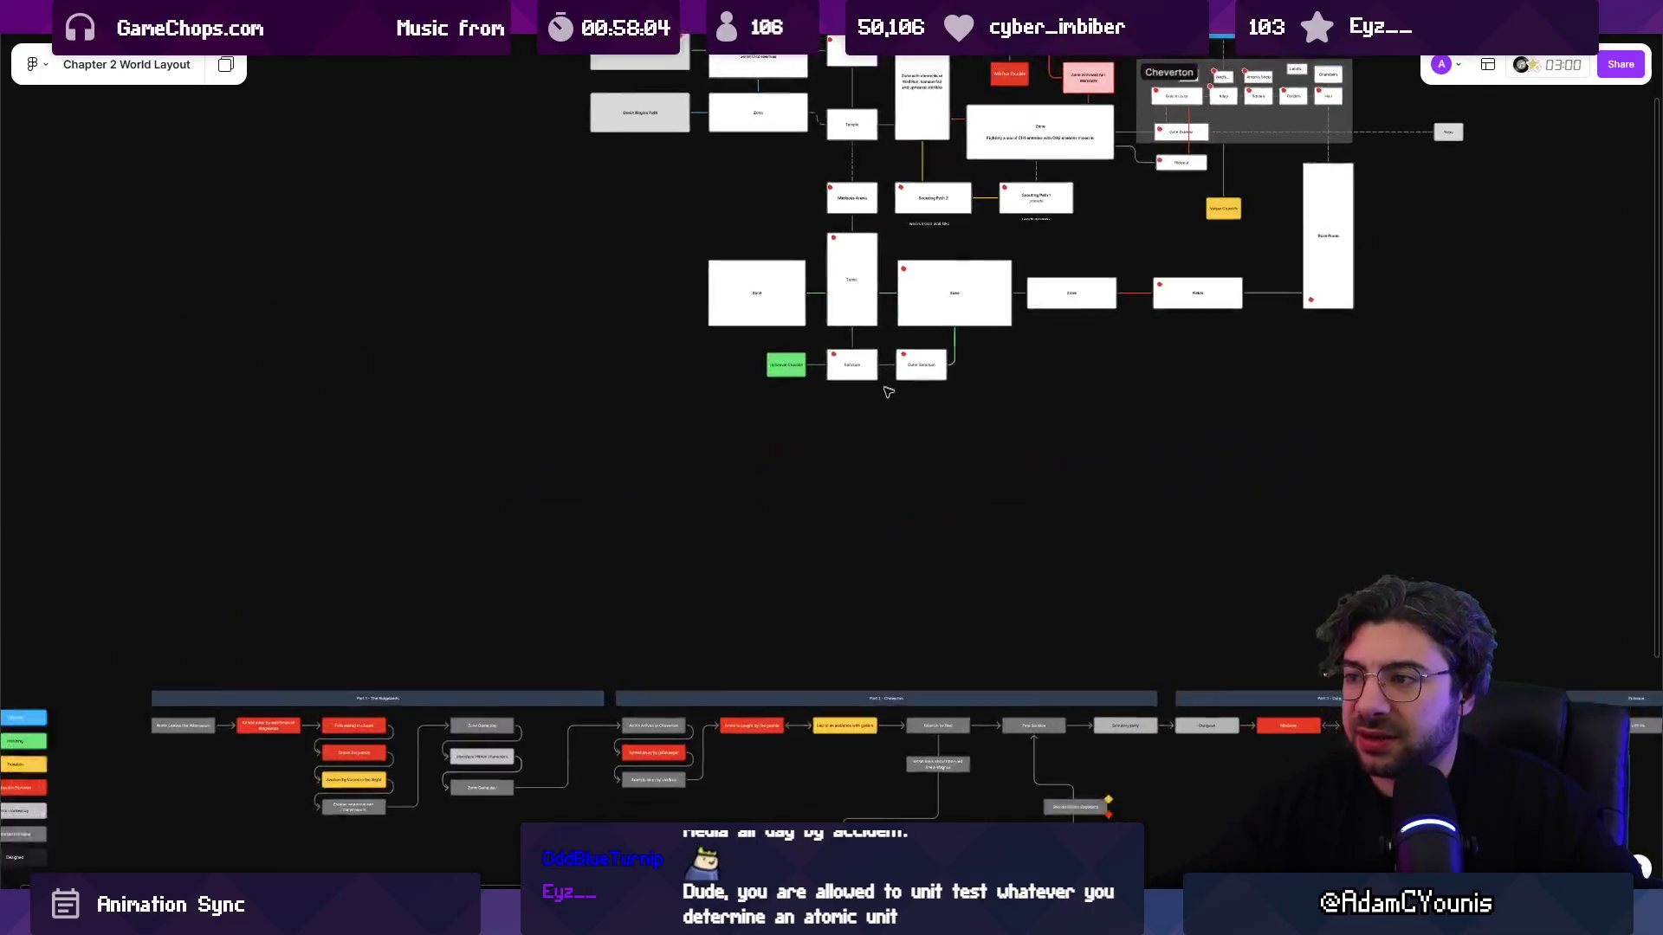
pyautogui.scroll(-5, 835, 592)
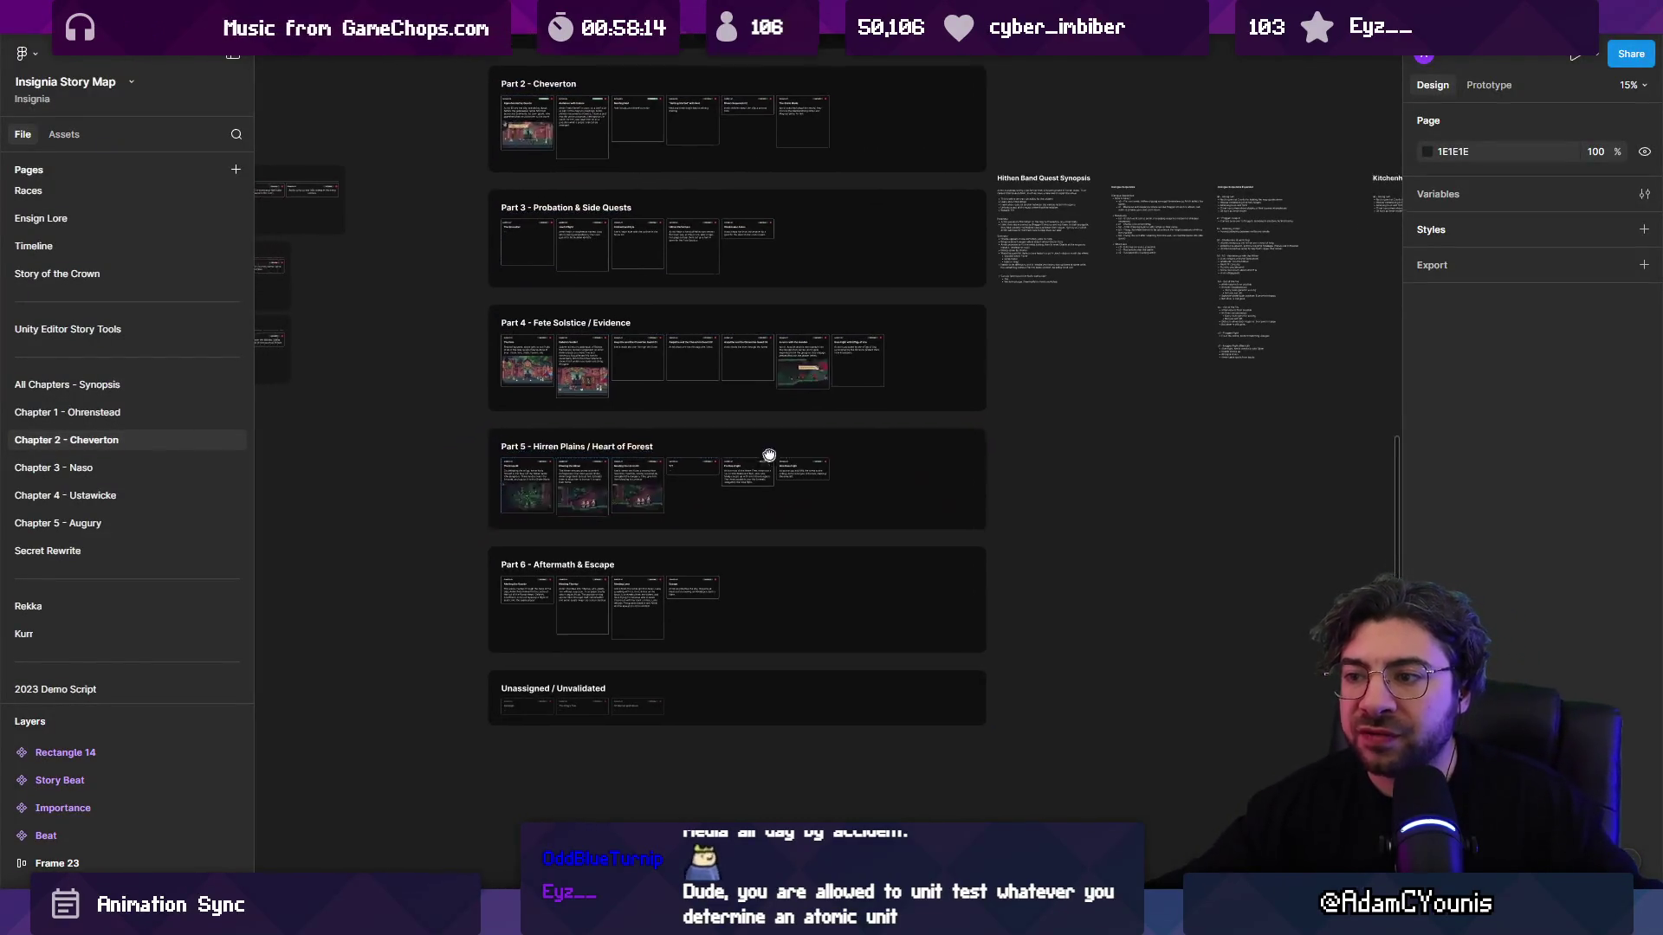
pyautogui.hscroll(3, 937, 377)
pyautogui.scroll(5, 937, 377)
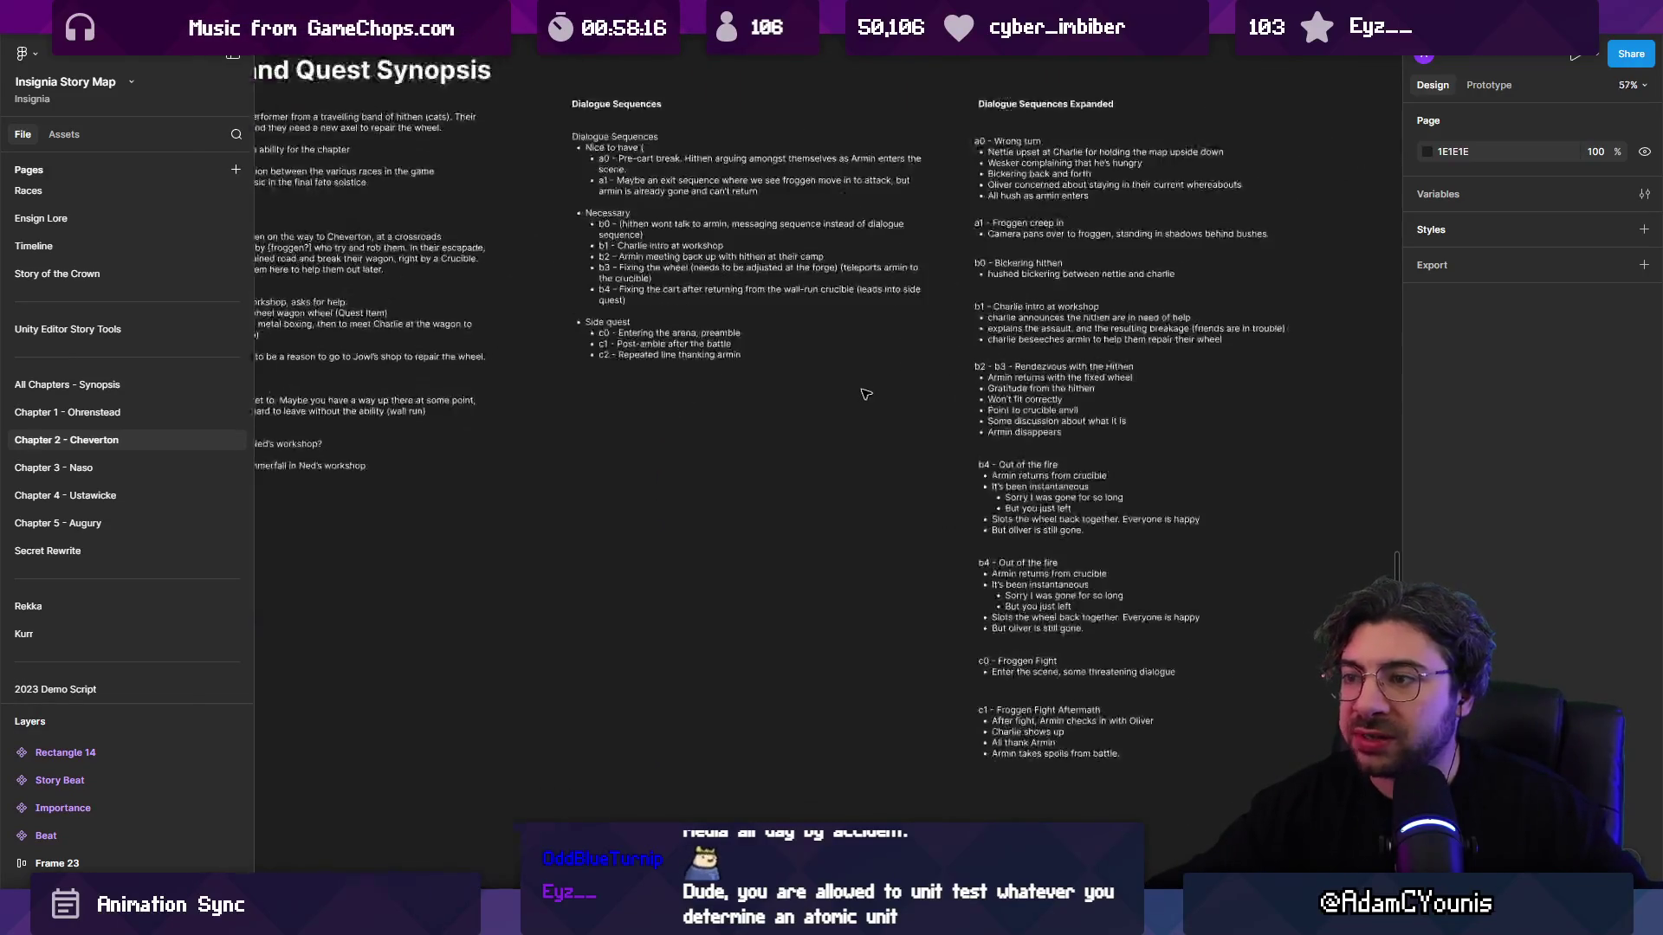
pyautogui.scroll(-1, 858, 395)
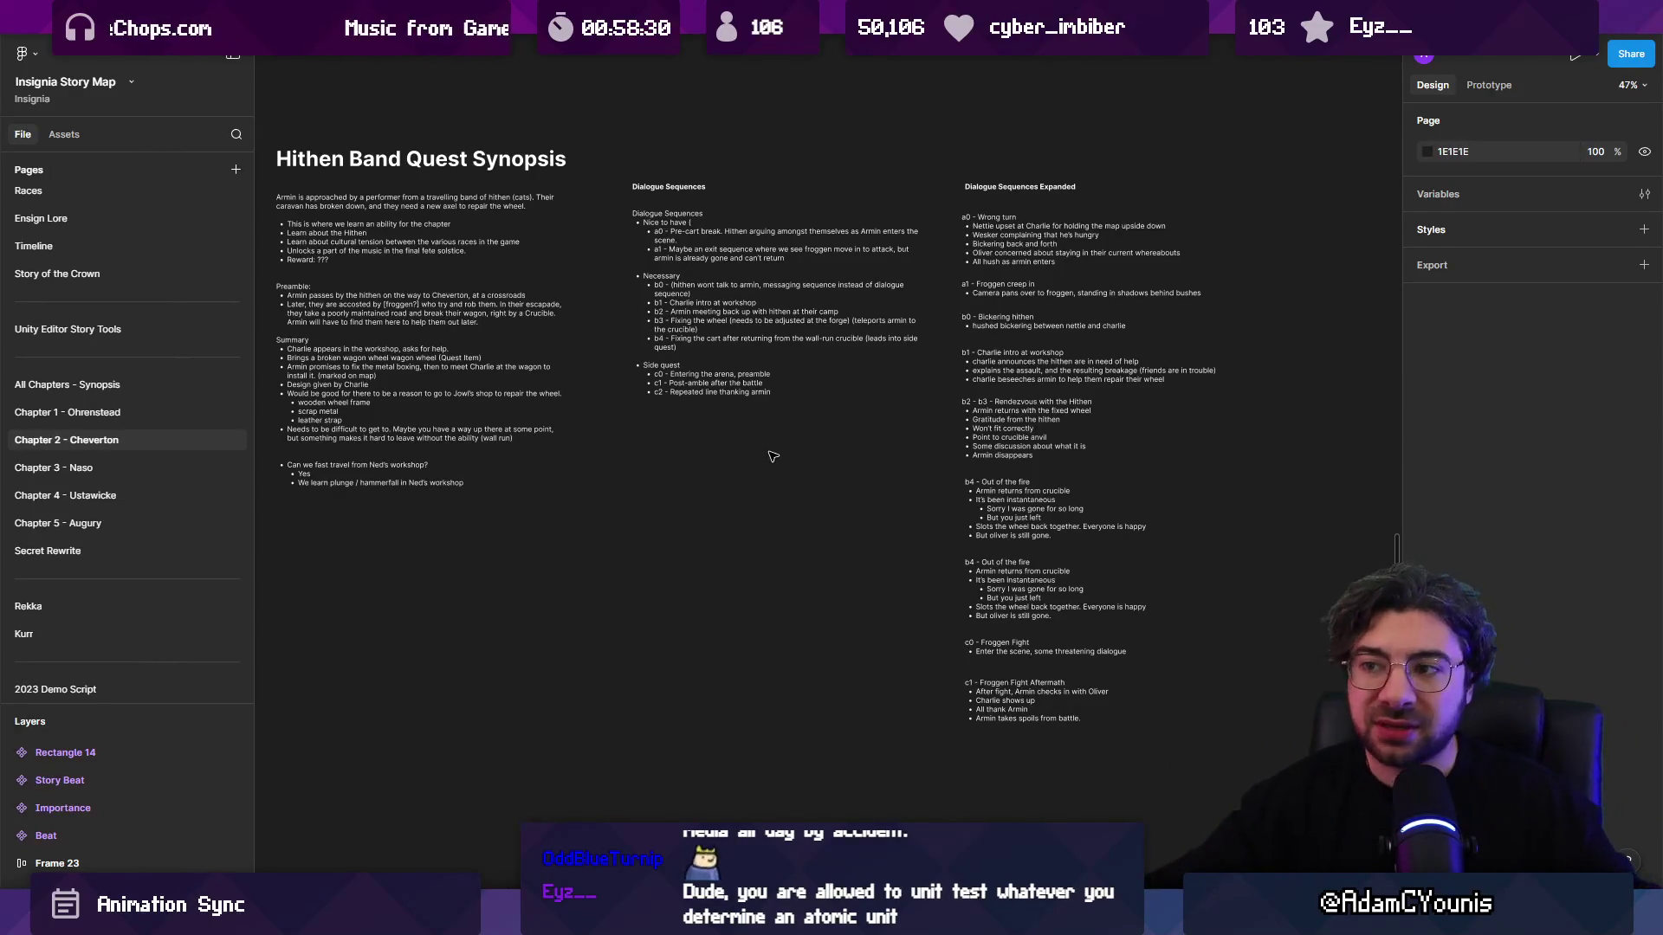
pyautogui.moveTo(771, 457)
pyautogui.mouseDown()
pyautogui.moveTo(761, 434)
pyautogui.moveTo(784, 386)
pyautogui.moveTo(764, 358)
pyautogui.mouseUp()
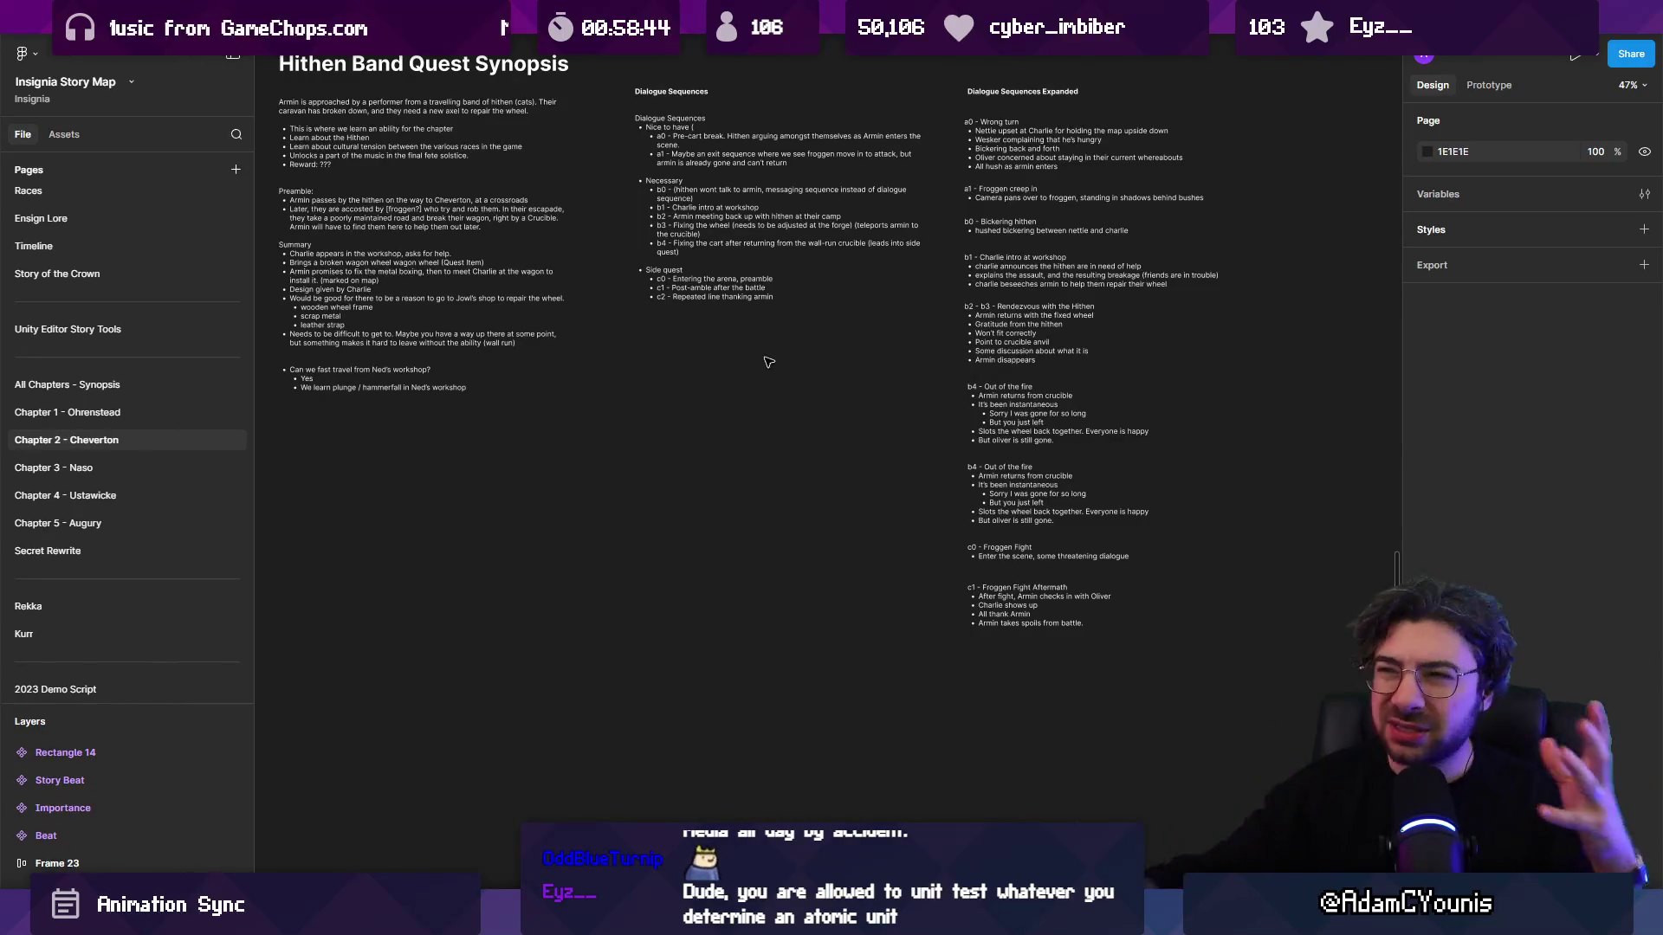
pyautogui.moveTo(771, 379); pyautogui.dragTo(812, 395)
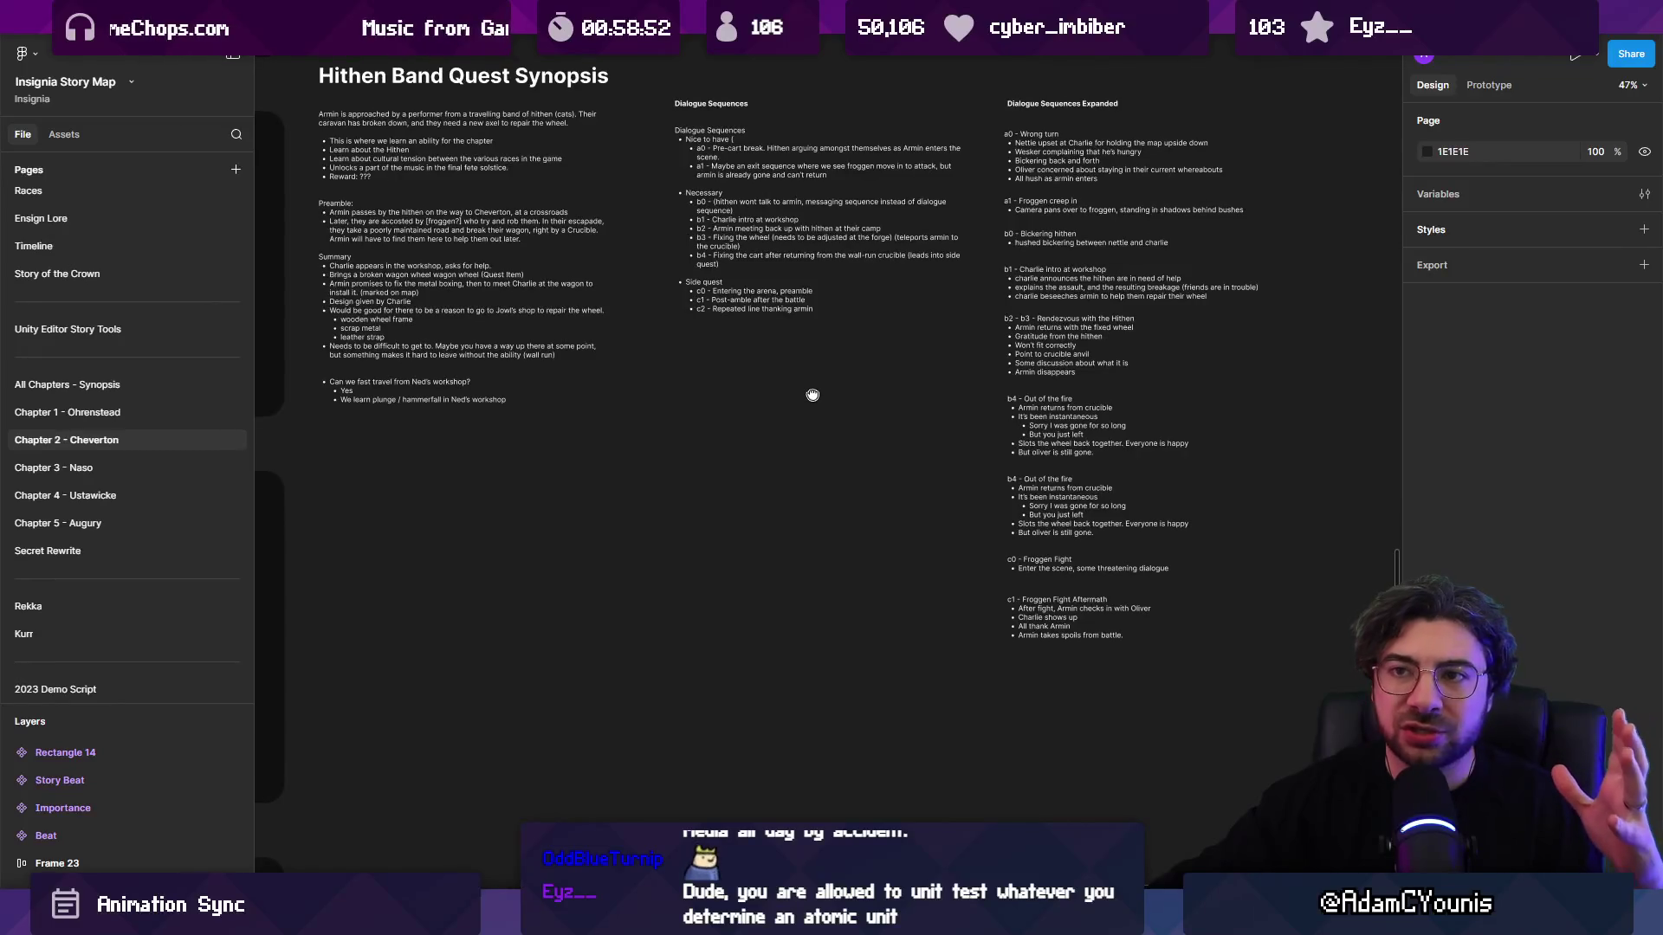
pyautogui.scroll(1, 815, 398)
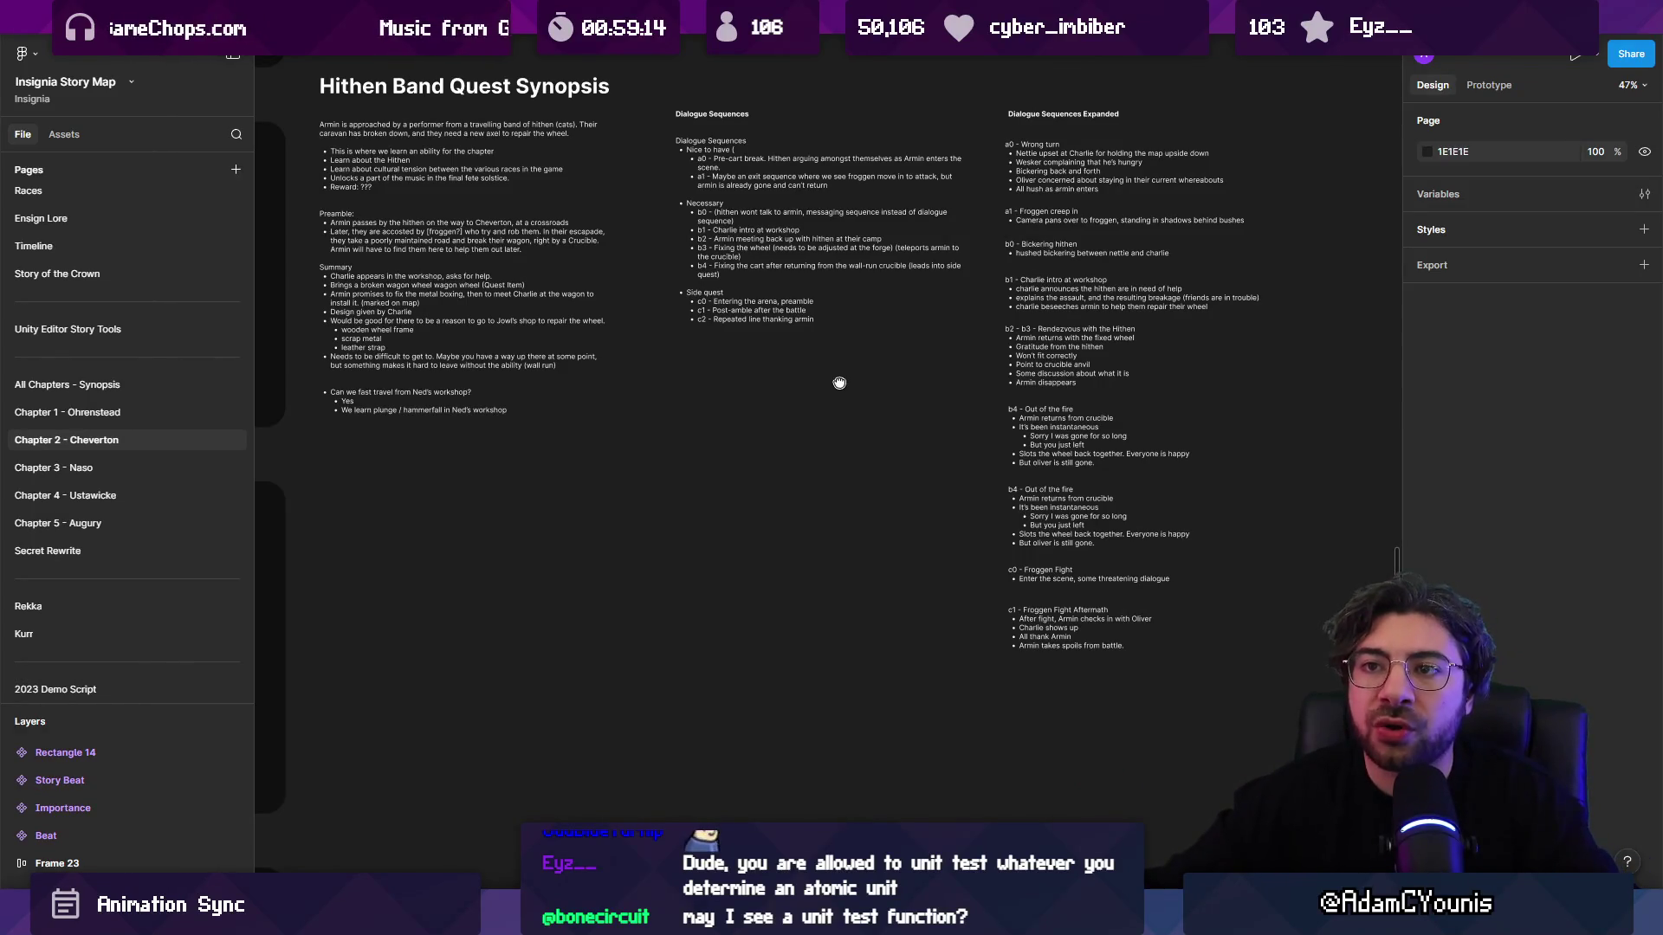
pyautogui.moveTo(839, 383); pyautogui.dragTo(837, 375)
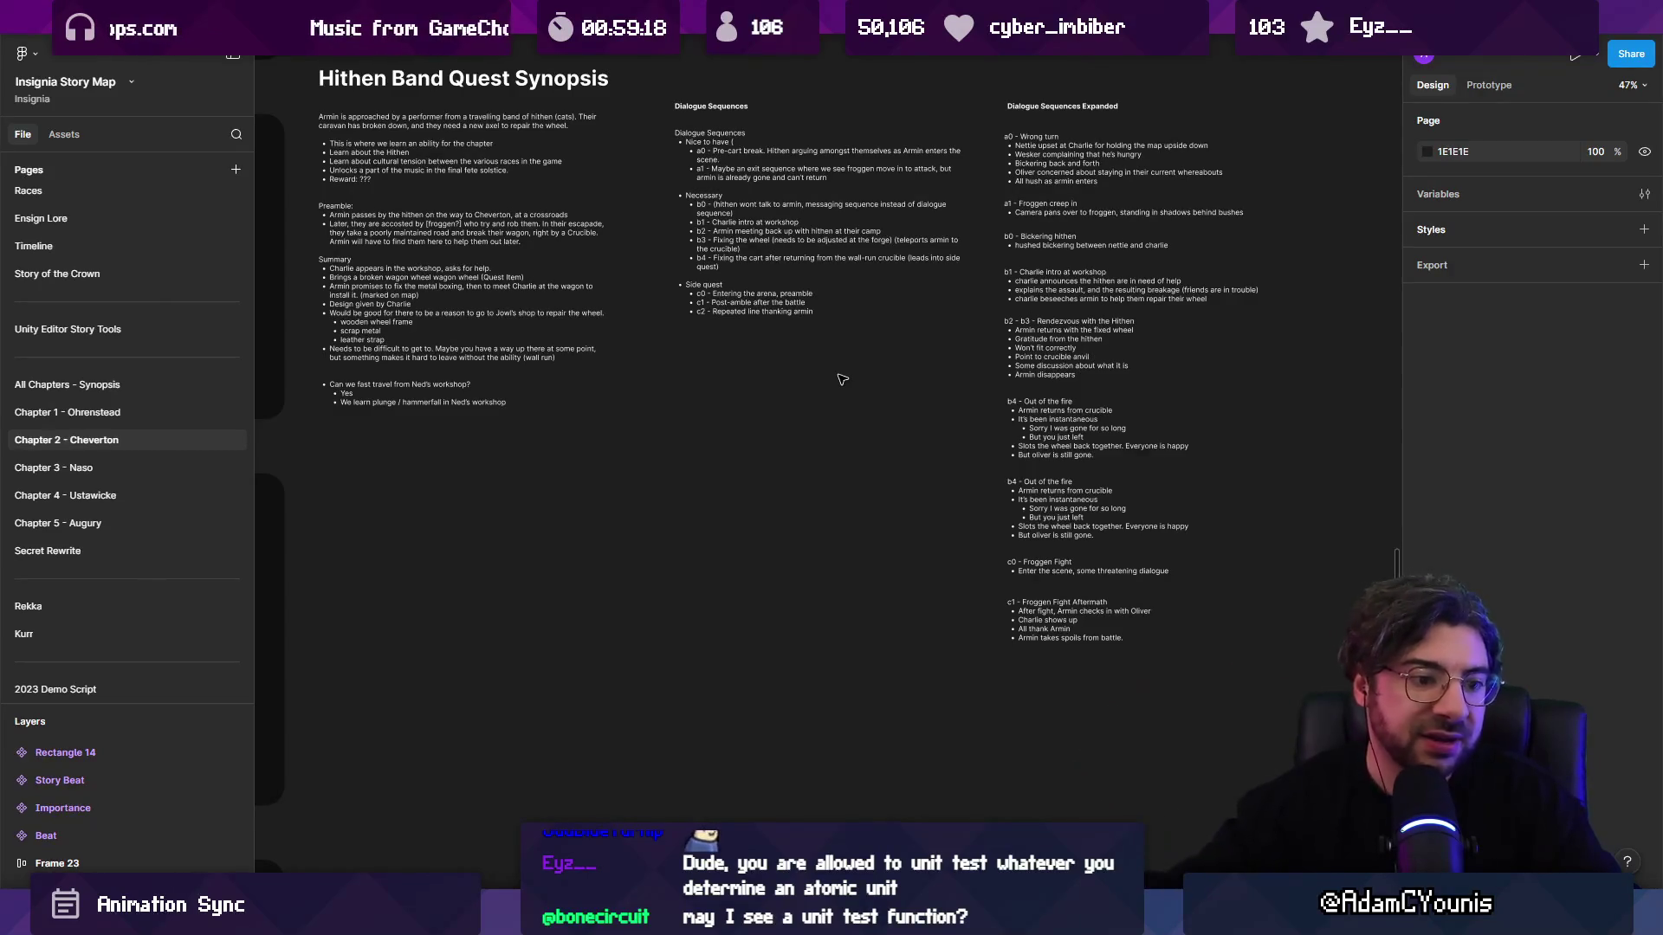
pyautogui.scroll(-5, 842, 381)
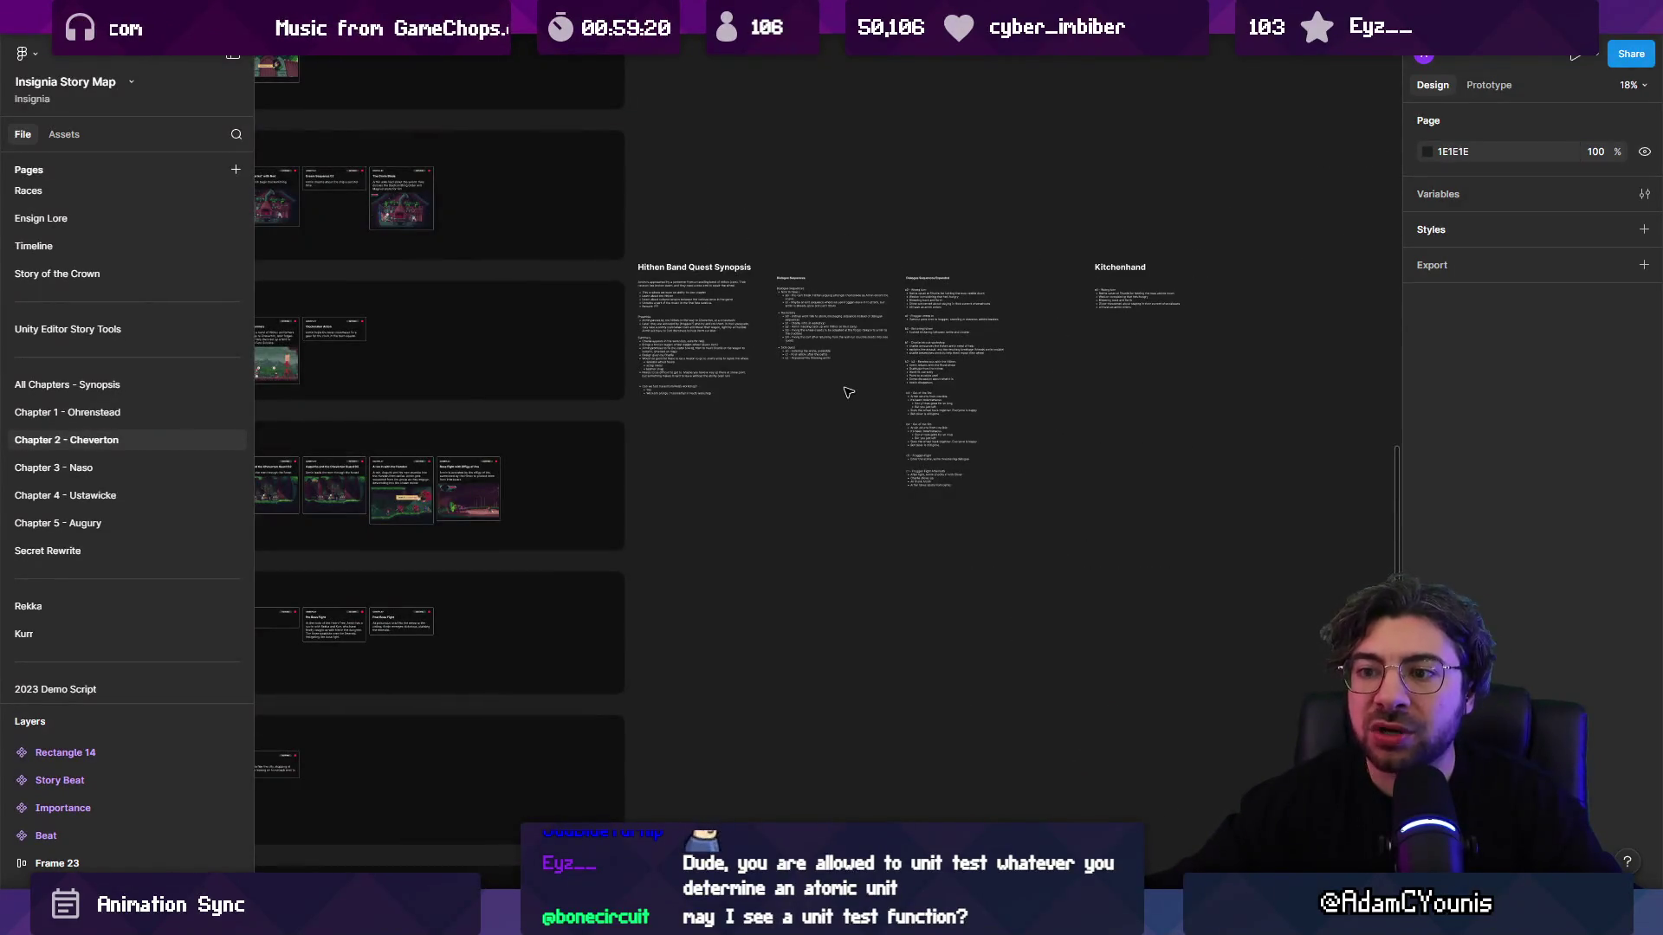
# Step: Zoom in on the Hithen Band Quest Synopsis frame, then switch to the Unity editor
pyautogui.scroll(5, 858, 372)
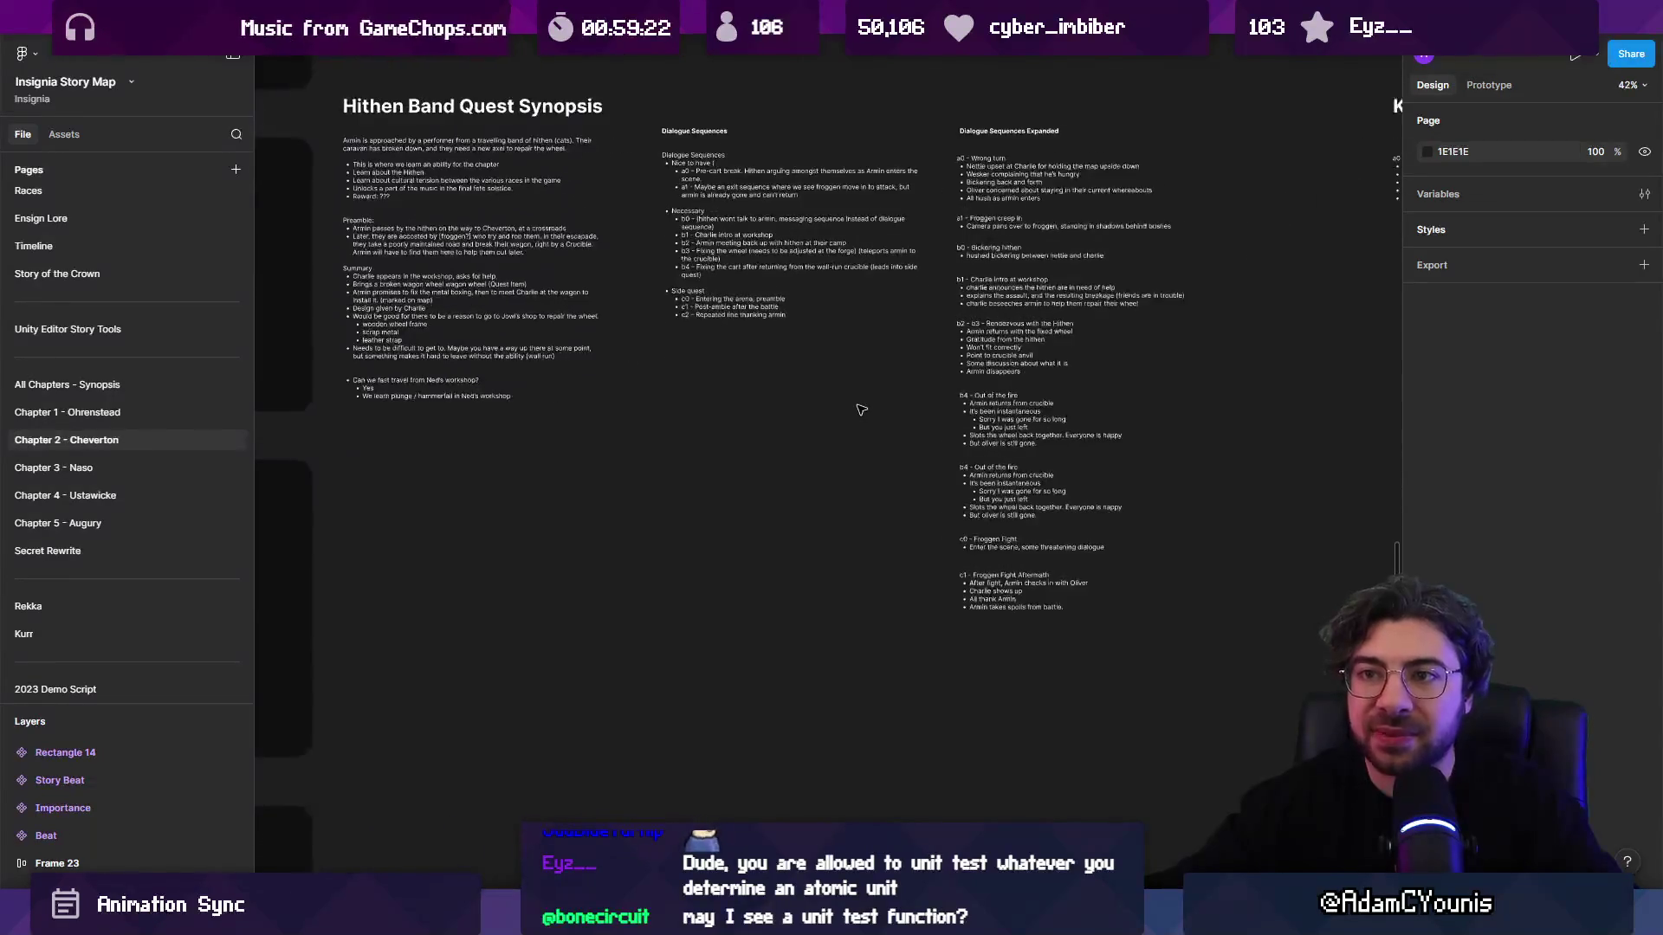
pyautogui.scroll(-1, 853, 381)
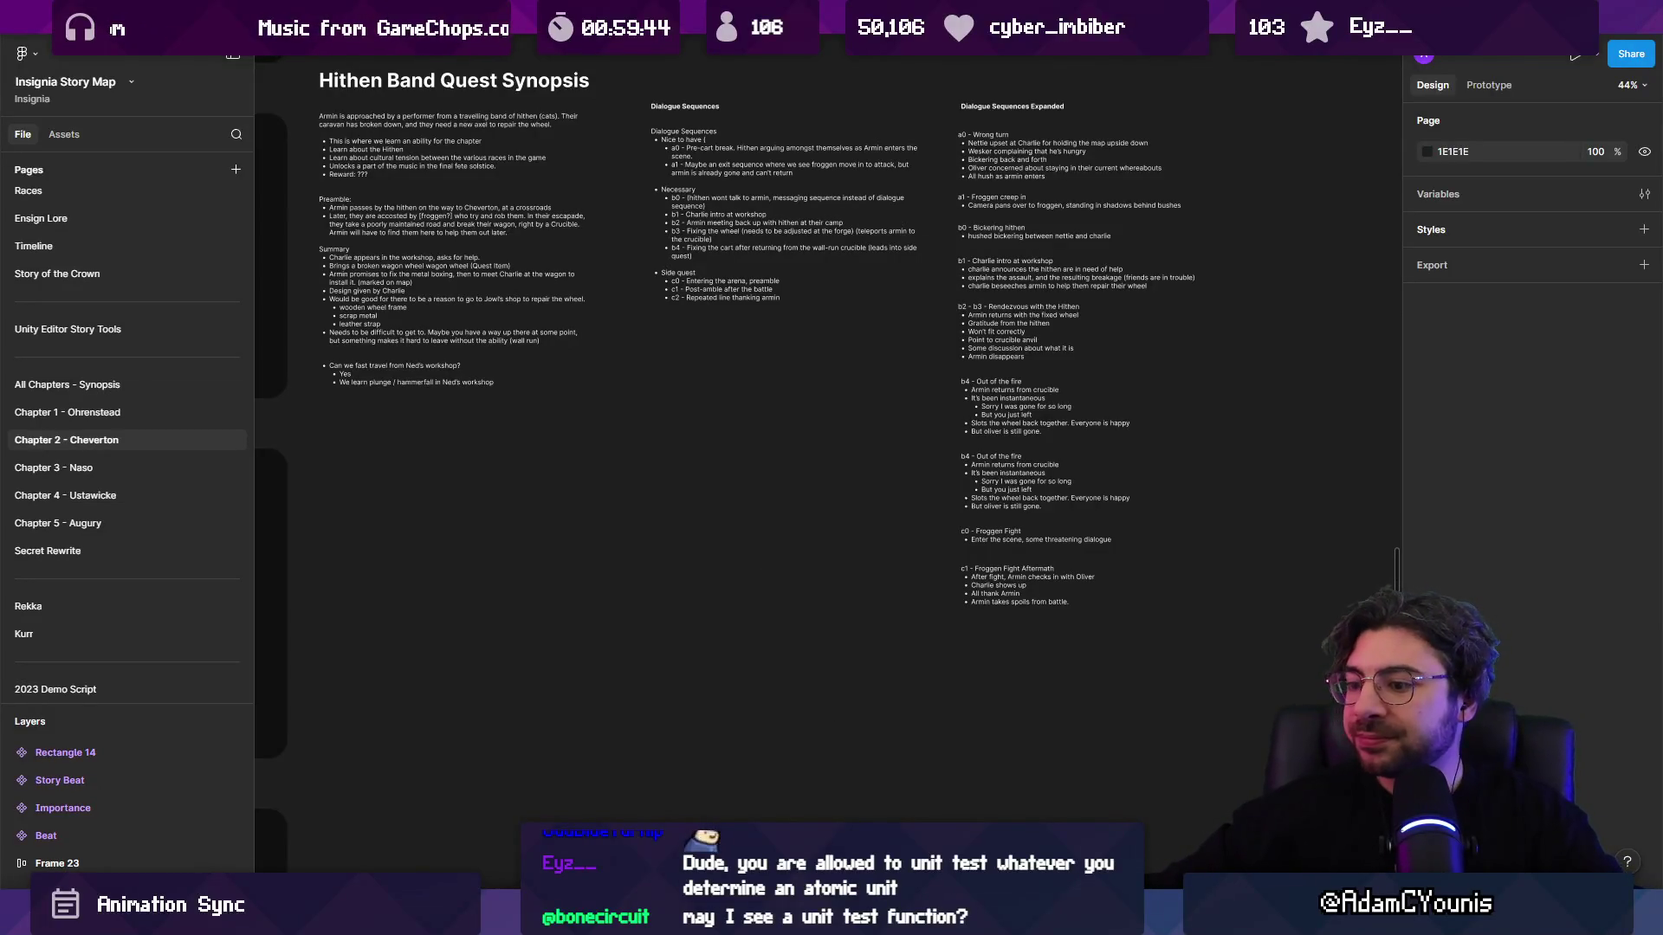
pyautogui.hotkey('alt', 'Tab')
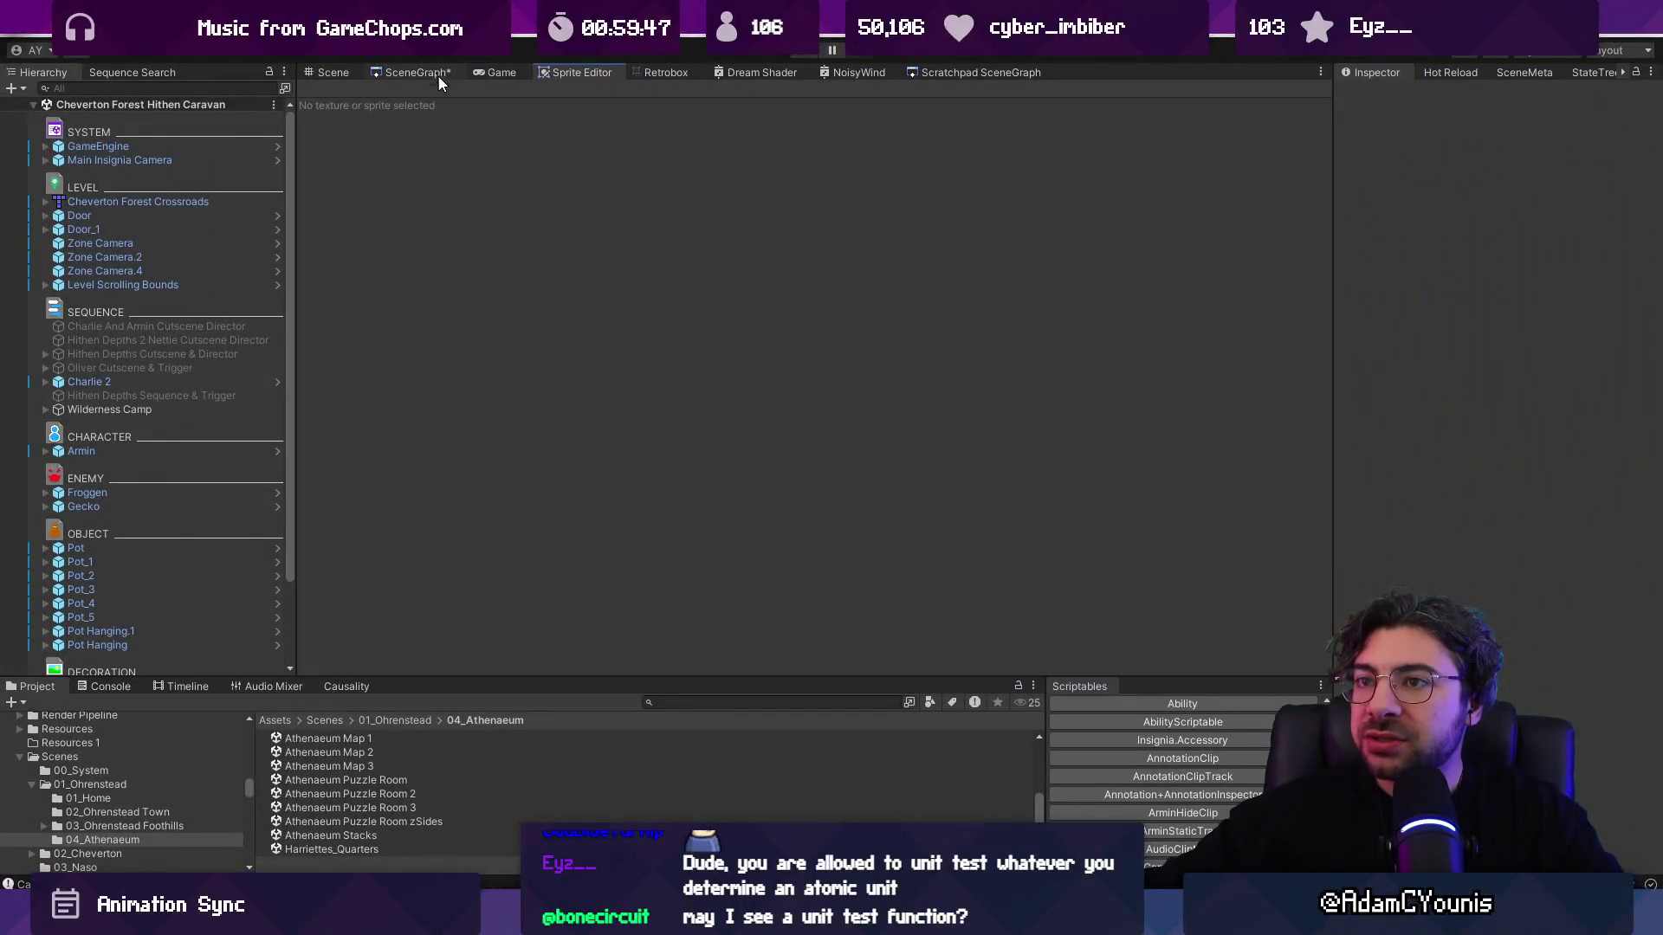
# Step: Look over the SceneGraph rooms, then play the Player Controller Test scene and run right
pyautogui.click(438, 74)
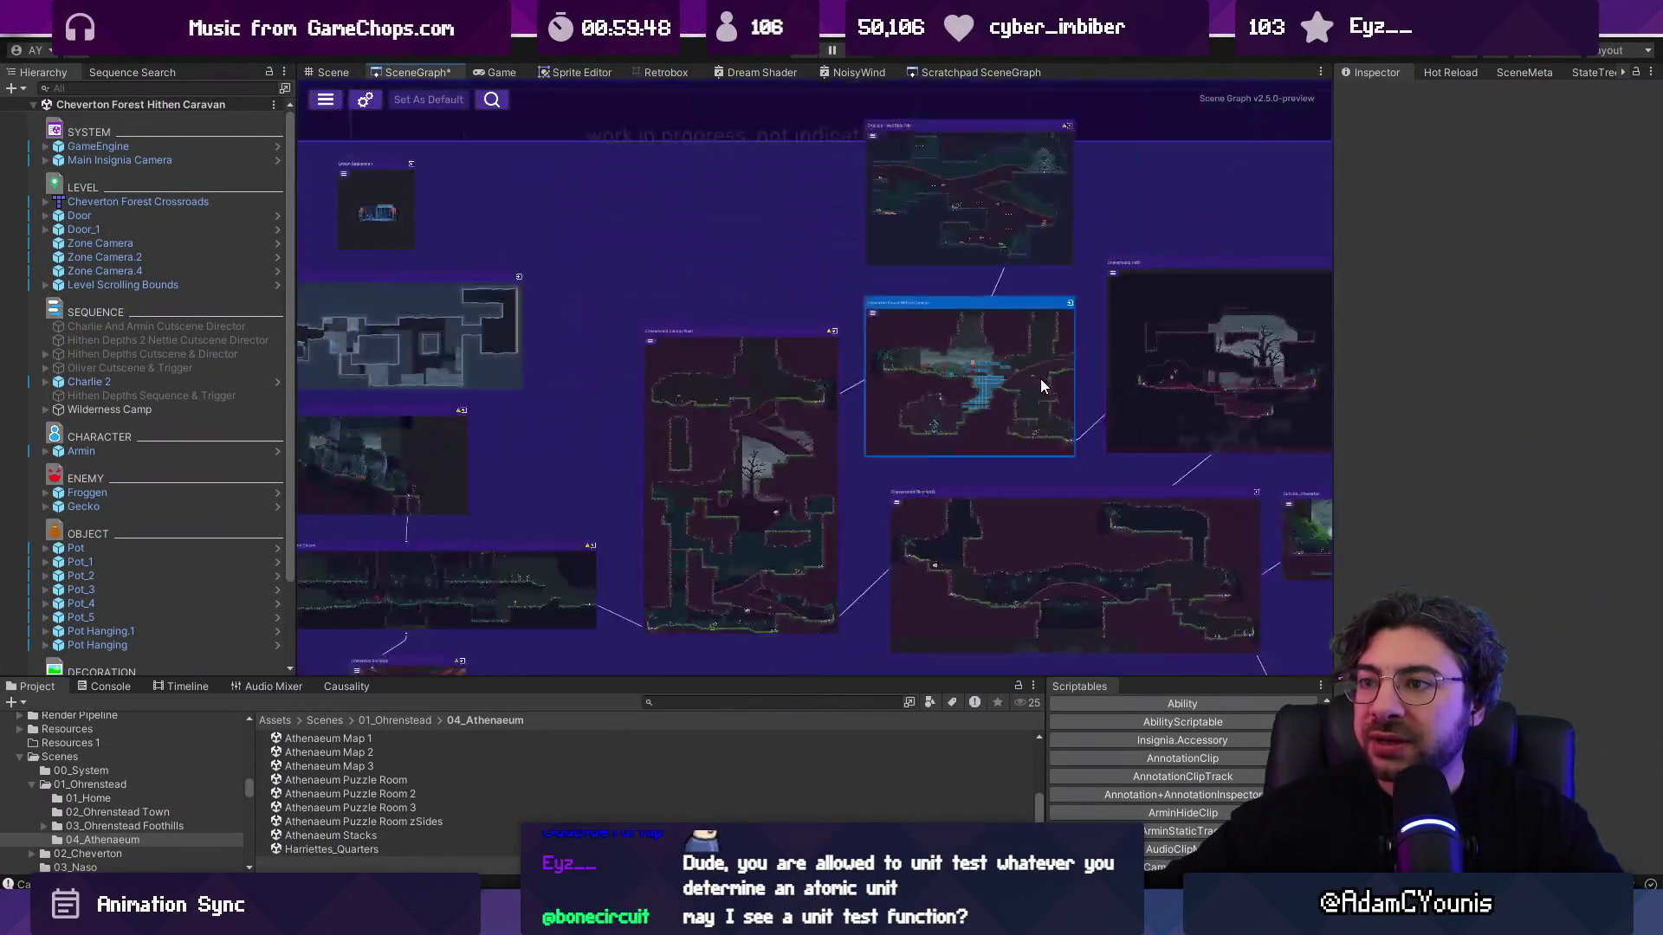
pyautogui.scroll(3, 1203, 325)
pyautogui.scroll(-5, 1243, 518)
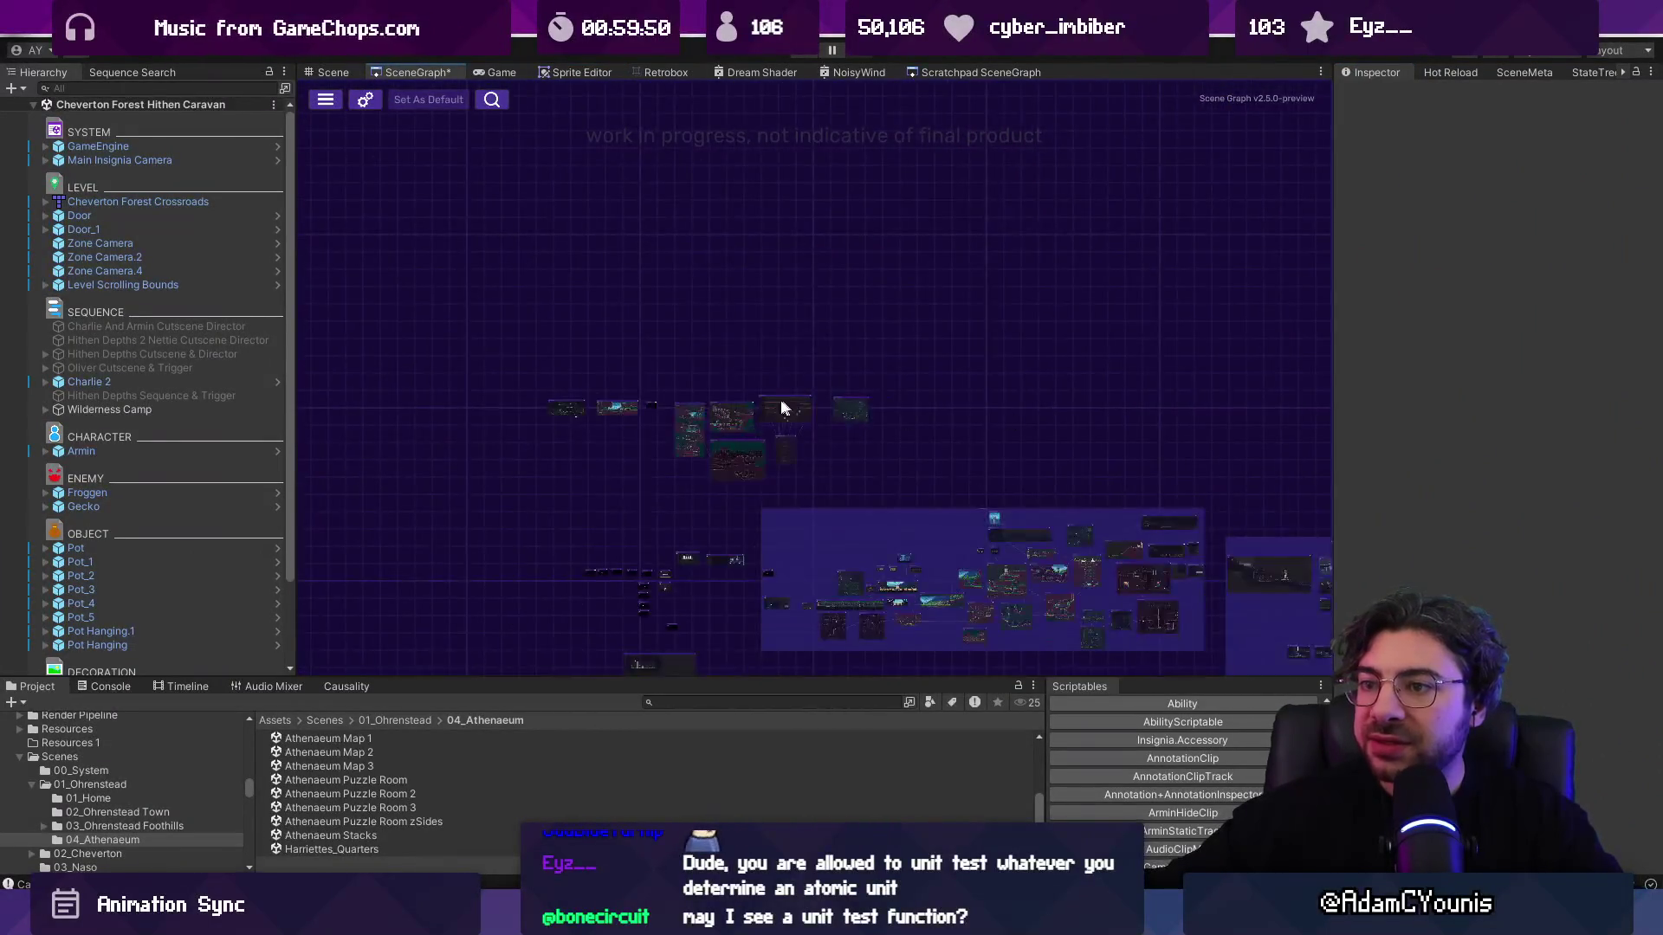
pyautogui.scroll(5, 781, 399)
pyautogui.scroll(3, 769, 424)
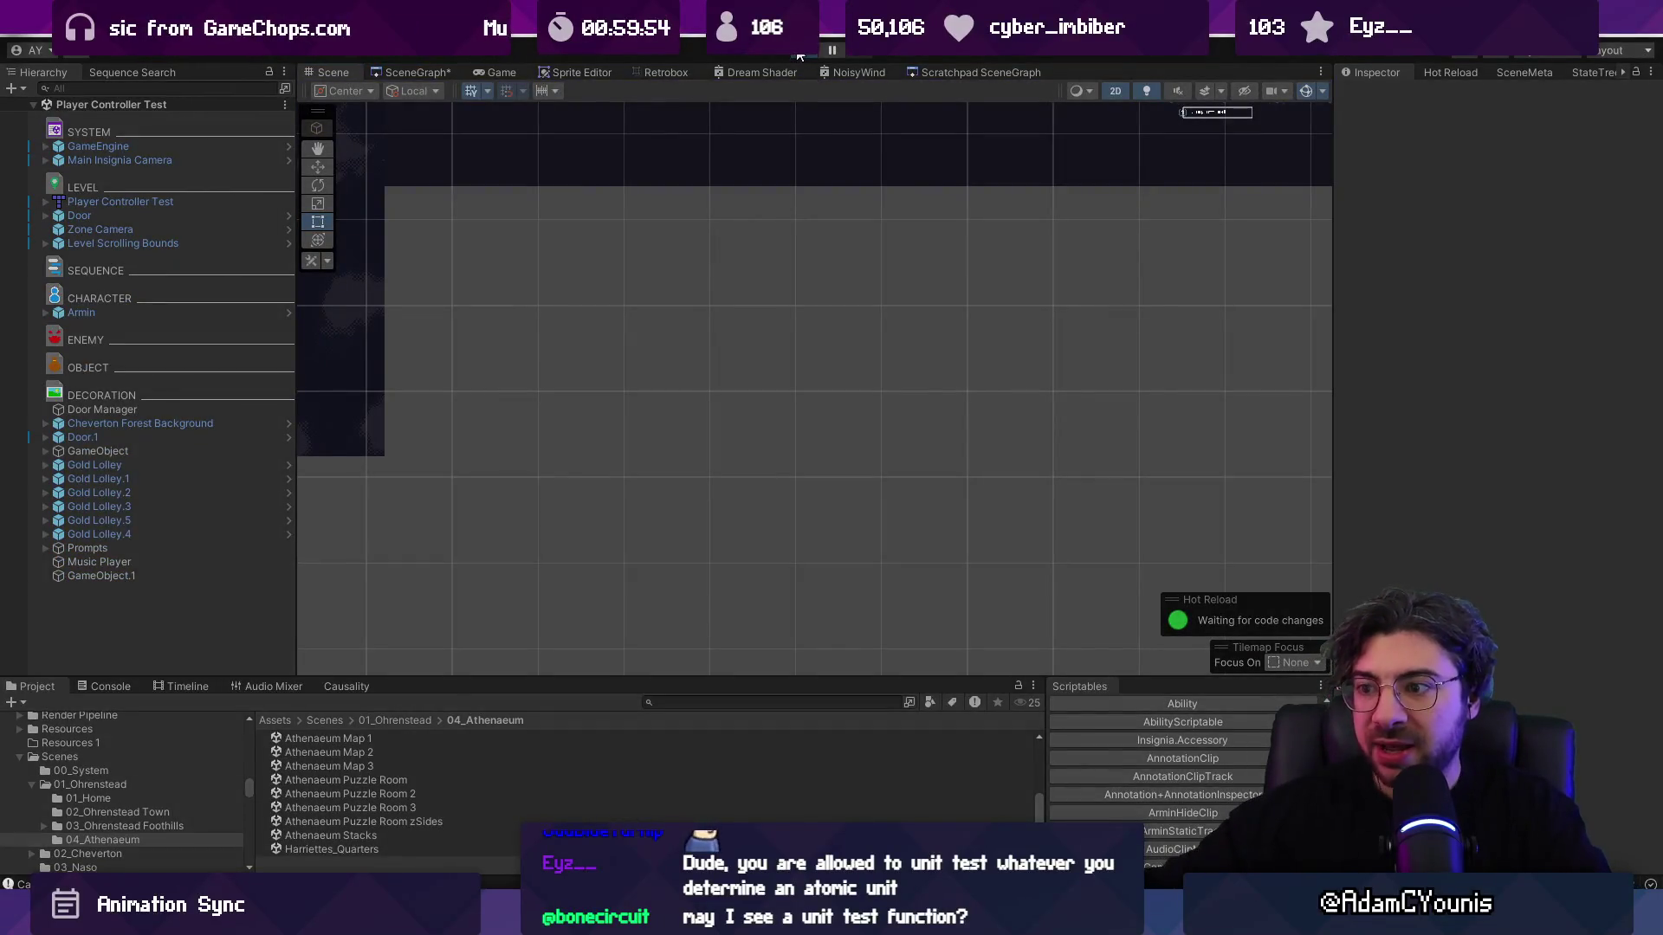
pyautogui.click(798, 53)
pyautogui.press('Right')
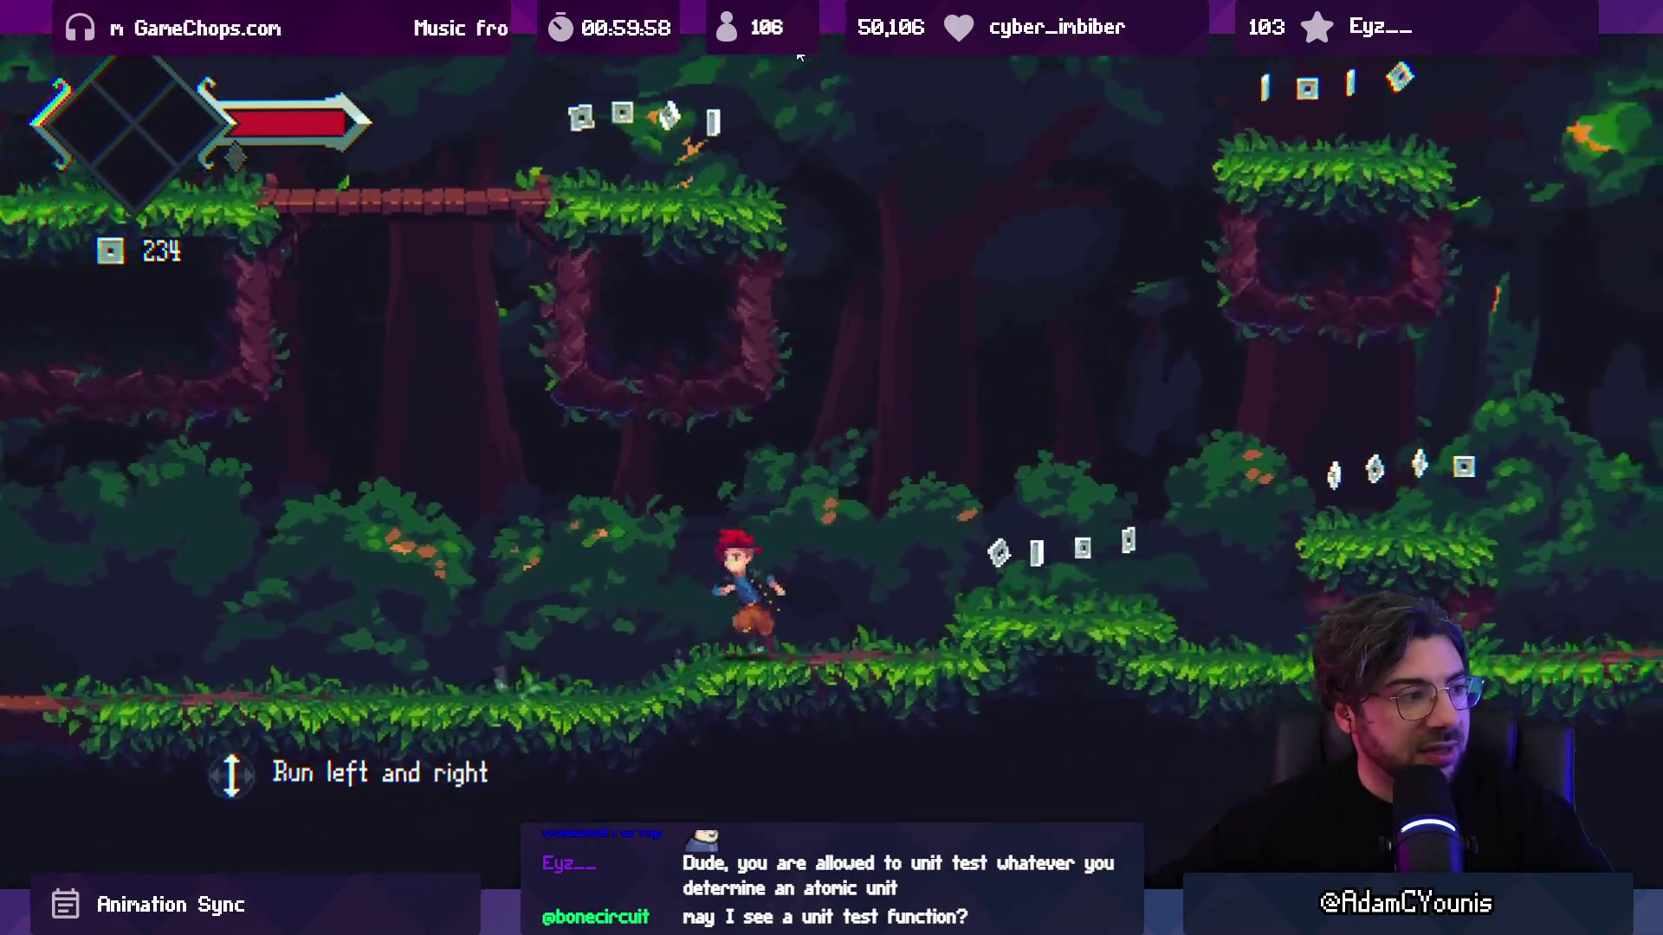
# Step: Run left and right, jump up the platforms and swing the sword mid-jump
pyautogui.press('Left')
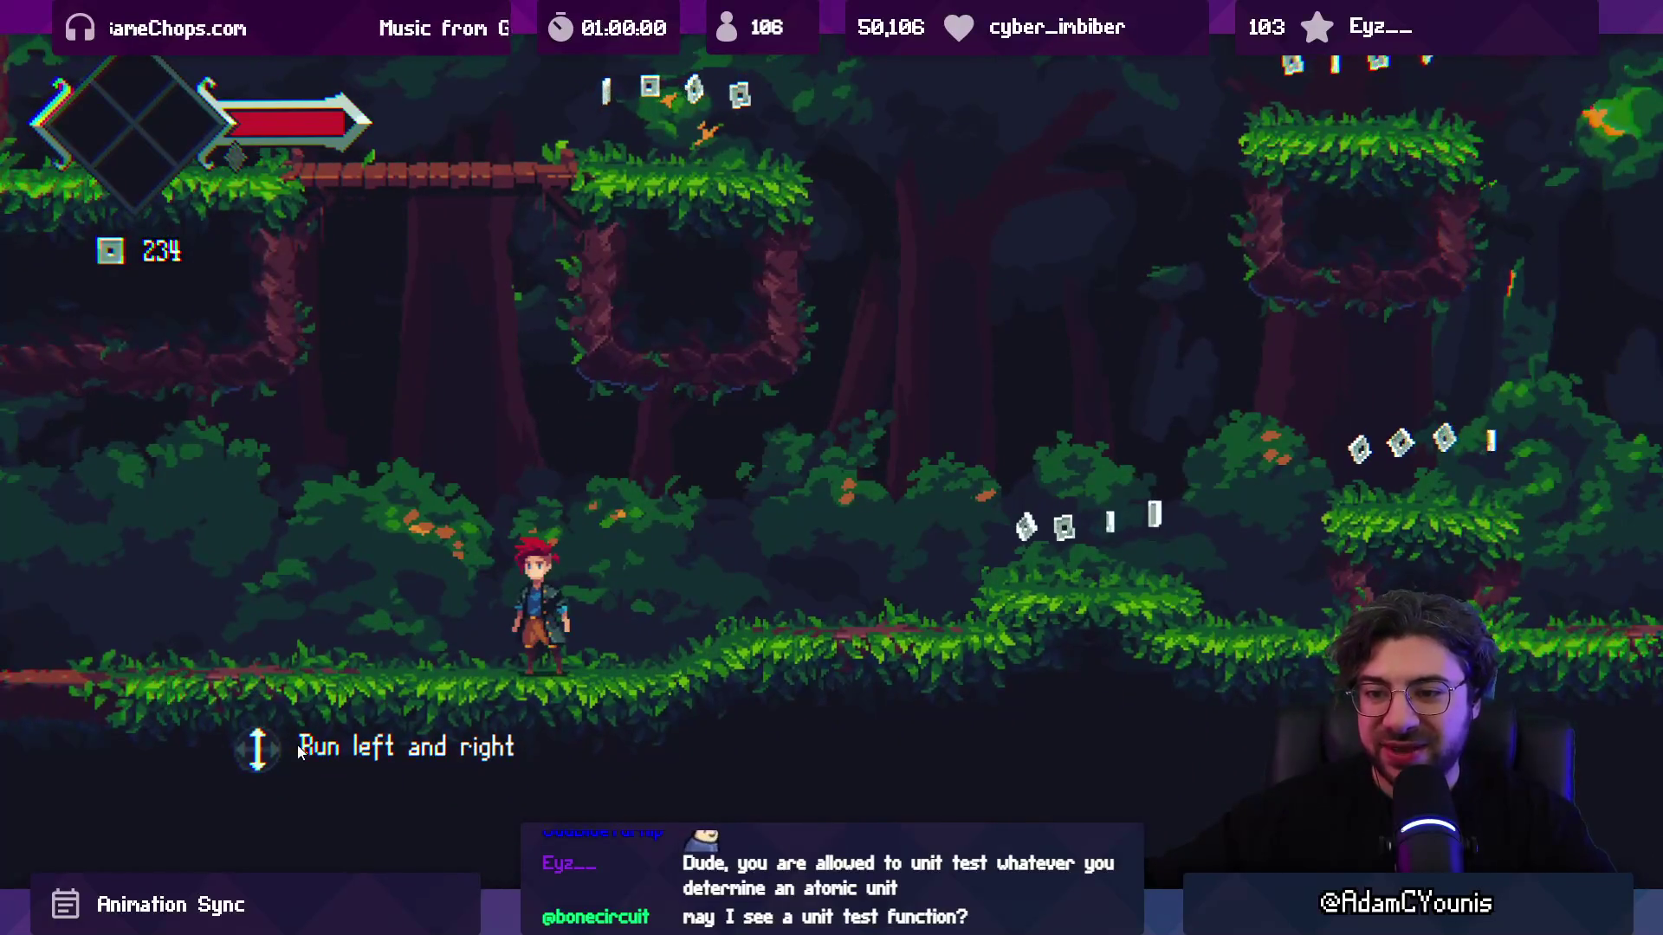
pyautogui.press('Right')
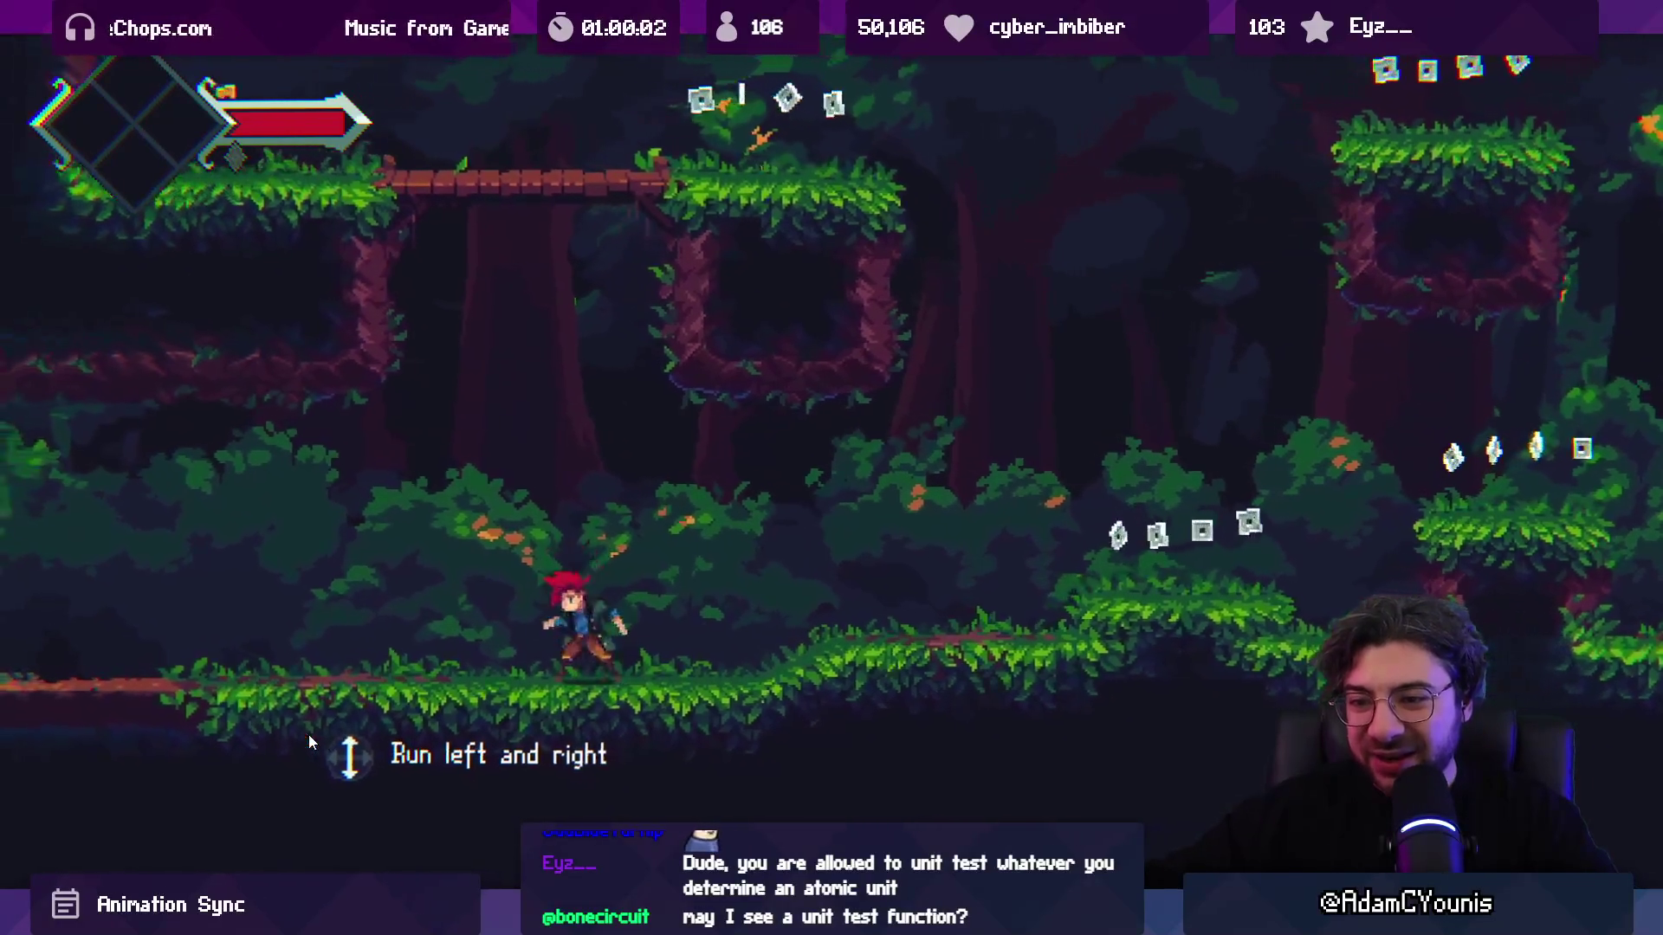
pyautogui.press('z')
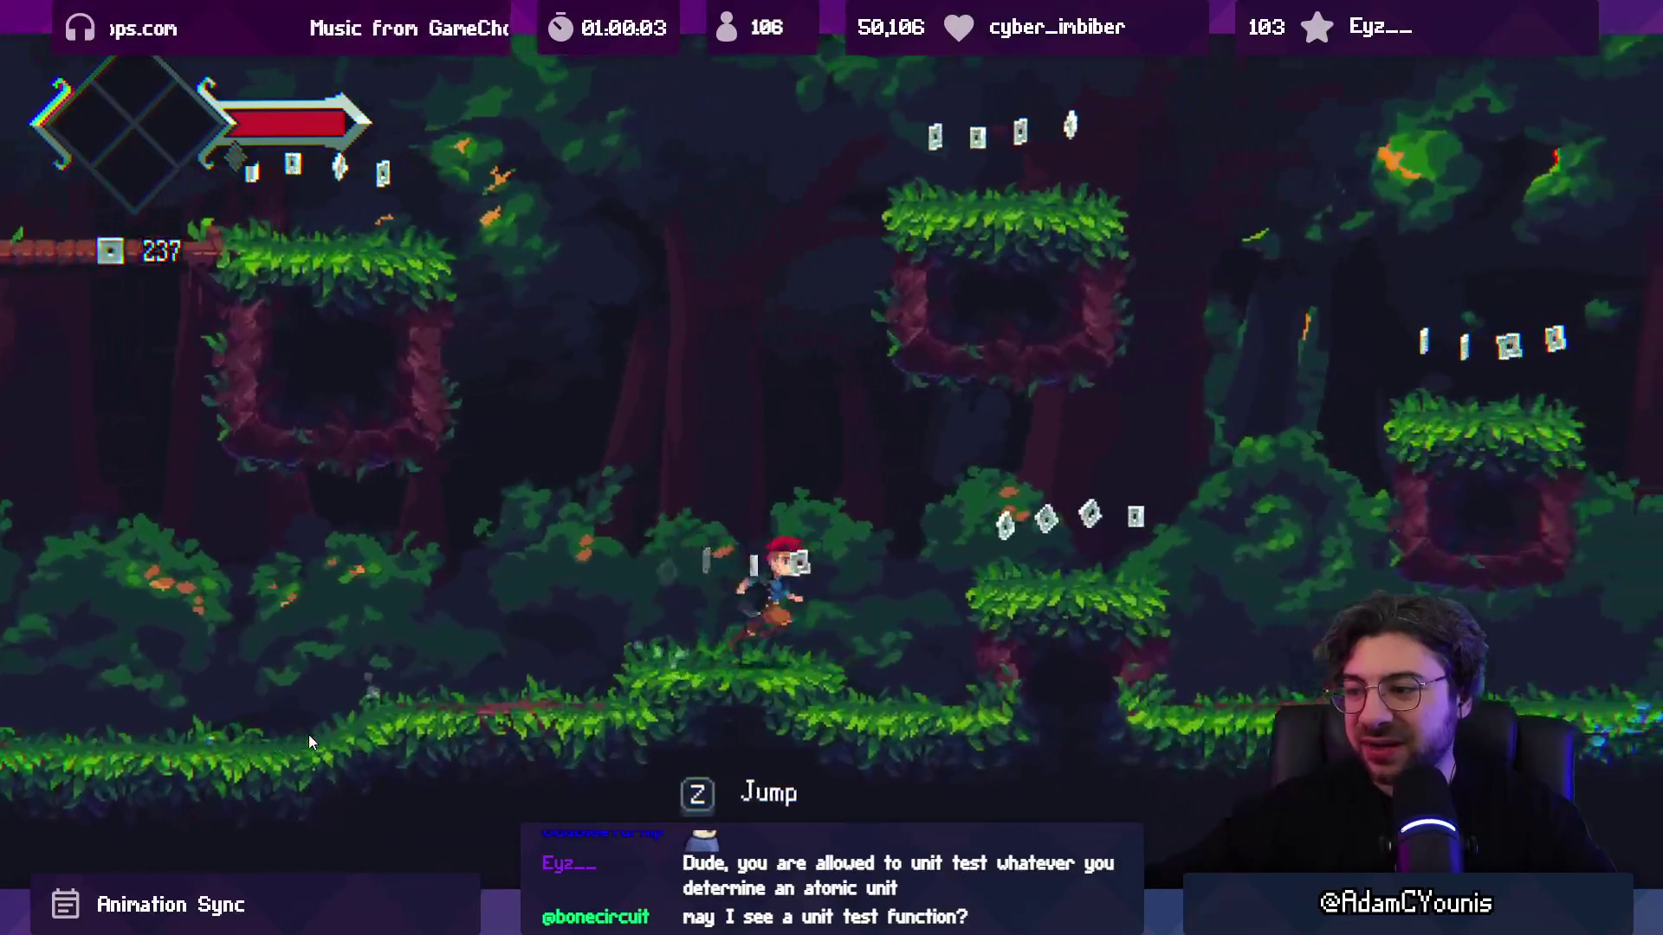
pyautogui.press('z')
pyautogui.press('z')
pyautogui.press('Left')
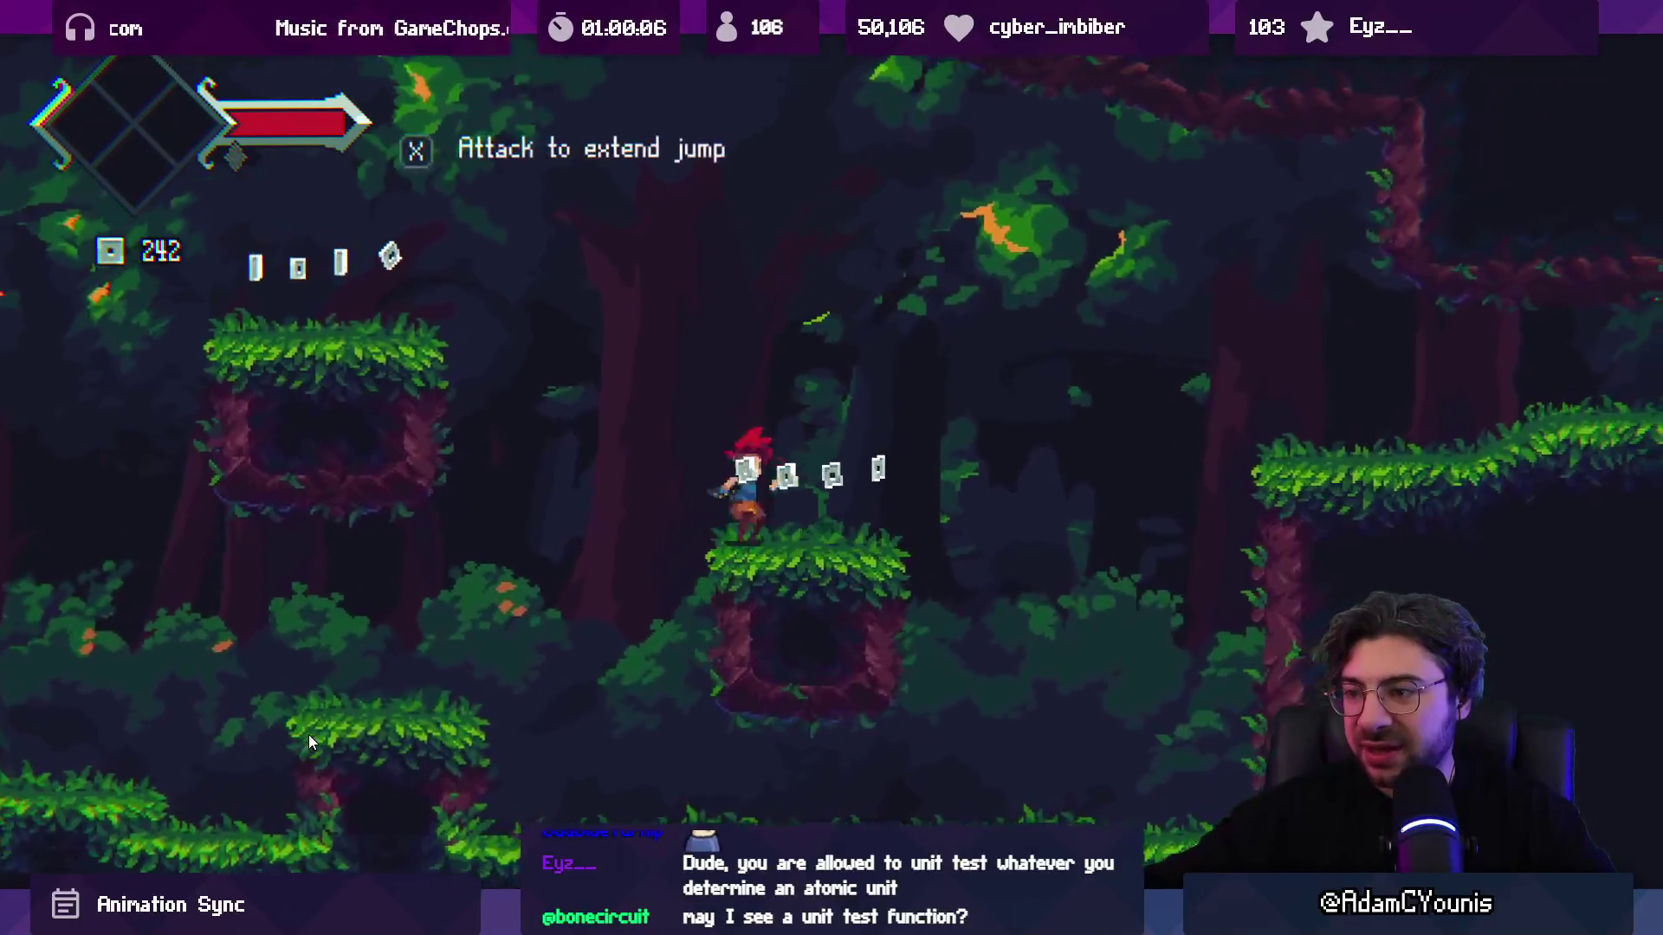
pyautogui.press('z')
pyautogui.press('Right')
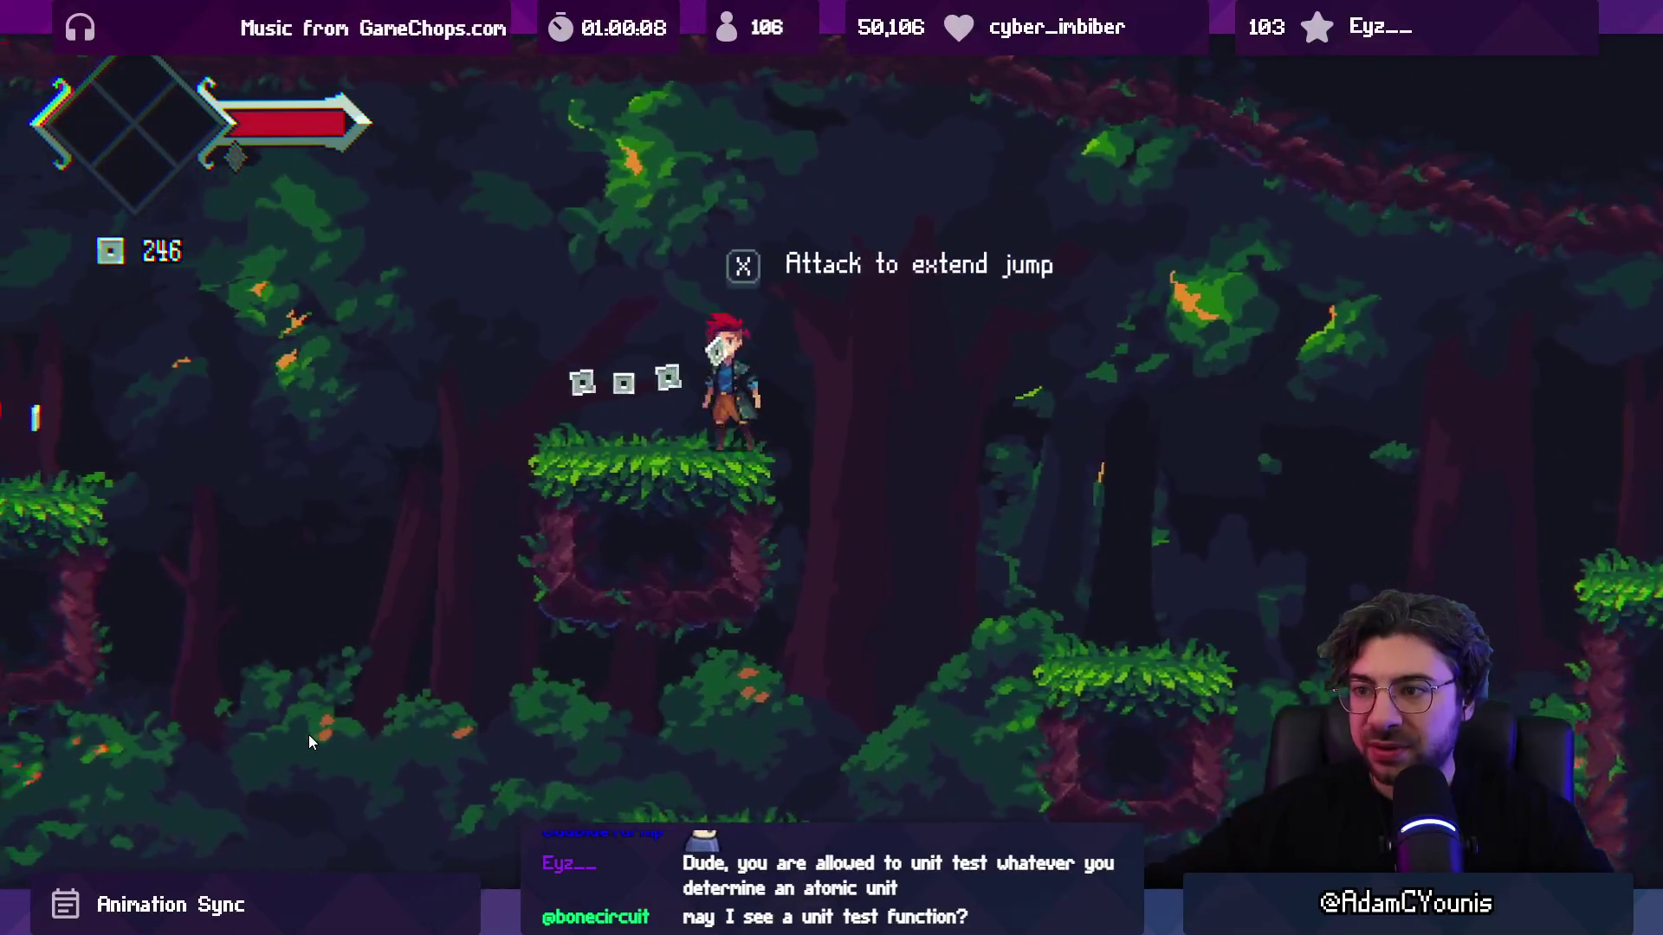
pyautogui.press('z')
pyautogui.press('x')
# Step: Cross the wooden bridge and ledges, dropping to the vine wall and climbing back up
pyautogui.press('Left')
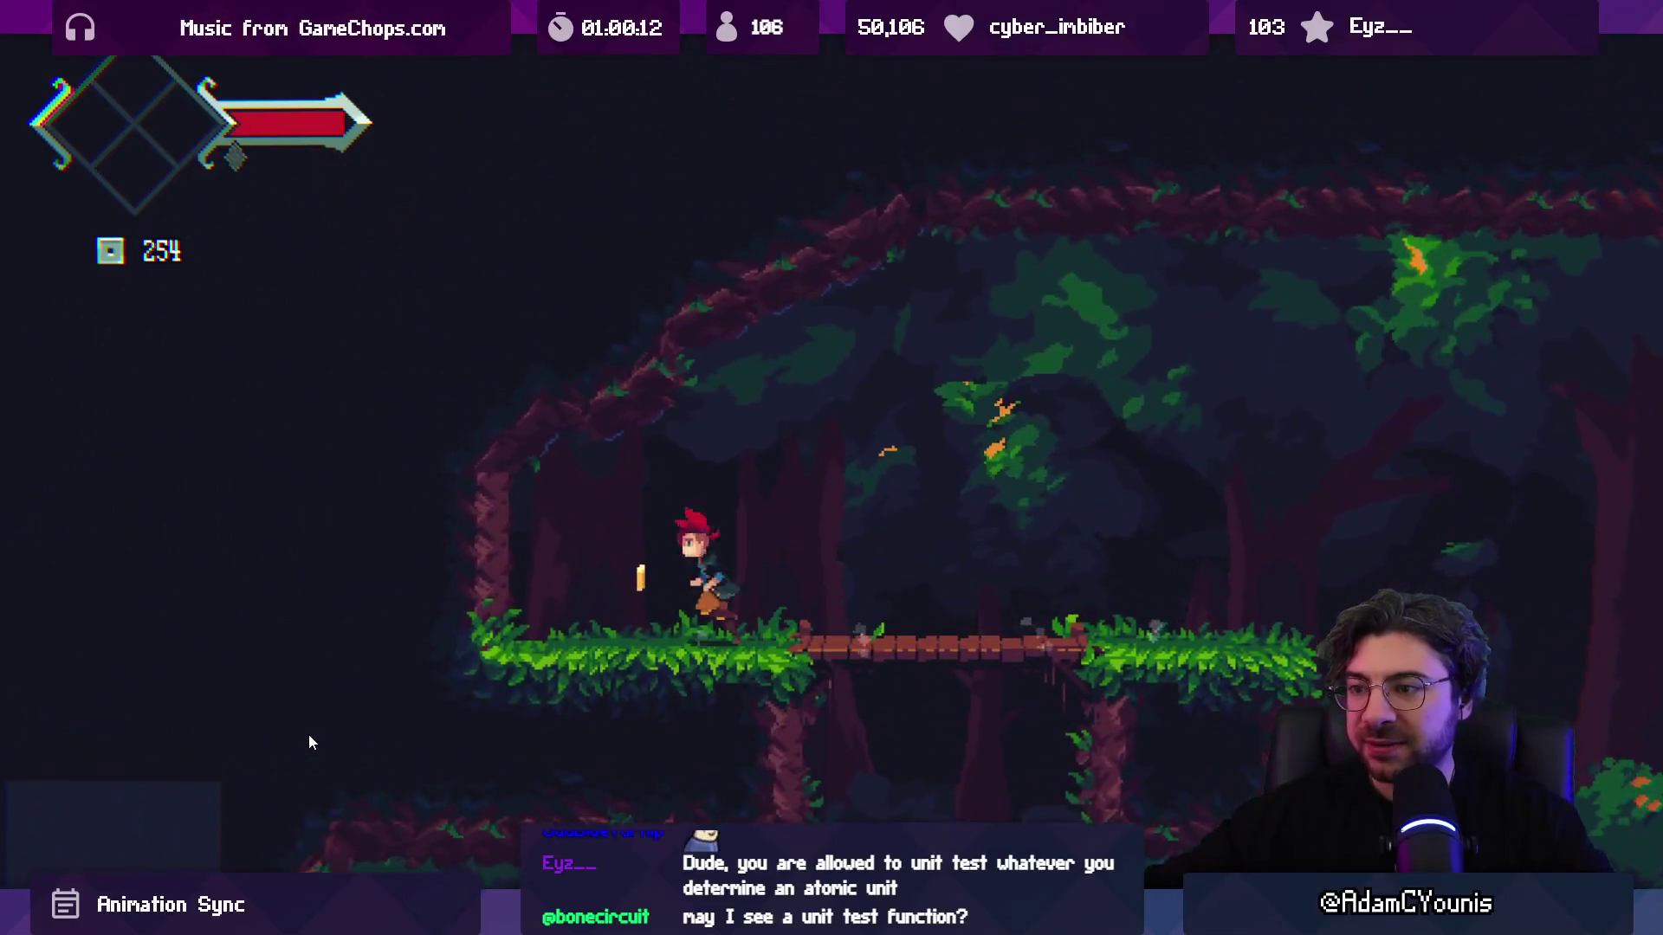
pyautogui.press('Right')
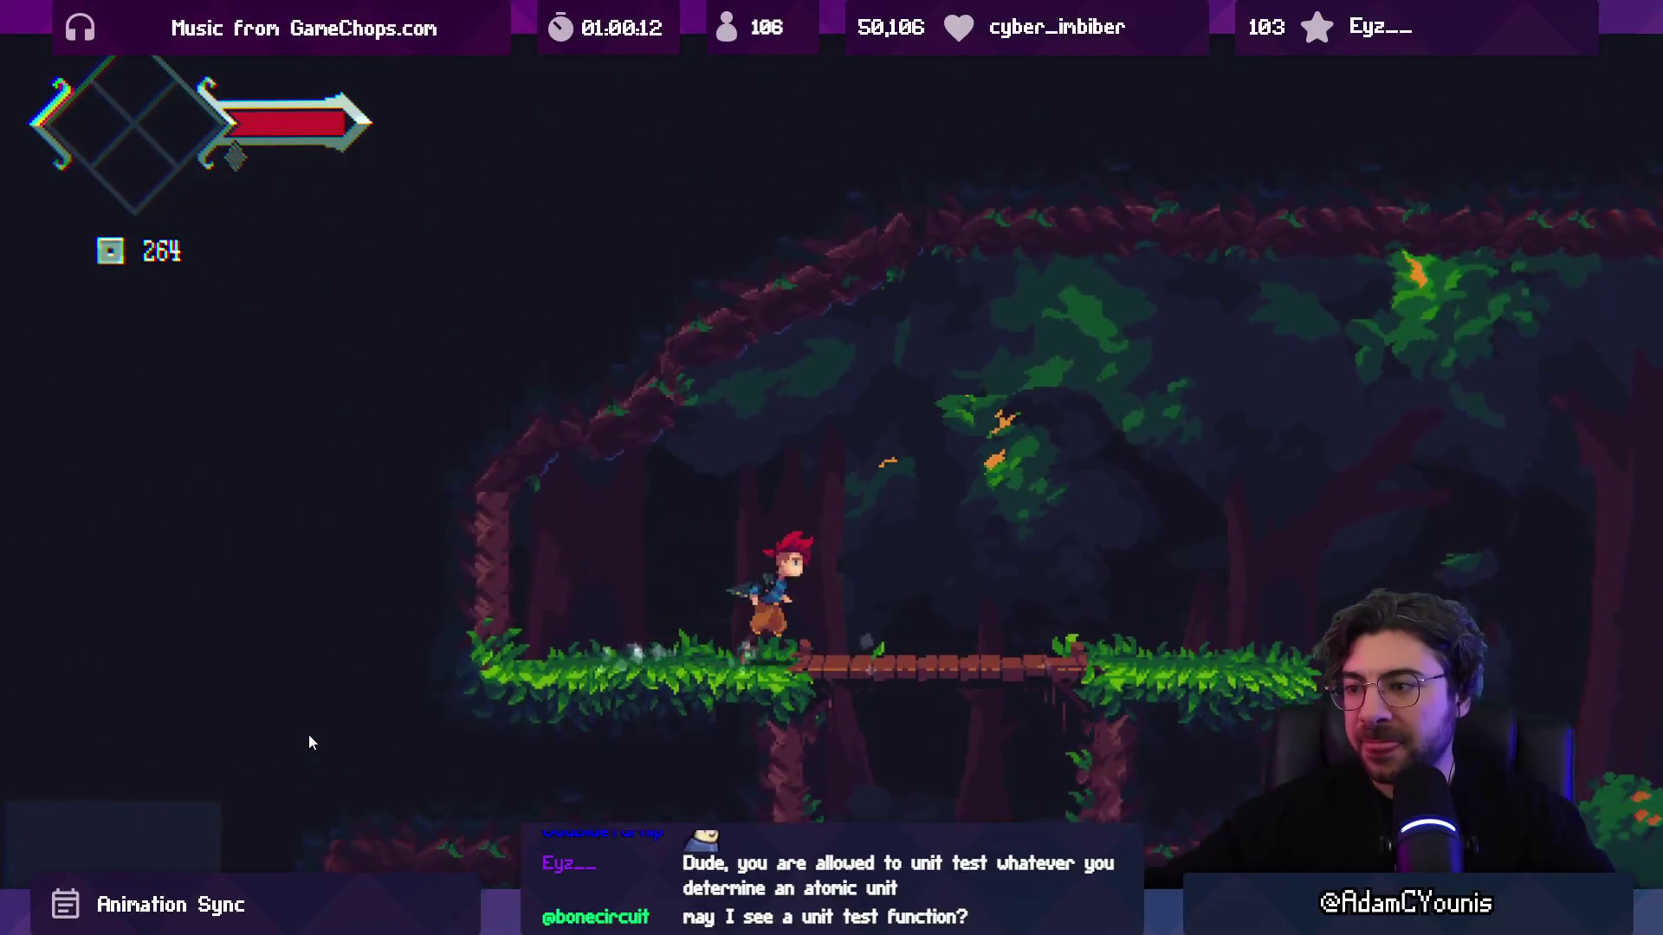
pyautogui.press('z')
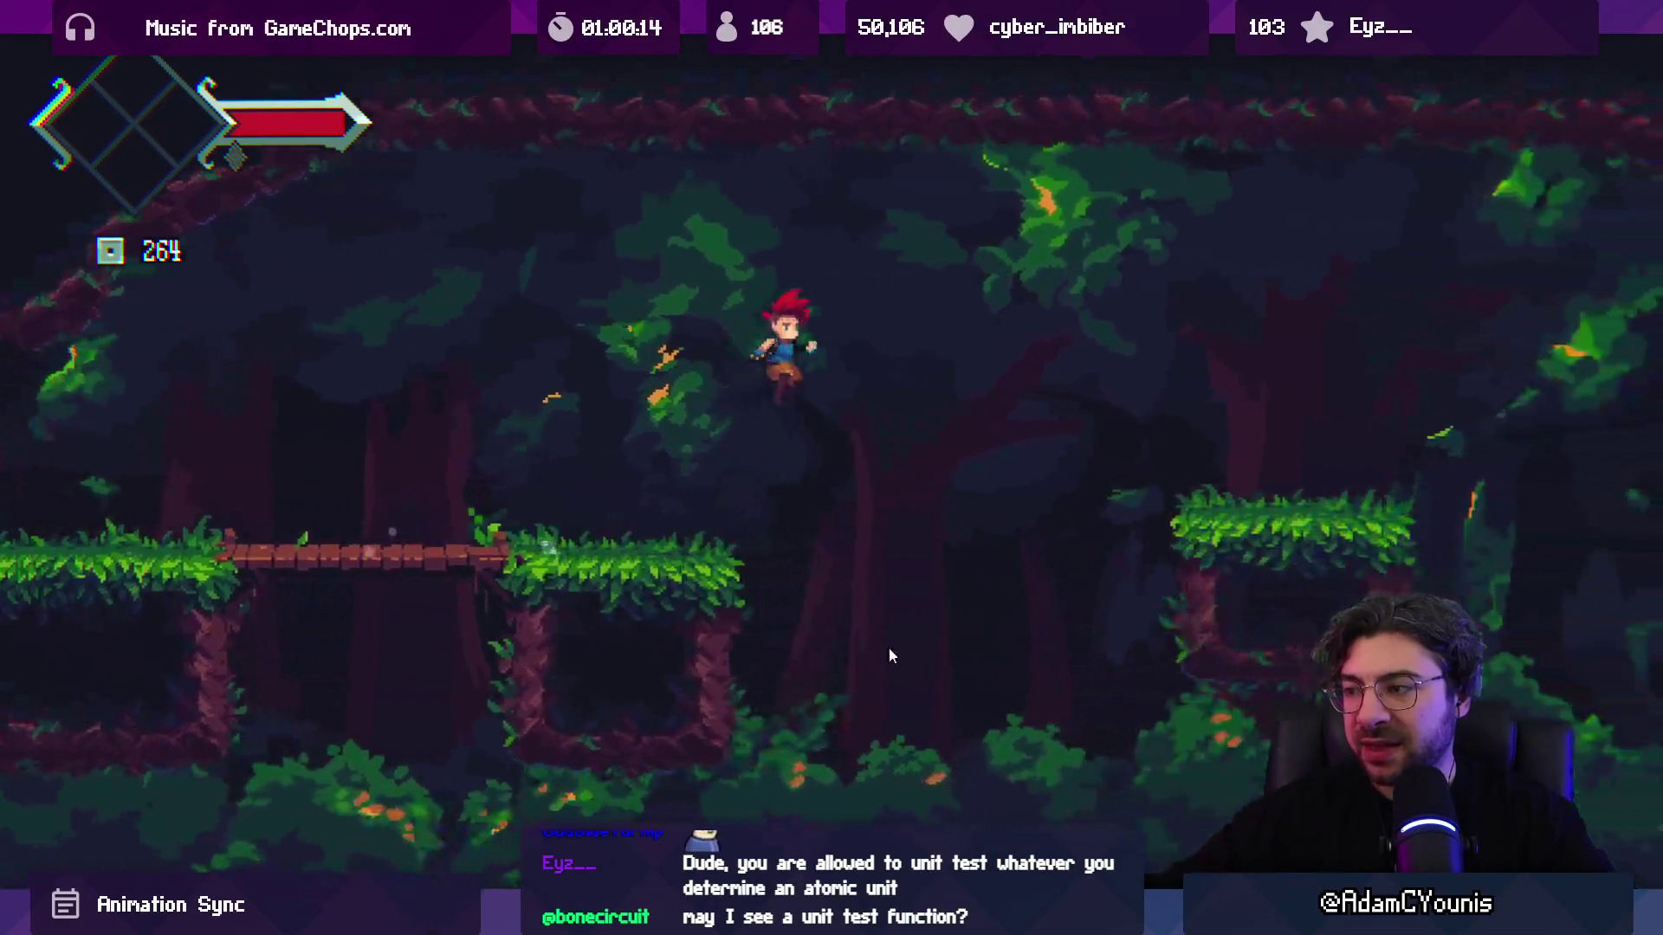
pyautogui.press('Right')
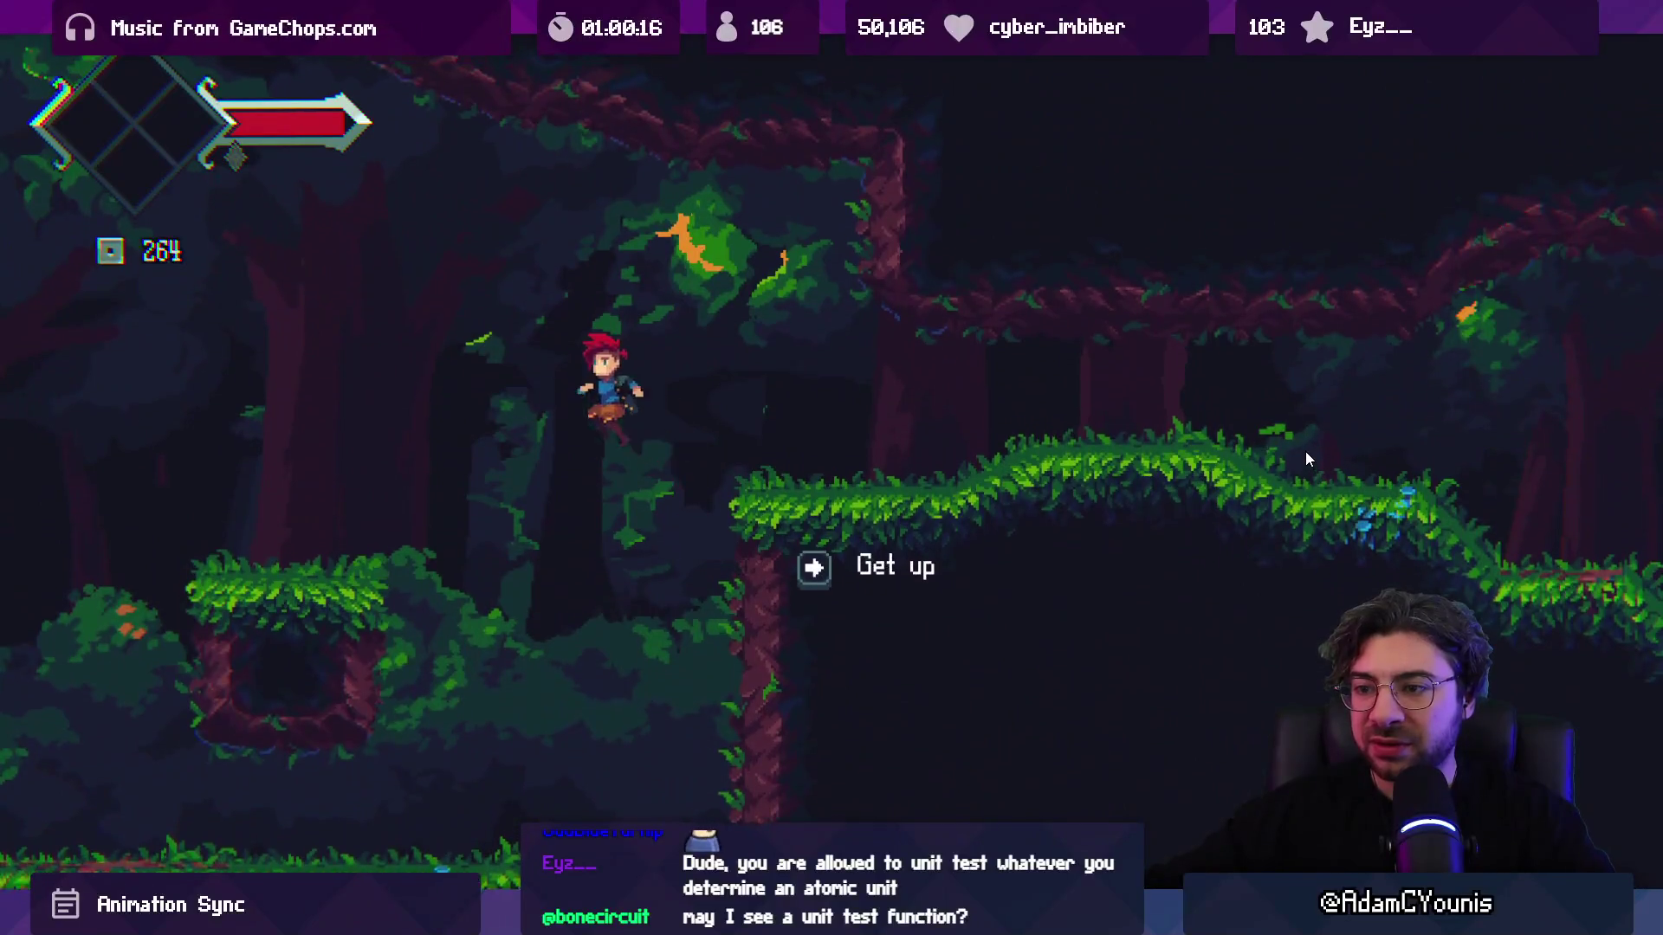
pyautogui.press('z')
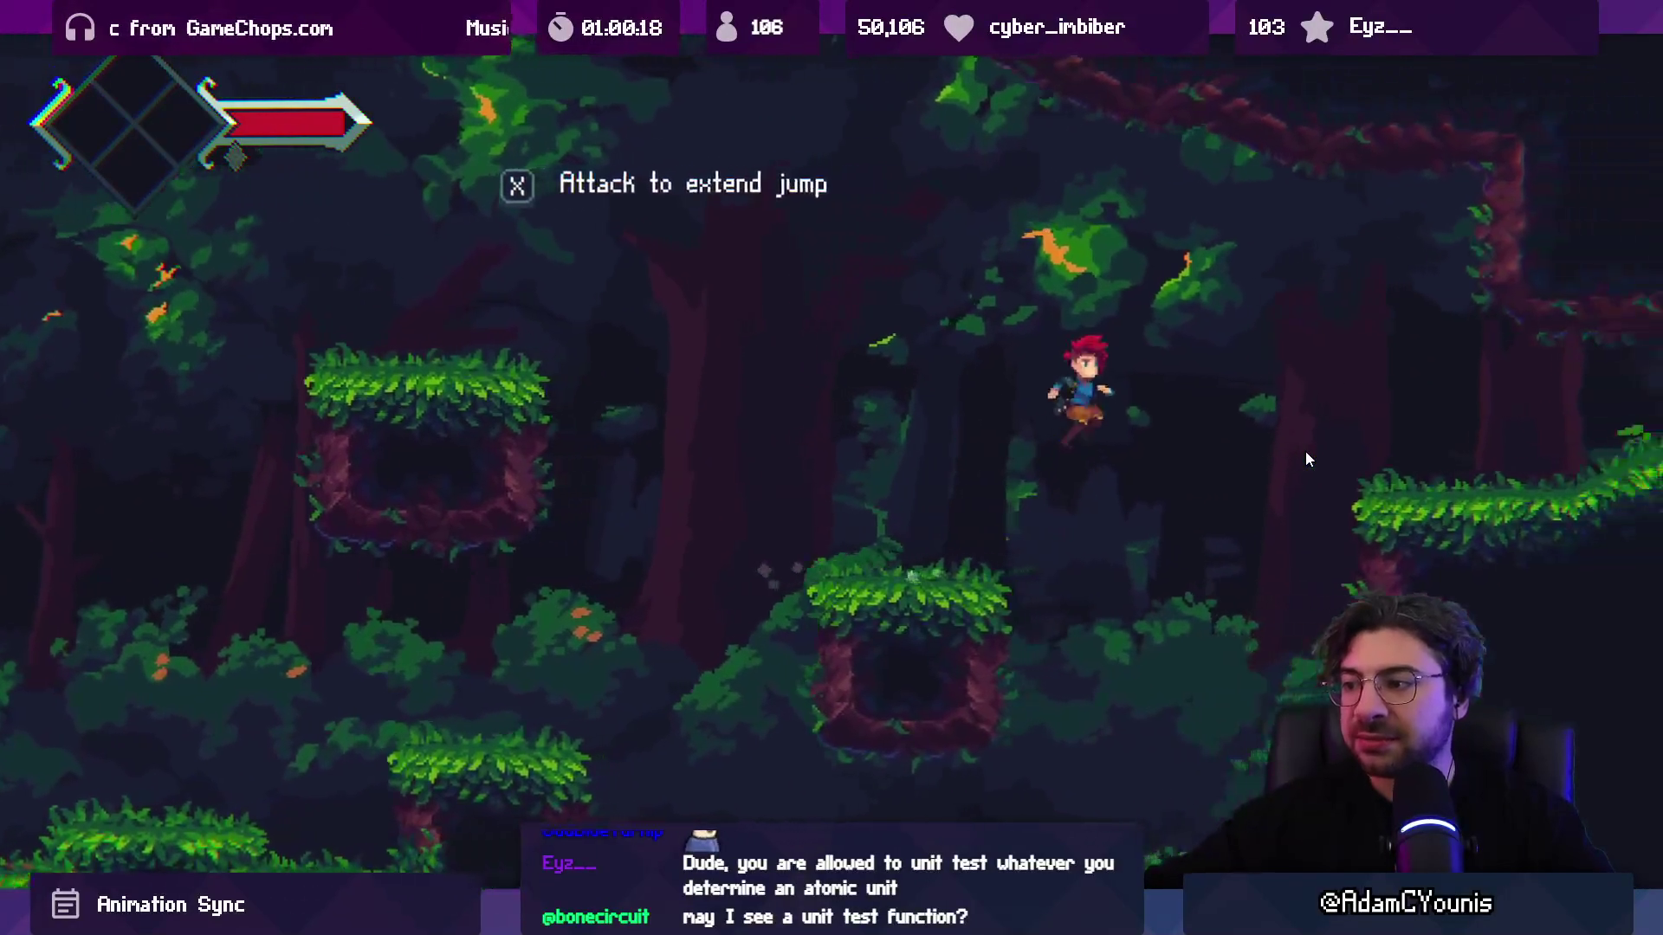
pyautogui.press('x')
pyautogui.press('Right')
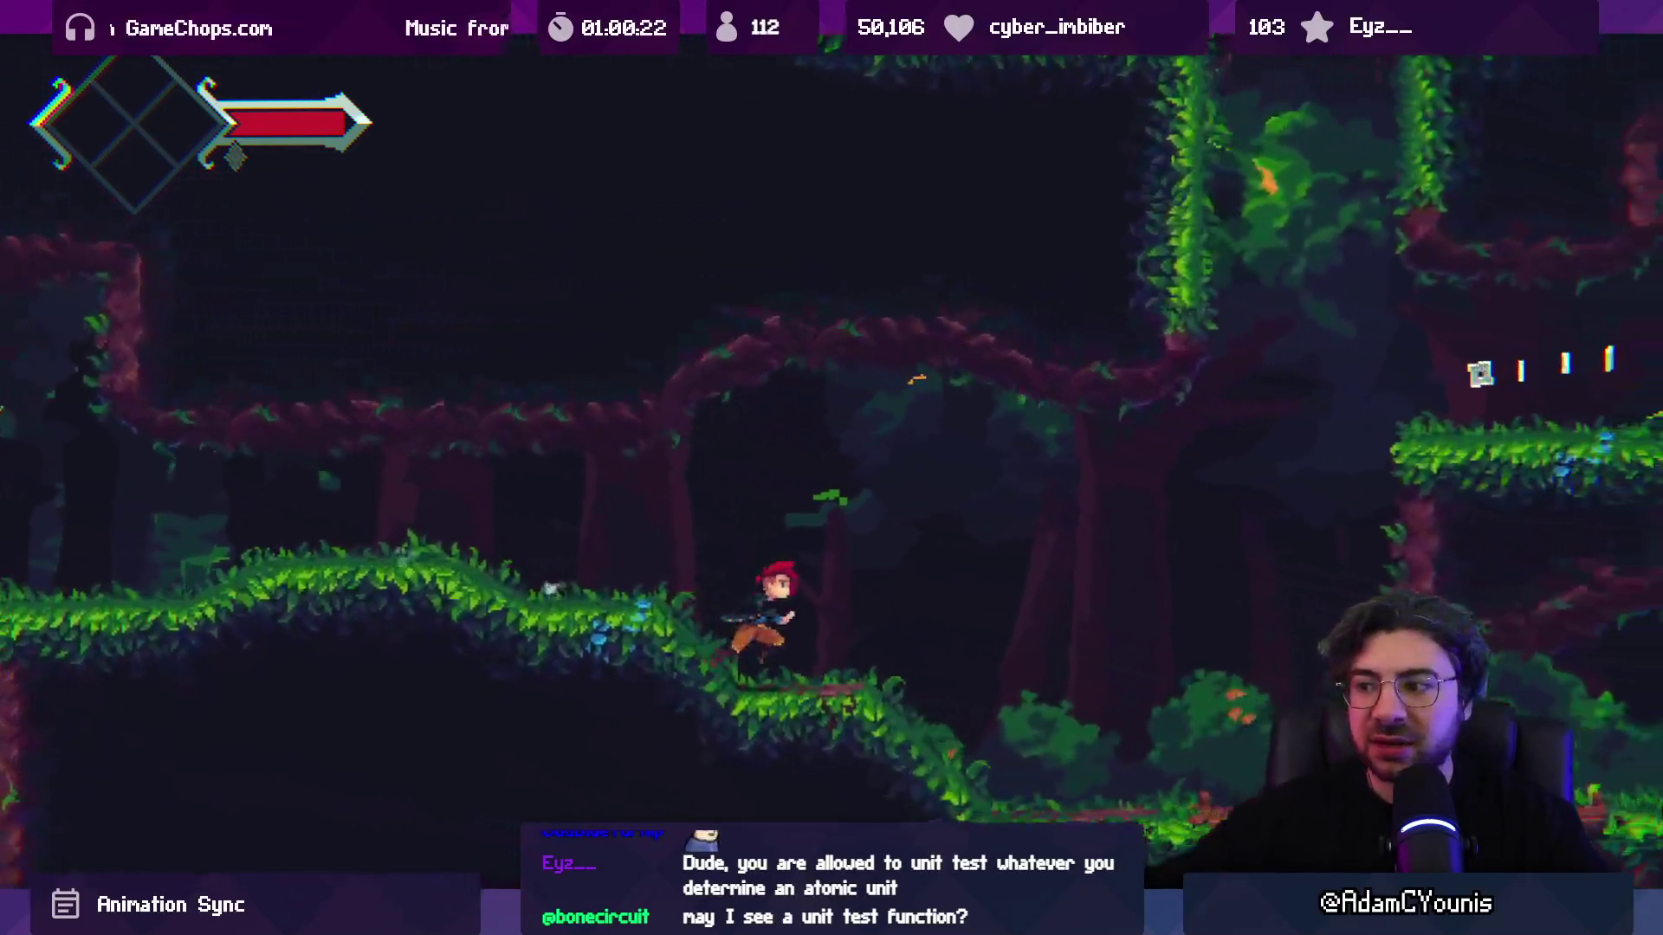
pyautogui.press('Right')
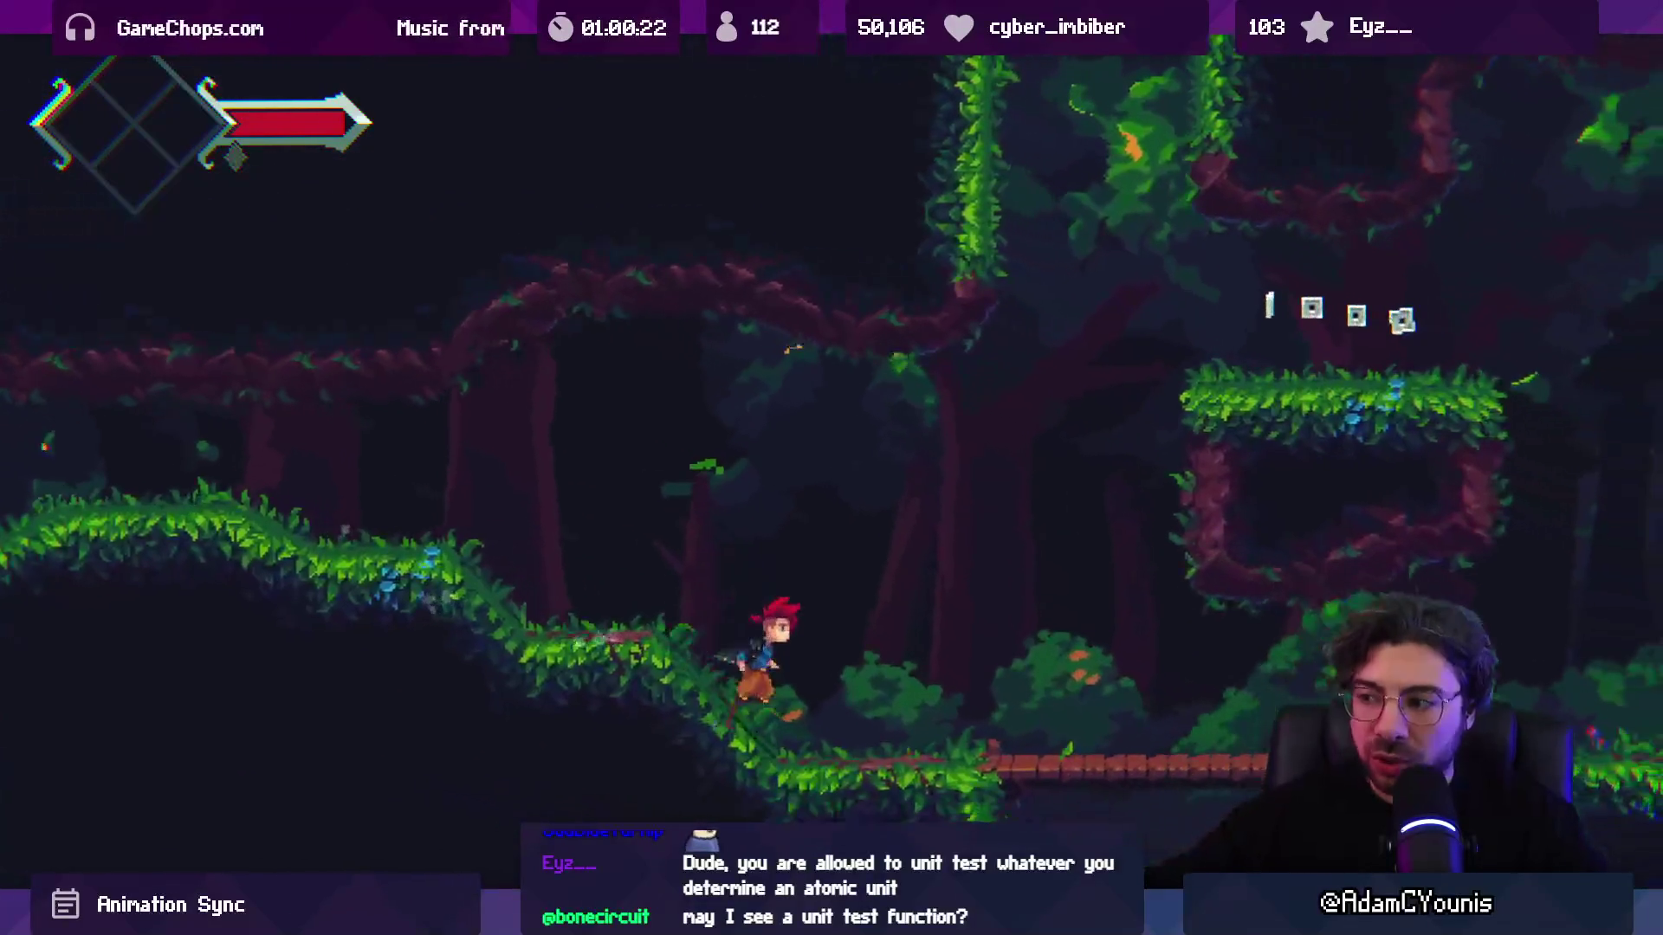
pyautogui.hotkey('Down', 'z')
pyautogui.press('Up')
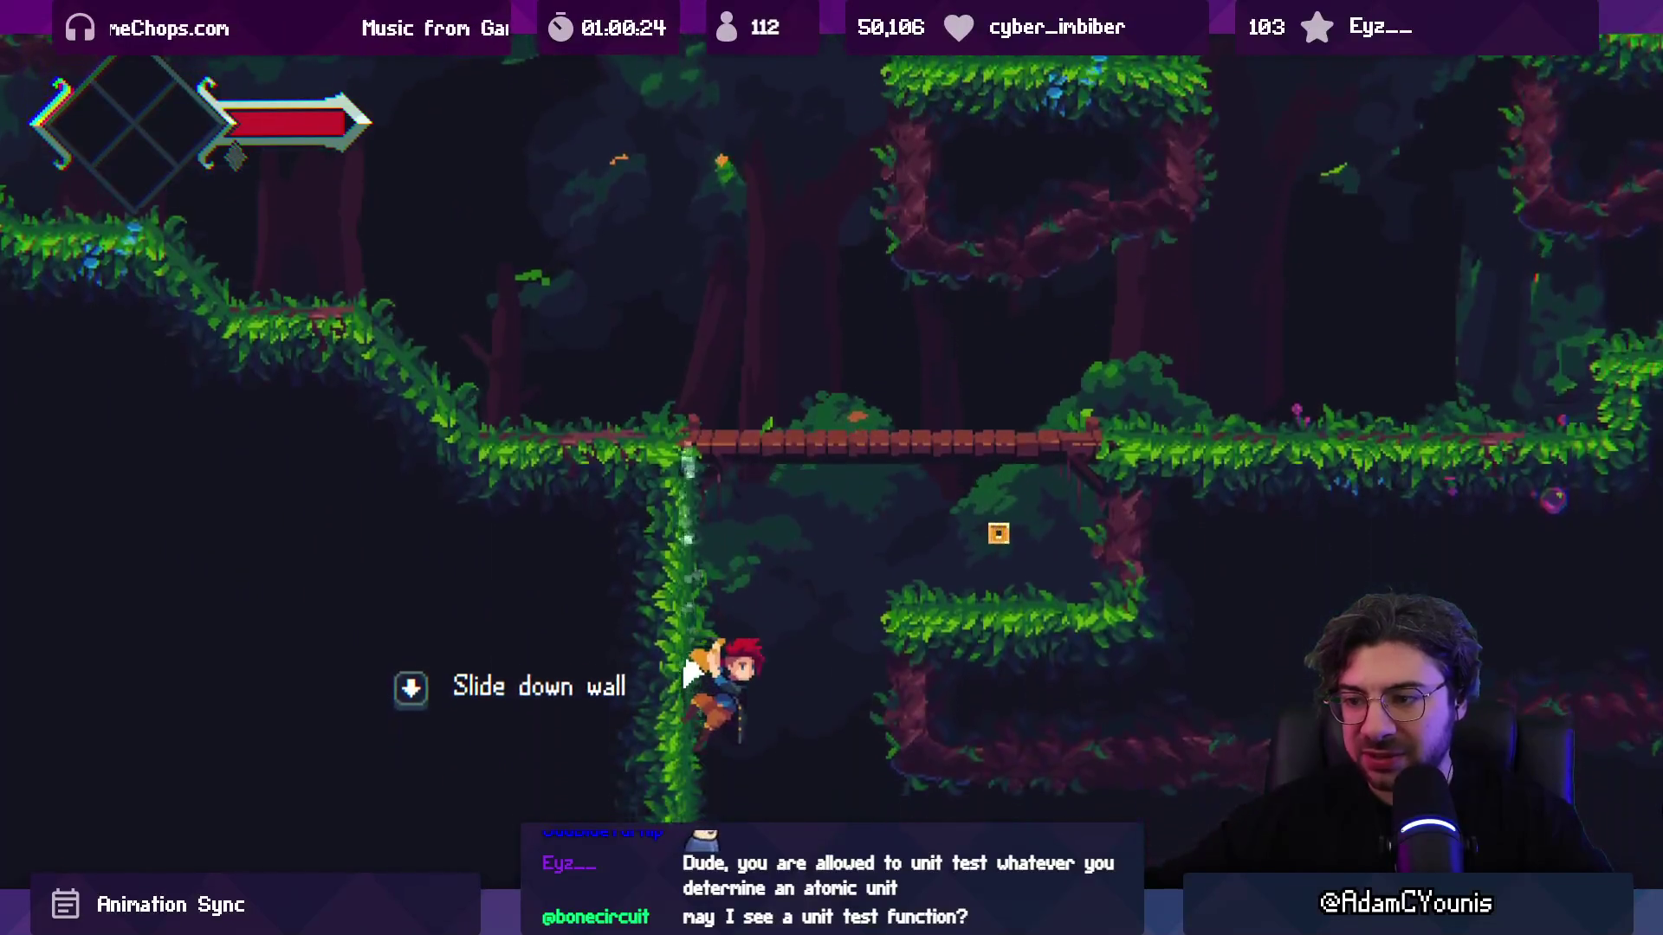
# Step: Climb the vine wall collecting coins and run left to the 'Finish test' exit
pyautogui.press('Right')
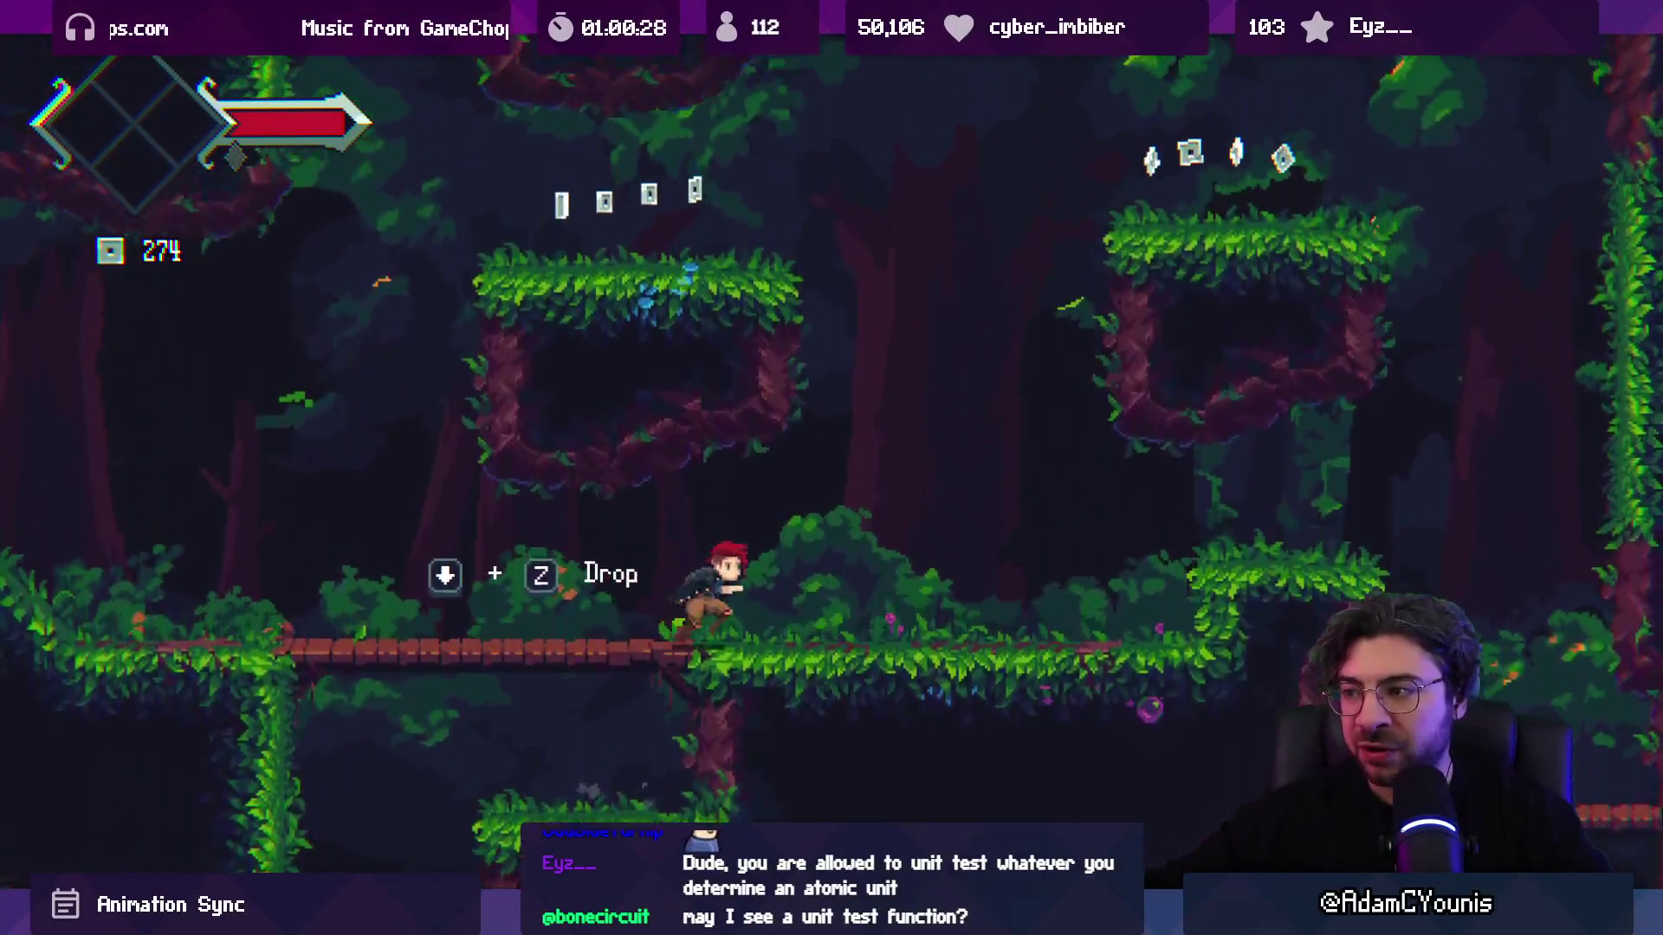
pyautogui.press('Right')
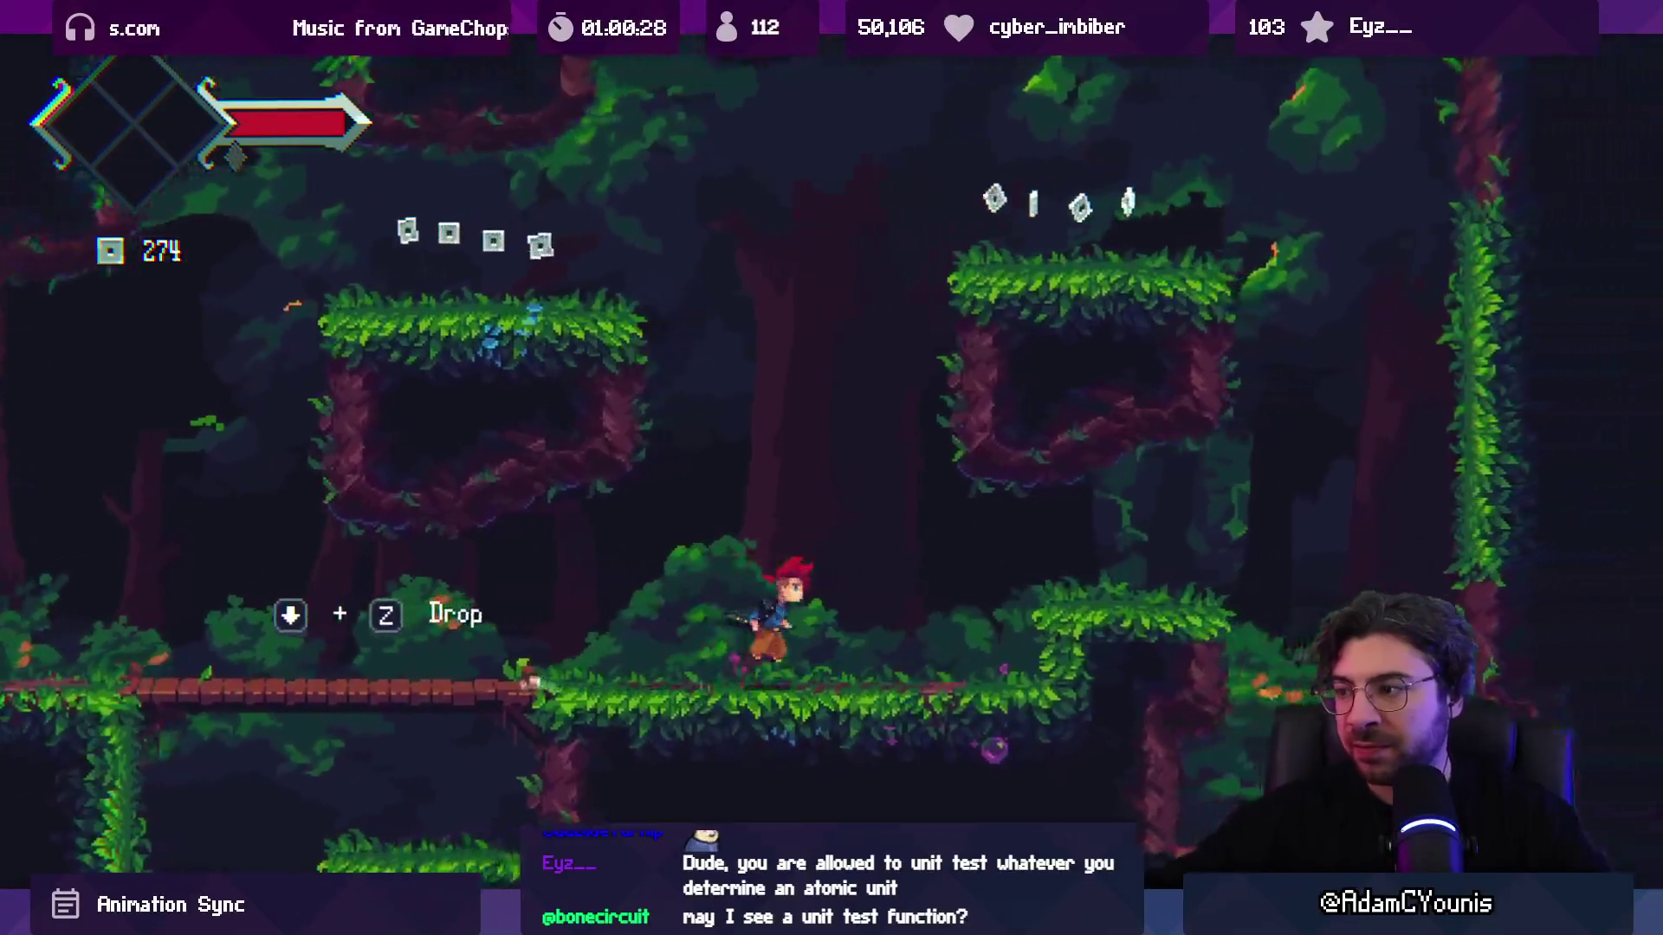
pyautogui.press('z')
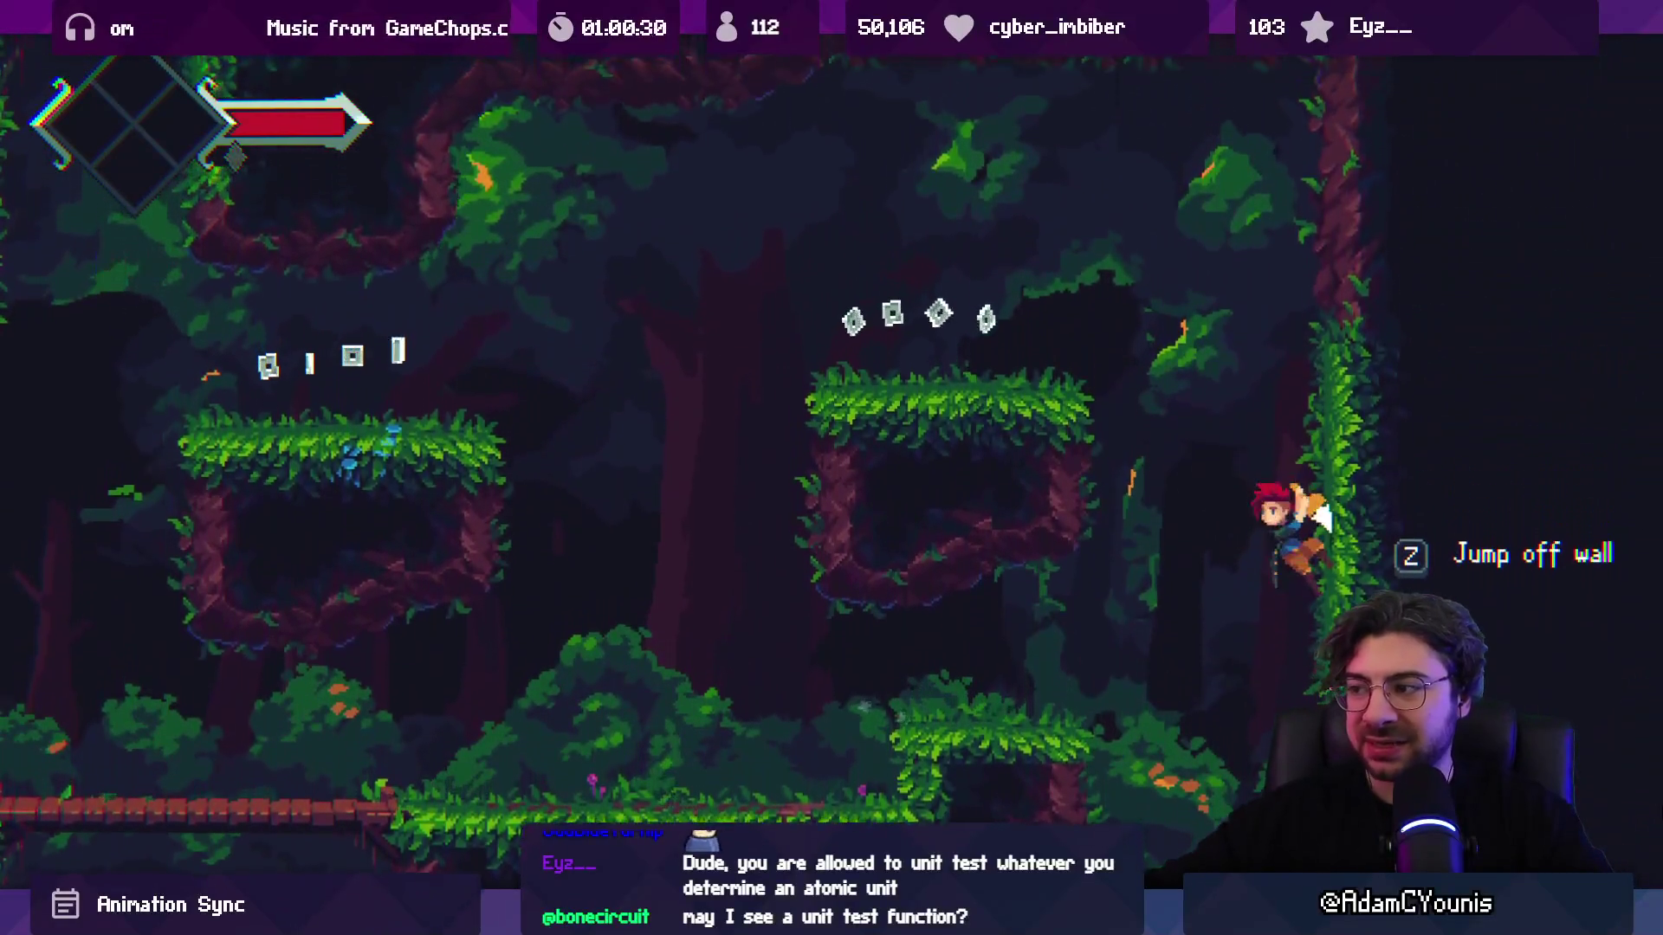
pyautogui.press('z')
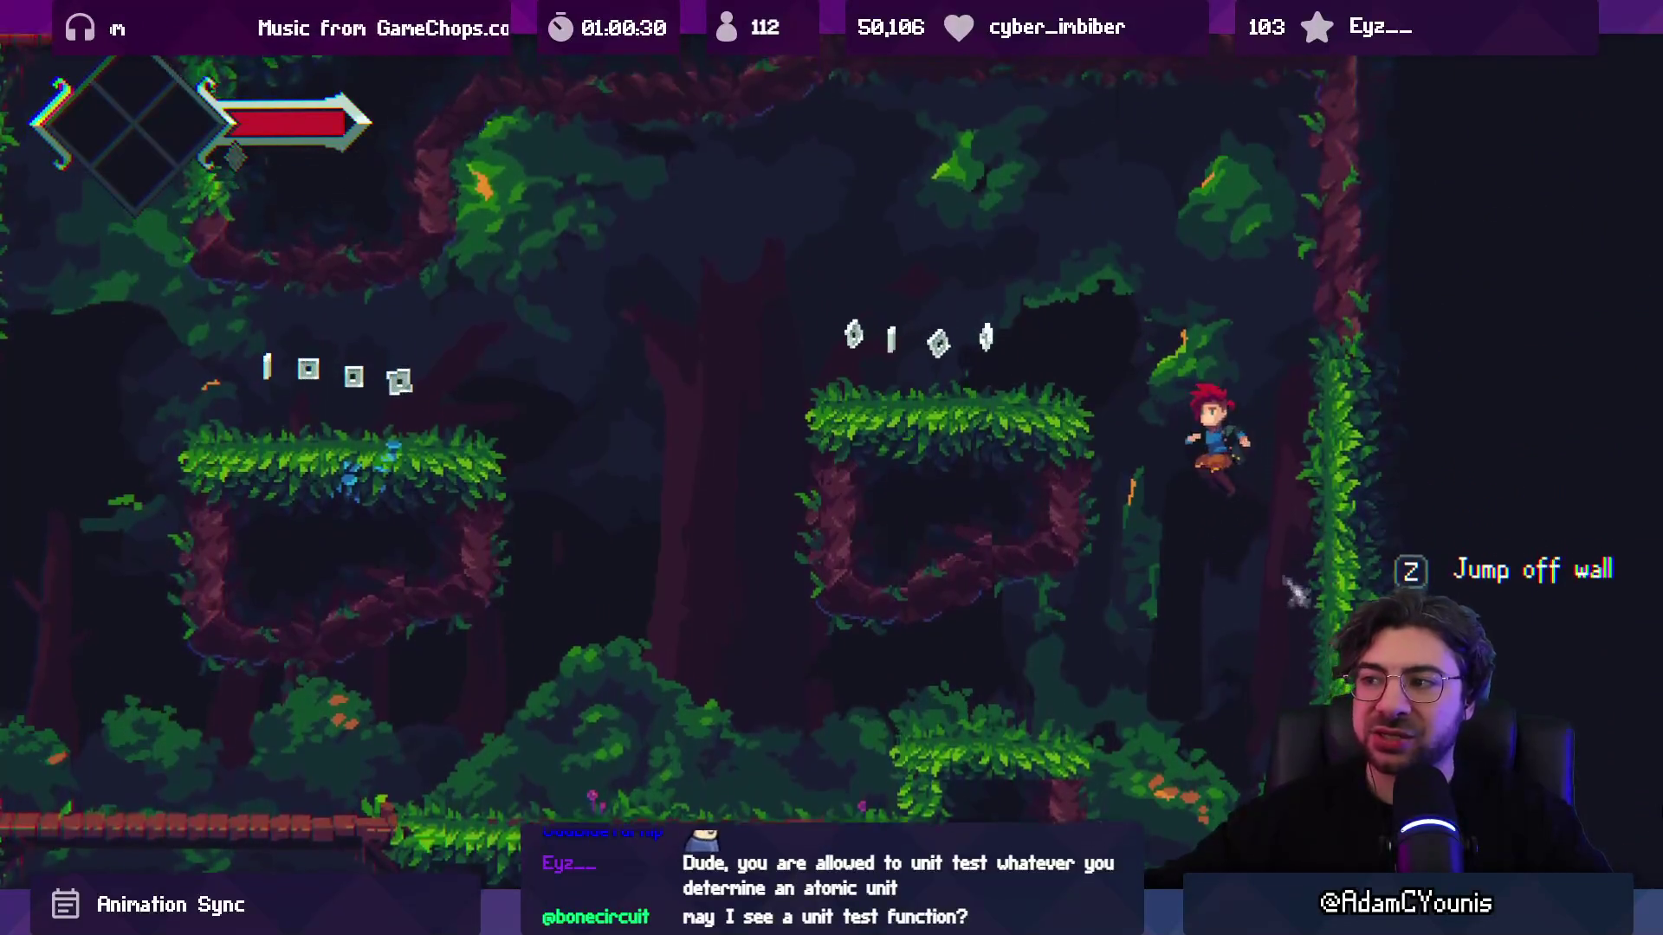
pyautogui.press('Left')
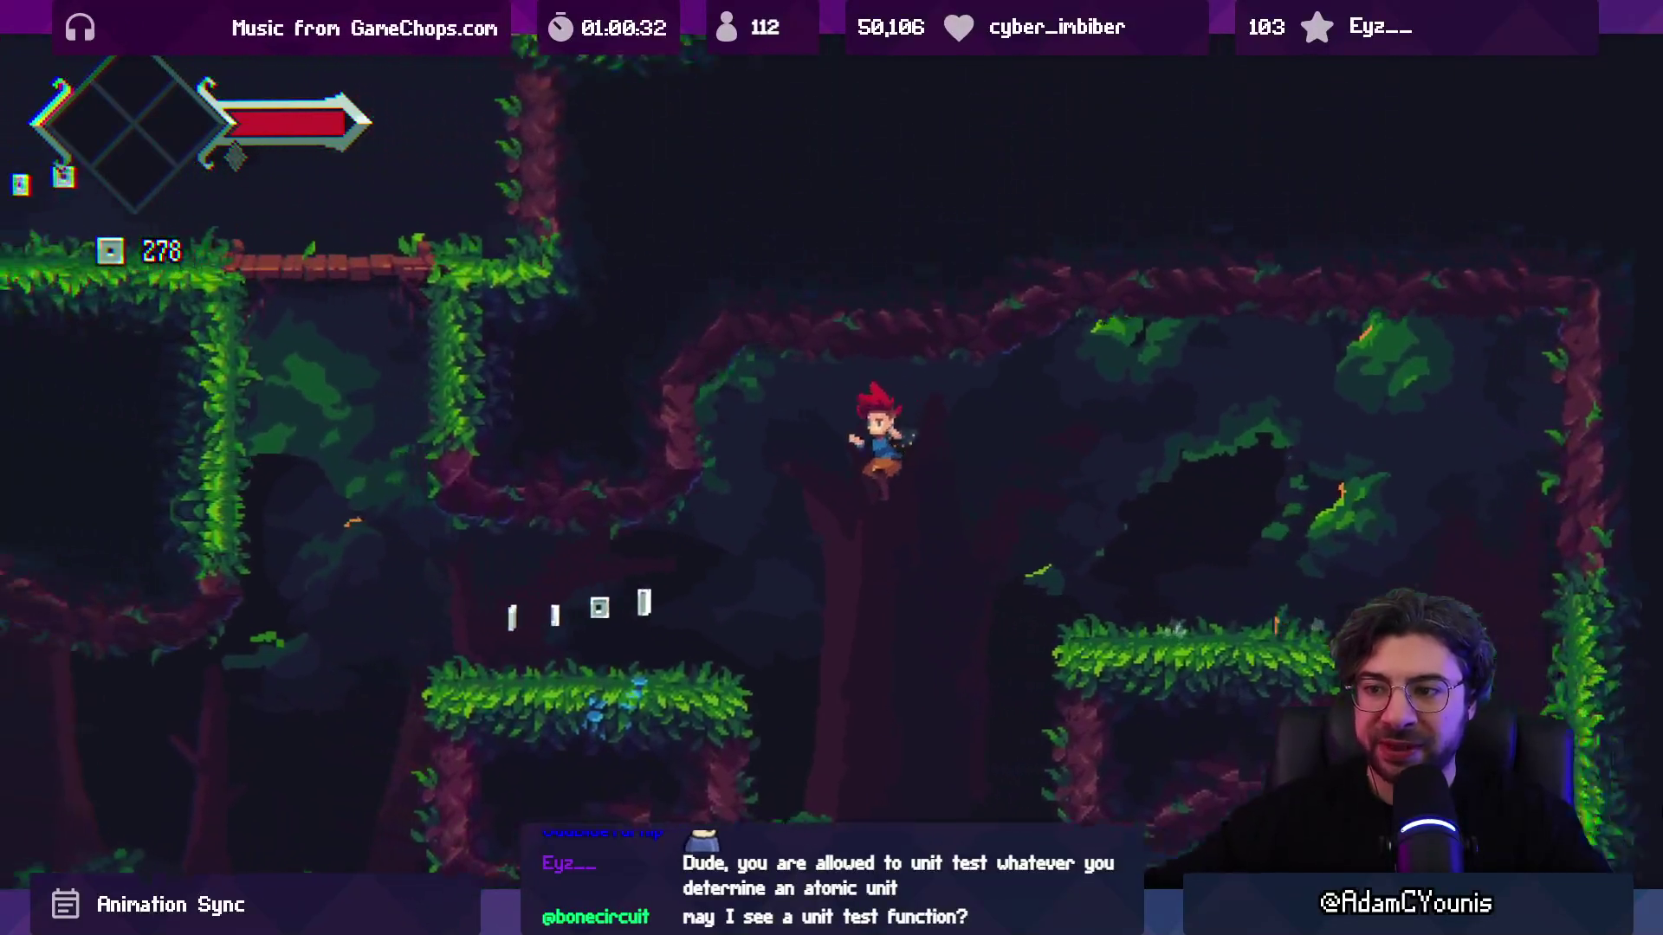
pyautogui.press('z')
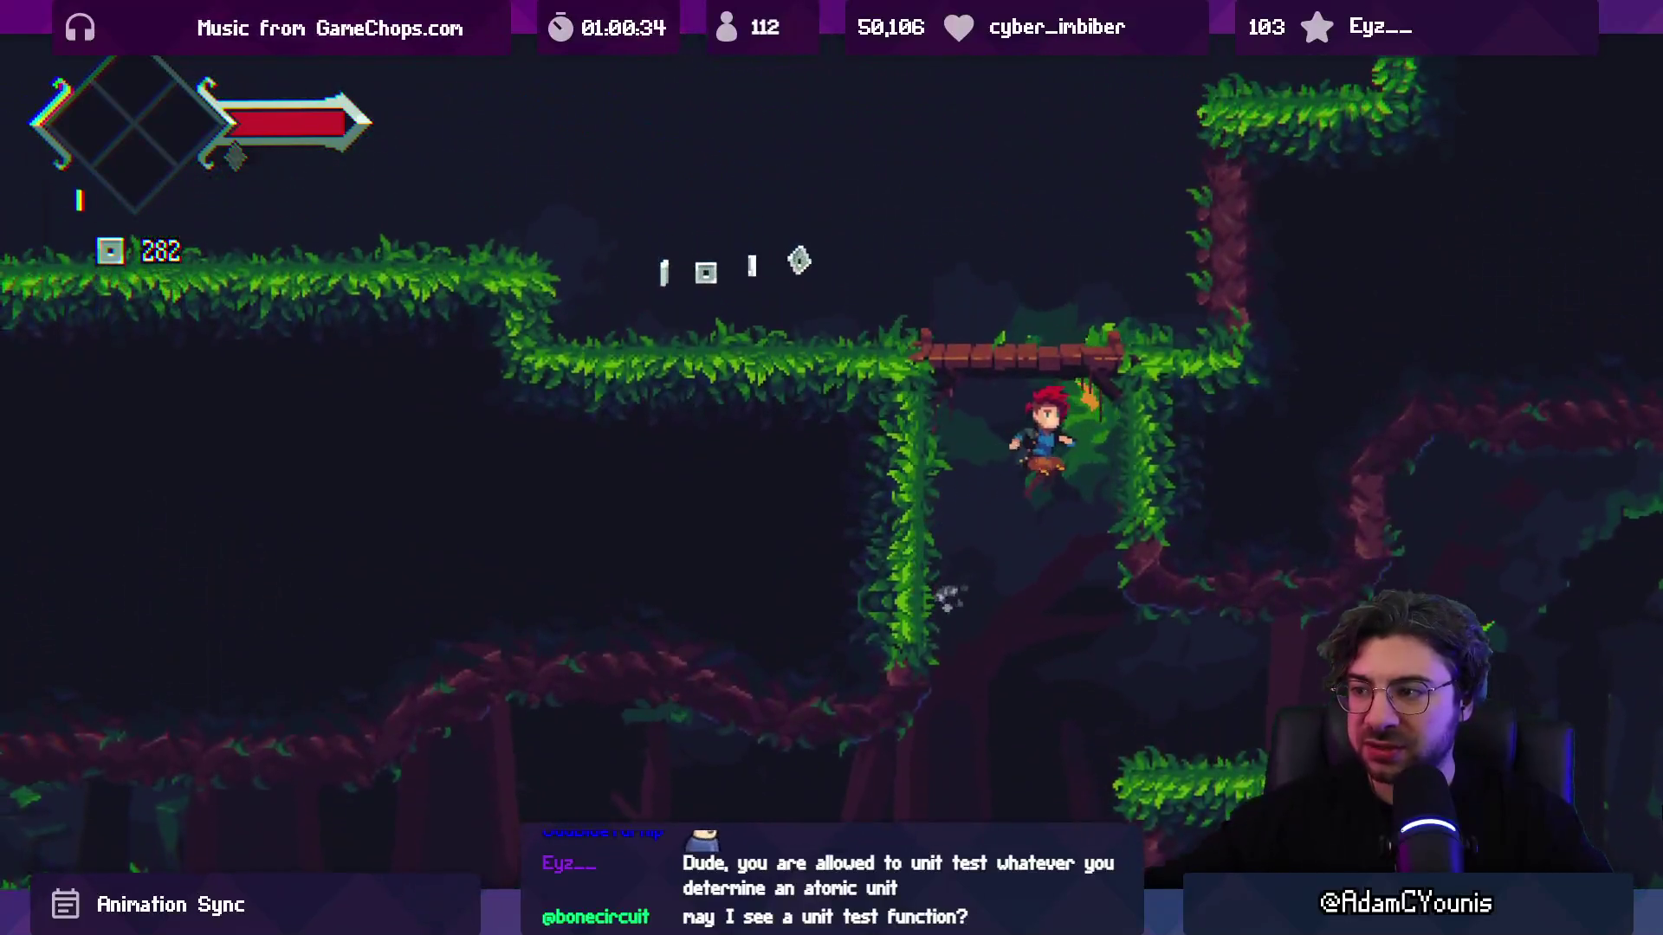
pyautogui.press('z')
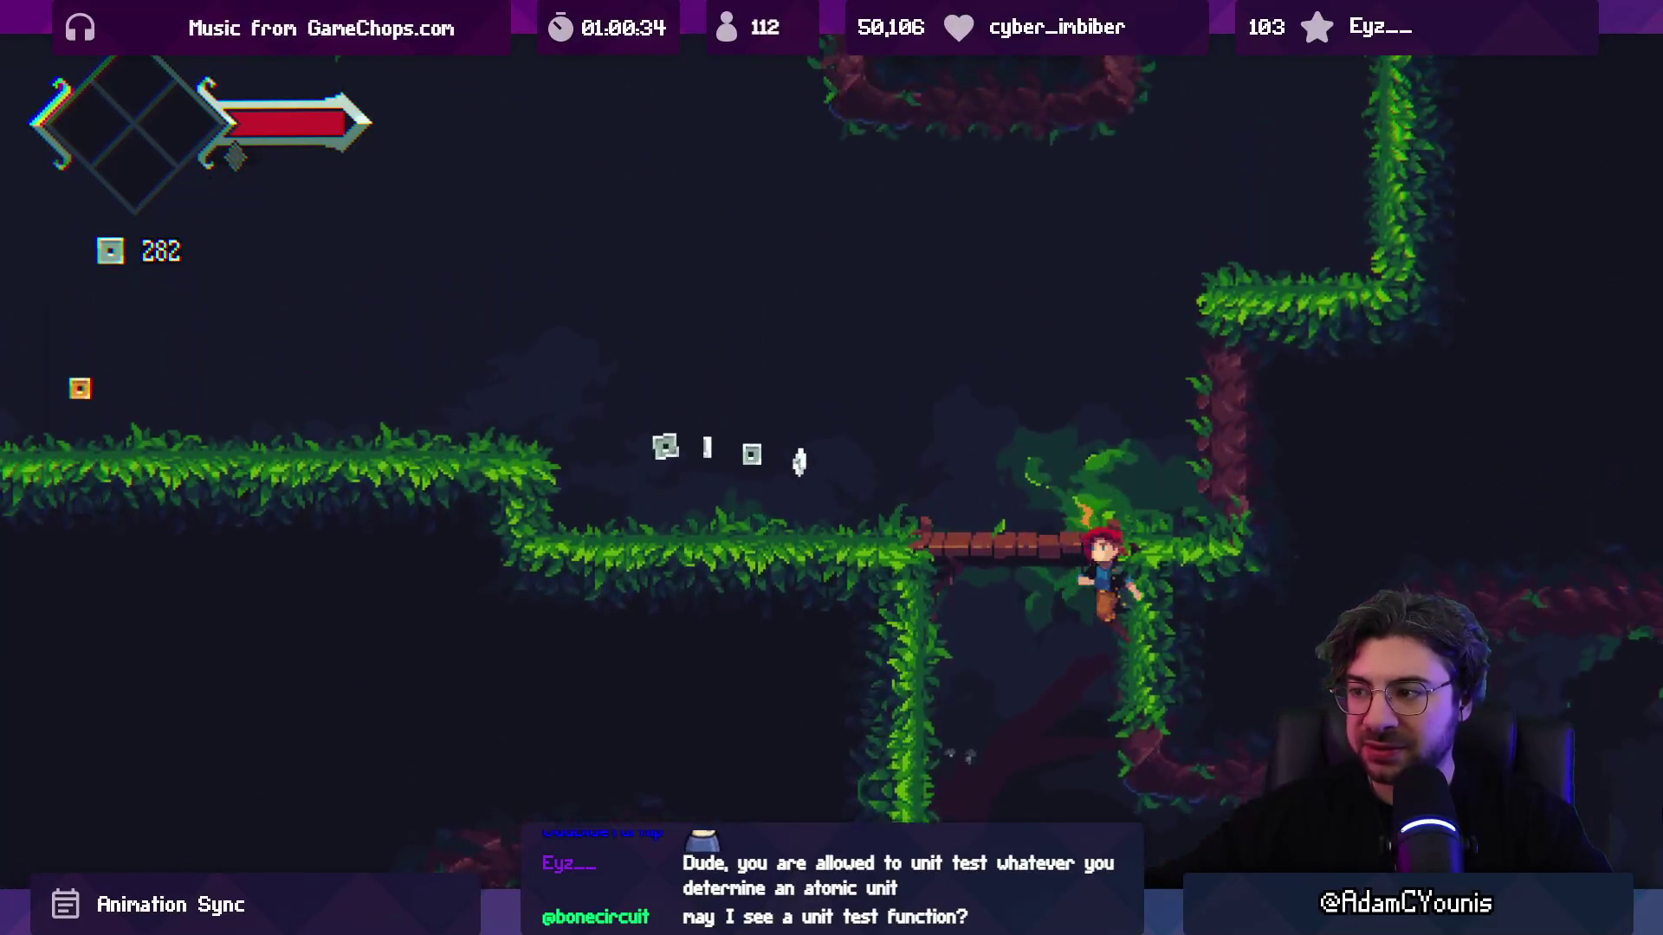
pyautogui.press('Right')
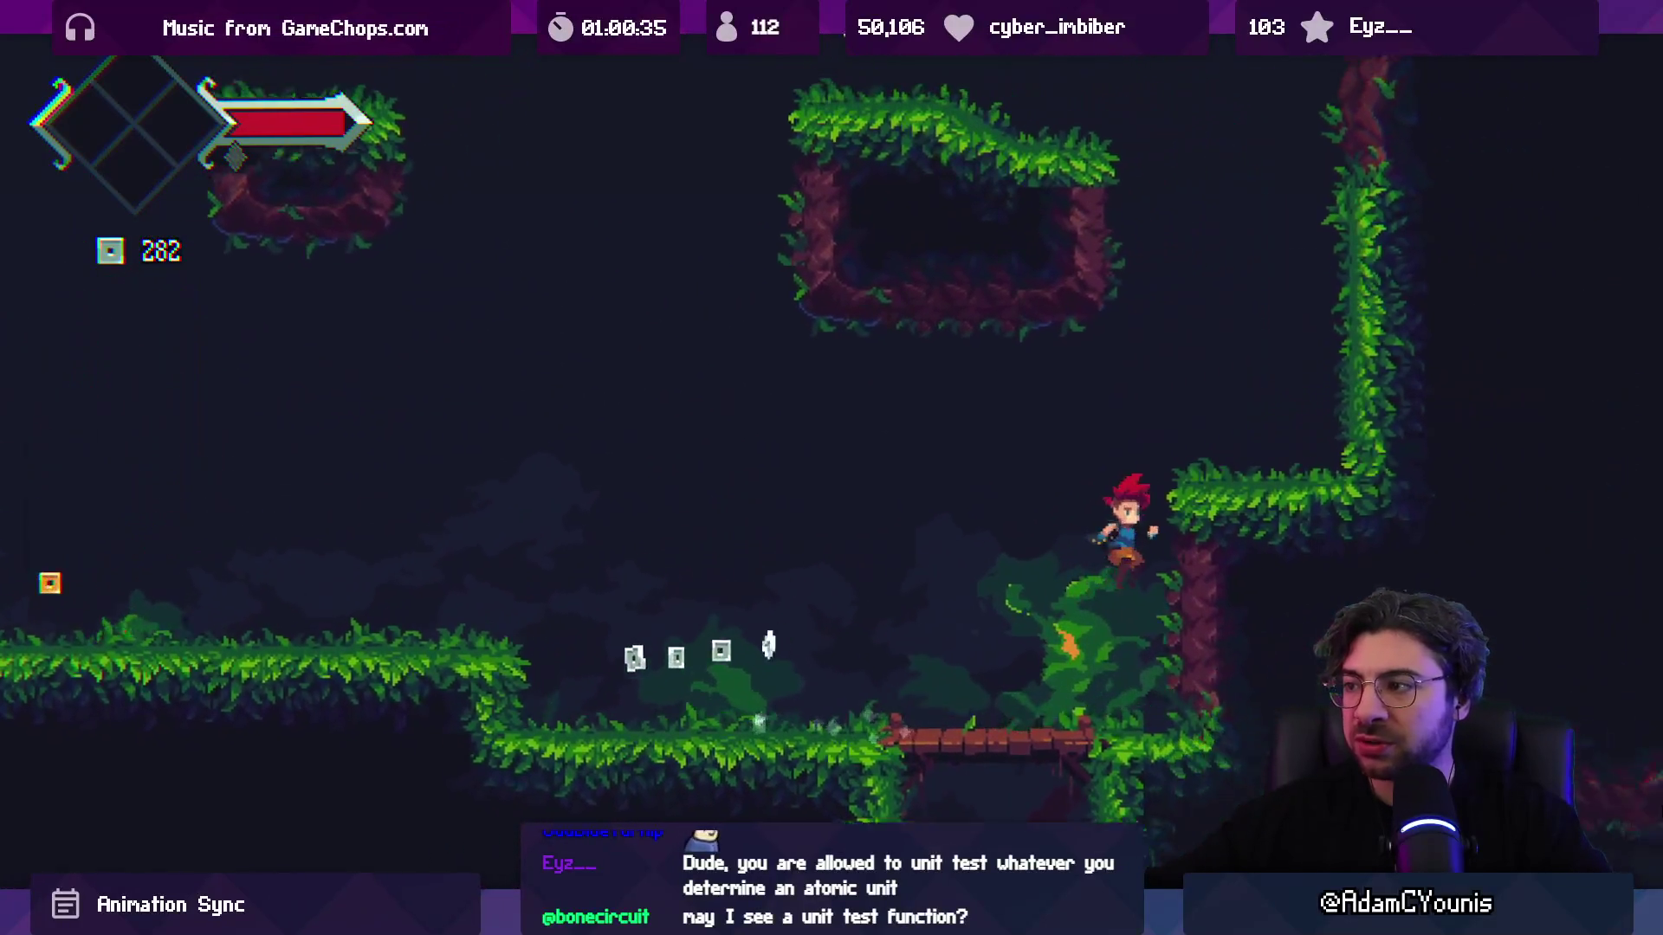
pyautogui.press('z')
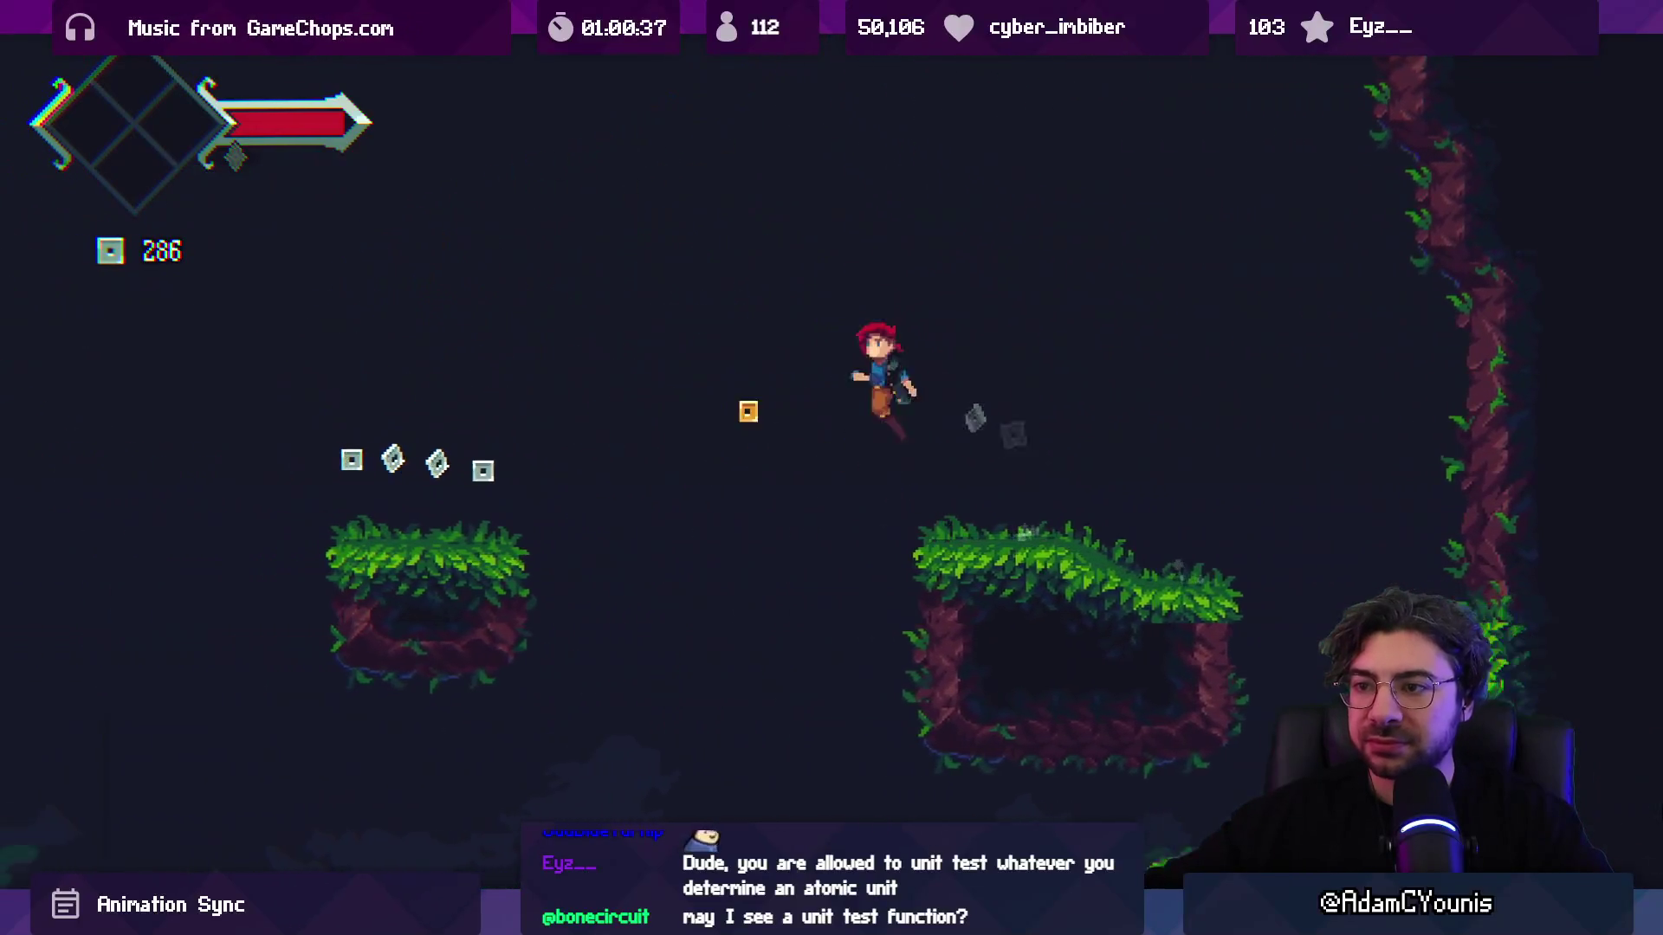
pyautogui.press('z')
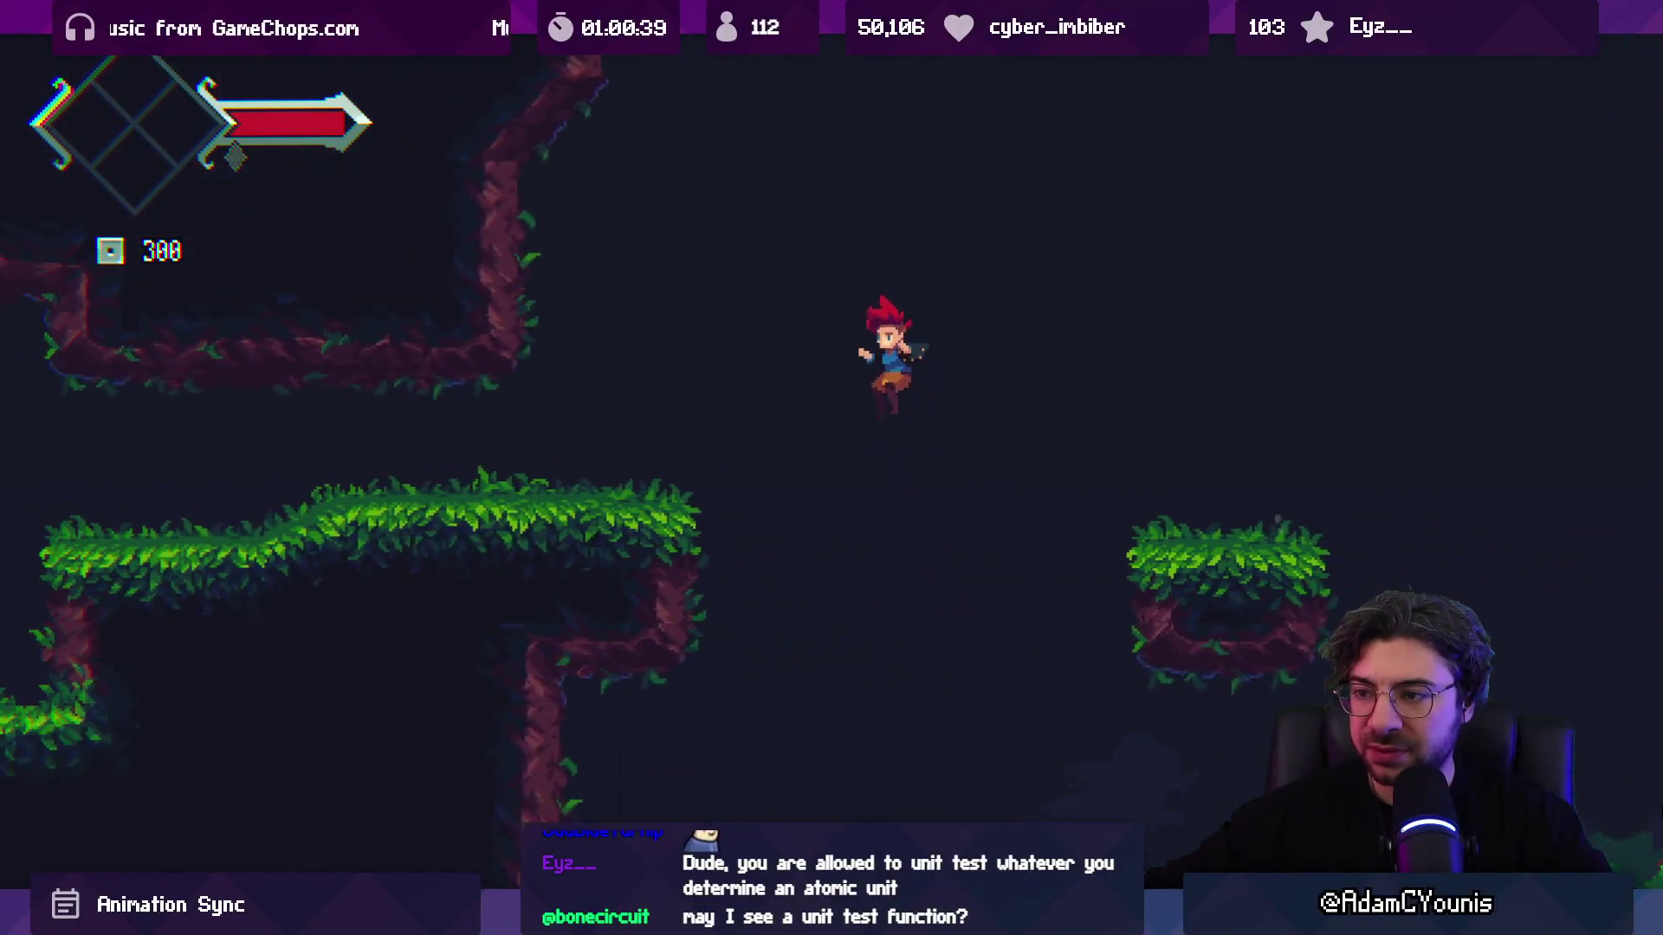
pyautogui.press('Left')
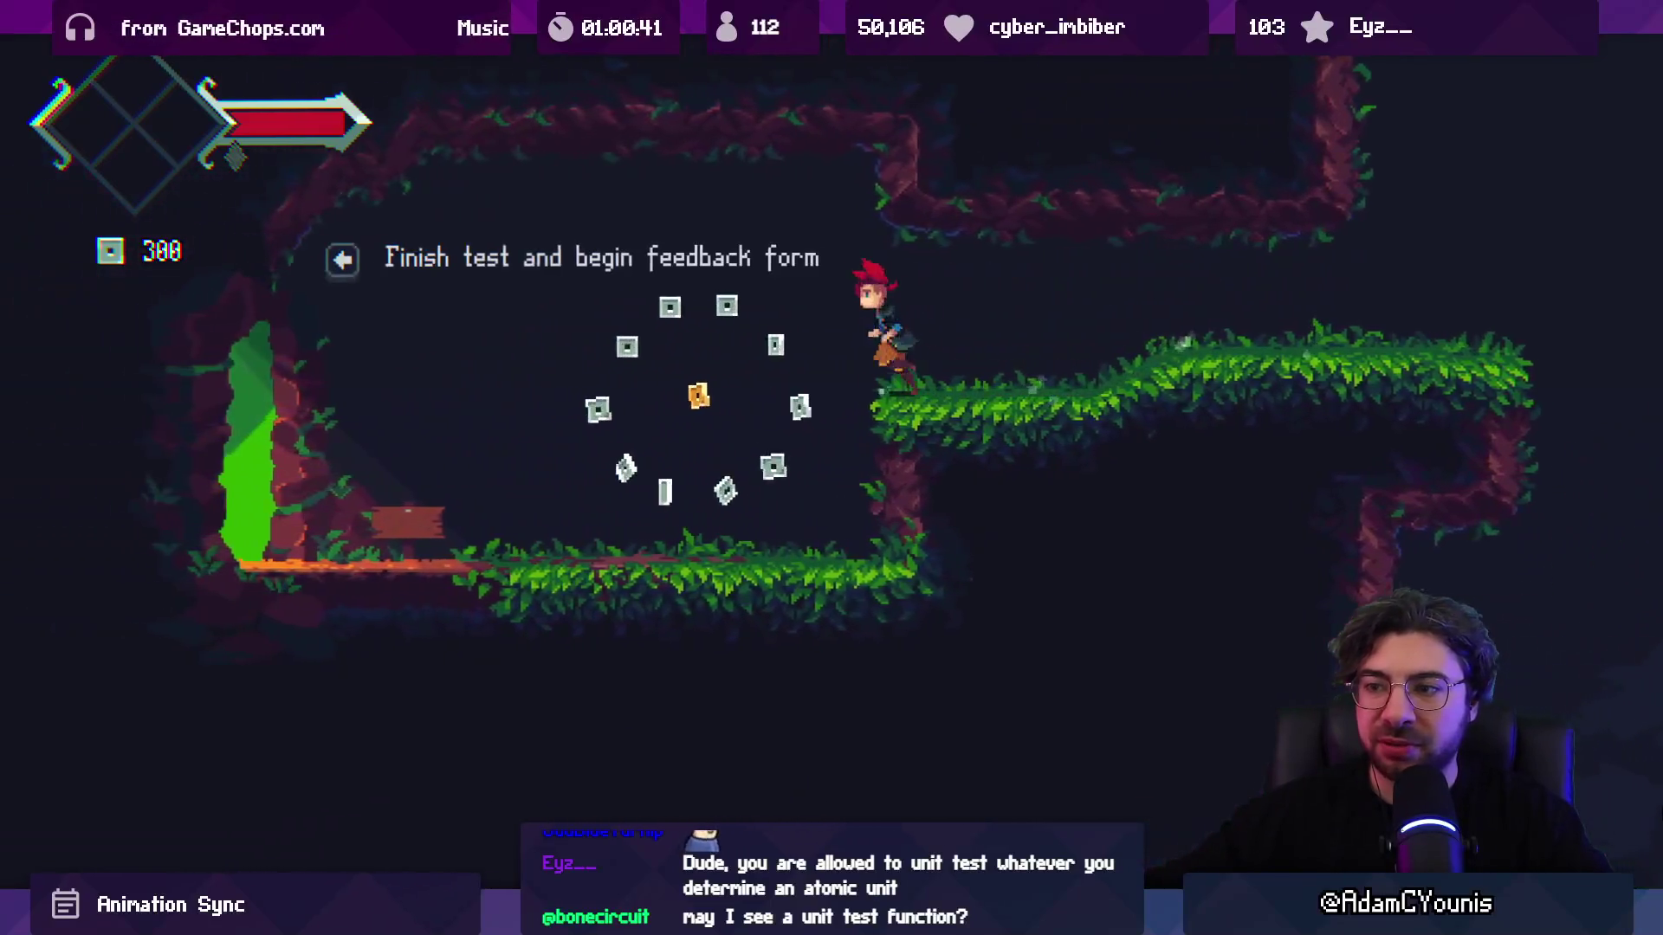
pyautogui.press('Left')
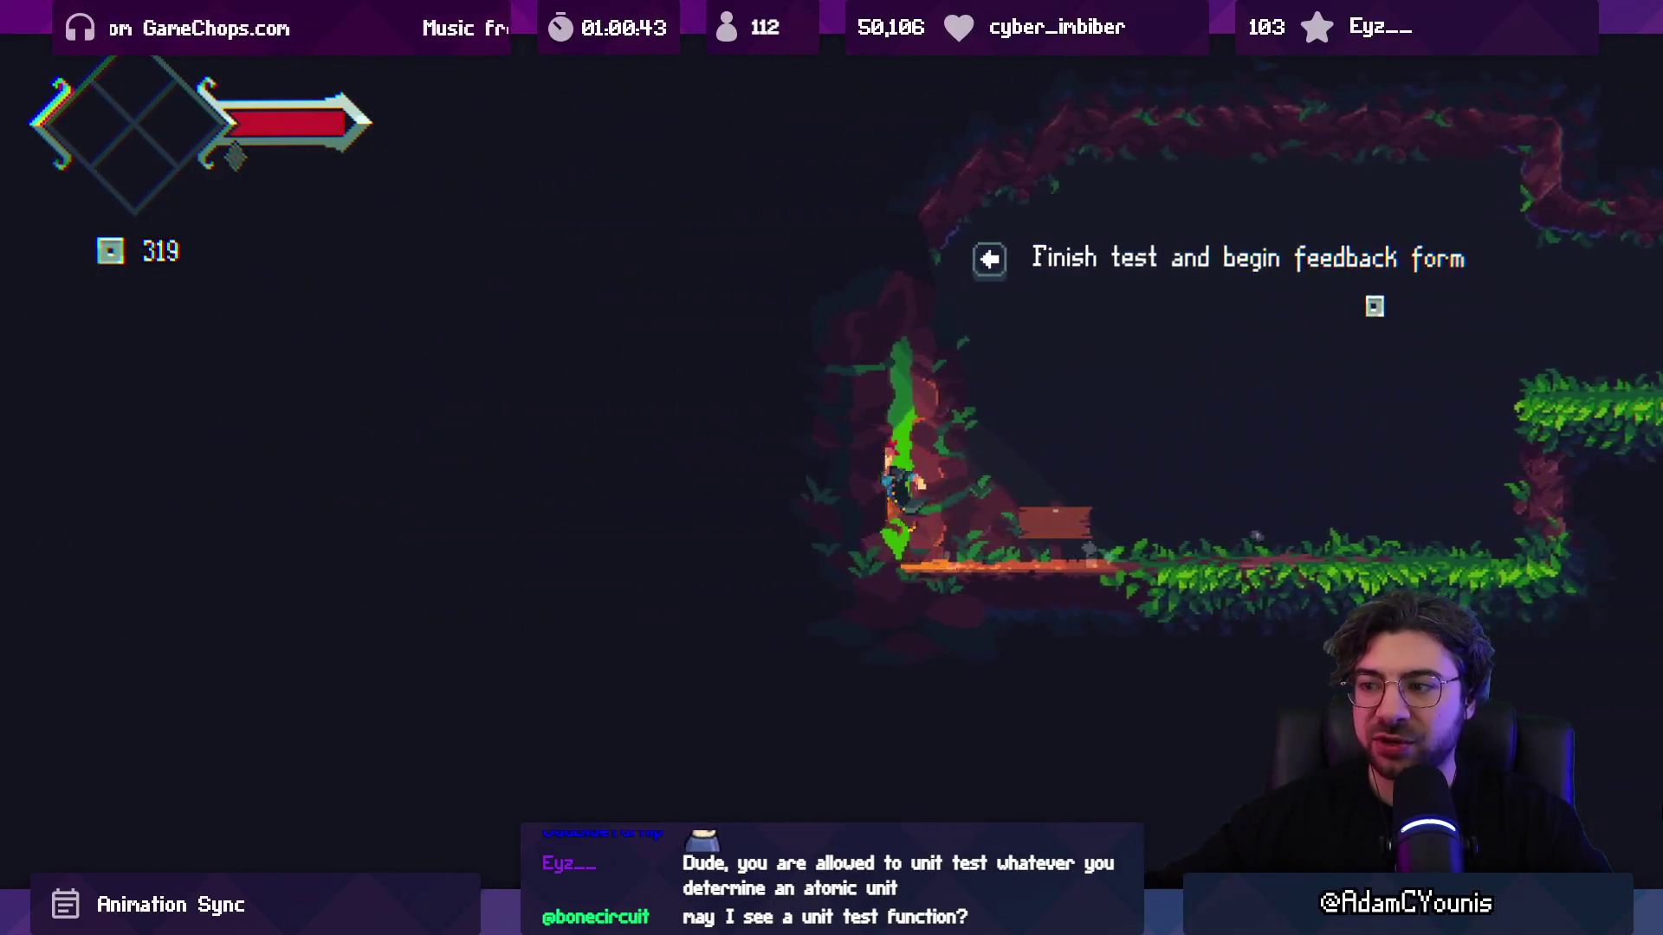
pyautogui.press('Left')
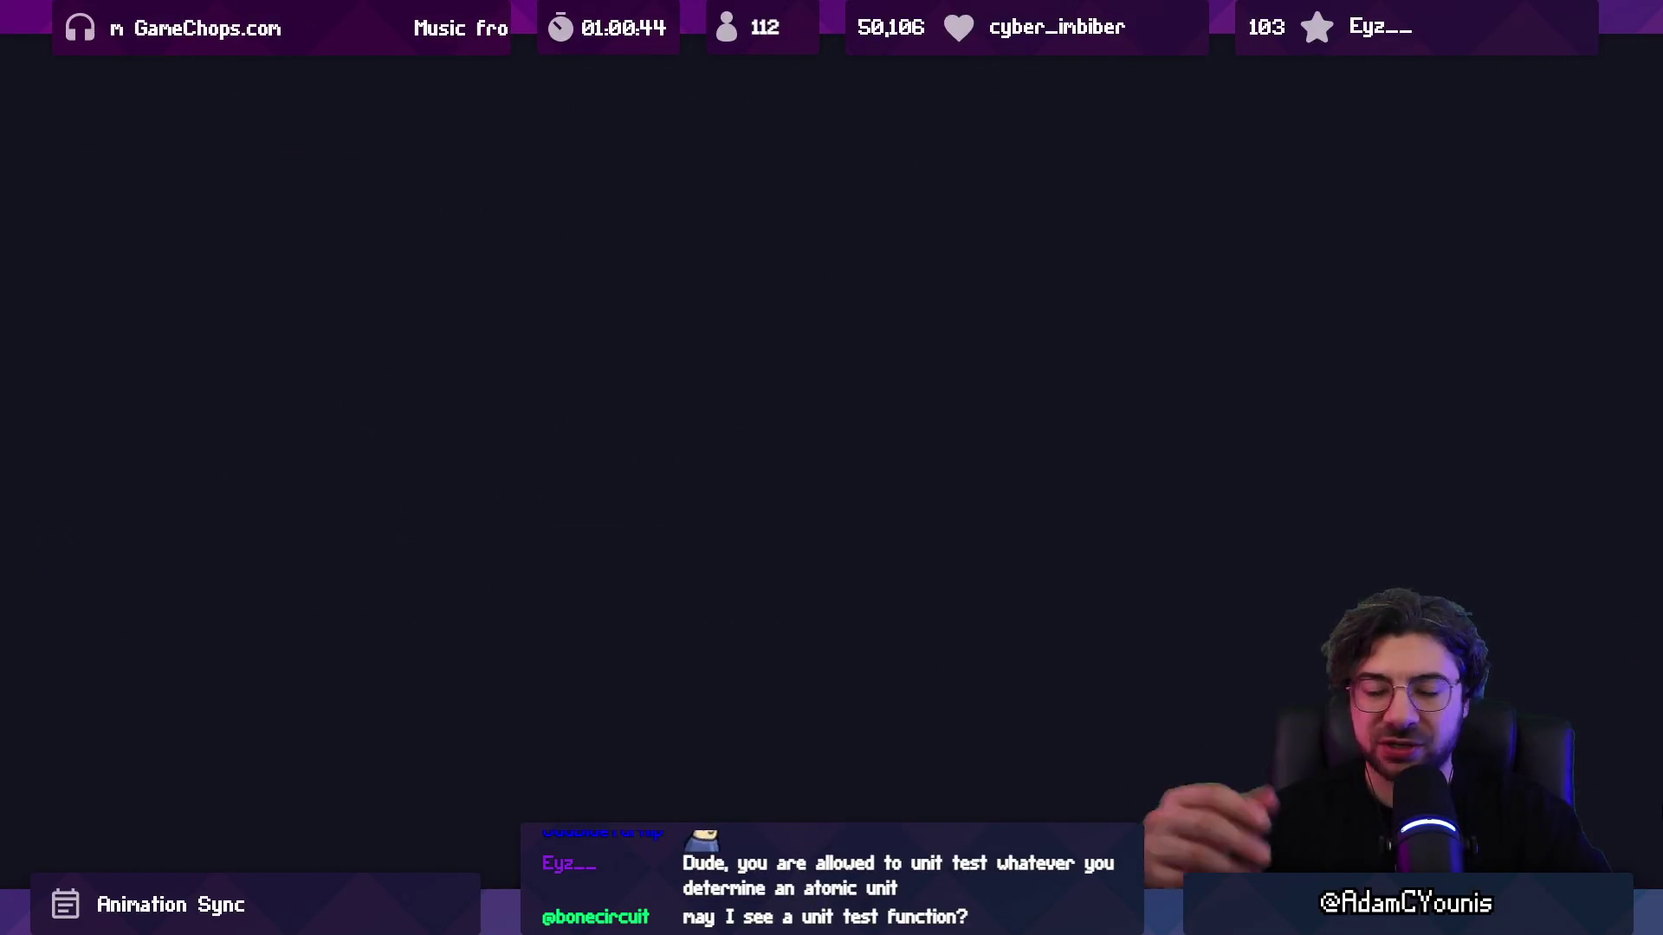
# Step: Exit fullscreen, stop play mode, and open the Player Controller Test scene from the scene graph
pyautogui.hotkey('shift', 'space')
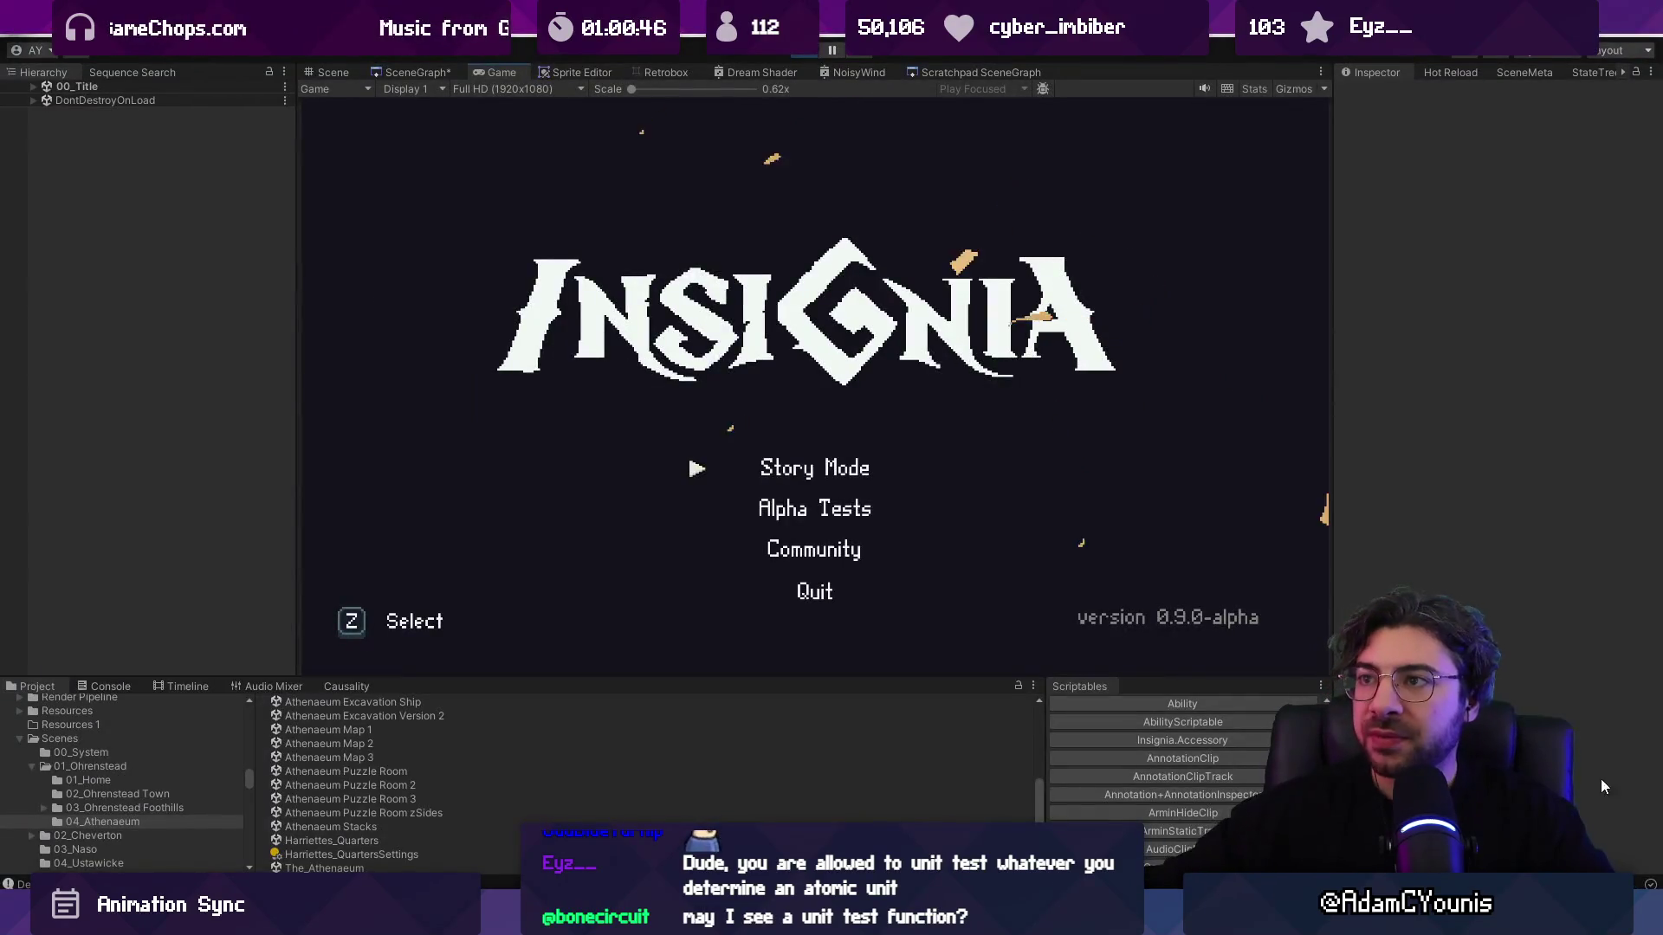
pyautogui.click(813, 54)
pyautogui.click(403, 69)
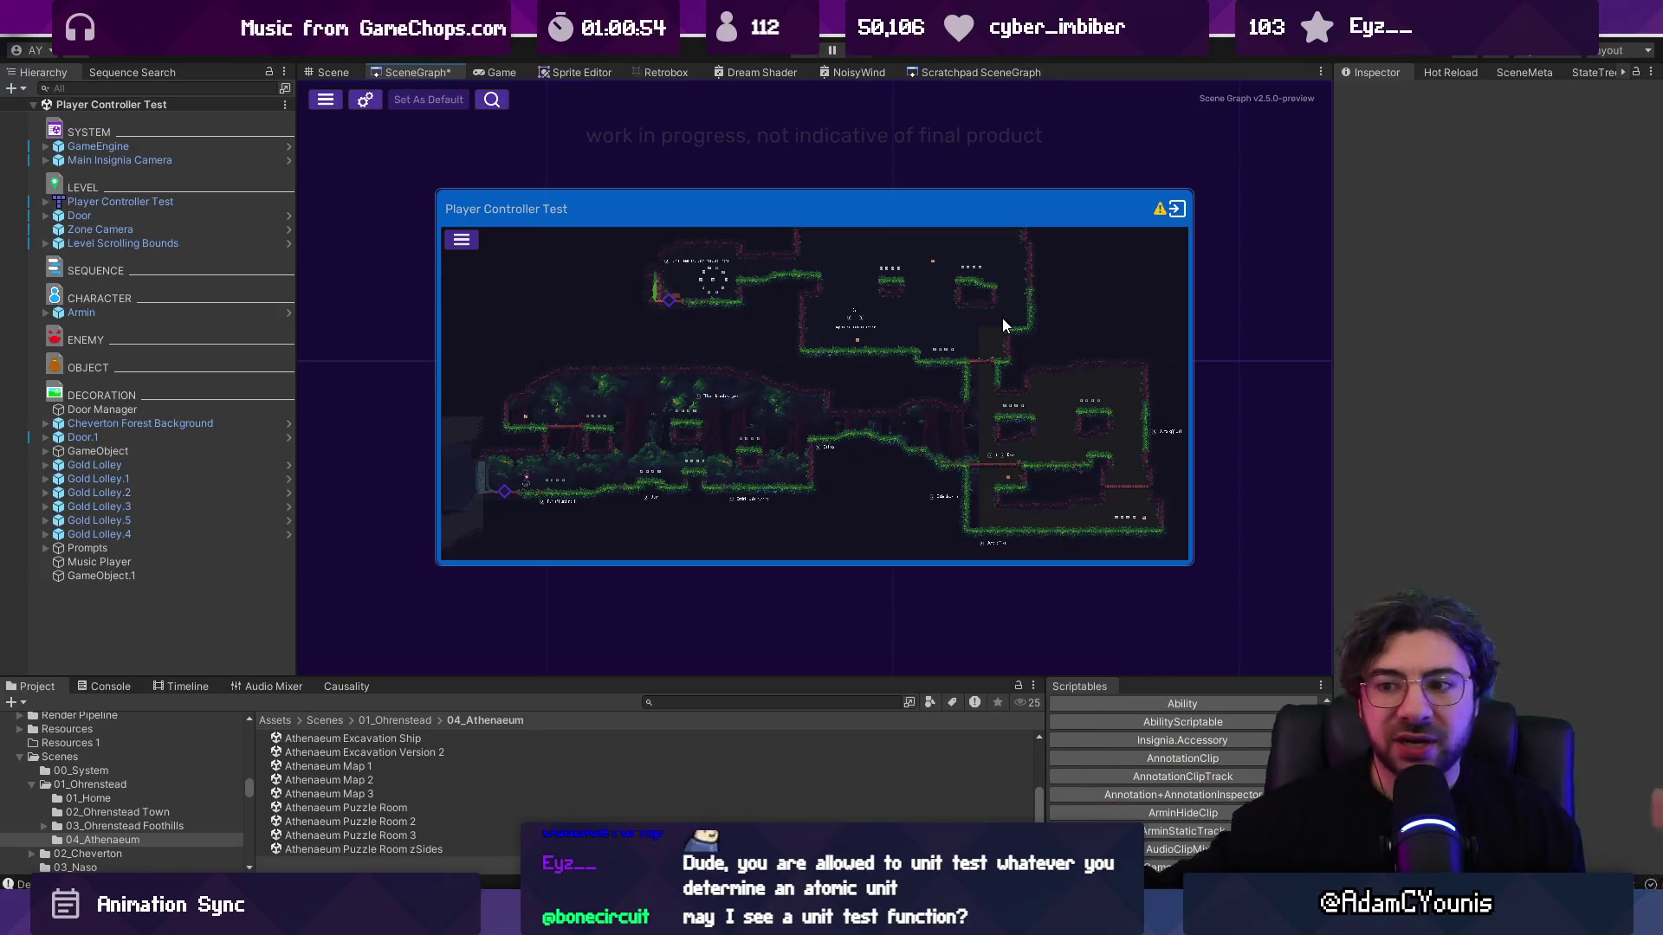
pyautogui.click(604, 516)
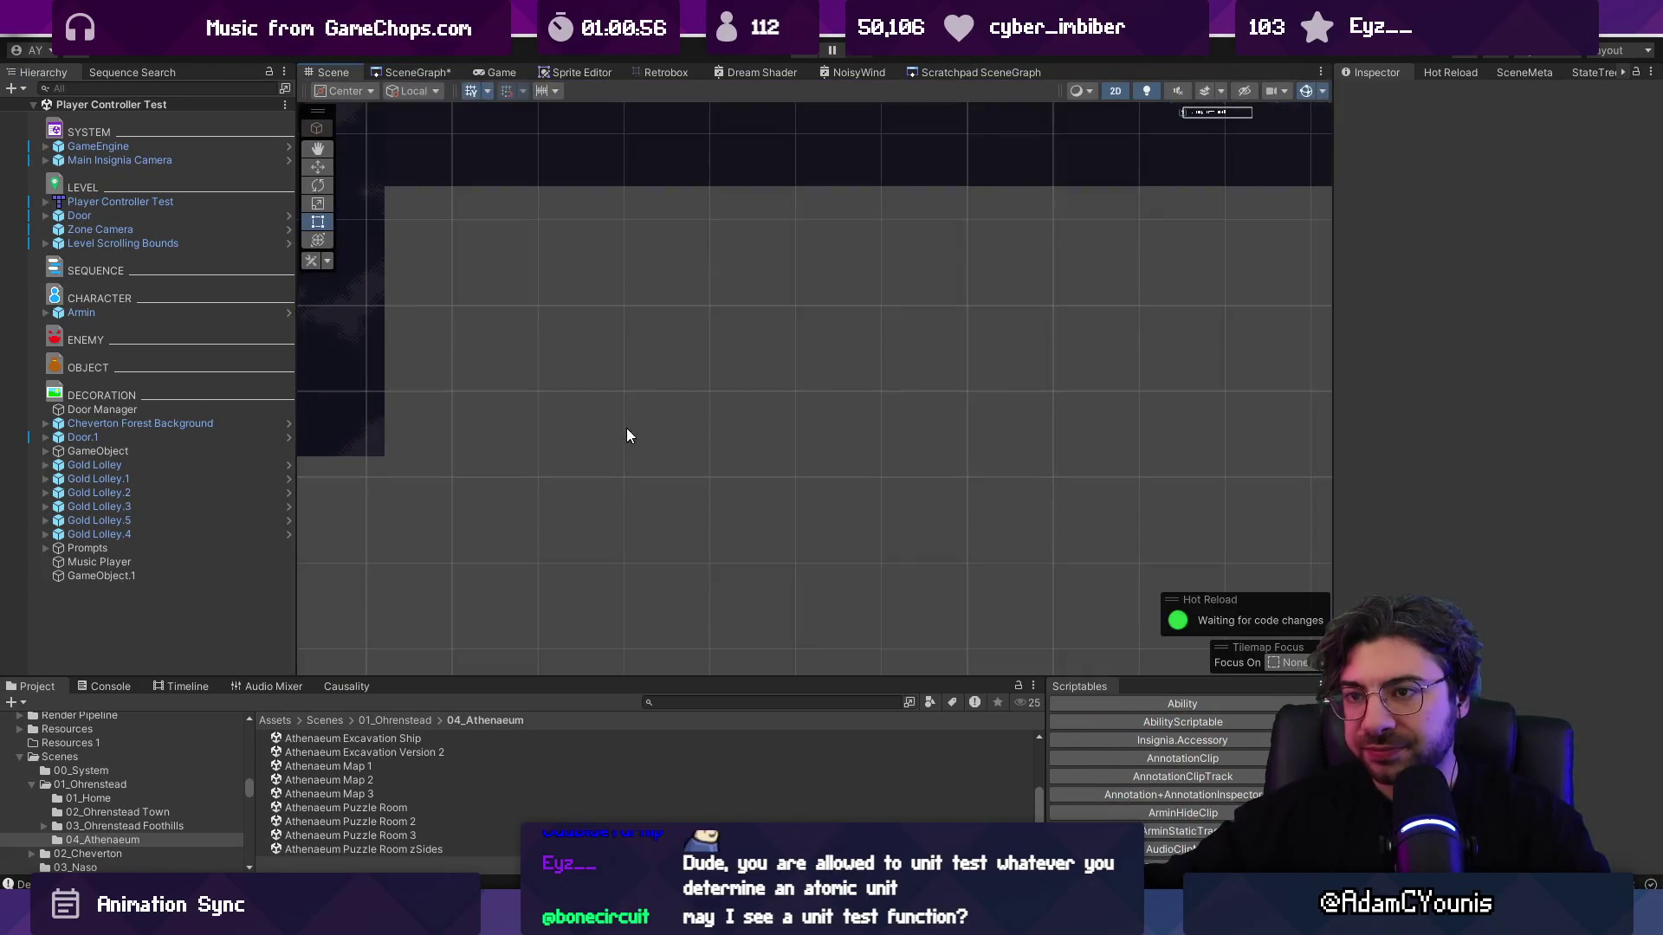
# Step: Select the 'Run left and right' prompt icon and its Horizontal Movement object
pyautogui.scroll(3, 757, 387)
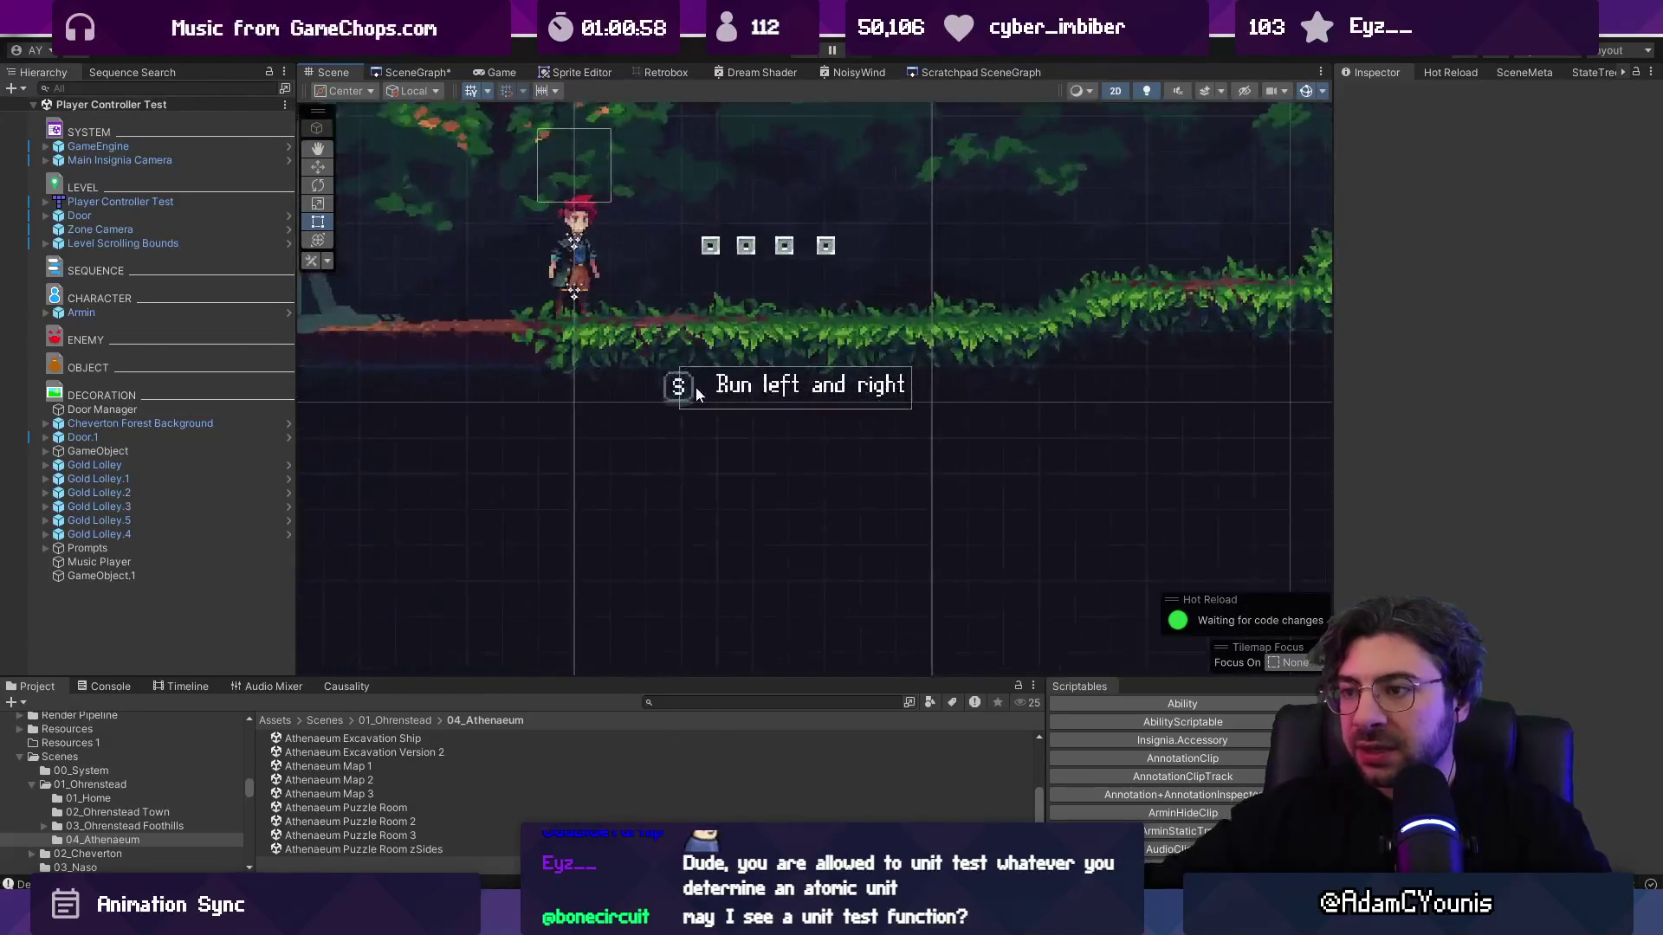
pyautogui.click(674, 391)
pyautogui.scroll(3, 674, 391)
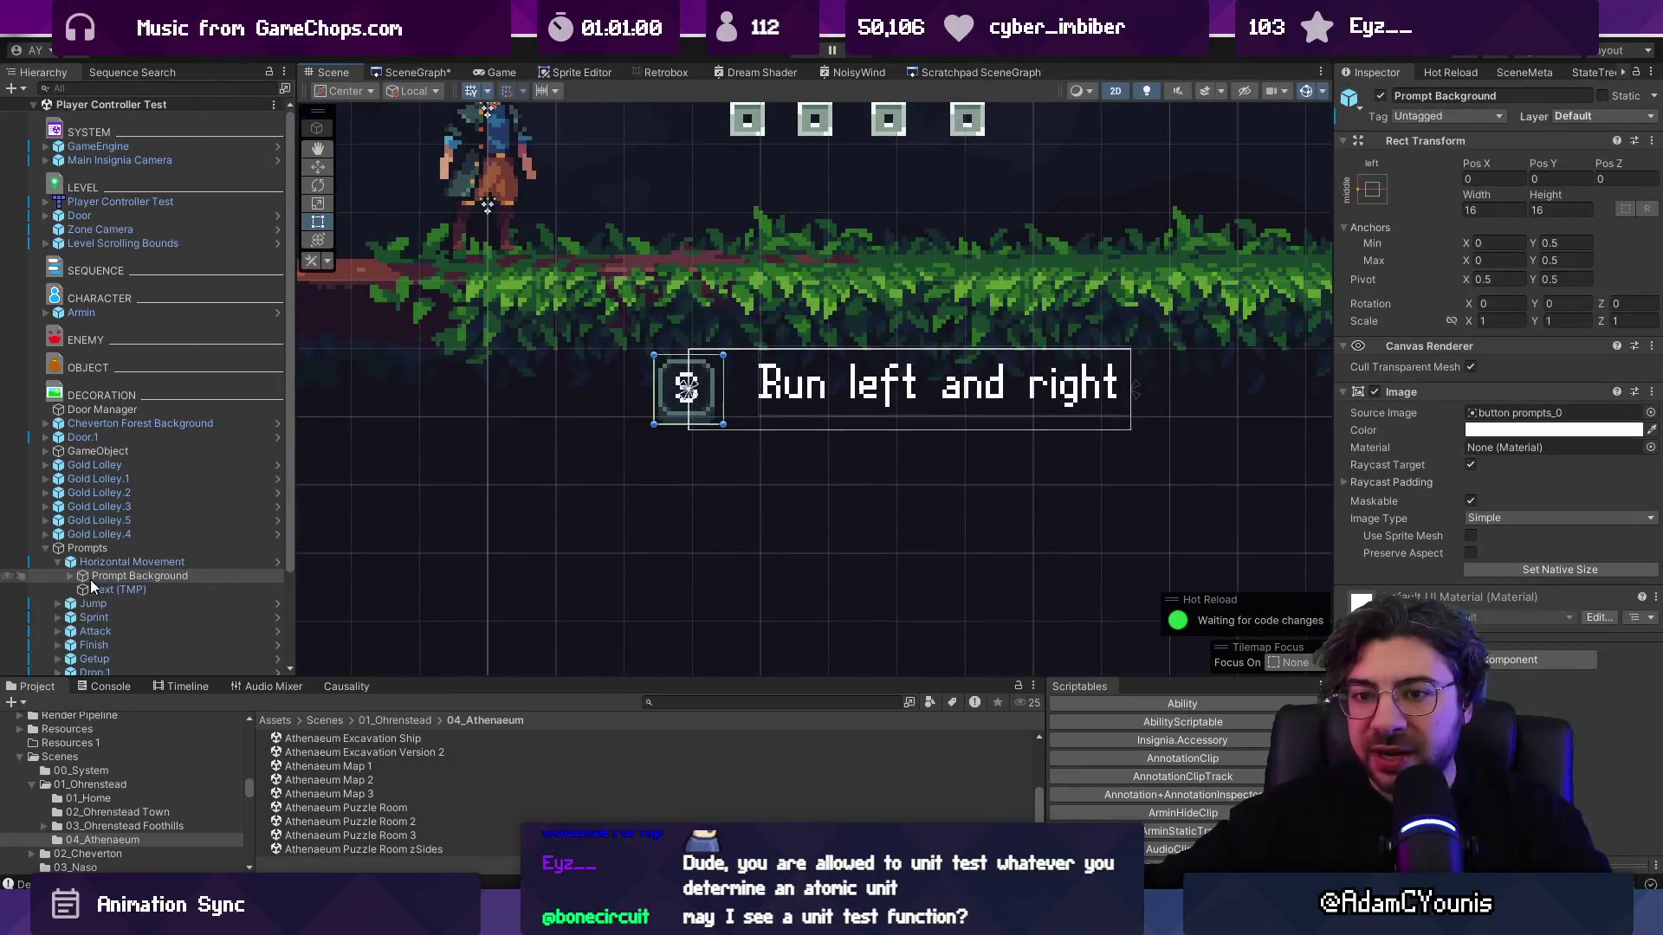
pyautogui.click(182, 563)
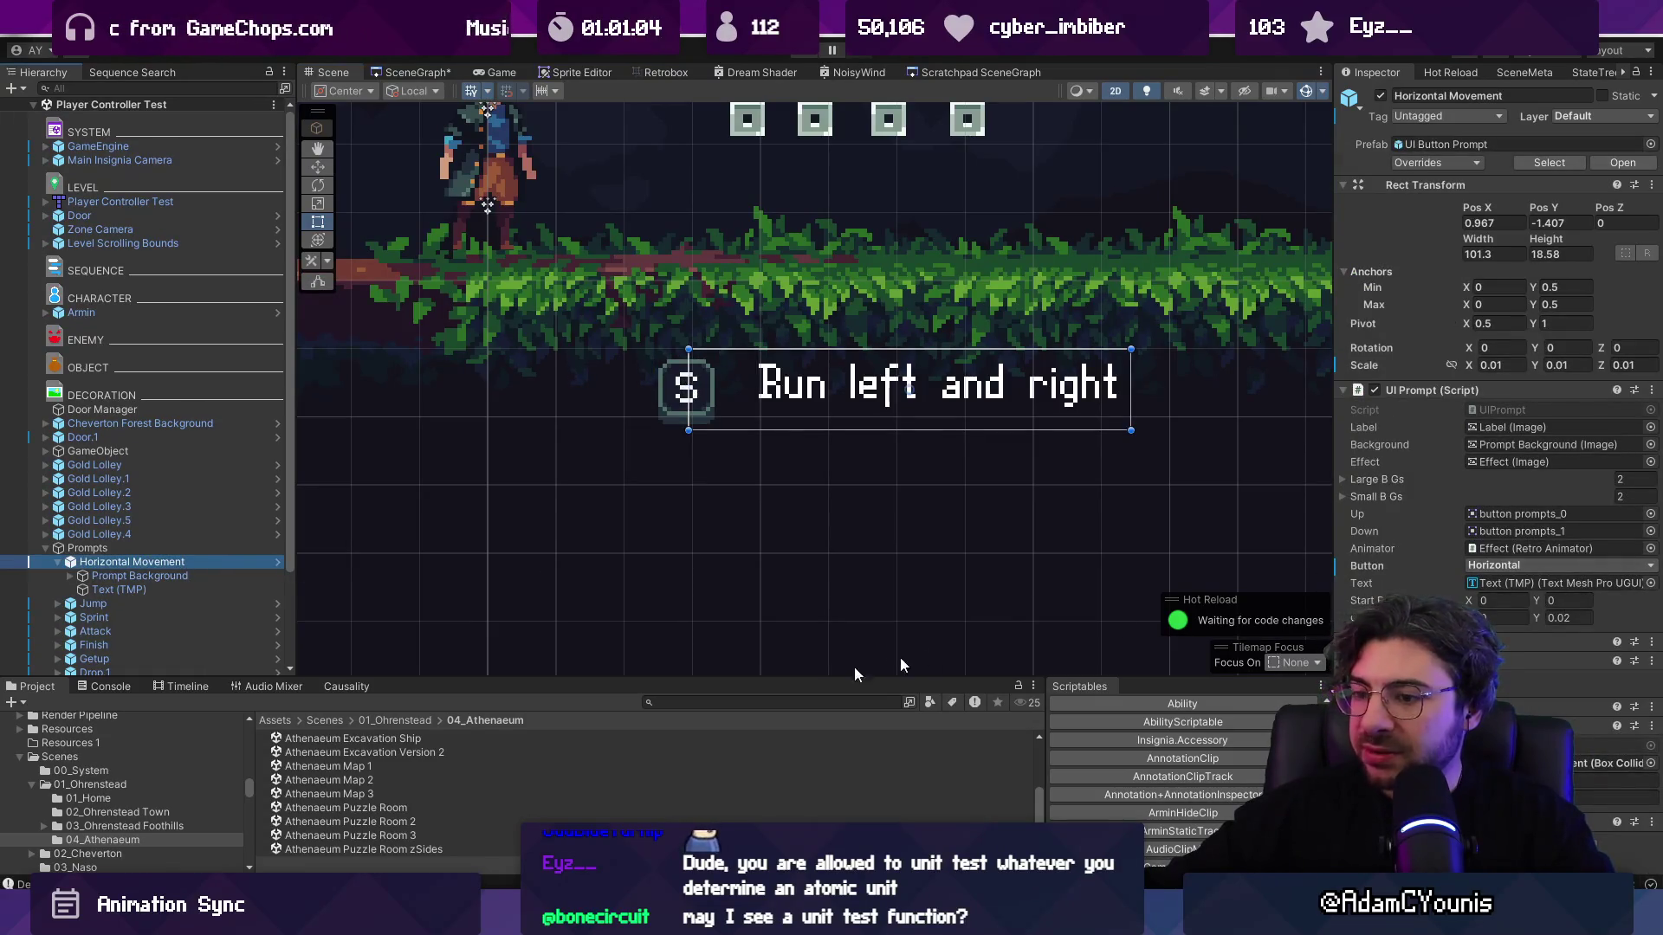
pyautogui.moveTo(855, 677); pyautogui.dragTo(822, 486)
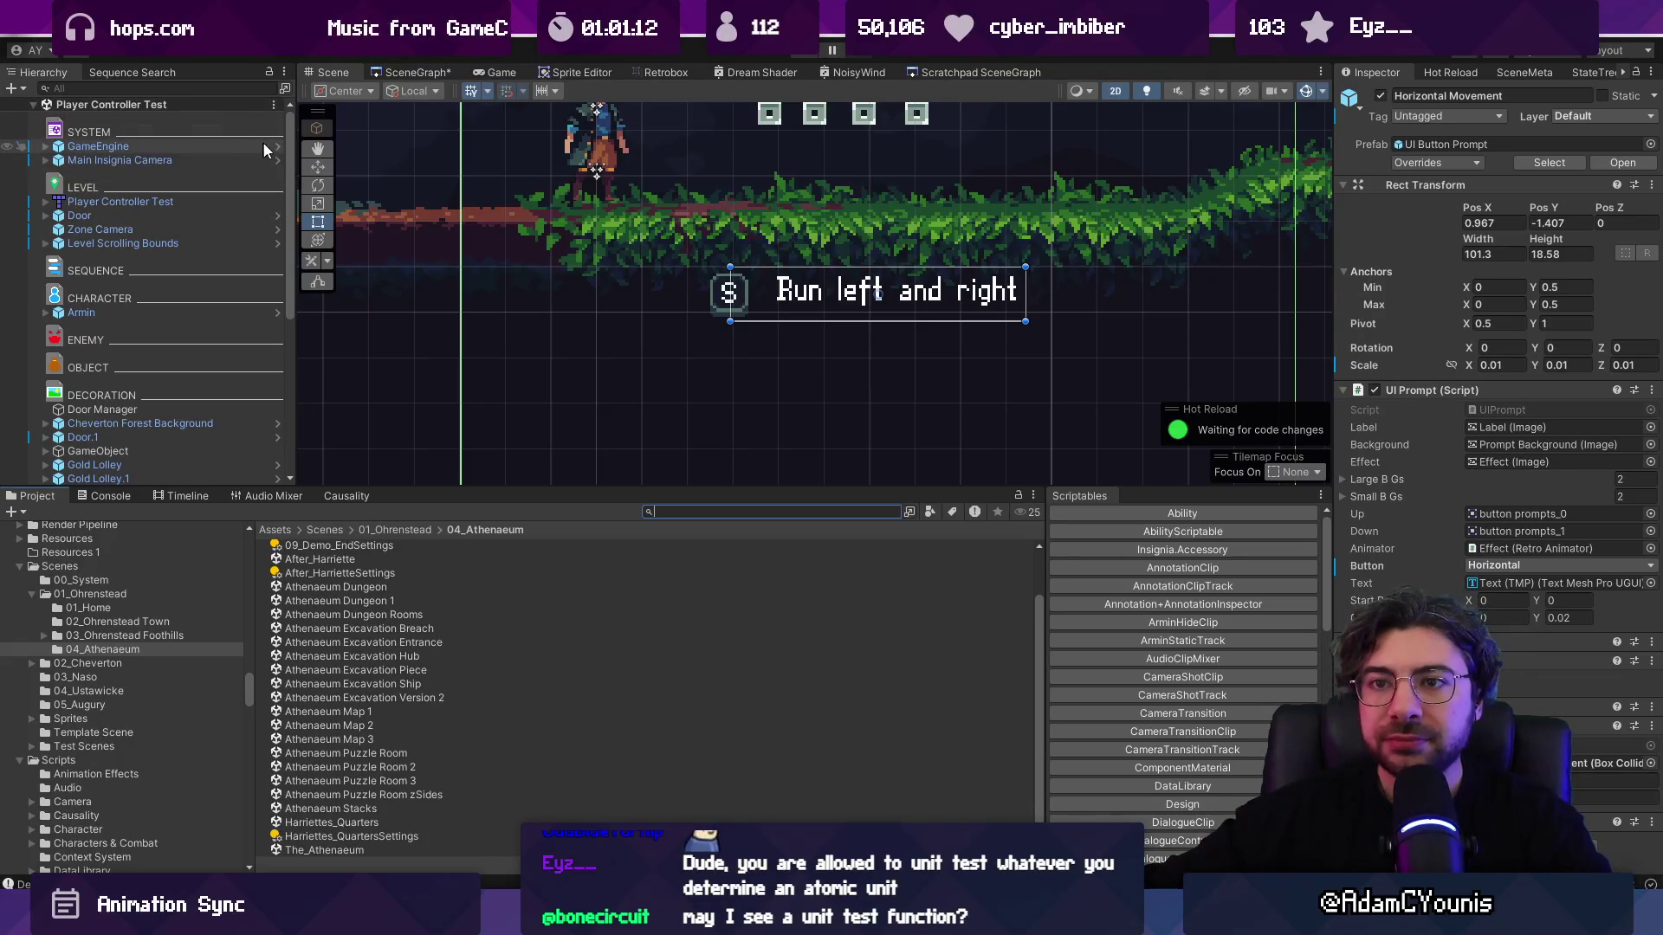
# Step: Open the GameEngine prefab and collapse its Settings Menu and object tree
pyautogui.click(277, 145)
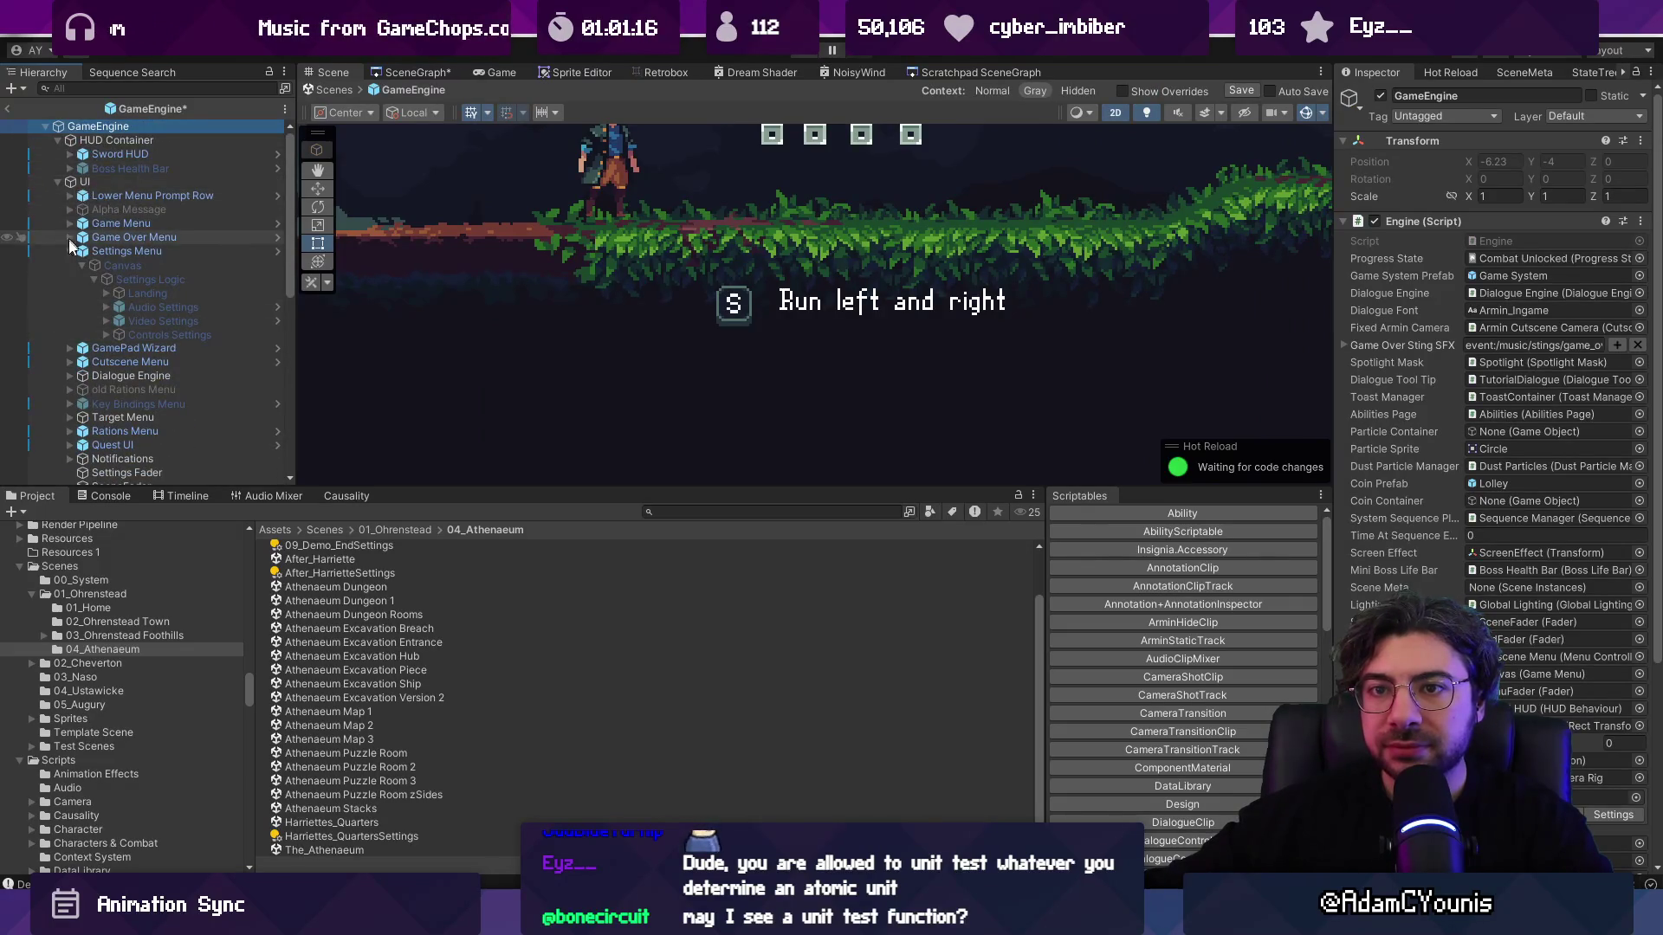
pyautogui.click(70, 250)
pyautogui.scroll(-3, 630, 320)
pyautogui.moveTo(712, 343); pyautogui.dragTo(705, 349)
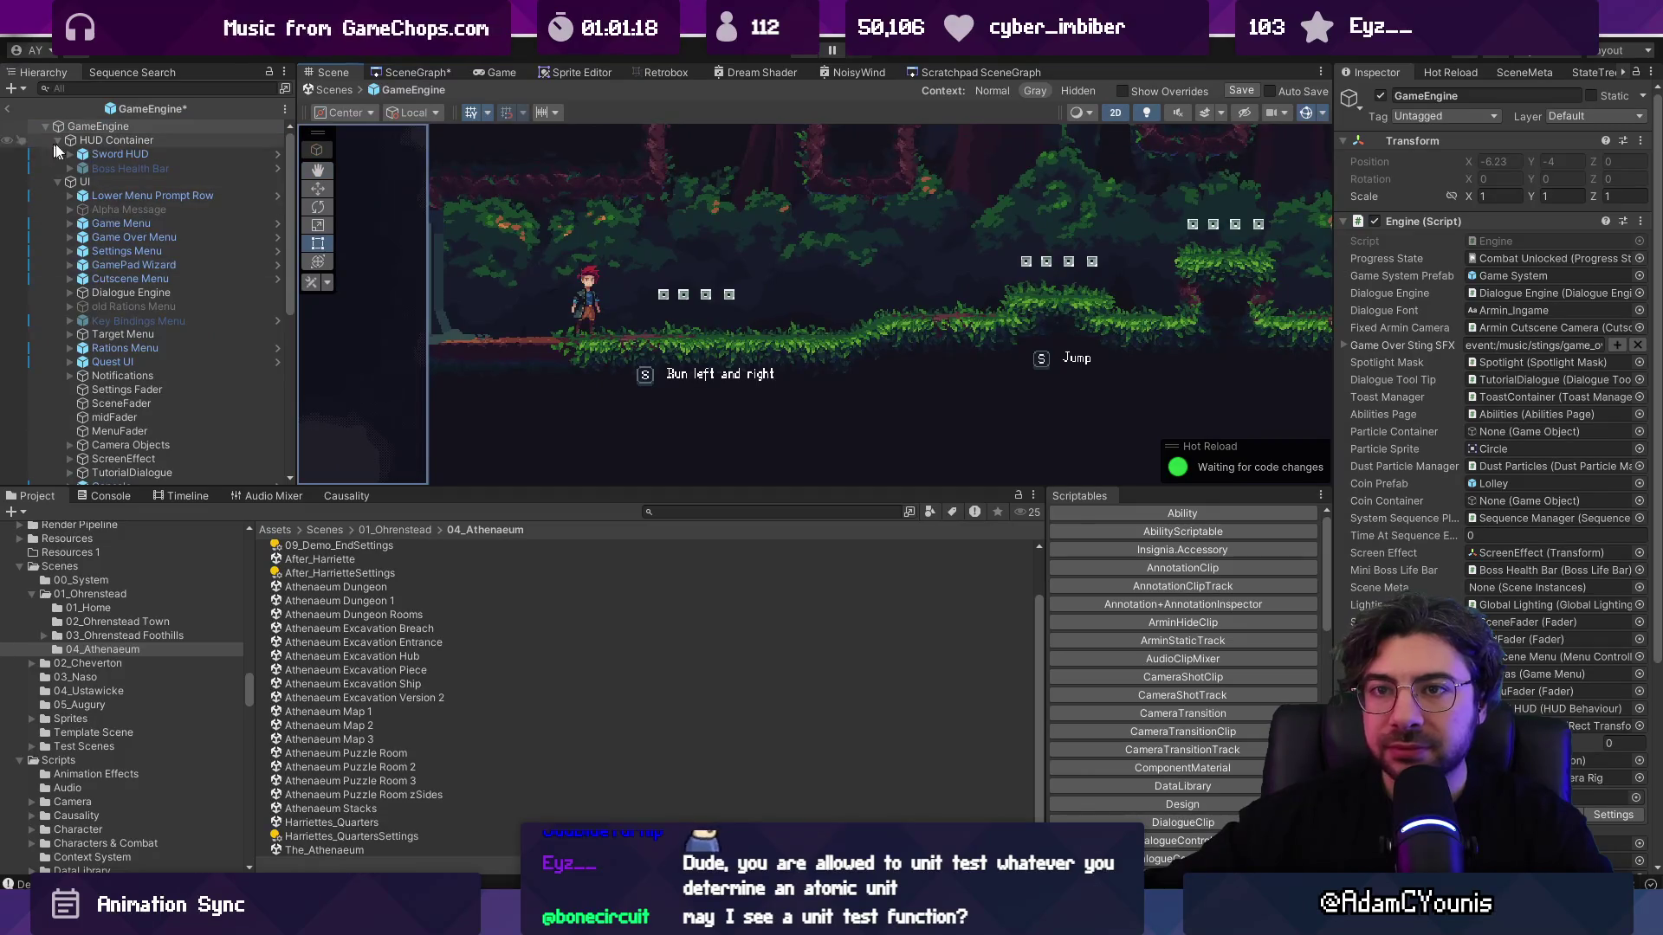
pyautogui.click(45, 123)
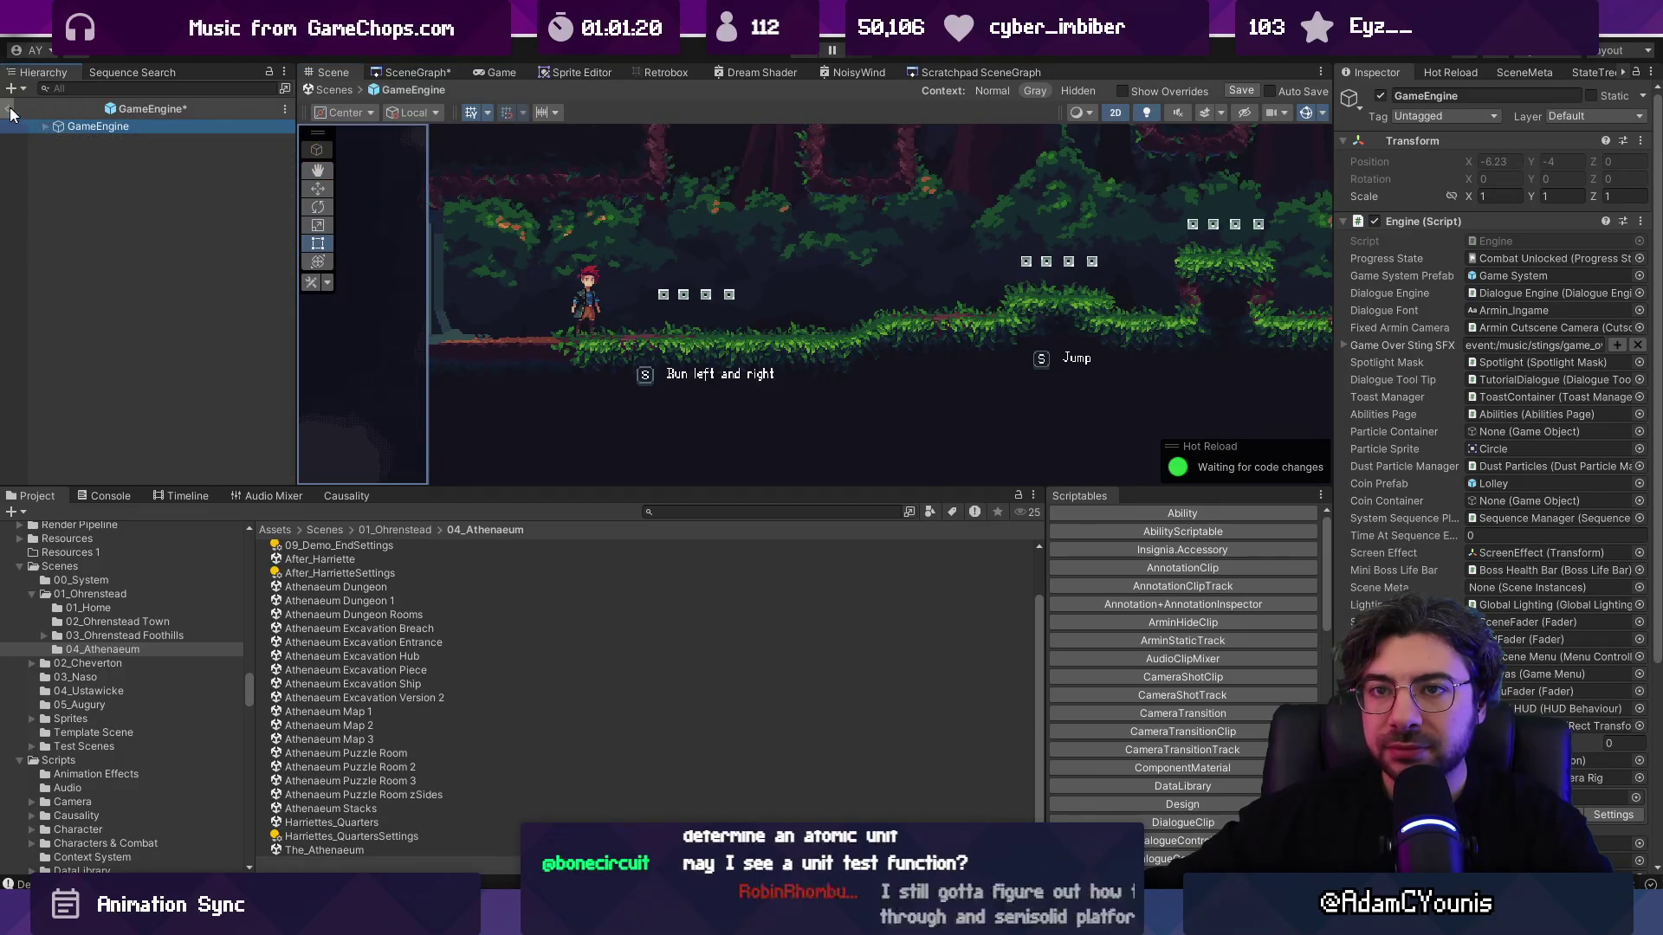
# Step: Leave the GameEngine prefab discarding changes, then search 'gyst' and open the Game System prefab
pyautogui.click(8, 109)
pyautogui.click(905, 487)
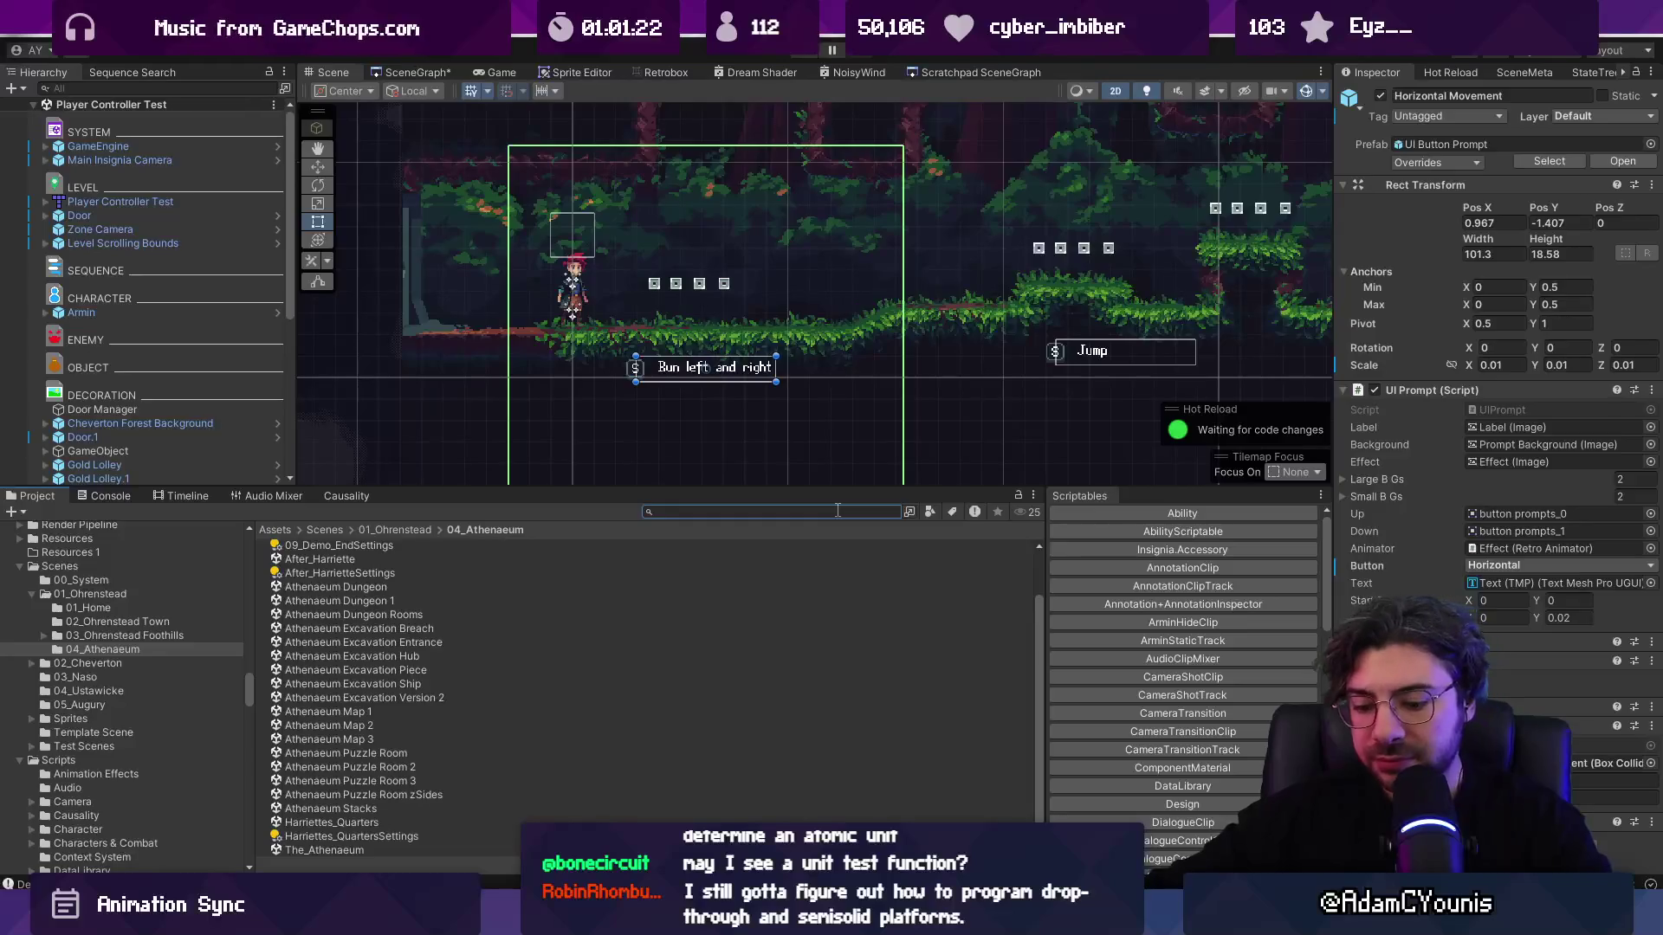
pyautogui.write('game s')
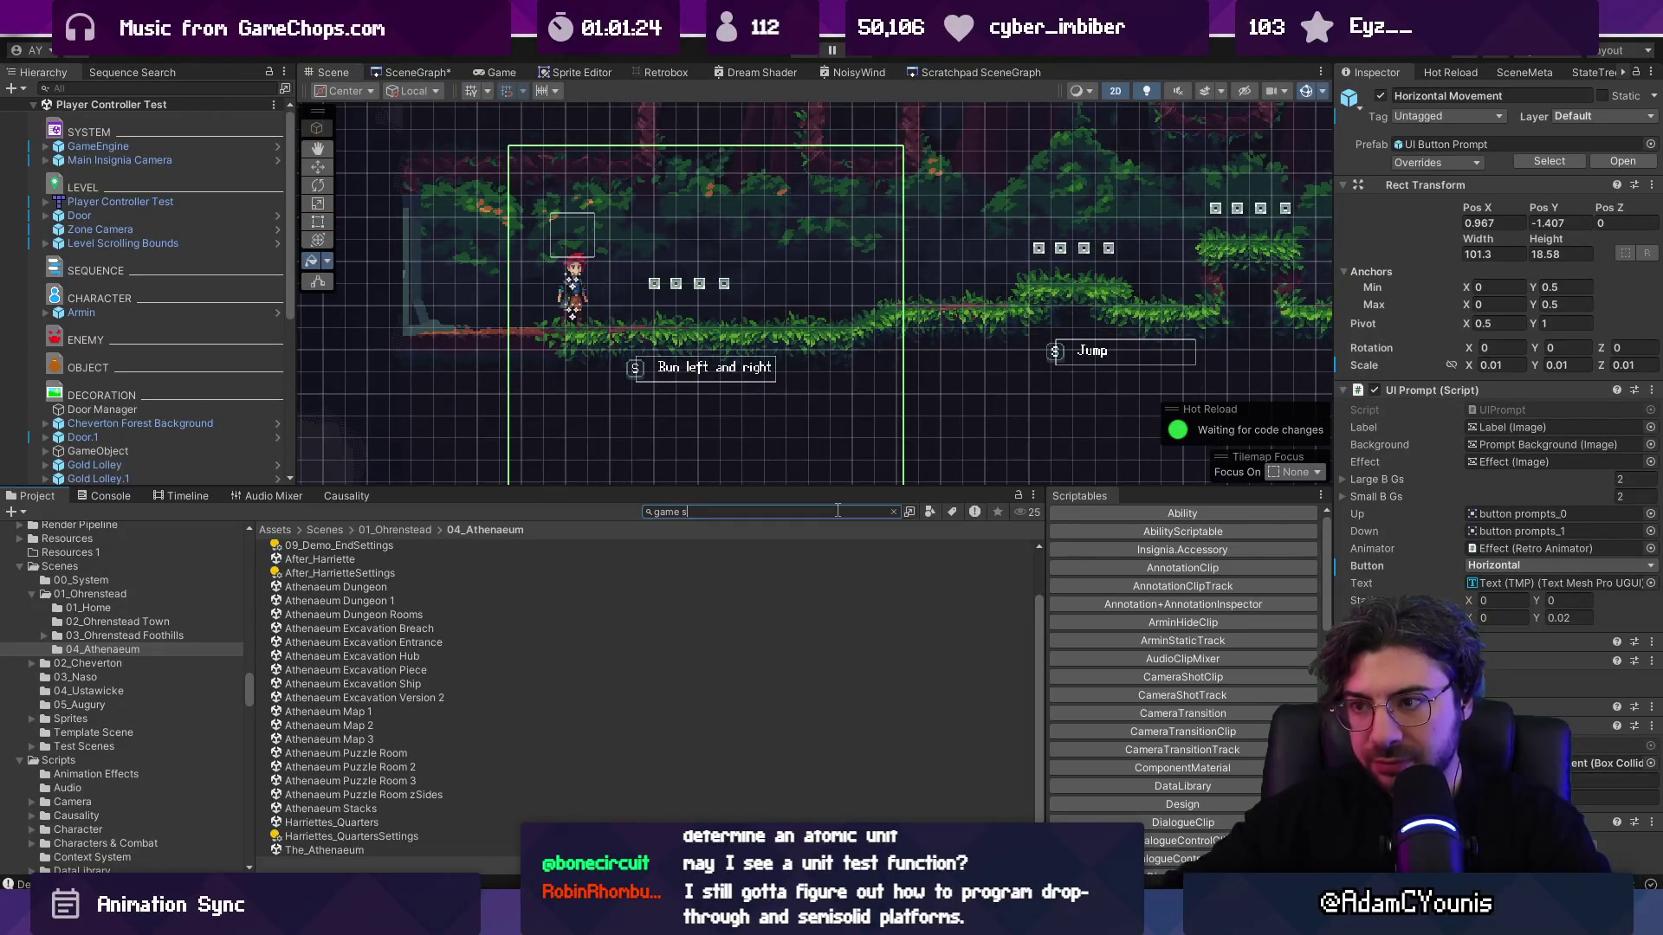
pyautogui.write('ystem')
pyautogui.doubleClick(318, 561)
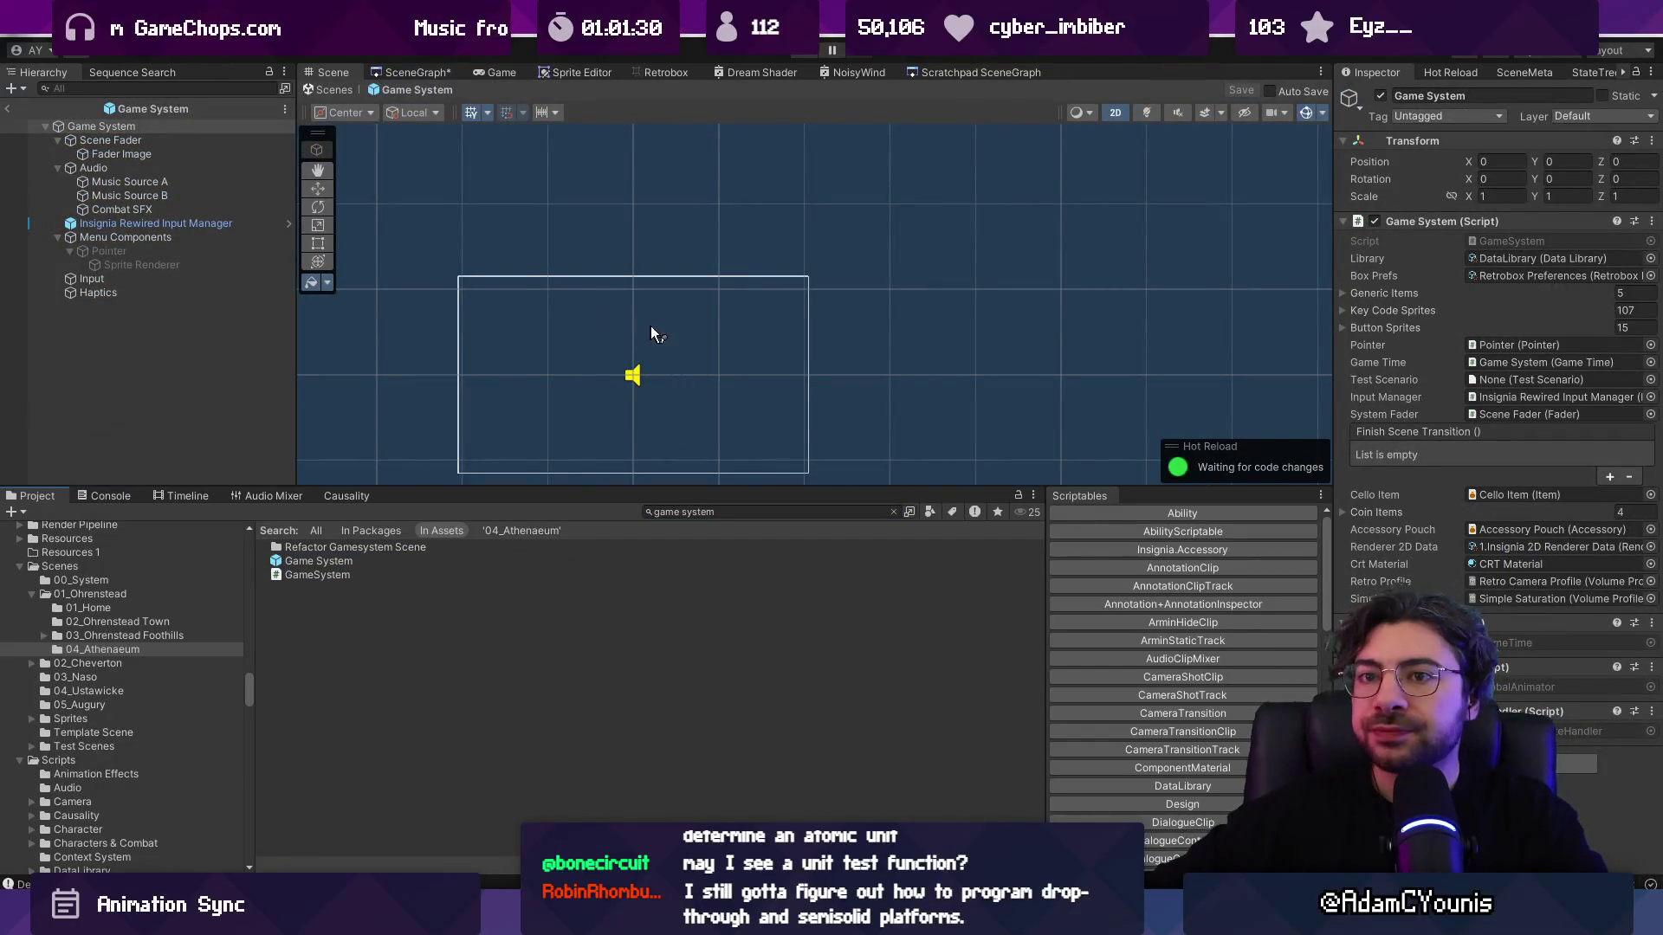
# Step: Center the prefab in the Scene view and select the Game System object
pyautogui.scroll(2, 611, 355)
pyautogui.moveTo(611, 355); pyautogui.dragTo(667, 329)
pyautogui.scroll(1, 749, 342)
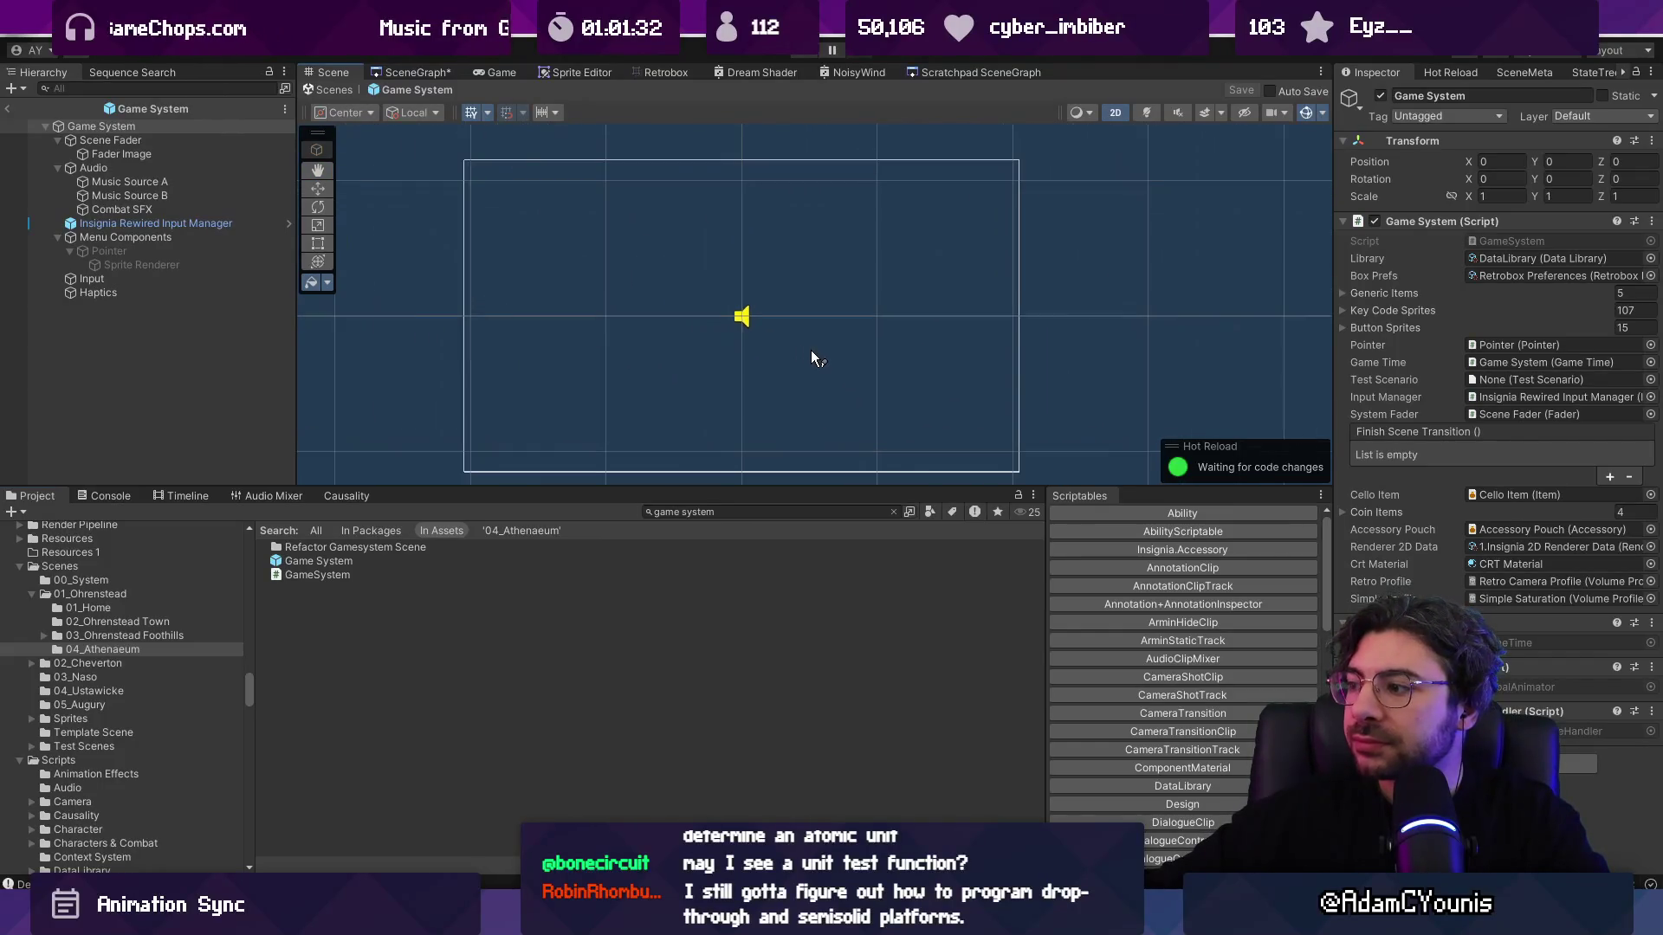
pyautogui.press('w')
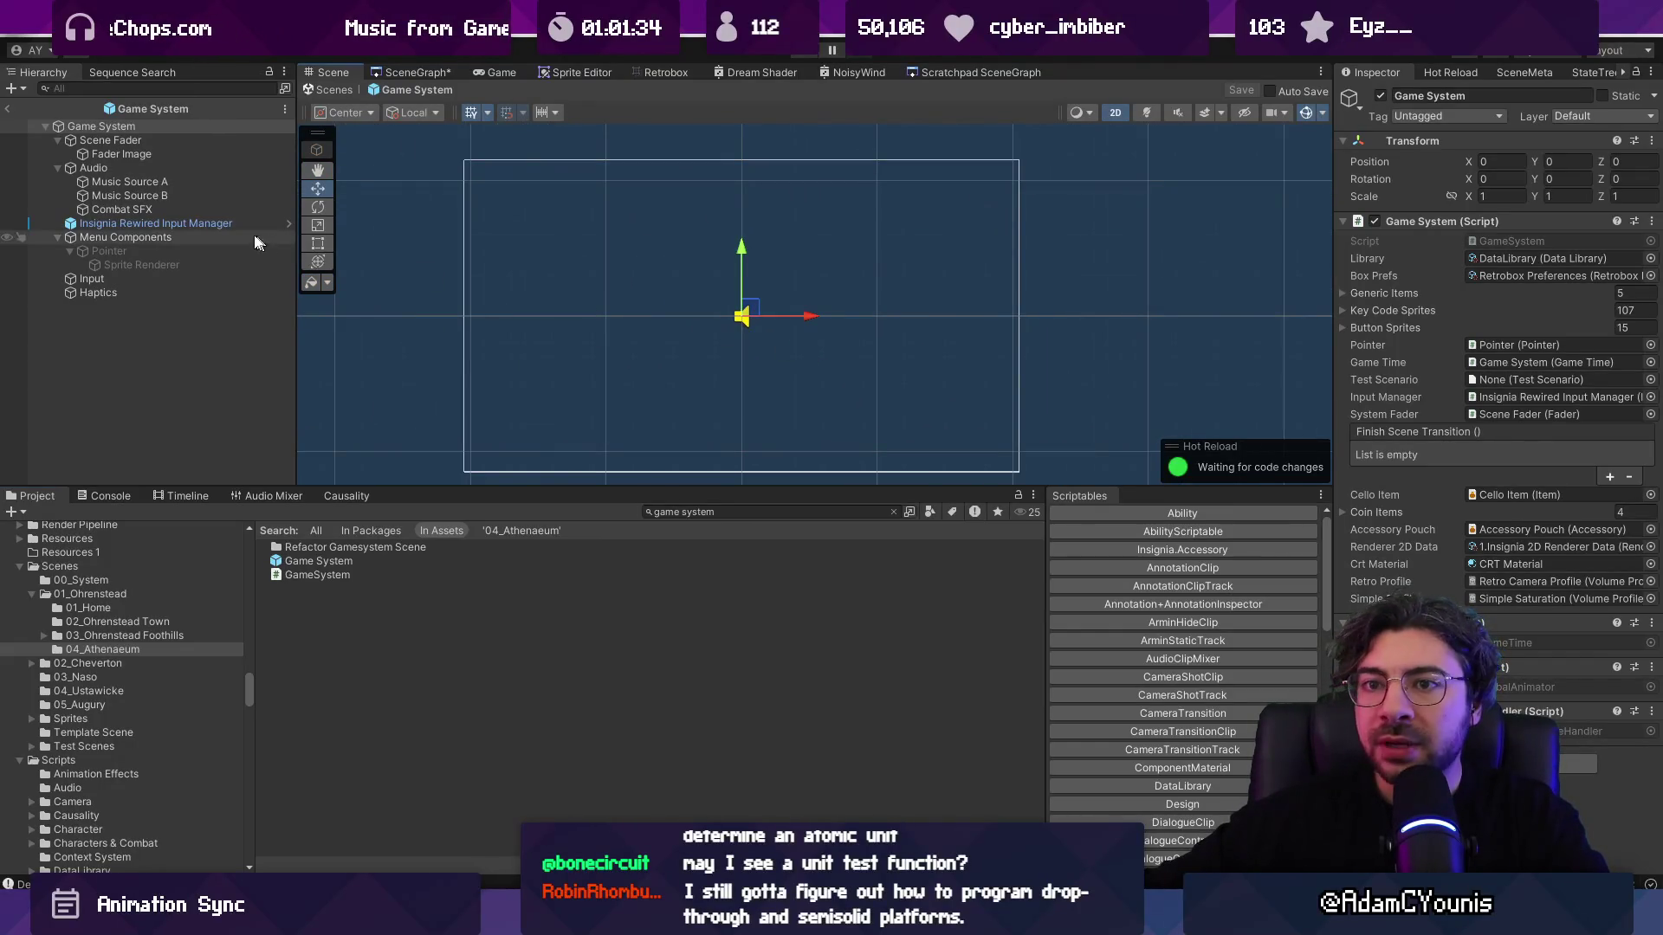
pyautogui.click(163, 277)
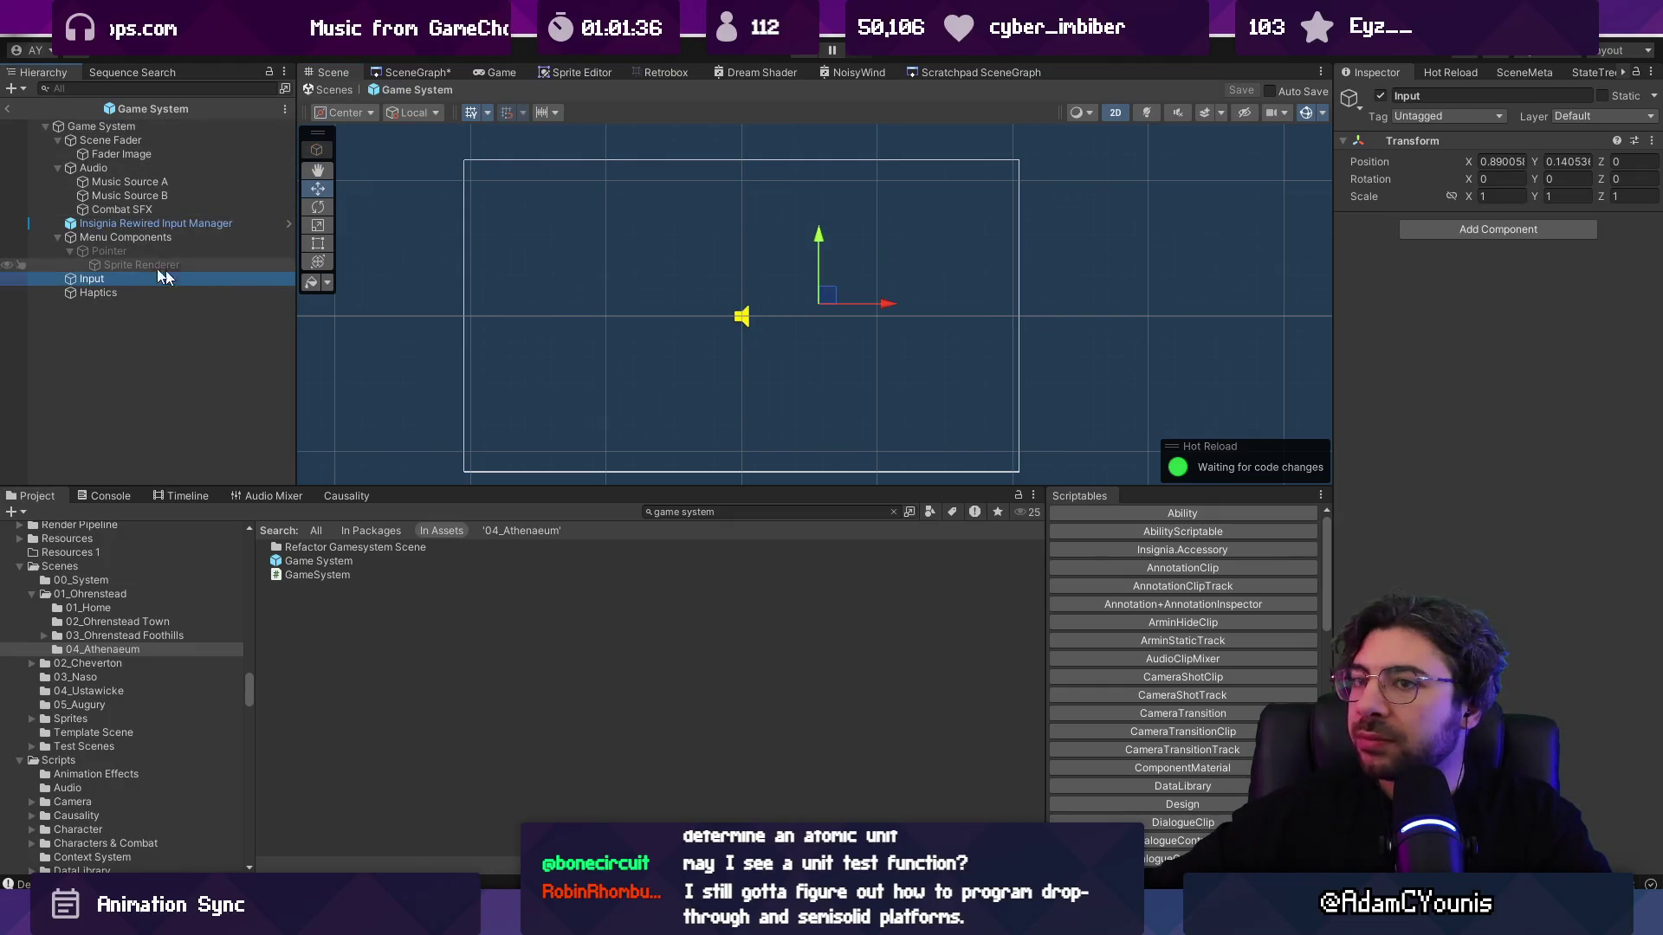
pyautogui.click(156, 126)
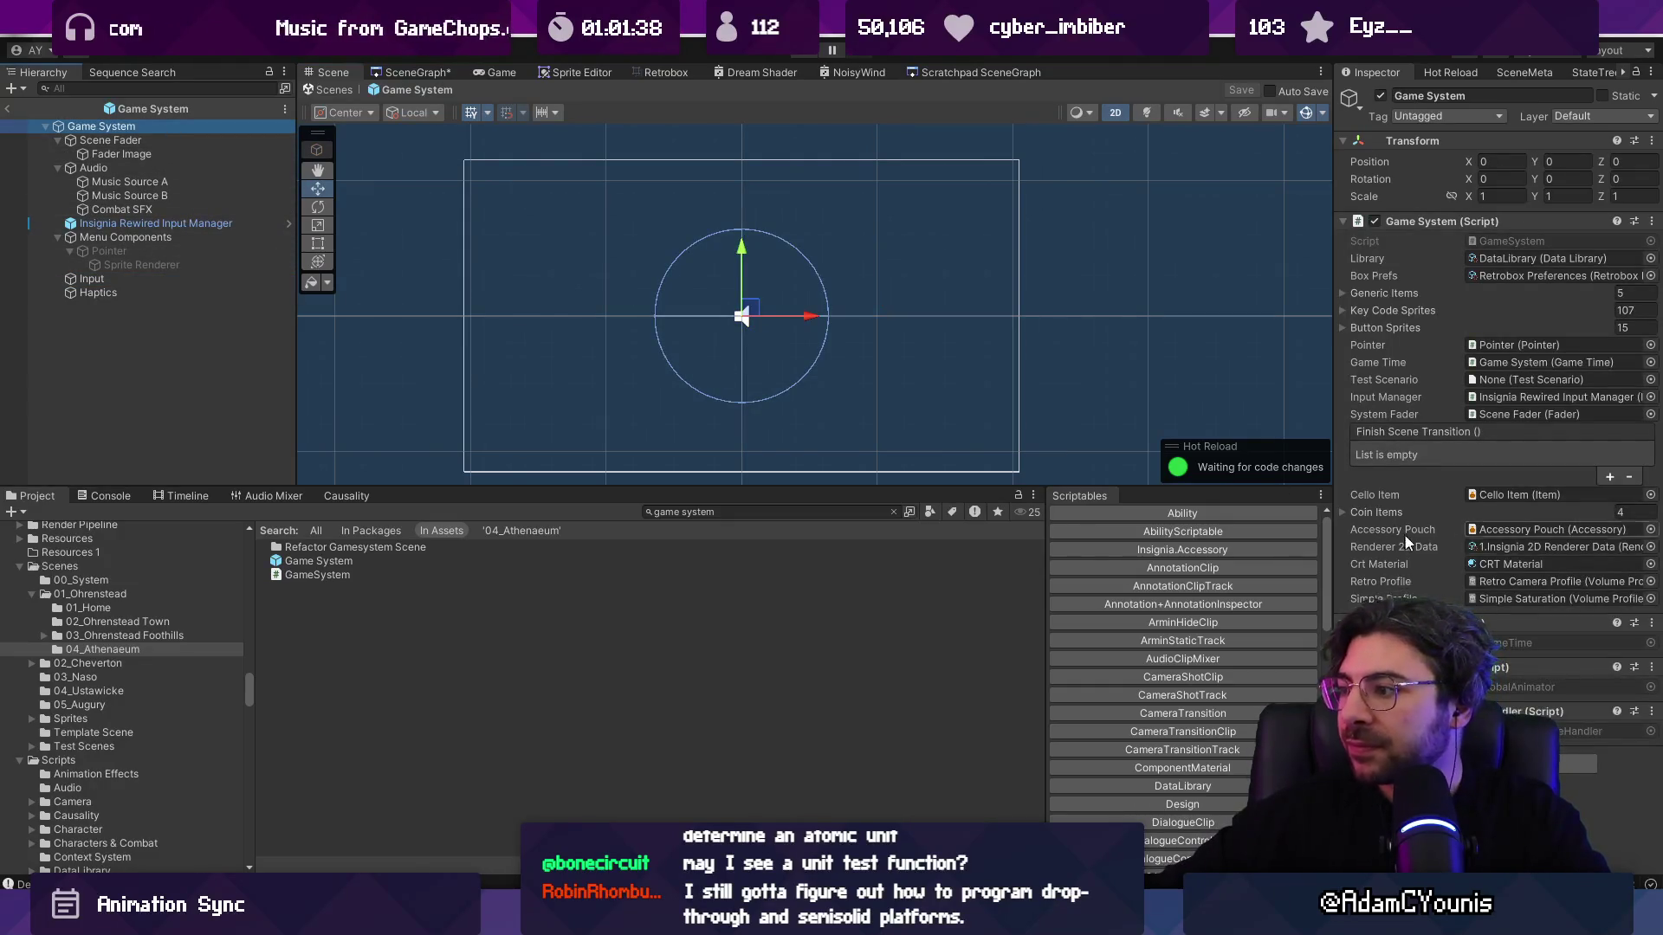
# Step: In Key Code Sprites, move Element 103 (Button Map_12) above Element 102 and save the prefab
pyautogui.click(1392, 329)
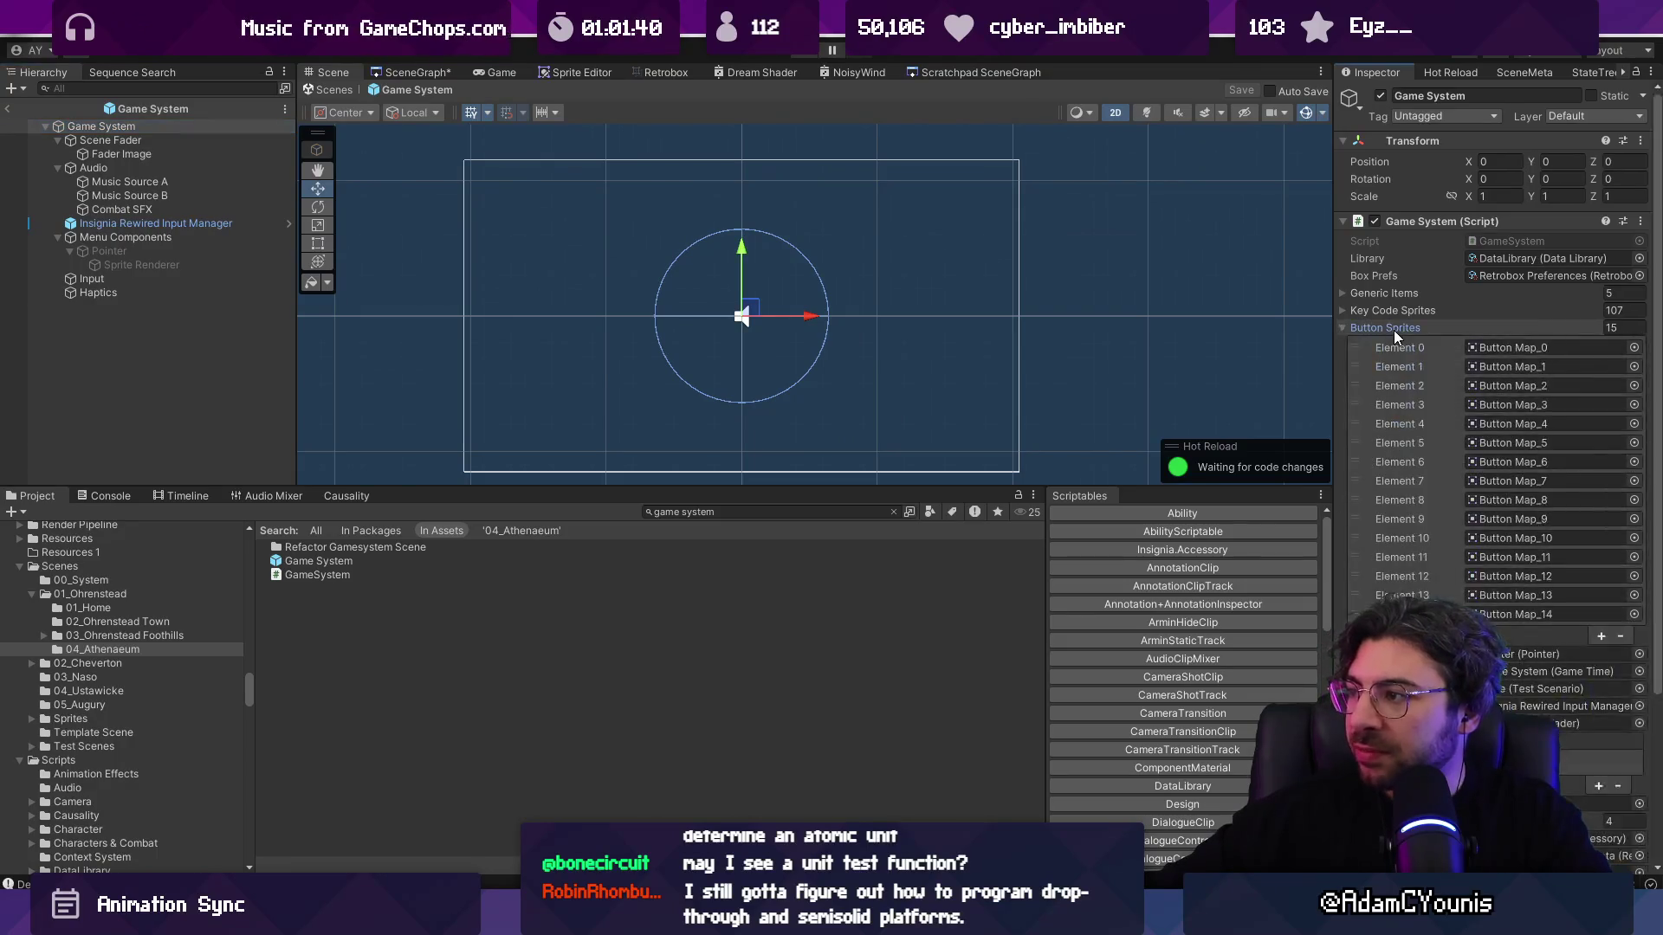
pyautogui.click(1394, 328)
pyautogui.click(1397, 313)
pyautogui.scroll(-15, 1451, 518)
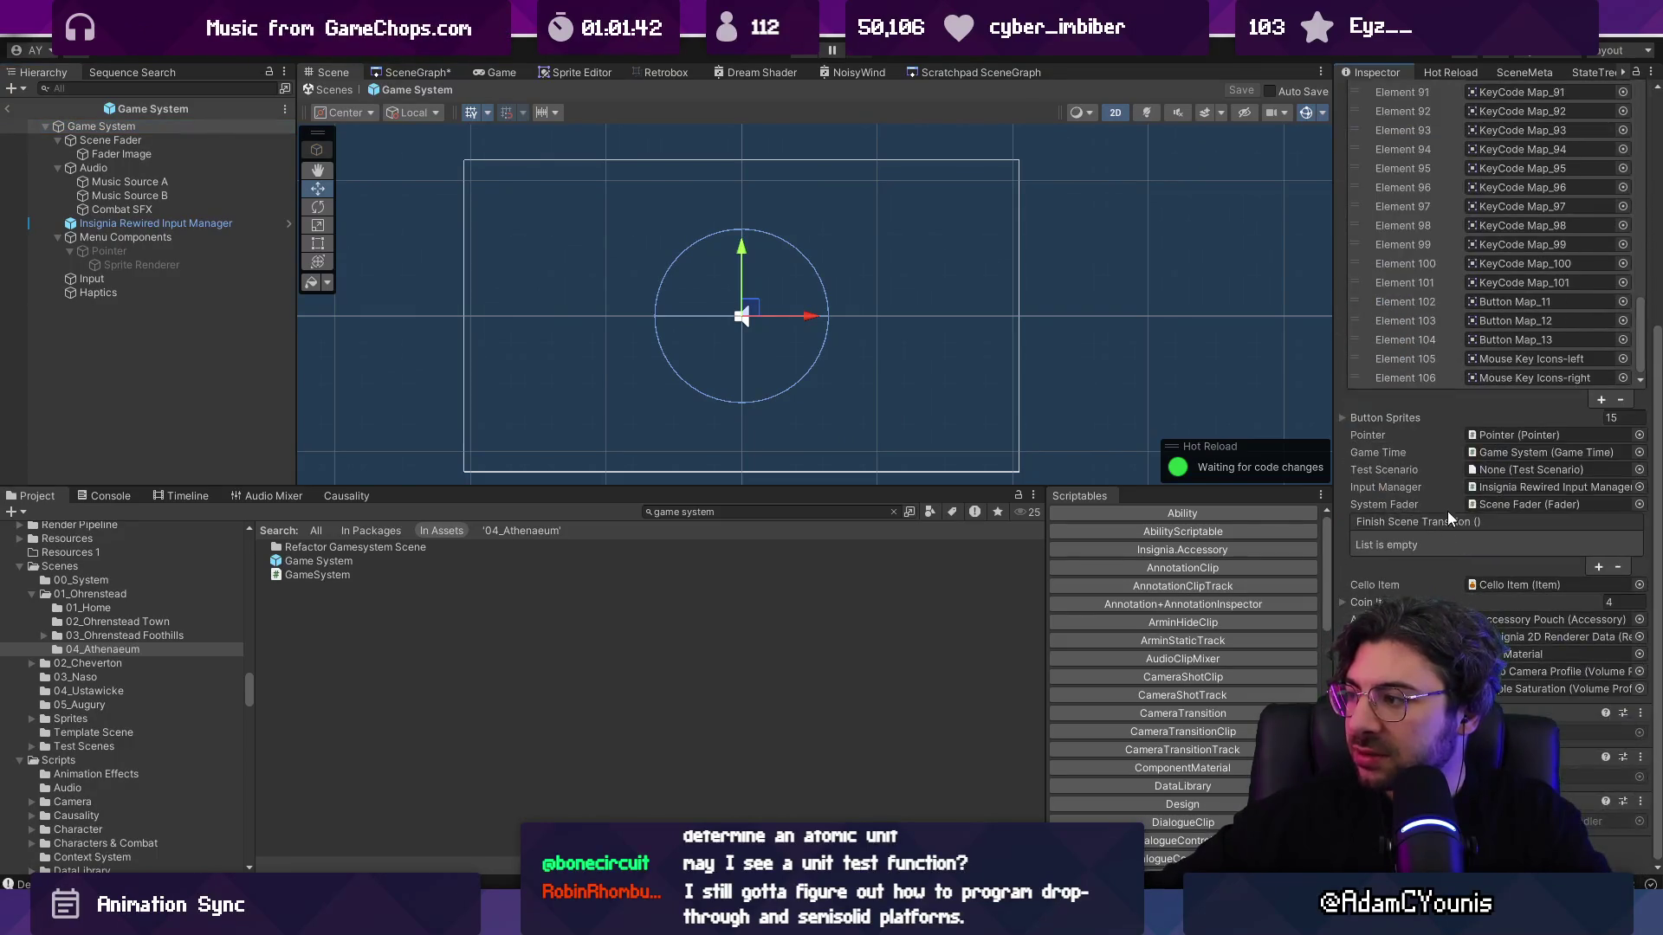
pyautogui.scroll(2, 1450, 417)
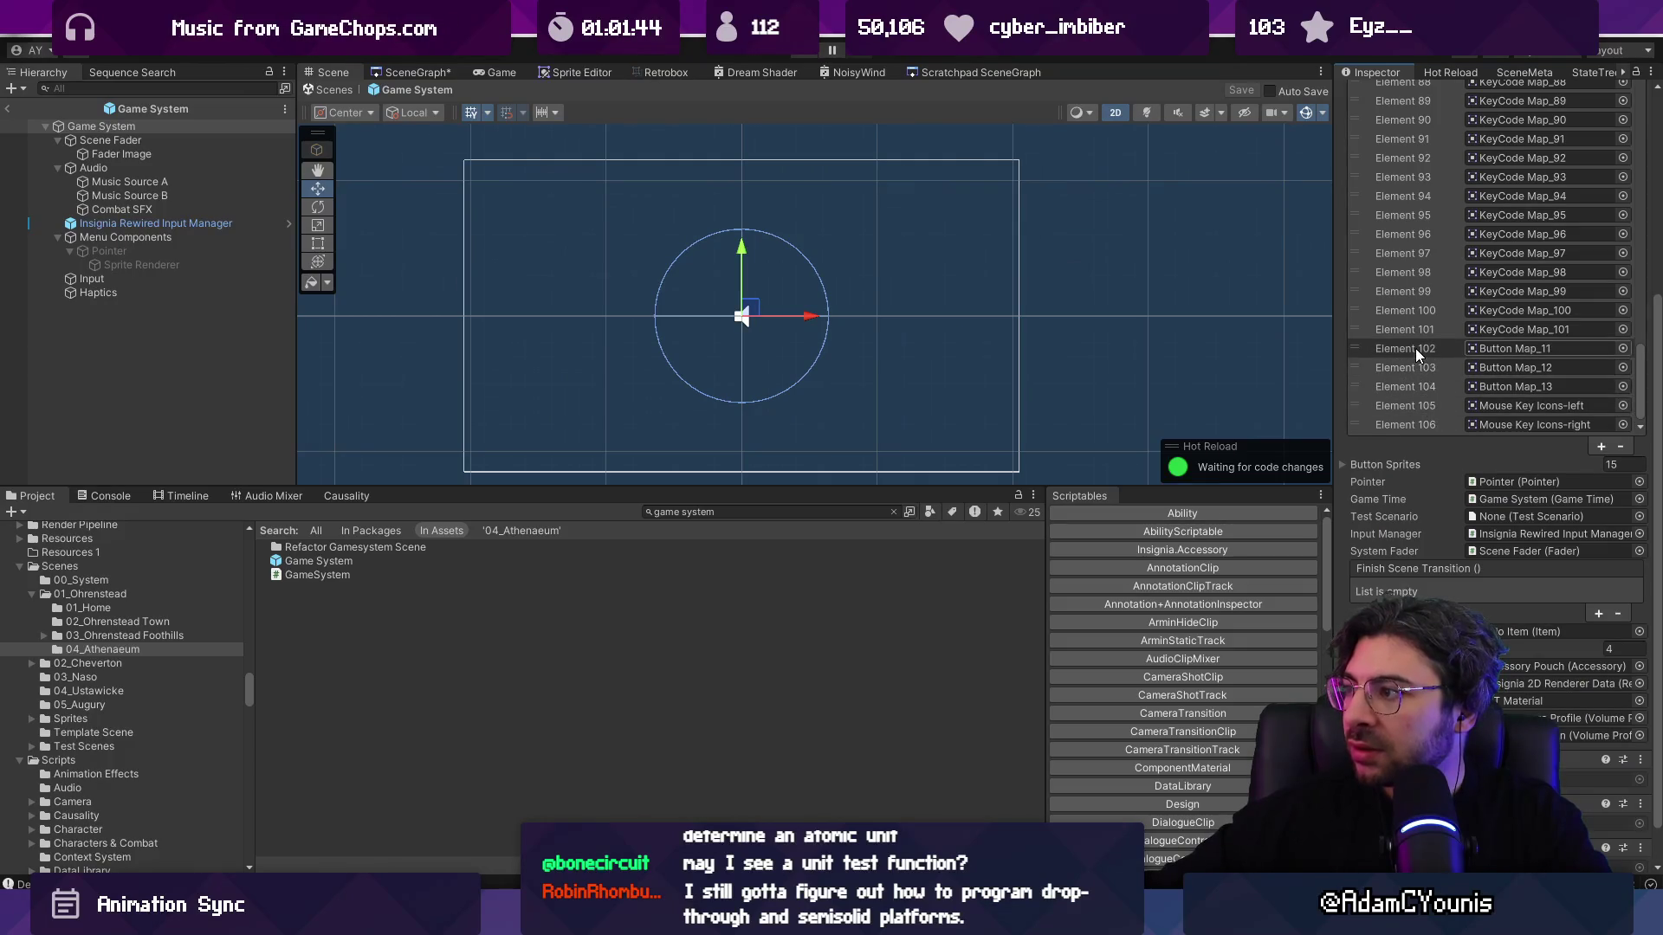
pyautogui.click(1476, 349)
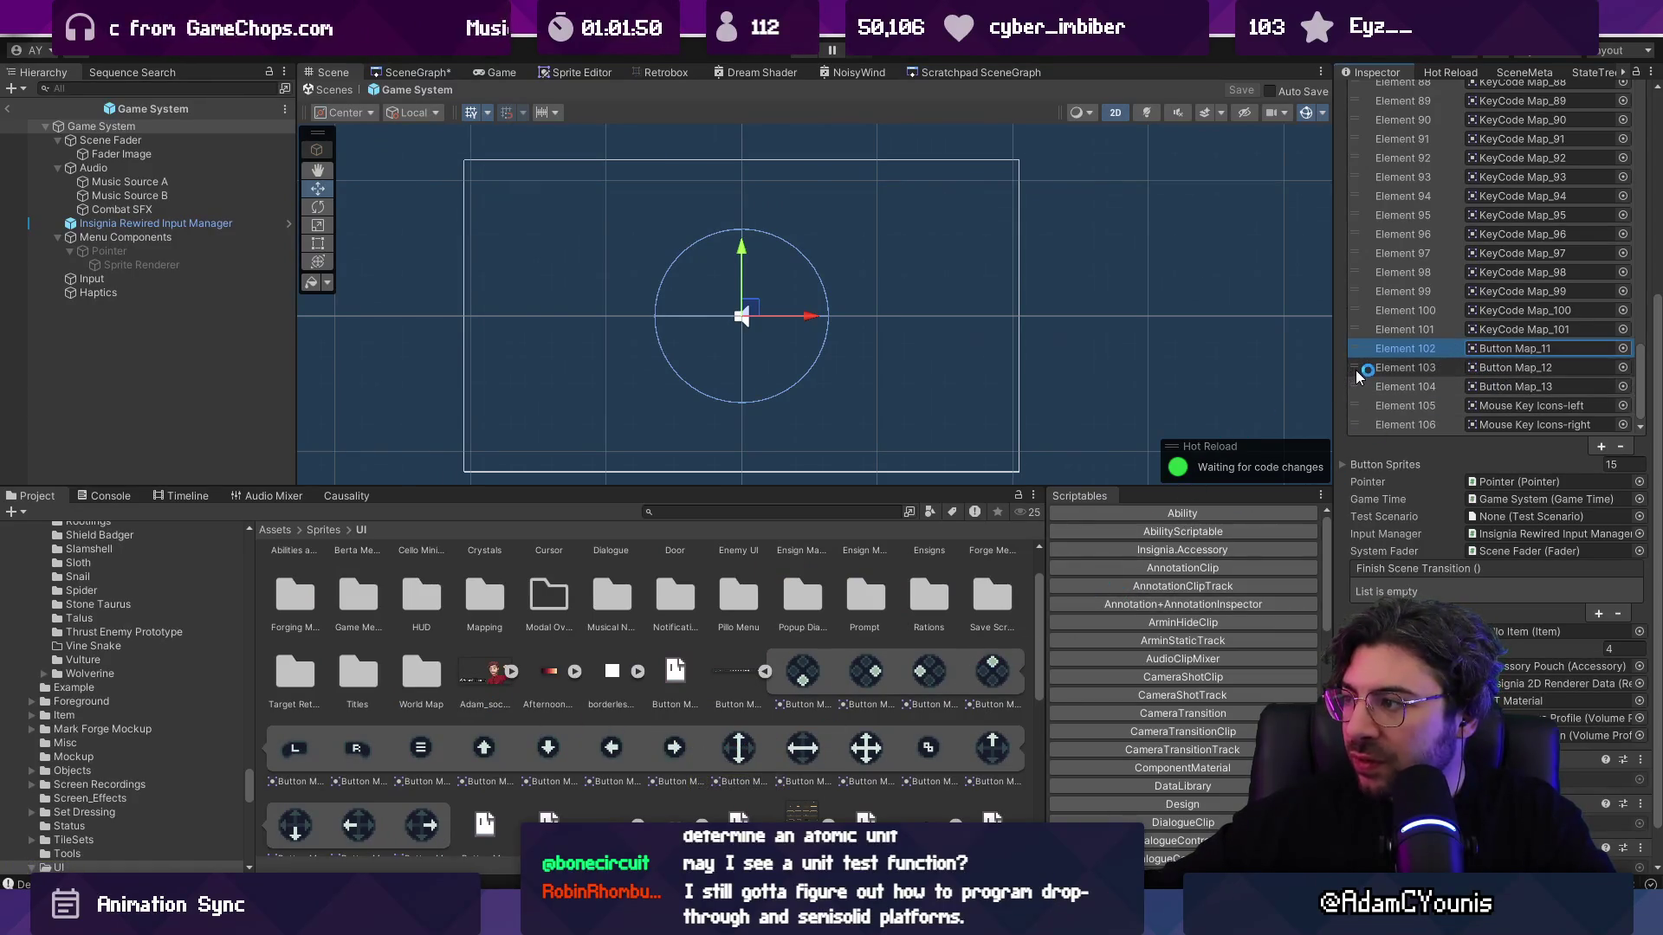
pyautogui.moveTo(1361, 373); pyautogui.dragTo(1362, 354)
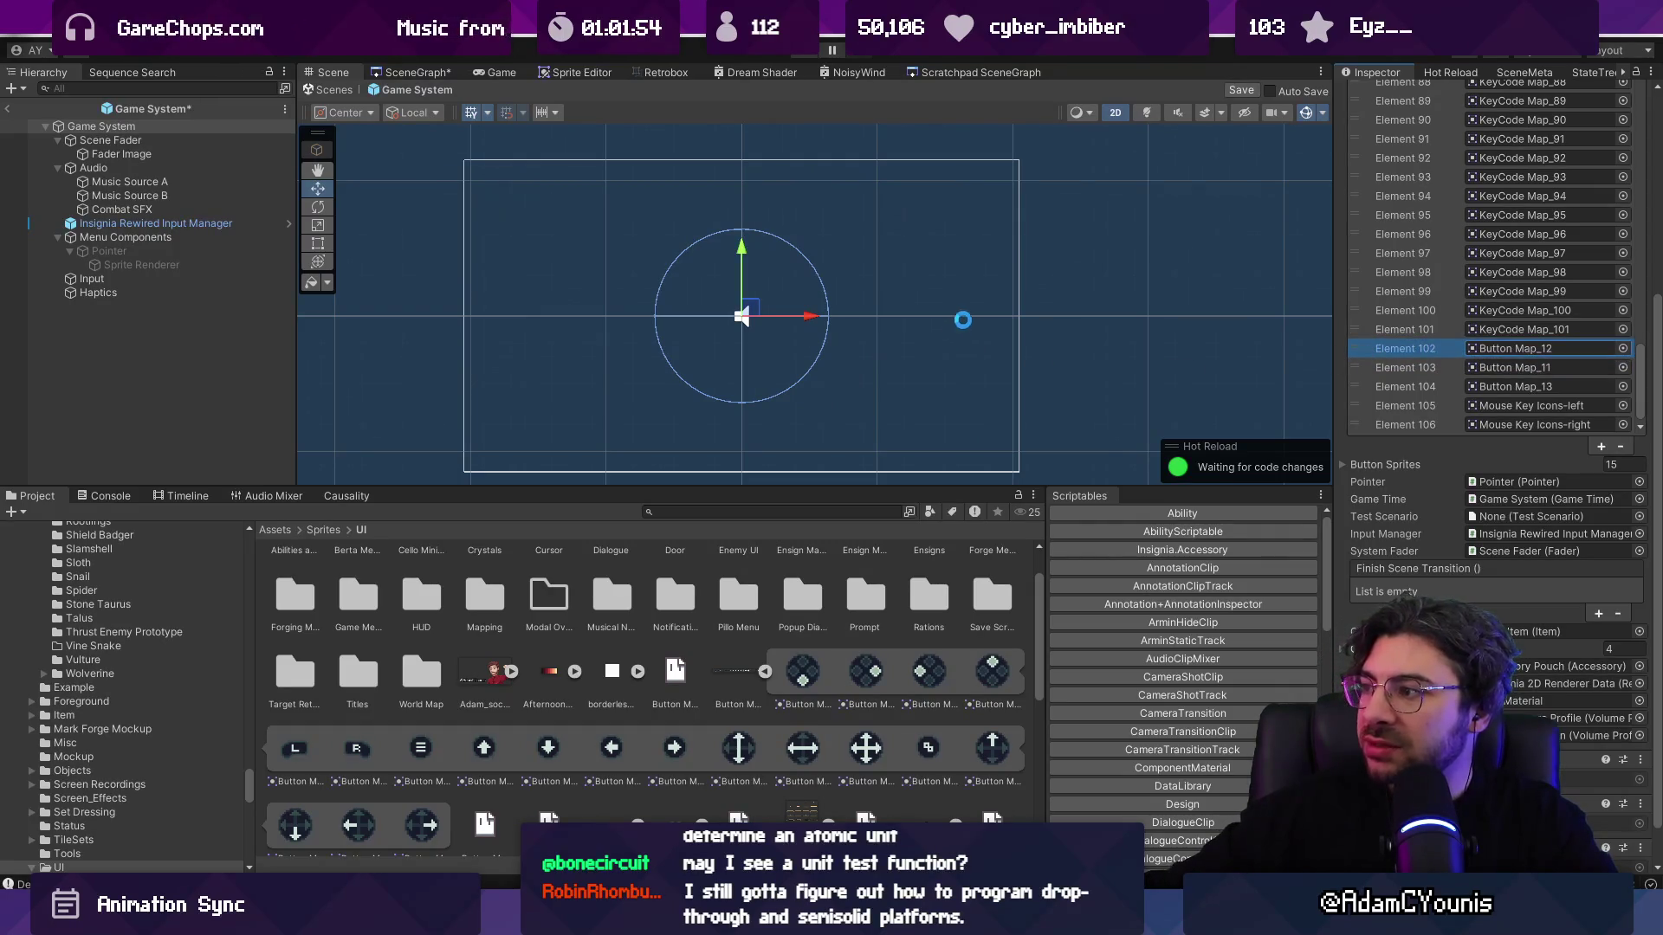
pyautogui.hotkey('ctrl', 's')
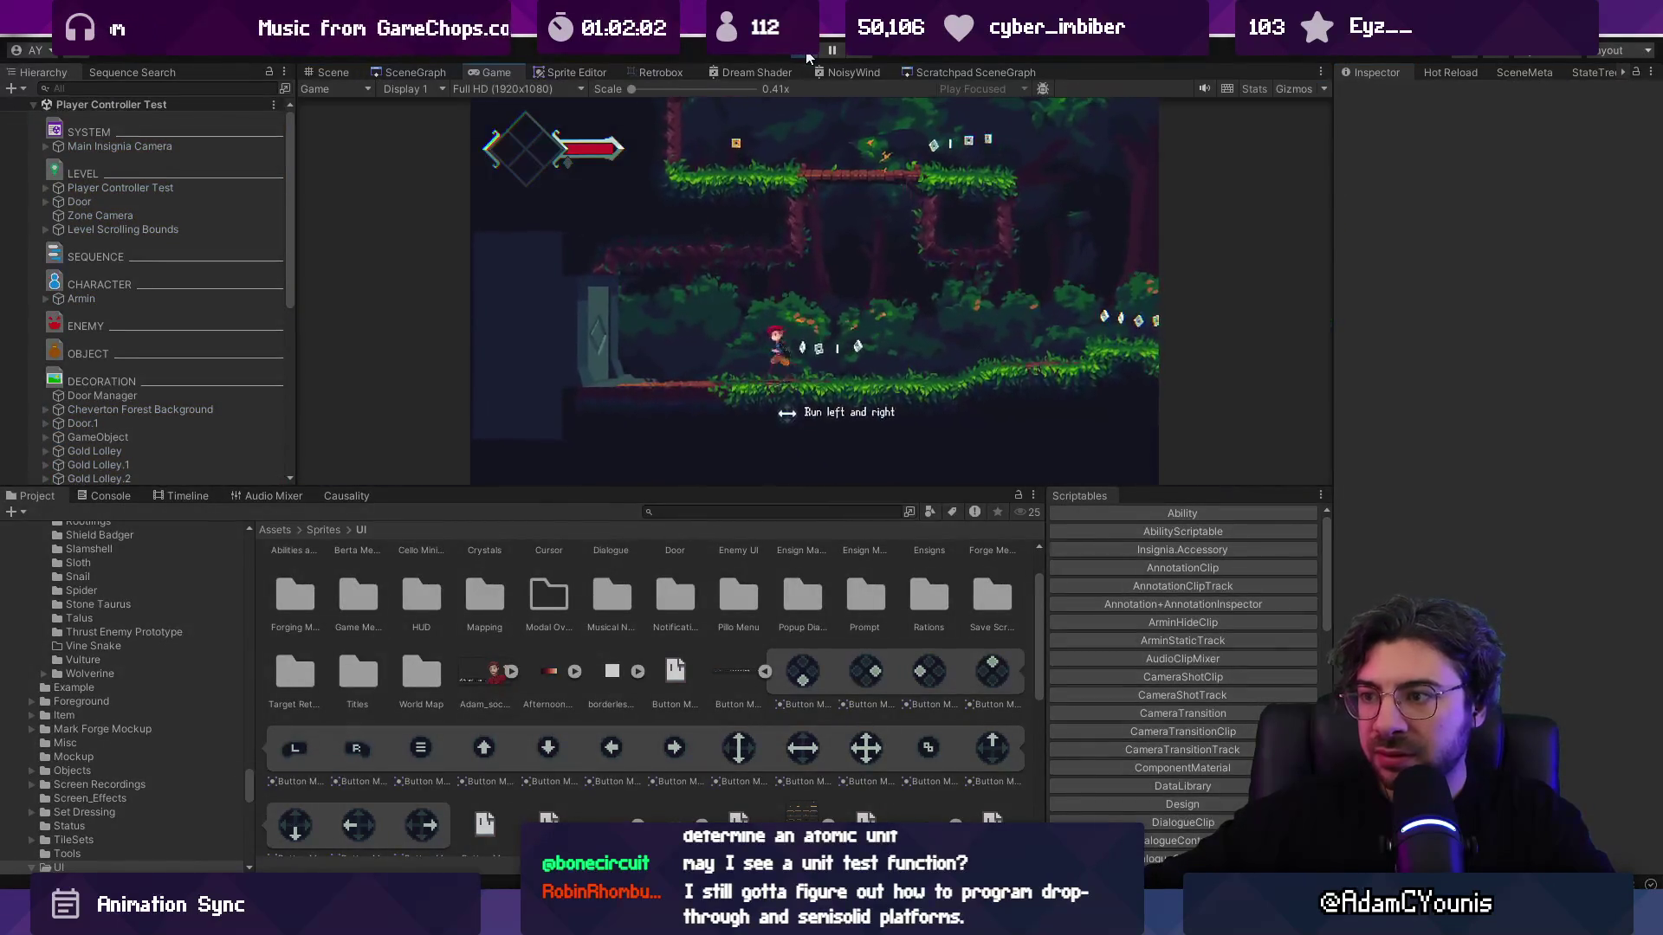
# Step: Play-test by running the character right and jumping onto a higher platform
pyautogui.press('Right')
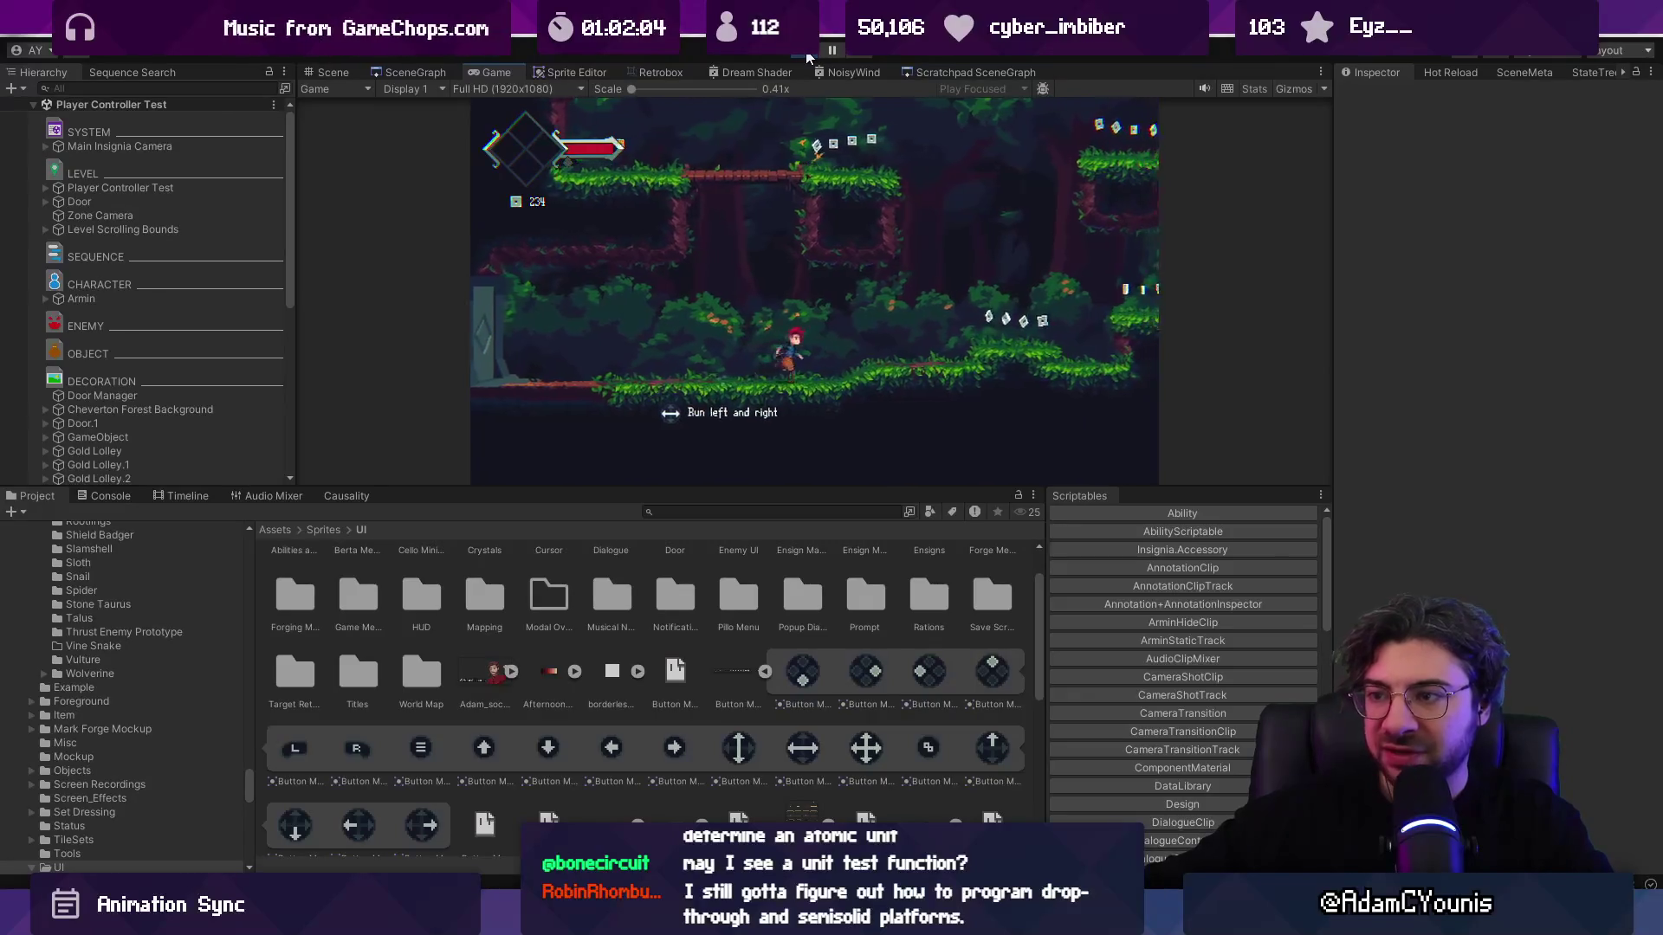
pyautogui.hotkey('shift', 'space')
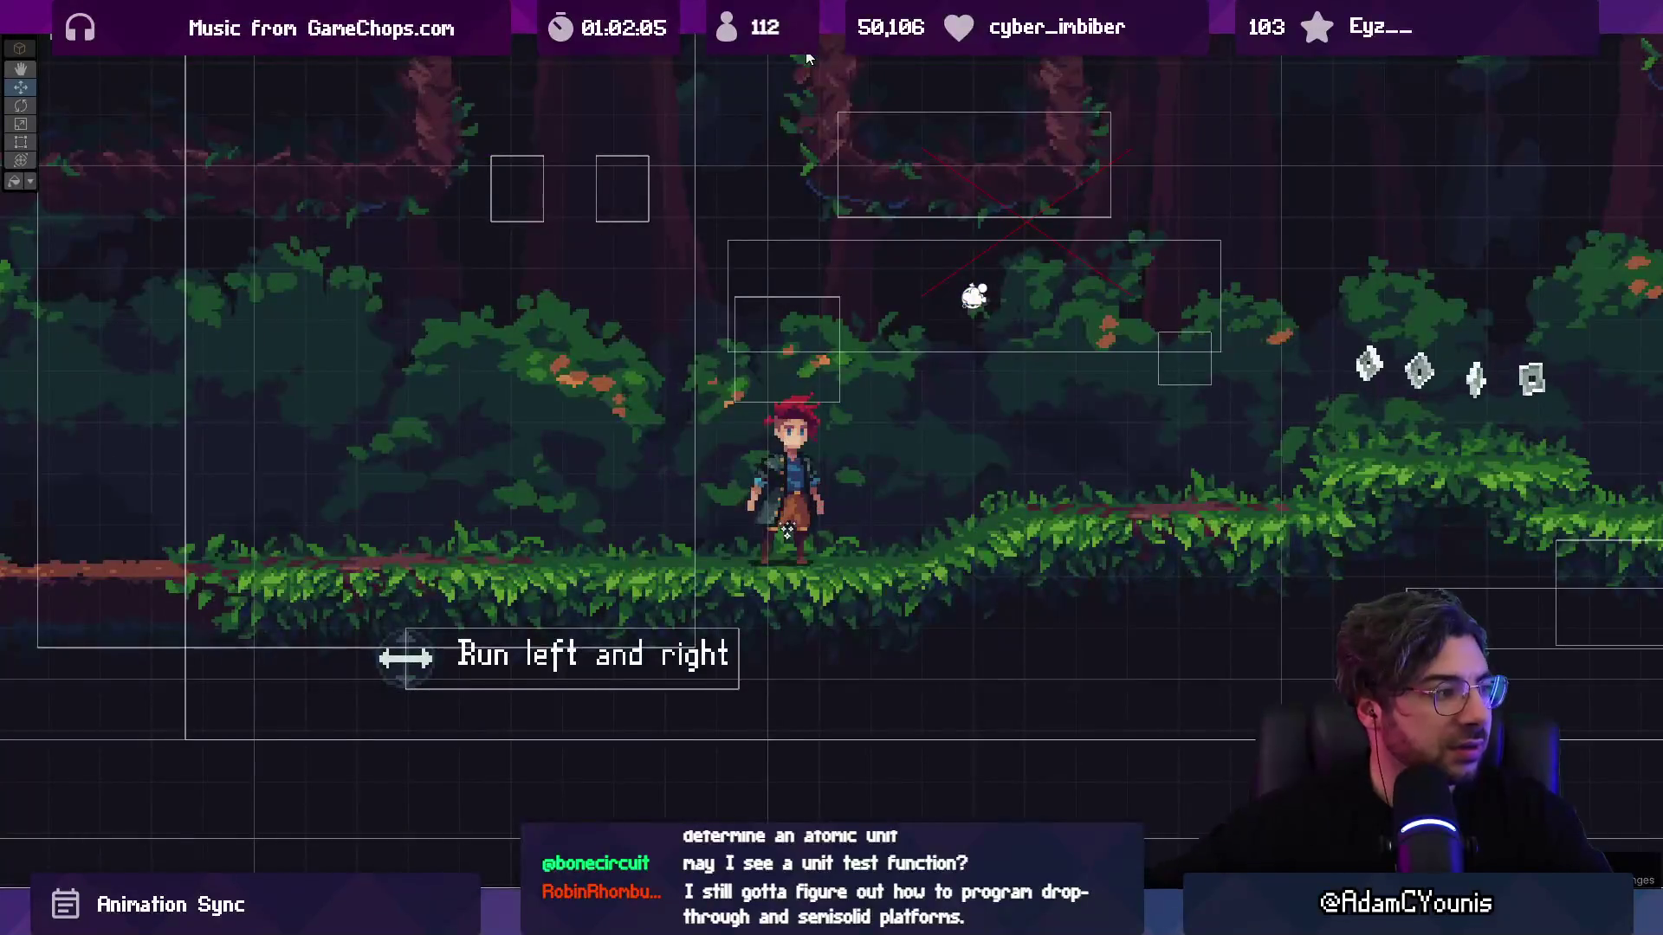
pyautogui.hotkey('shift', 'space')
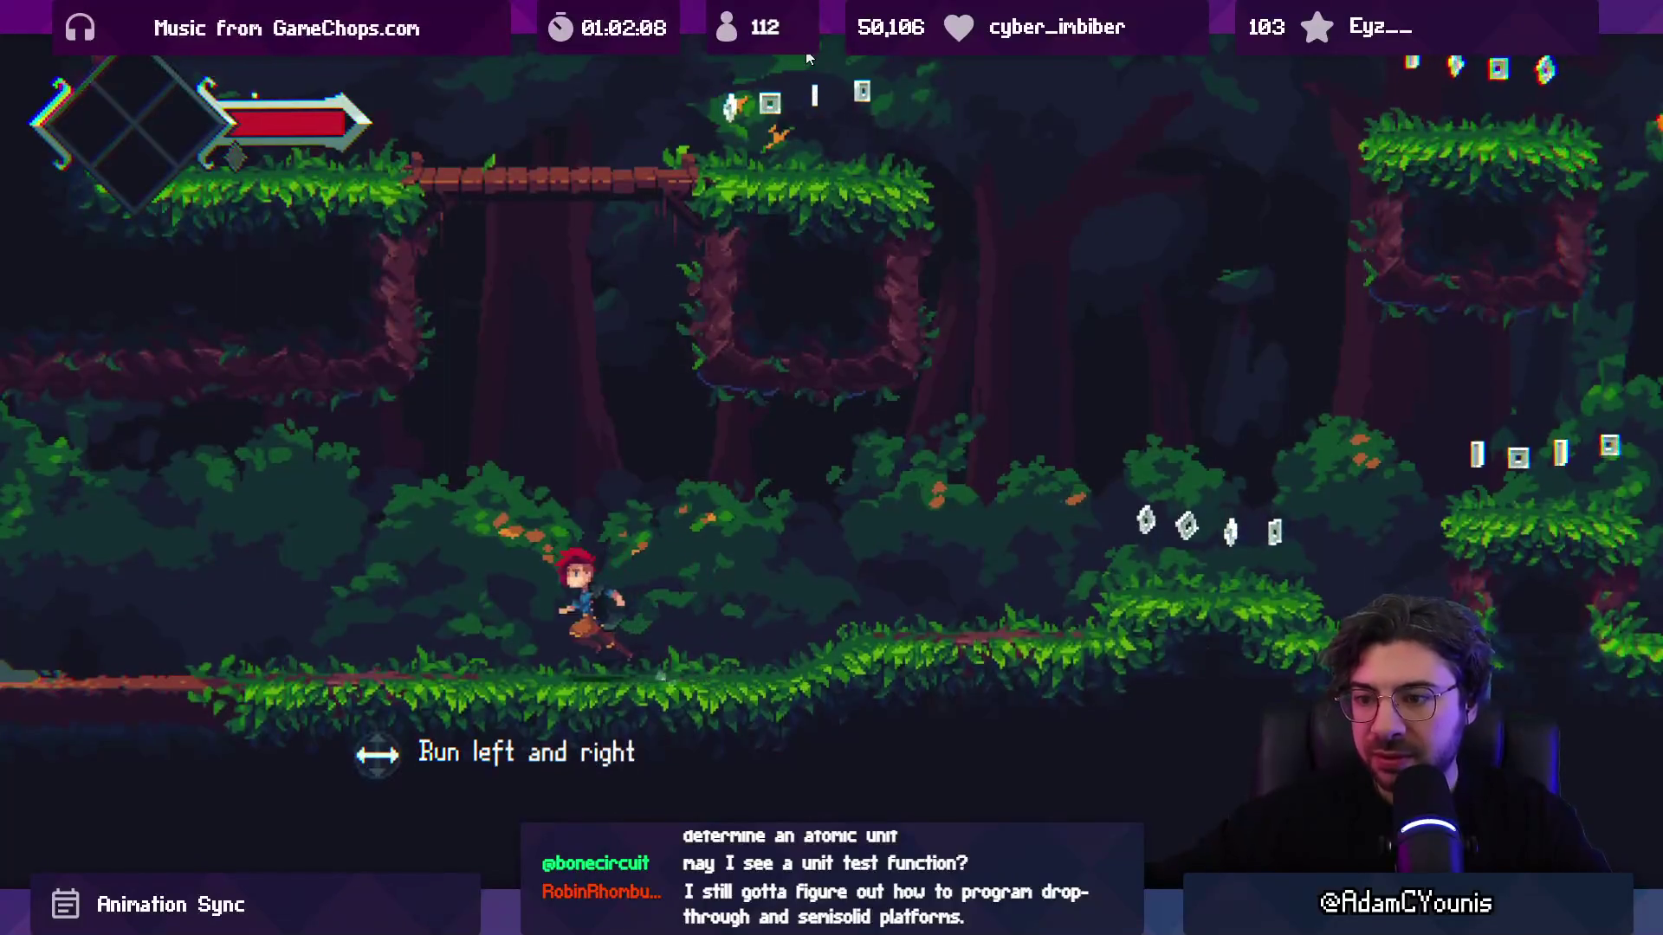
pyautogui.press('Right')
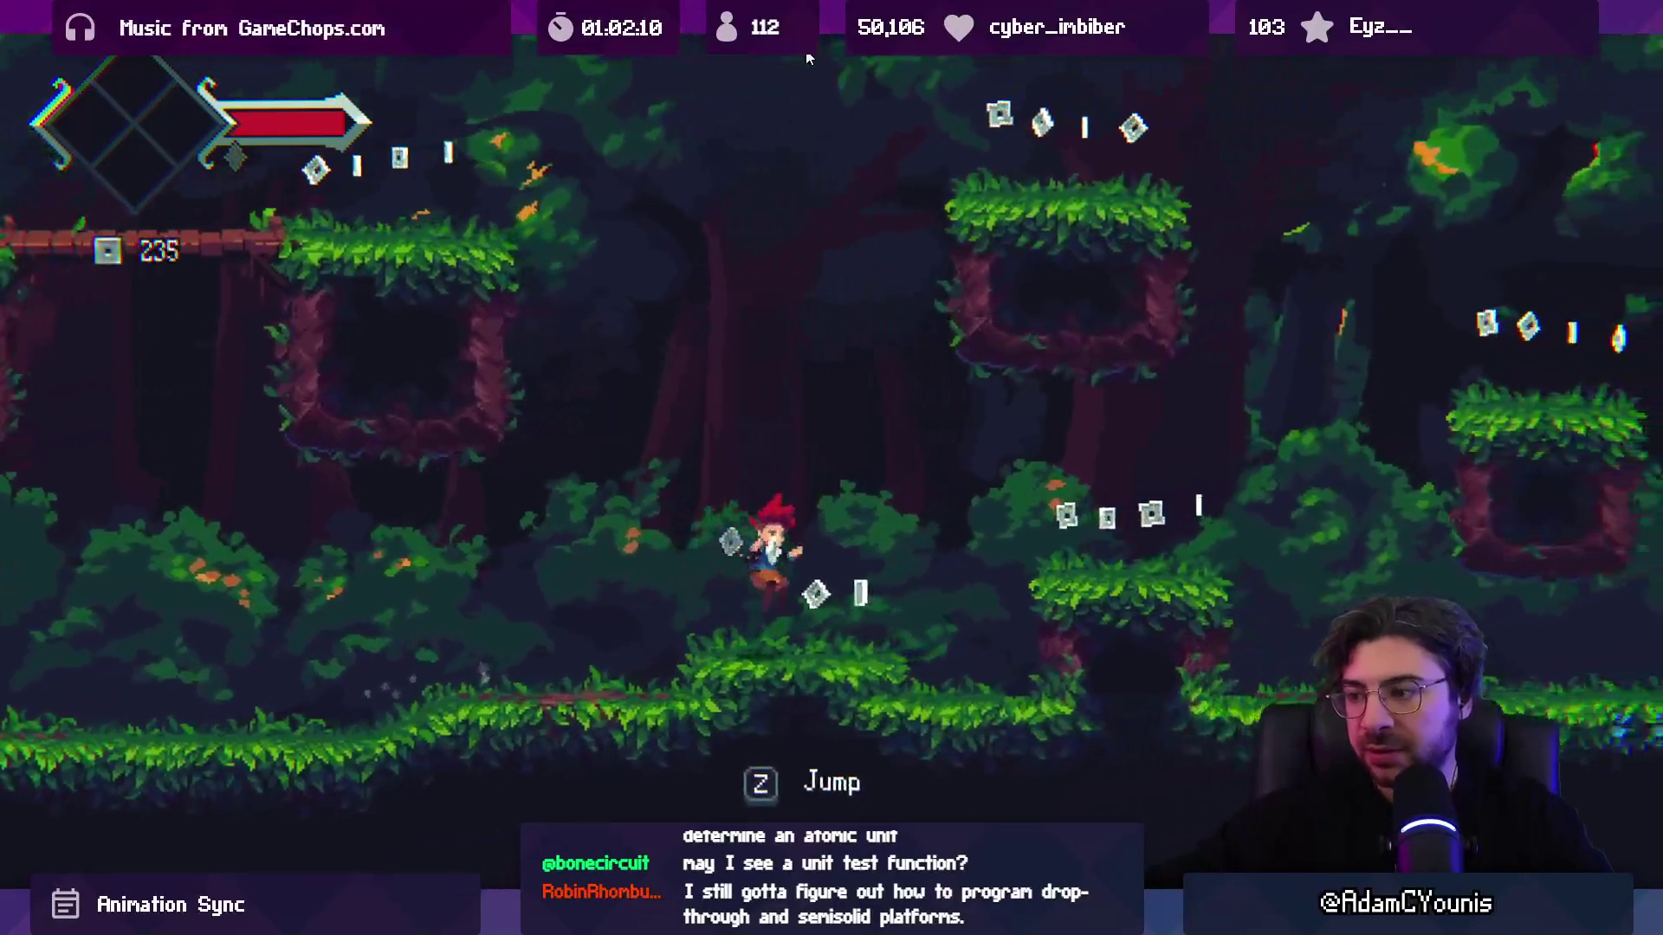
pyautogui.press('z')
pyautogui.hotkey('shift', 'space')
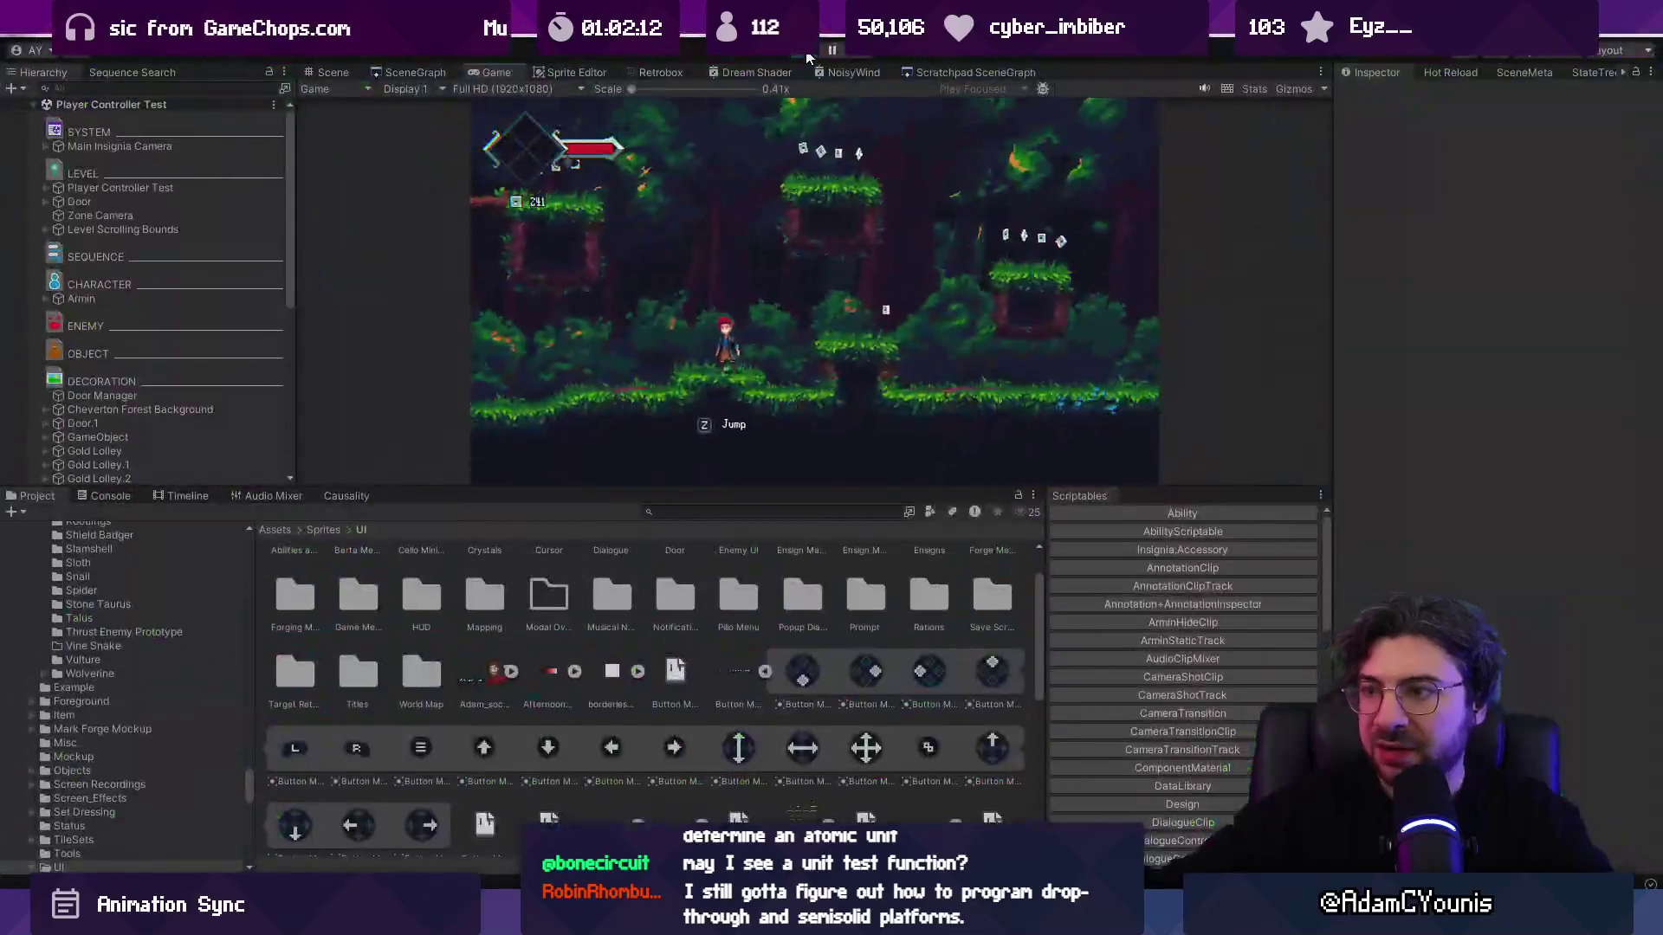
# Step: Set the Horizontal Movement prompt's button type to Vertical and start a play test
pyautogui.click(332, 72)
pyautogui.click(757, 366)
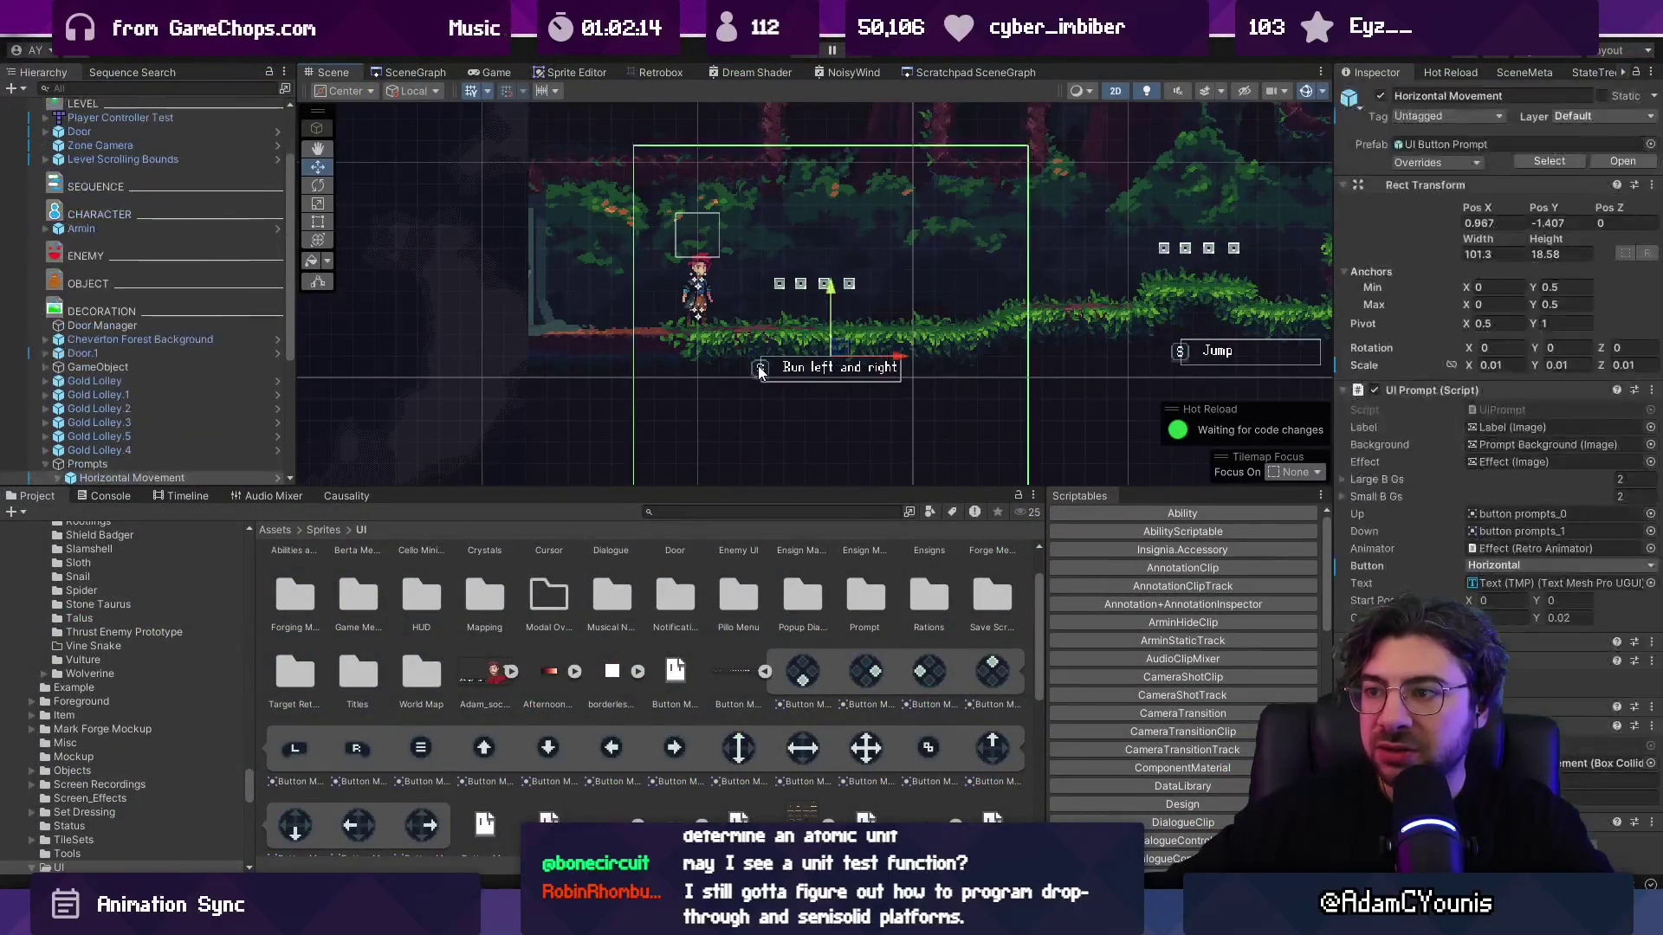
pyautogui.click(194, 436)
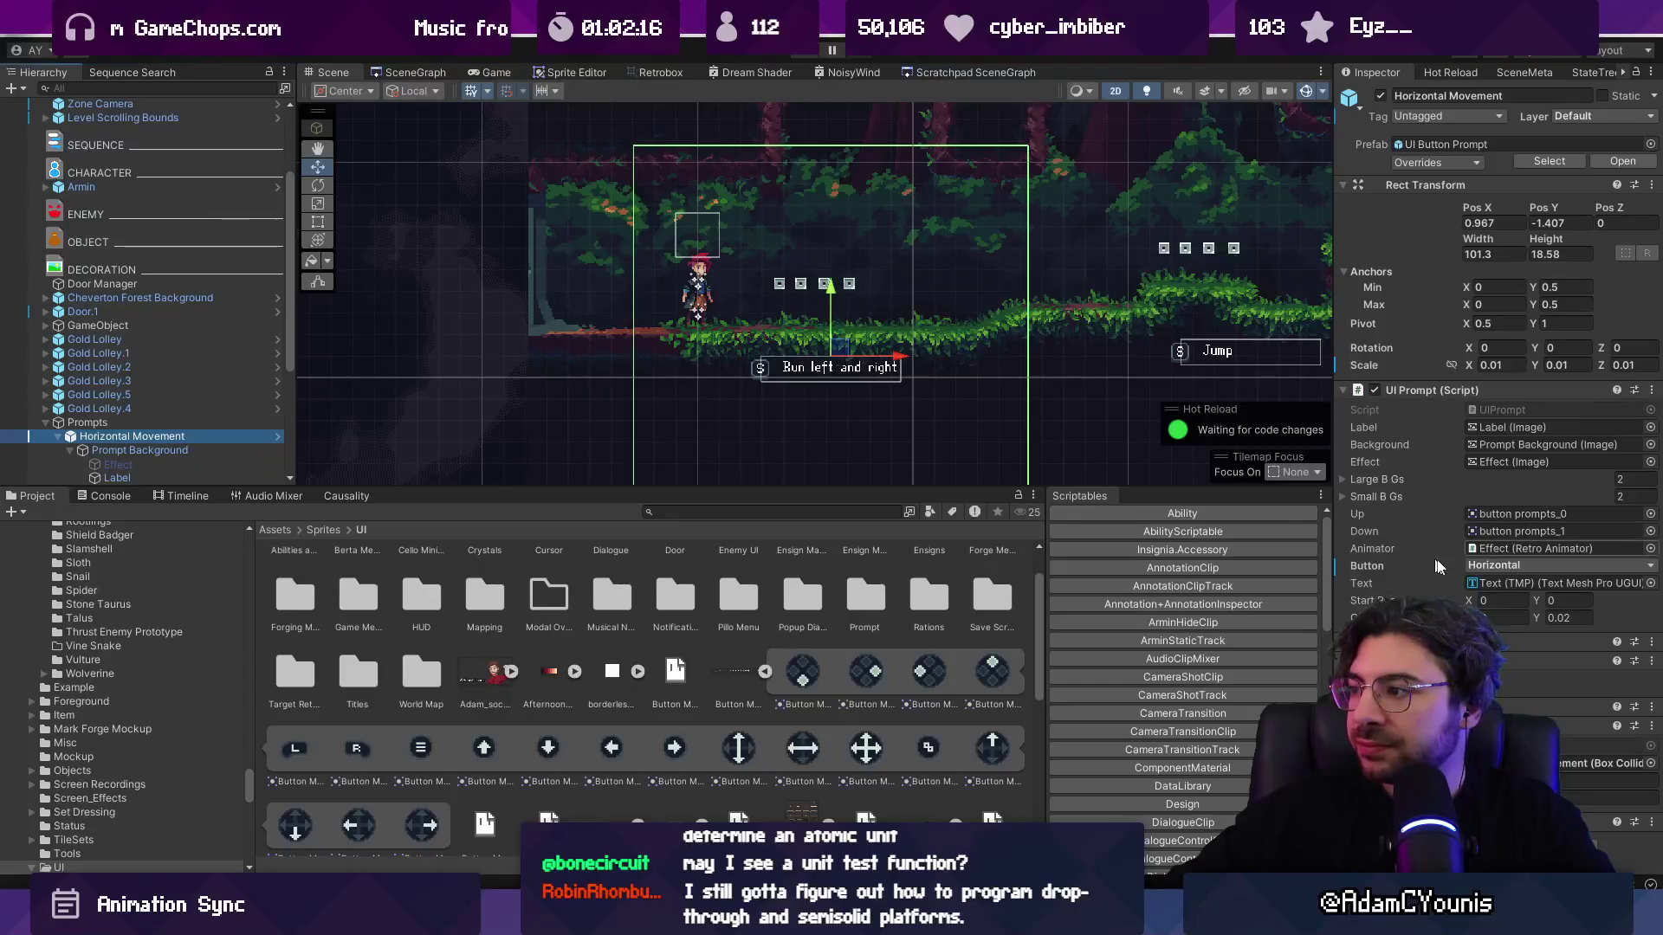
pyautogui.click(1524, 566)
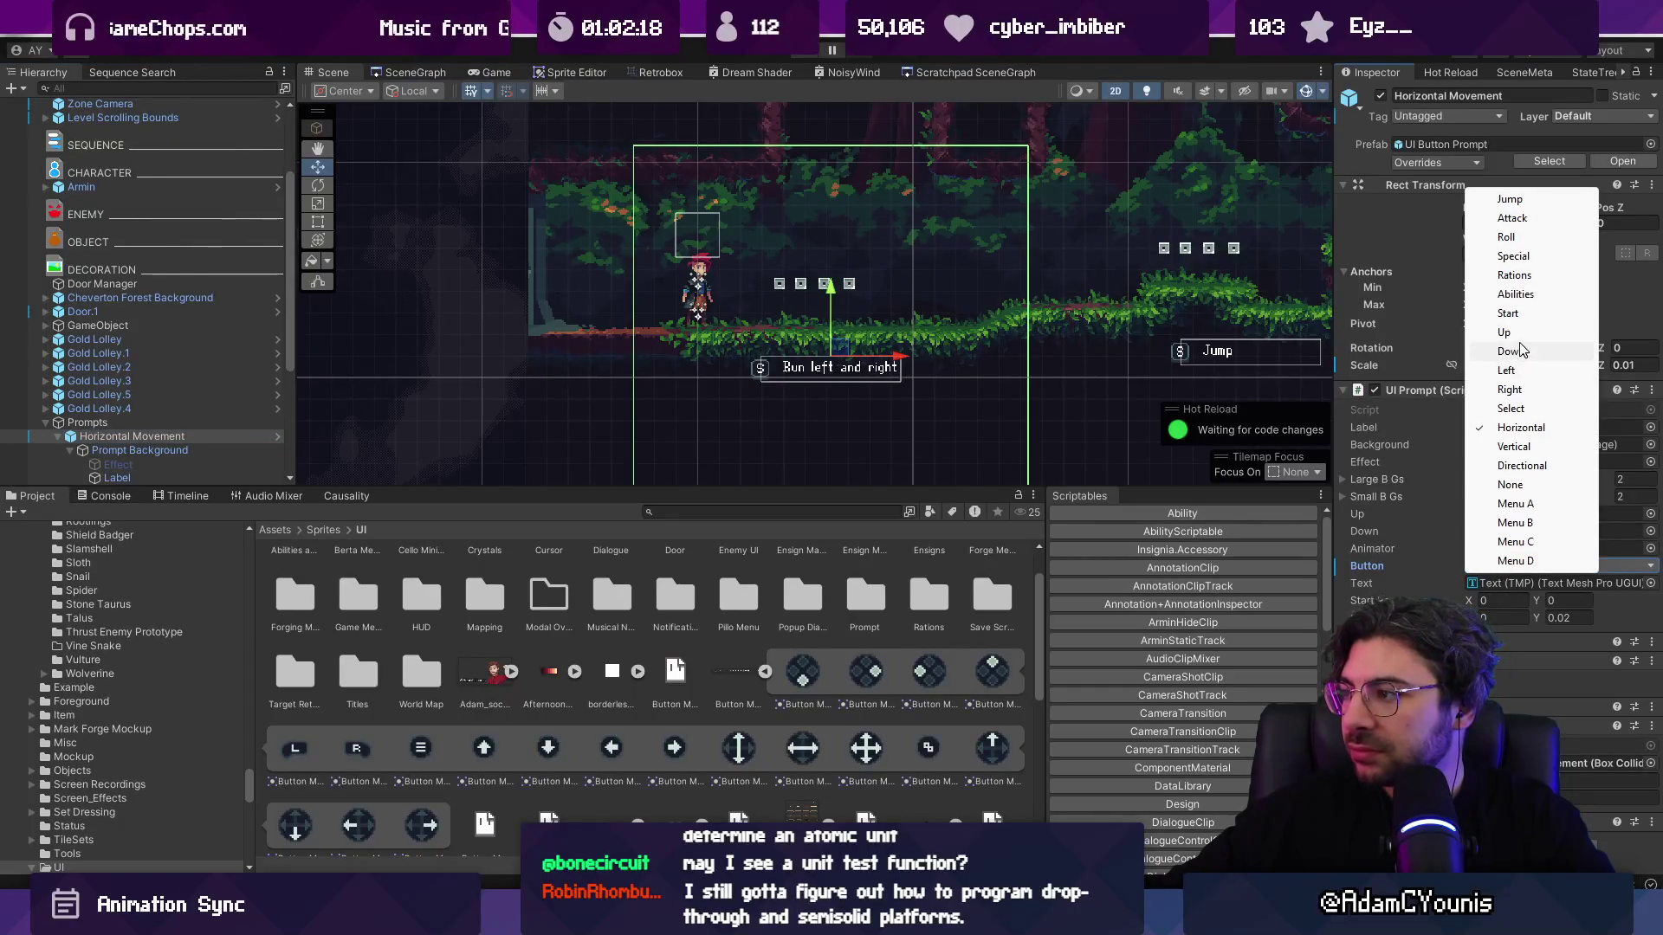
pyautogui.click(1514, 447)
pyautogui.hotkey('ctrl', 'p')
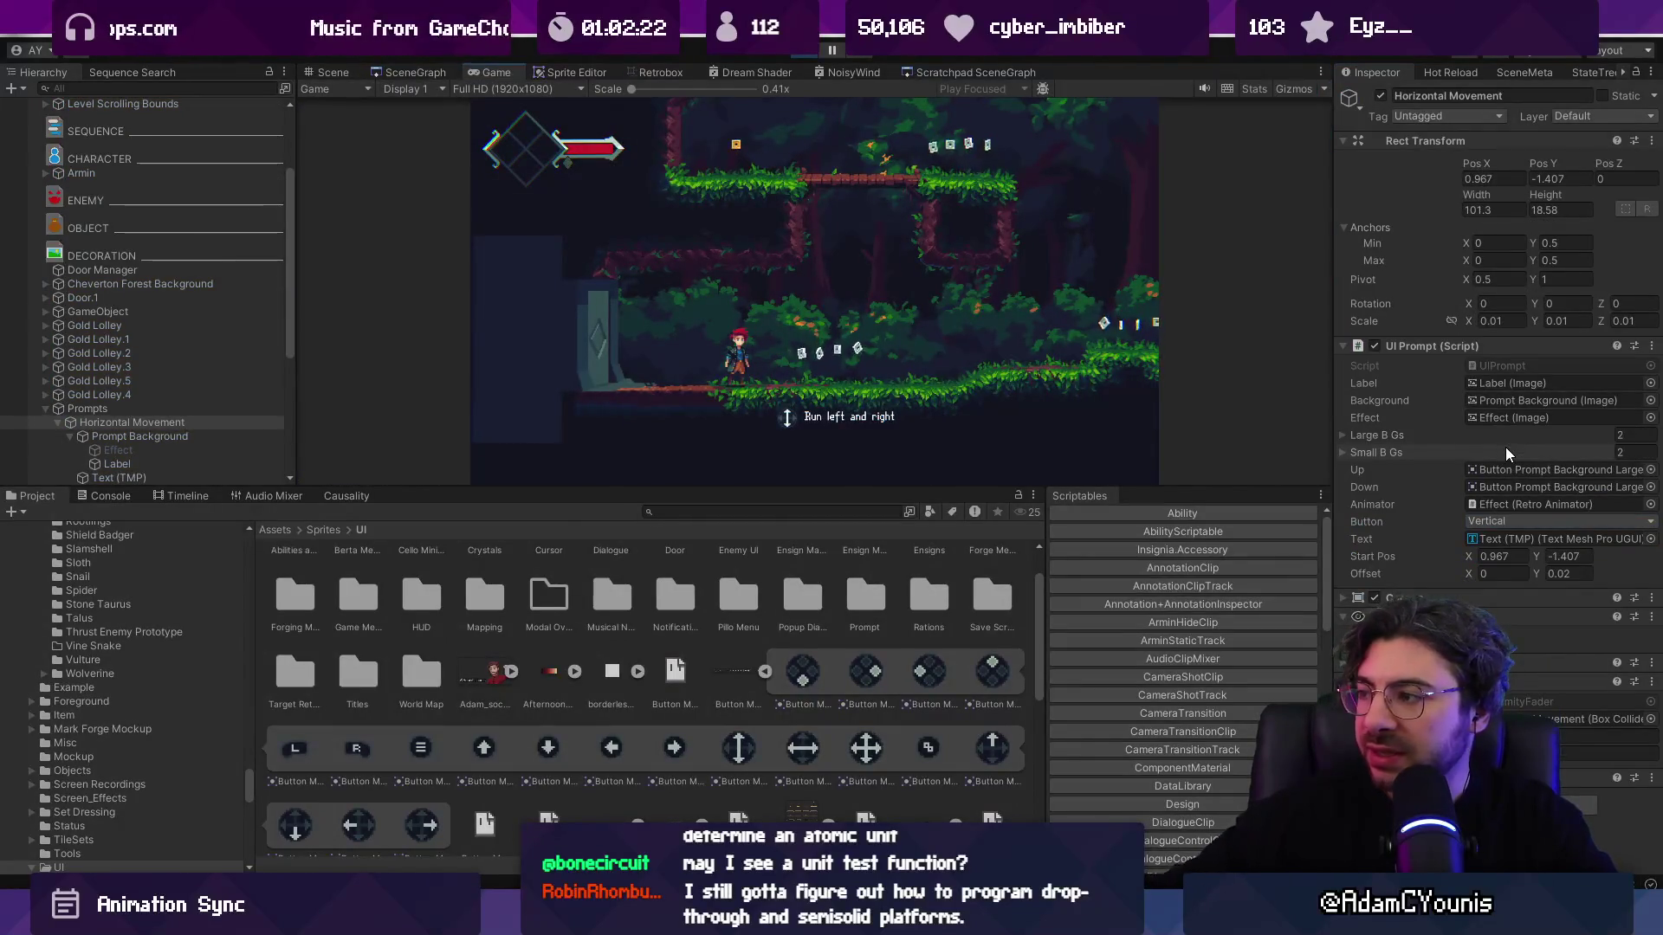
# Step: Change the prompt's button type to Directional and rerun the play test
pyautogui.click(1512, 523)
pyautogui.click(1529, 422)
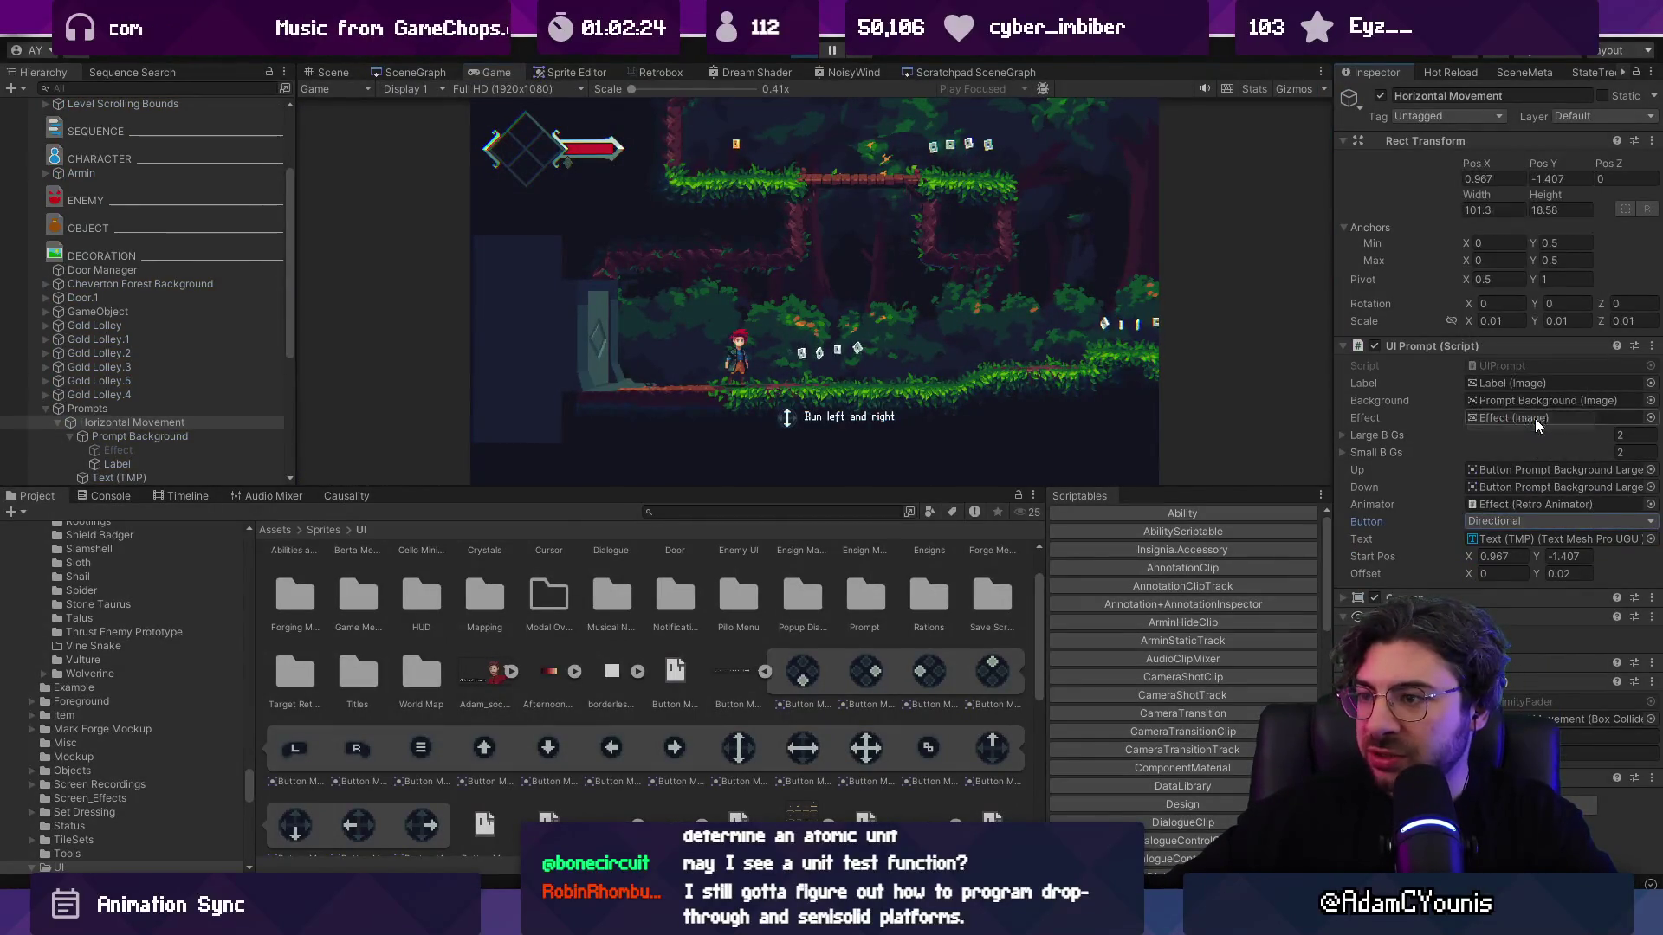
pyautogui.click(807, 353)
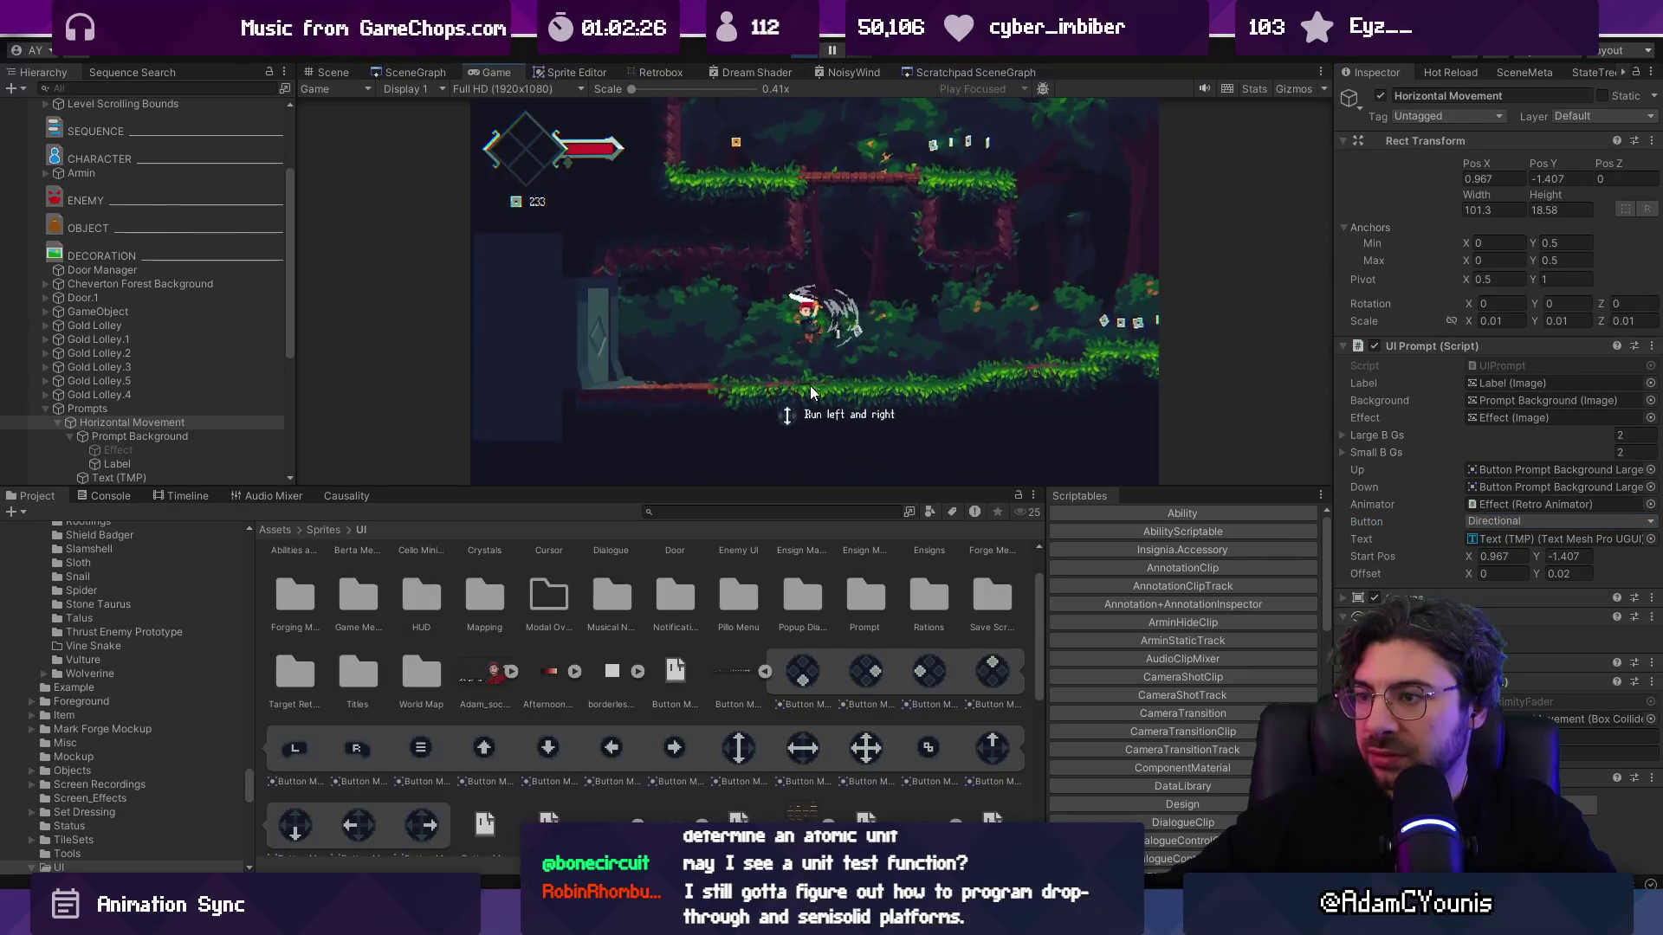
pyautogui.hotkey('ctrl', 'p')
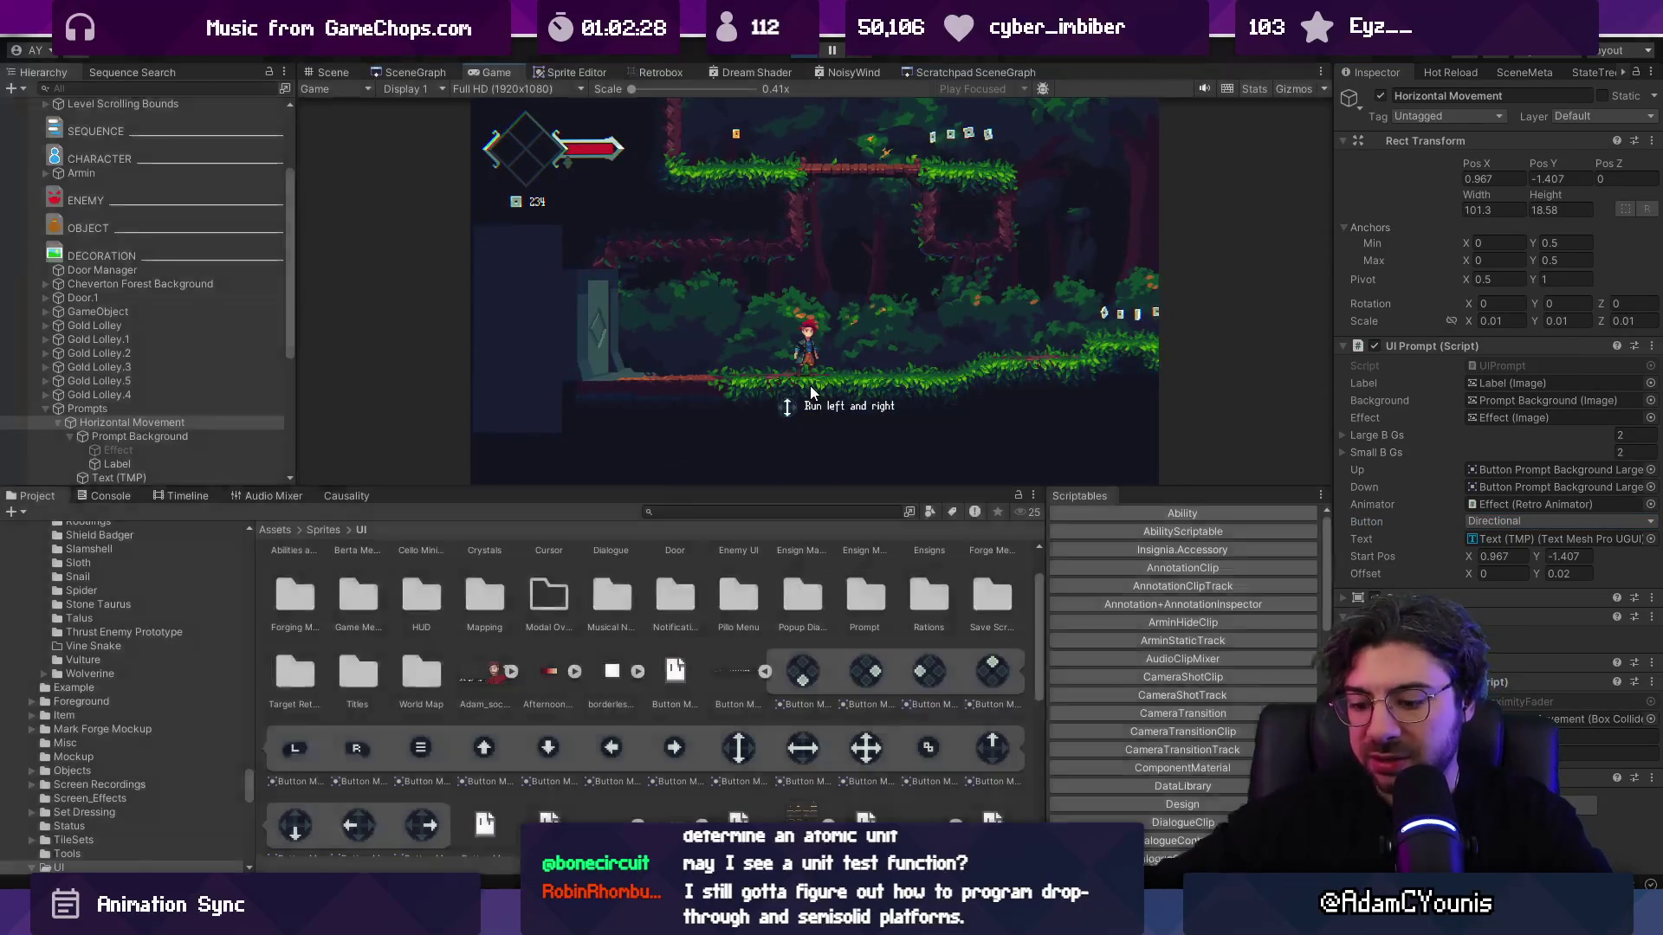
pyautogui.hotkey('ctrl', 'p')
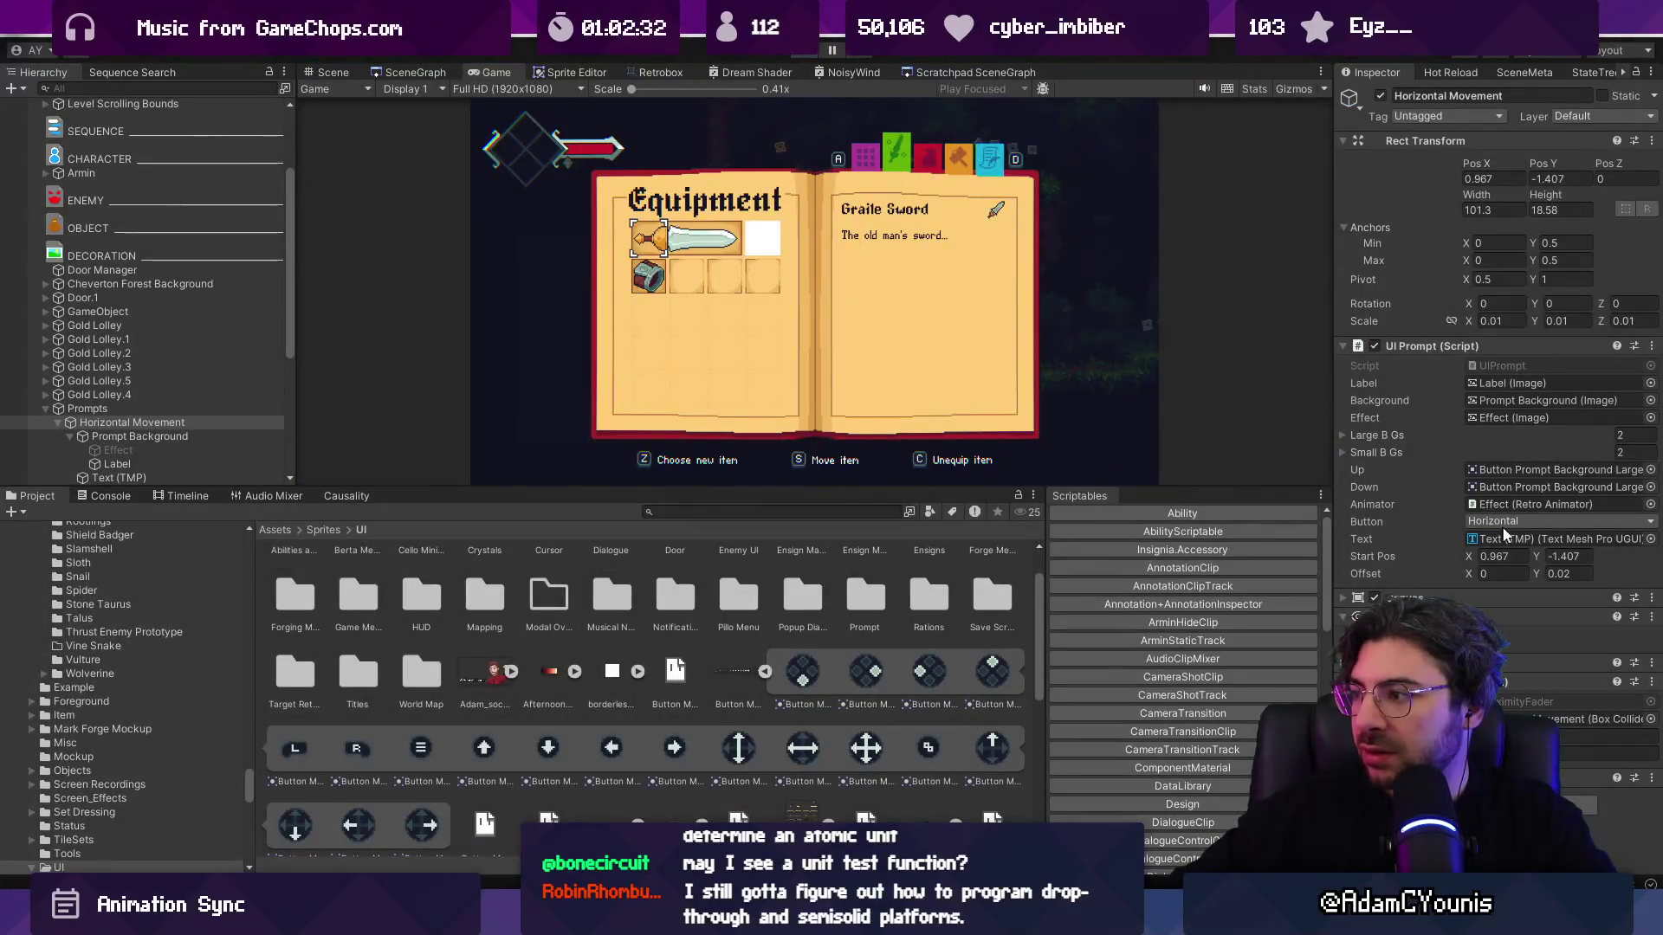
pyautogui.hotkey('ctrl', 'p')
# Step: Reapply Directional, verify the prompt icons in play mode, then view local changes in Fork
pyautogui.click(1505, 564)
pyautogui.click(1507, 567)
pyautogui.click(1507, 566)
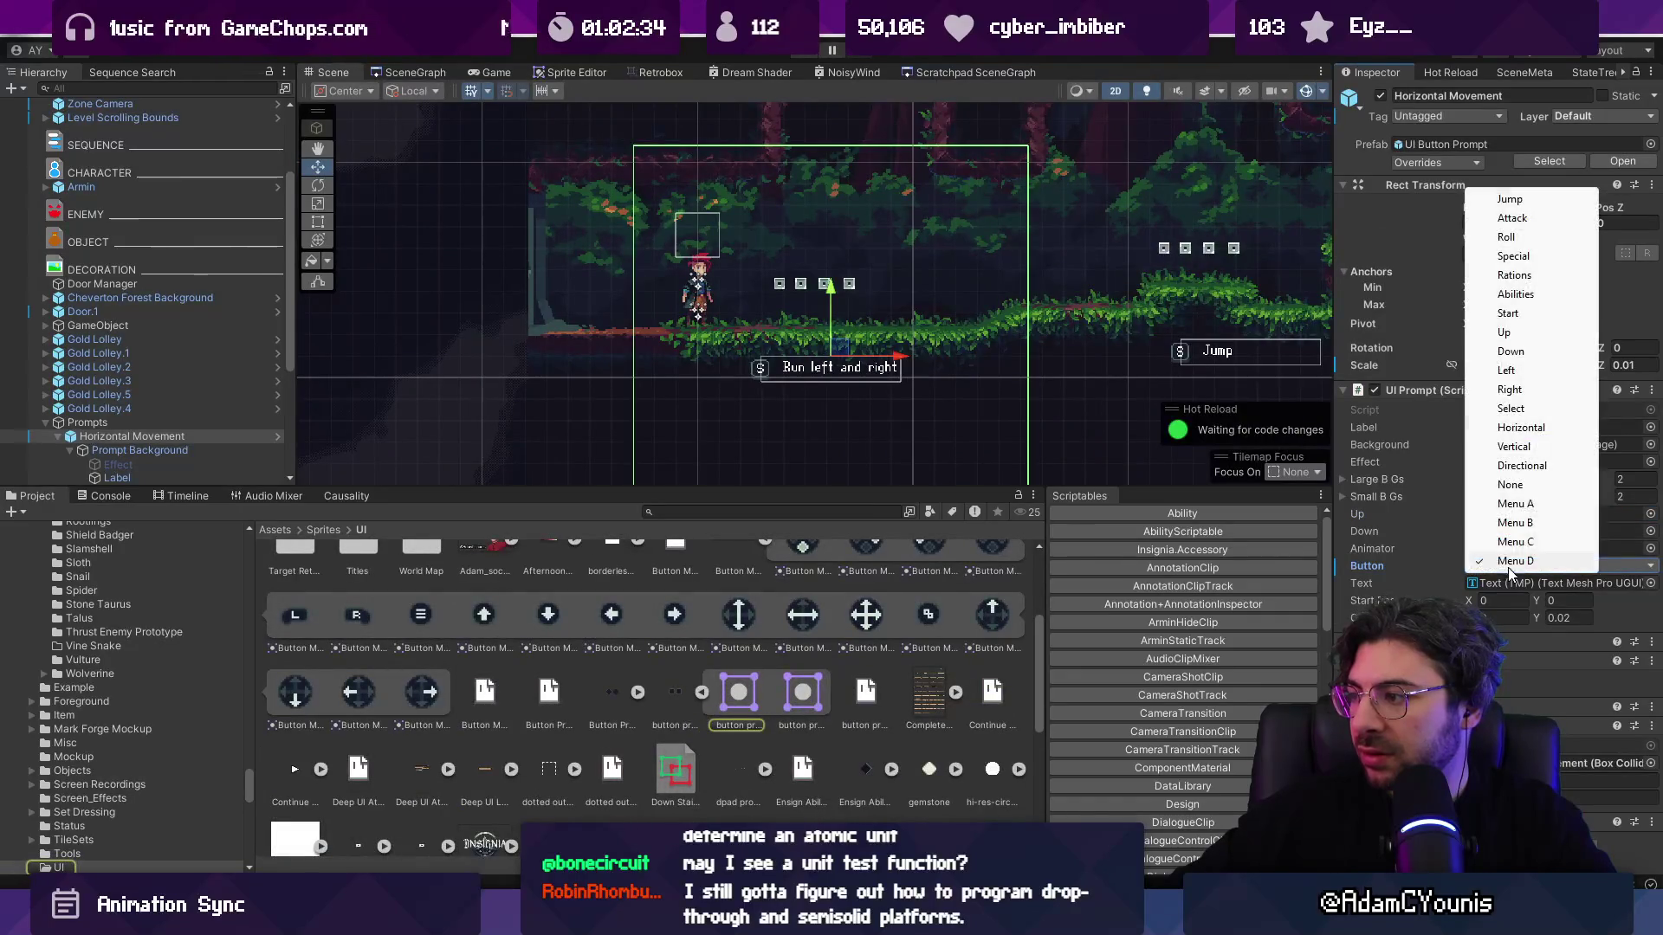
pyautogui.click(1519, 465)
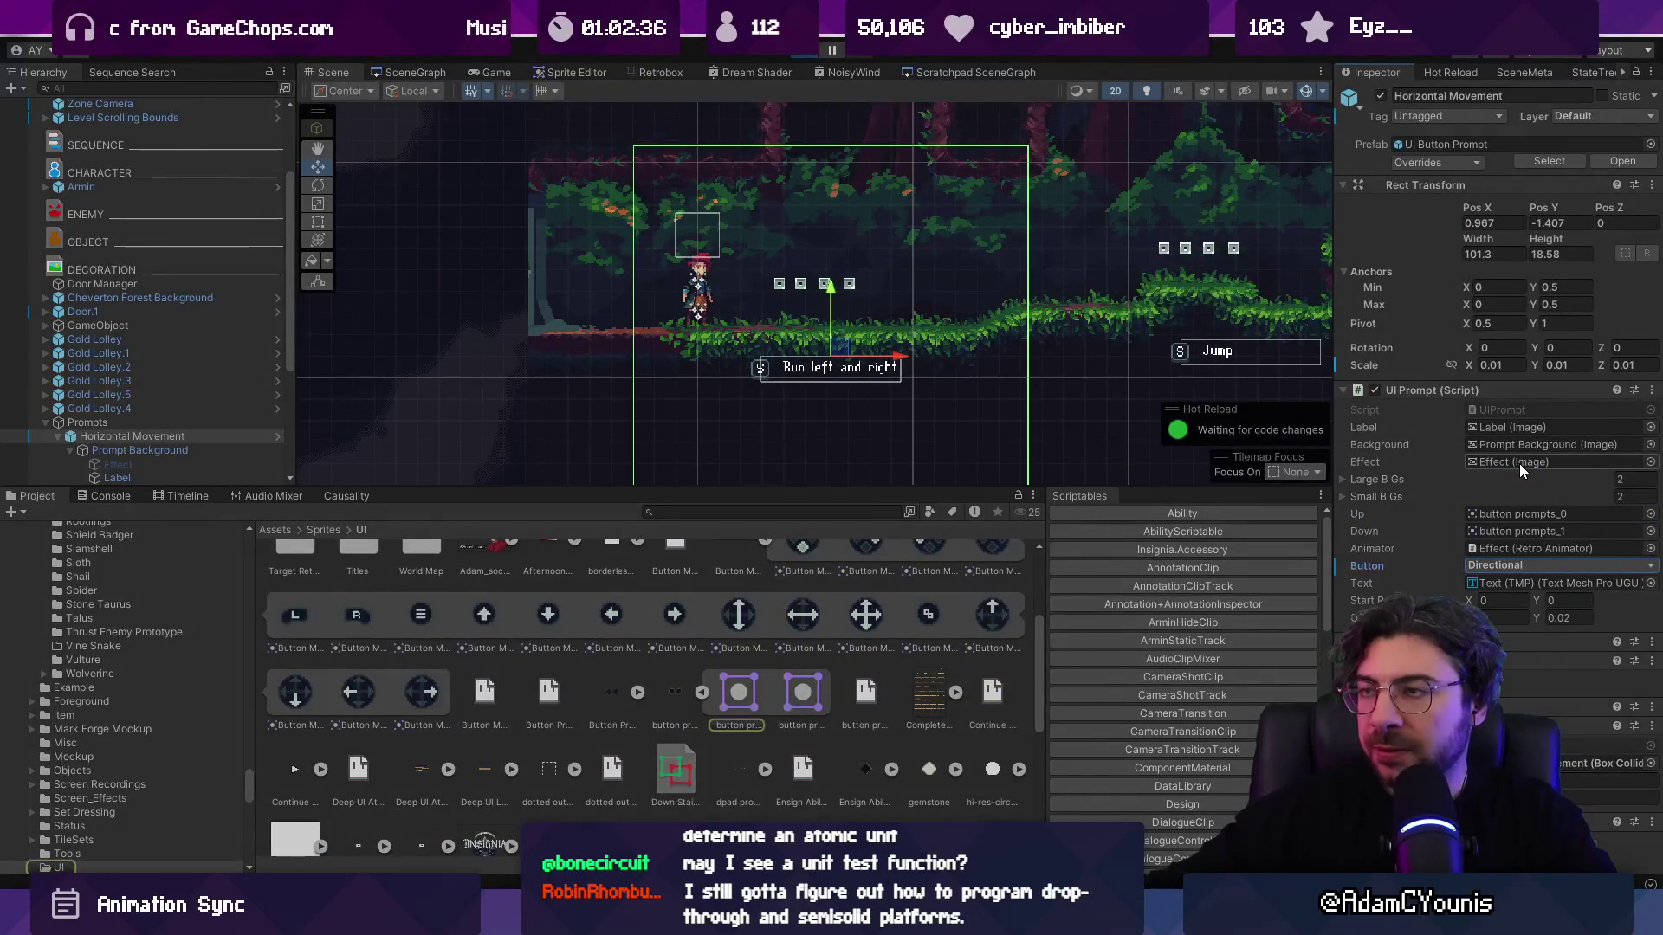
pyautogui.hotkey('ctrl', 'p')
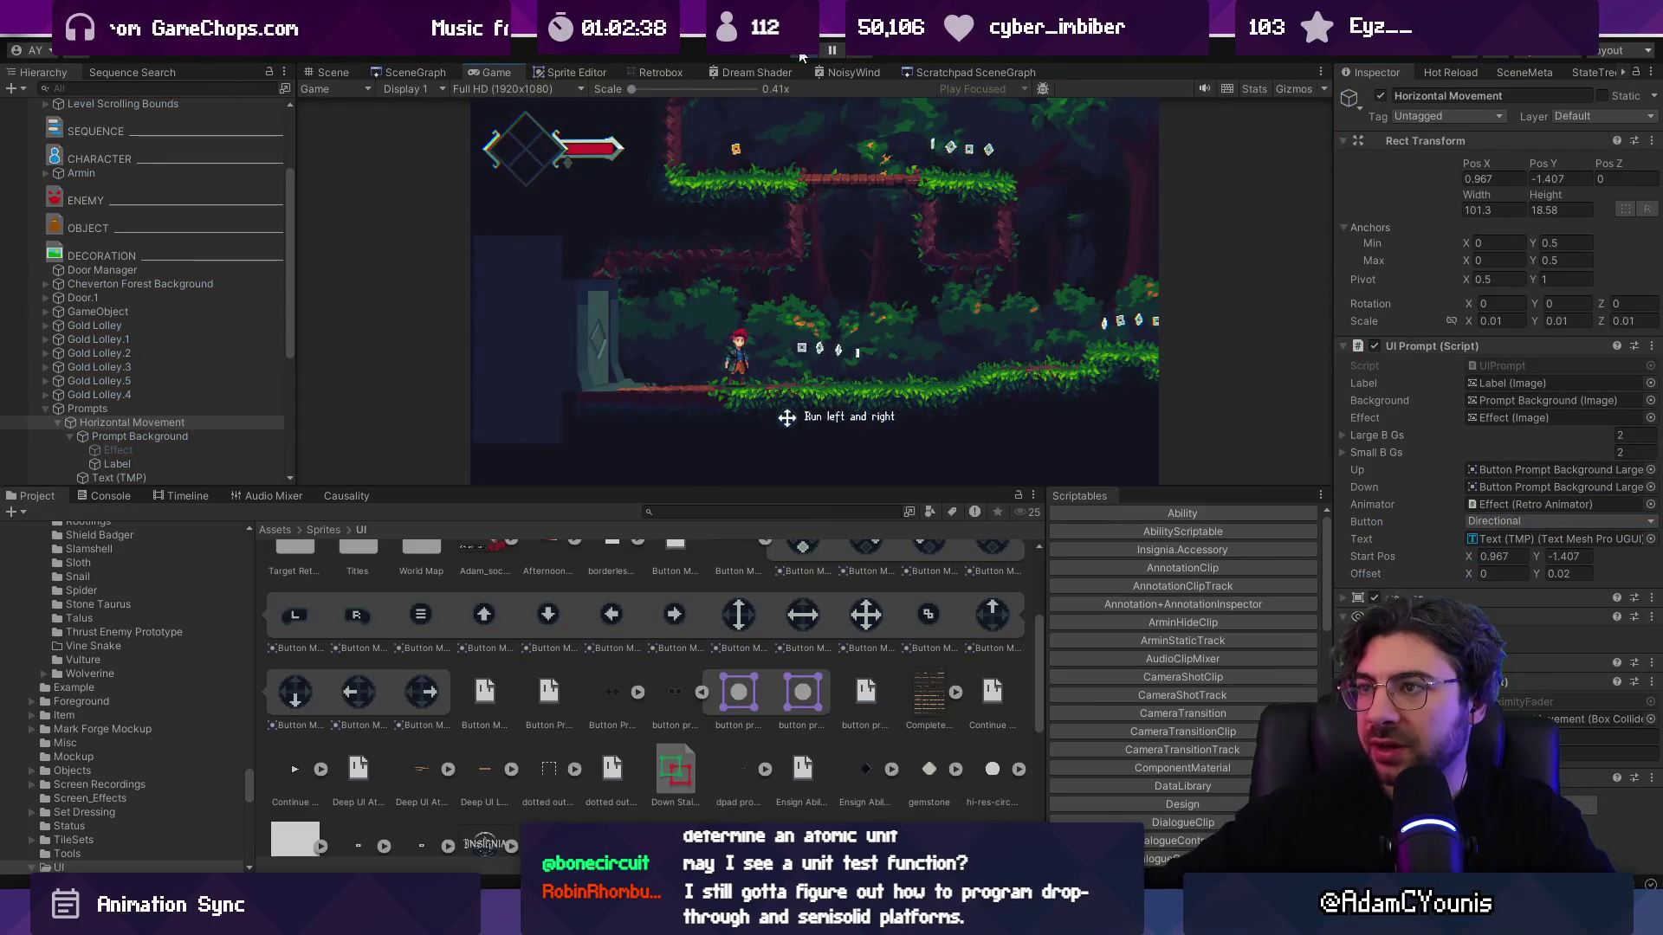
pyautogui.click(801, 55)
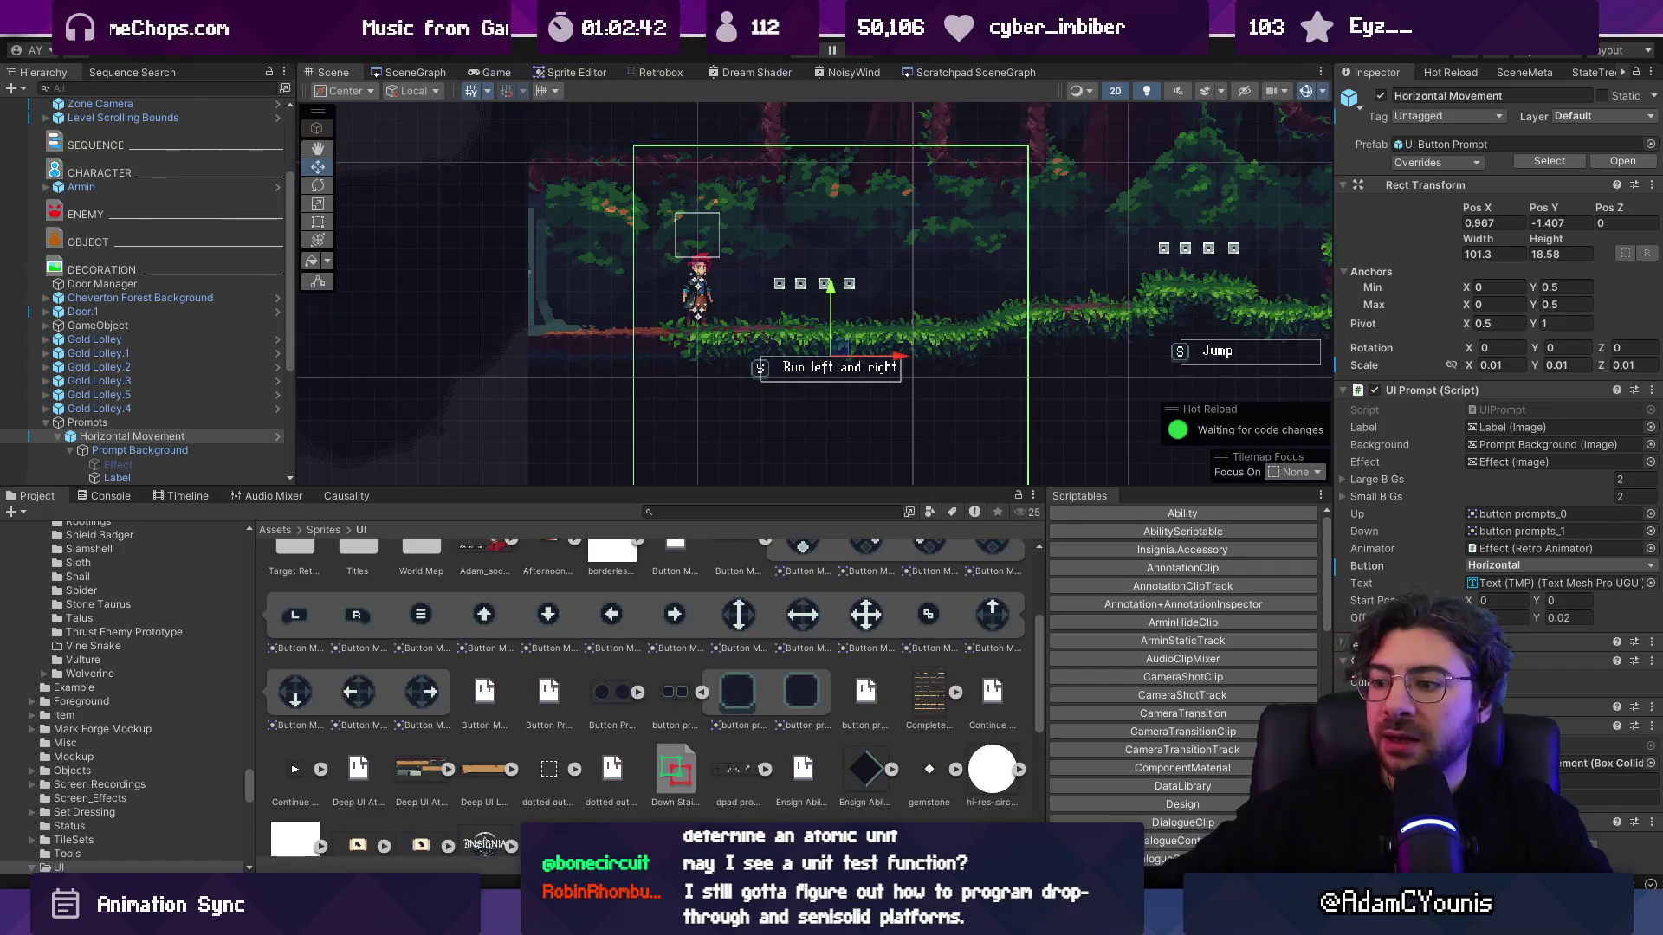
pyautogui.hotkey('alt', 'Tab')
pyautogui.click(83, 110)
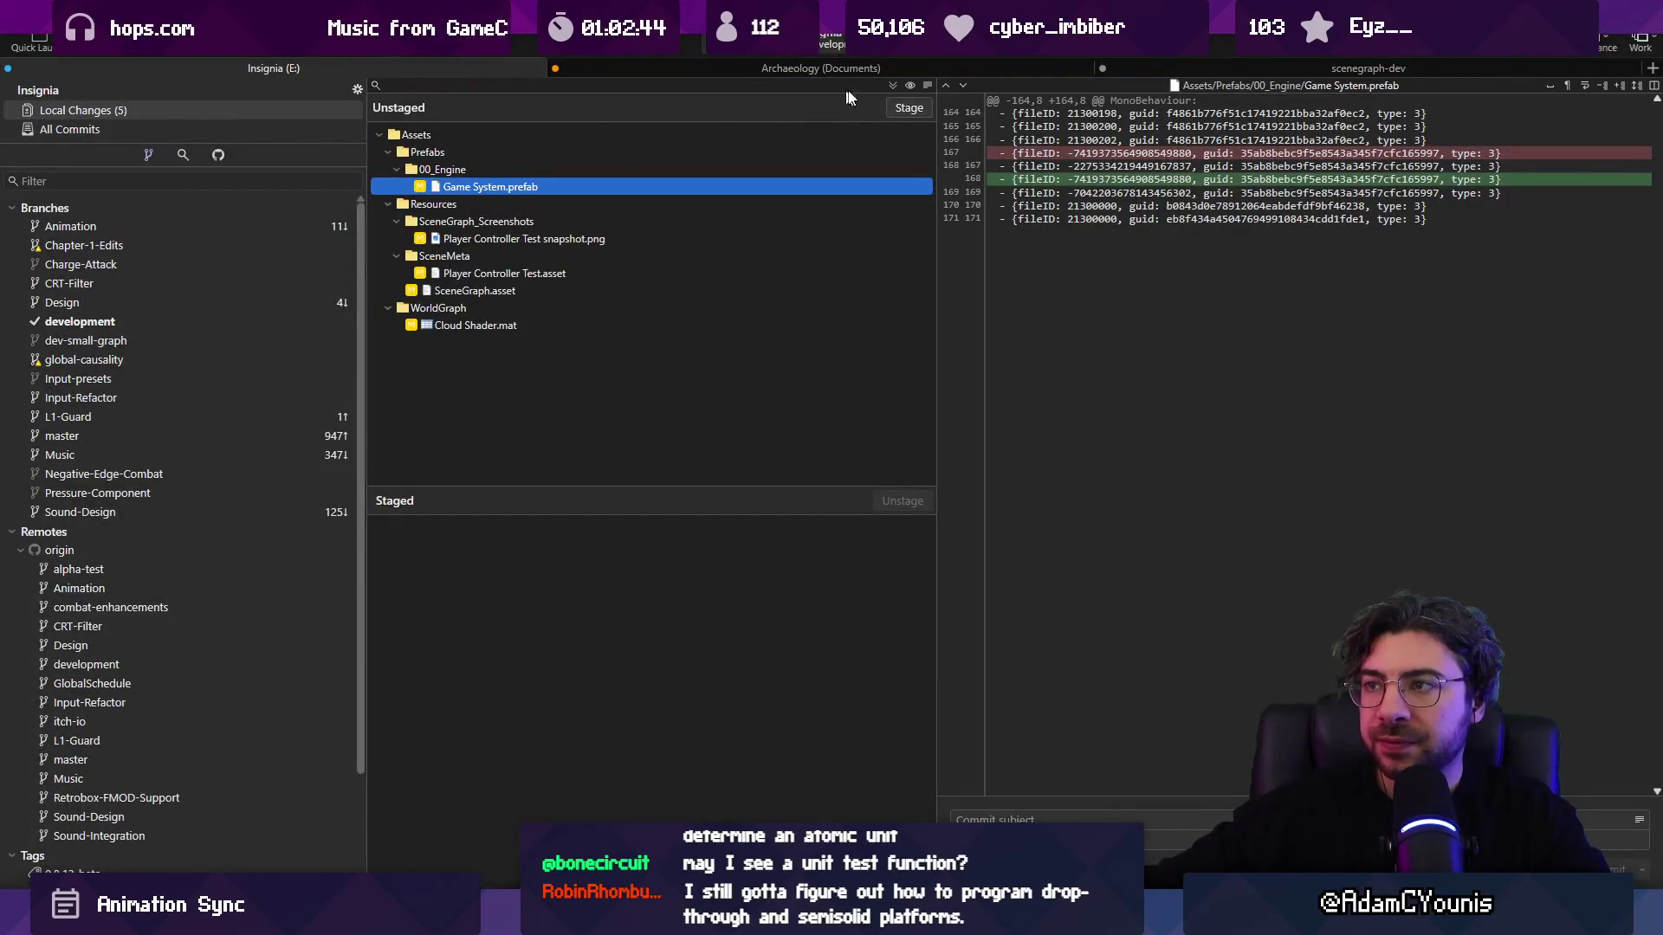
# Step: Stage all changes and commit them as 'Fixes erroneous icons for directional input'
pyautogui.click(898, 83)
pyautogui.click(1058, 814)
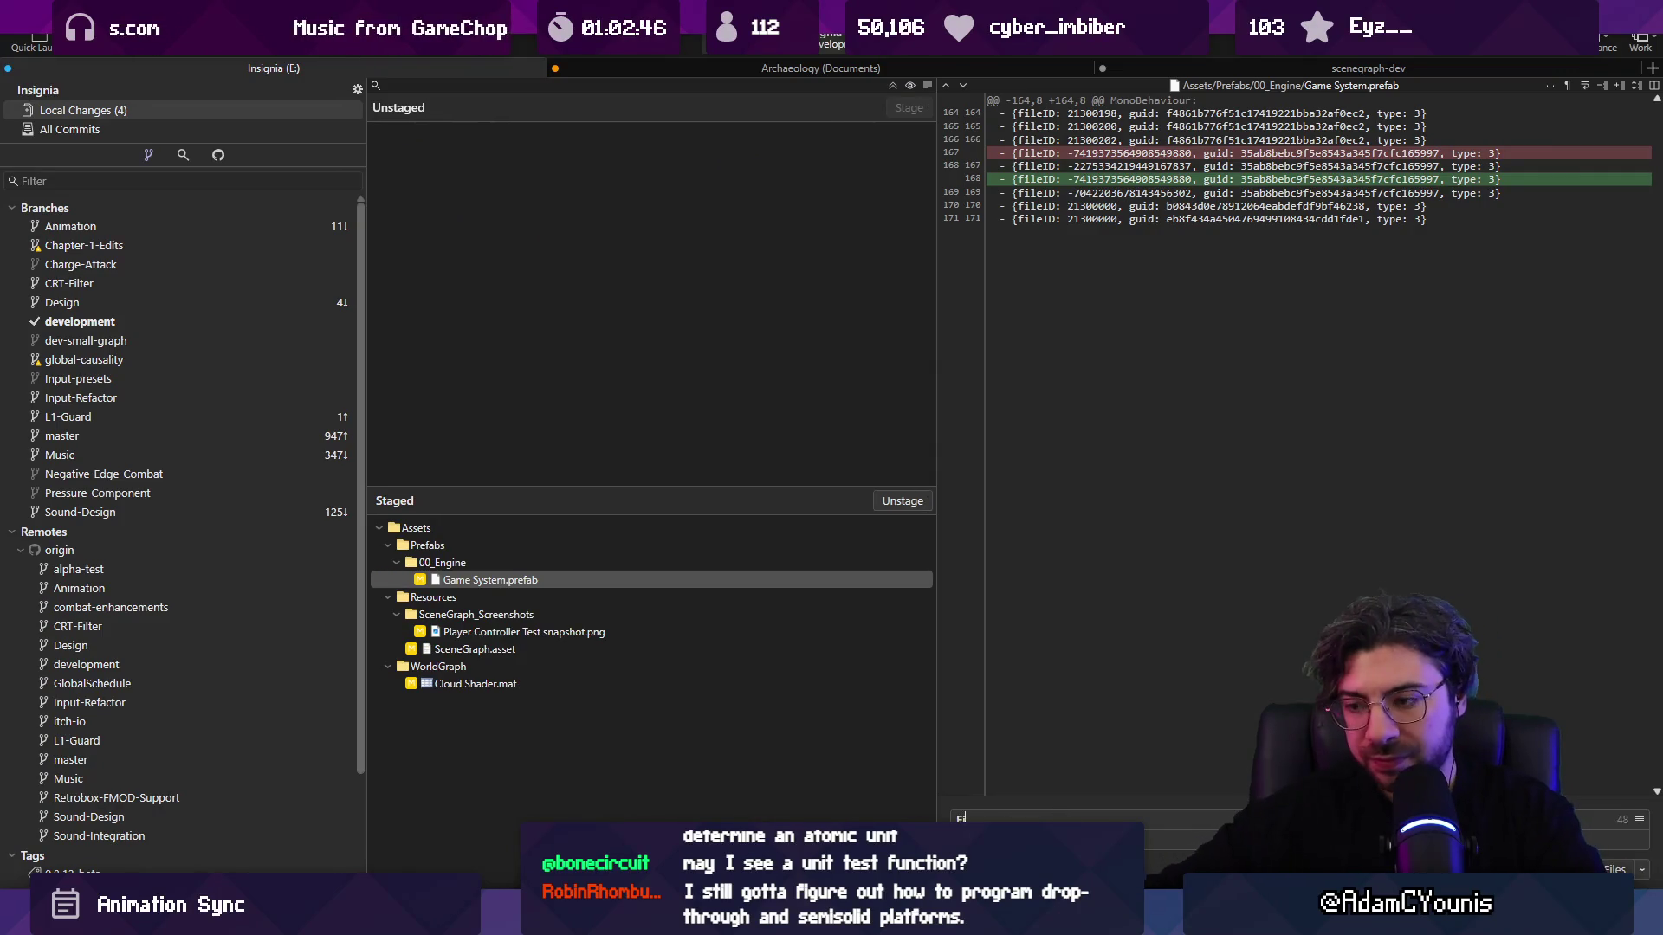
pyautogui.write('Fixes A')
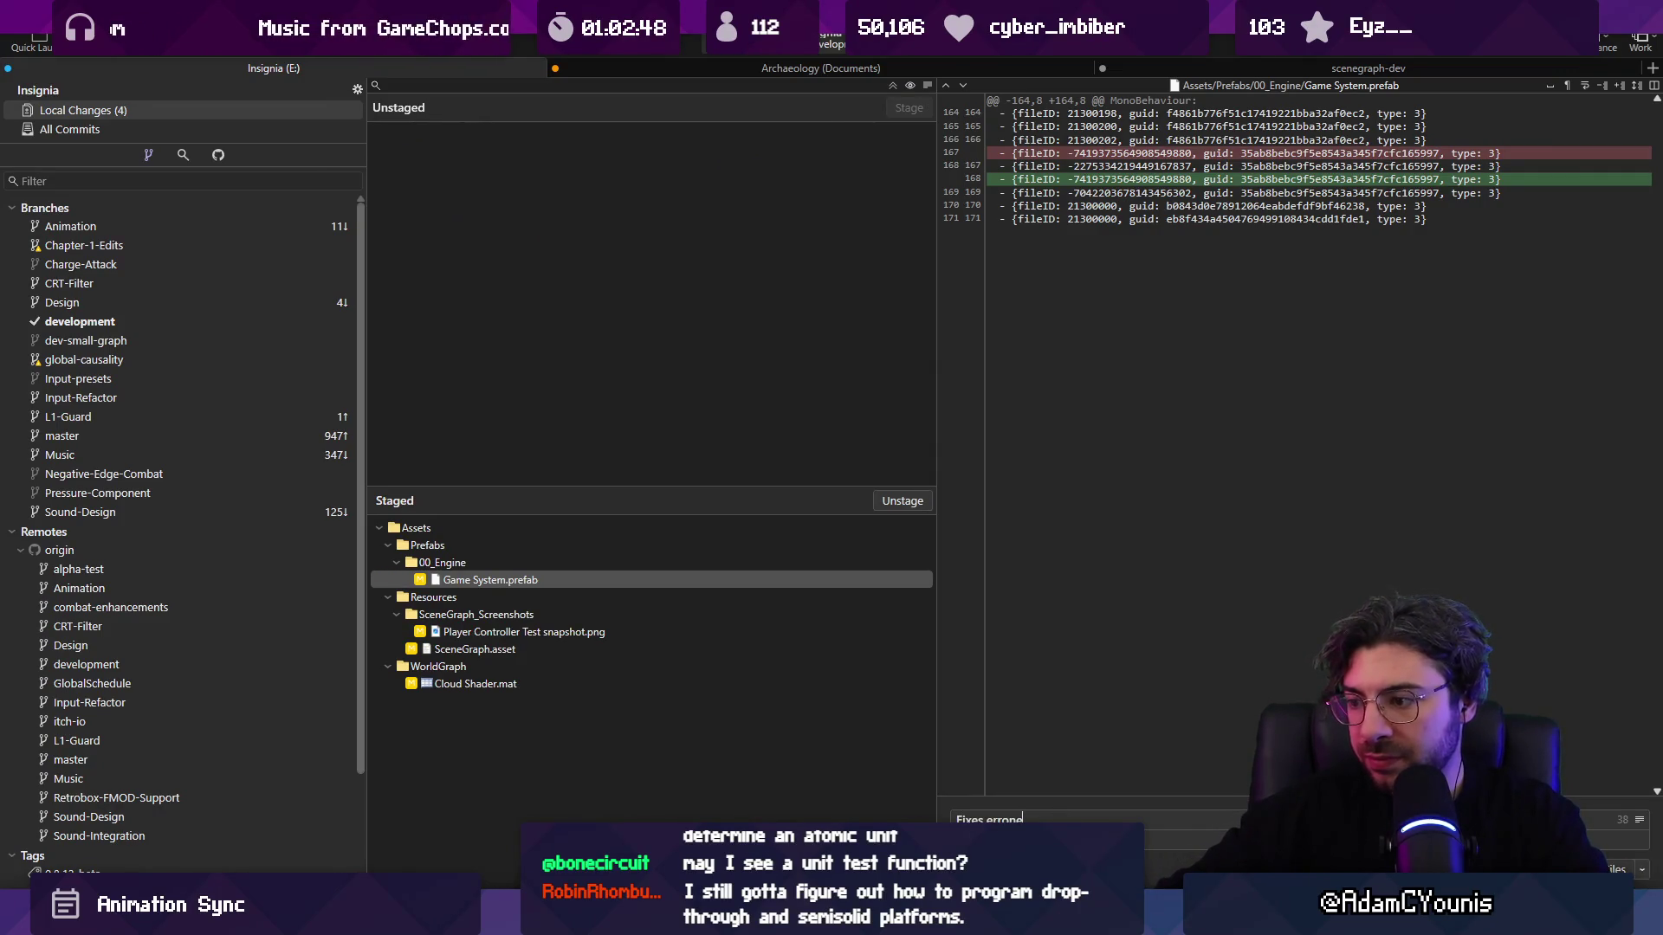
pyautogui.write('ous icons for directional inp')
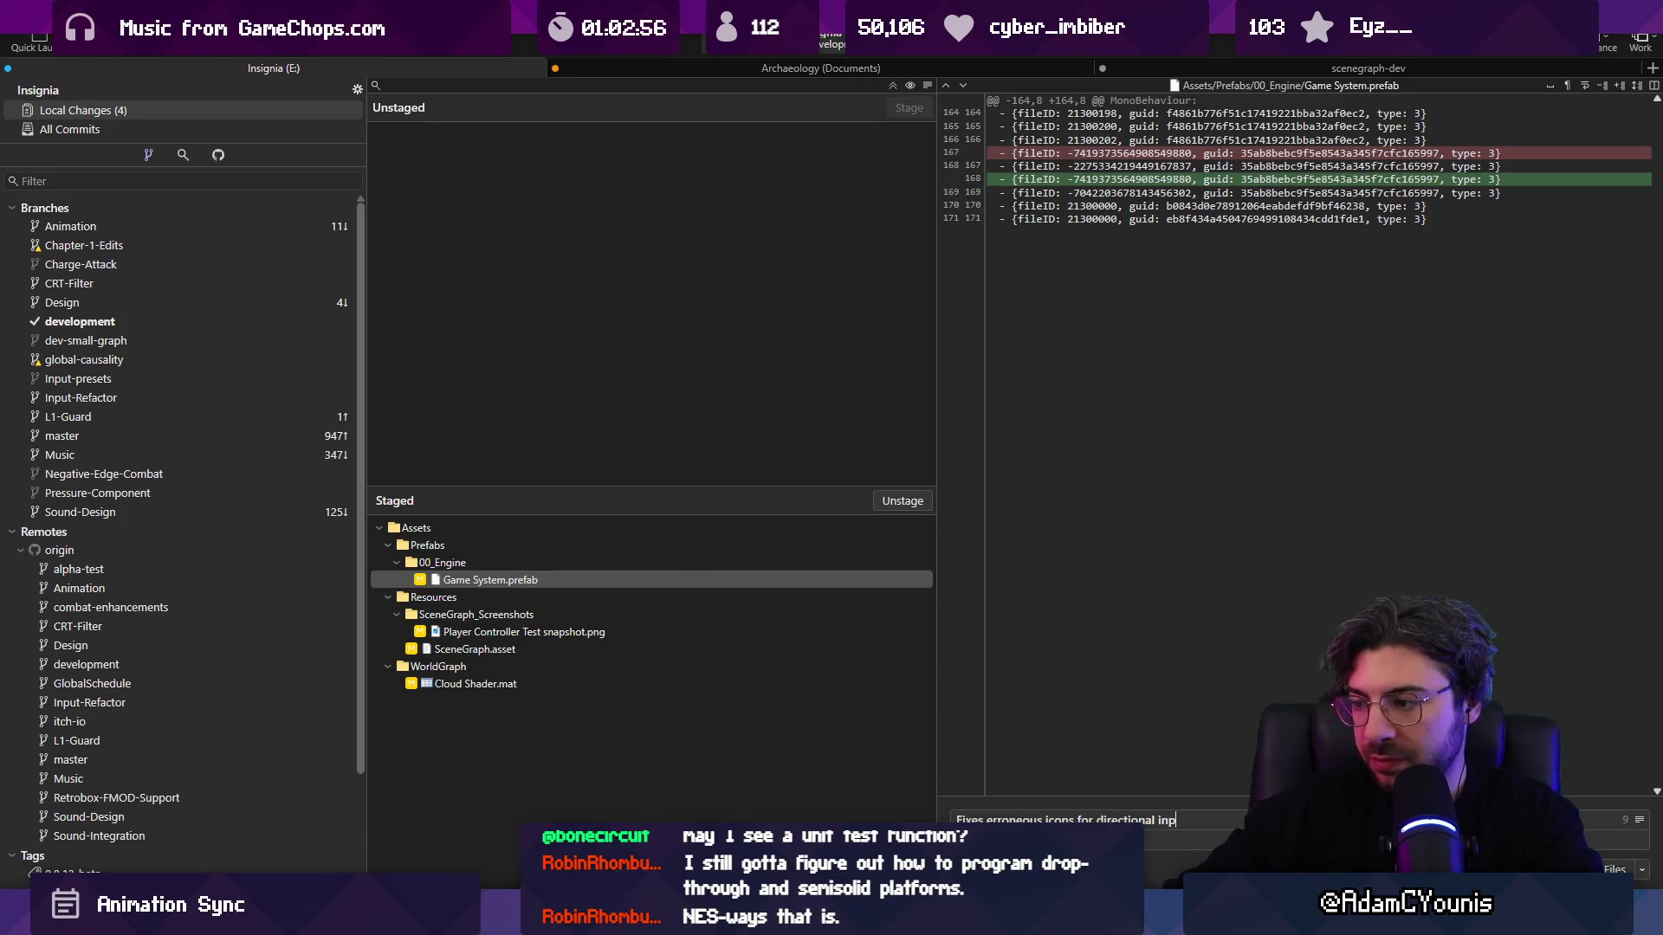
pyautogui.write('t')
pyautogui.hotkey('ctrl', 'Return')
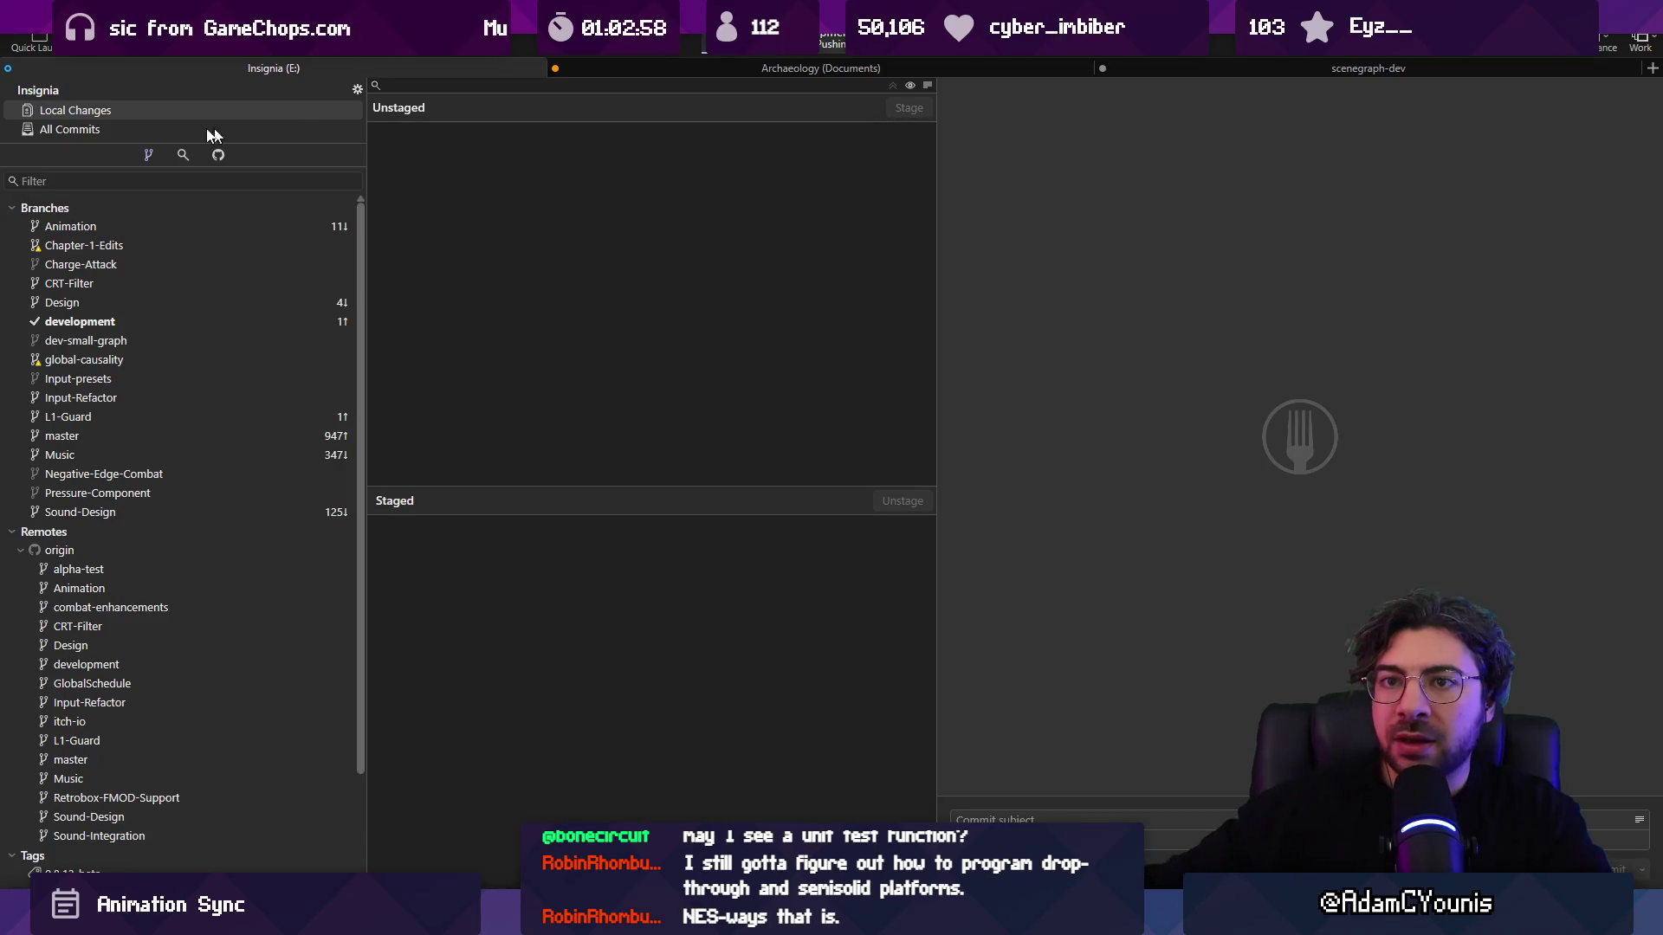
pyautogui.click(165, 127)
# Step: Push the development branch to origin and return to Unity
pyautogui.hotkey('ctrl', 'shift', 'p')
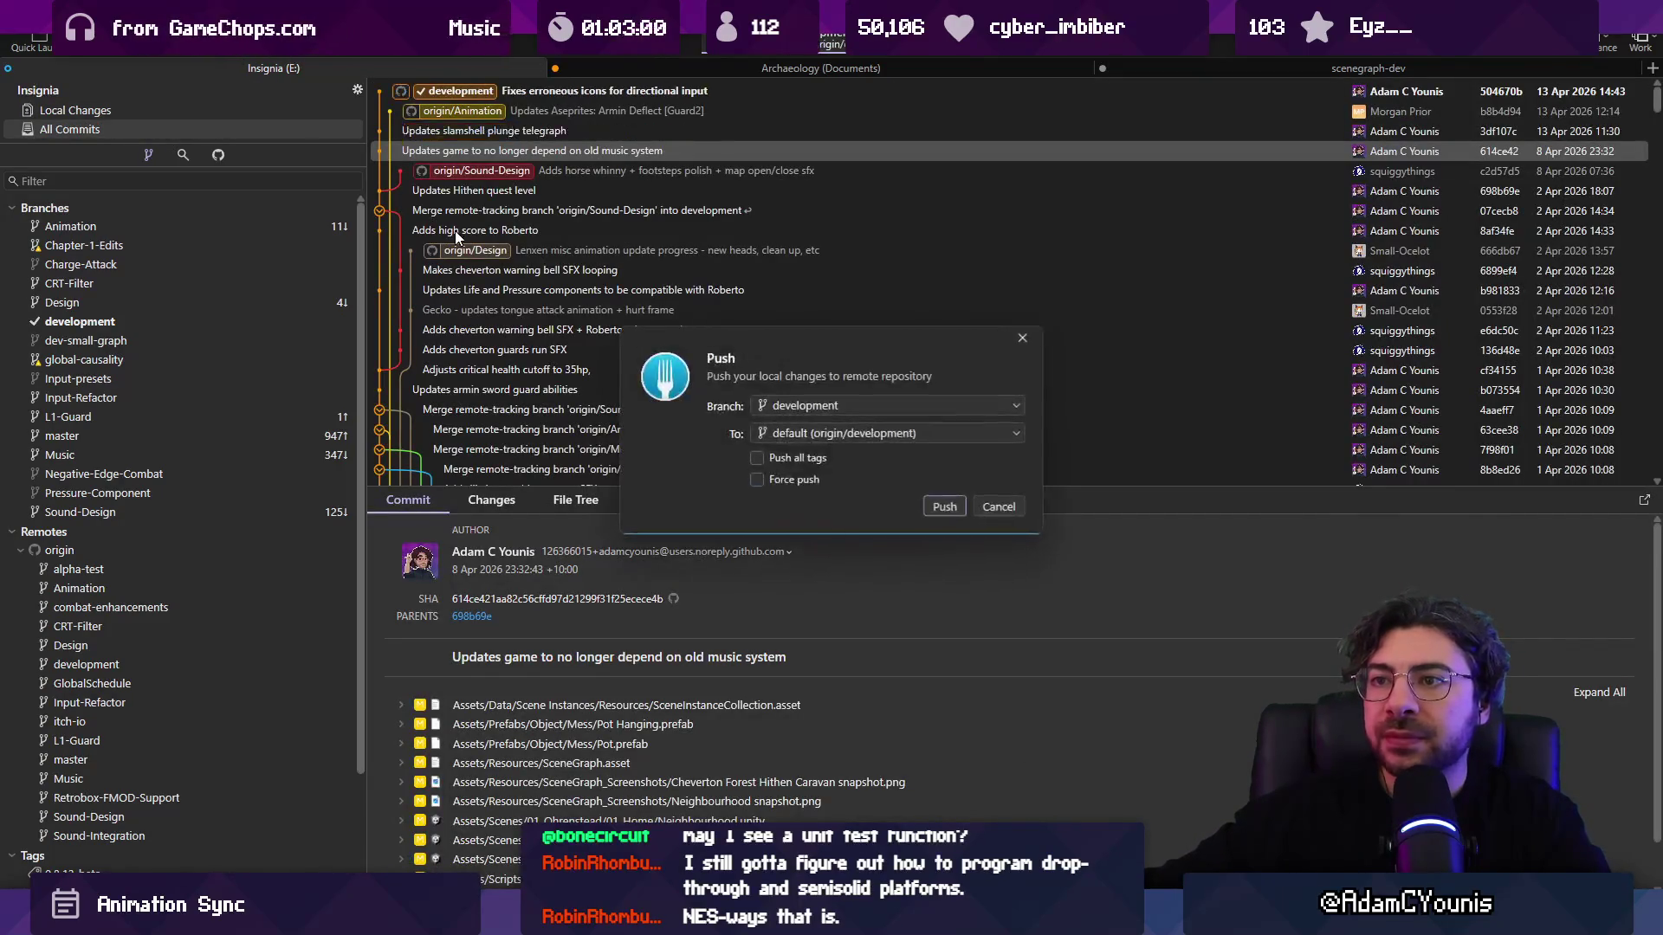
pyautogui.press('Return')
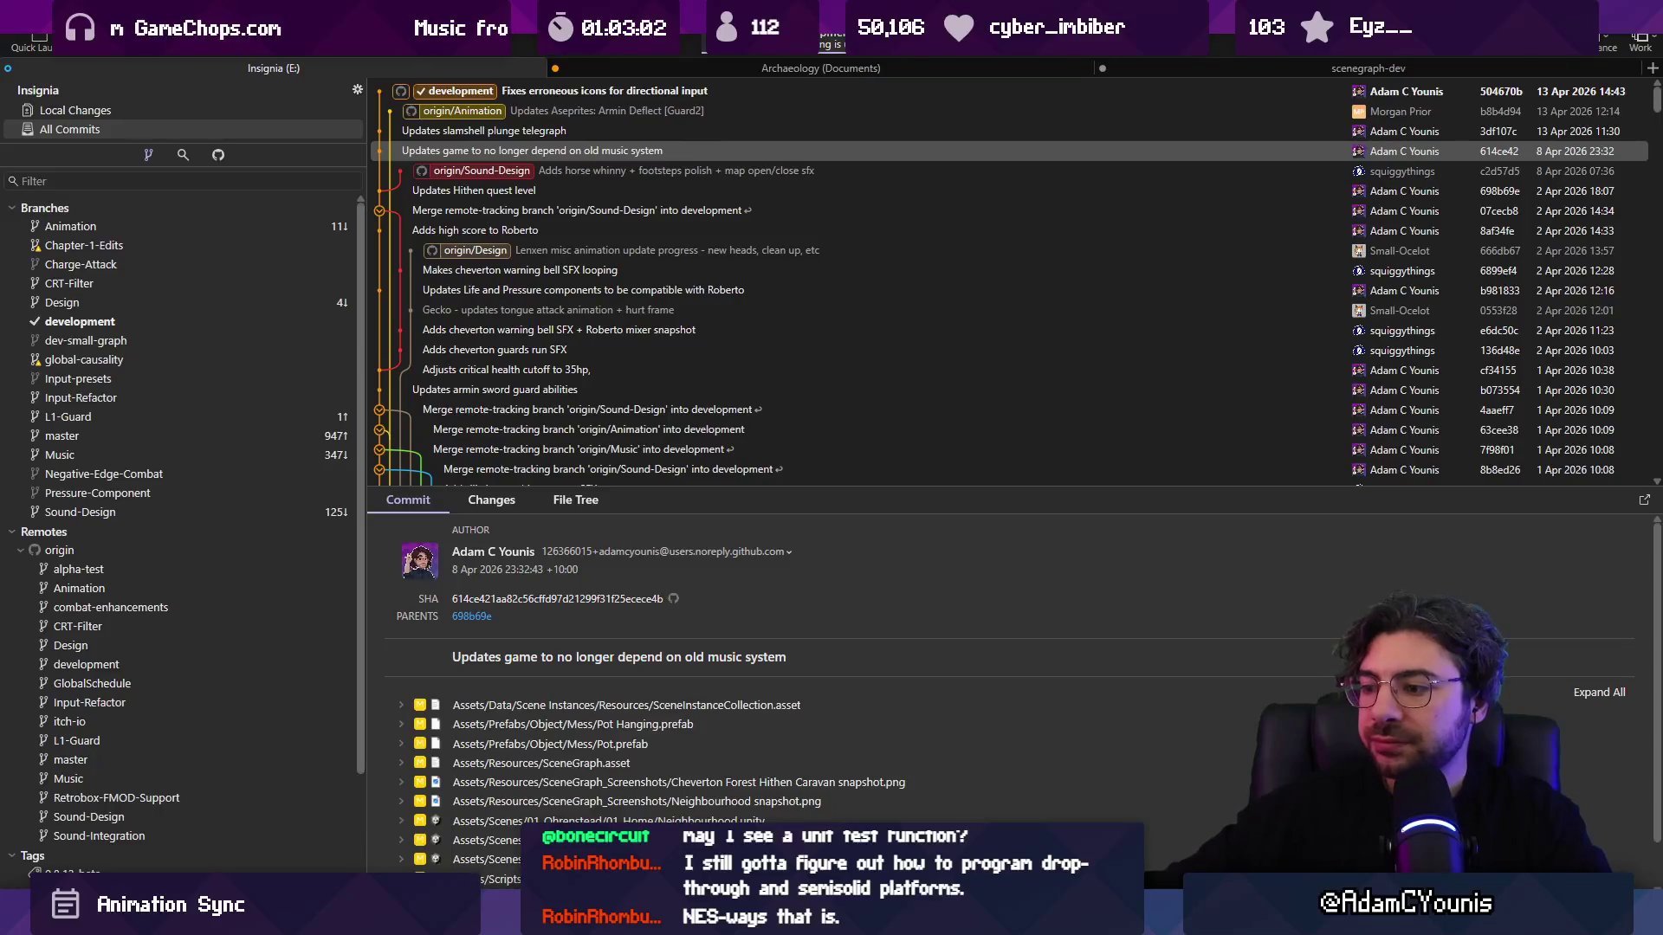
pyautogui.moveTo(812, 923)
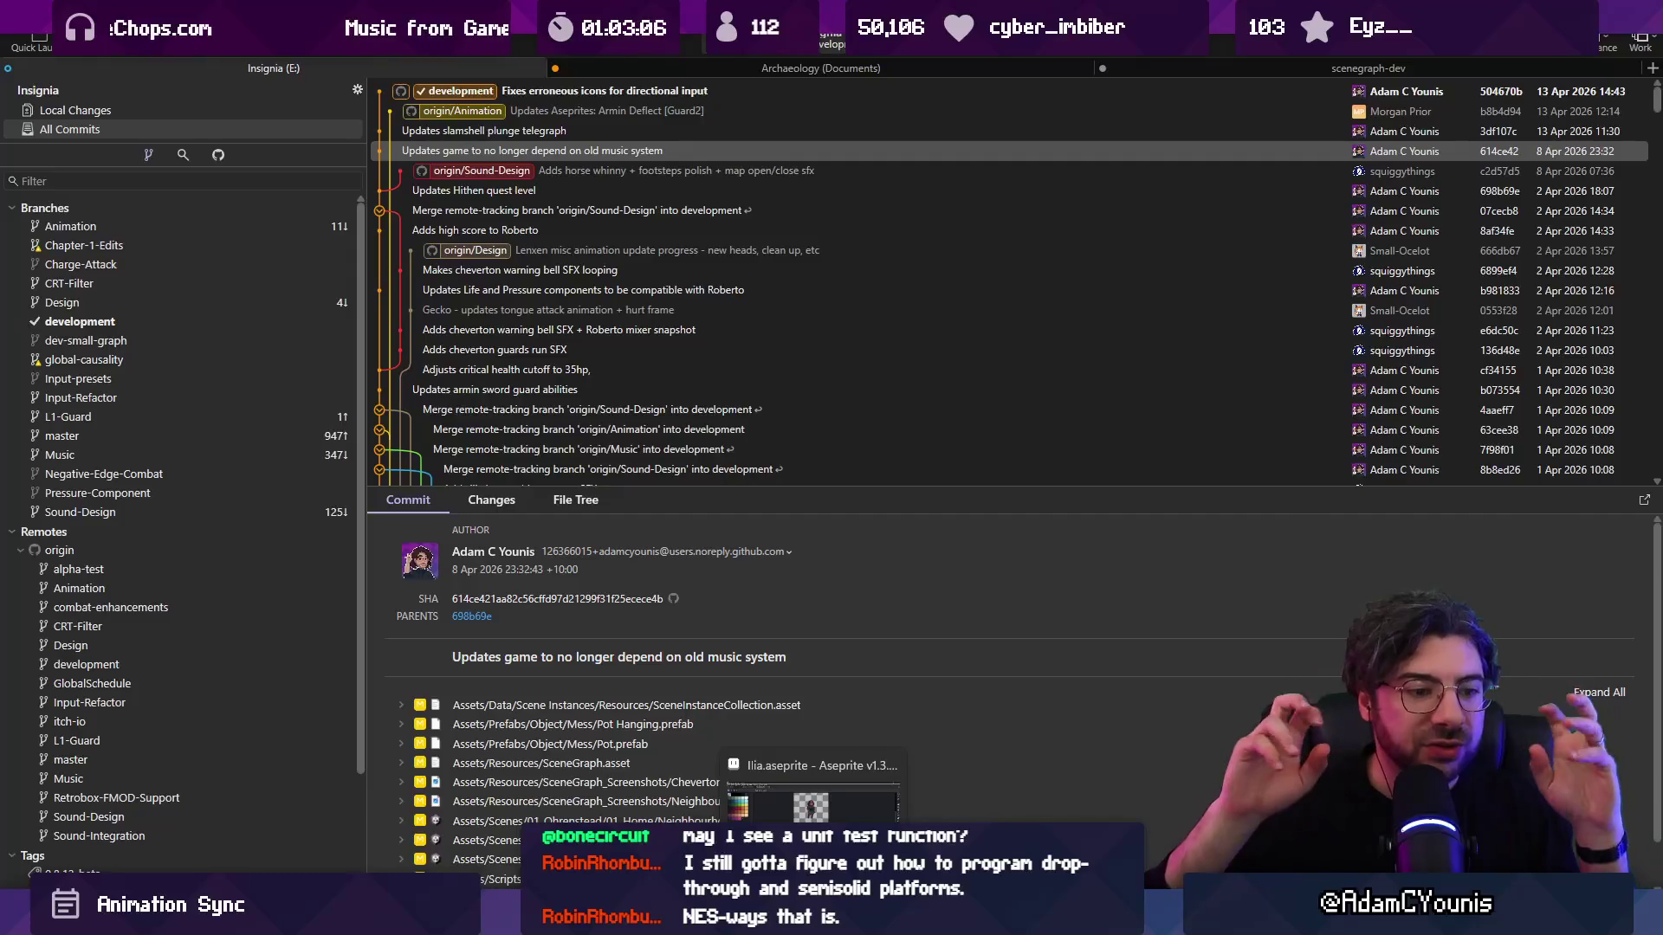
pyautogui.click(801, 922)
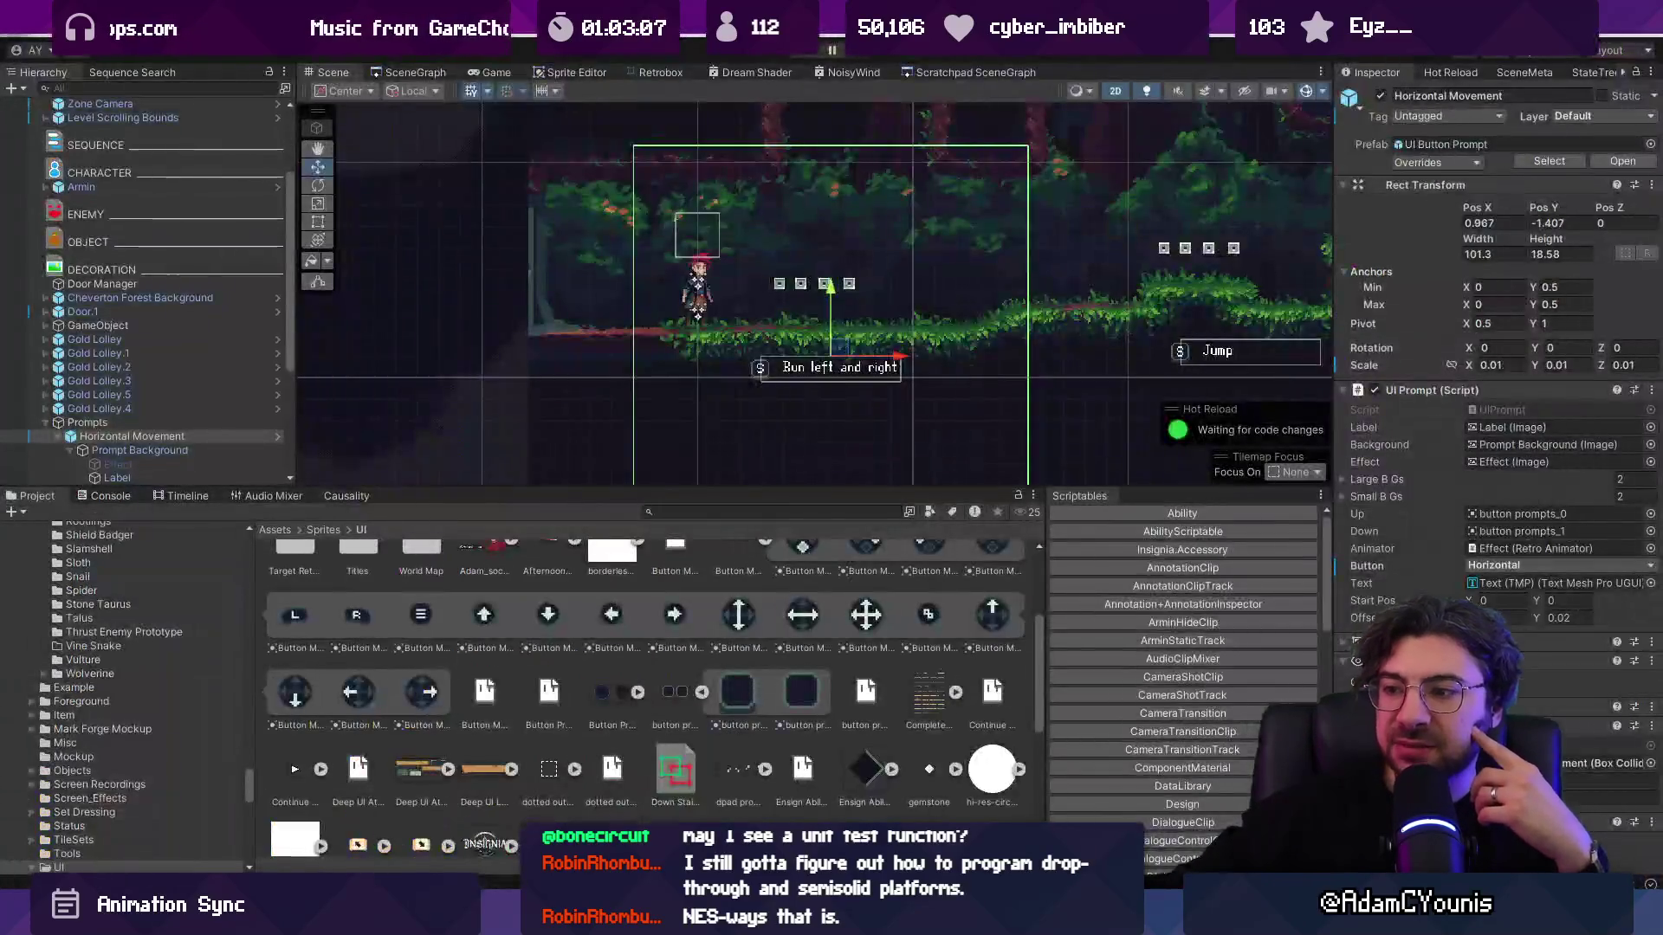
# Step: Collapse the two expanded button sprite sheets in the UI sprites folder
pyautogui.moveTo(766, 499); pyautogui.dragTo(768, 536)
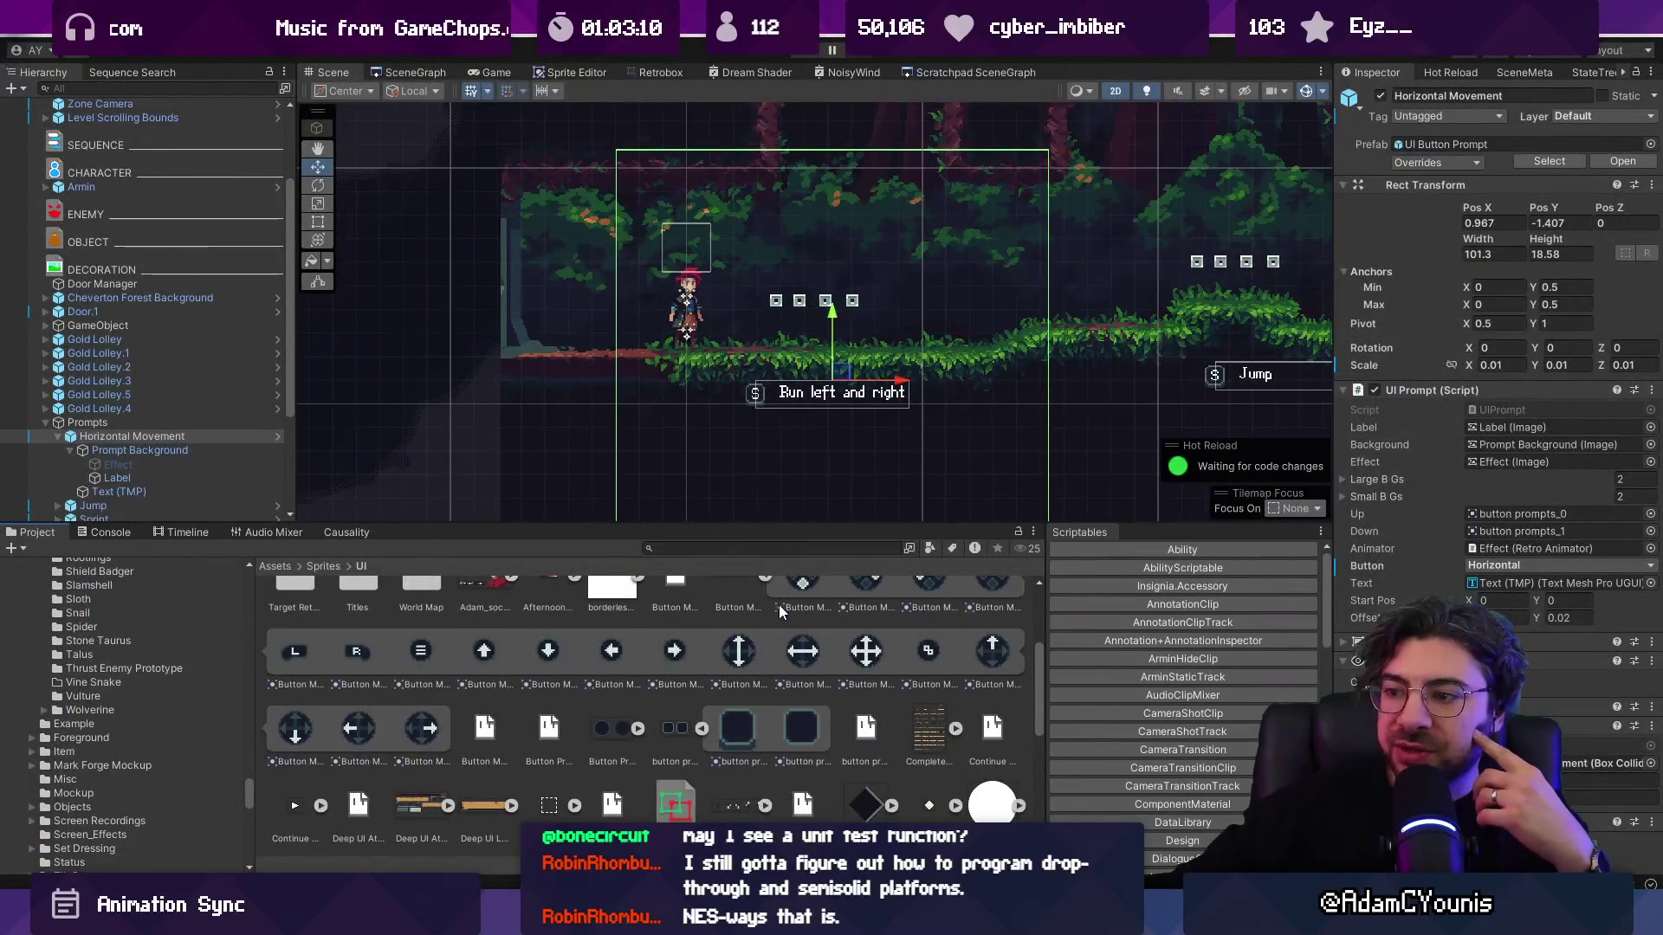
pyautogui.scroll(2, 775, 619)
pyautogui.click(767, 628)
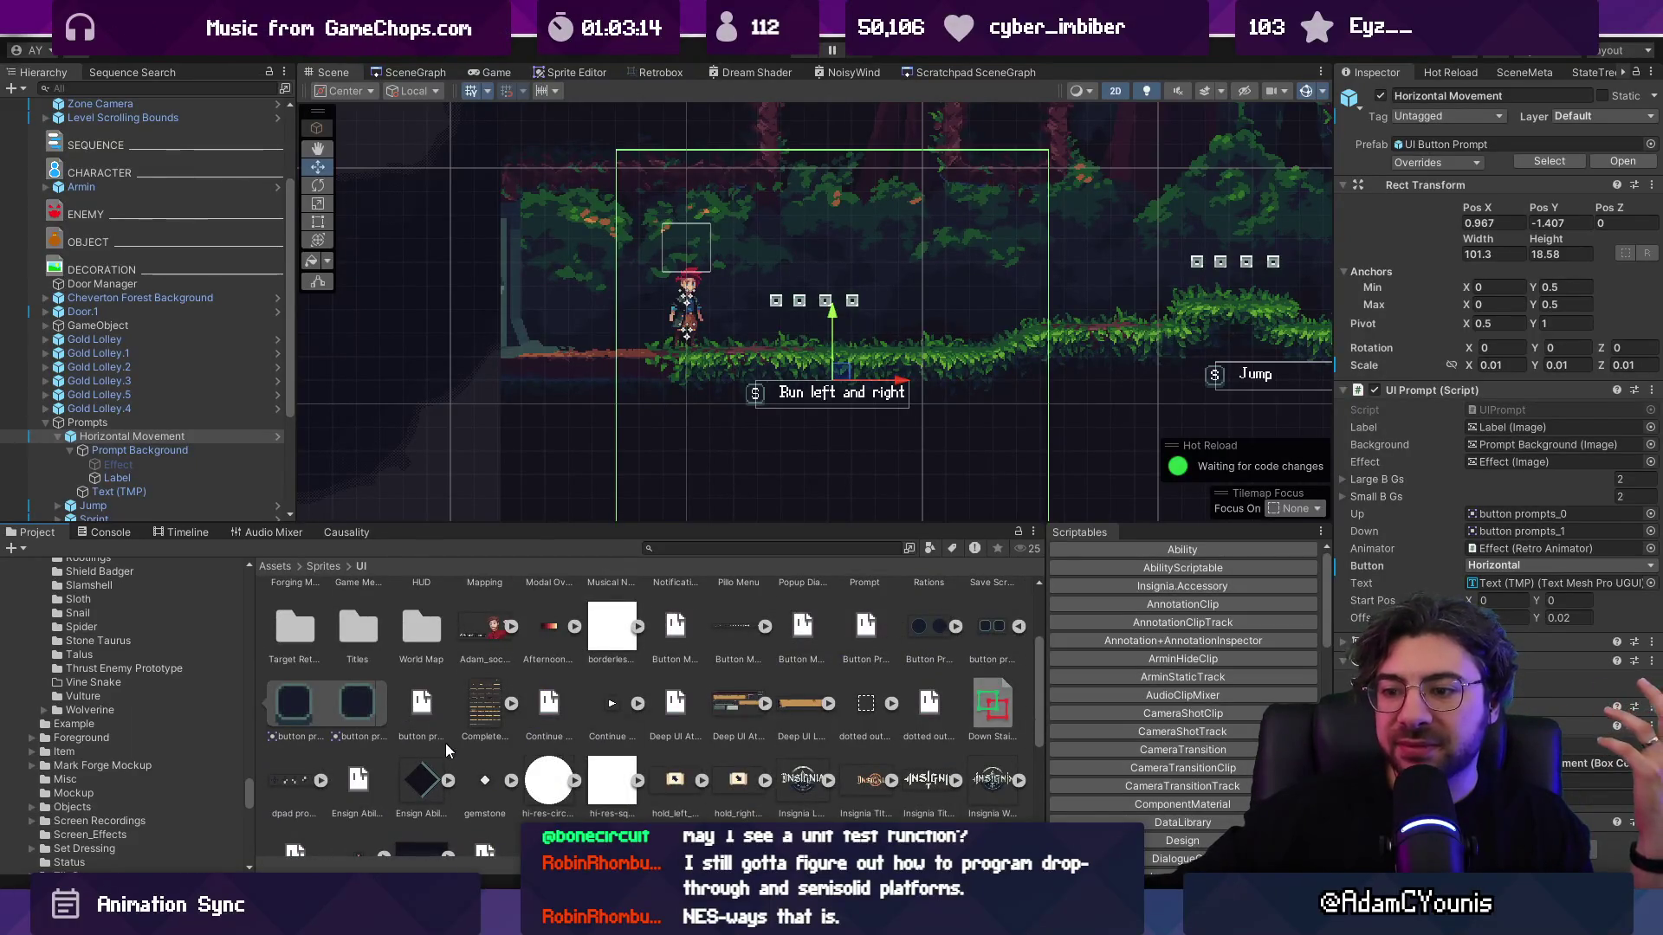
pyautogui.click(1017, 626)
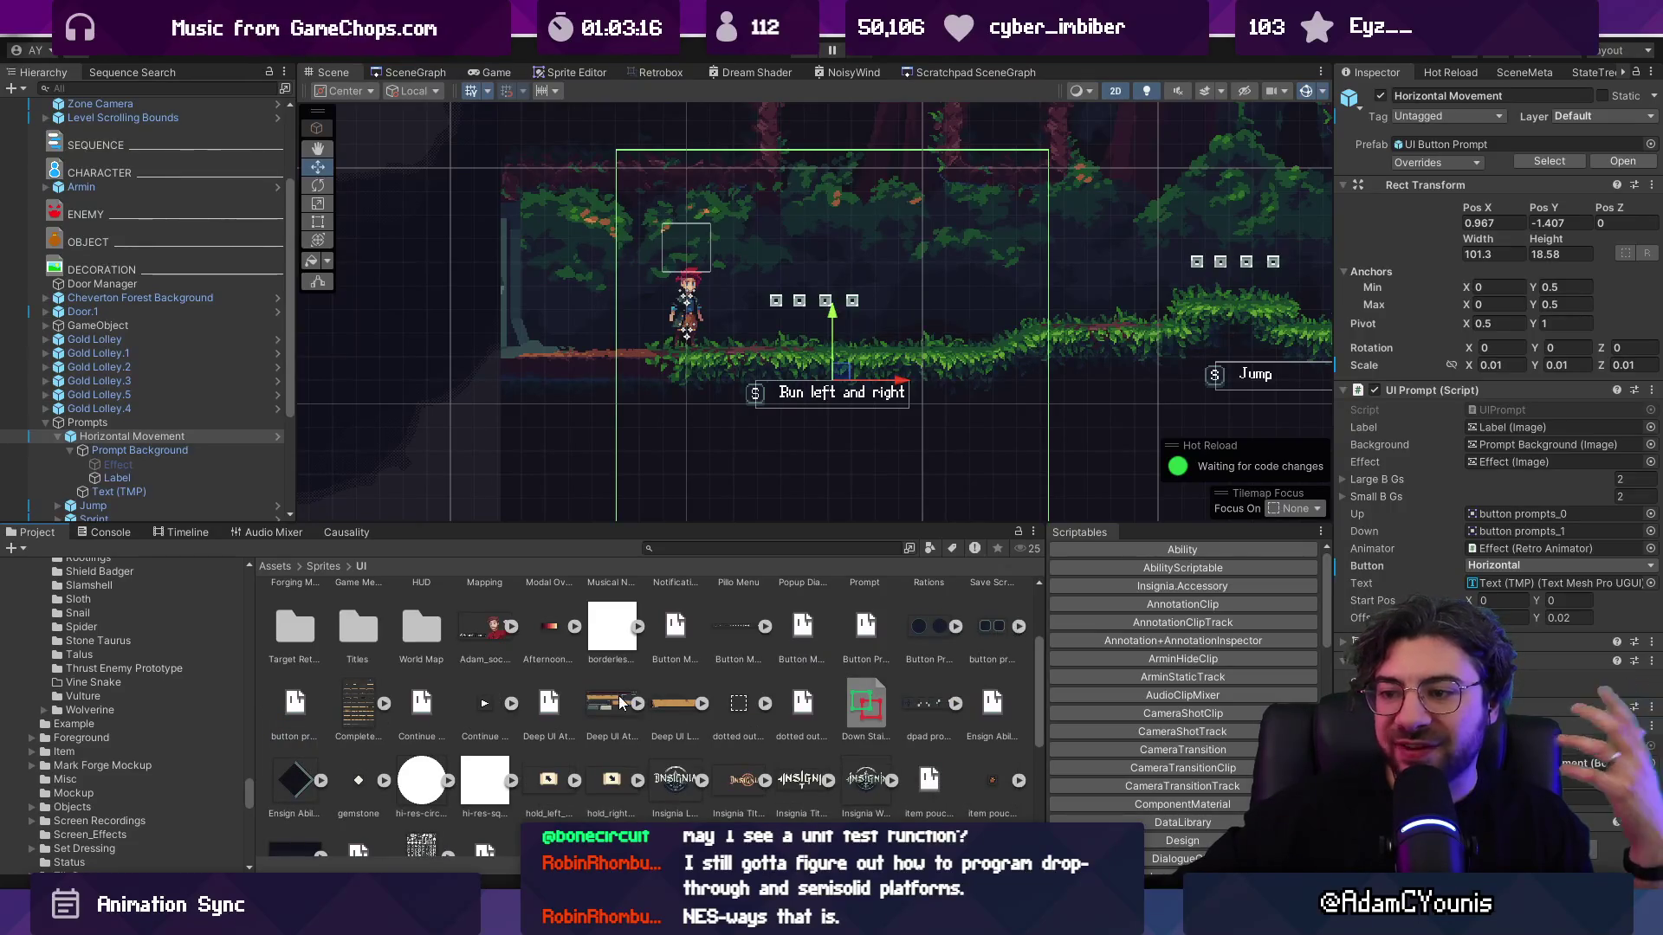
# Step: Browse the Project window assets, then switch to the character sprite in Aseprite
pyautogui.scroll(-1, 660, 702)
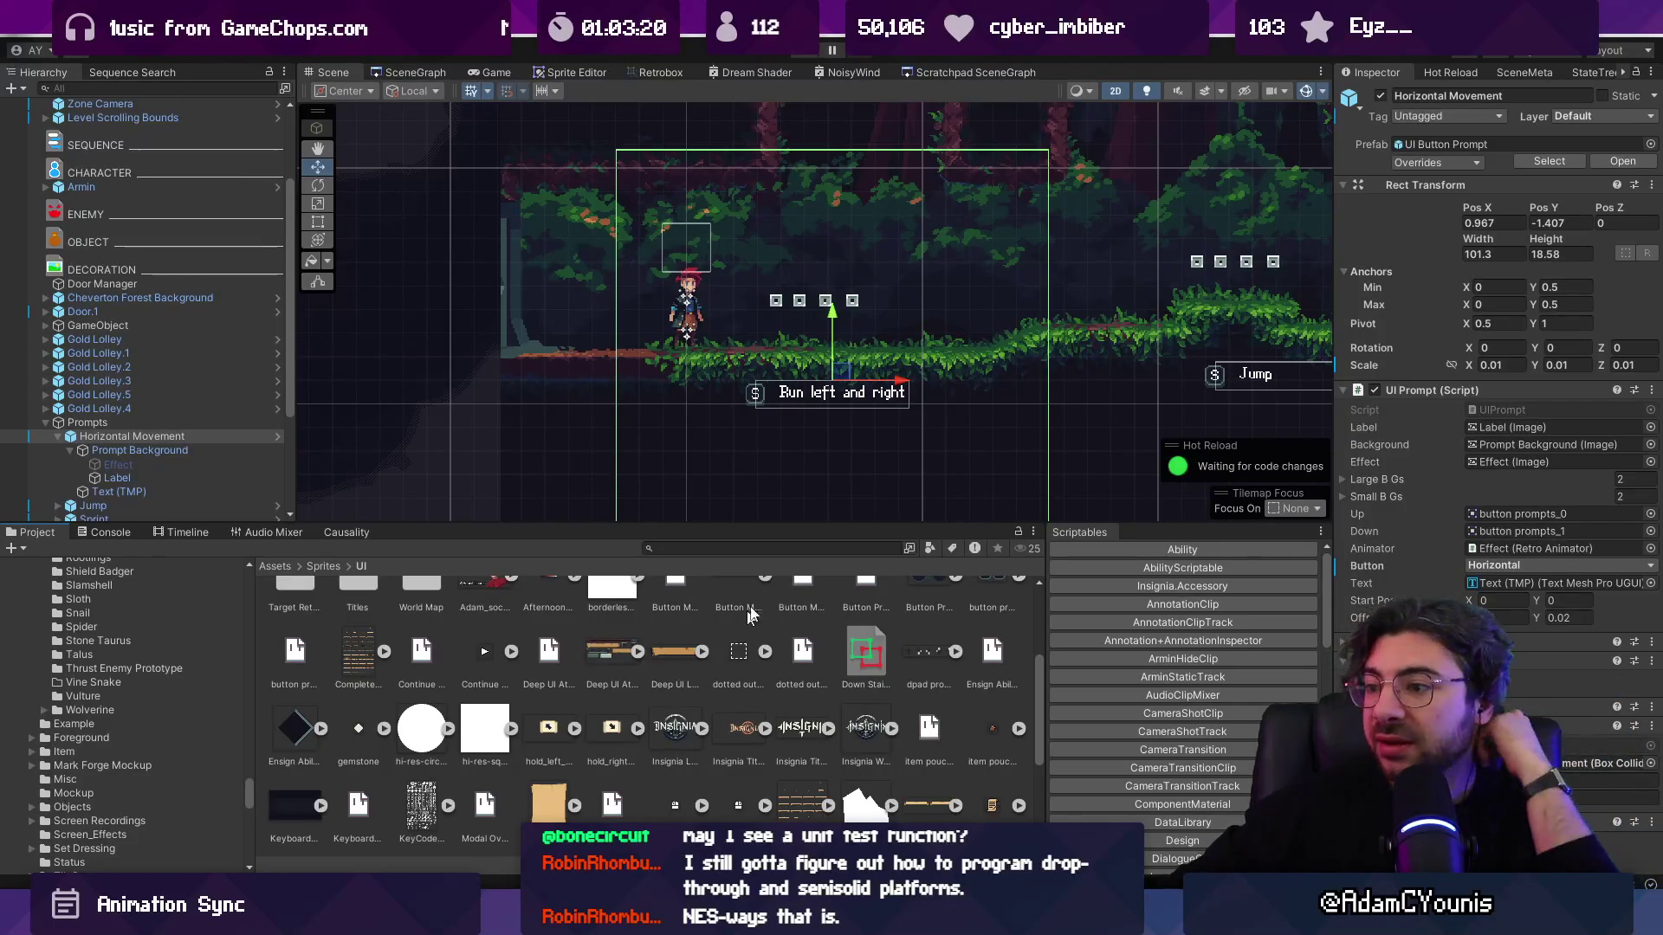
pyautogui.moveTo(774, 520); pyautogui.dragTo(775, 495)
pyautogui.scroll(1, 799, 659)
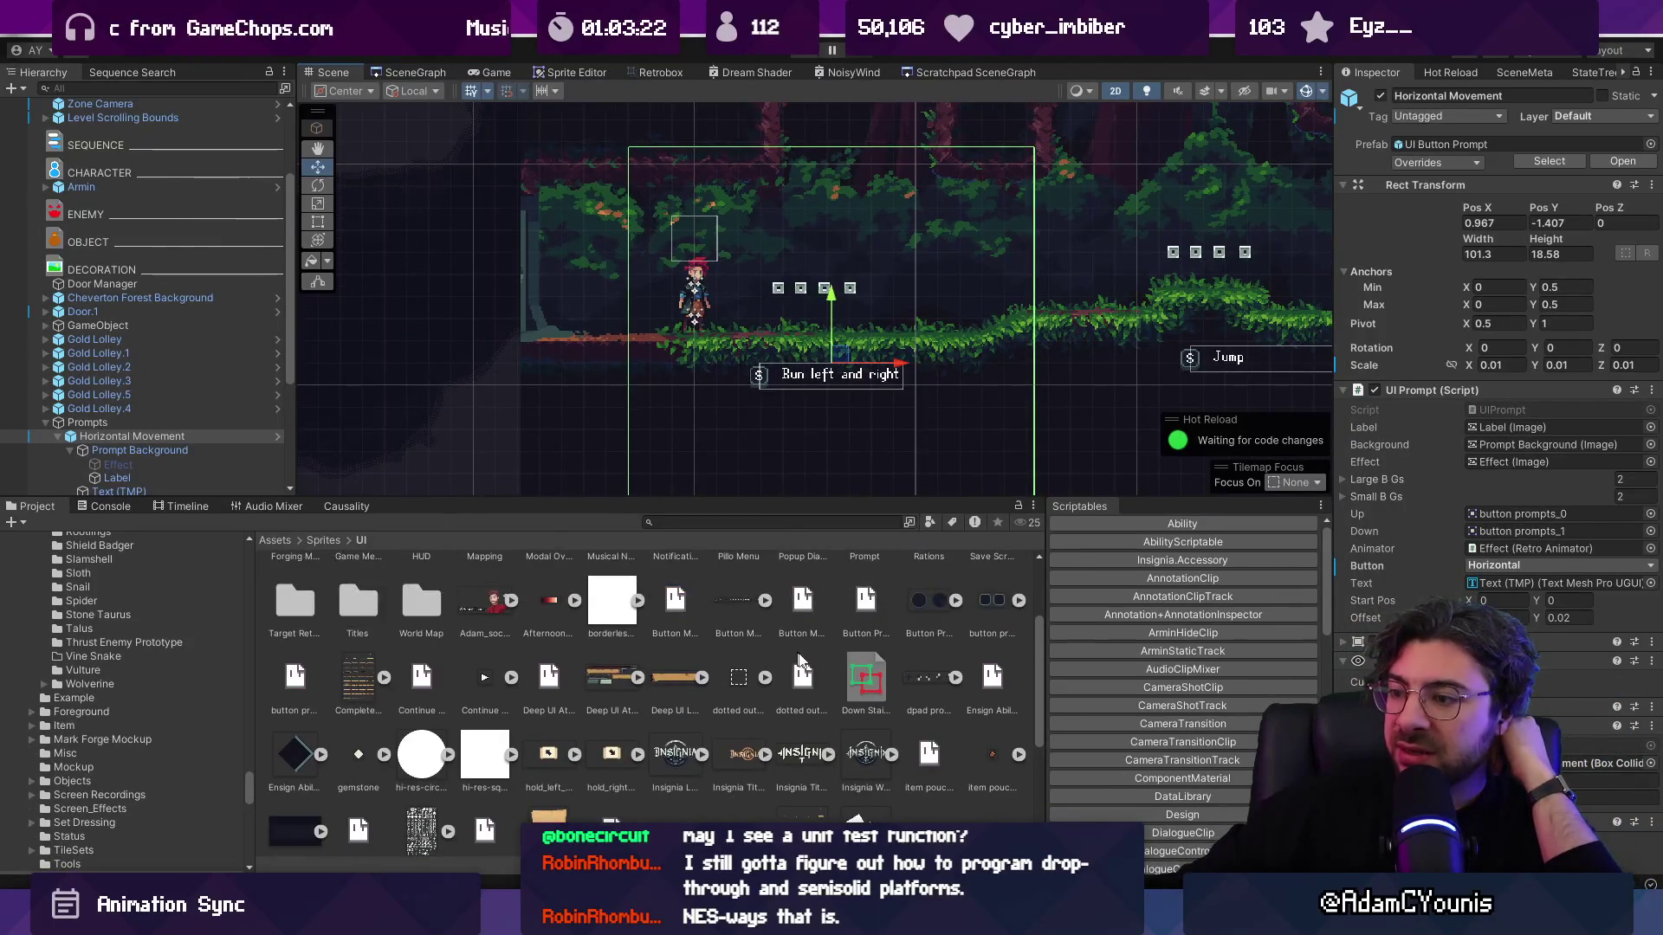
pyautogui.moveTo(1037, 629); pyautogui.dragTo(1038, 565)
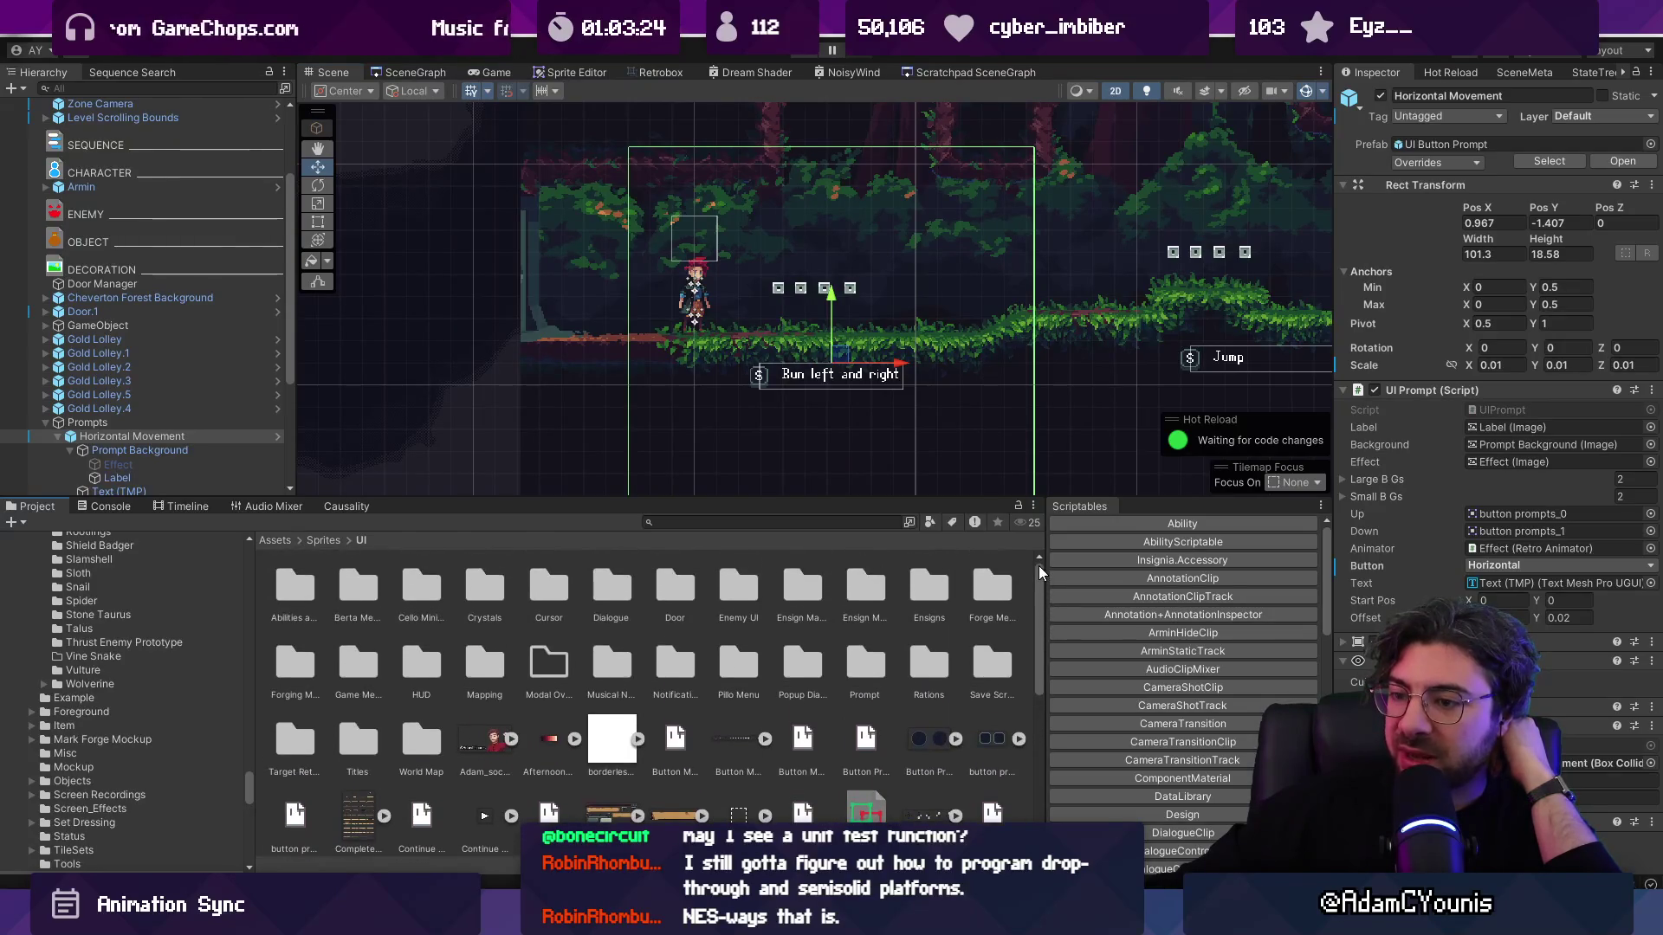
pyautogui.scroll(-3, 1026, 605)
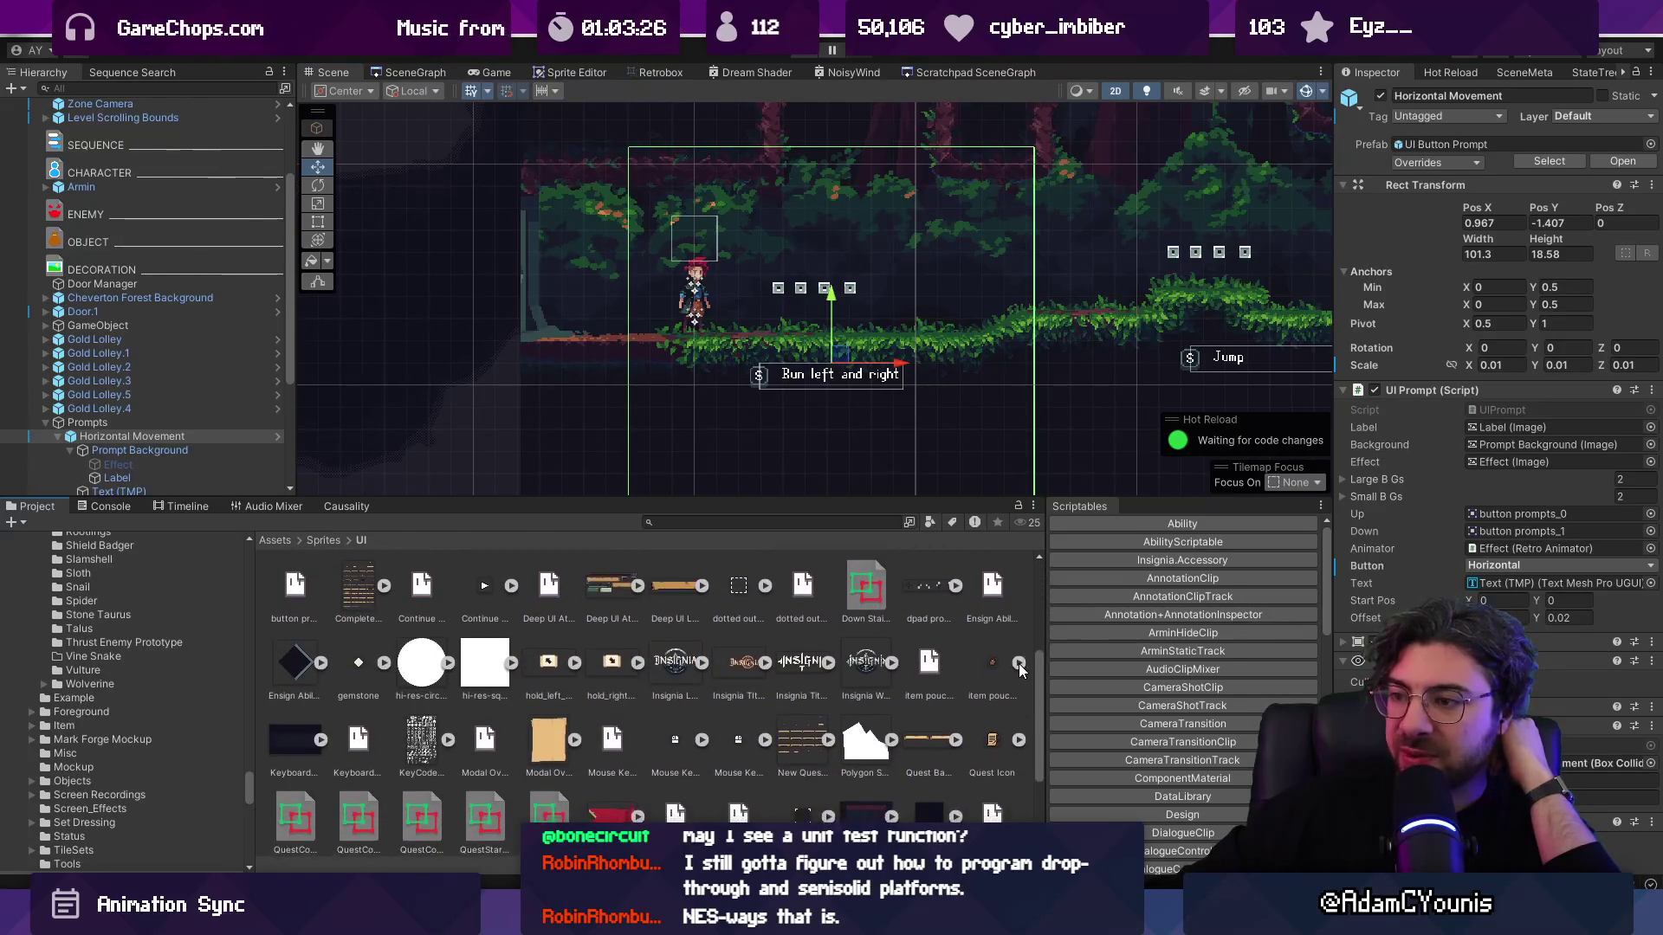
pyautogui.scroll(-3, 1016, 684)
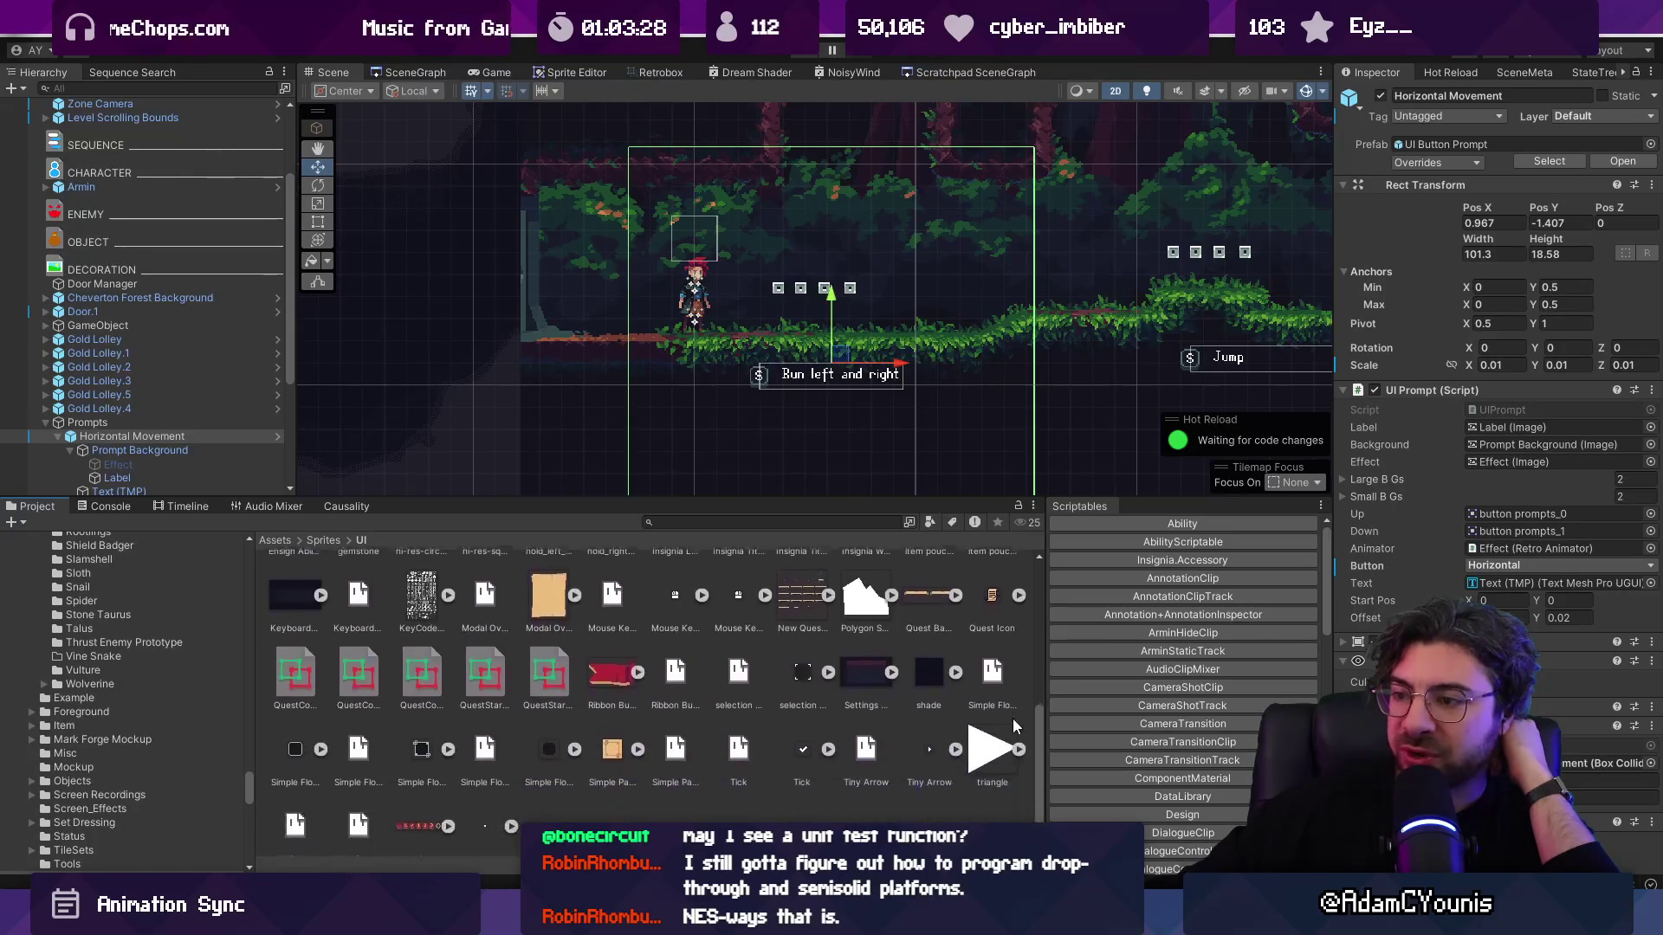
pyautogui.scroll(5, 995, 676)
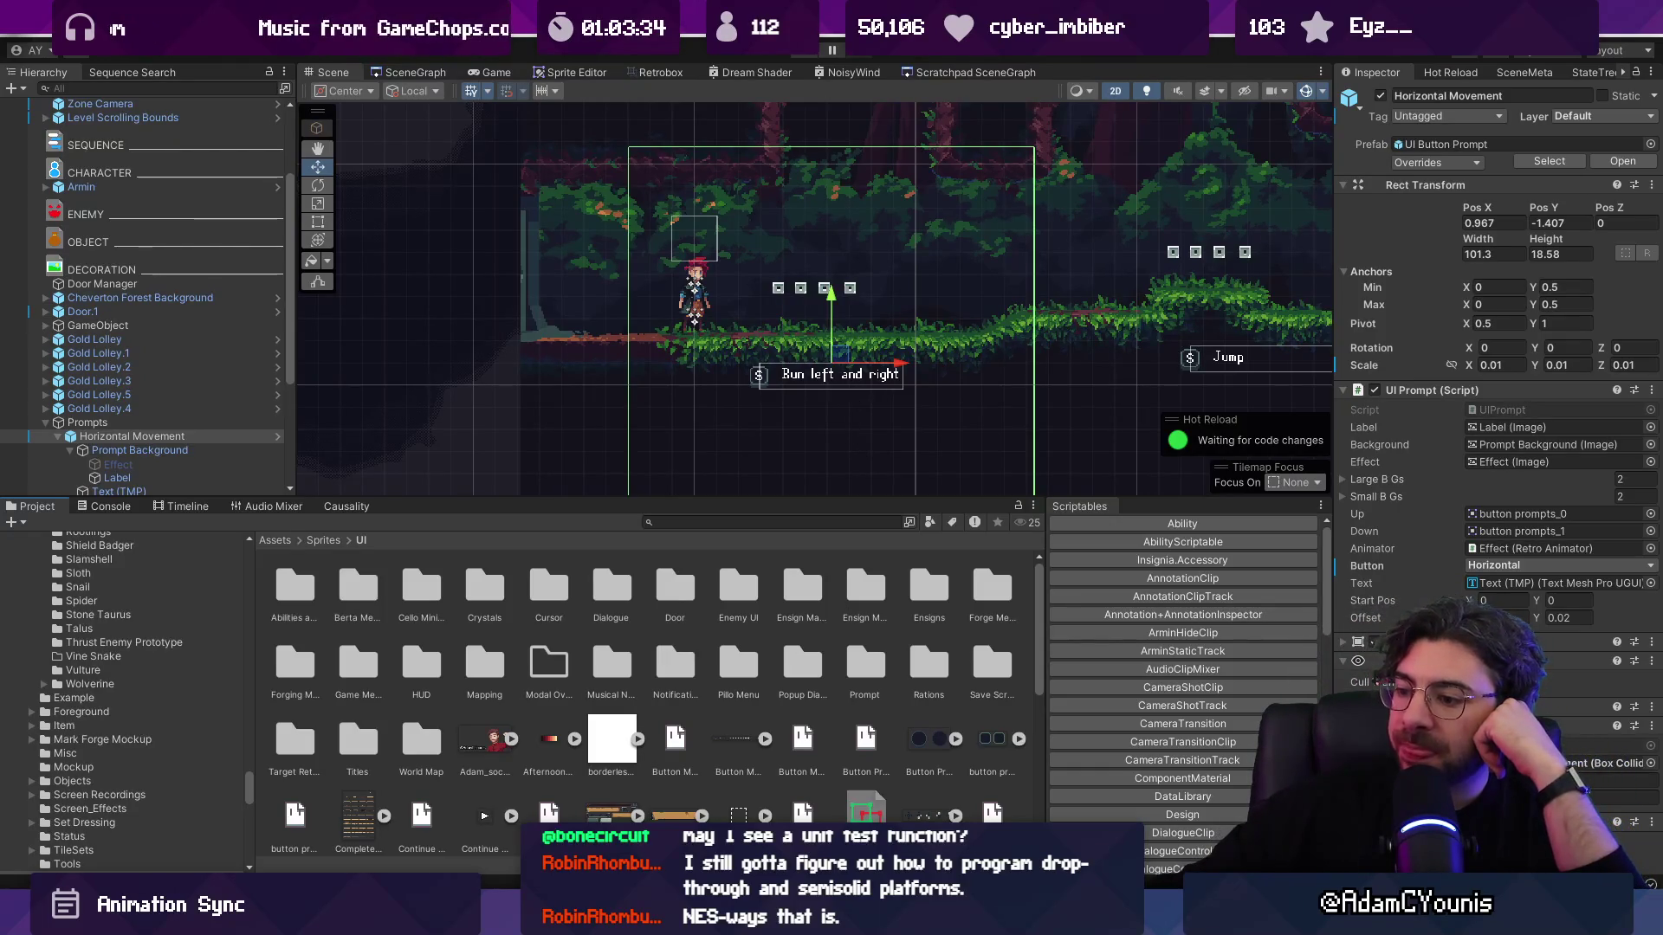
pyautogui.hotkey('alt', 'Tab')
pyautogui.scroll(3, 814, 394)
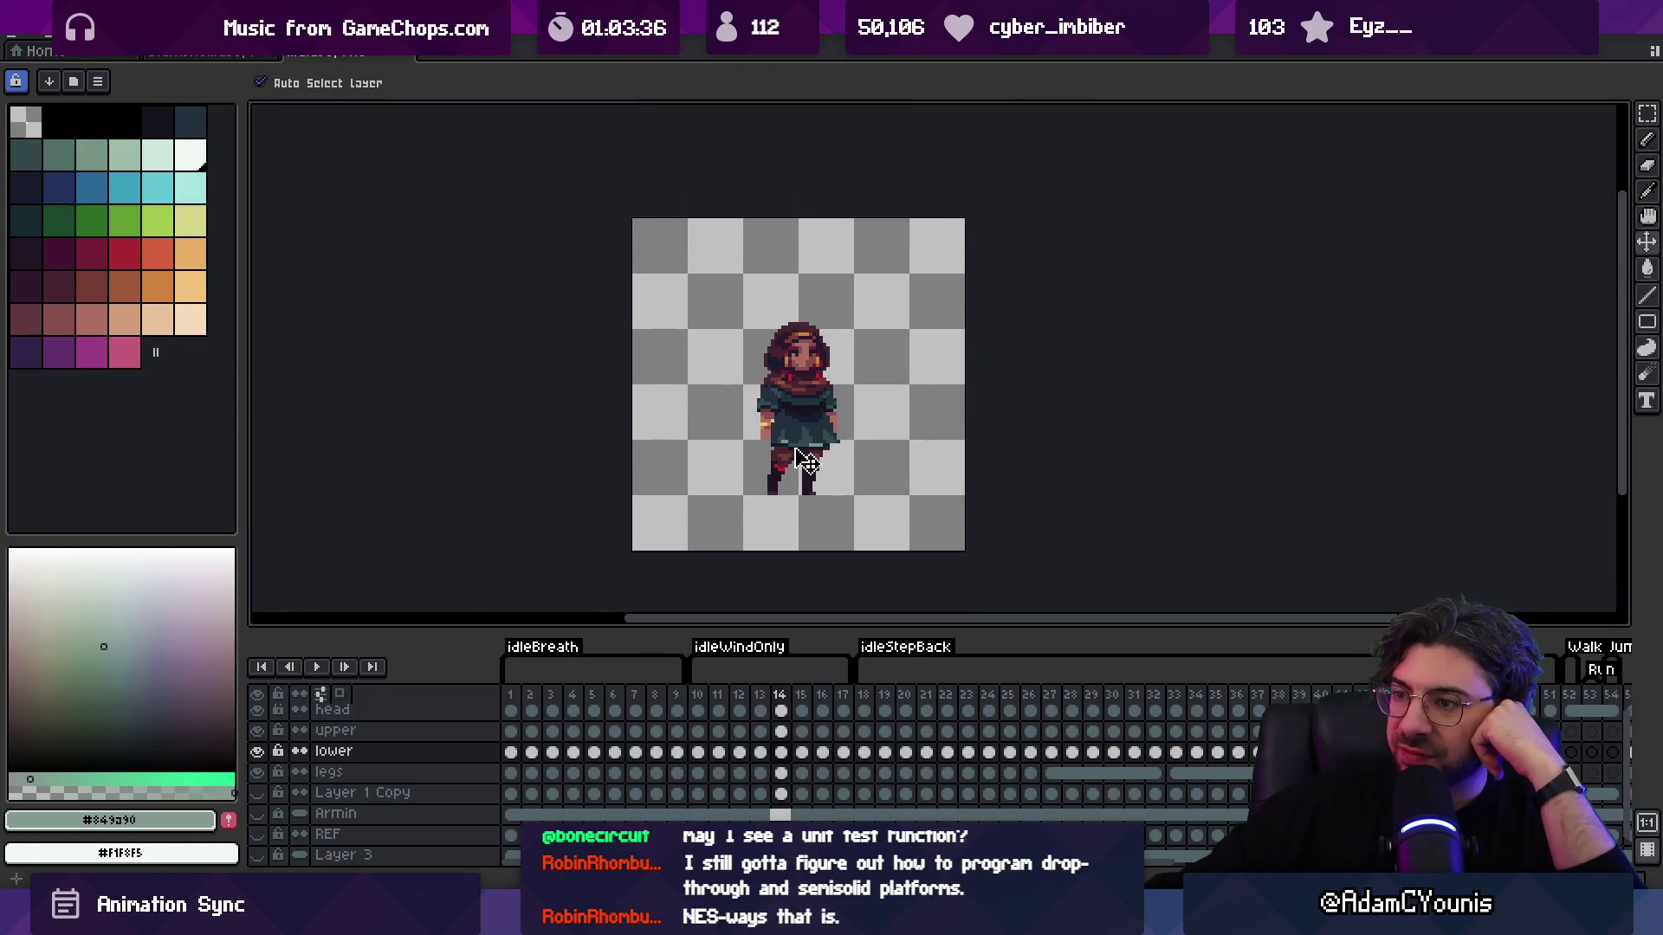
# Step: Make the timeline panel taller so every character layer is listed
pyautogui.scroll(-1, 801, 460)
pyautogui.scroll(1, 801, 460)
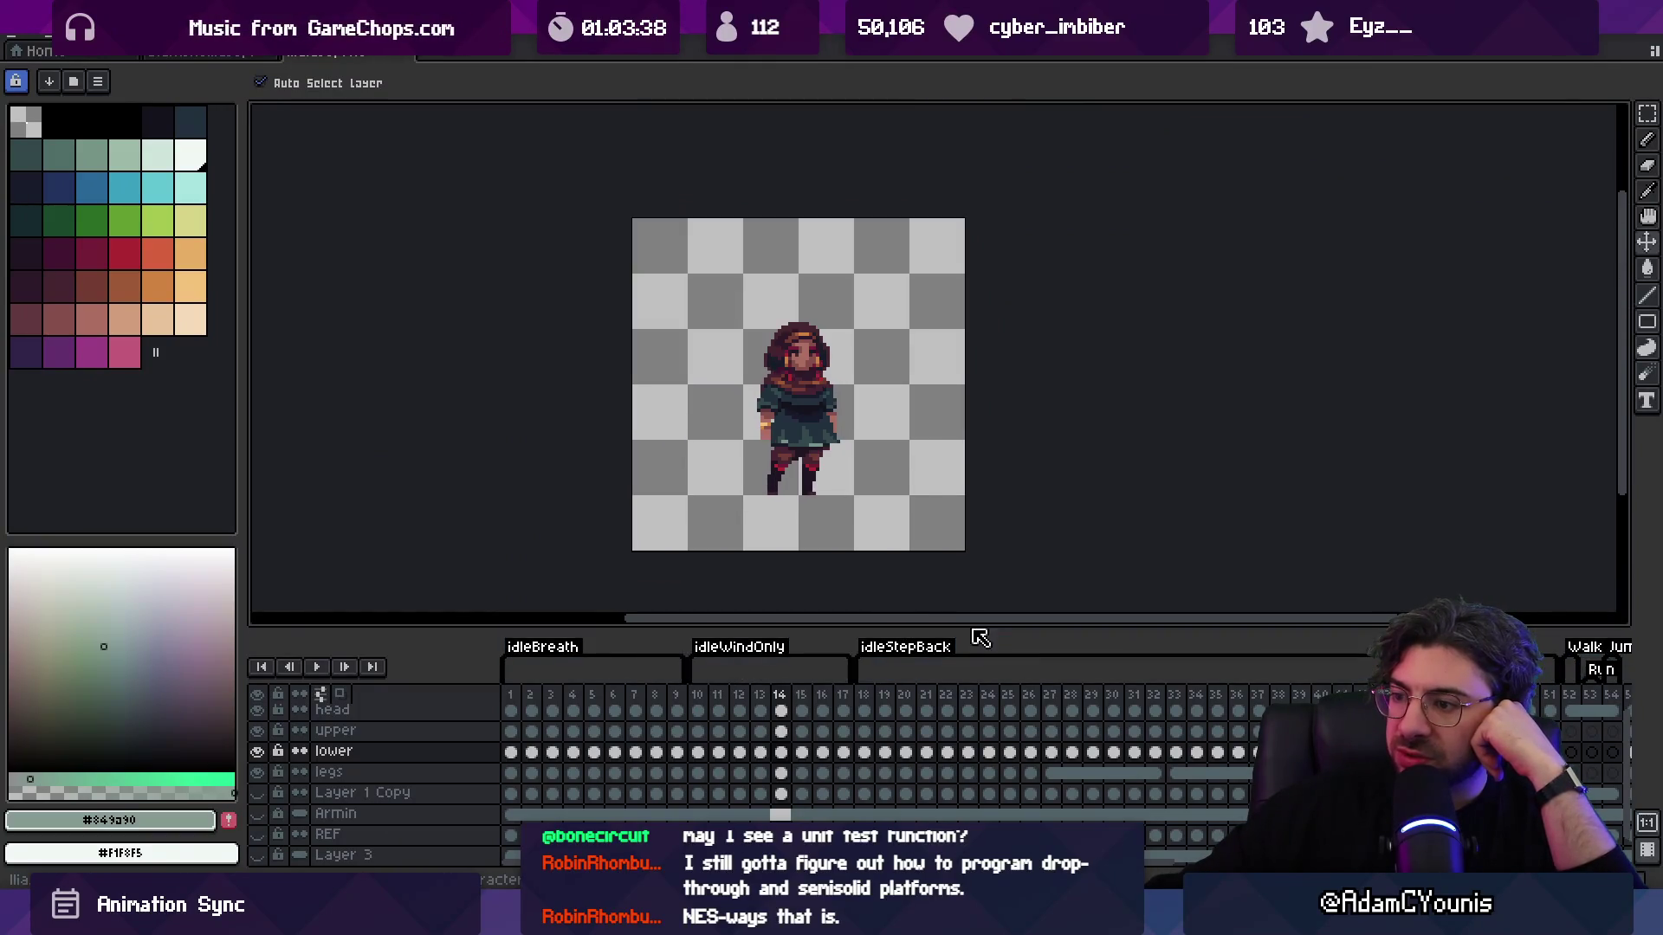
pyautogui.moveTo(971, 617); pyautogui.dragTo(971, 552)
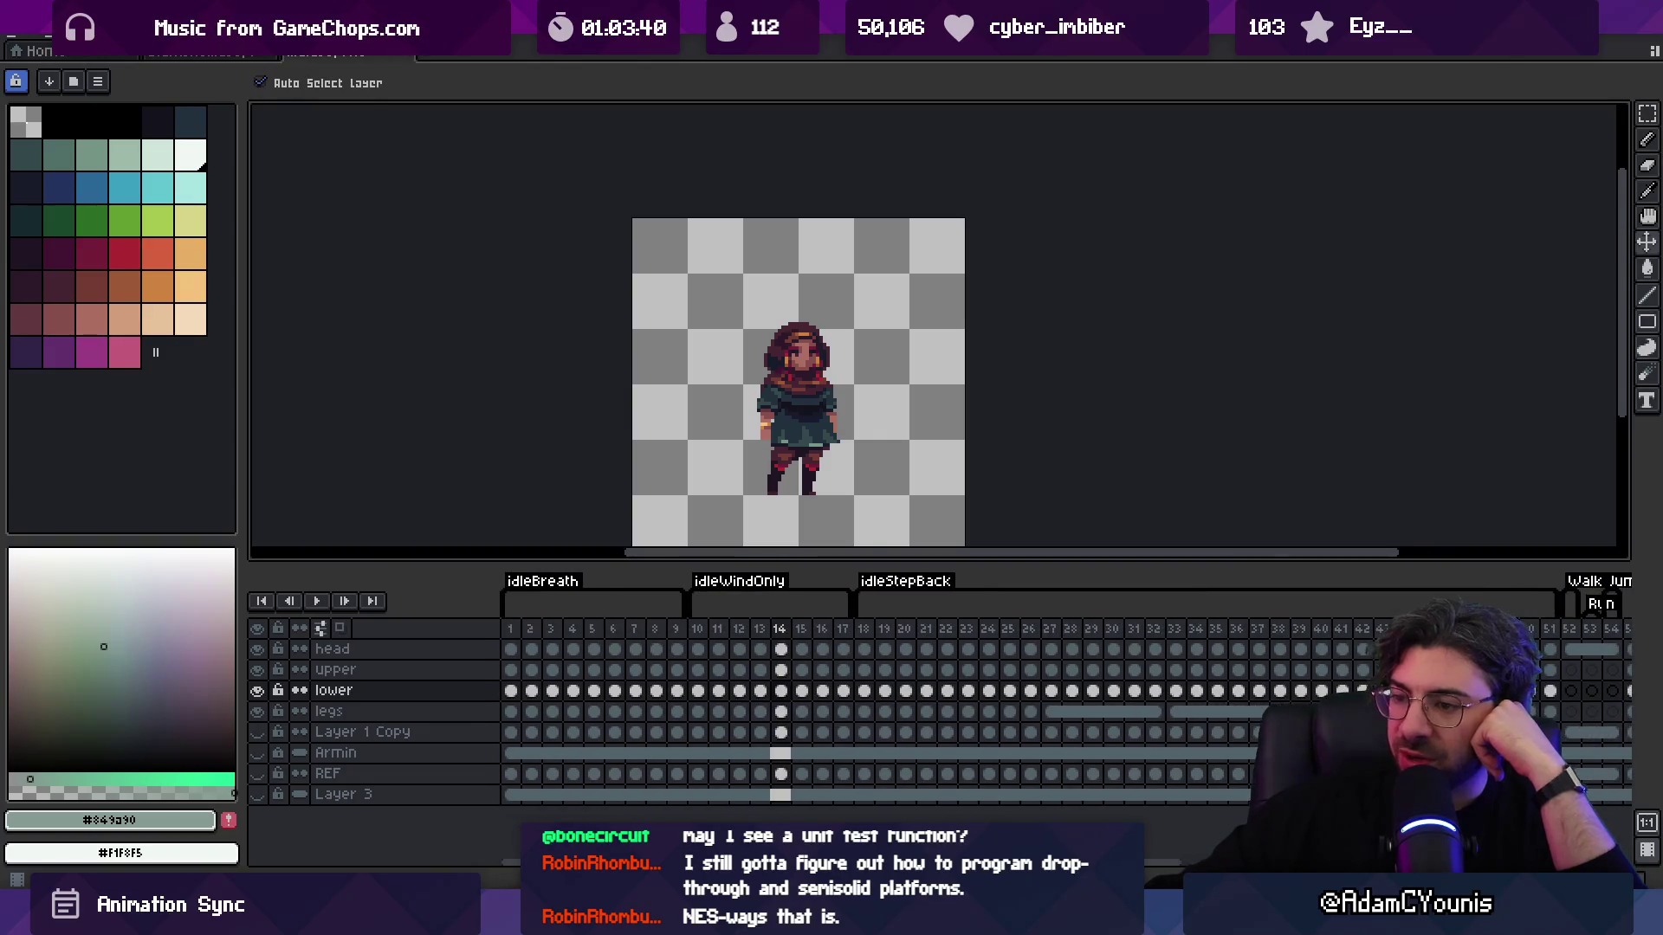
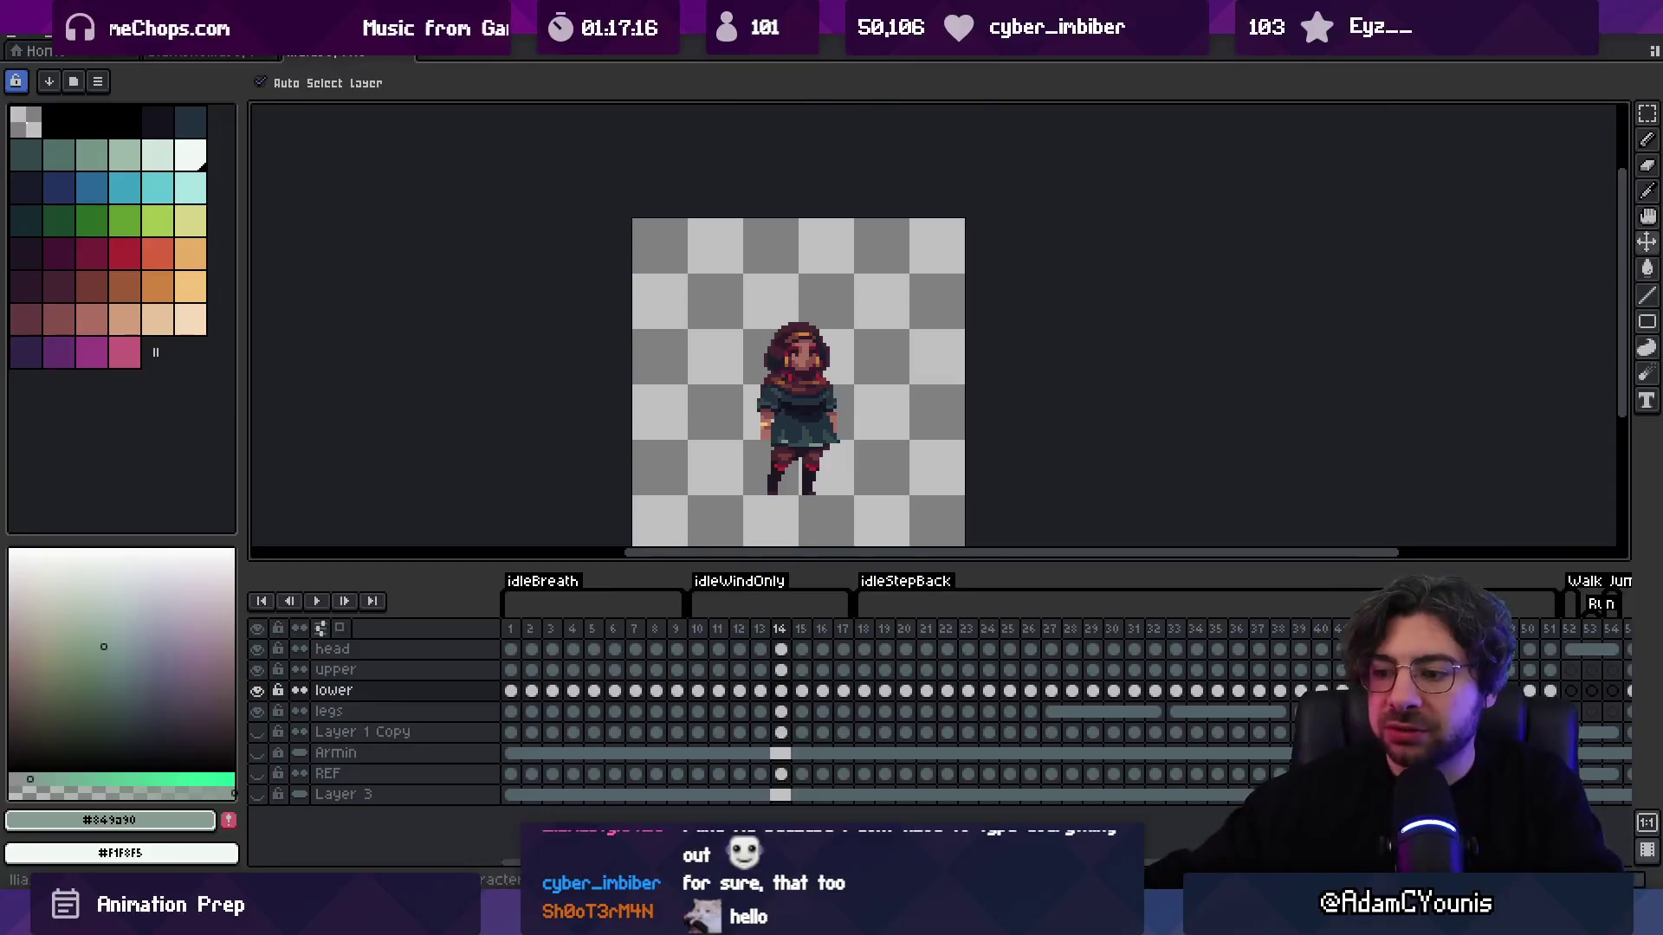
# Step: Switch from Aseprite to the Unity editor
pyautogui.hotkey('alt', 'Tab')
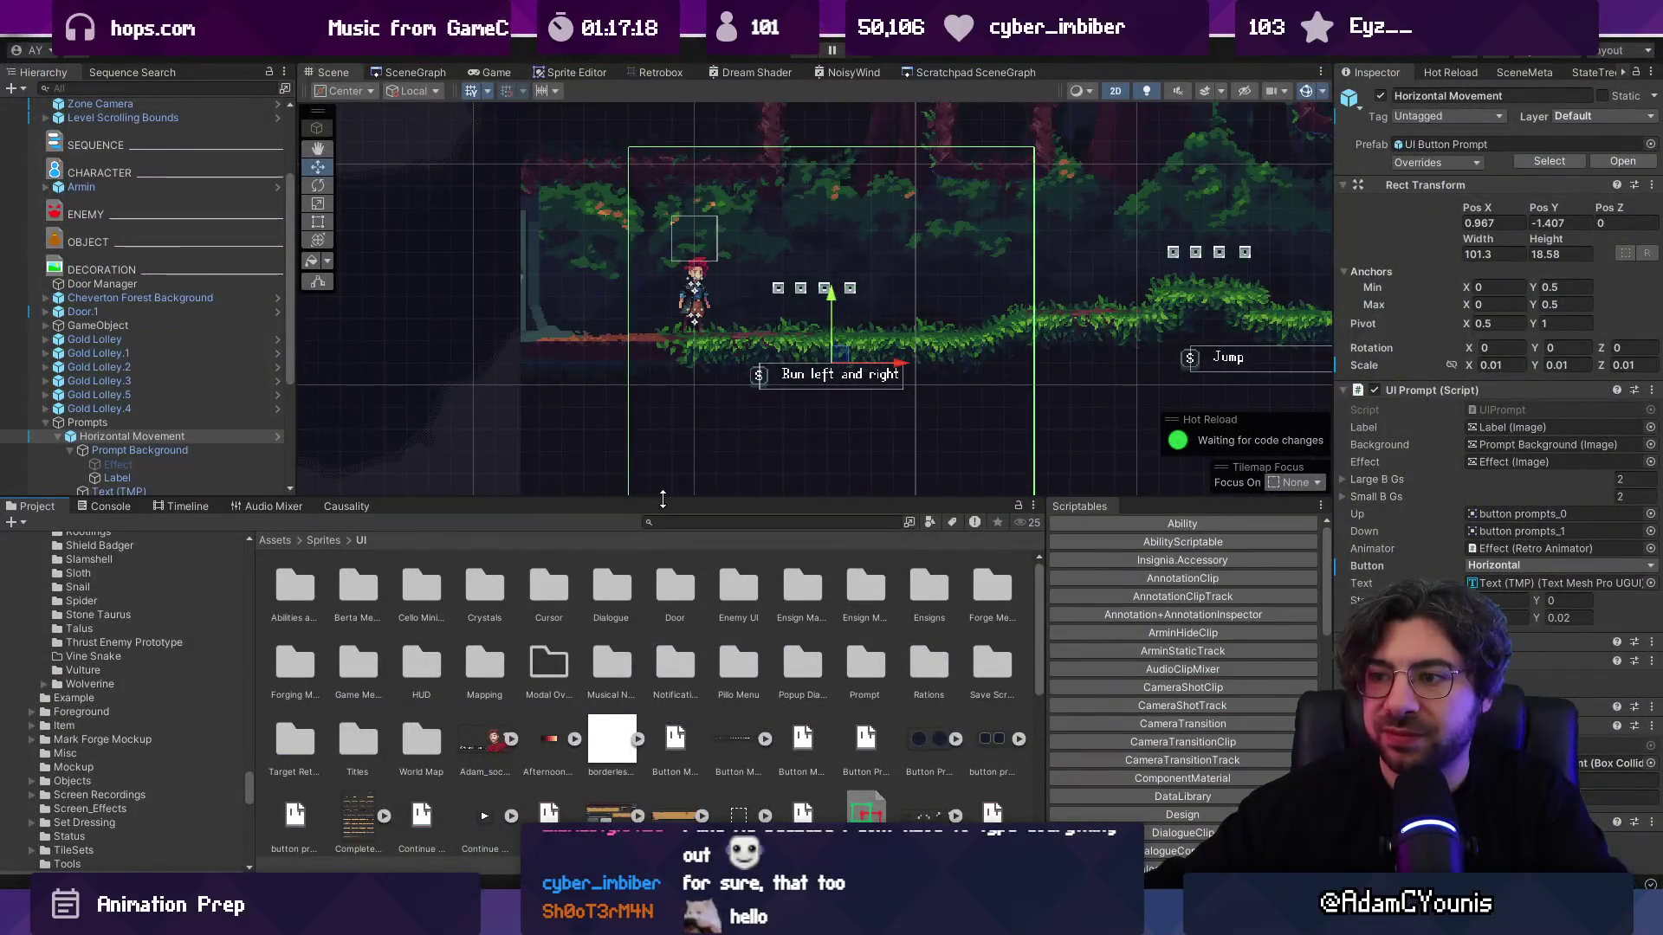
# Step: Enlarge the scene pane, open Armins House from the SceneGraph, then load Magnus_Workshop
pyautogui.moveTo(657, 495); pyautogui.dragTo(657, 599)
pyautogui.click(475, 71)
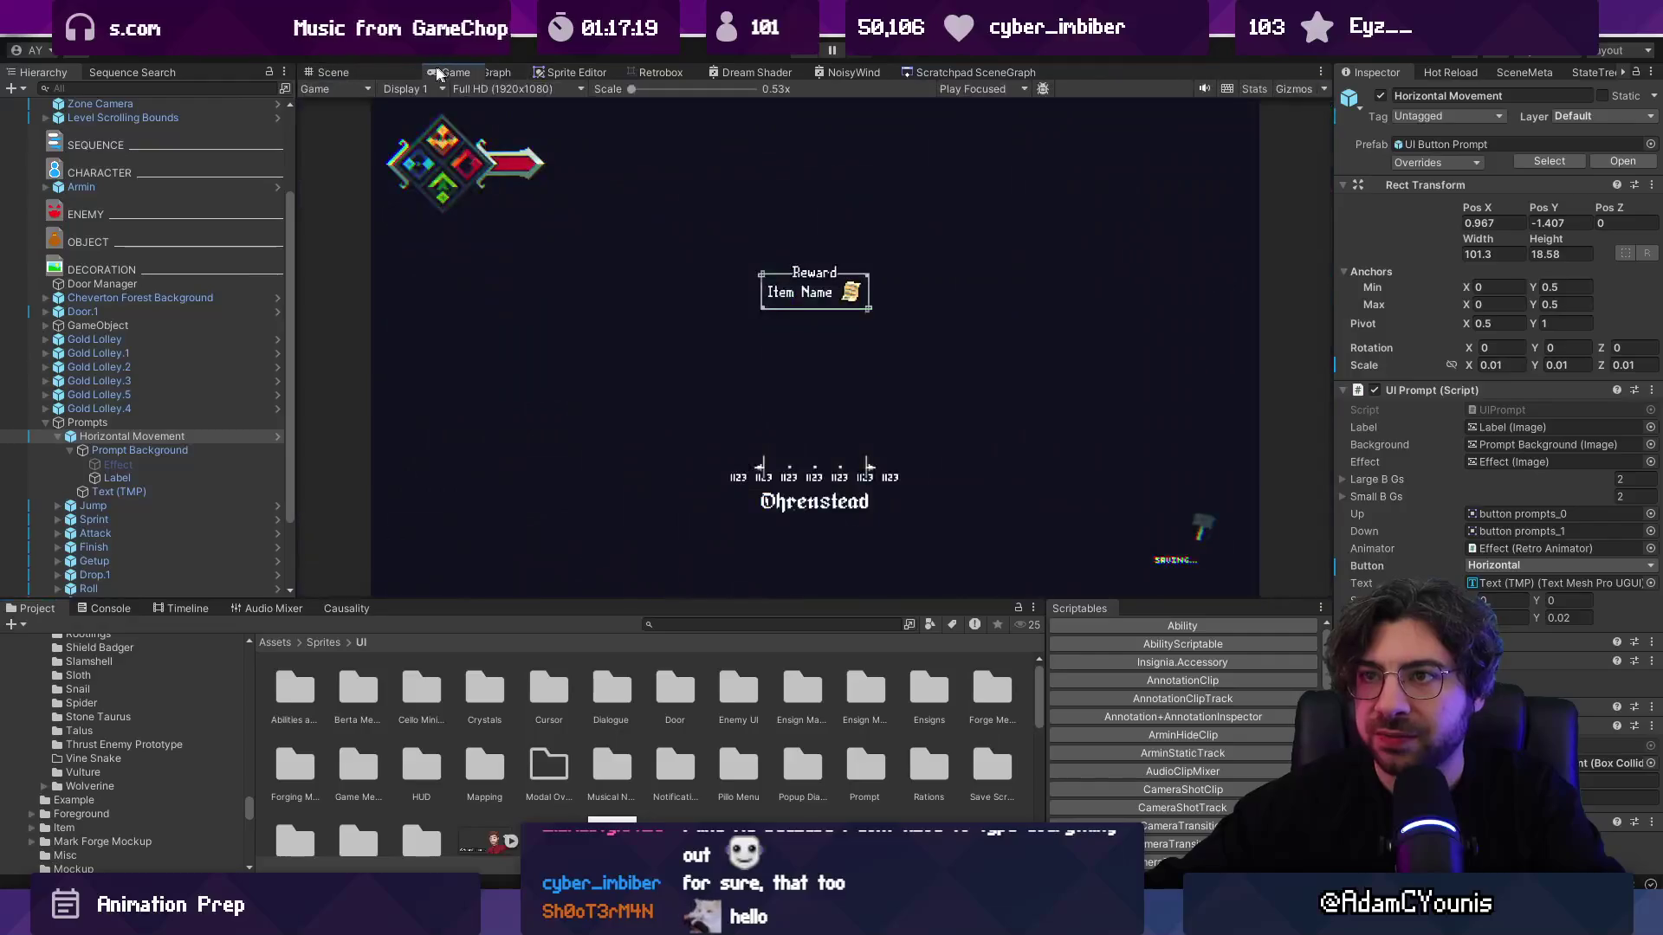
pyautogui.click(483, 73)
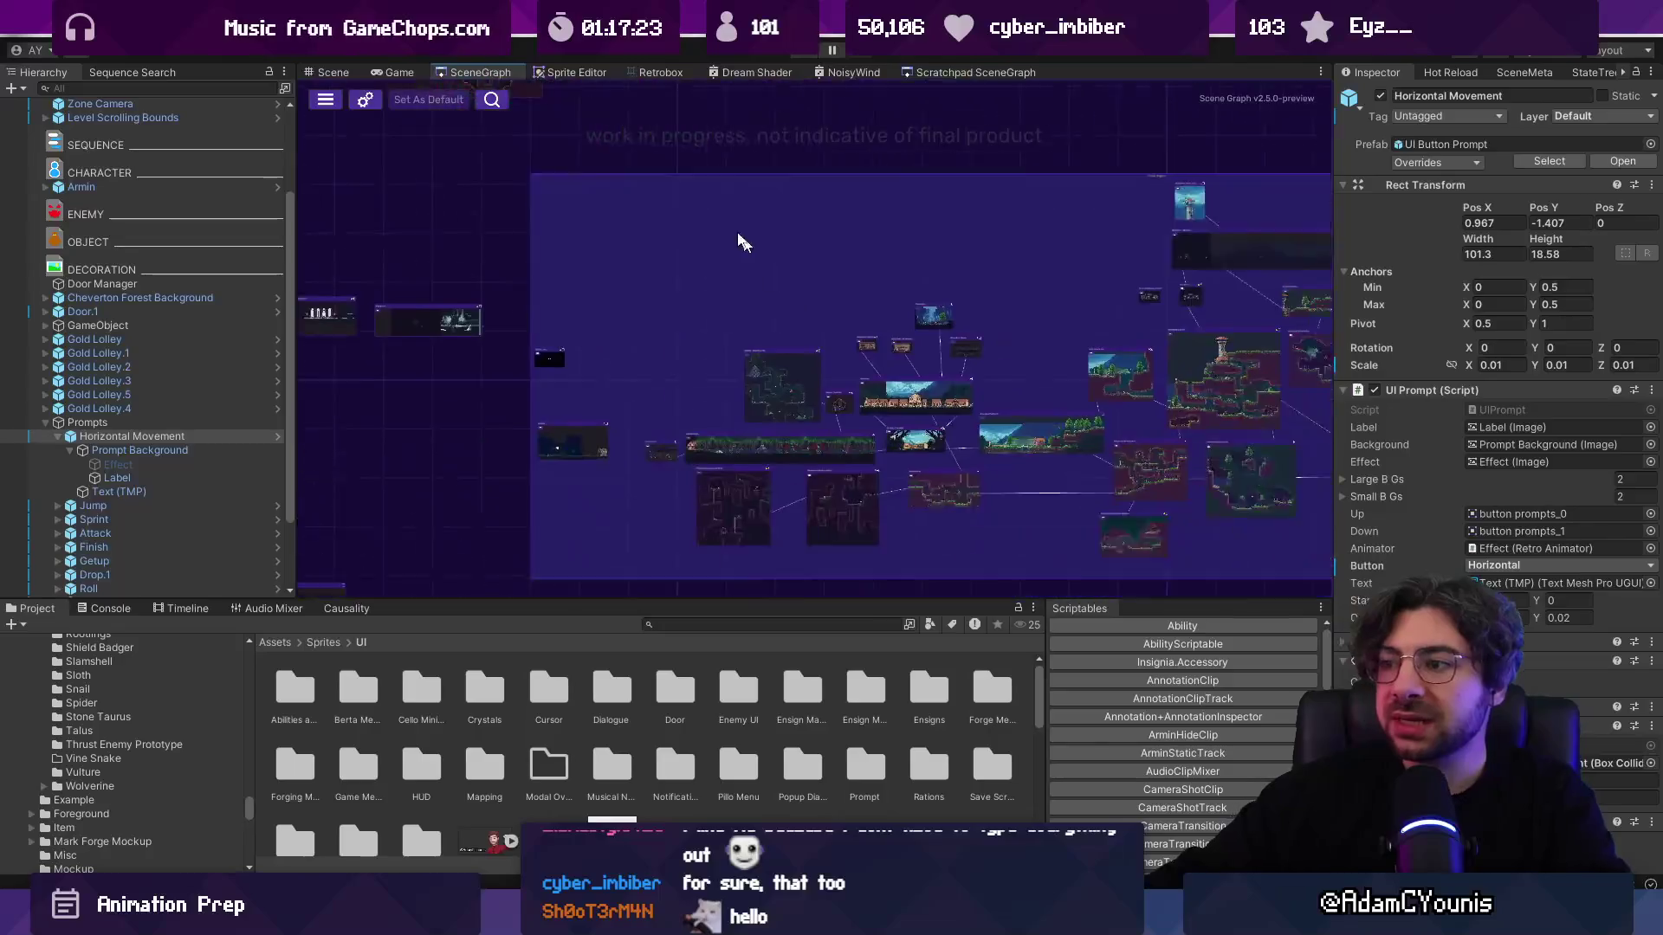
pyautogui.scroll(5, 575, 392)
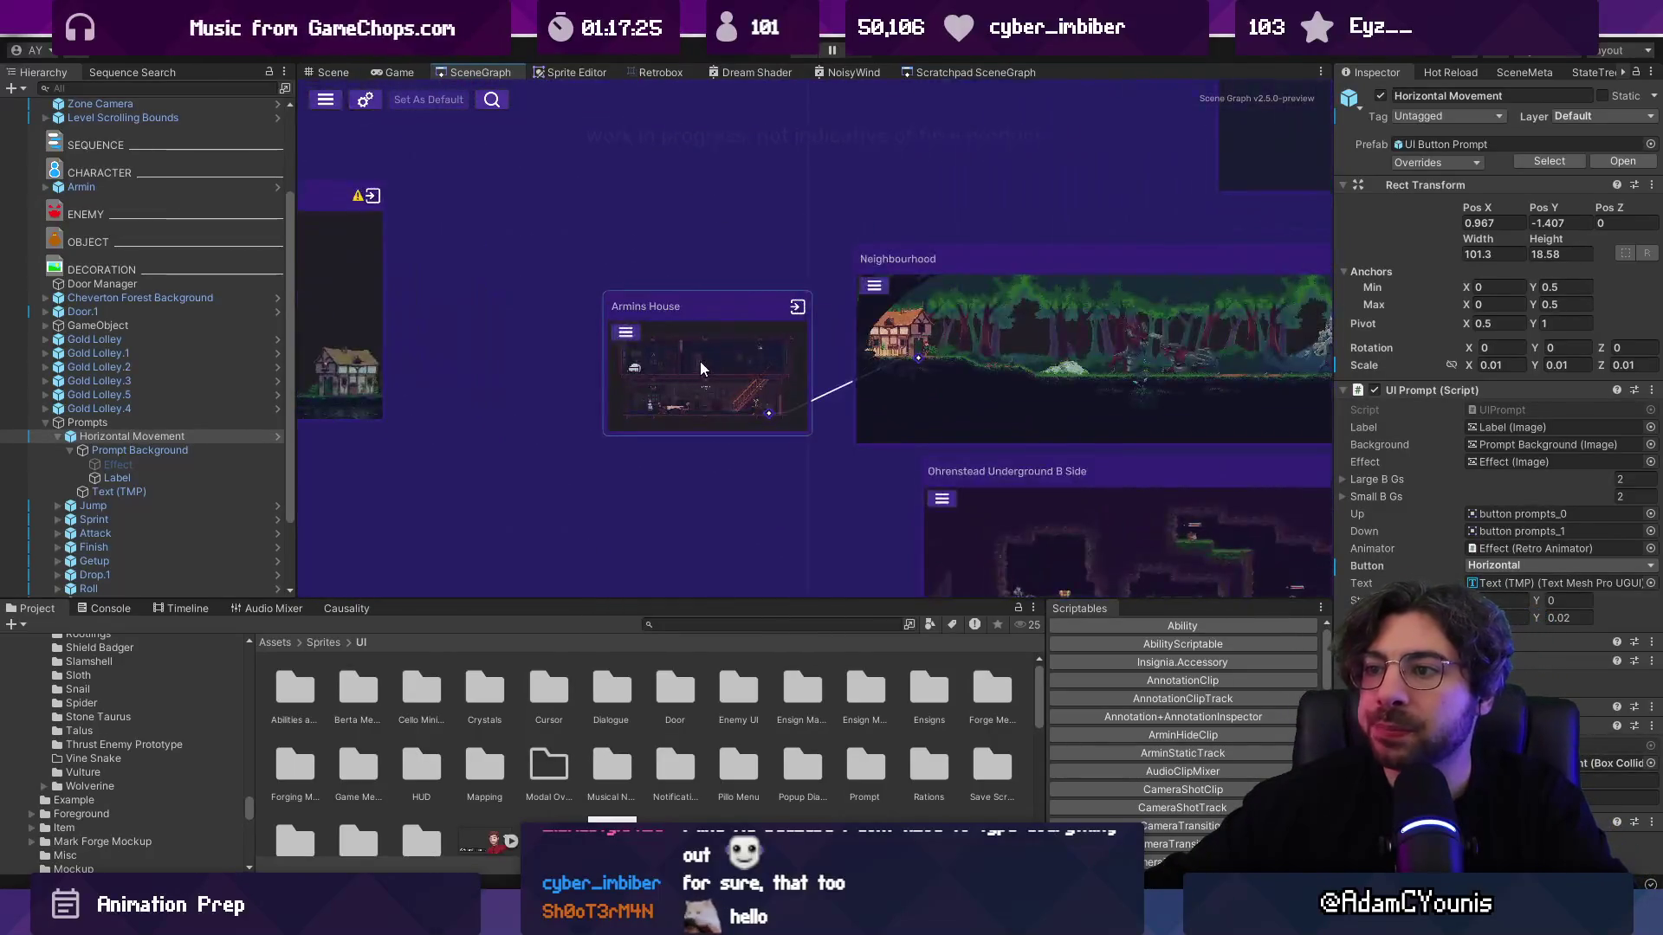
pyautogui.doubleClick(698, 364)
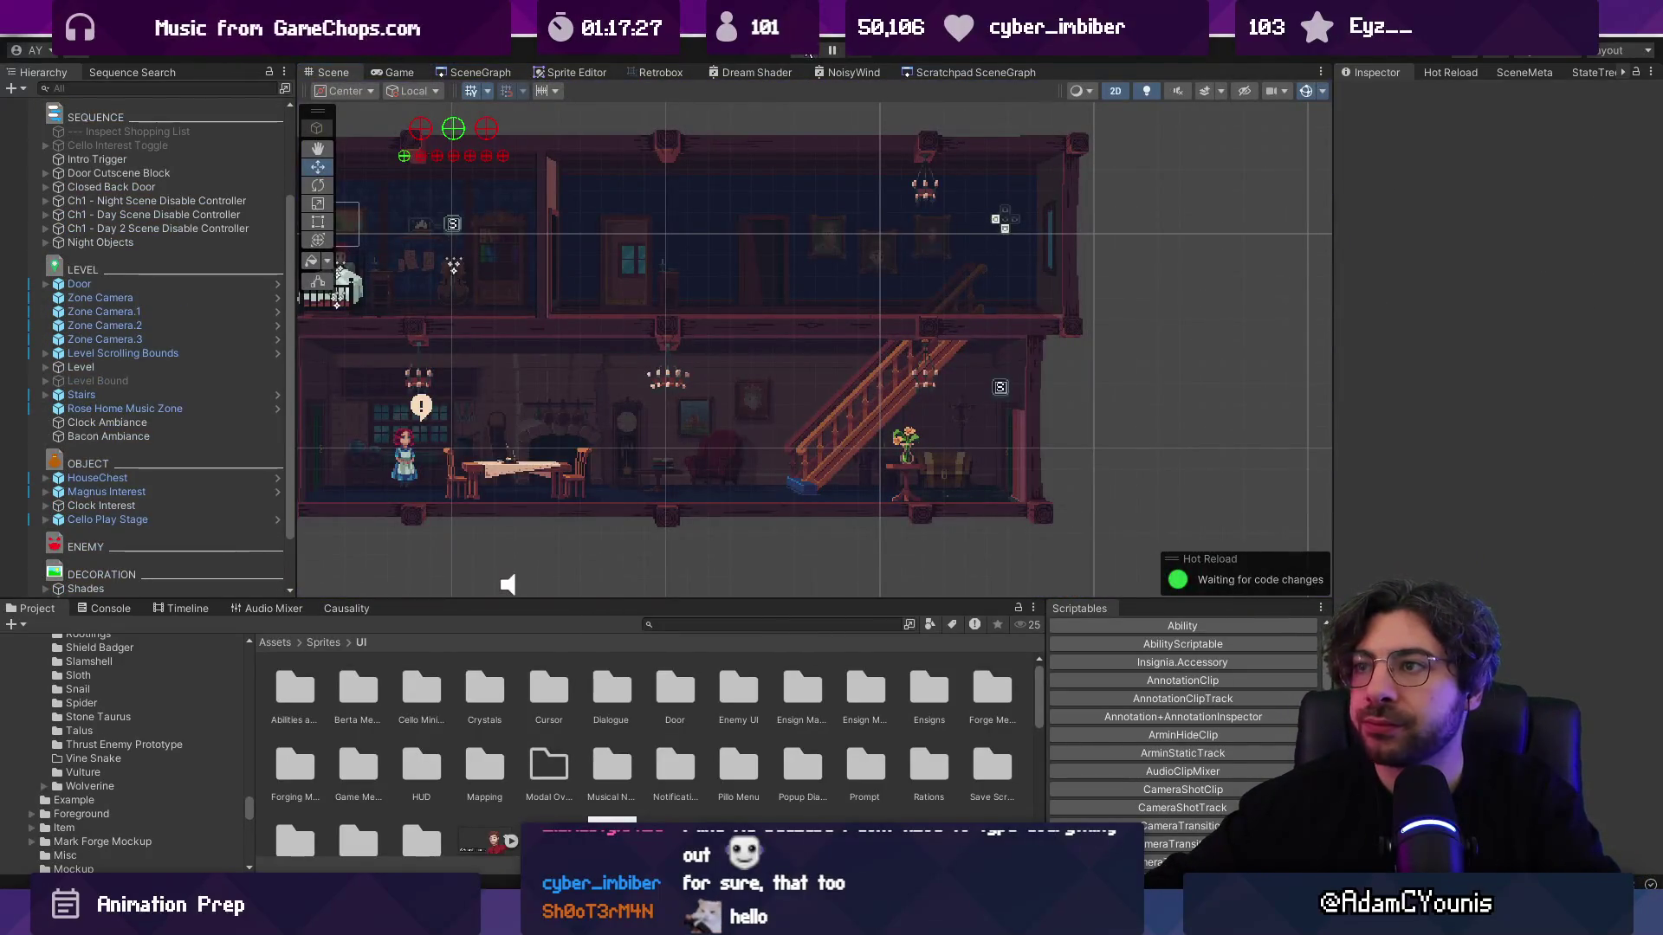
pyautogui.click(480, 73)
pyautogui.doubleClick(1016, 208)
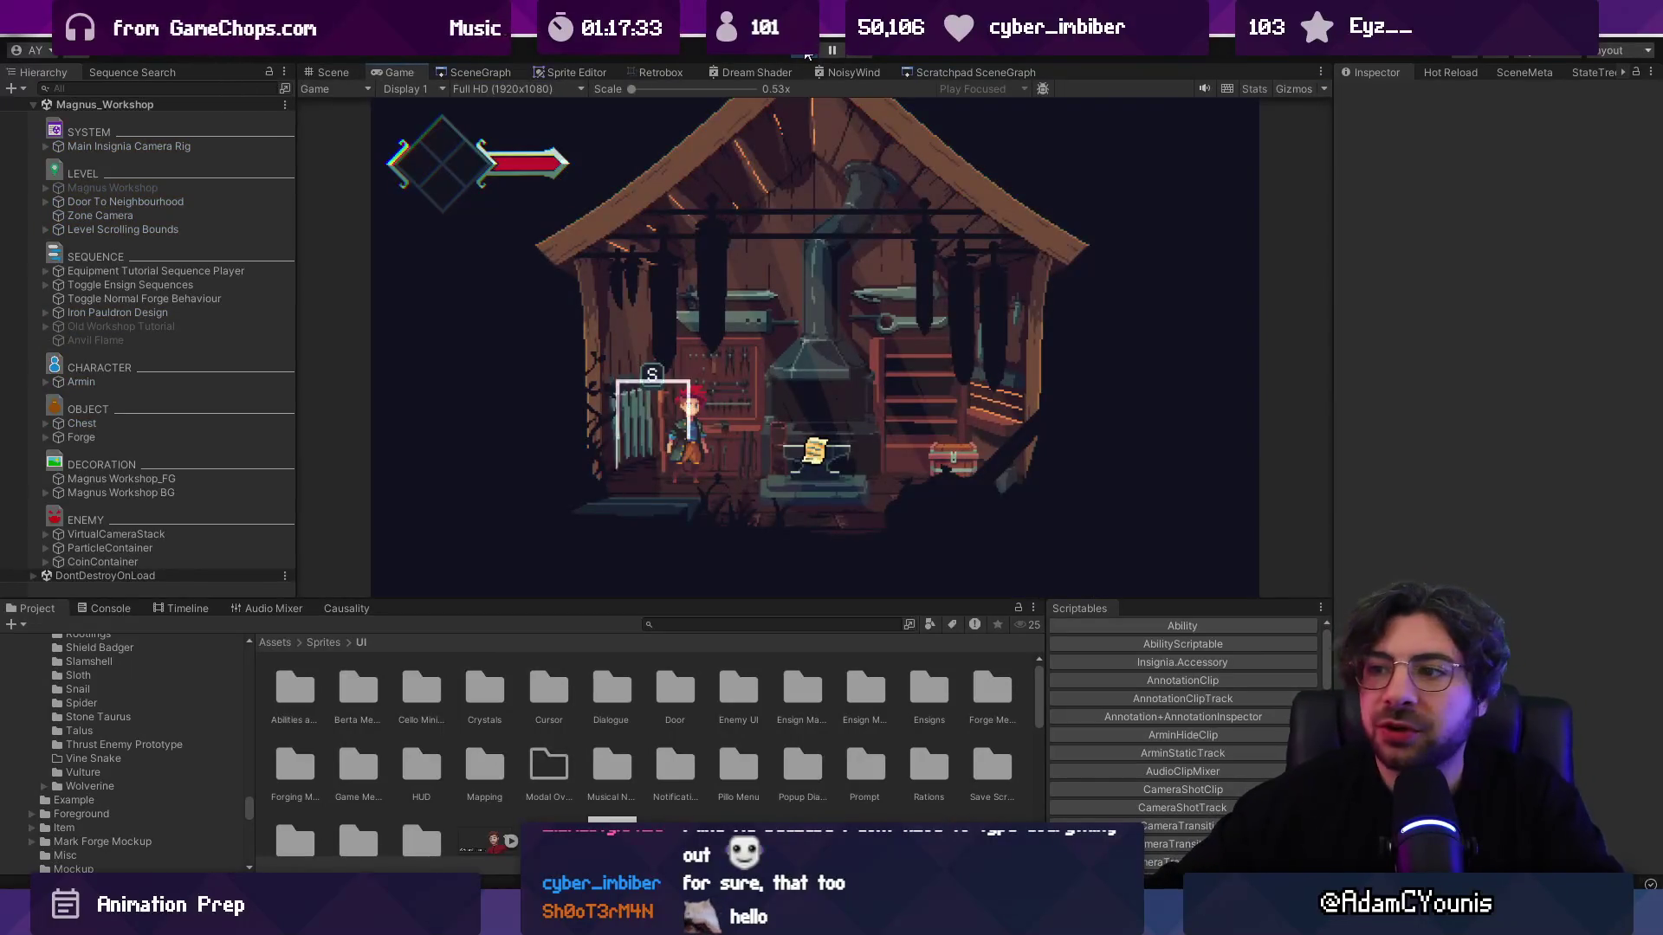
# Step: Close the journal and walk the character to the chest and back to the anvil
pyautogui.press('x')
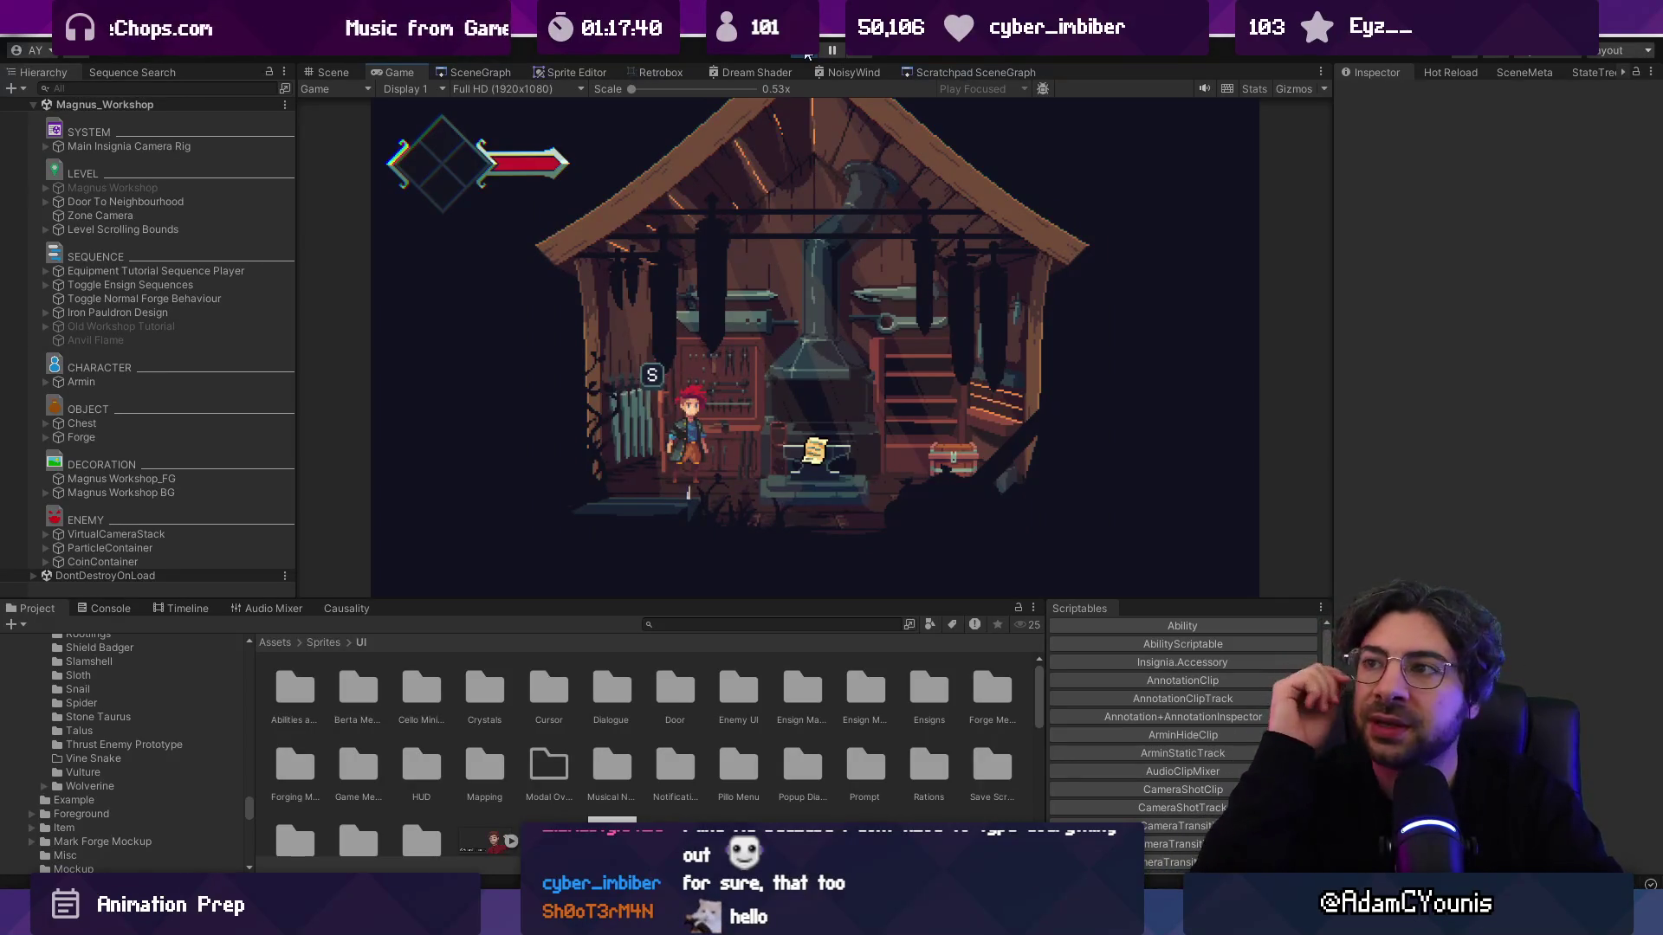
pyautogui.press('Right')
pyautogui.press('s')
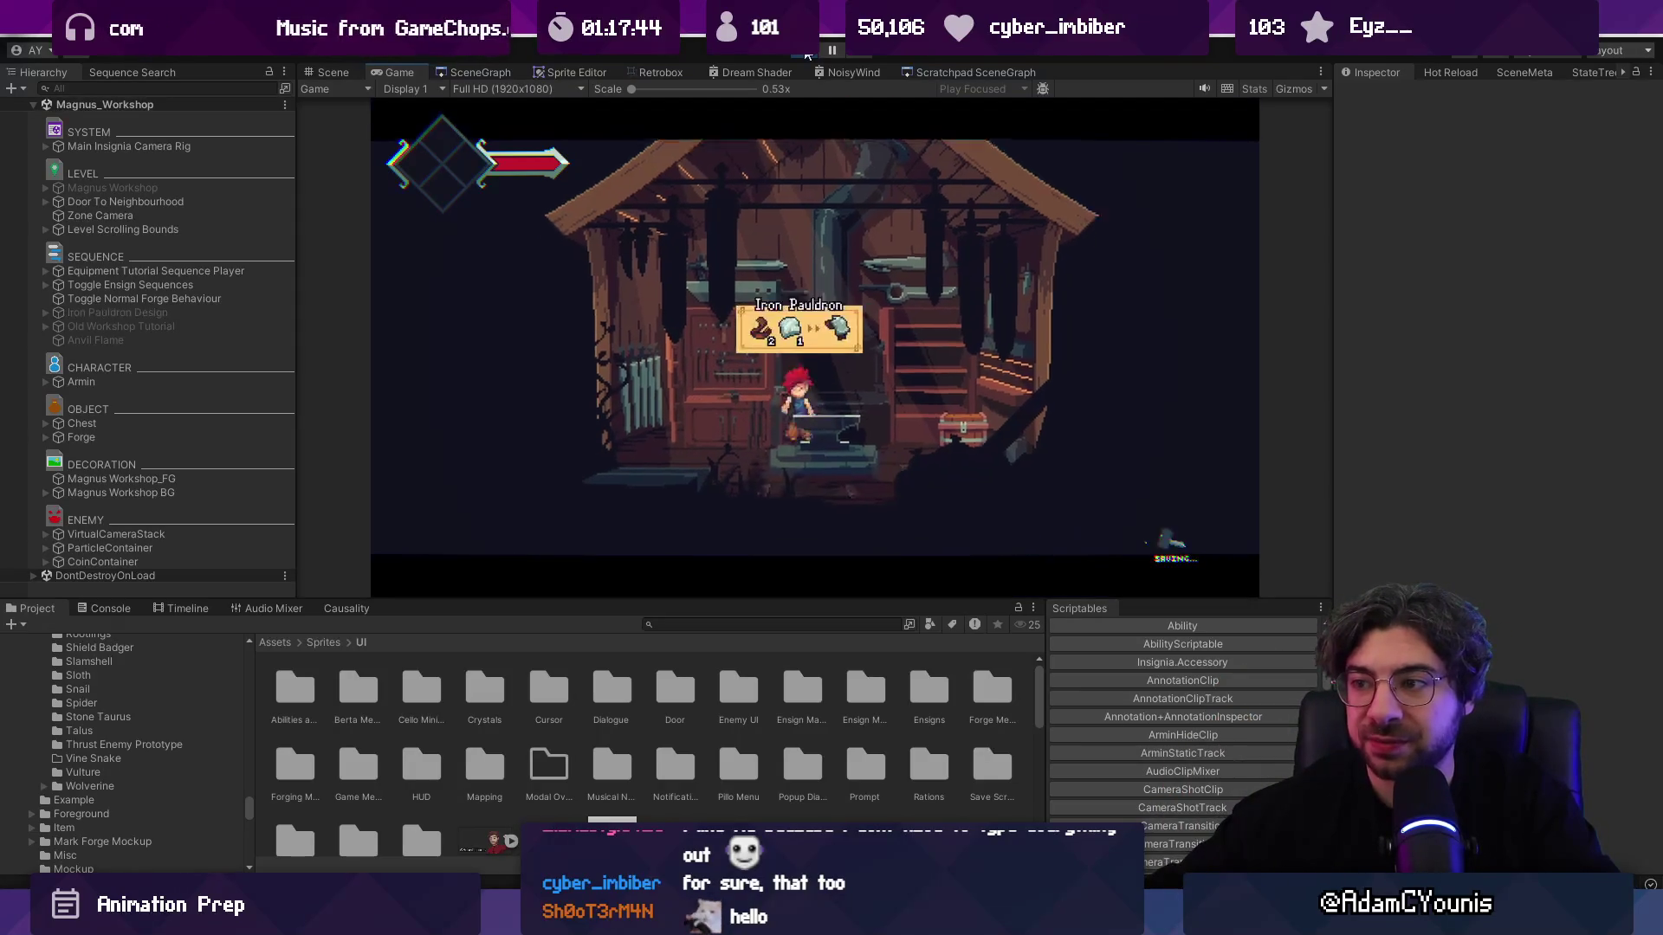
pyautogui.press('Right')
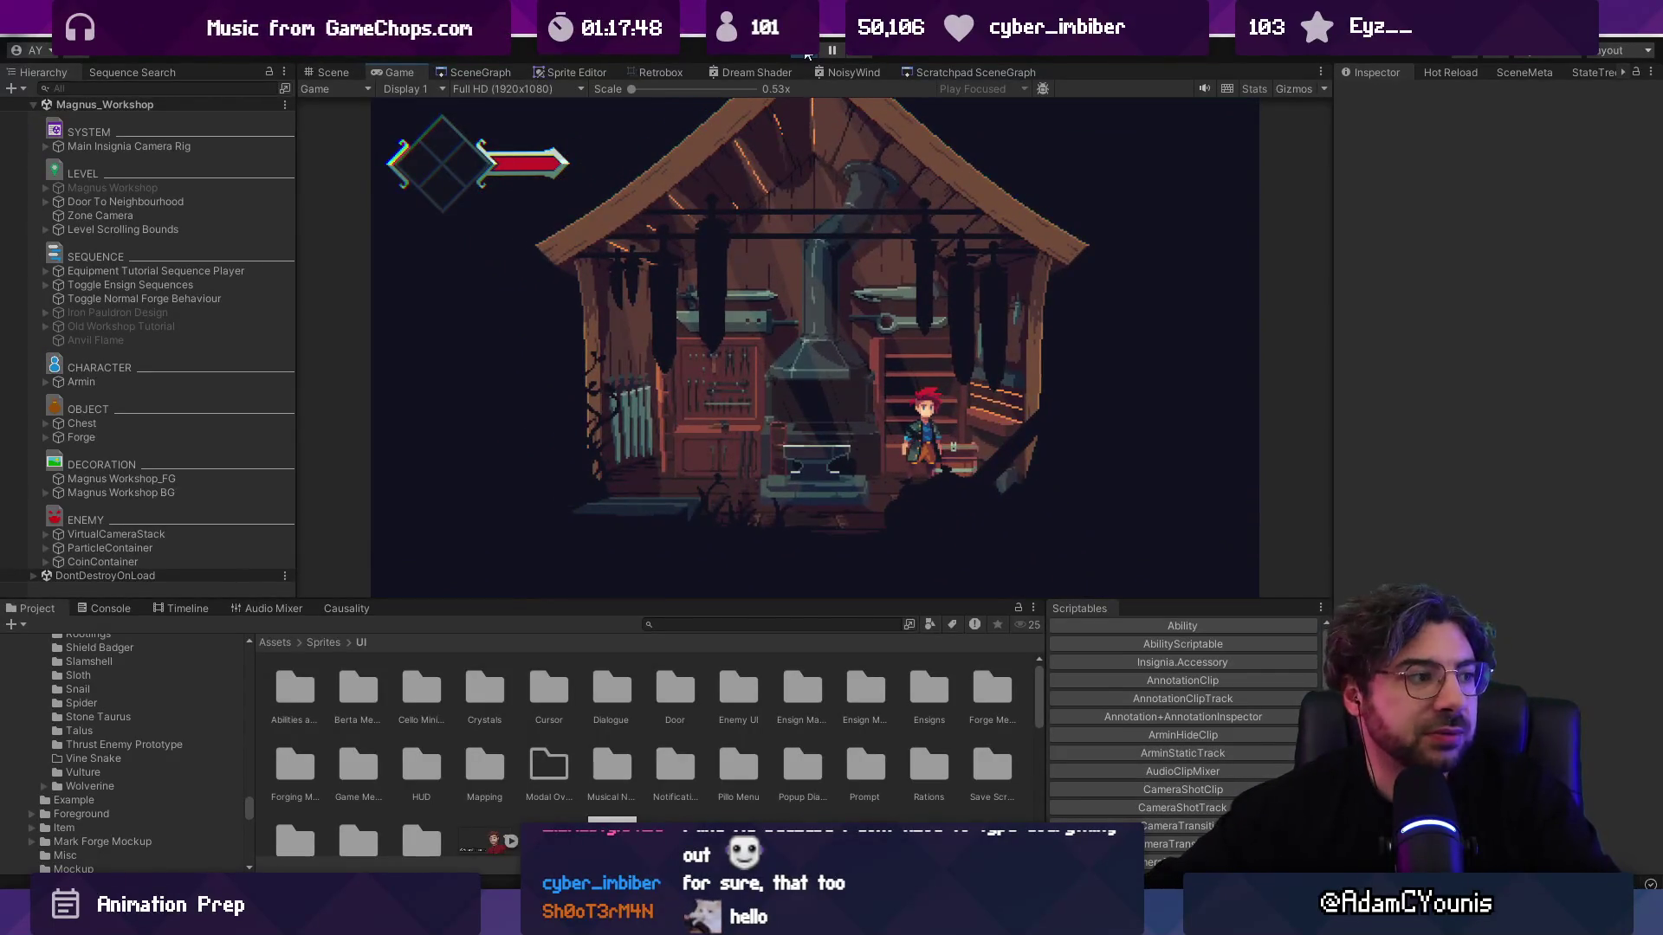
pyautogui.press('Escape')
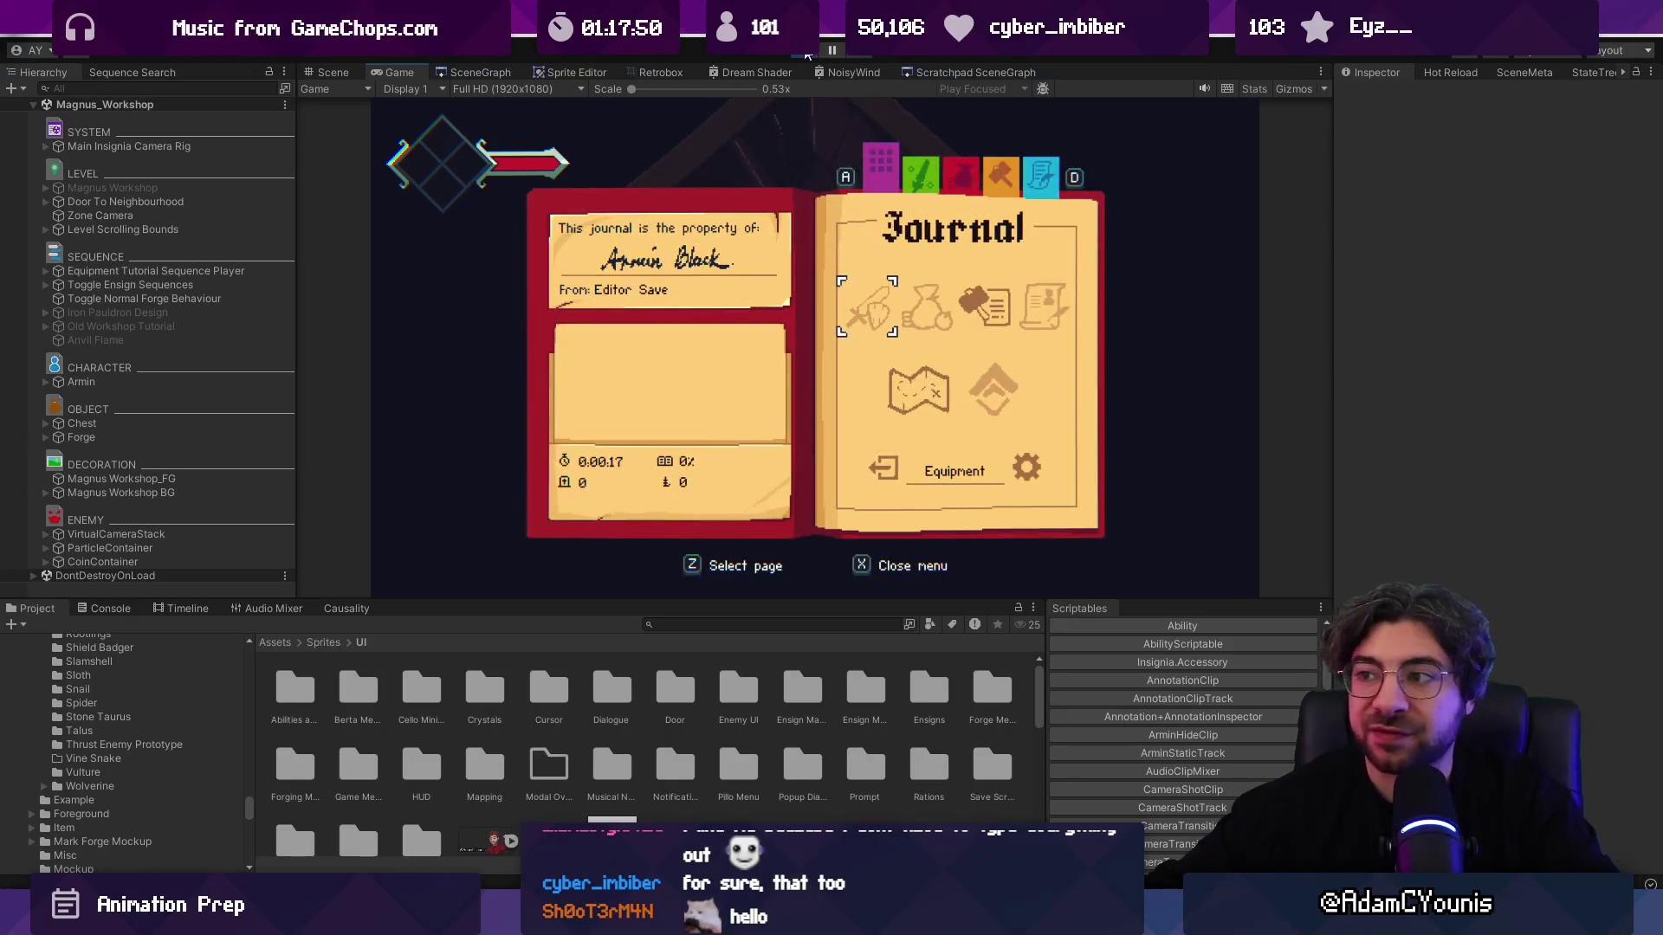
pyautogui.press('x')
pyautogui.press('Left')
# Step: Browse the Designs to Forge list, selecting Iron Pauldron, then walk out of the workshop
pyautogui.press('z')
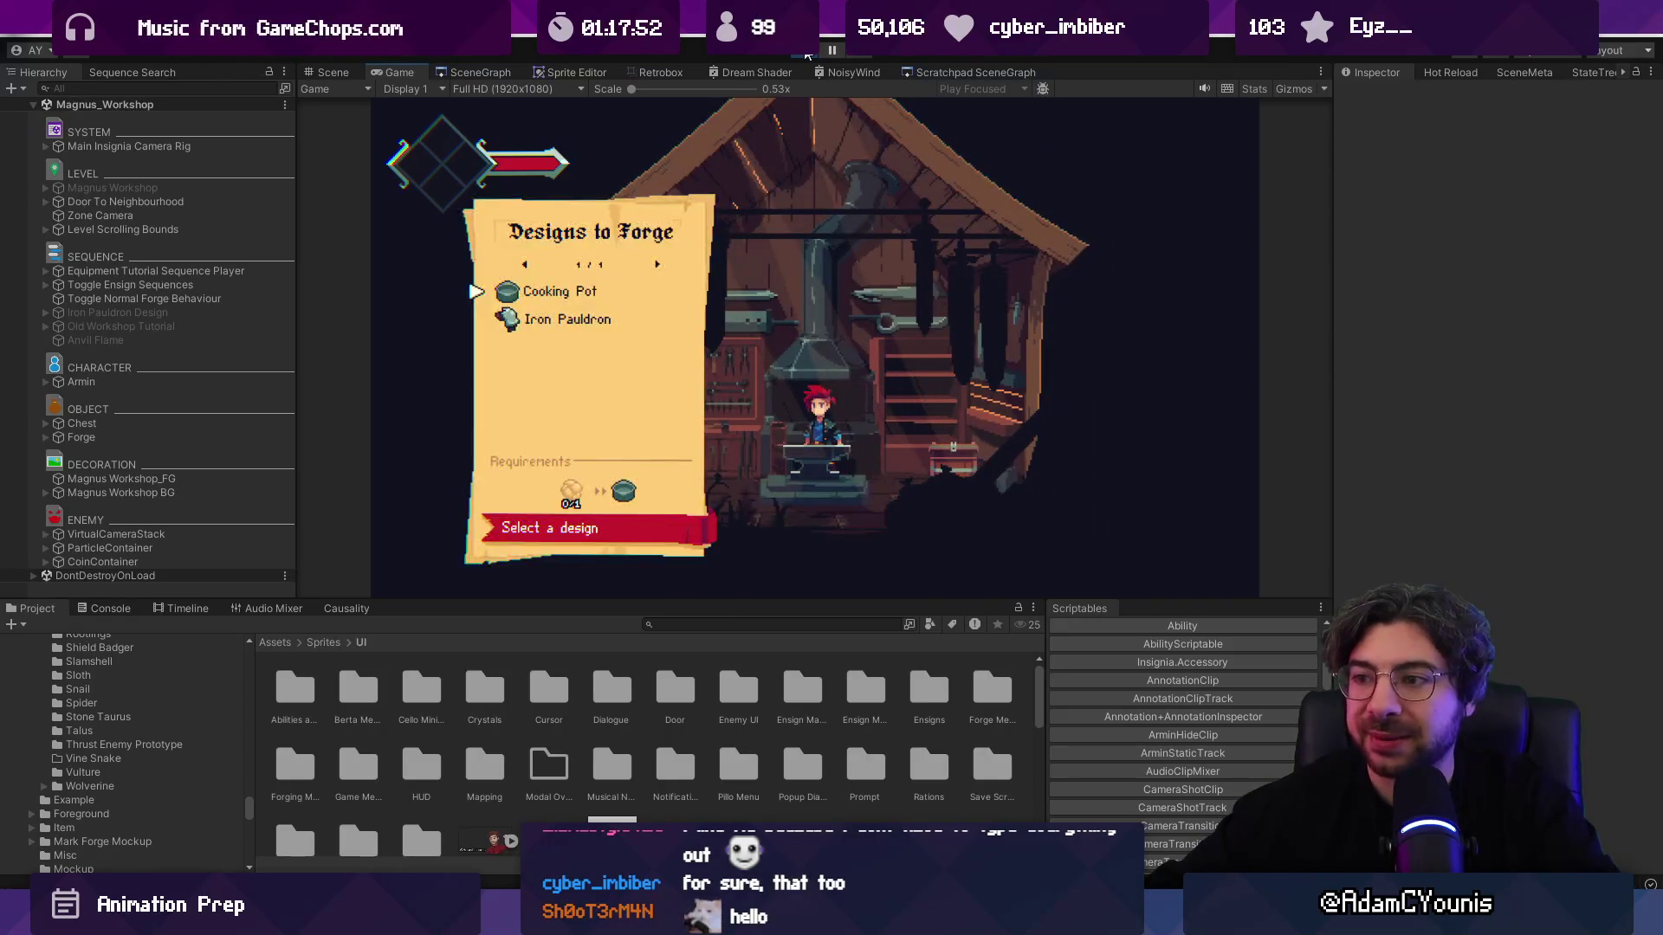
pyautogui.press('Down')
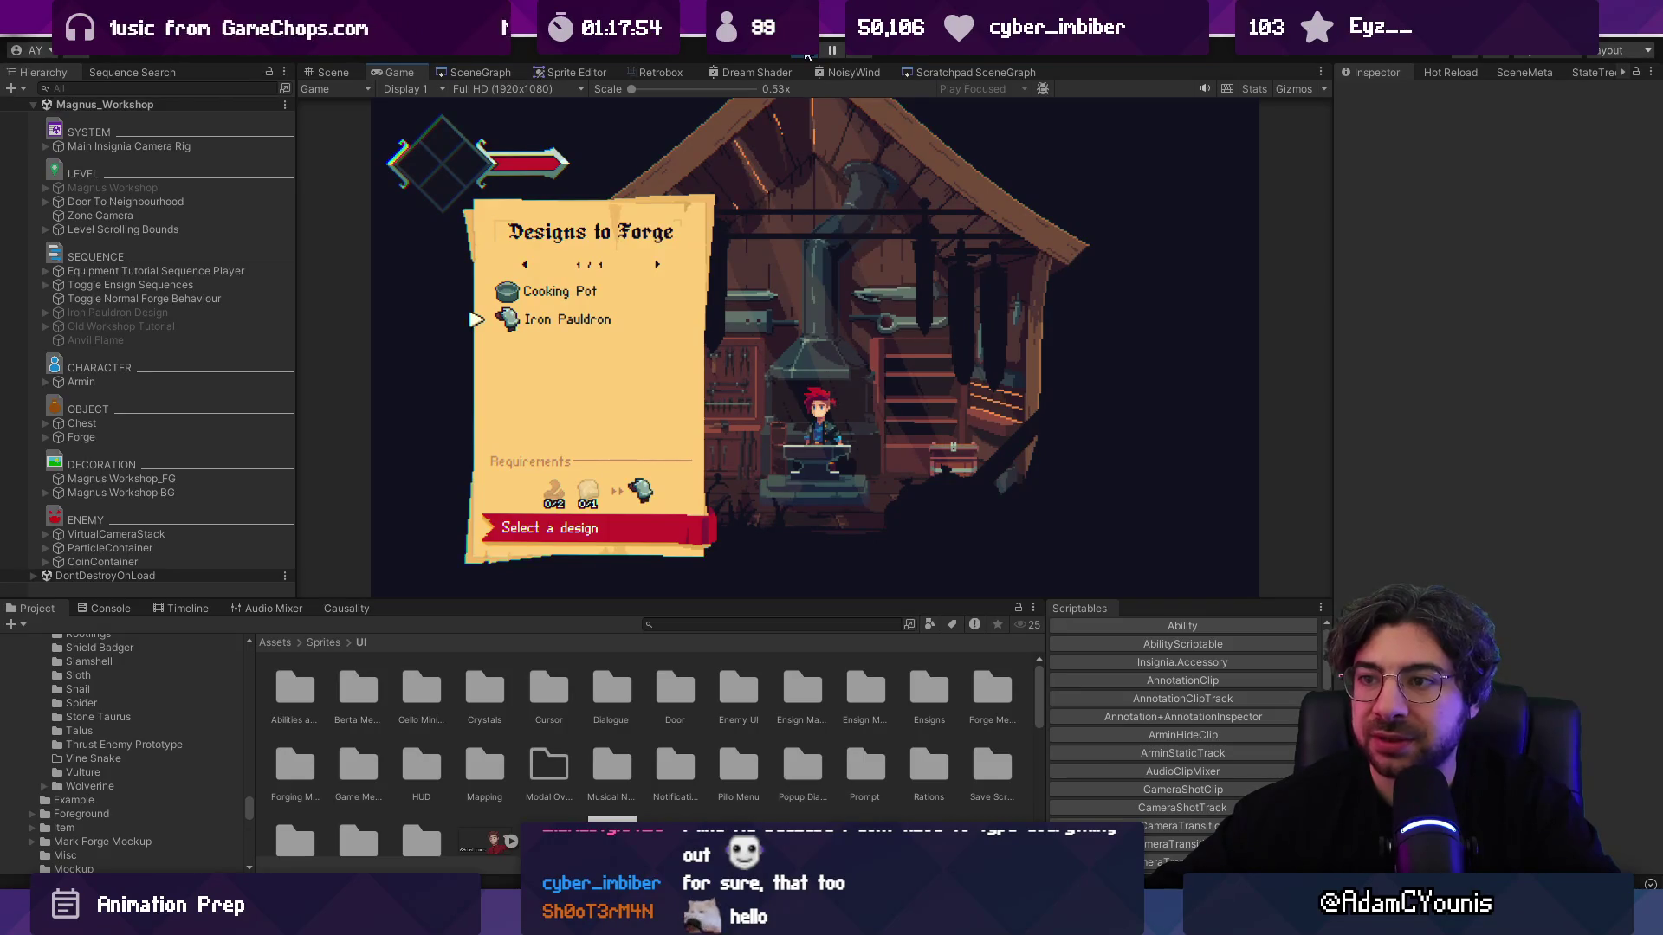
pyautogui.press('x')
pyautogui.press('Left')
pyautogui.press('Right')
pyautogui.press('z')
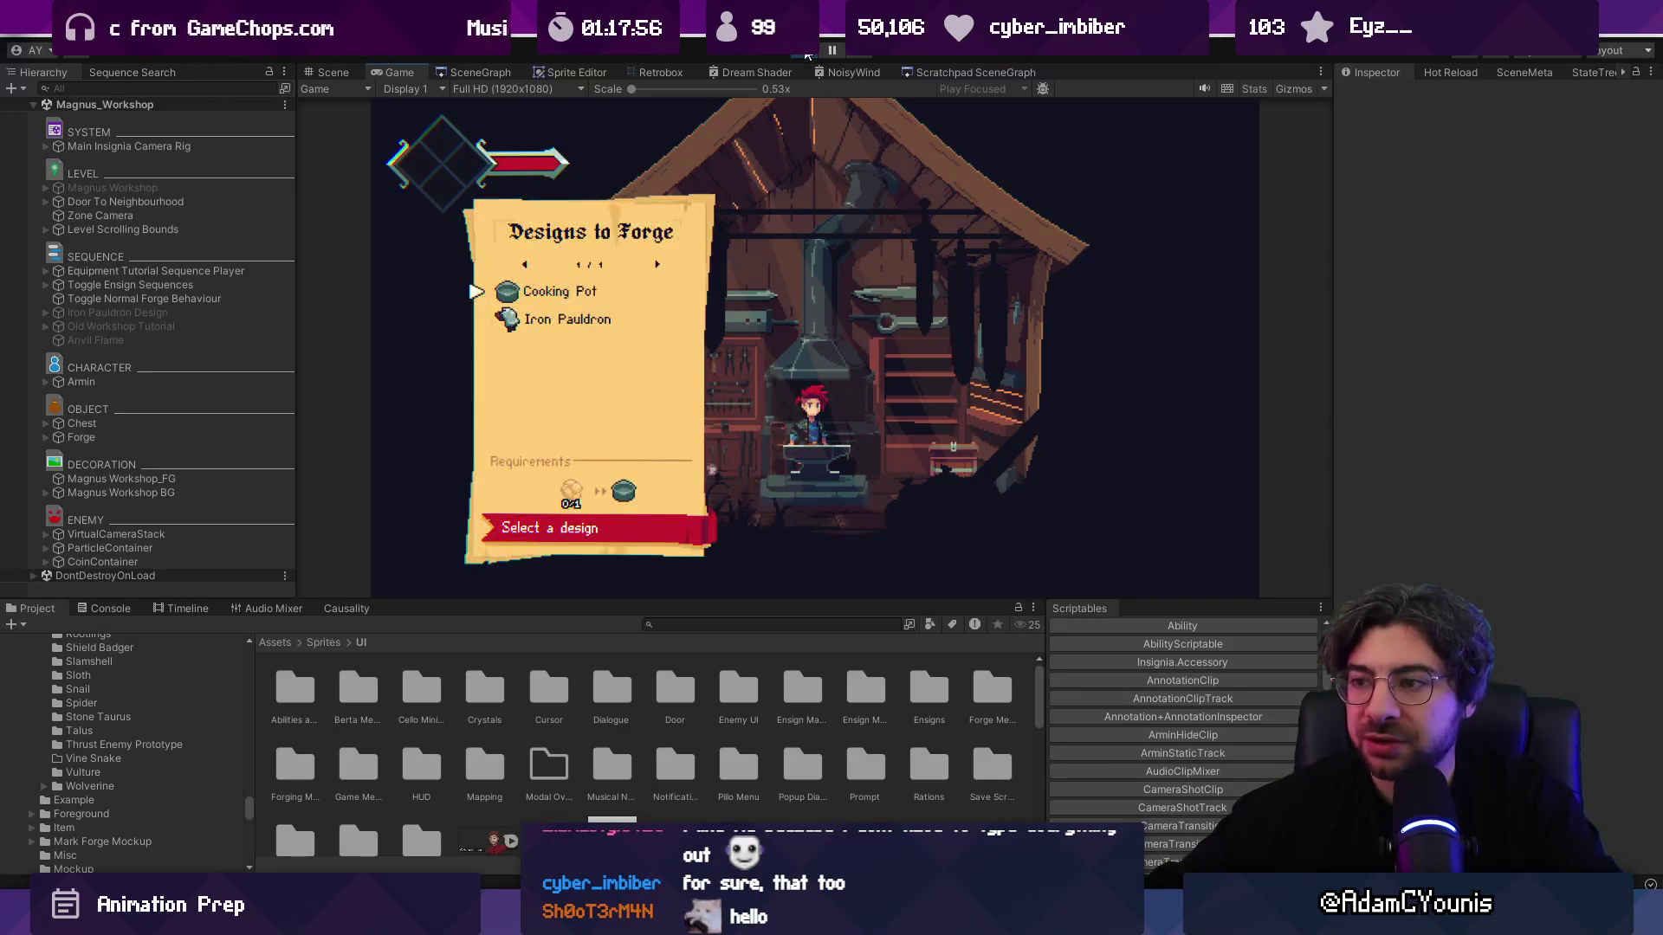
pyautogui.press('x')
pyautogui.press('Left')
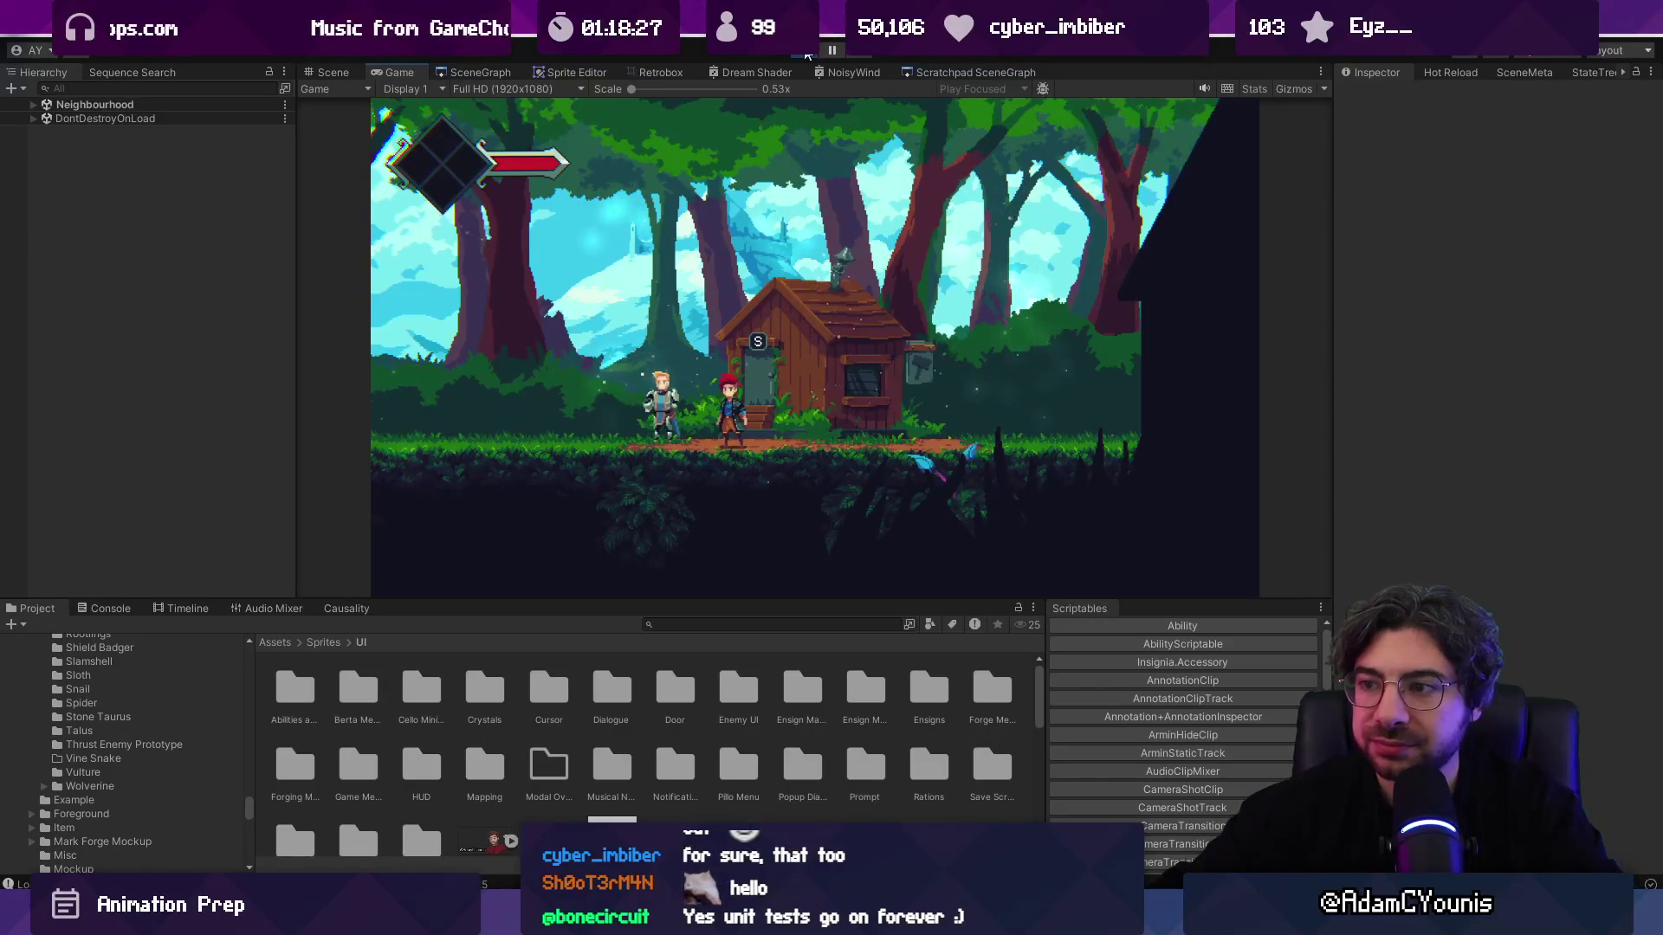
# Step: Open the journal's Inventory page showing one Sandwich, and make the game fullscreen
pyautogui.press('Escape')
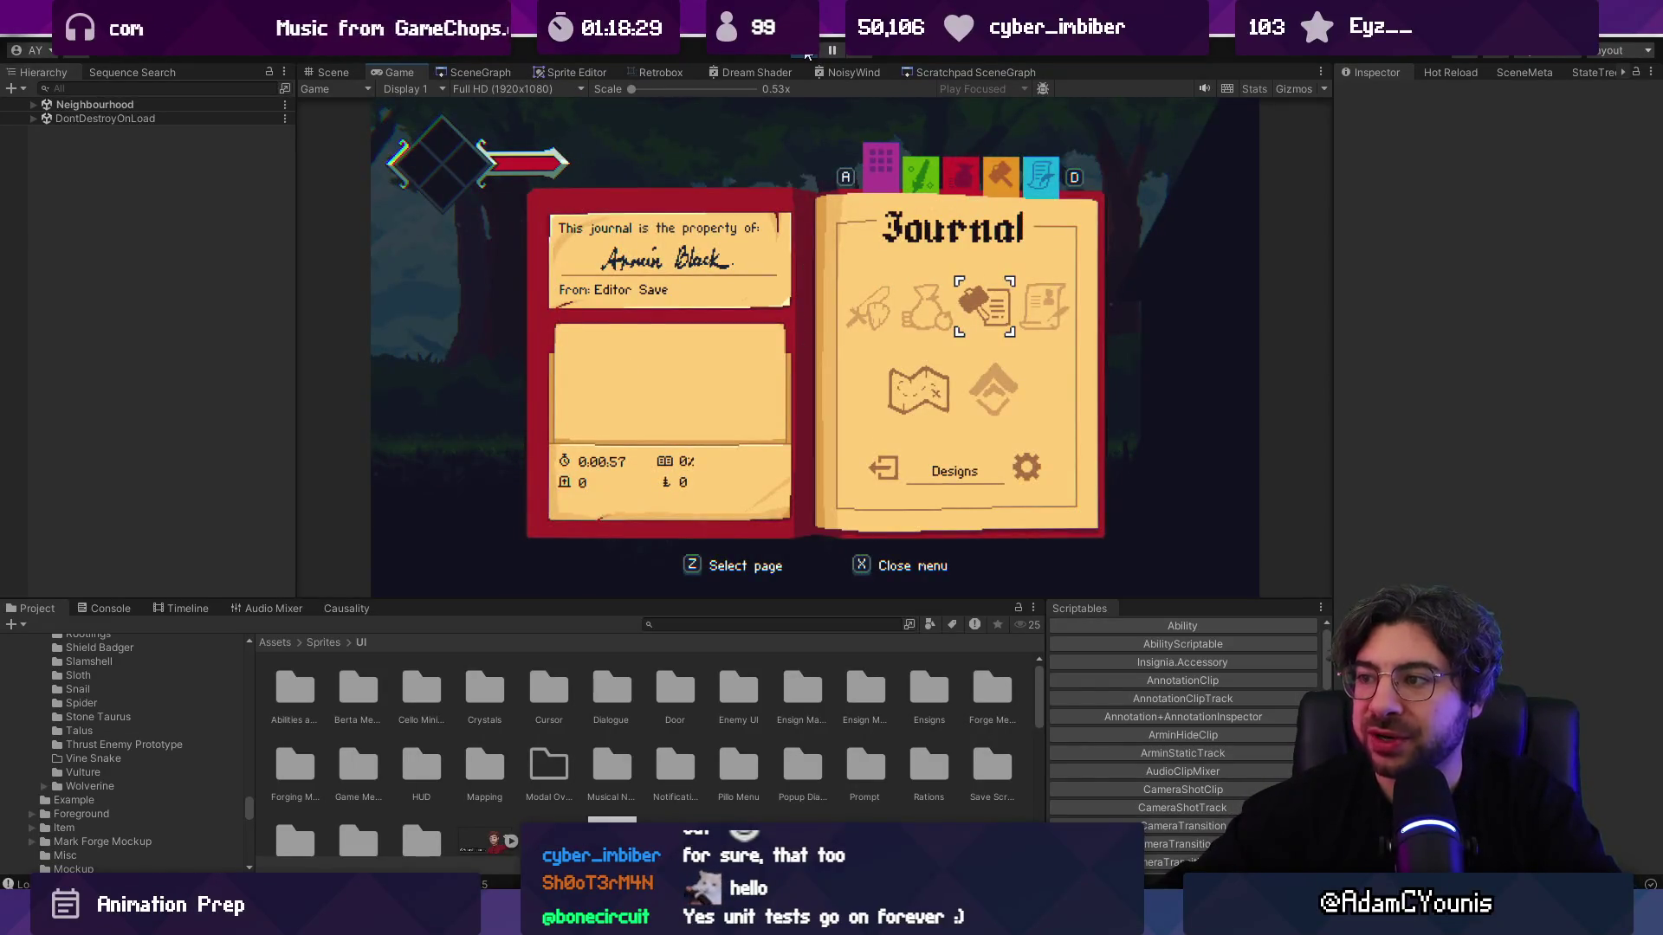
pyautogui.press('Escape')
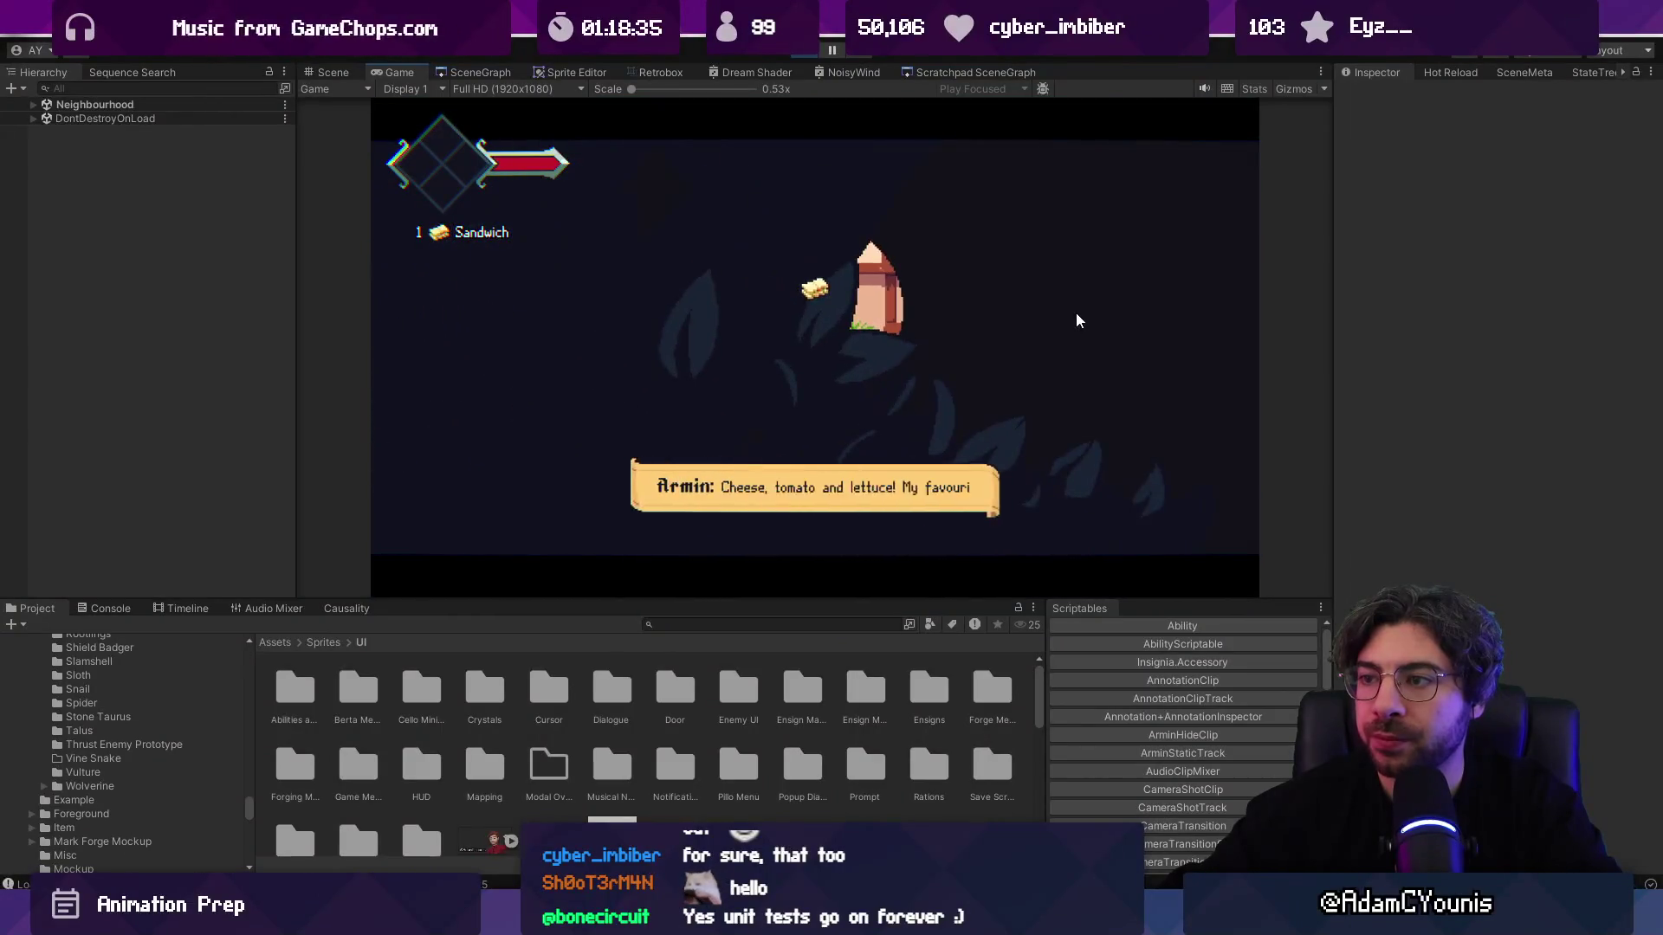
pyautogui.press('Escape')
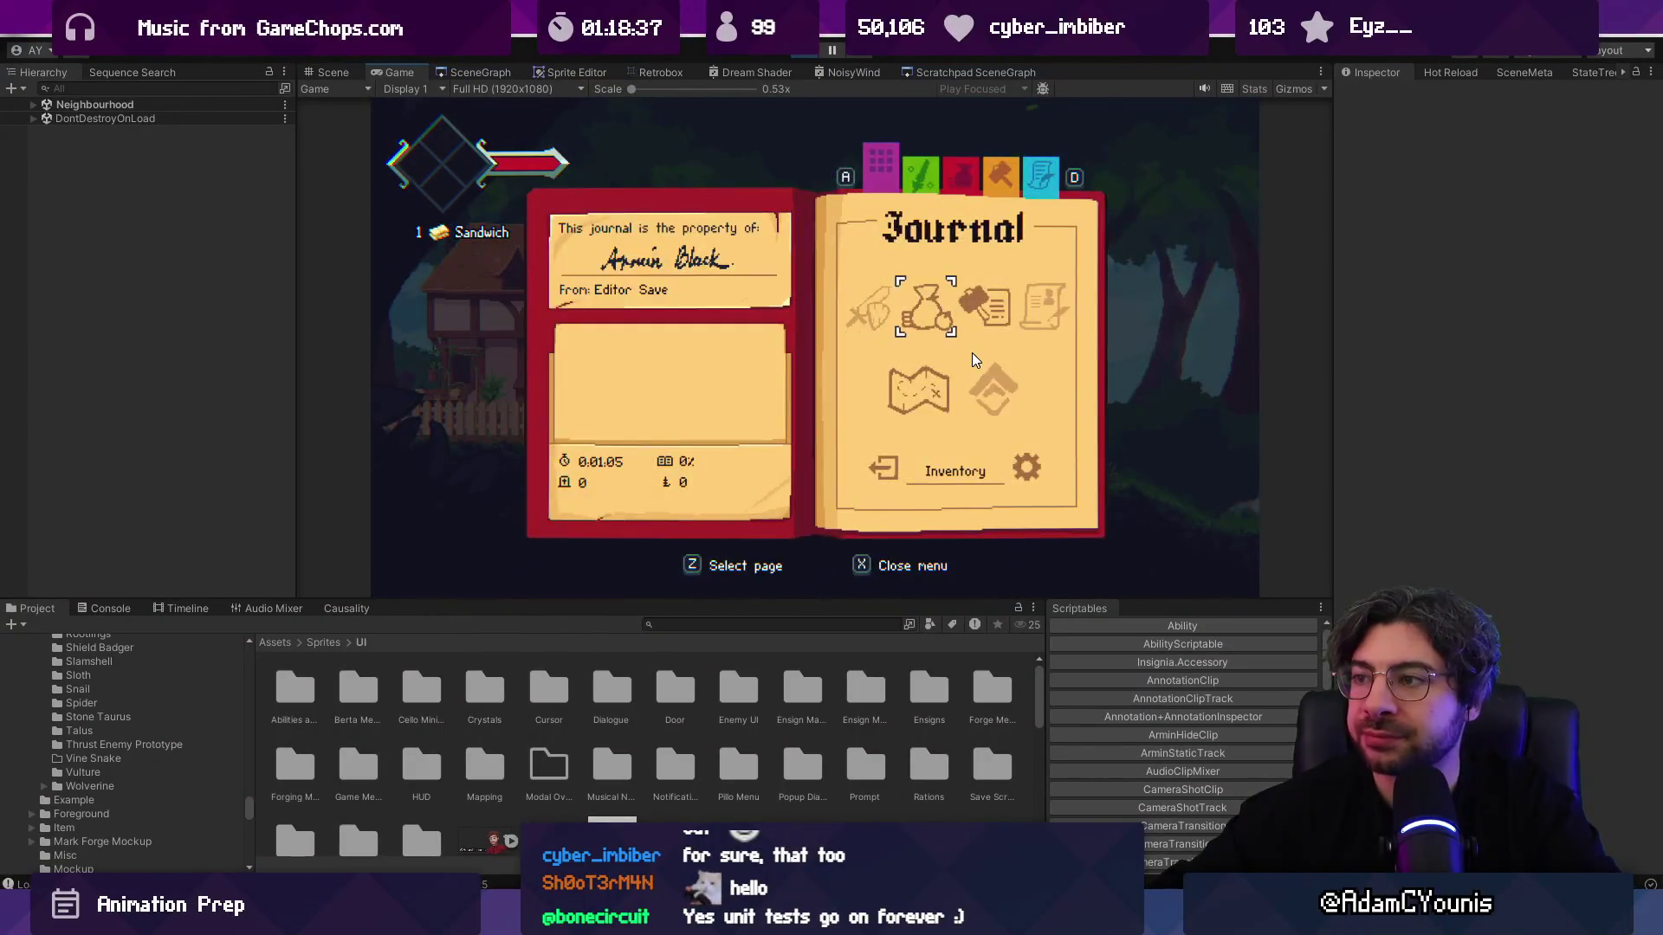
pyautogui.press('a')
pyautogui.press('F11')
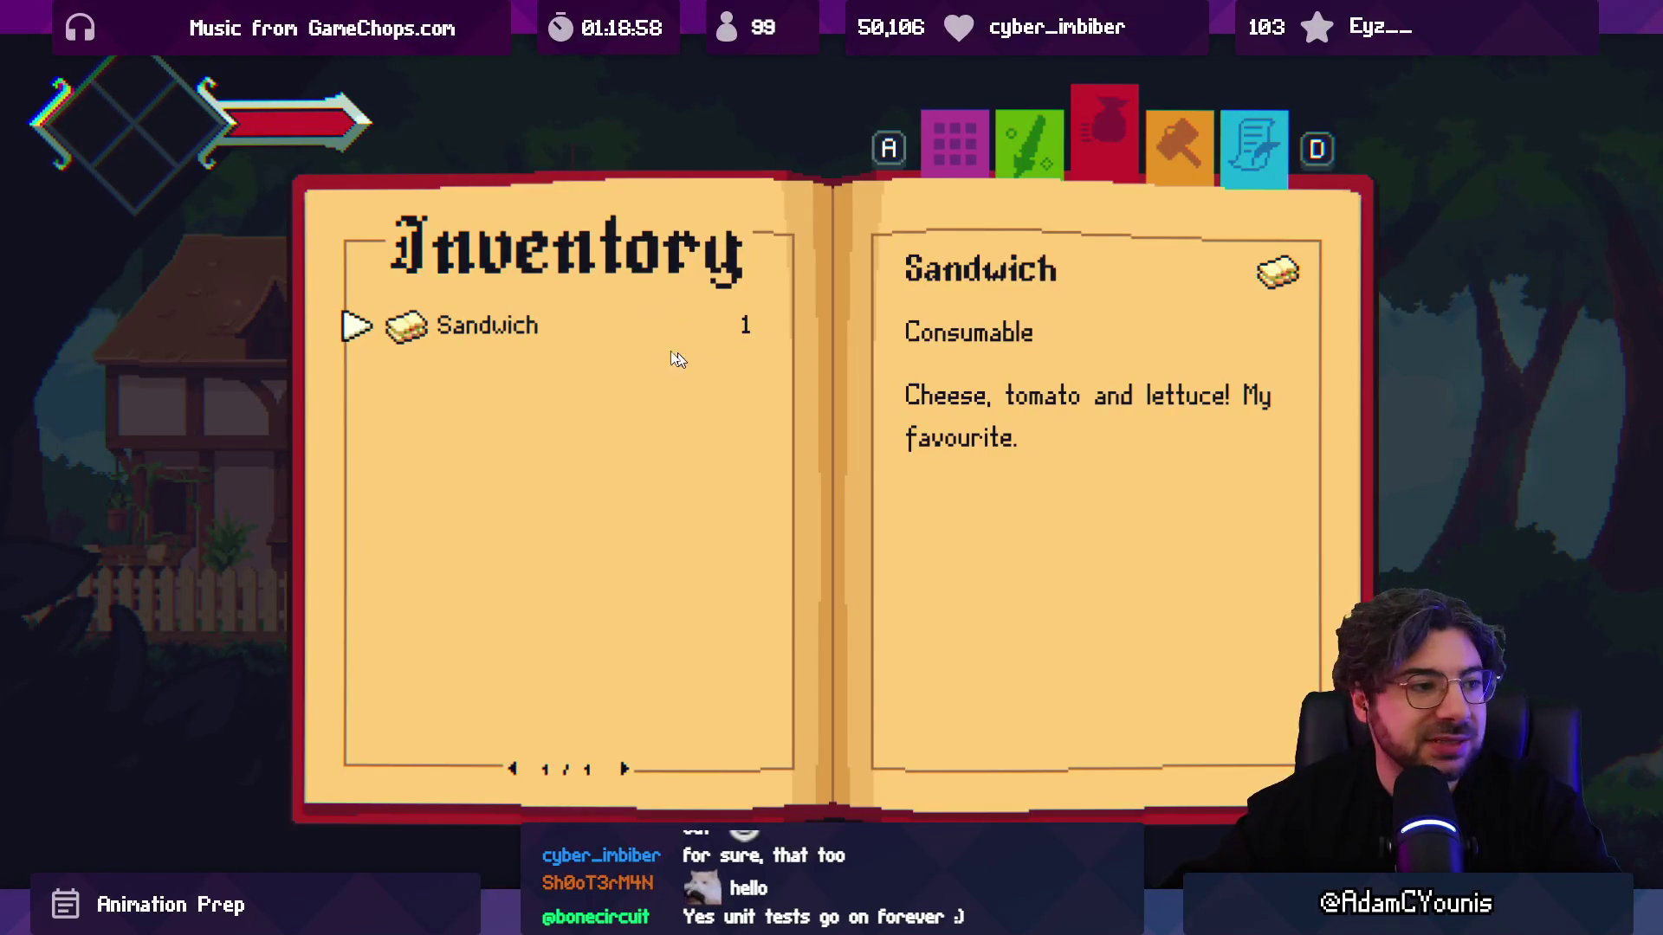
# Step: Close the inventory, reopen the journal's Inventory page, then resume the game
pyautogui.press('Escape')
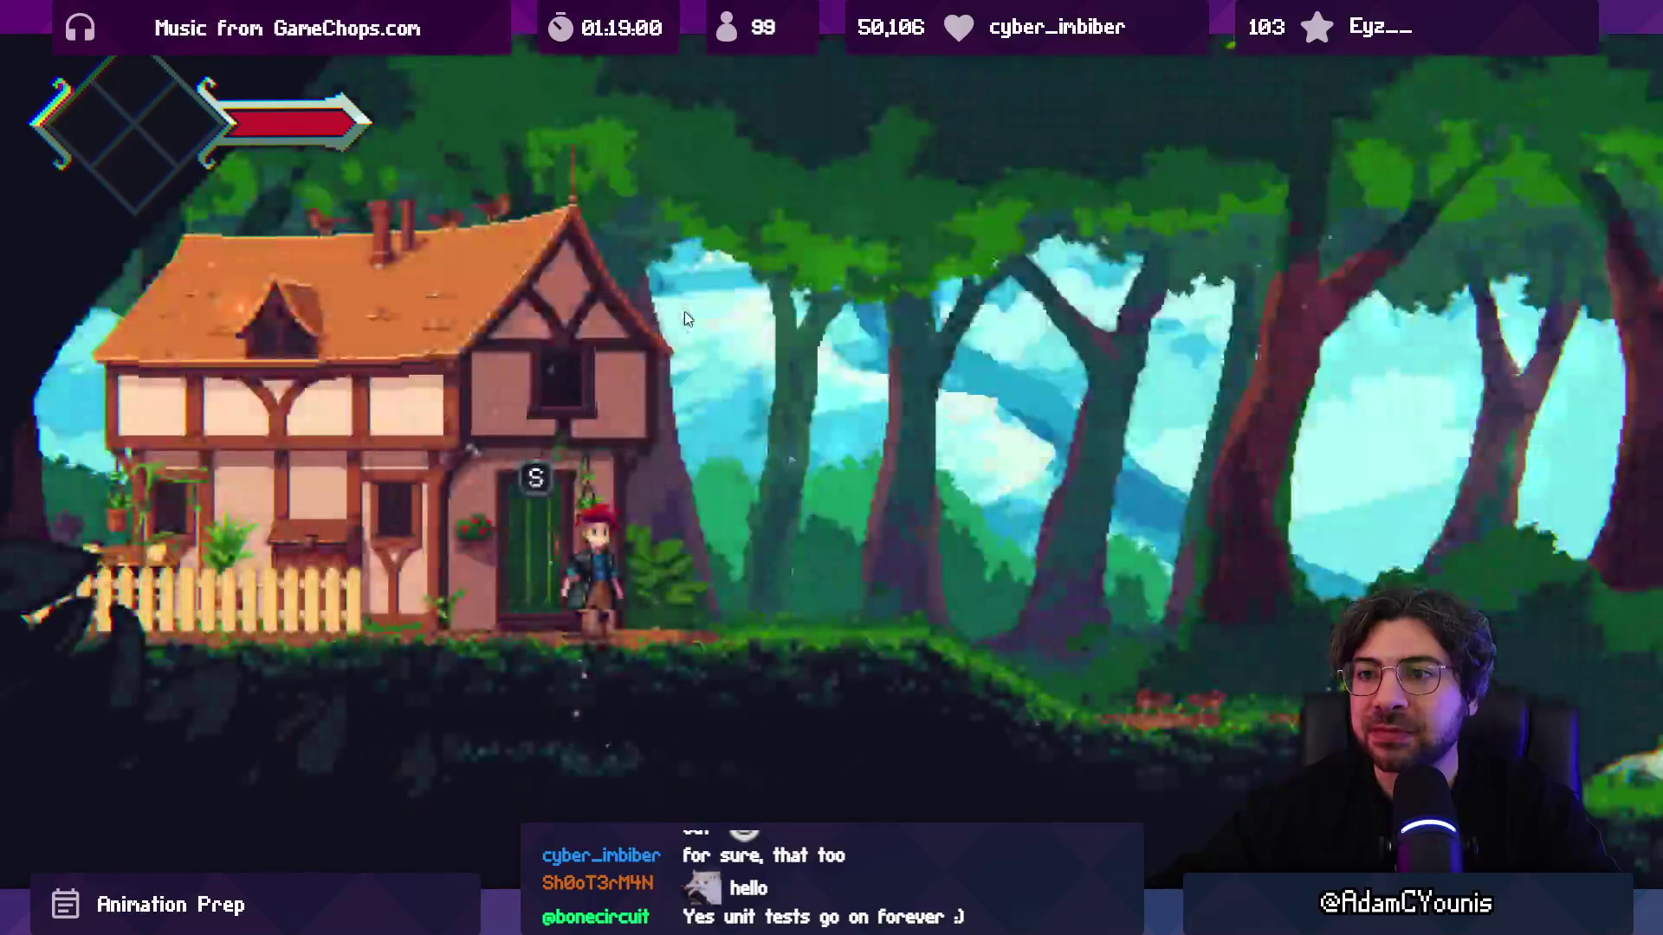
pyautogui.press('Escape')
pyautogui.press('d')
pyautogui.press('Return')
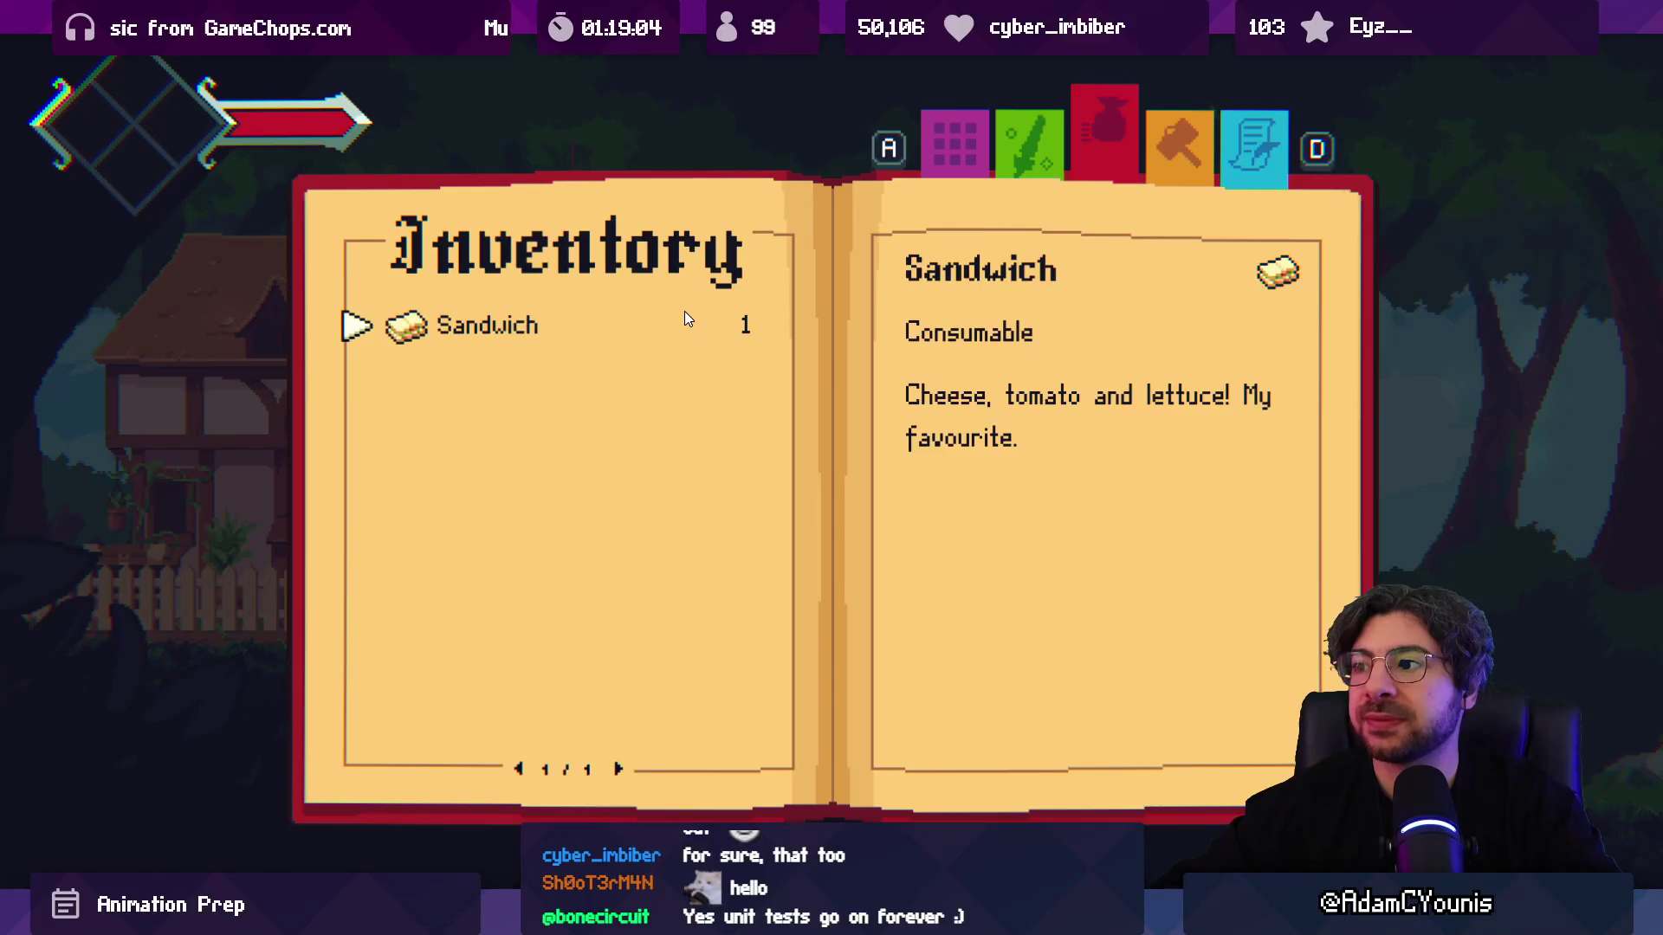
pyautogui.press('Escape')
pyautogui.press('Escape')
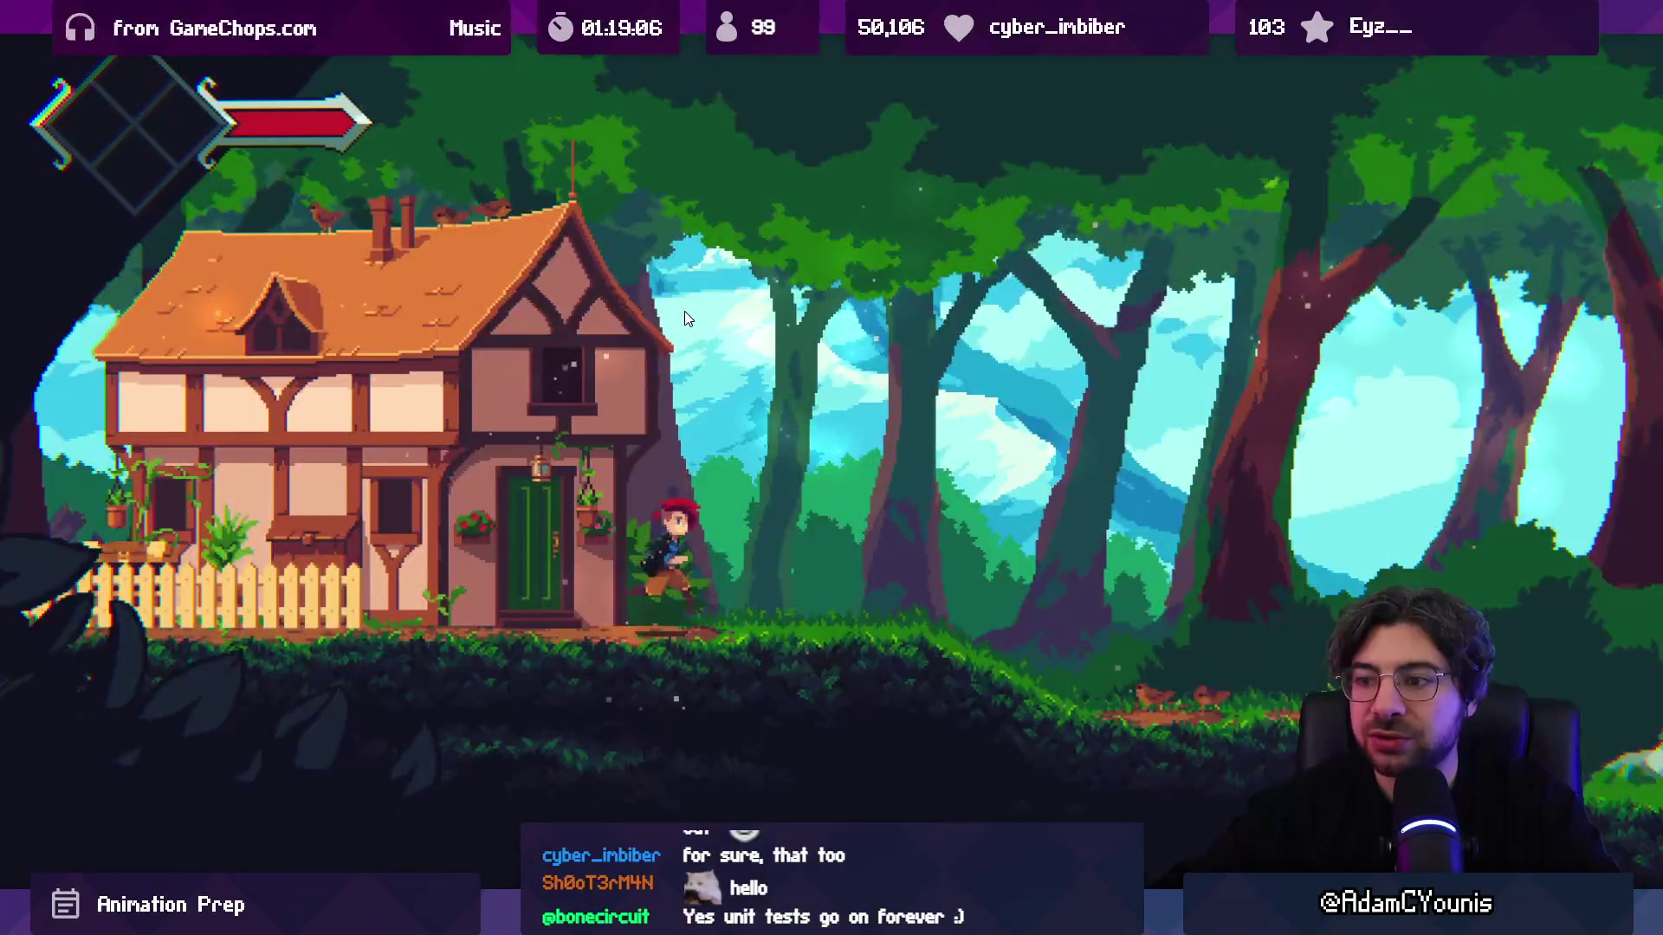
# Step: Walk right past the house, check the journal's Designs page, and return to the door
pyautogui.press('d')
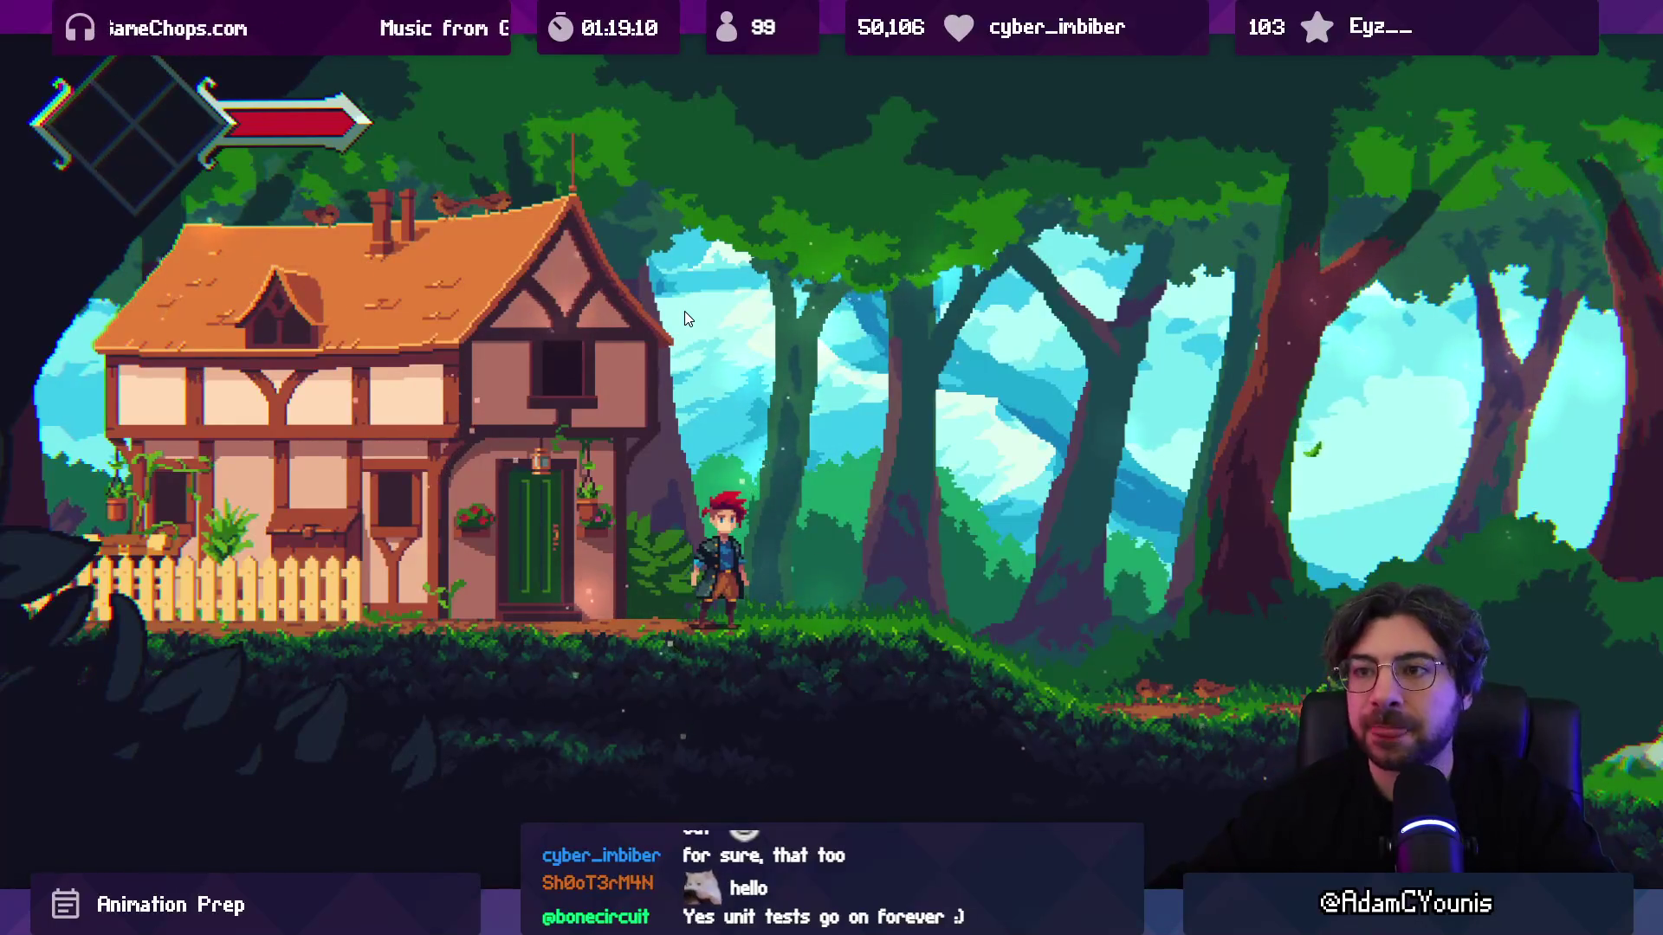
pyautogui.press('d')
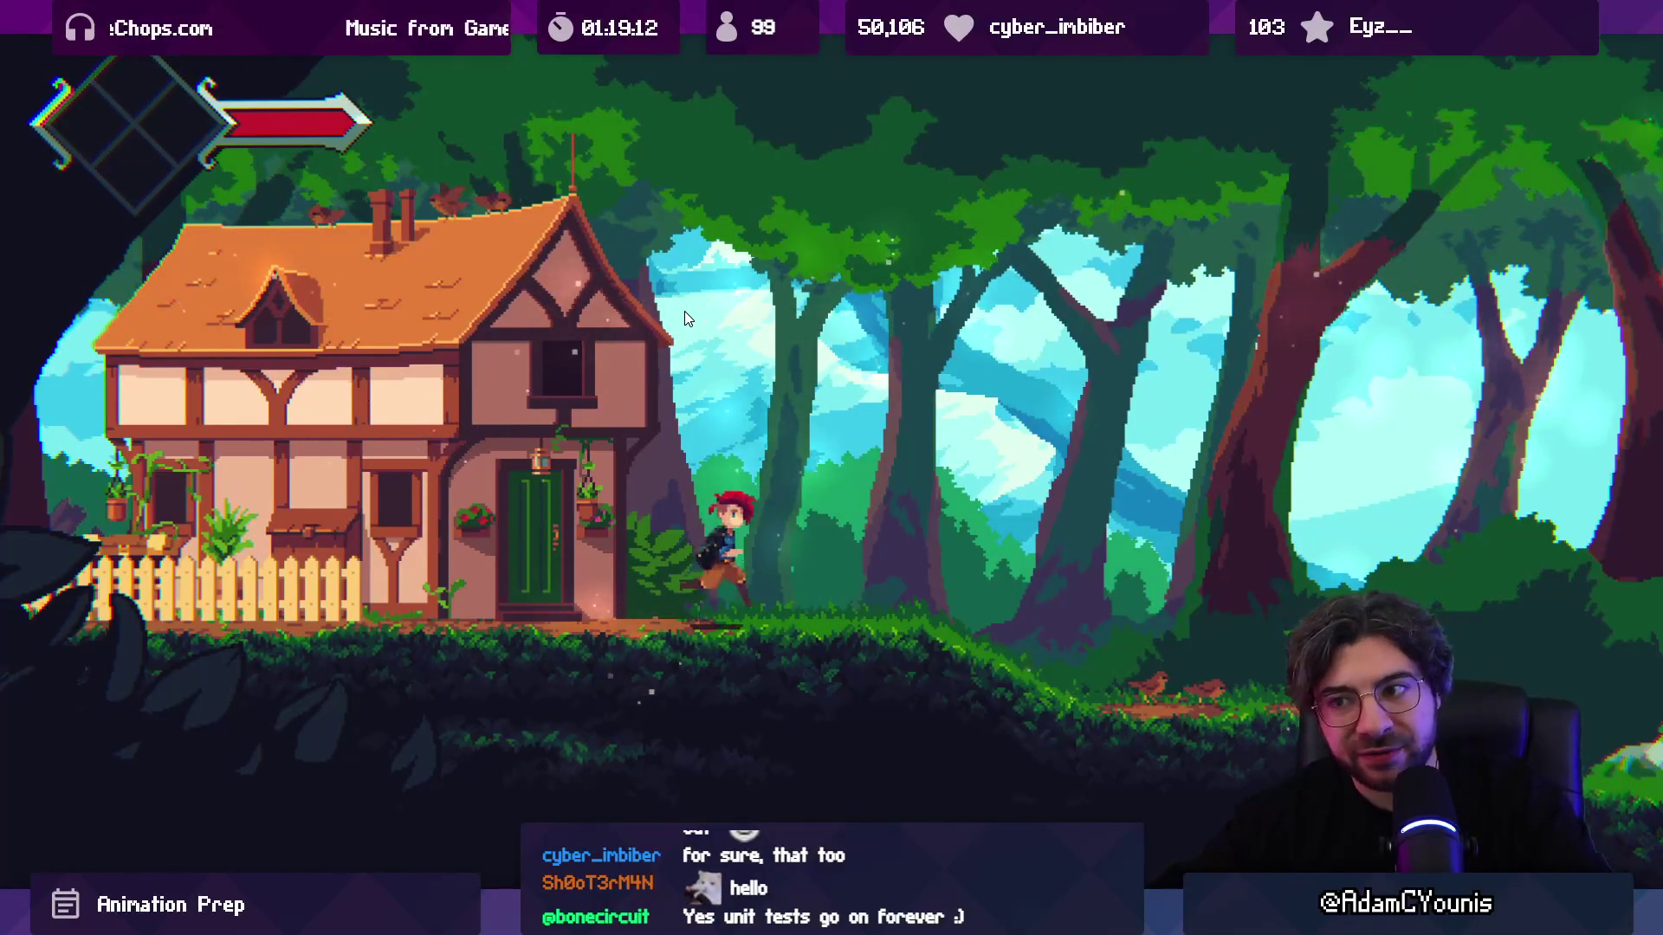
pyautogui.press('Escape')
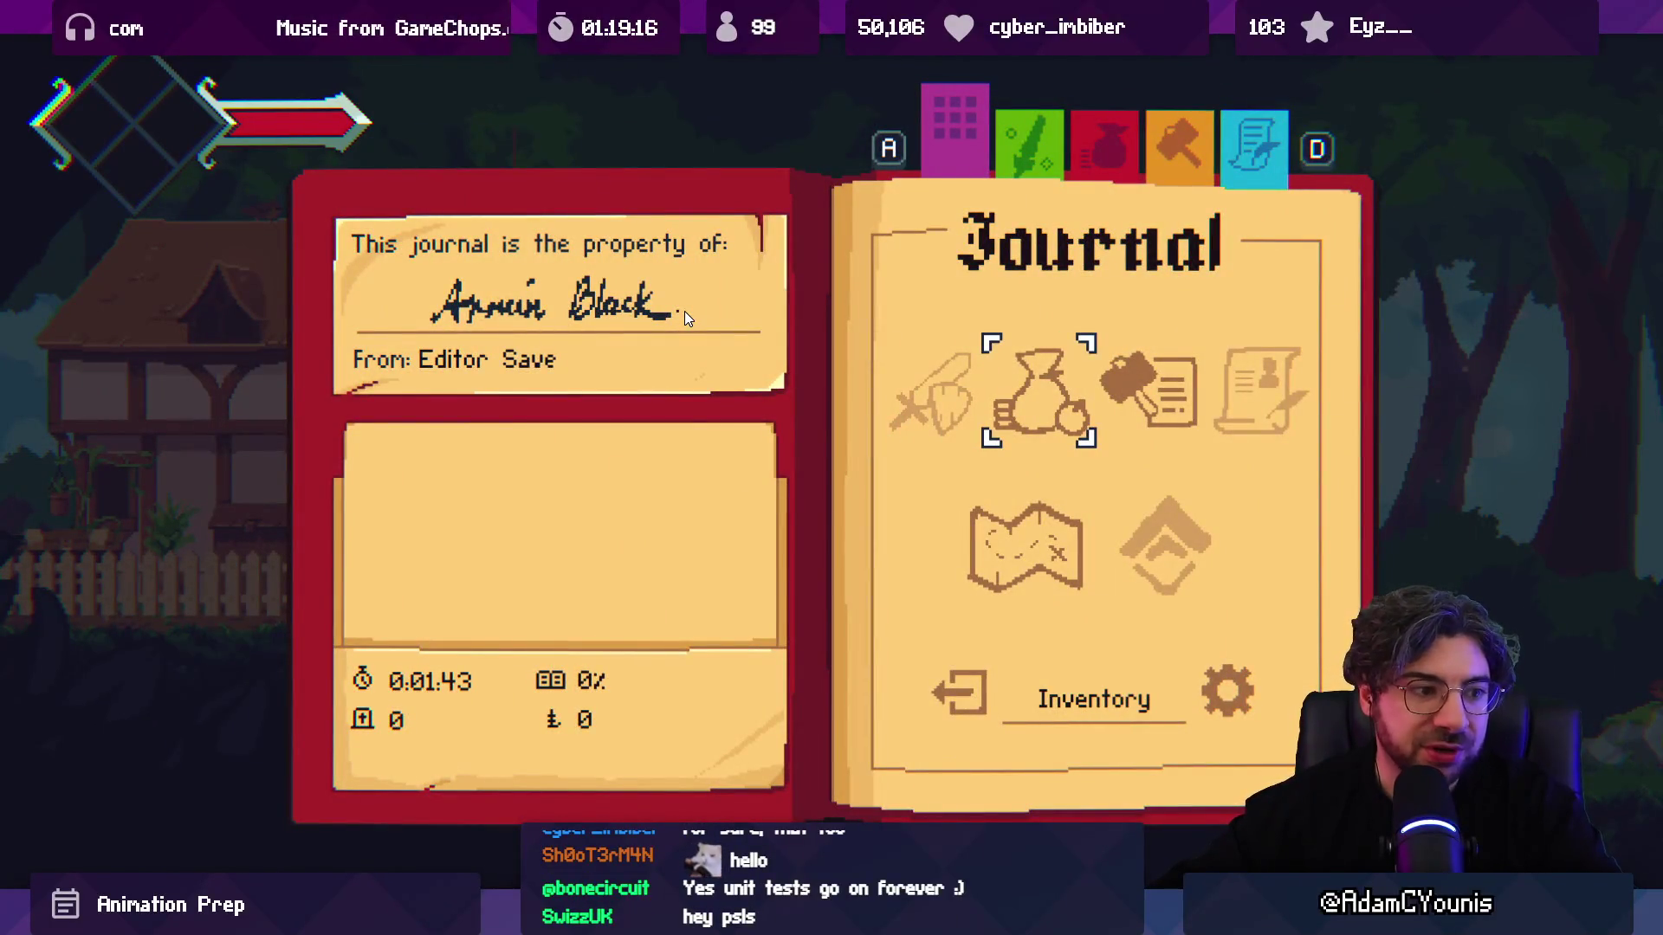
pyautogui.press('Right')
pyautogui.press('Down')
pyautogui.press('Up')
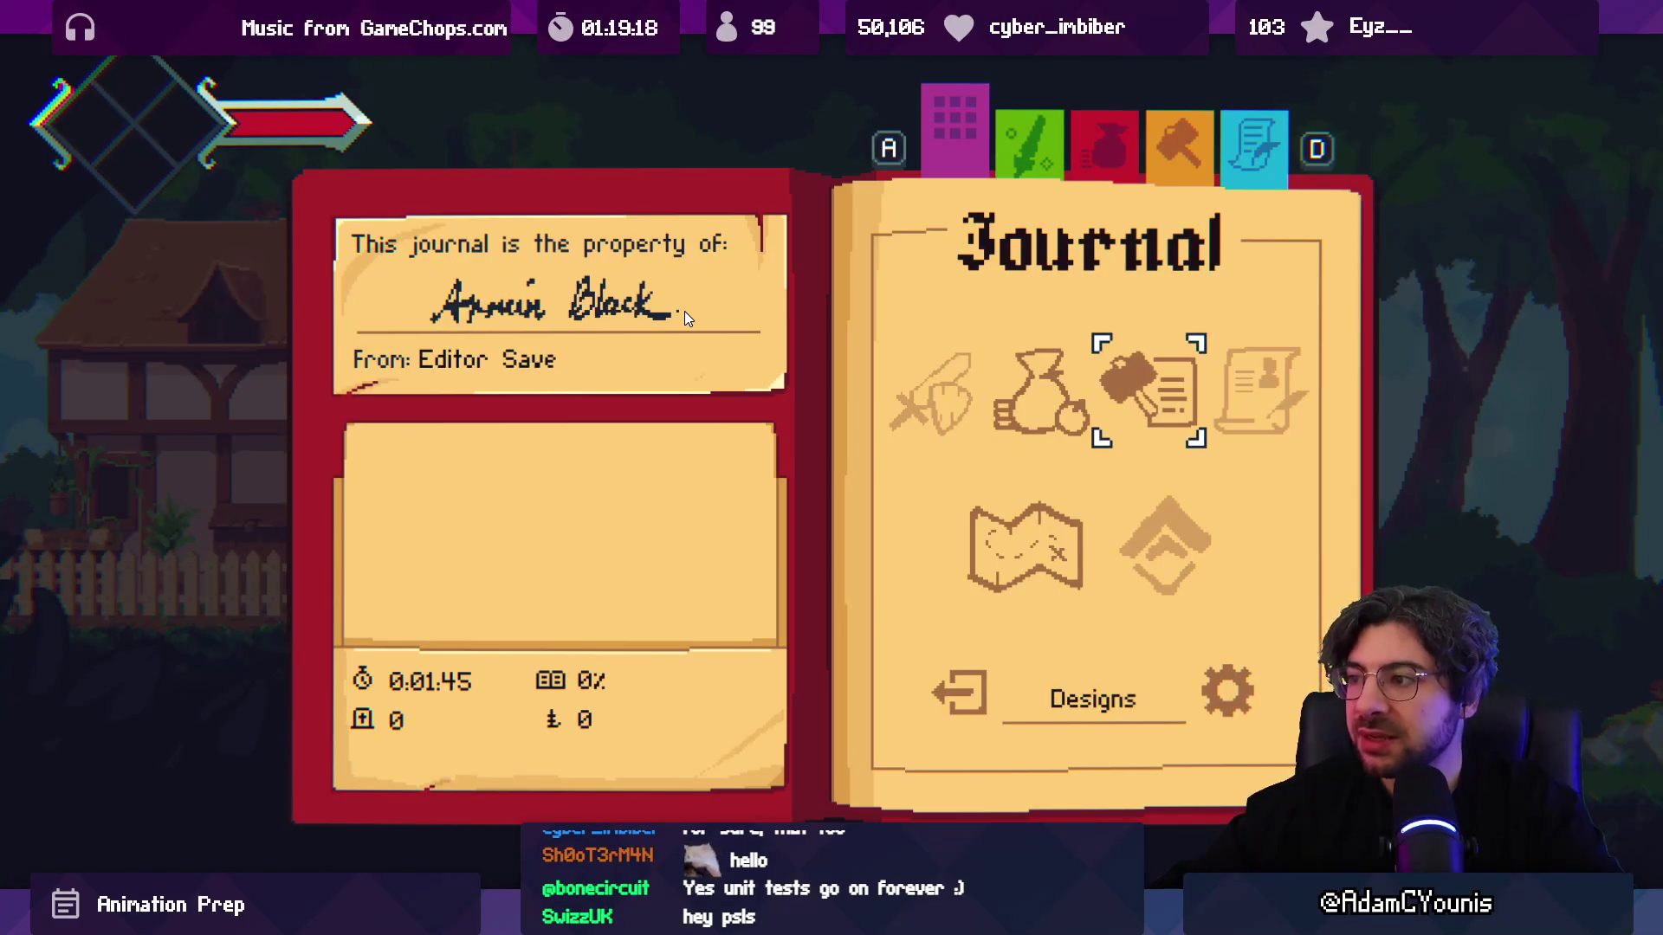
pyautogui.press('Escape')
pyautogui.press('a')
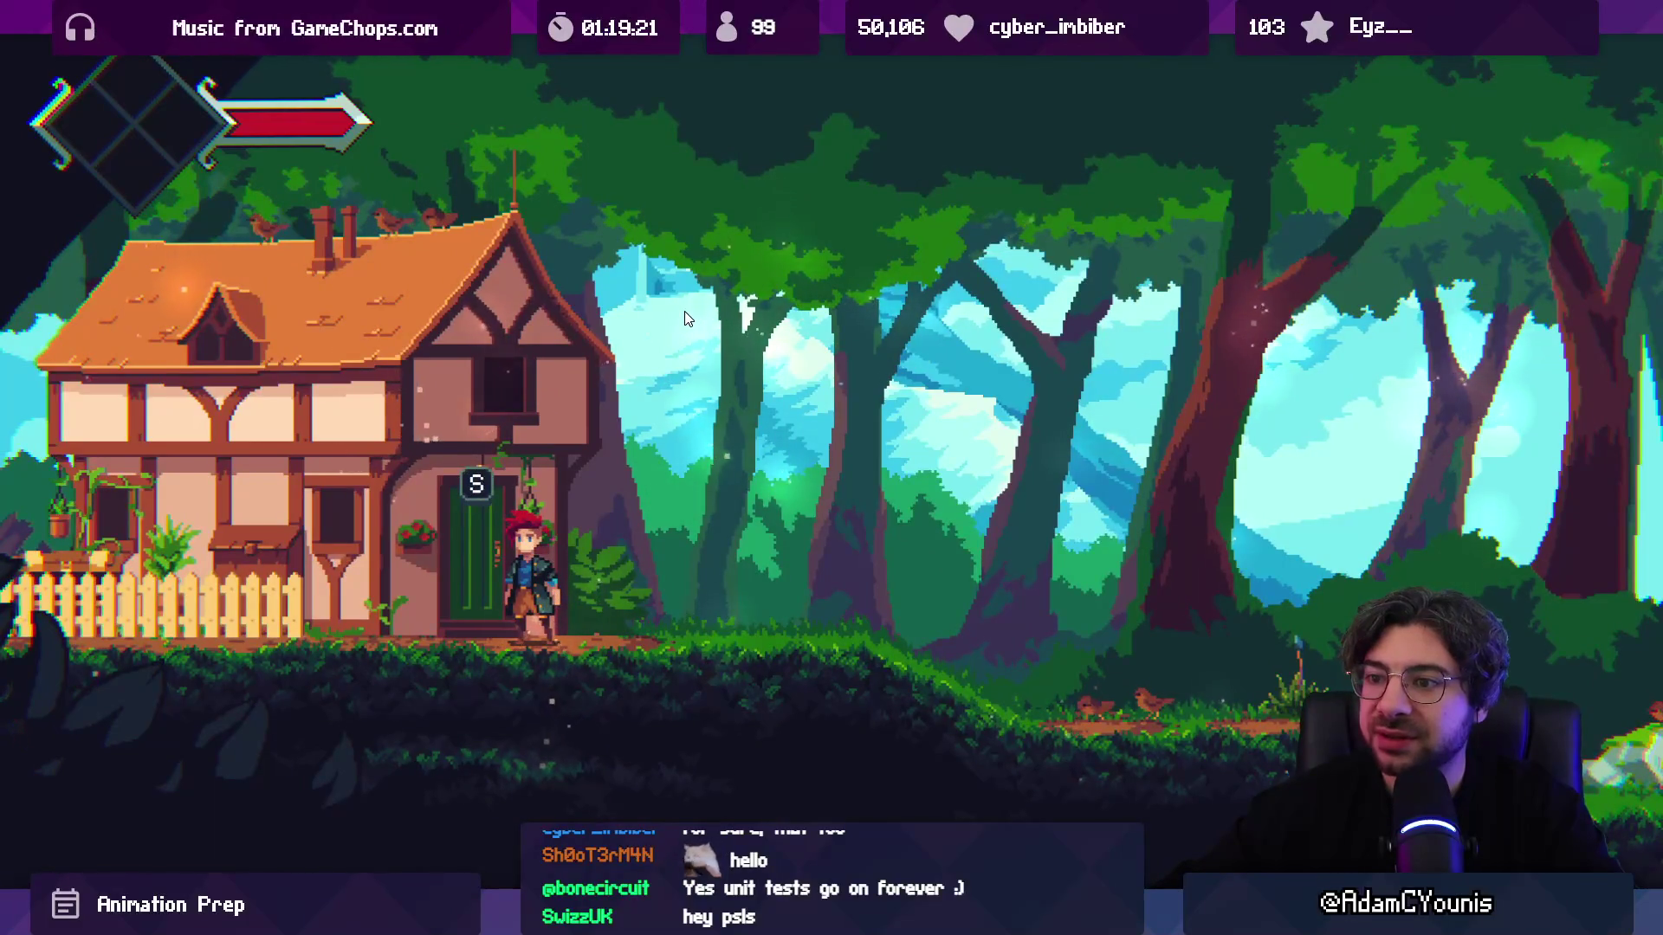
# Step: Run back and forth in the forest, swing an attack, then stop the playtest
pyautogui.press('d')
pyautogui.press('Right')
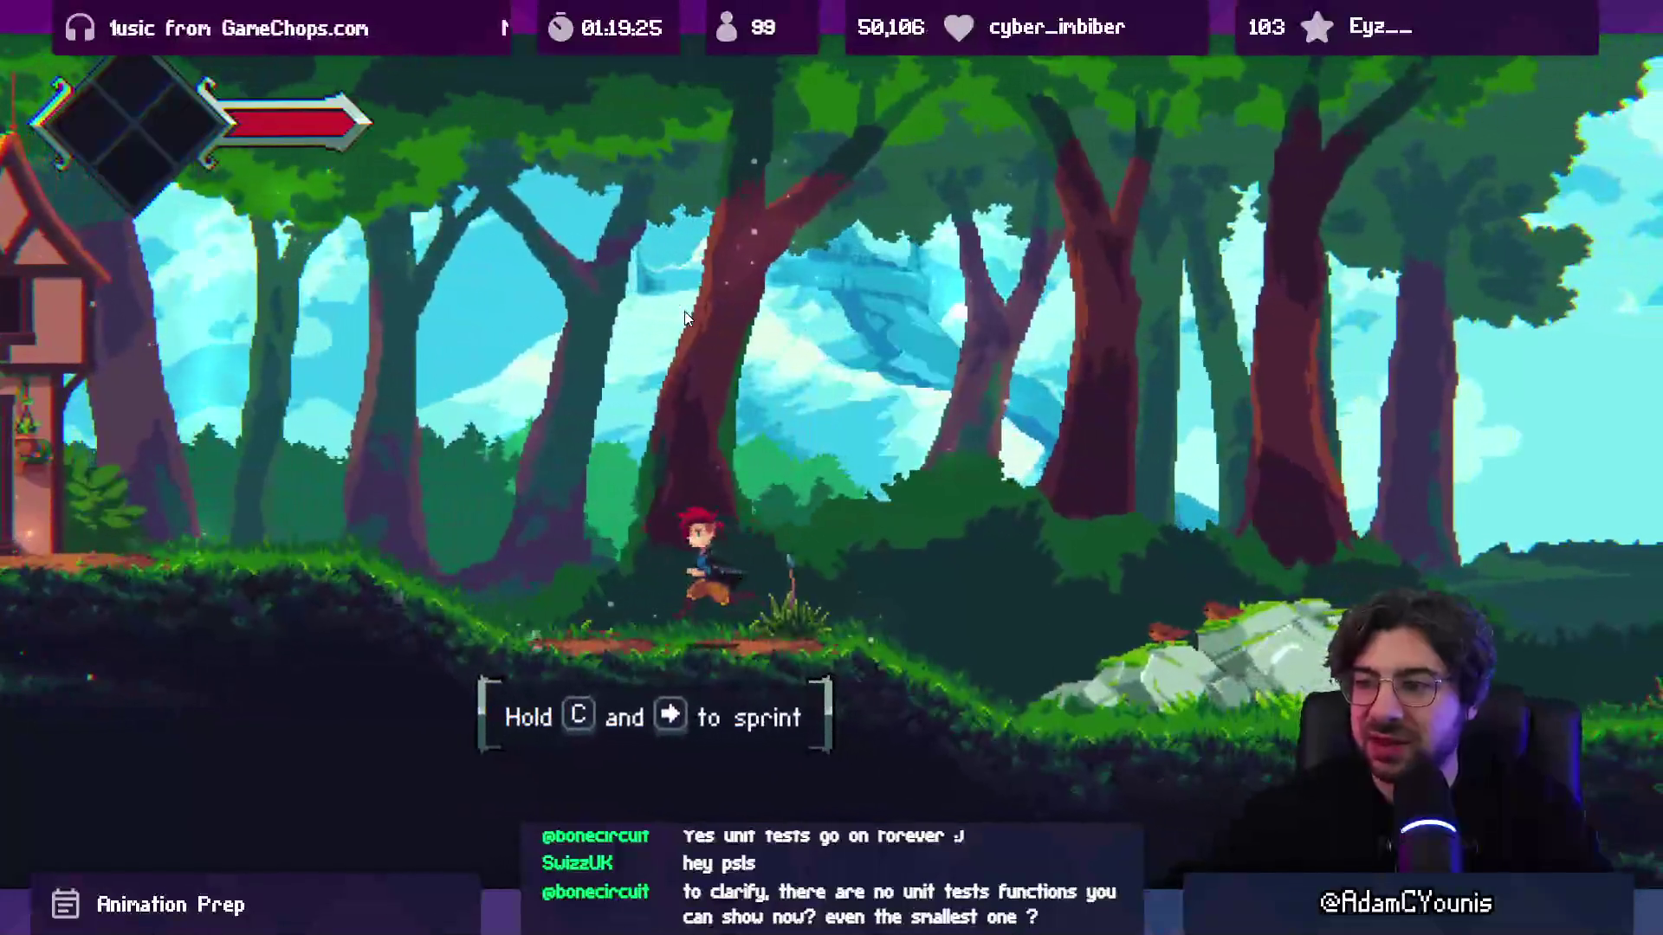
pyautogui.press('Left')
pyautogui.press('Right')
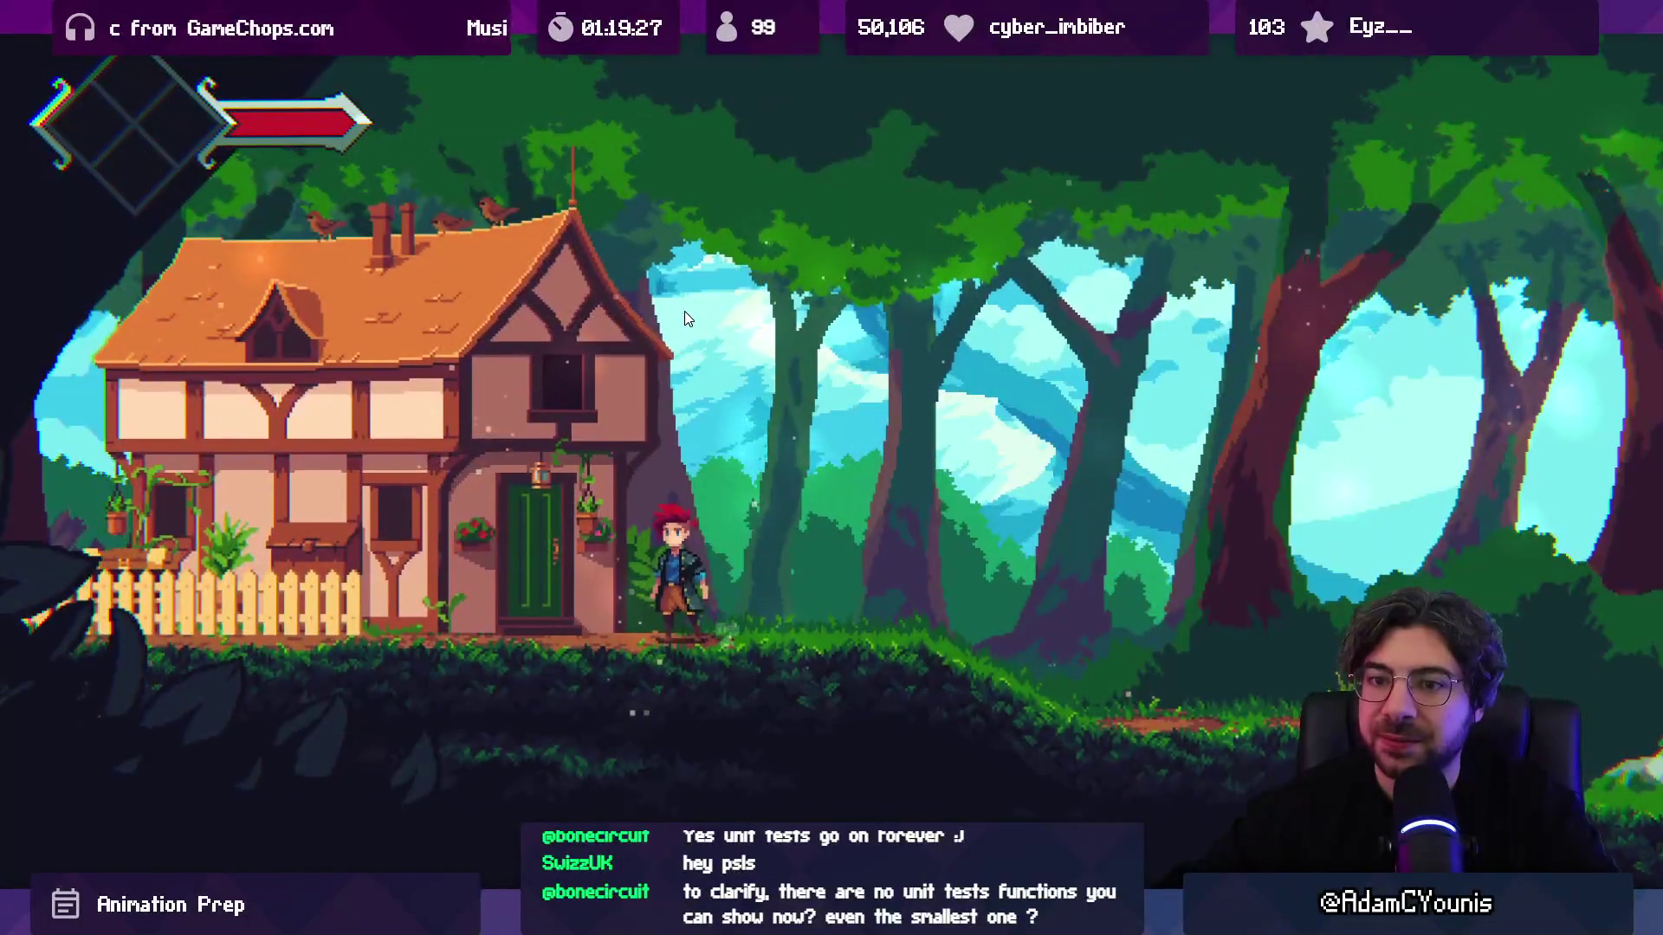
pyautogui.press('Right')
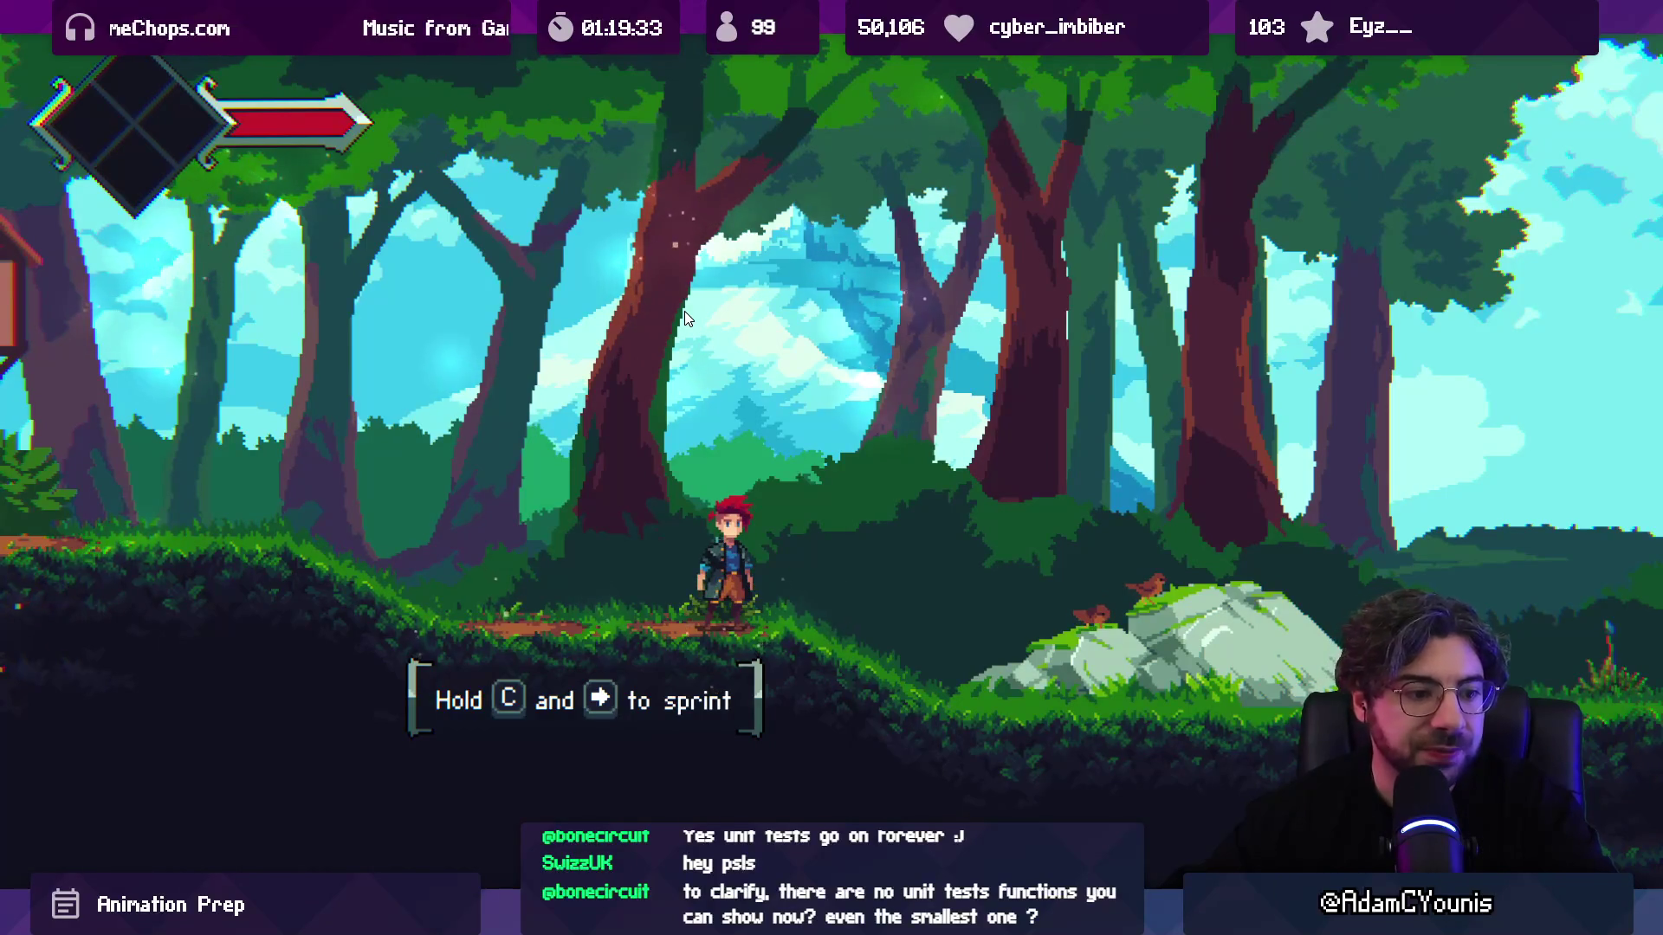
pyautogui.press('Left')
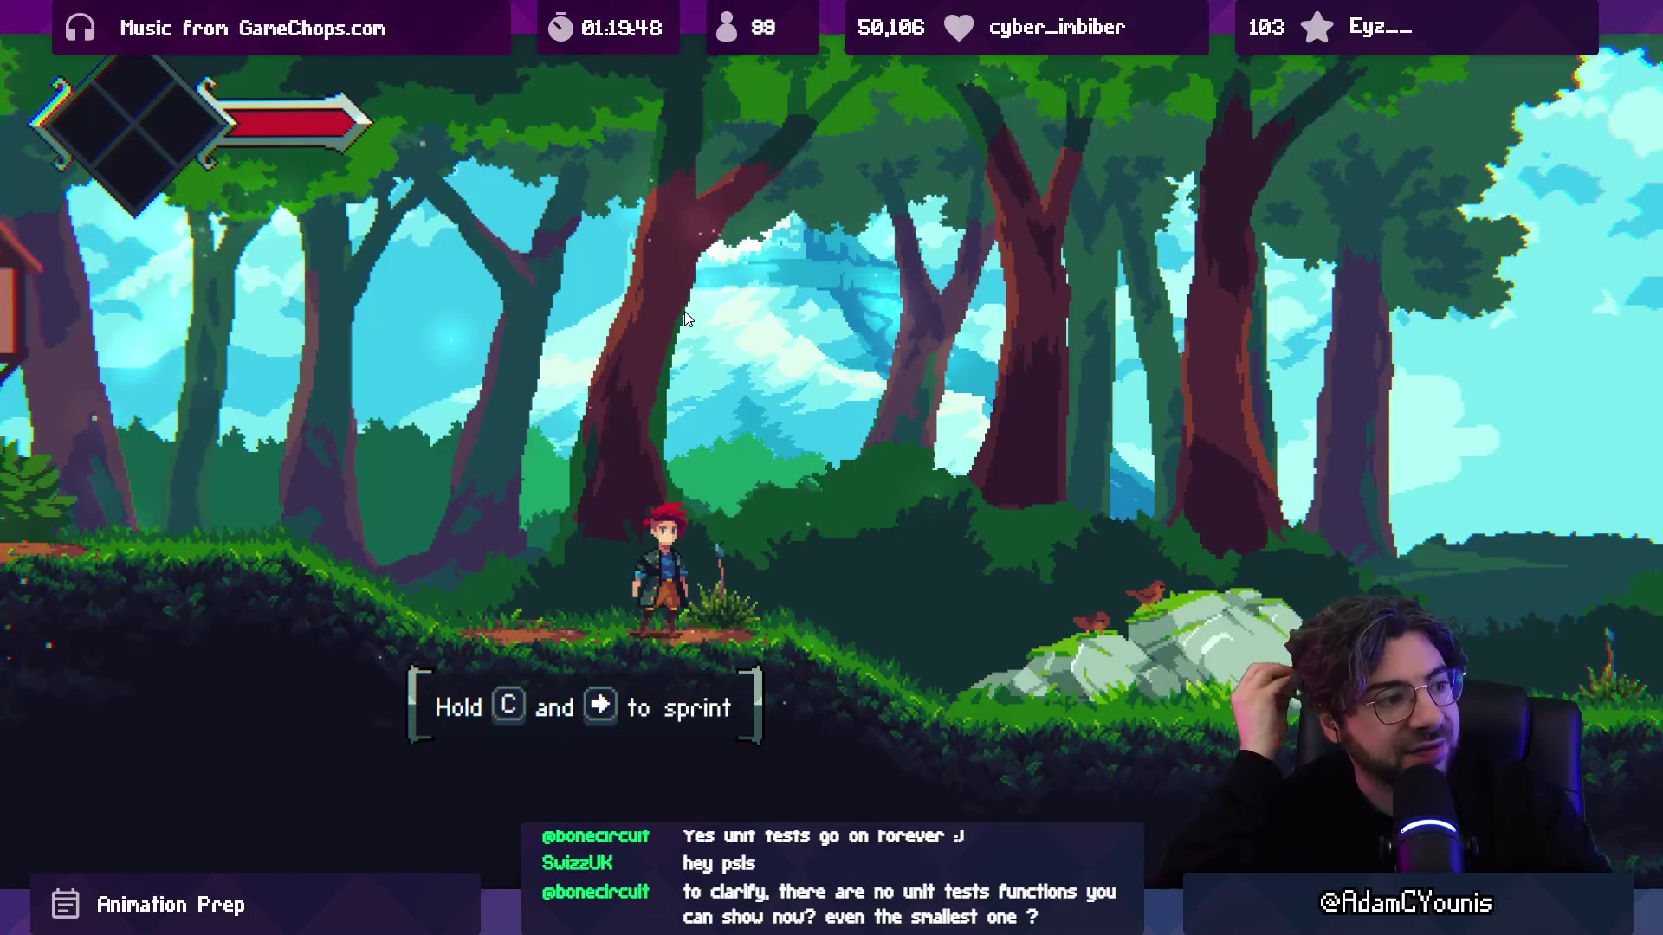
pyautogui.hotkey('ctrl', 'shift', 'F7')
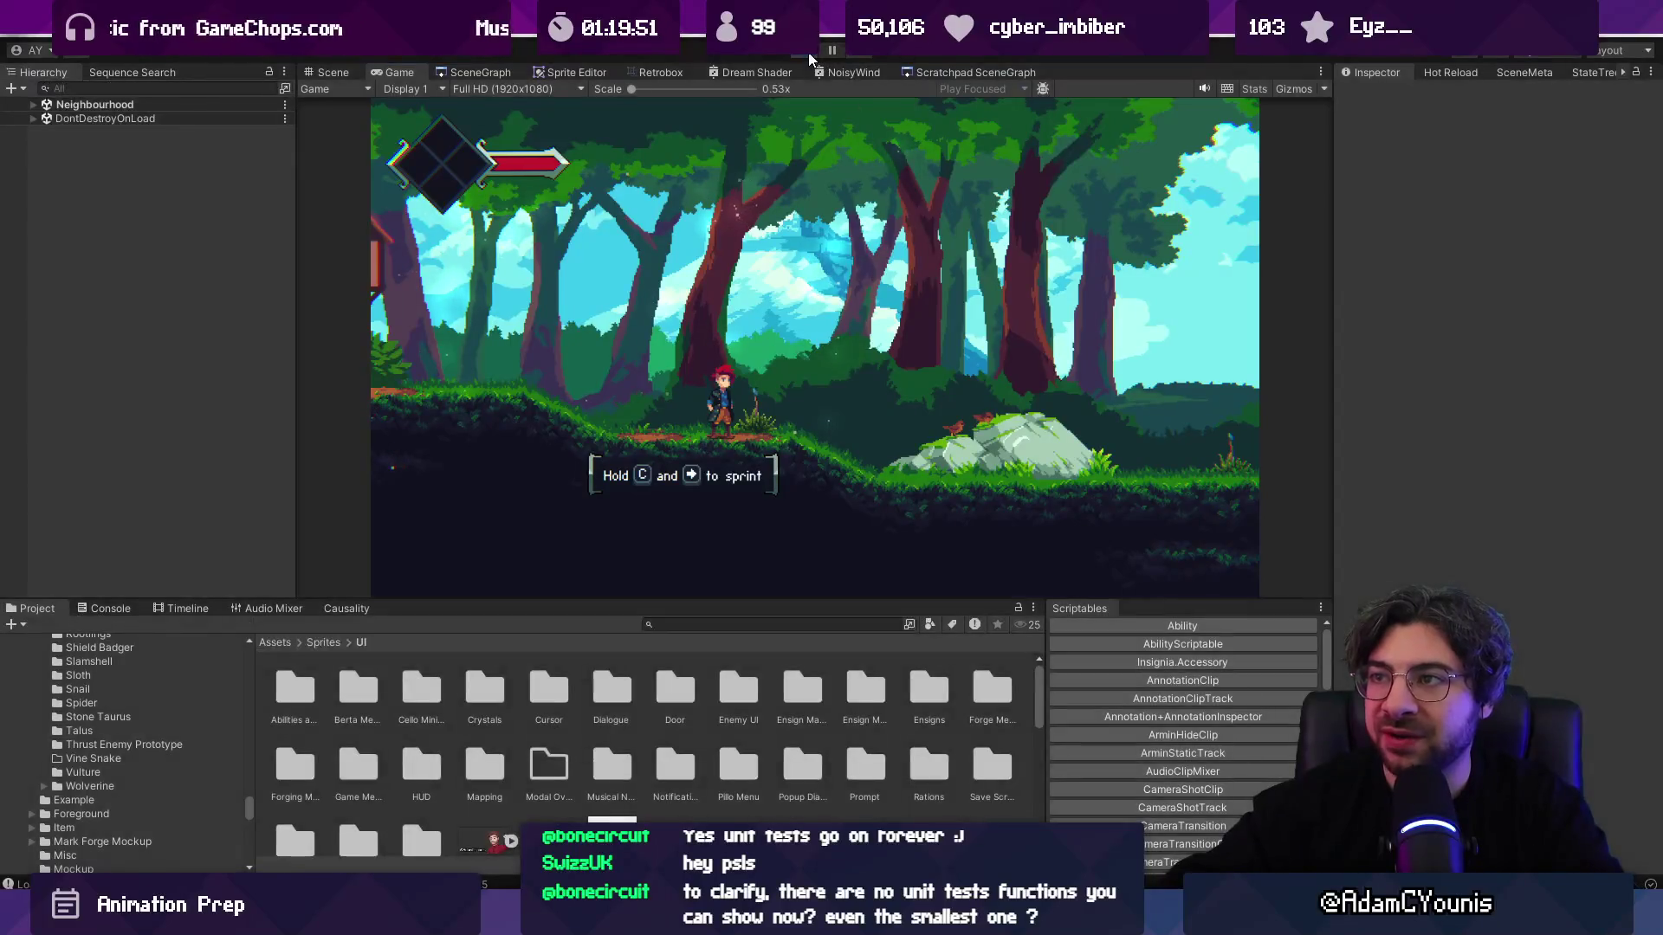
pyautogui.click(808, 51)
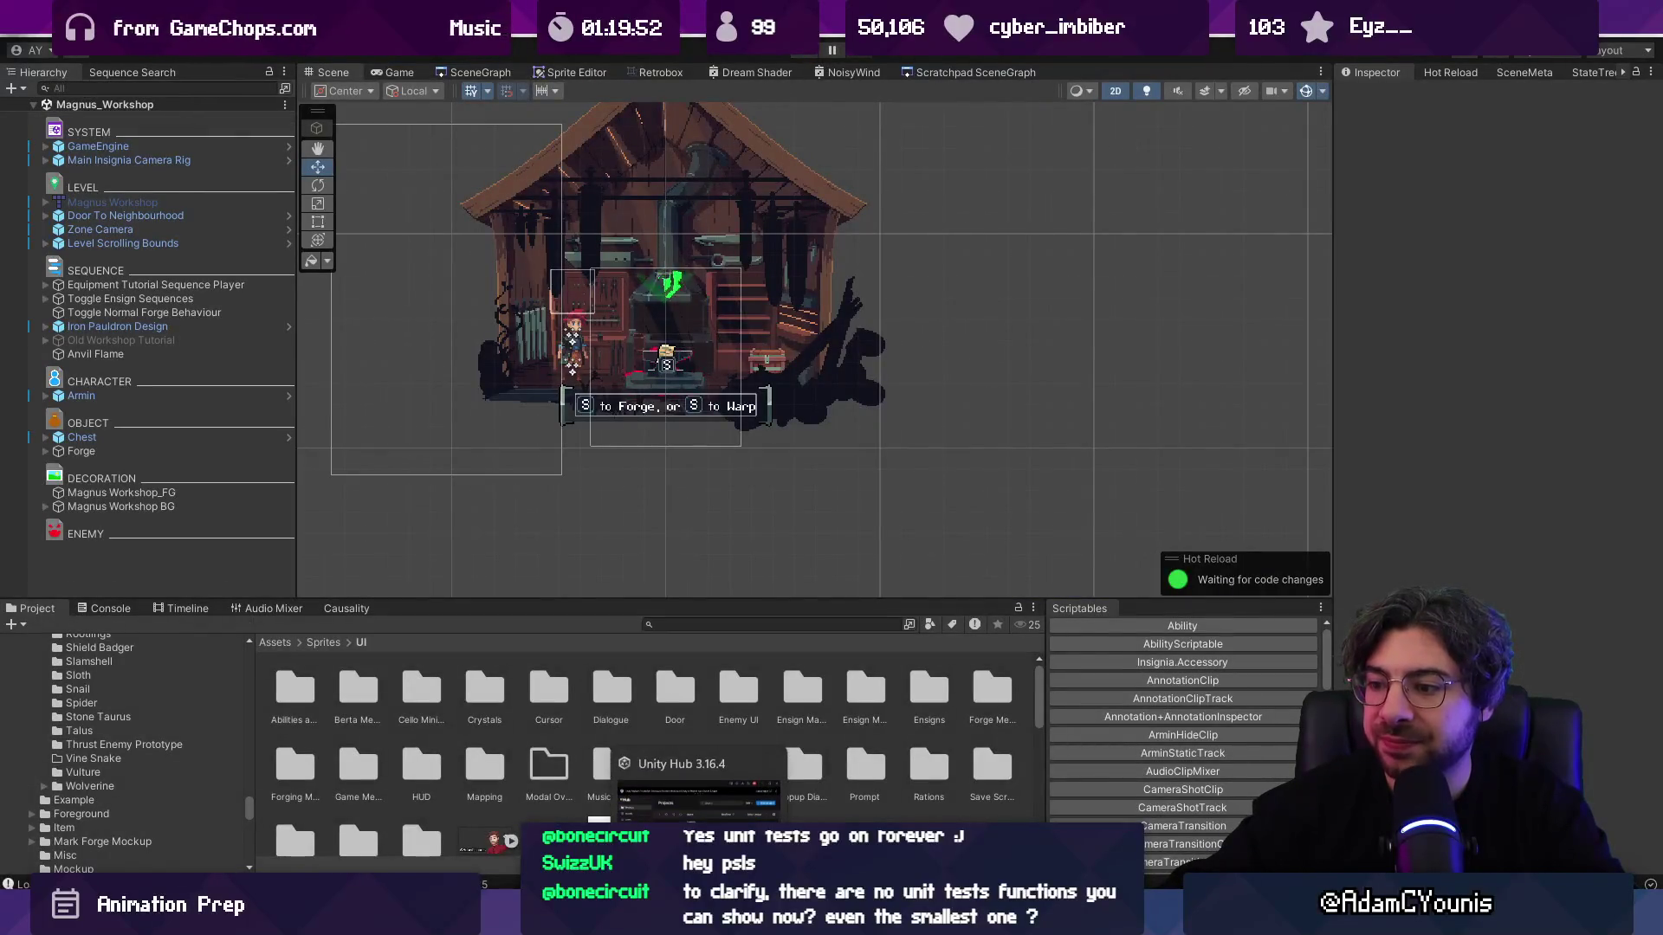
# Step: Launch Visual Studio Code from the system search
pyautogui.press('super')
pyautogui.write('vs')
pyautogui.press('Return')
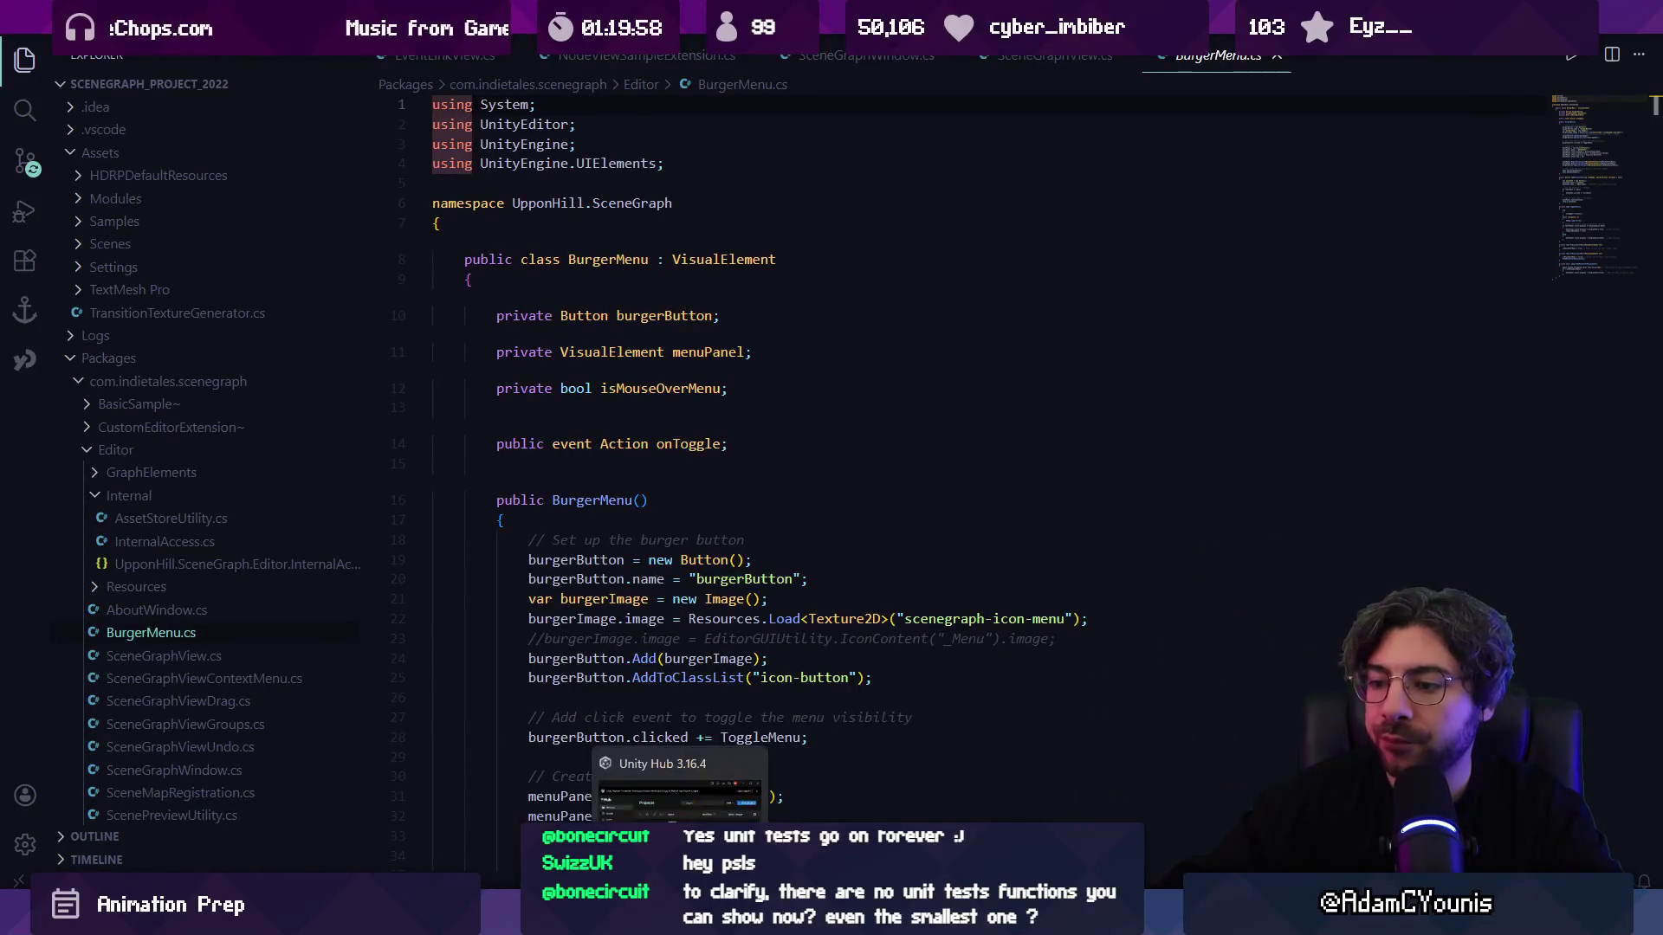
# Step: Return to Unity and enlarge and zoom the scene view on the forge house
pyautogui.click(792, 914)
pyautogui.moveTo(740, 596); pyautogui.dragTo(740, 627)
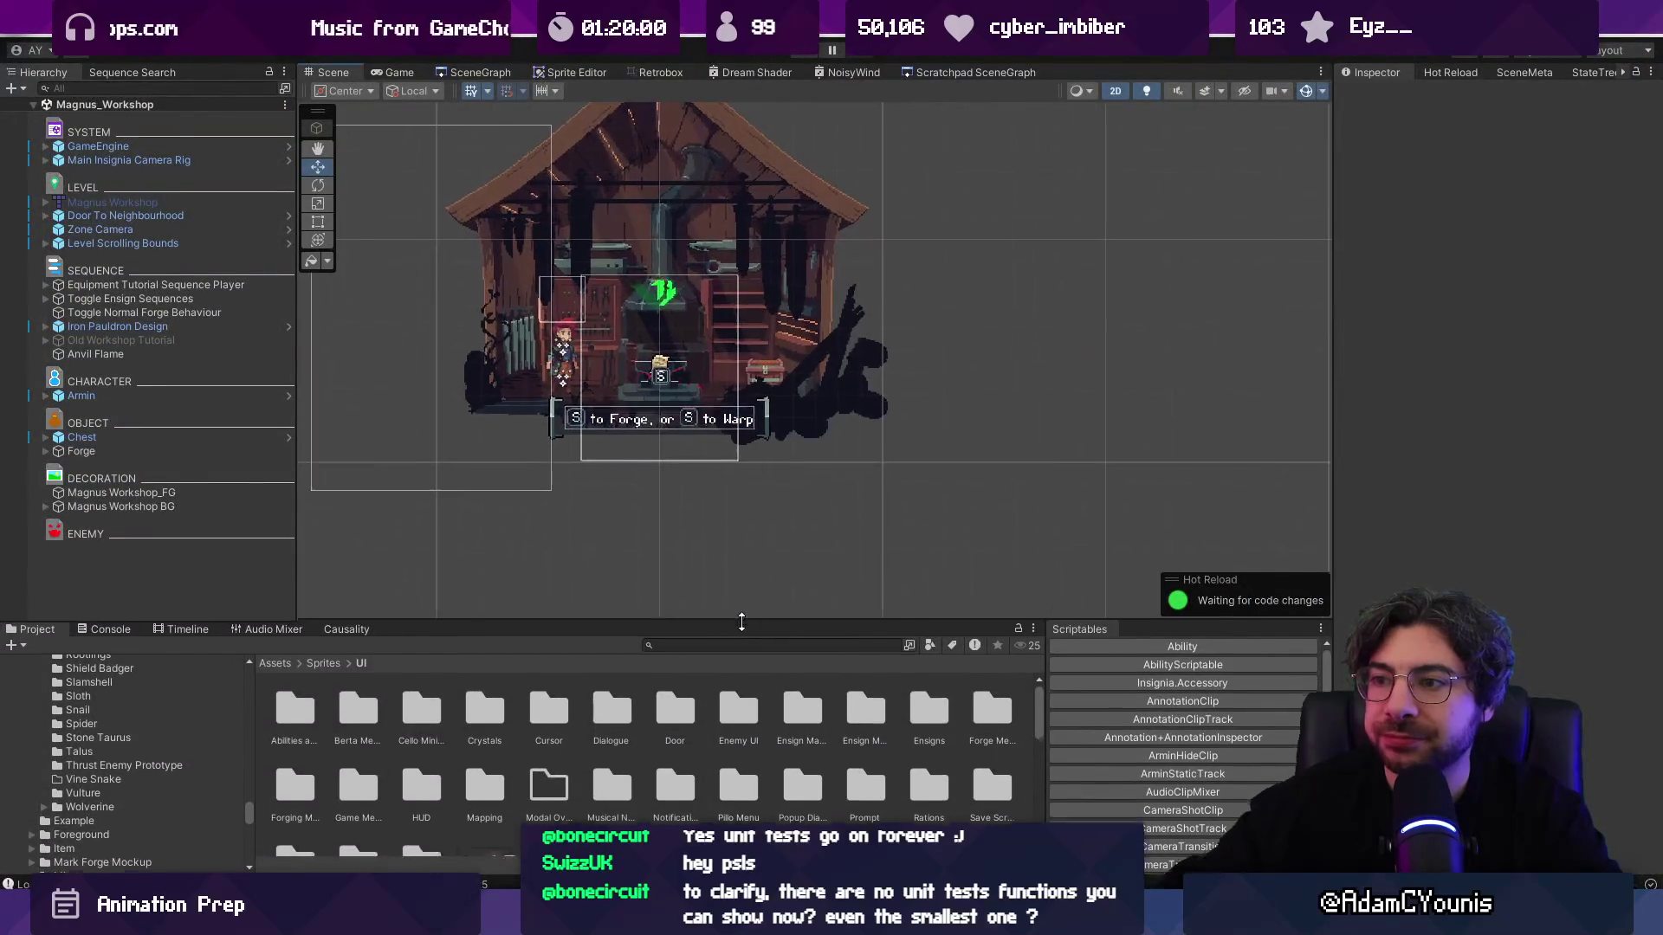
pyautogui.scroll(3, 740, 416)
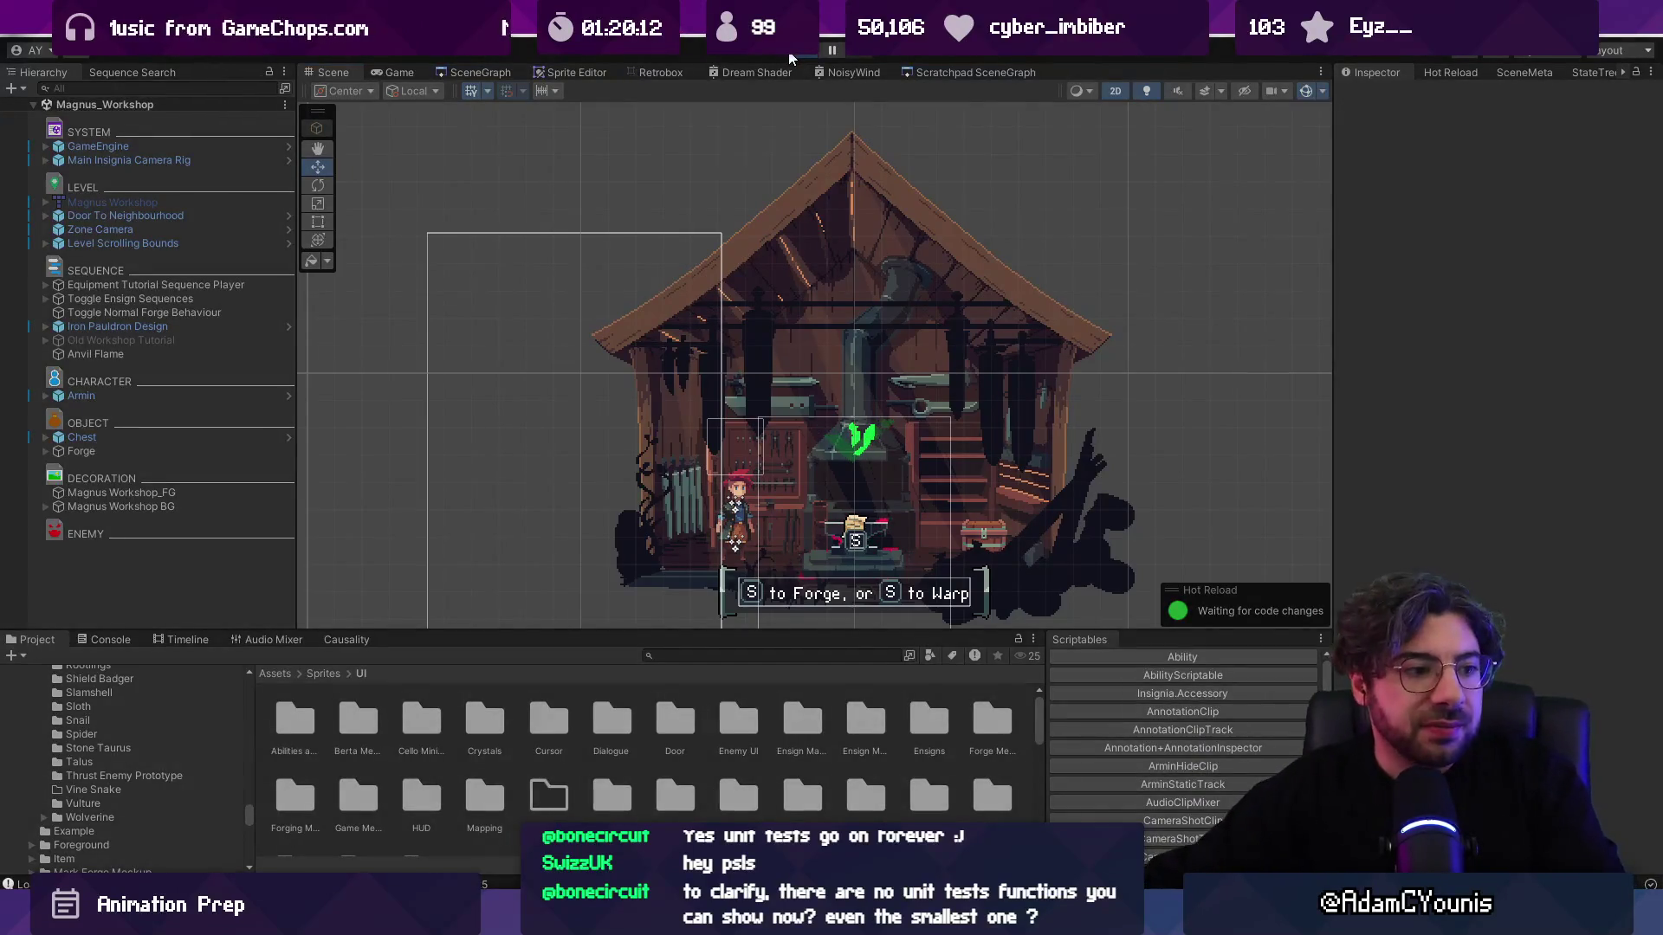
pyautogui.click(790, 55)
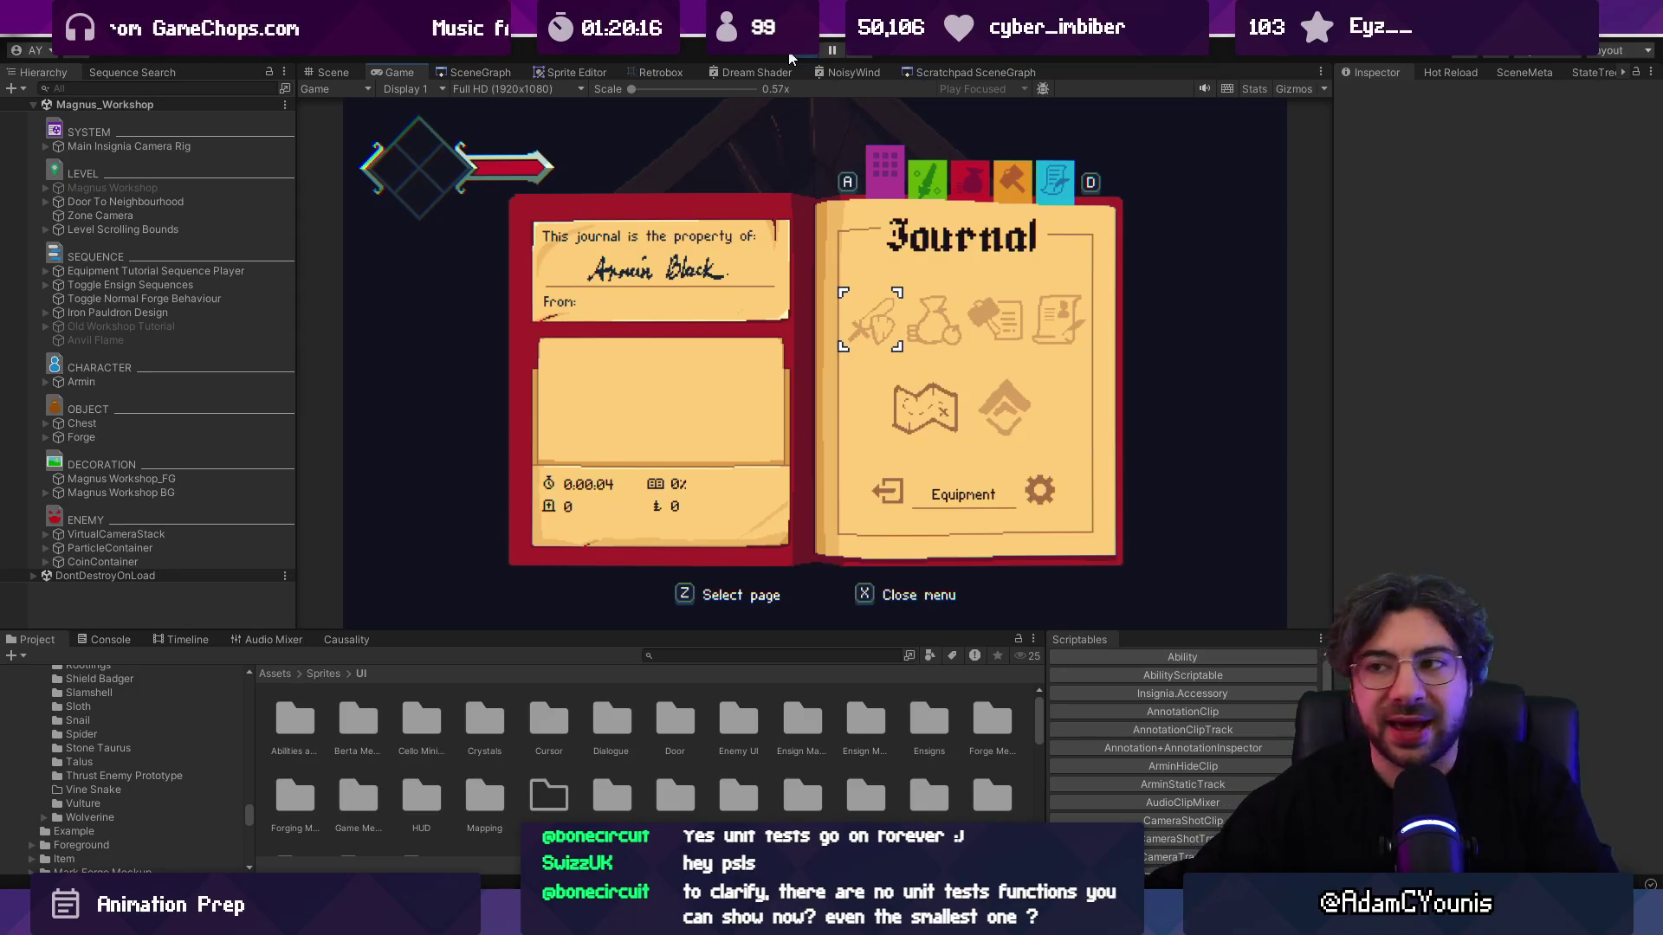
pyautogui.press('x')
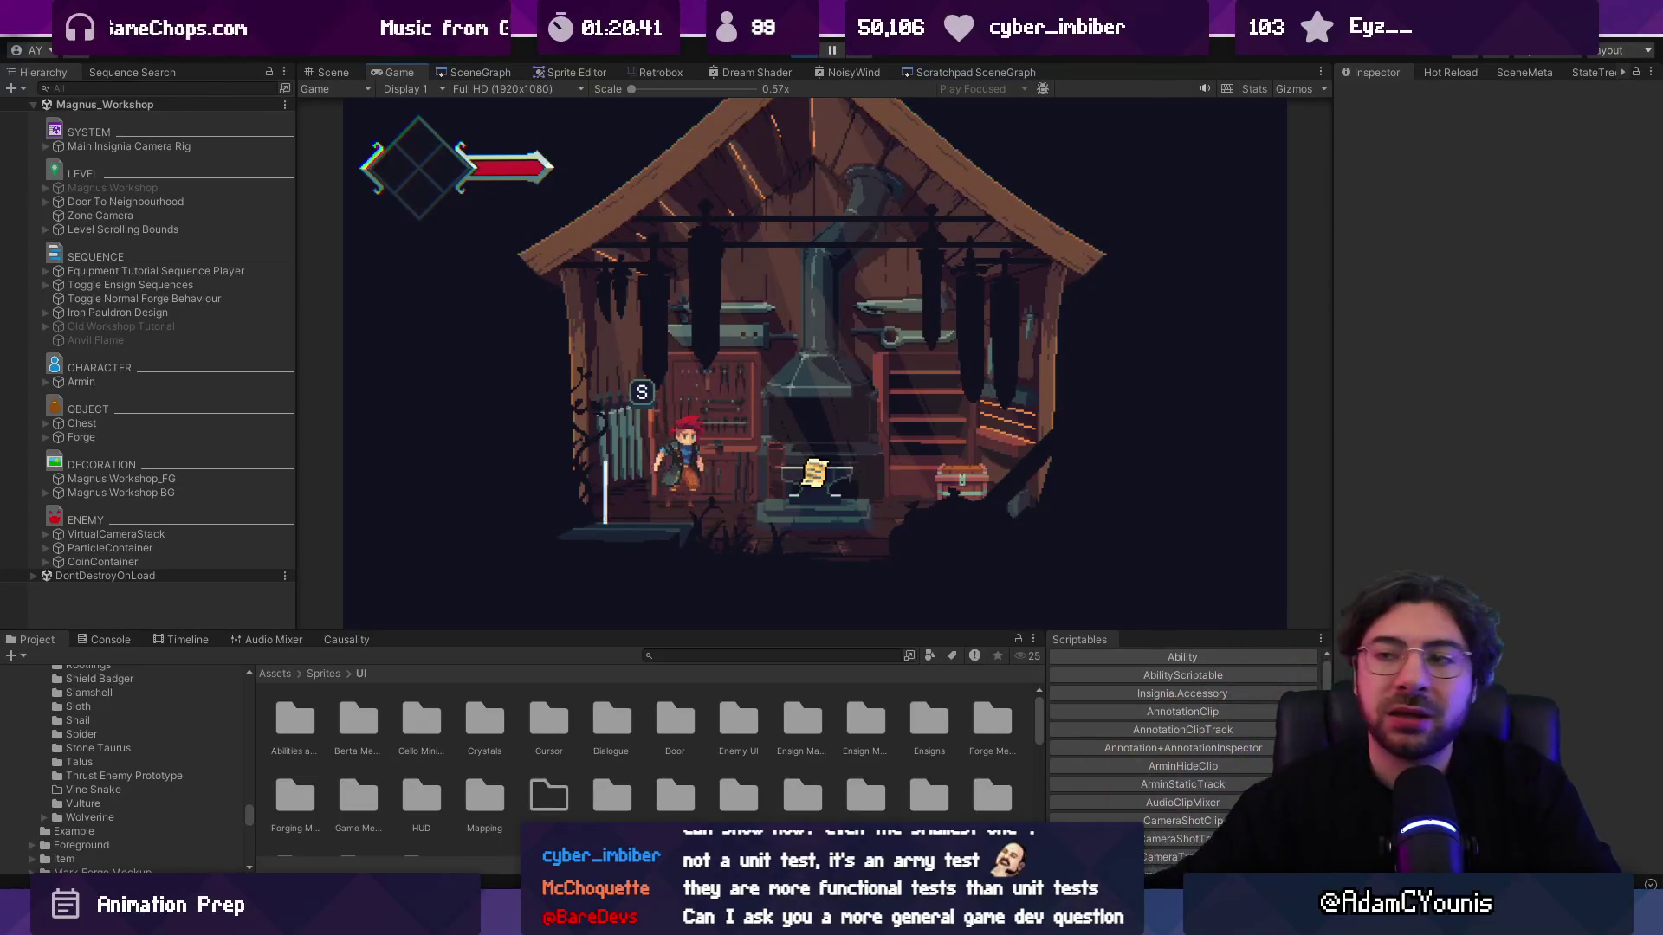
pyautogui.click(807, 55)
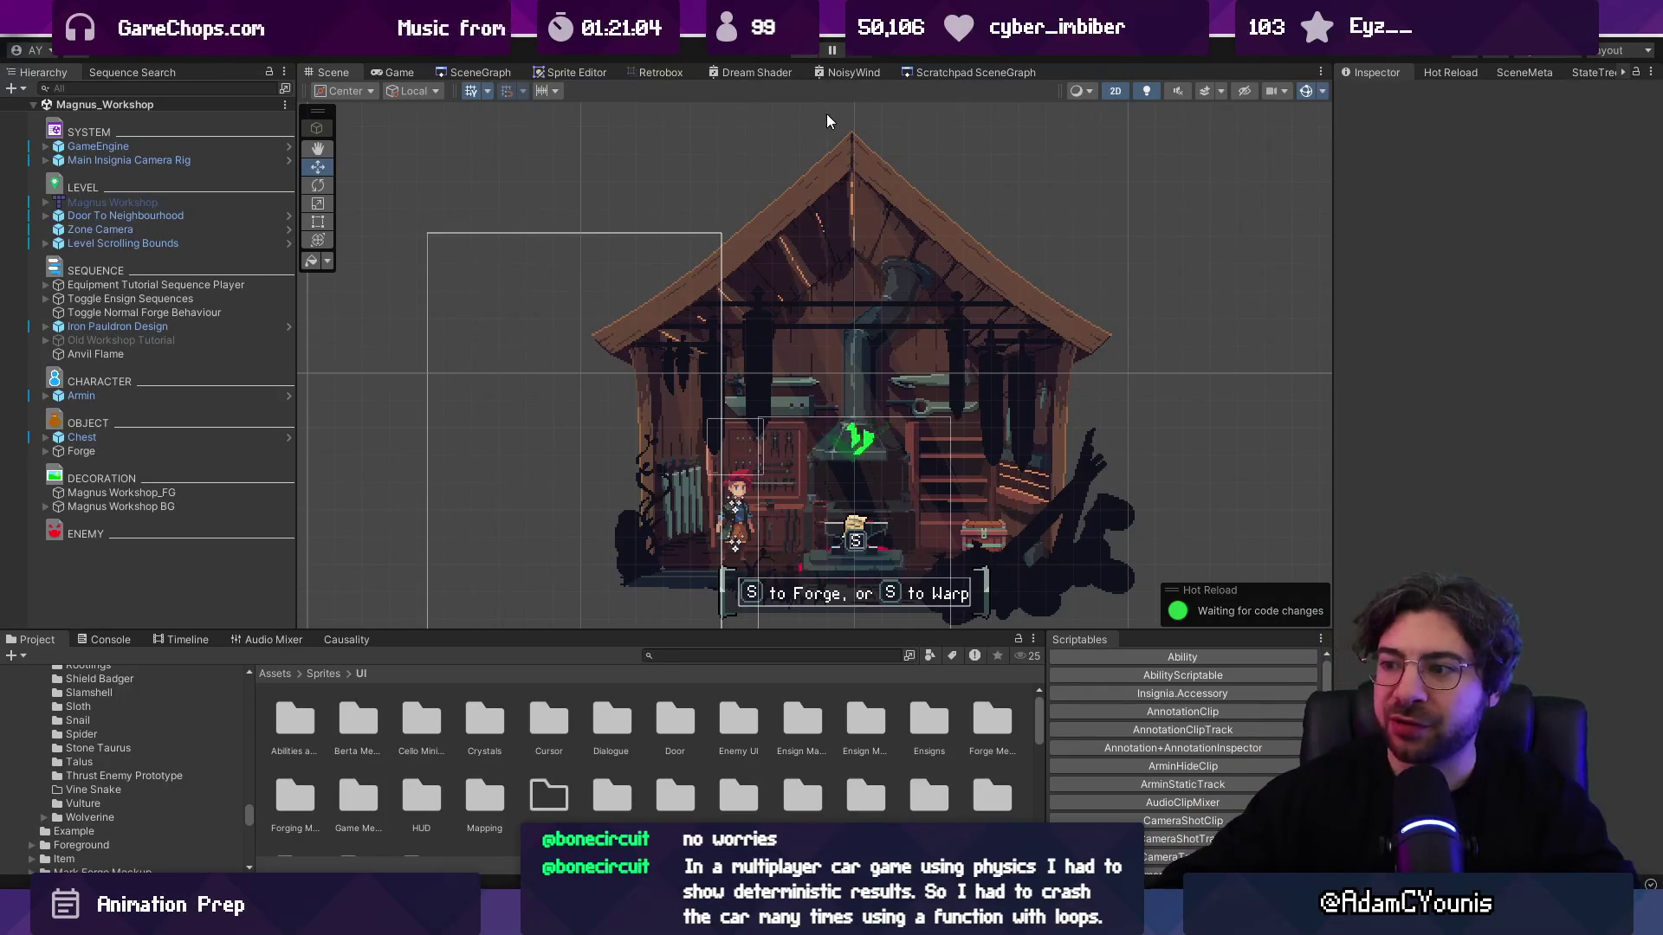
# Step: Pan and zoom the scene view to centre the forge workshop
pyautogui.moveTo(737, 330); pyautogui.dragTo(708, 300)
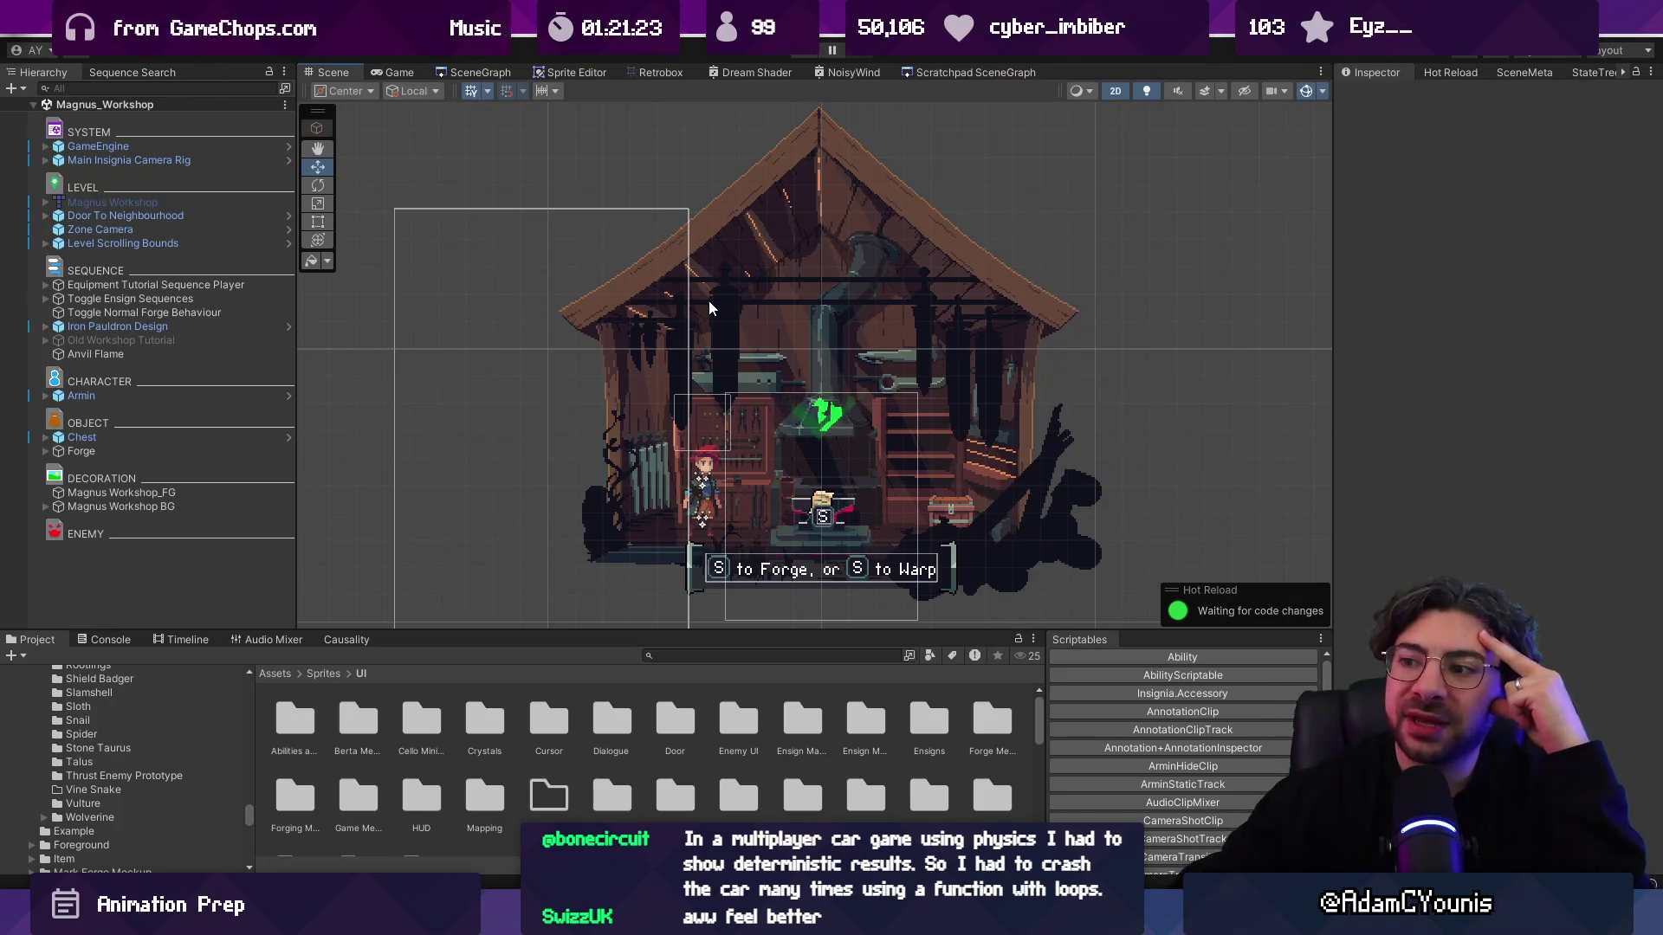
pyautogui.scroll(2, 860, 553)
pyautogui.moveTo(860, 553); pyautogui.dragTo(833, 474)
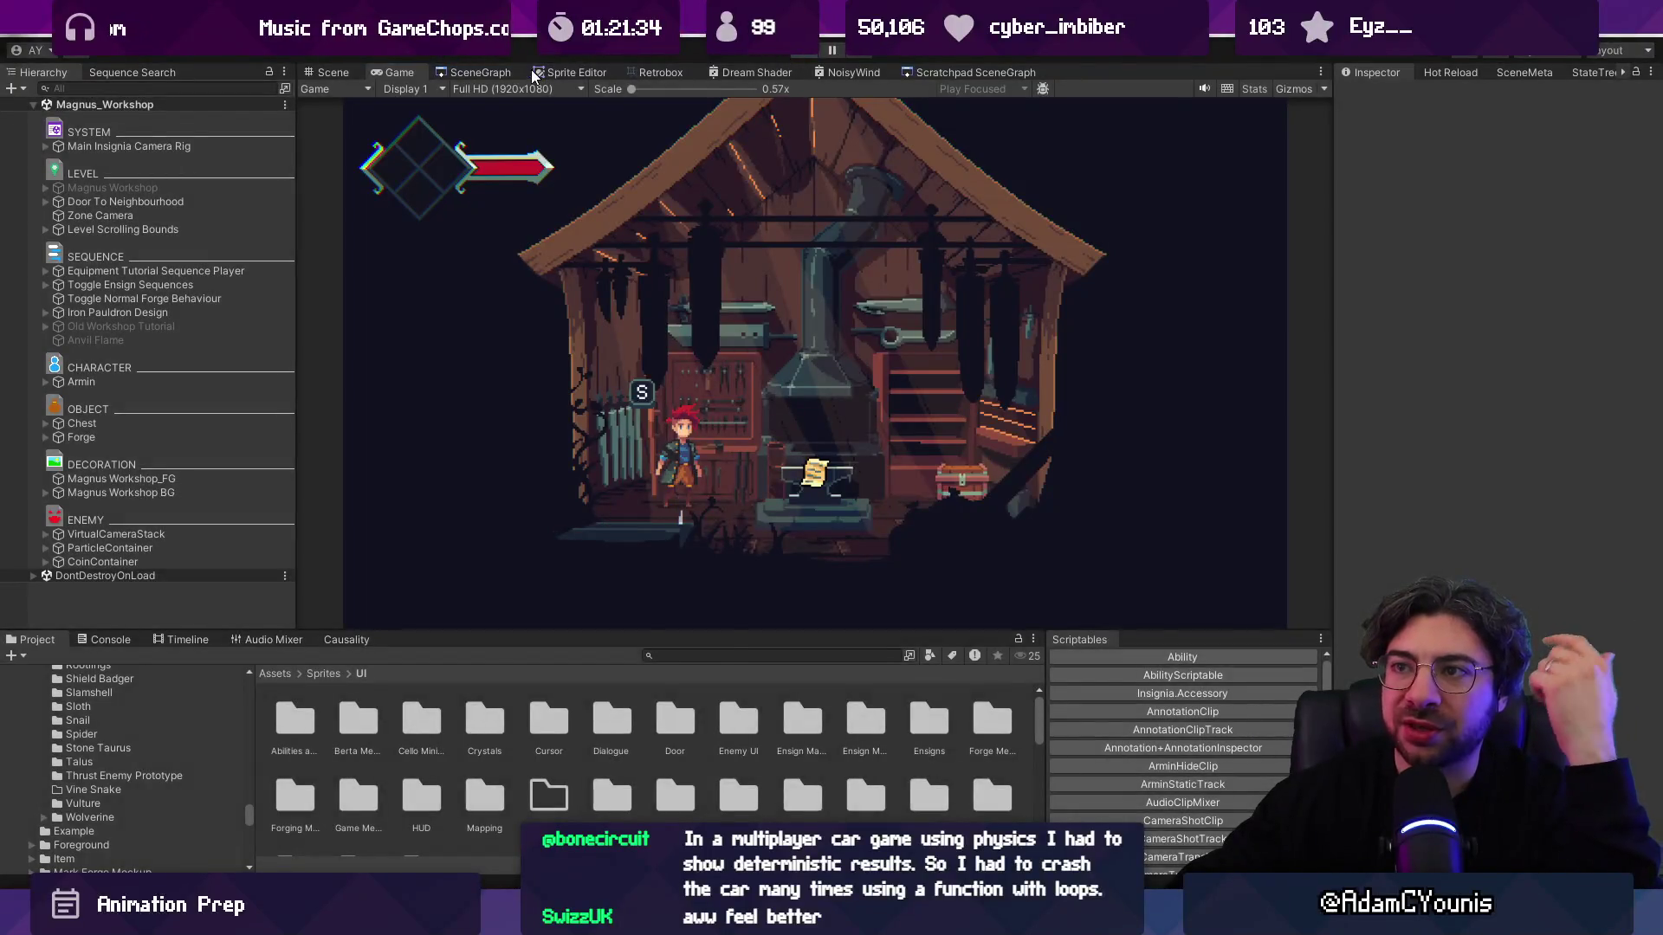
# Step: Pan and zoom out across the SceneGraph level nodes, then focus the Magnus Workshop node
pyautogui.click(503, 73)
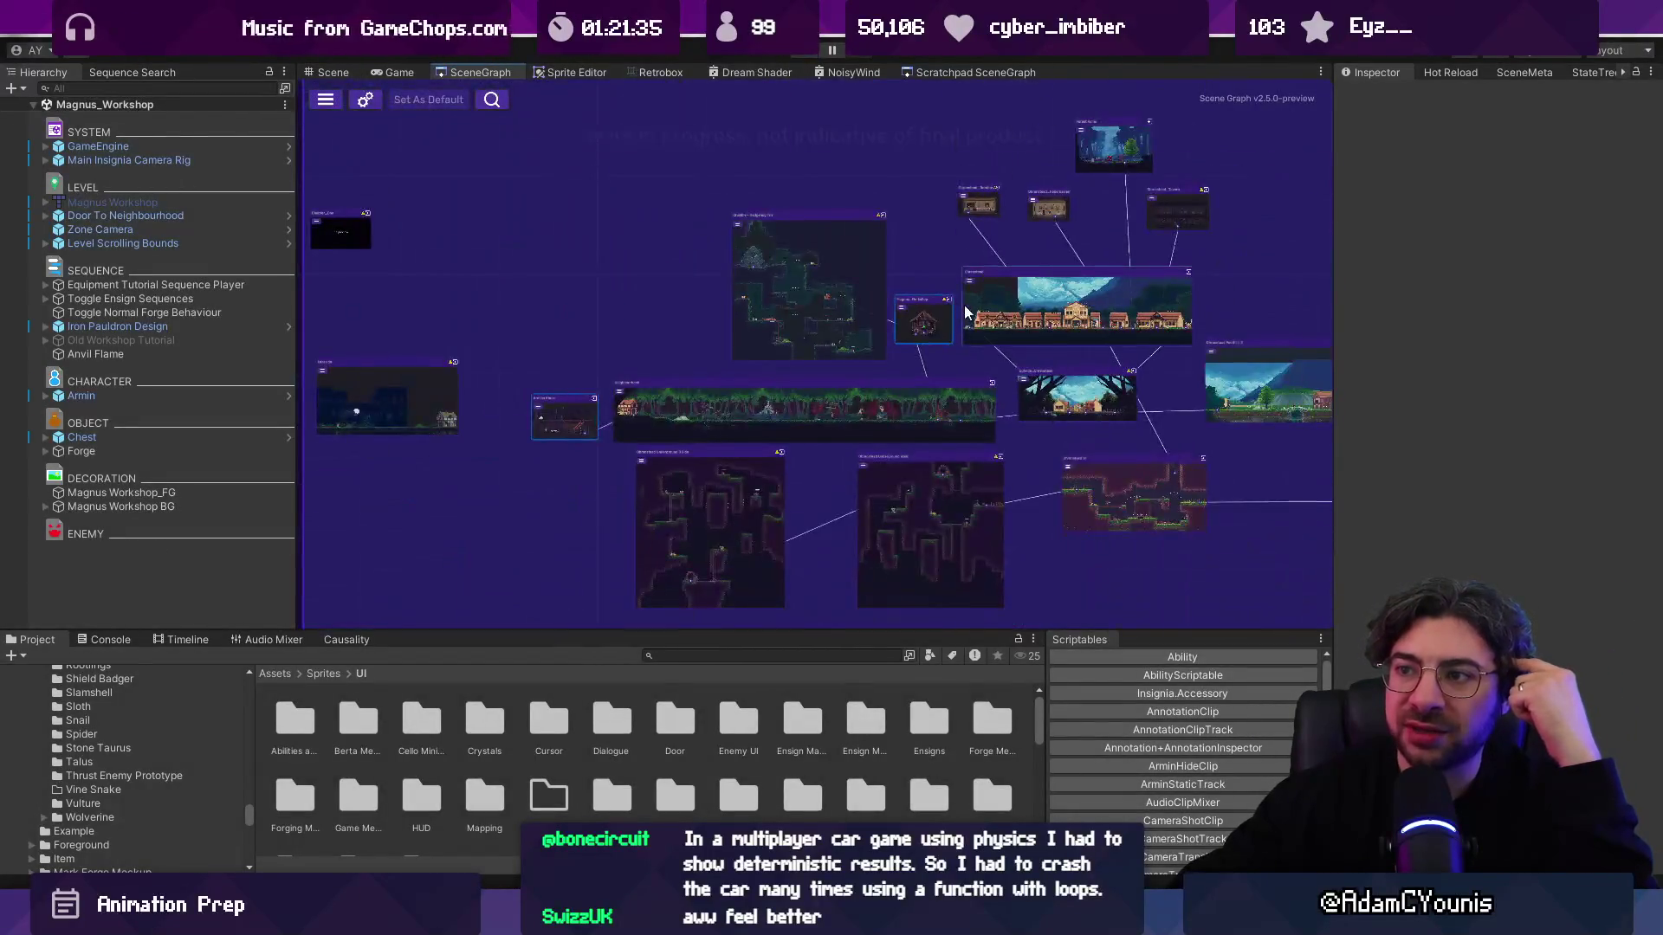
pyautogui.moveTo(885, 384)
pyautogui.mouseDown()
pyautogui.moveTo(902, 297)
pyautogui.moveTo(848, 372)
pyautogui.mouseUp()
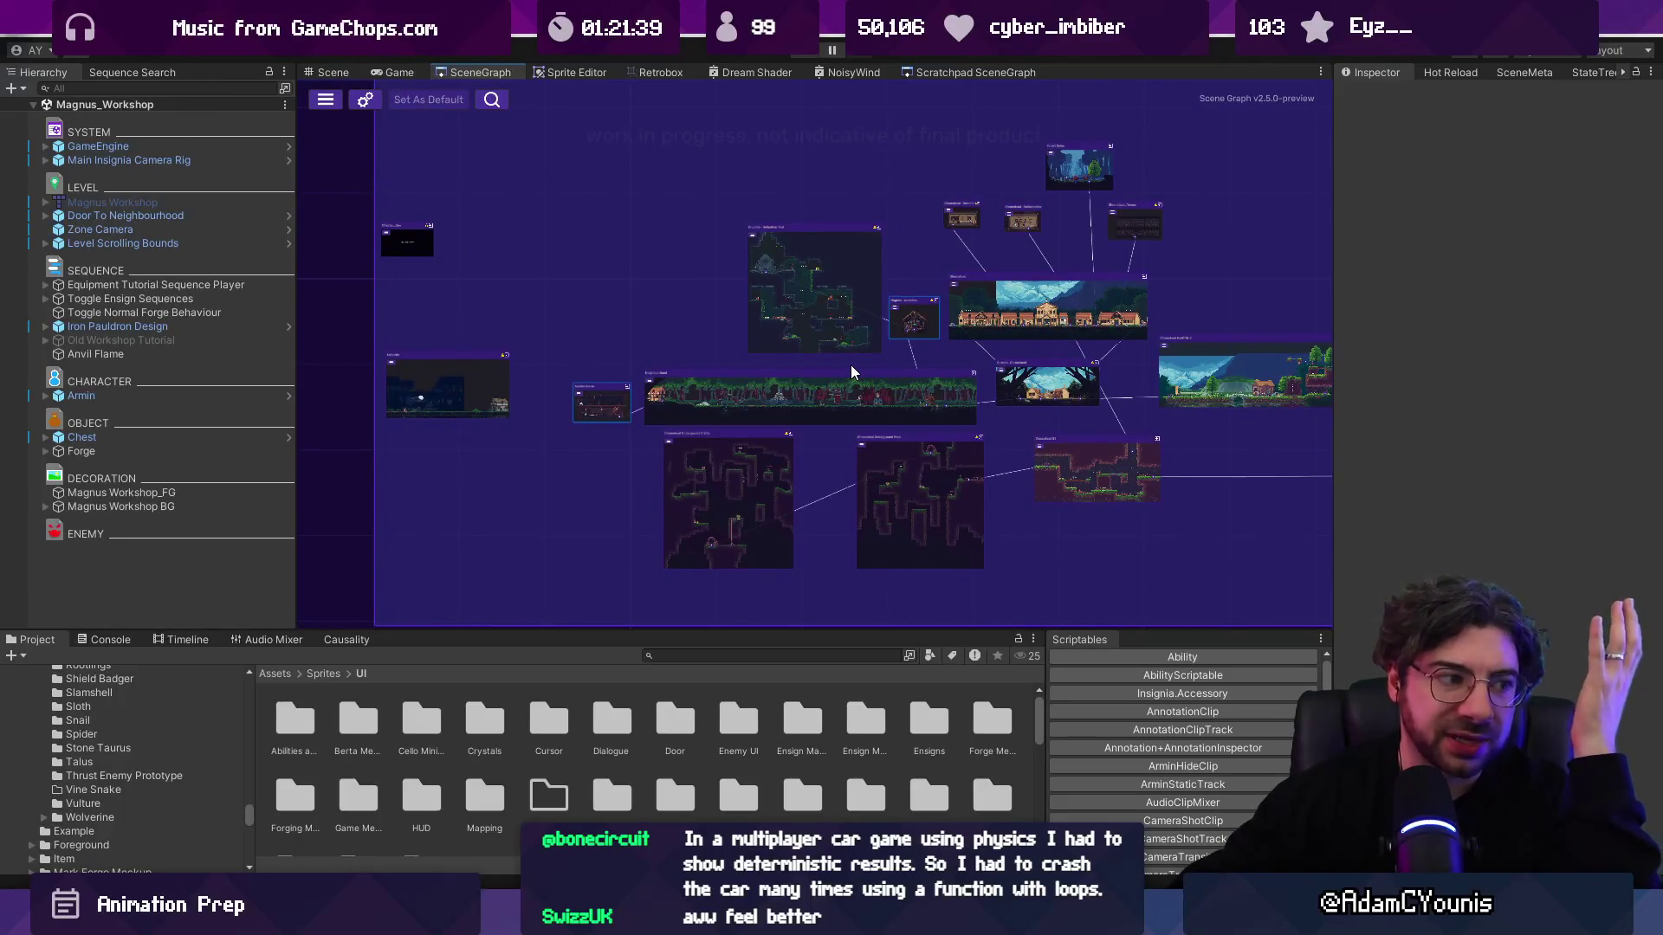
pyautogui.moveTo(979, 339); pyautogui.dragTo(869, 362)
pyautogui.scroll(-5, 868, 362)
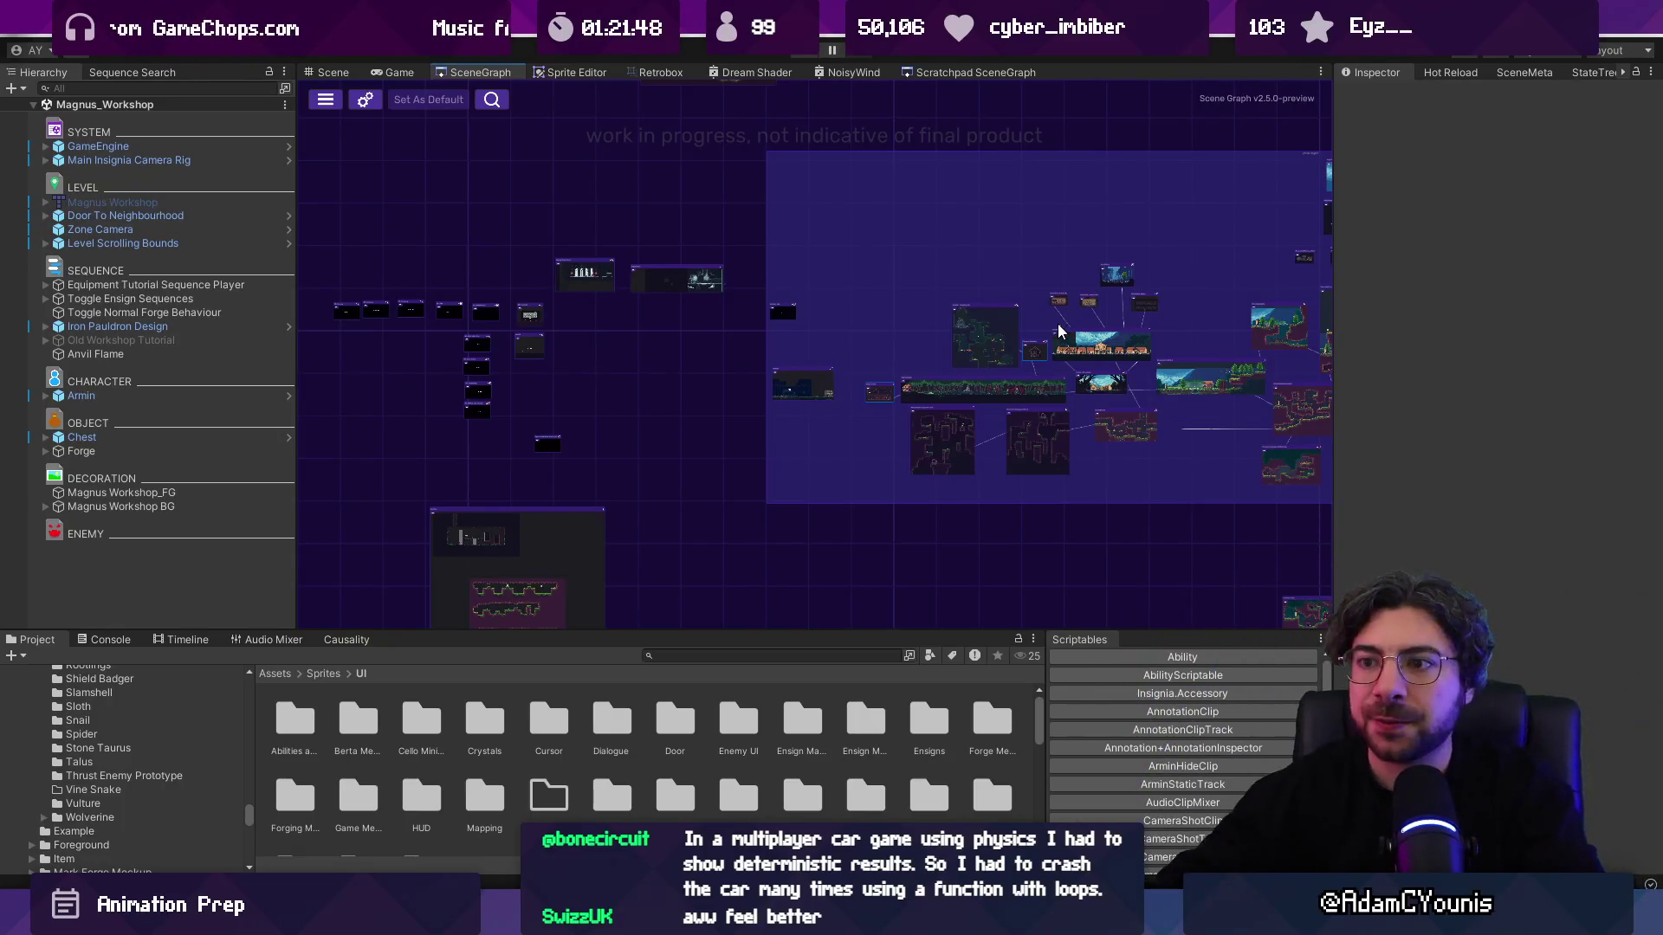
pyautogui.moveTo(1110, 467); pyautogui.dragTo(1049, 373)
pyautogui.doubleClick(475, 502)
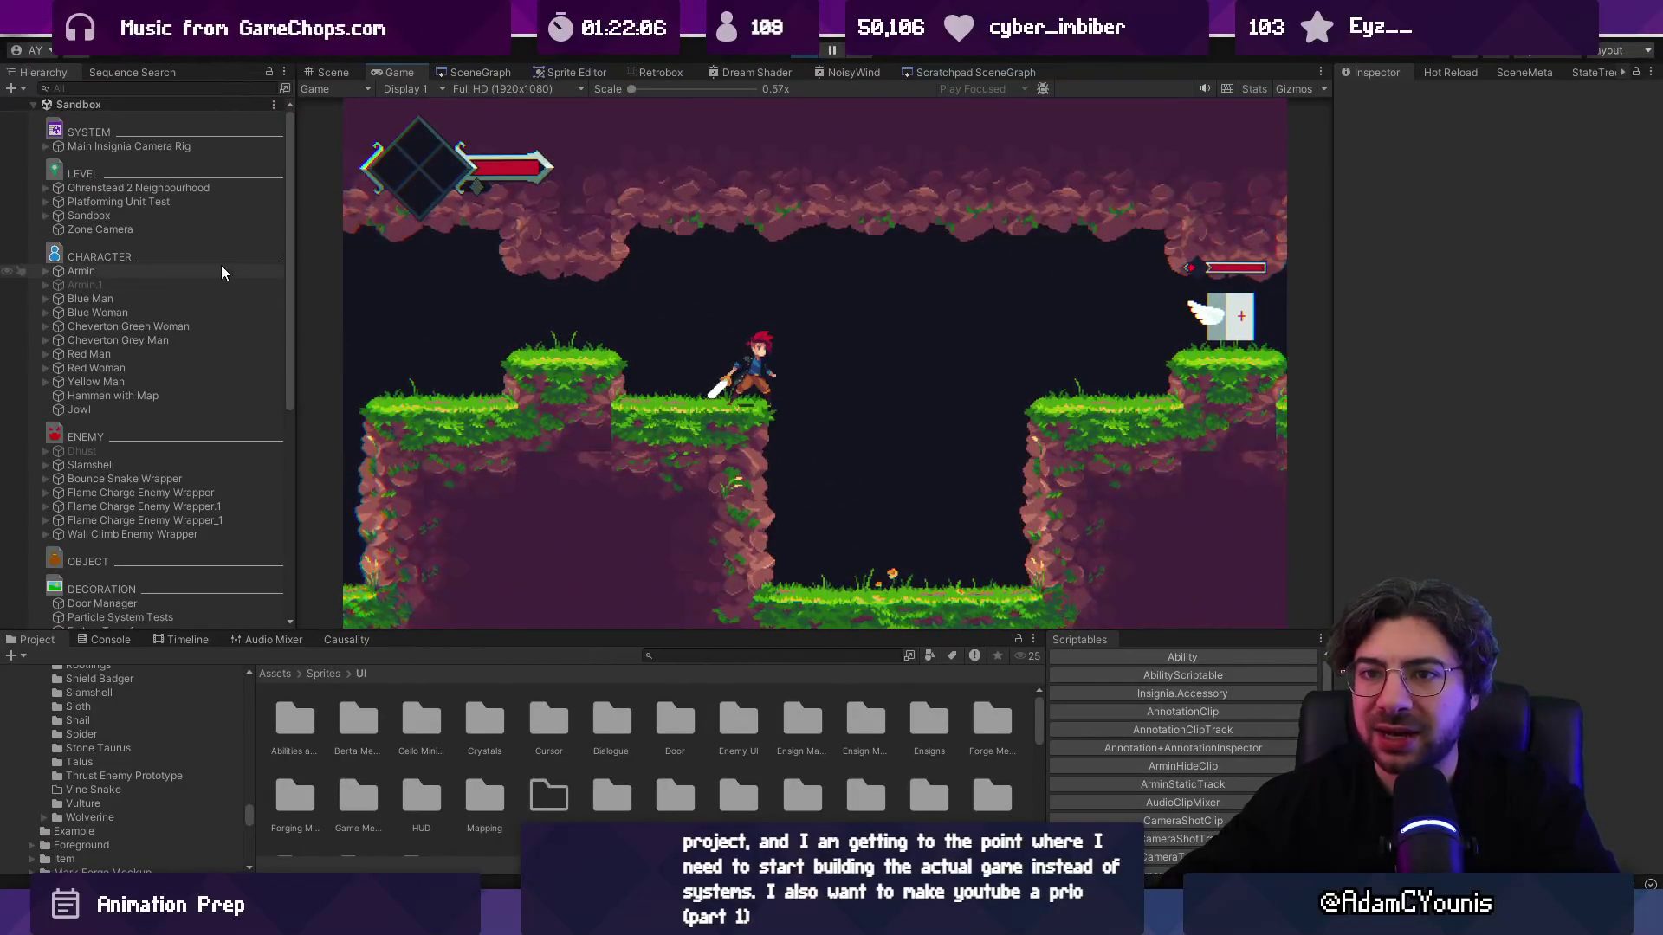
# Step: Enable Can Wall in Armin's Input Control settings and inspect the Puppet component
pyautogui.click(221, 272)
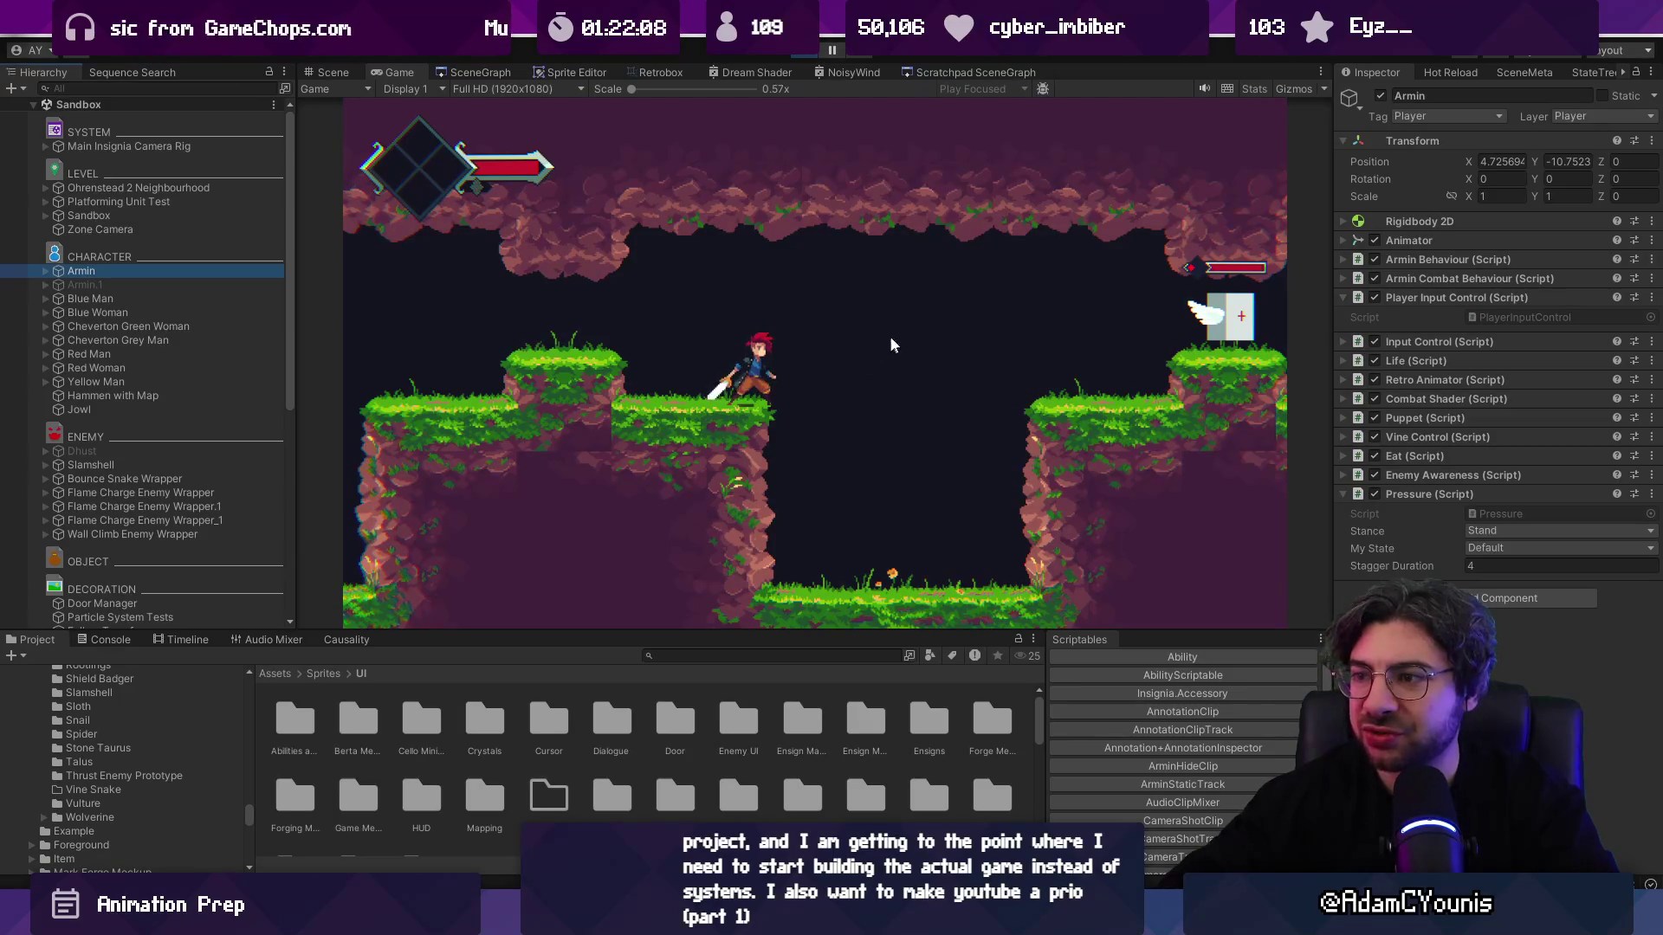
pyautogui.click(1452, 346)
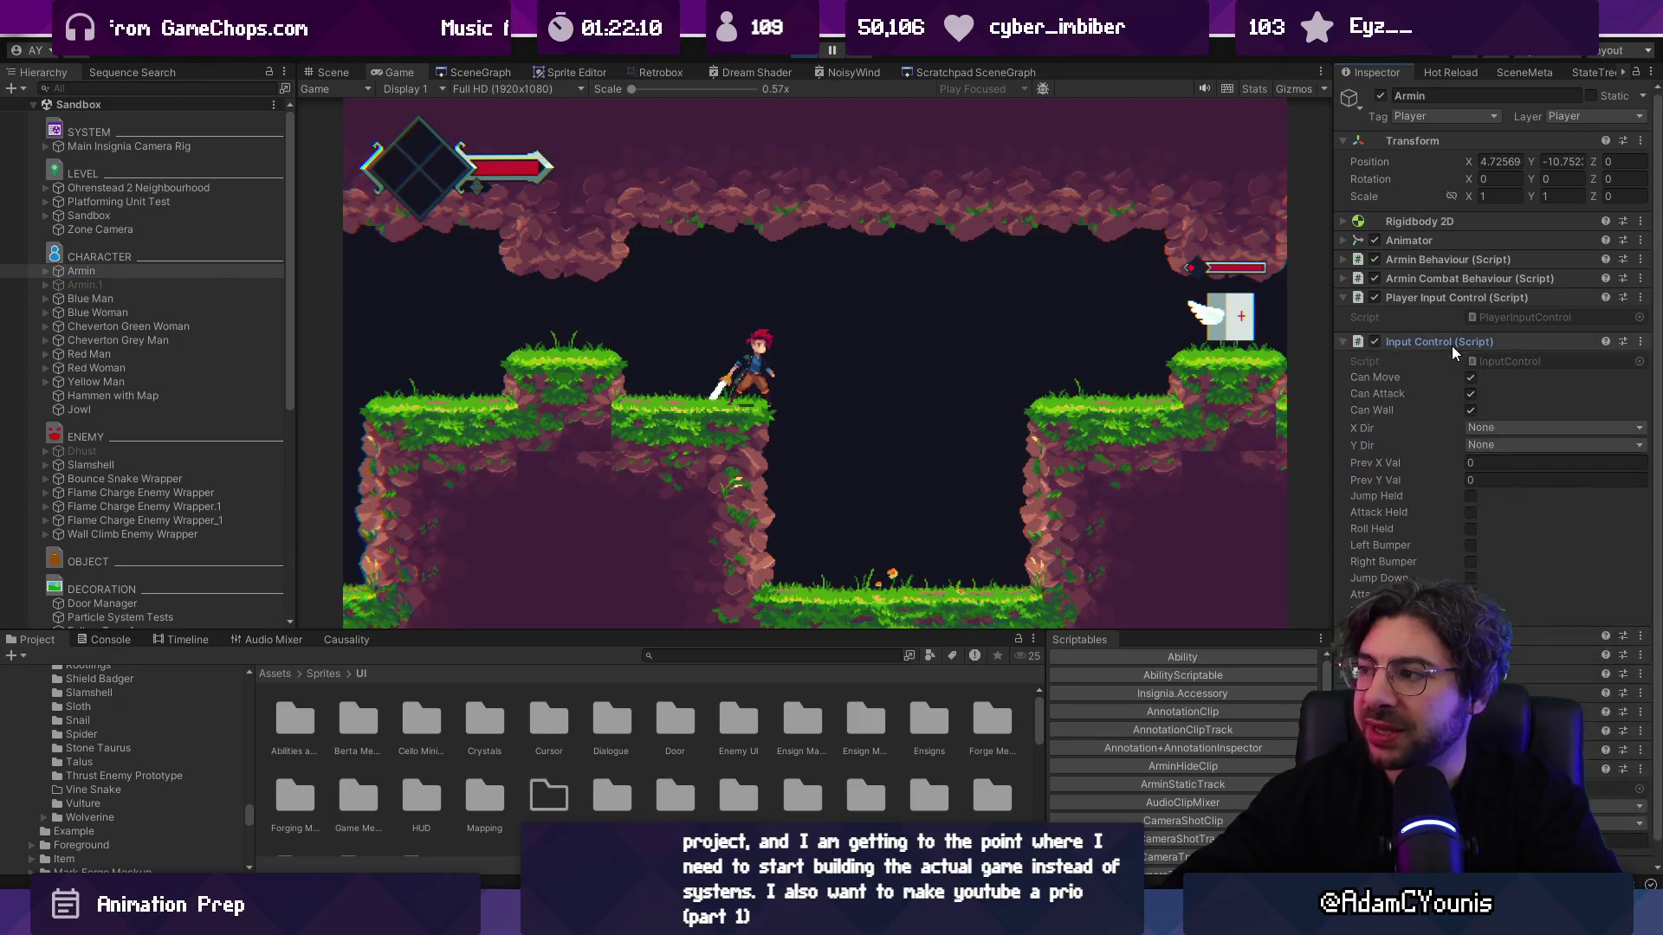
pyautogui.click(1470, 409)
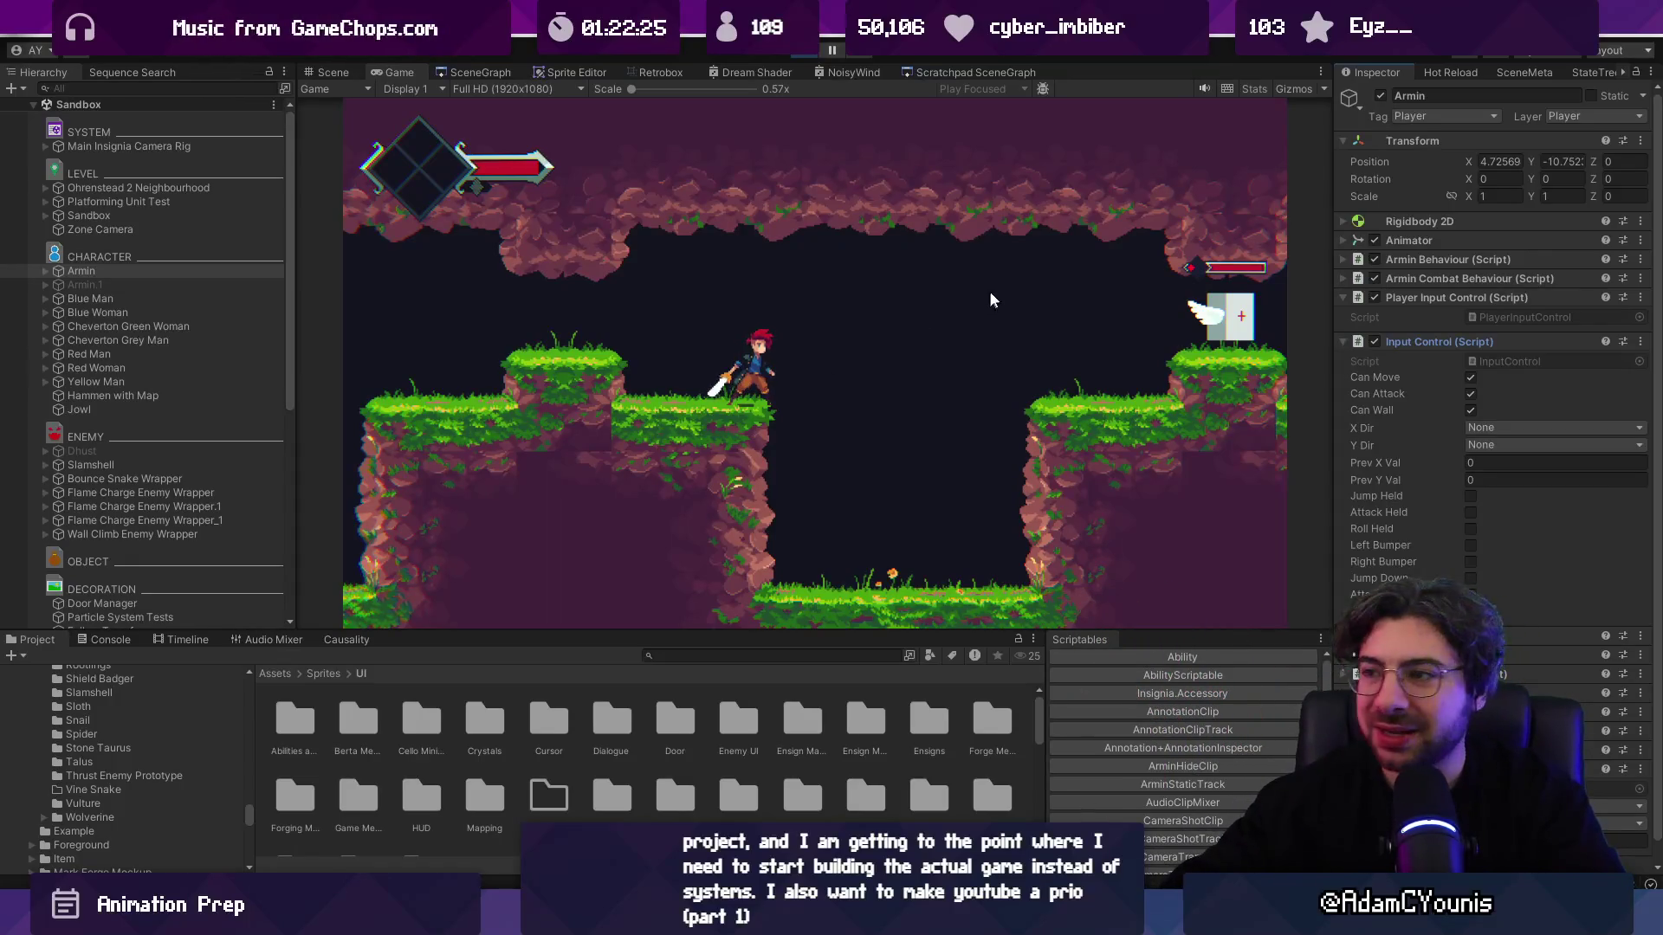
pyautogui.scroll(-1, 1488, 318)
pyautogui.click(1488, 322)
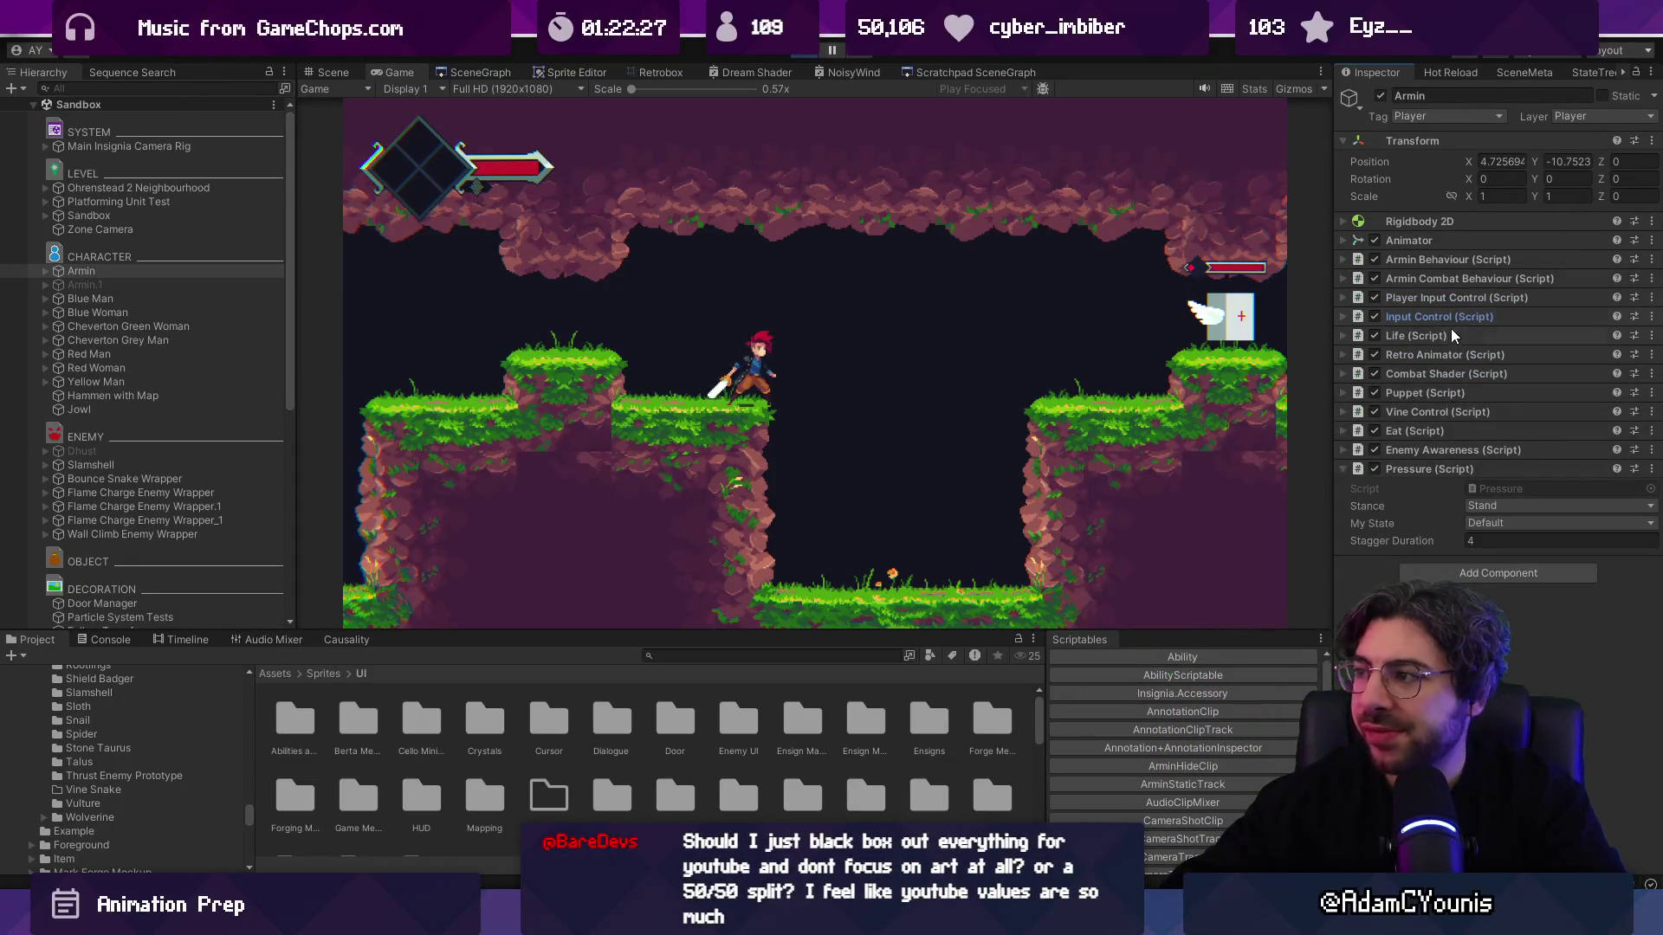
pyautogui.click(1462, 392)
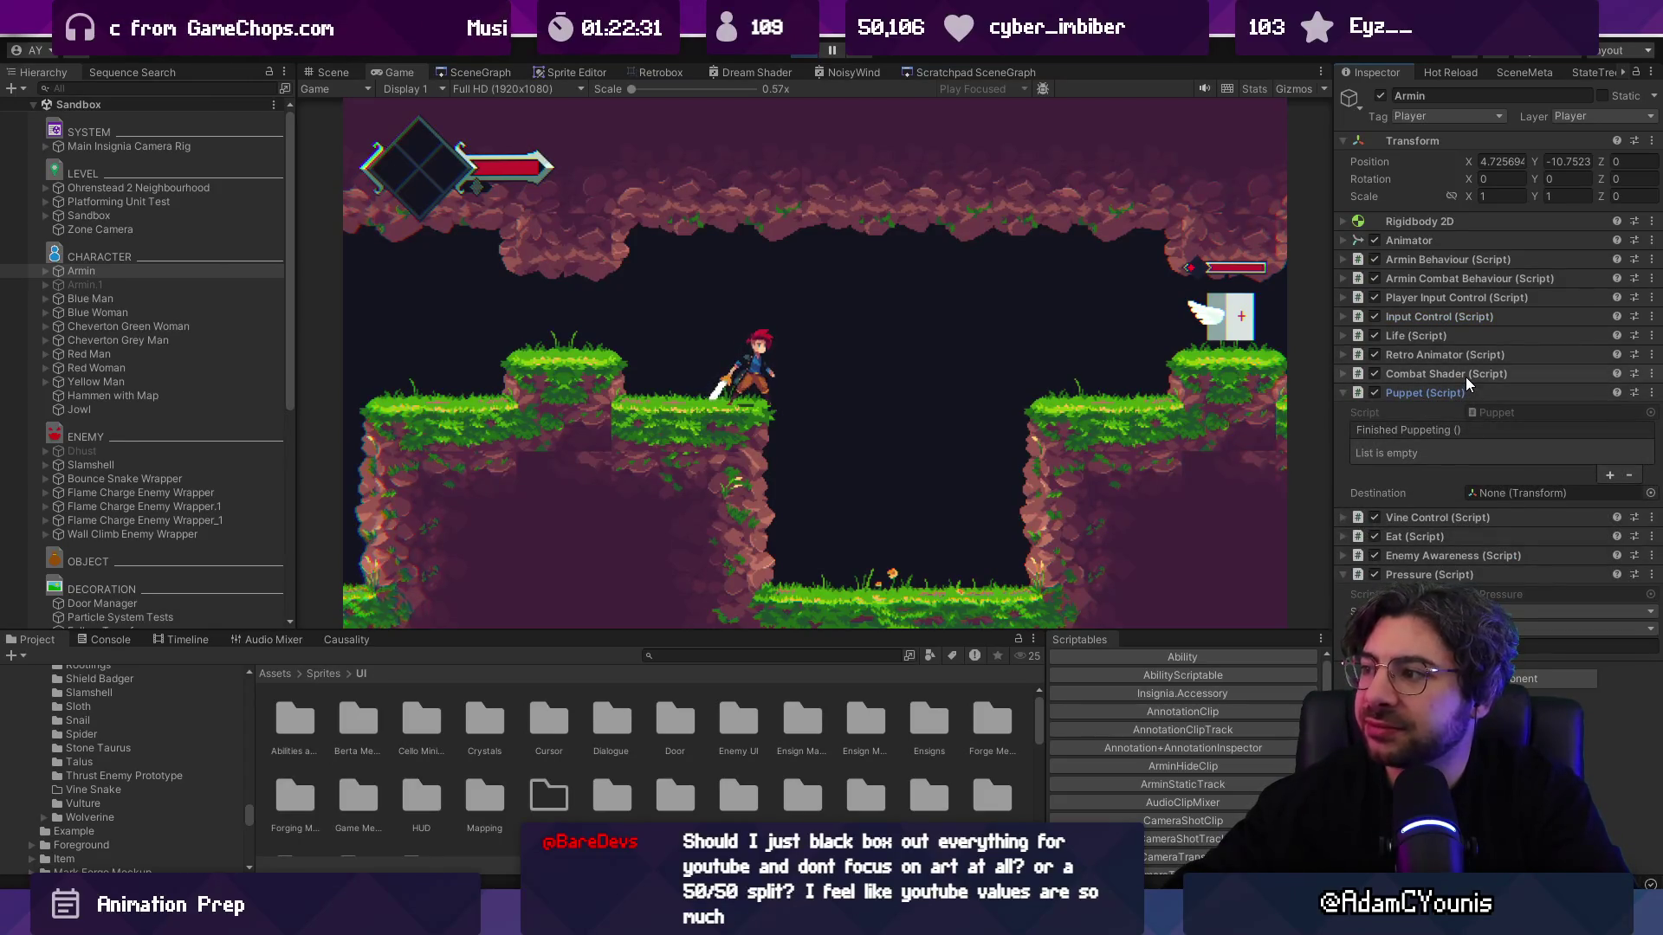
pyautogui.click(1466, 392)
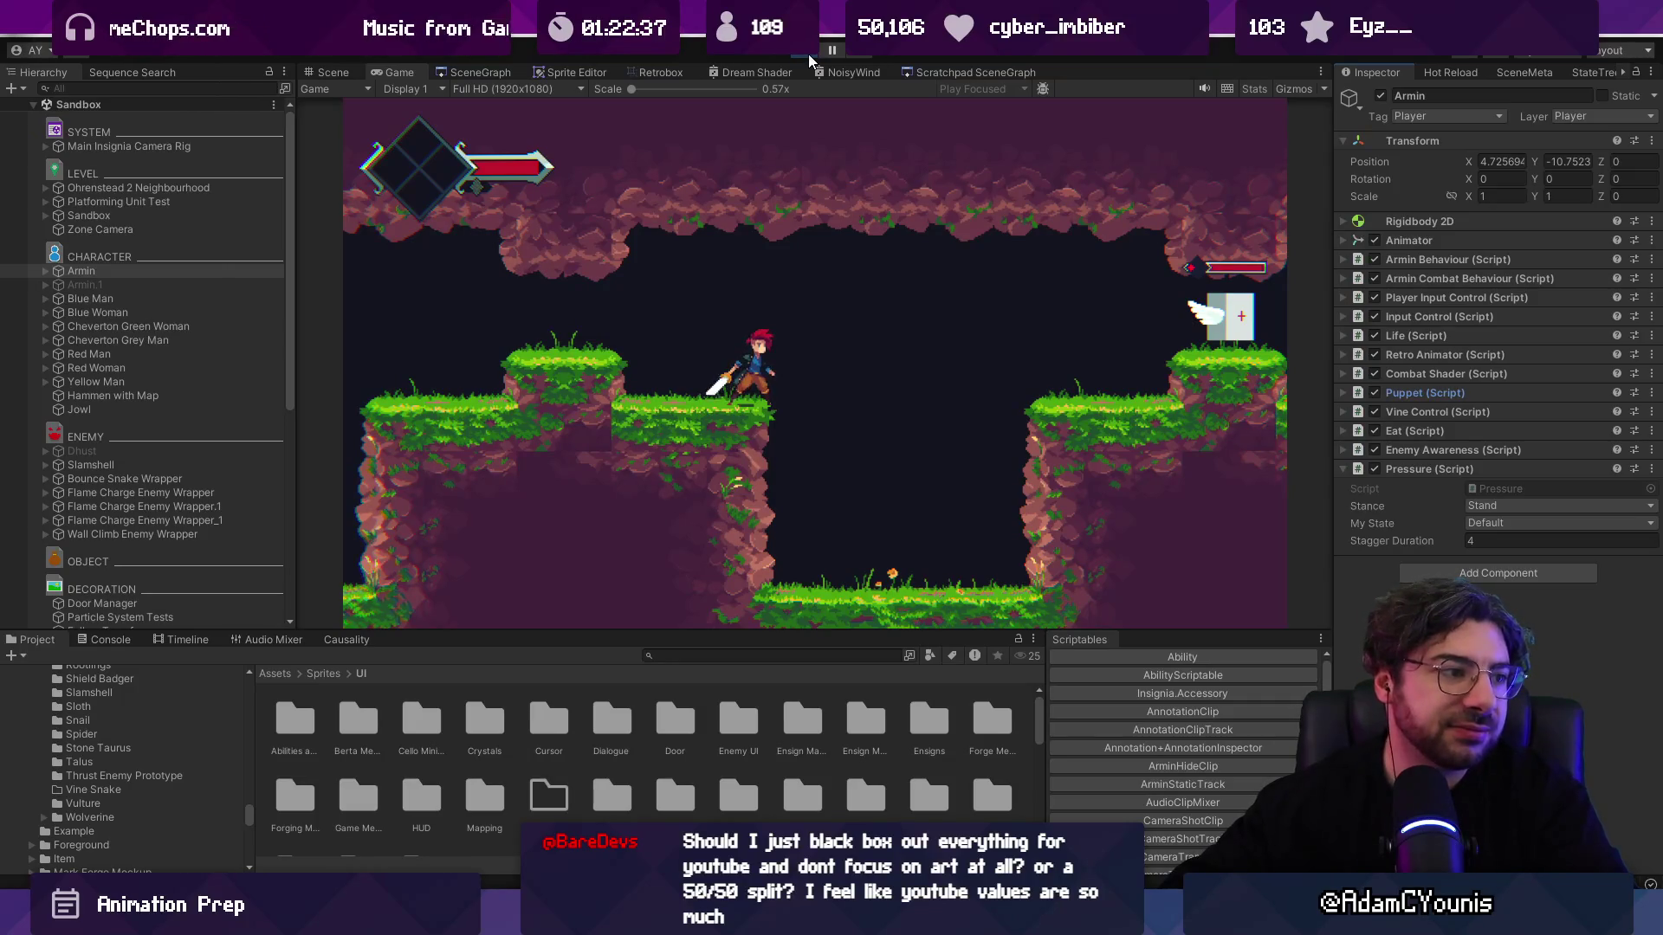
# Step: Run left and right, drop a ledge, jump beside the target dummy, then stop playing
pyautogui.click(1150, 308)
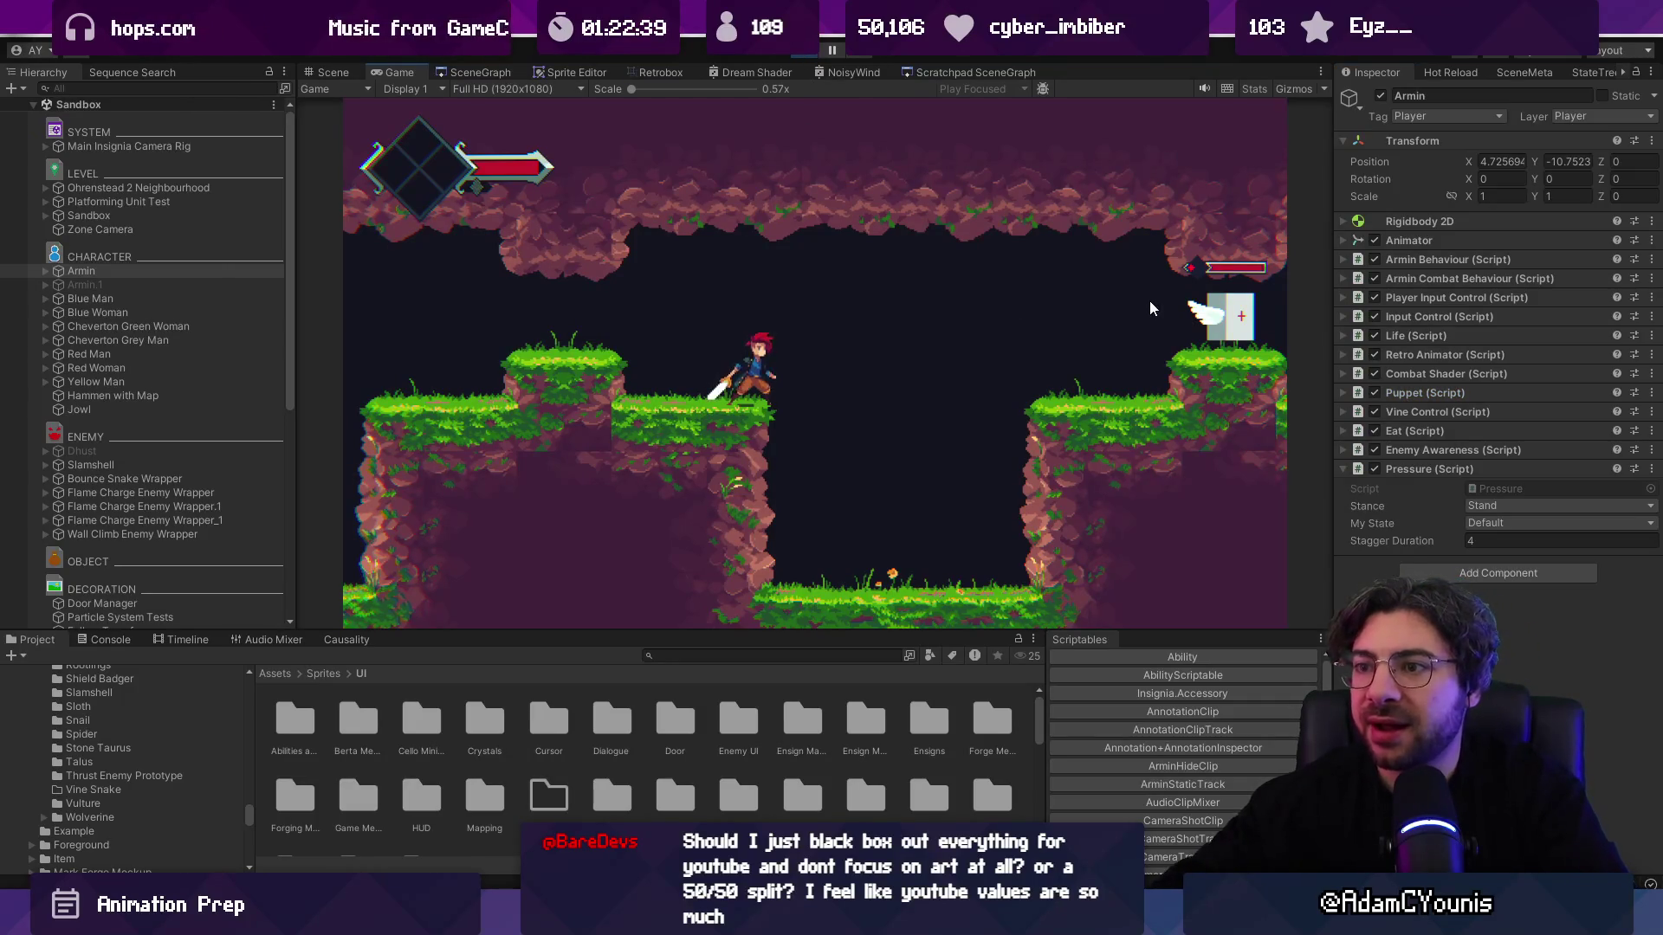
pyautogui.press('Left')
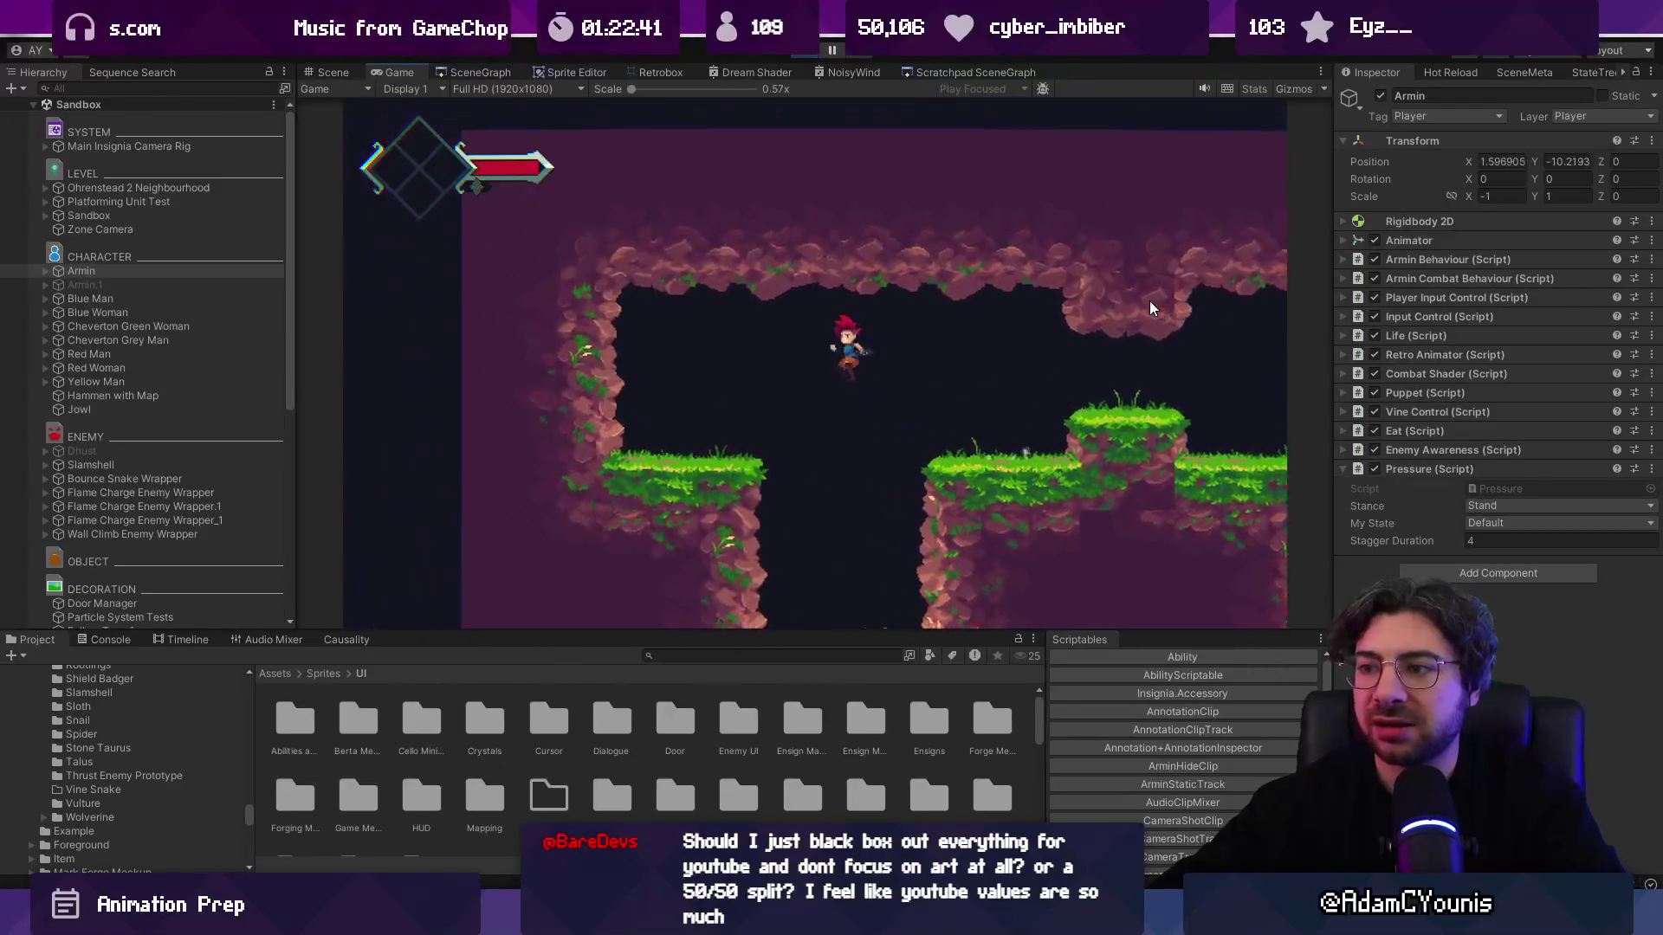
pyautogui.press('Right')
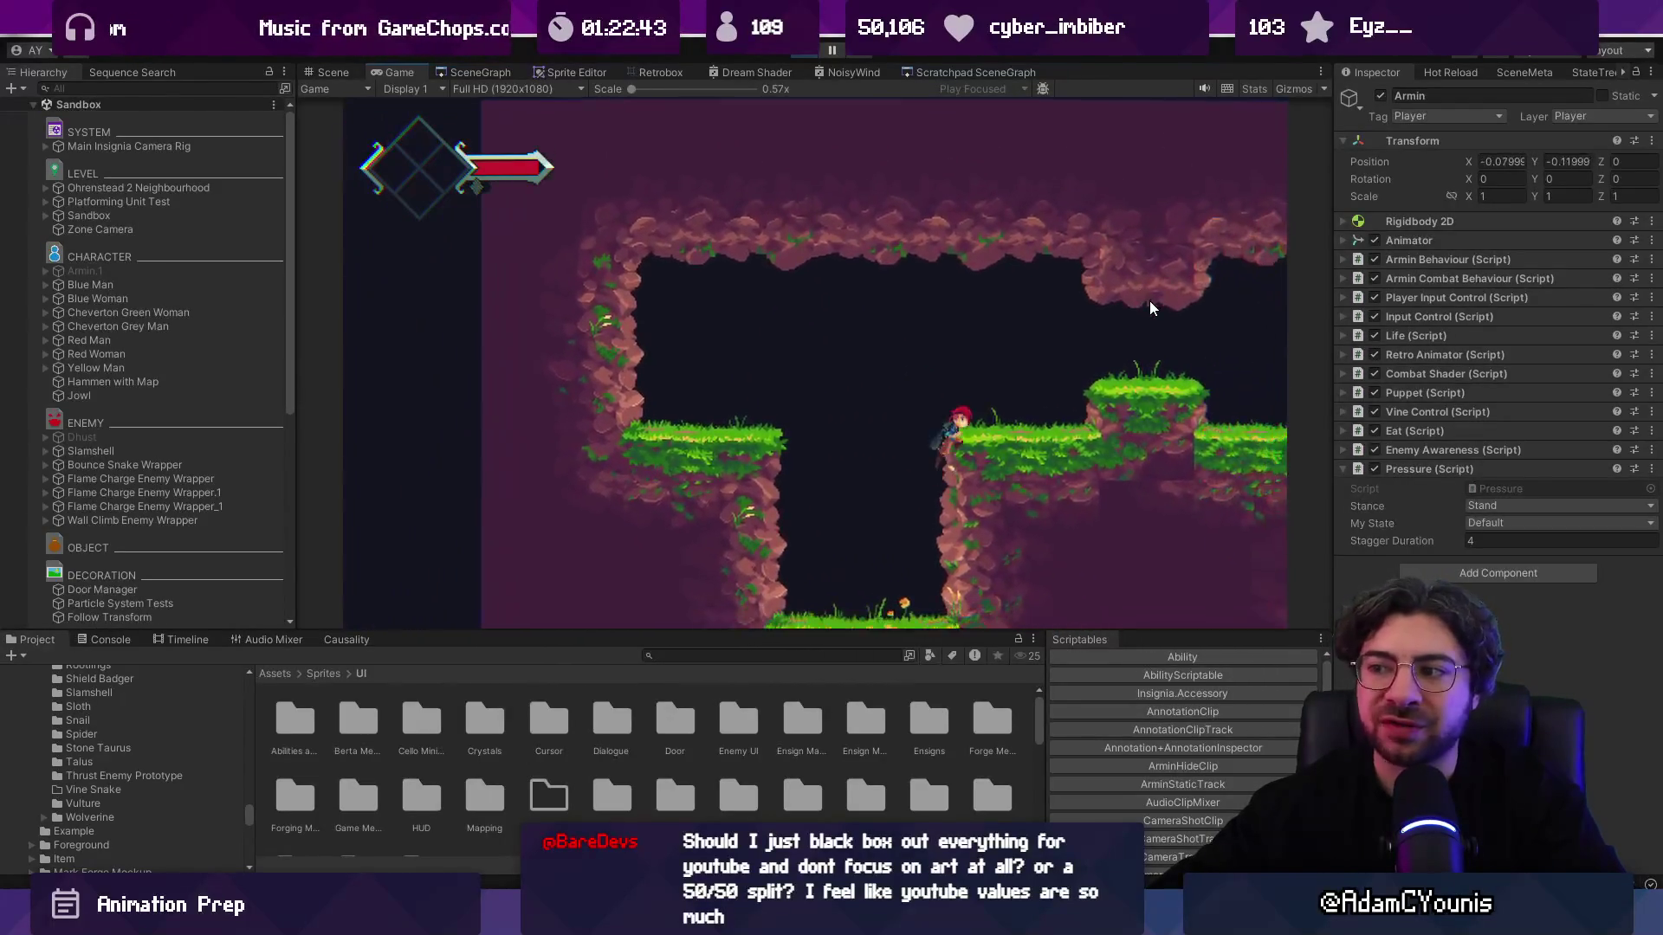
pyautogui.press('Right')
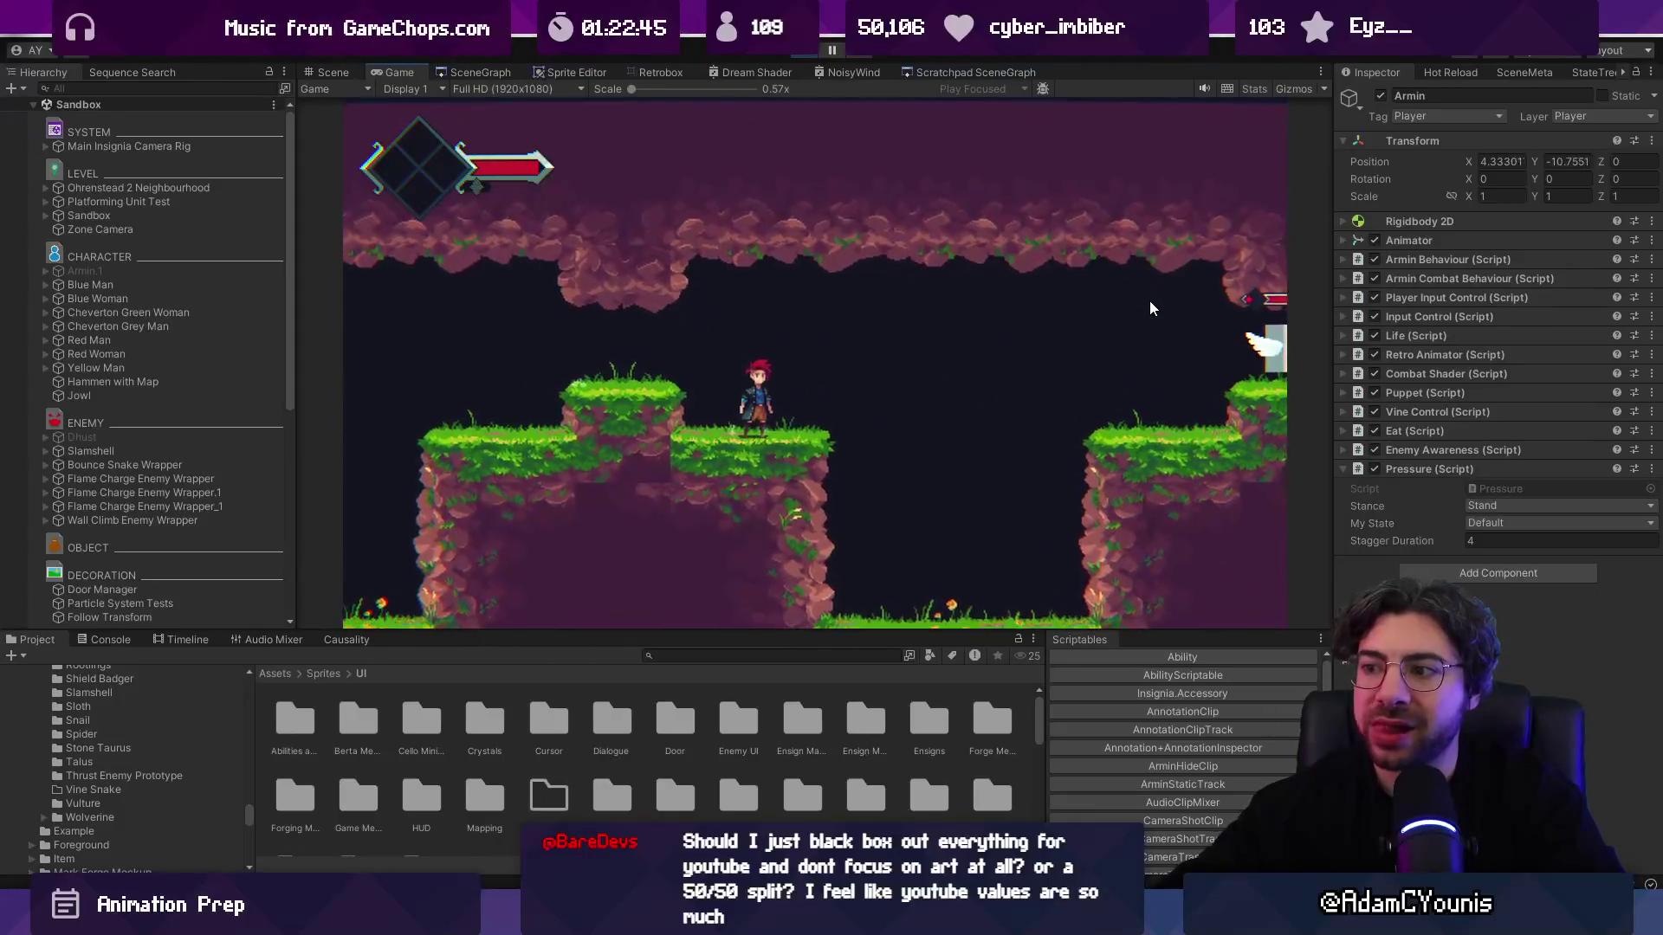
pyautogui.press('Right')
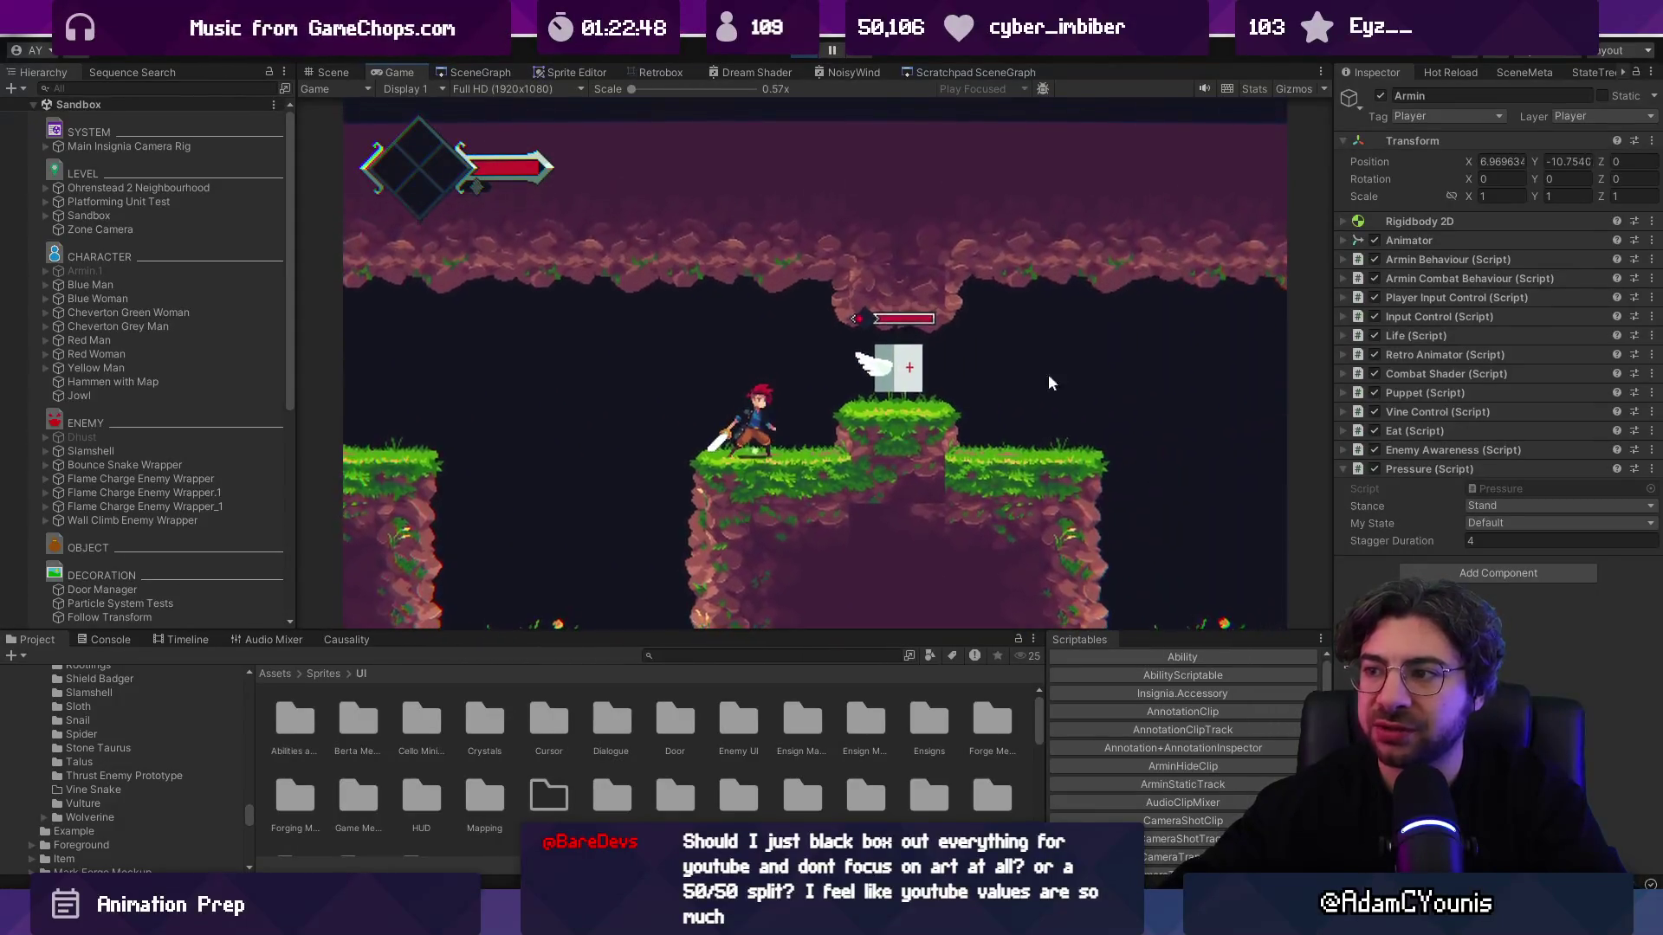
pyautogui.press('space')
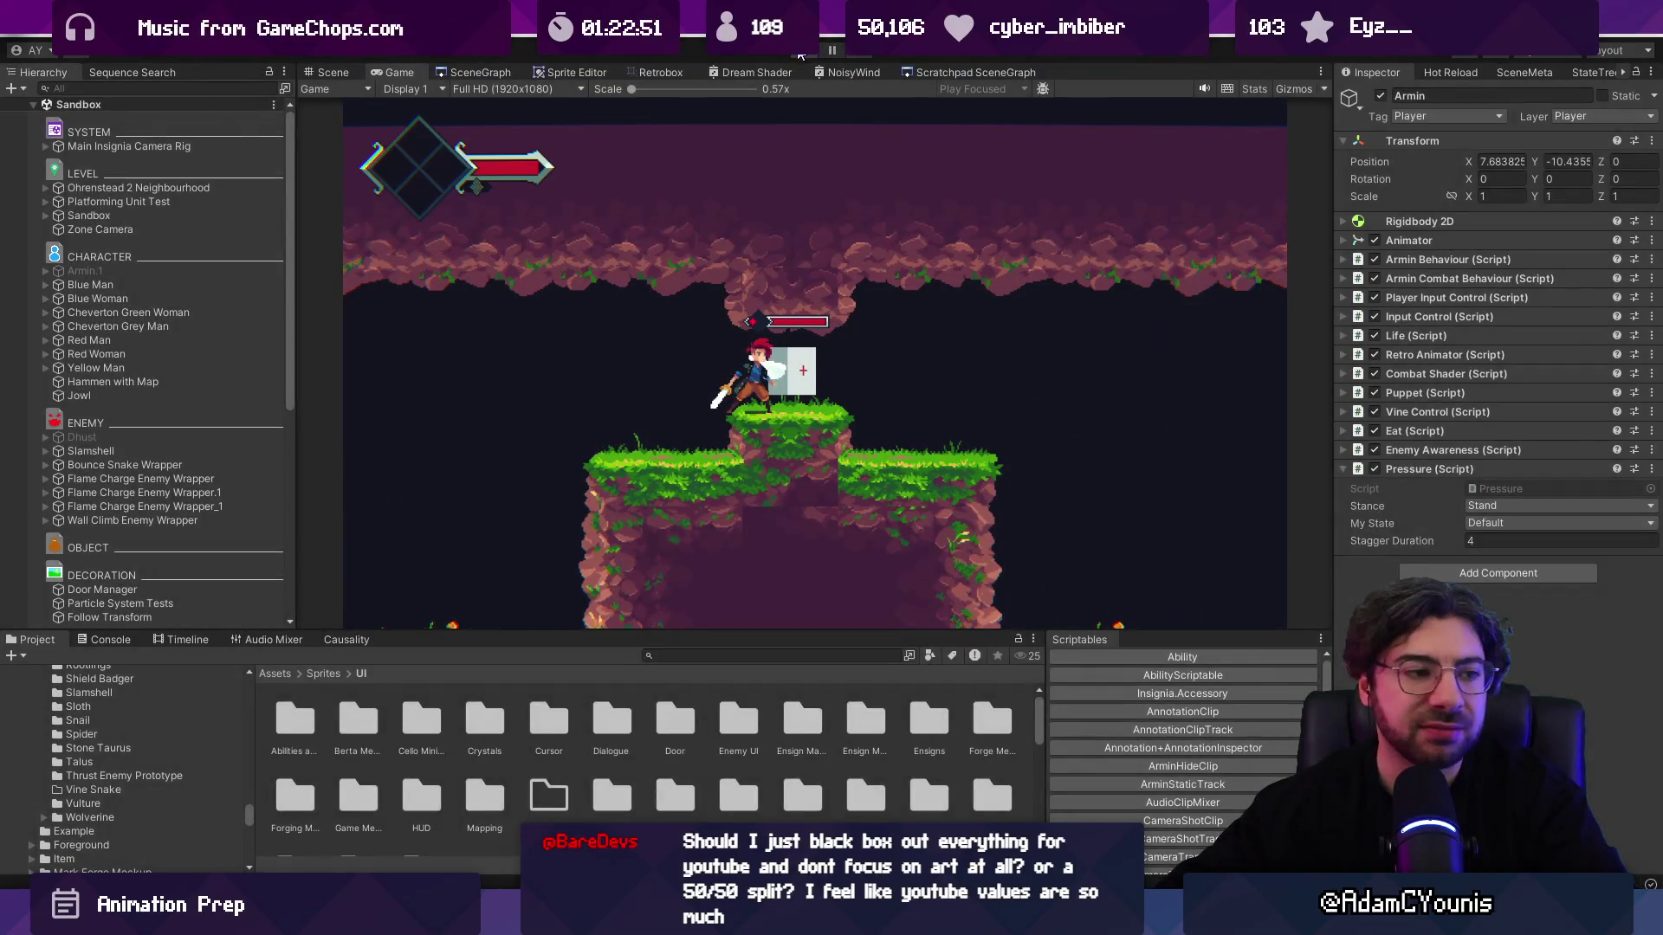
pyautogui.click(800, 55)
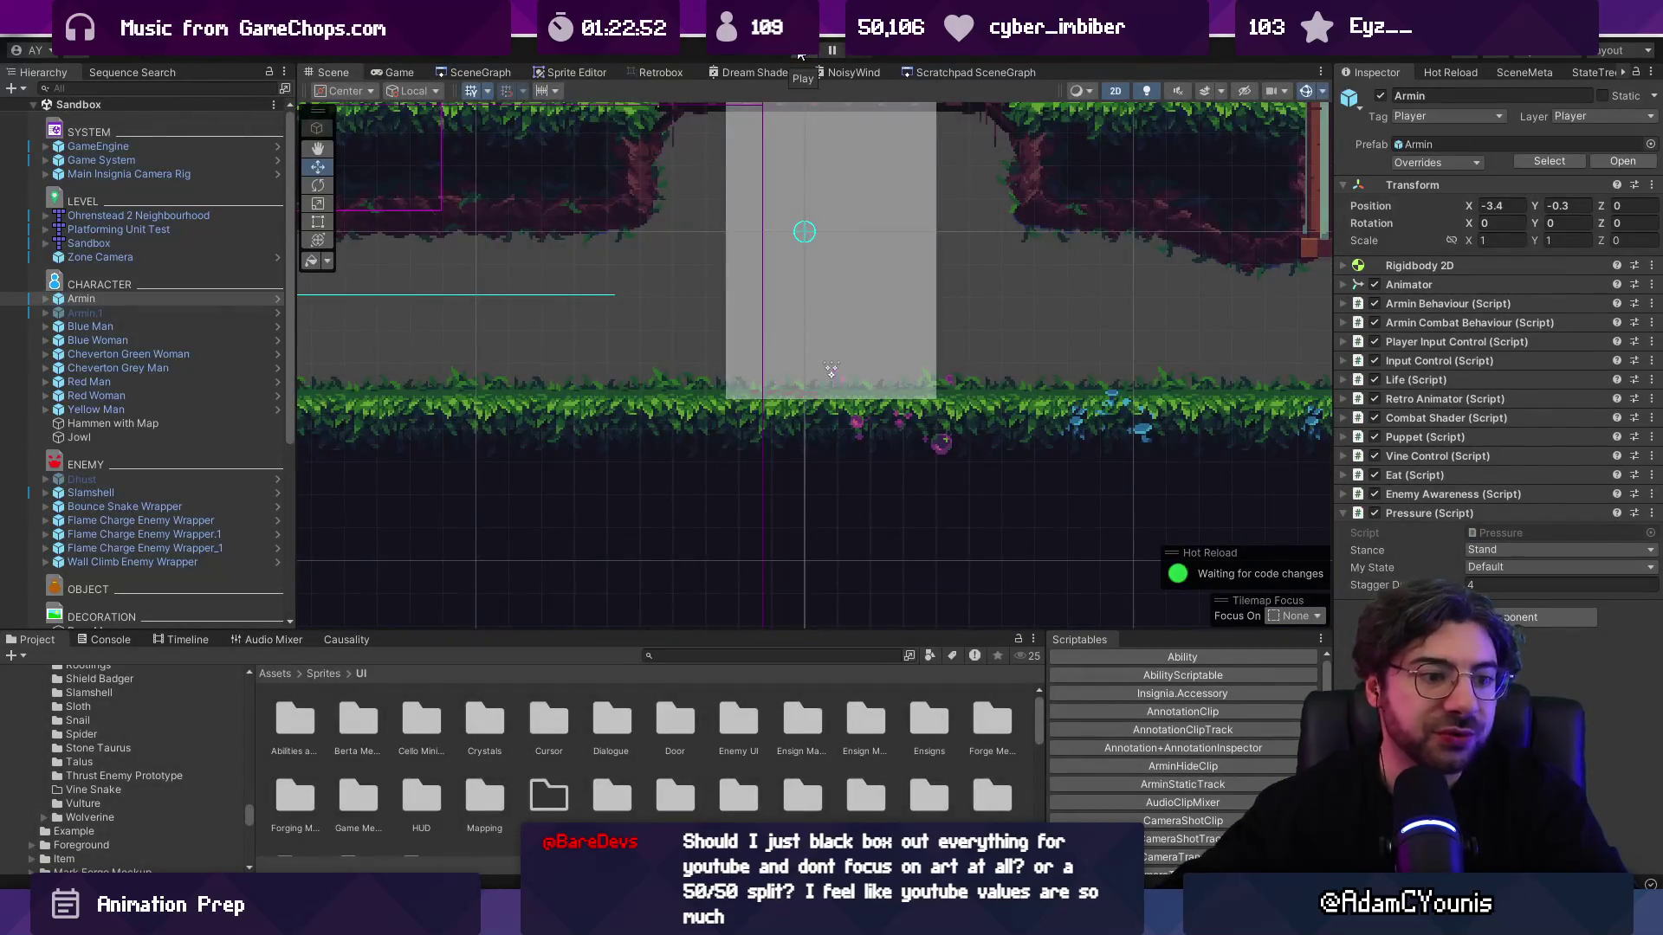
pyautogui.scroll(-3, 899, 375)
pyautogui.moveTo(897, 378)
pyautogui.mouseDown()
pyautogui.moveTo(1010, 383)
pyautogui.moveTo(1021, 491)
pyautogui.mouseUp()
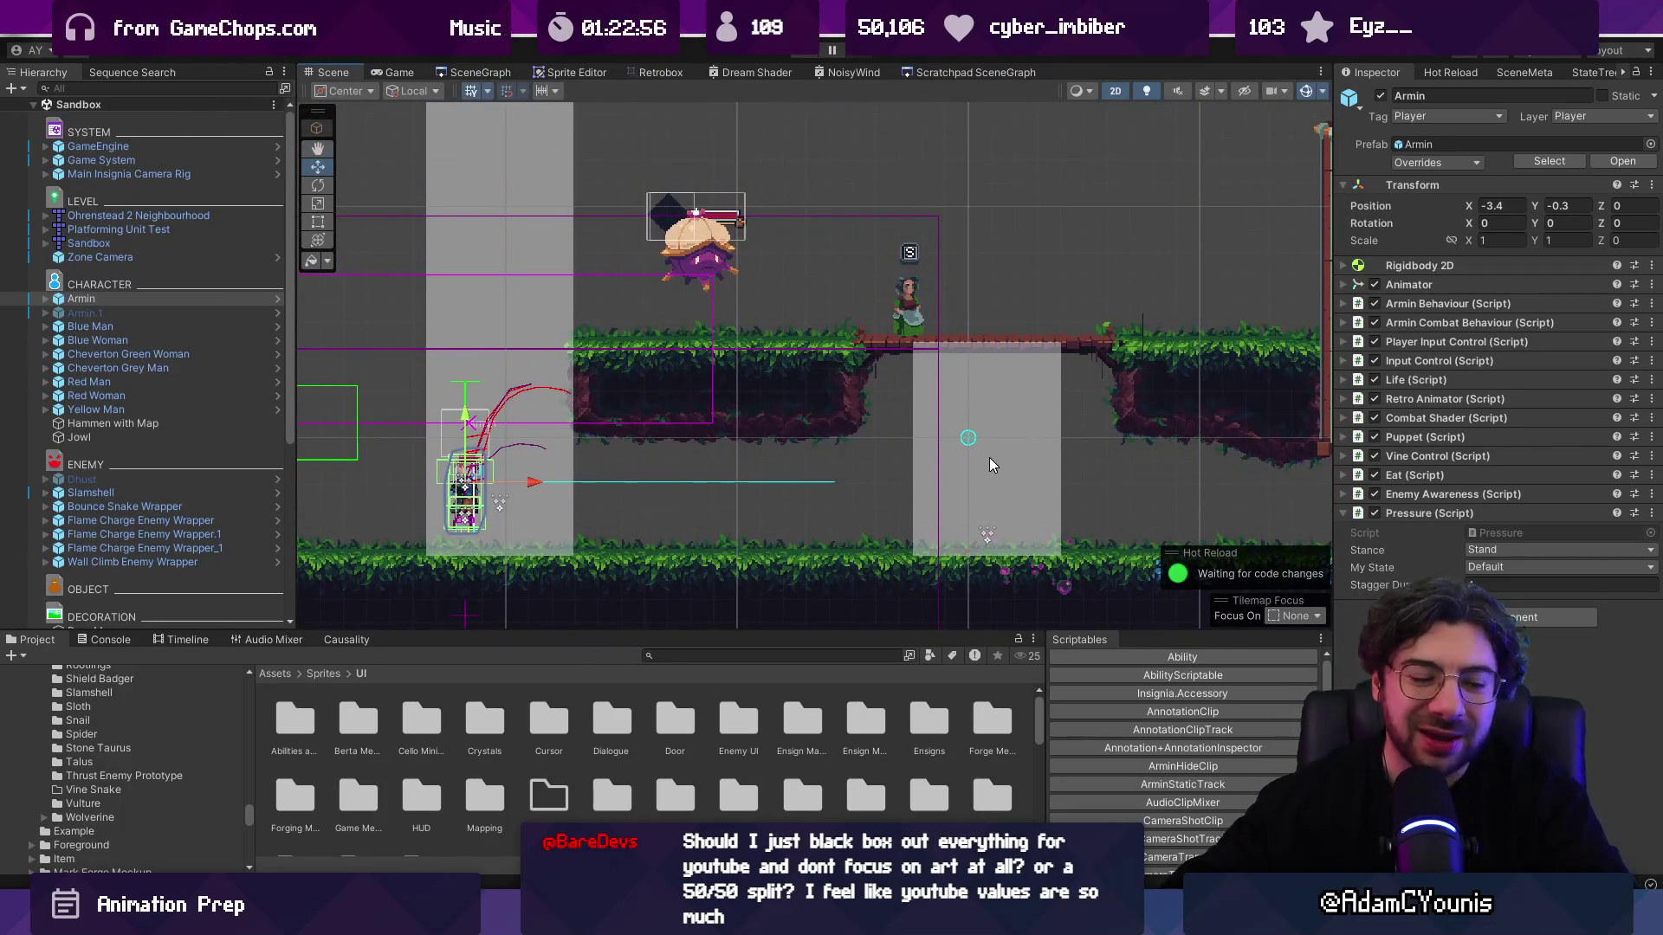